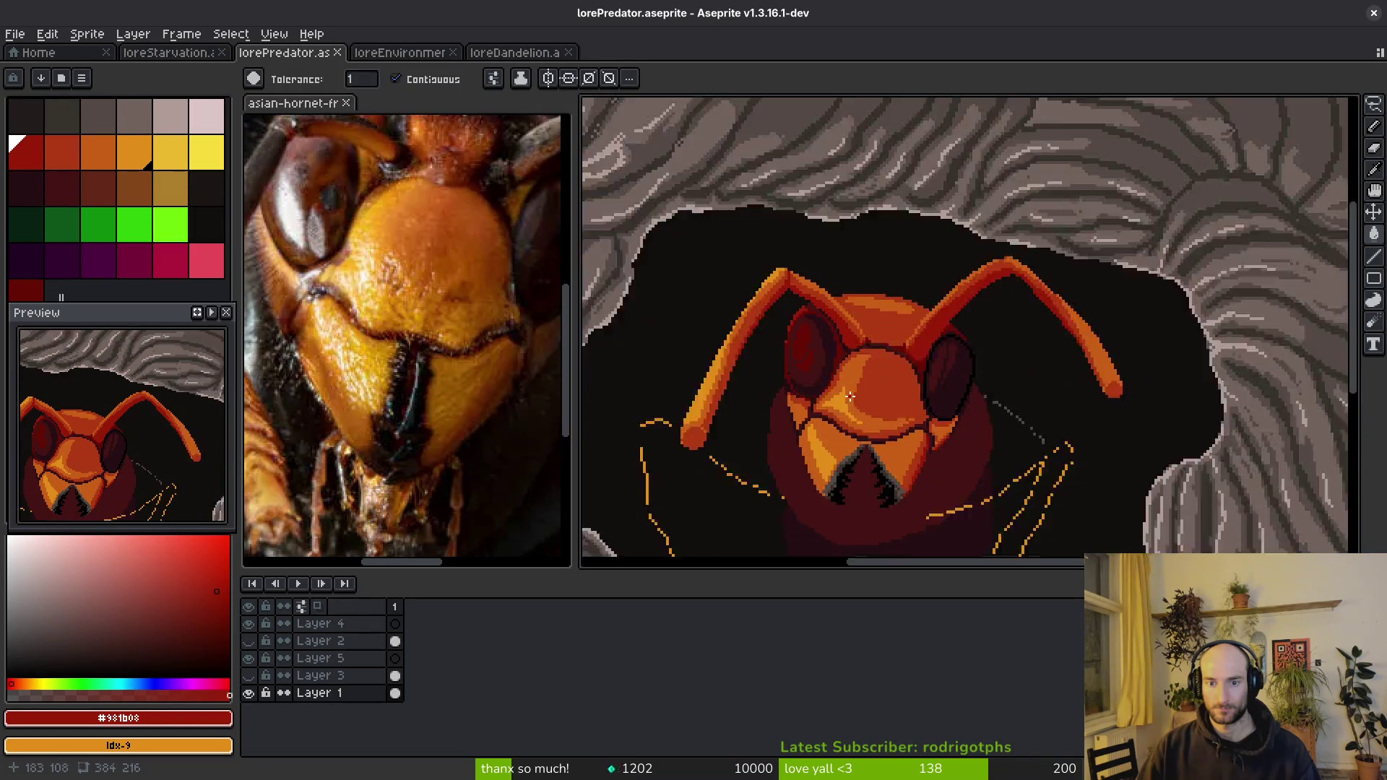
- Undo the stray orange bucket fill and switch to the Pencil
left_click(823, 310)
key("ctrl+z")
key("b")
scroll(883, 326, "down", 3)
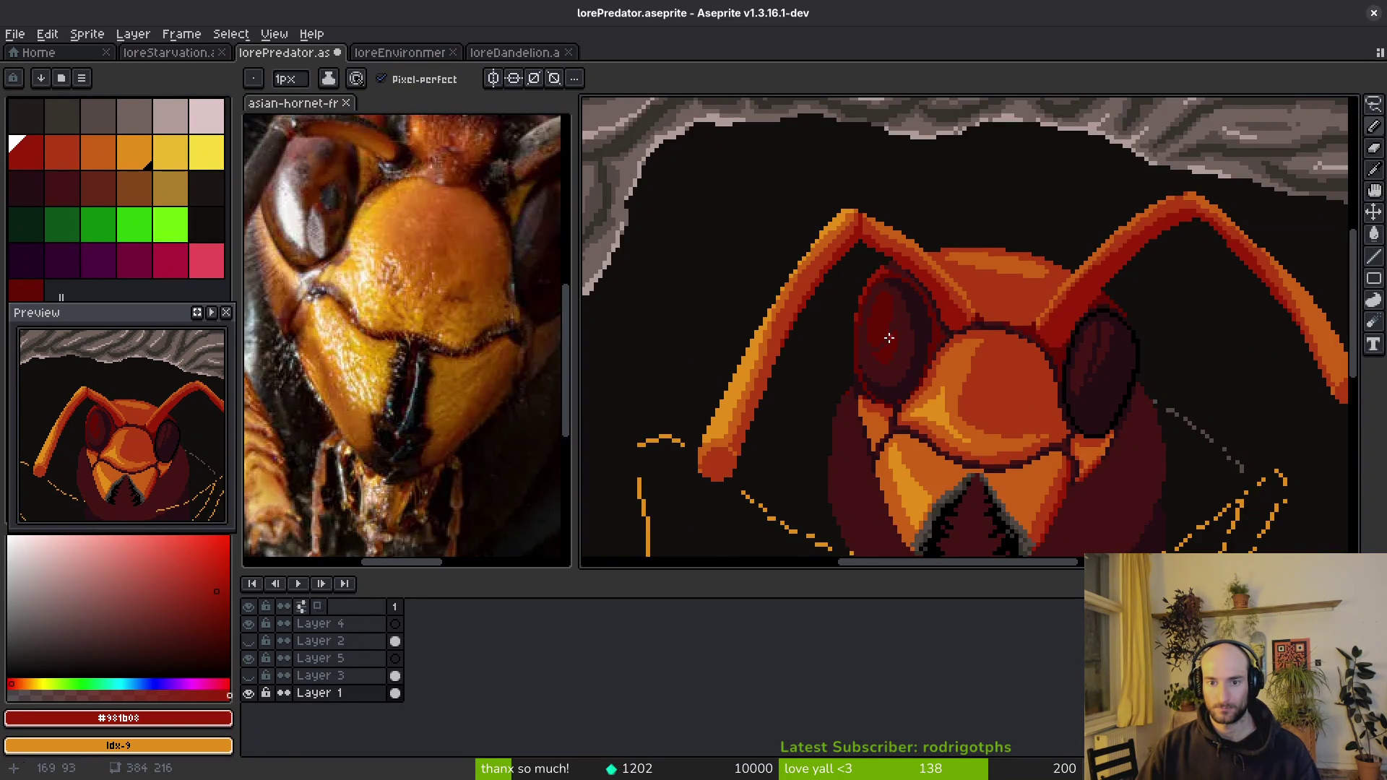
scroll(896, 344, "down", 3)
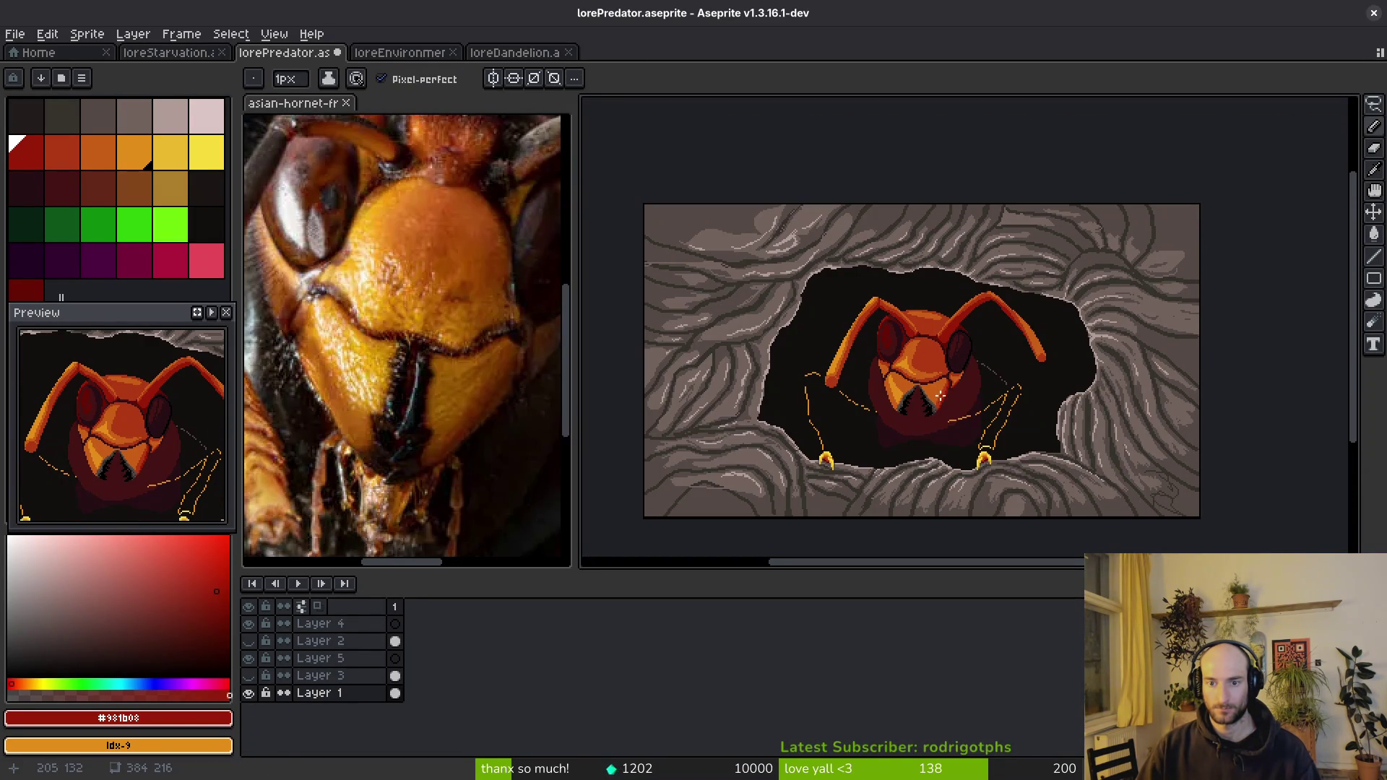
- Eyedrop the forehead orange #c96016 and draw a short vertical ridge line, undoing the uneven stroke
scroll(954, 386, "up", 4)
scroll(405, 339, "up", 3)
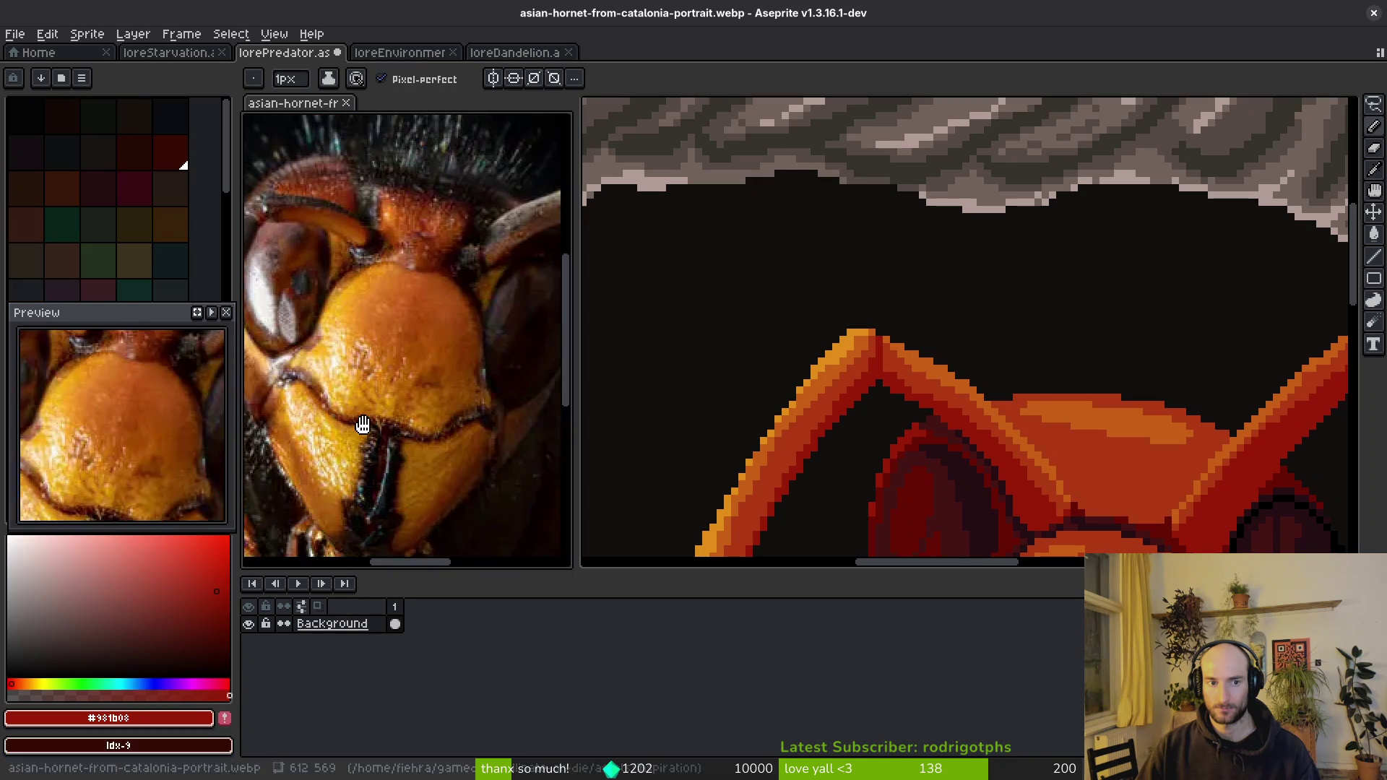
scroll(802, 360, "up", 1)
scroll(922, 381, "up", 3)
left_click(917, 289, "alt")
mouse_move(945, 327)
left_mouse_down()
mouse_move(952, 390)
mouse_move(958, 304)
mouse_move(942, 361)
mouse_move(942, 319)
left_mouse_up()
key("ctrl+z")
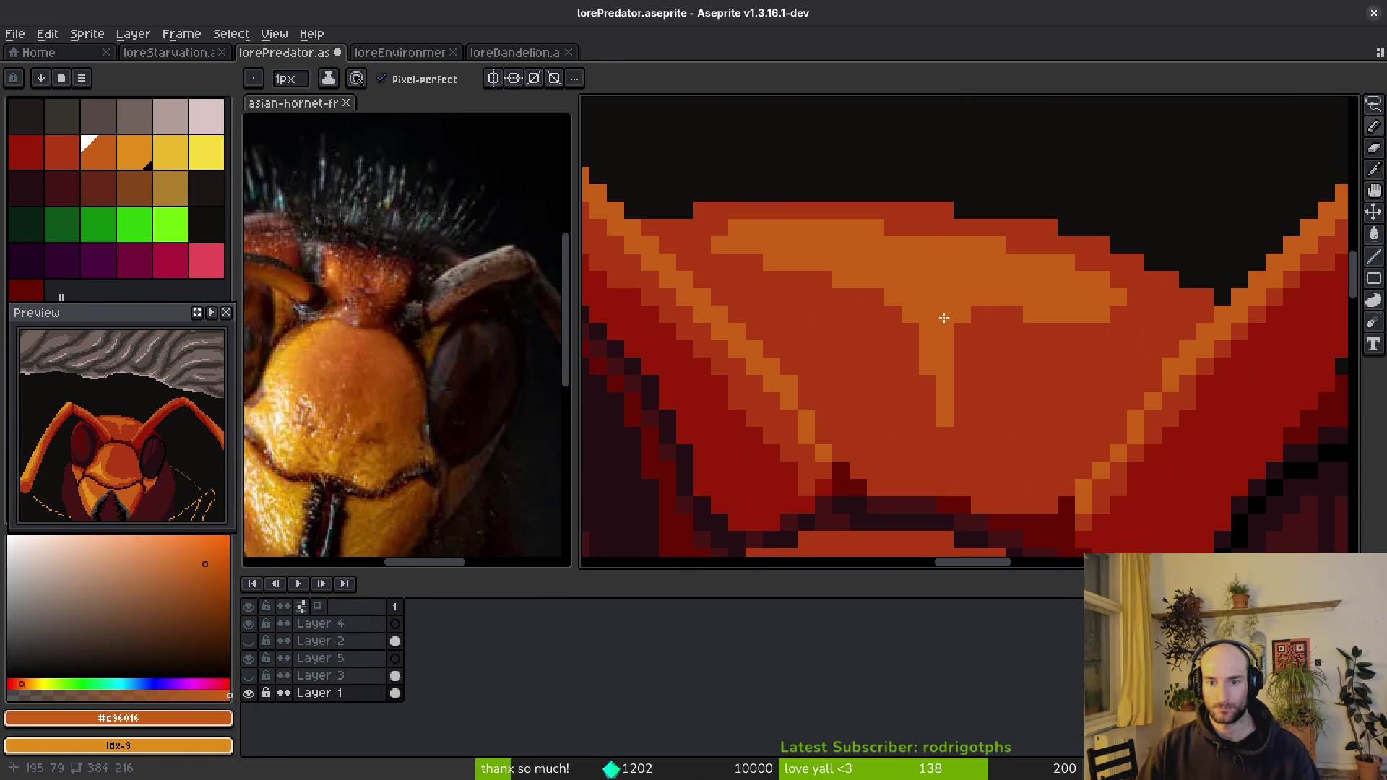
- Add orange pixels below the ridge tip and repaint one tip pixel with the forehead red
scroll(942, 319, "down", 2)
scroll(988, 298, "up", 1)
scroll(973, 326, "up", 2)
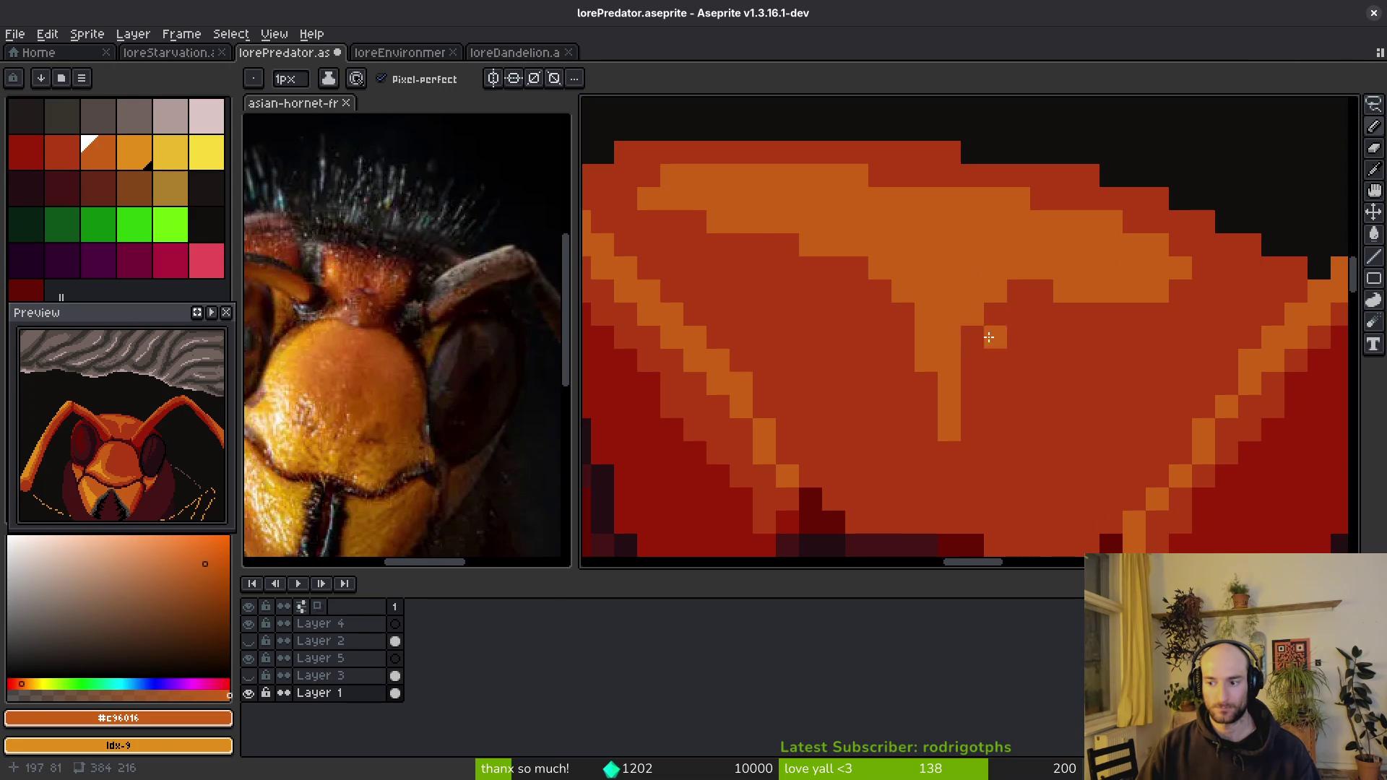
scroll(965, 327, "down", 3)
scroll(950, 331, "up", 2)
scroll(949, 330, "down", 3)
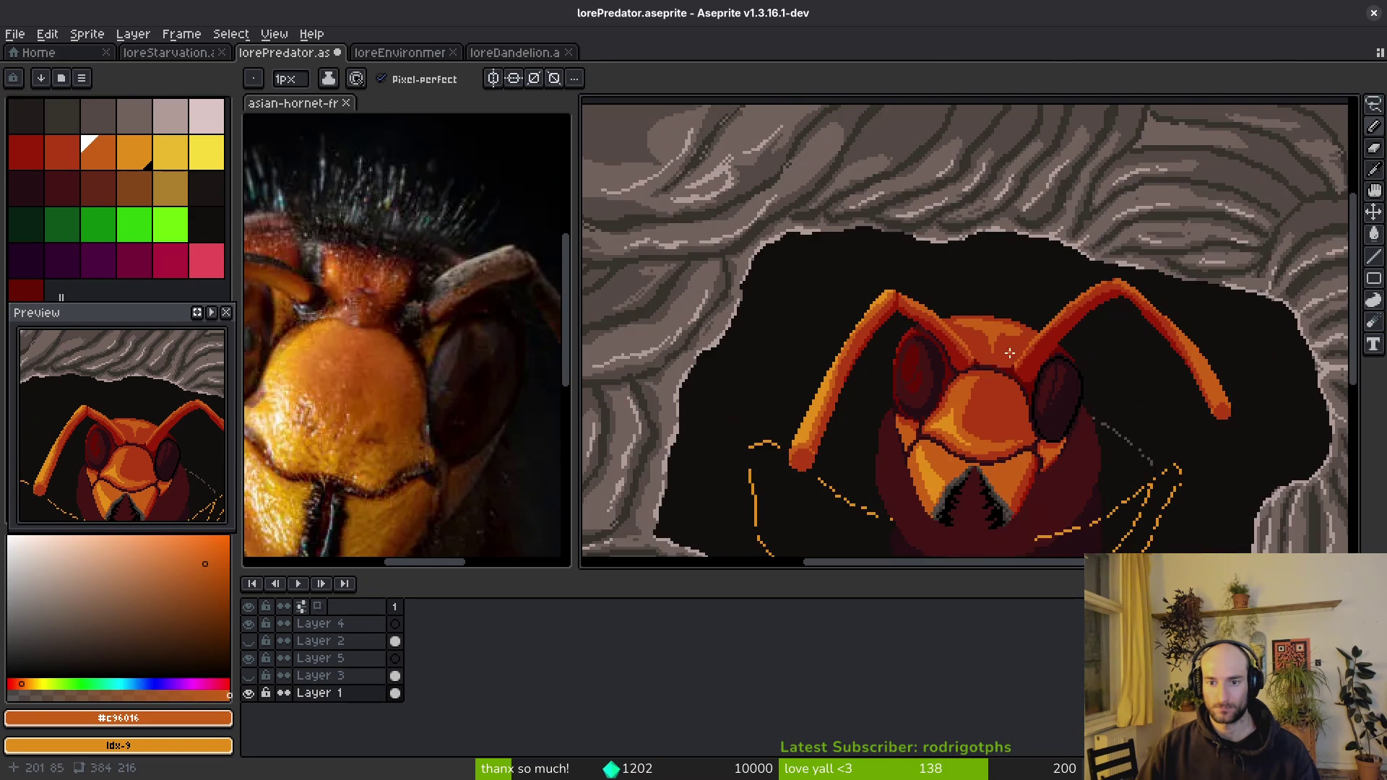
scroll(1005, 369, "up", 3)
scroll(959, 321, "up", 1)
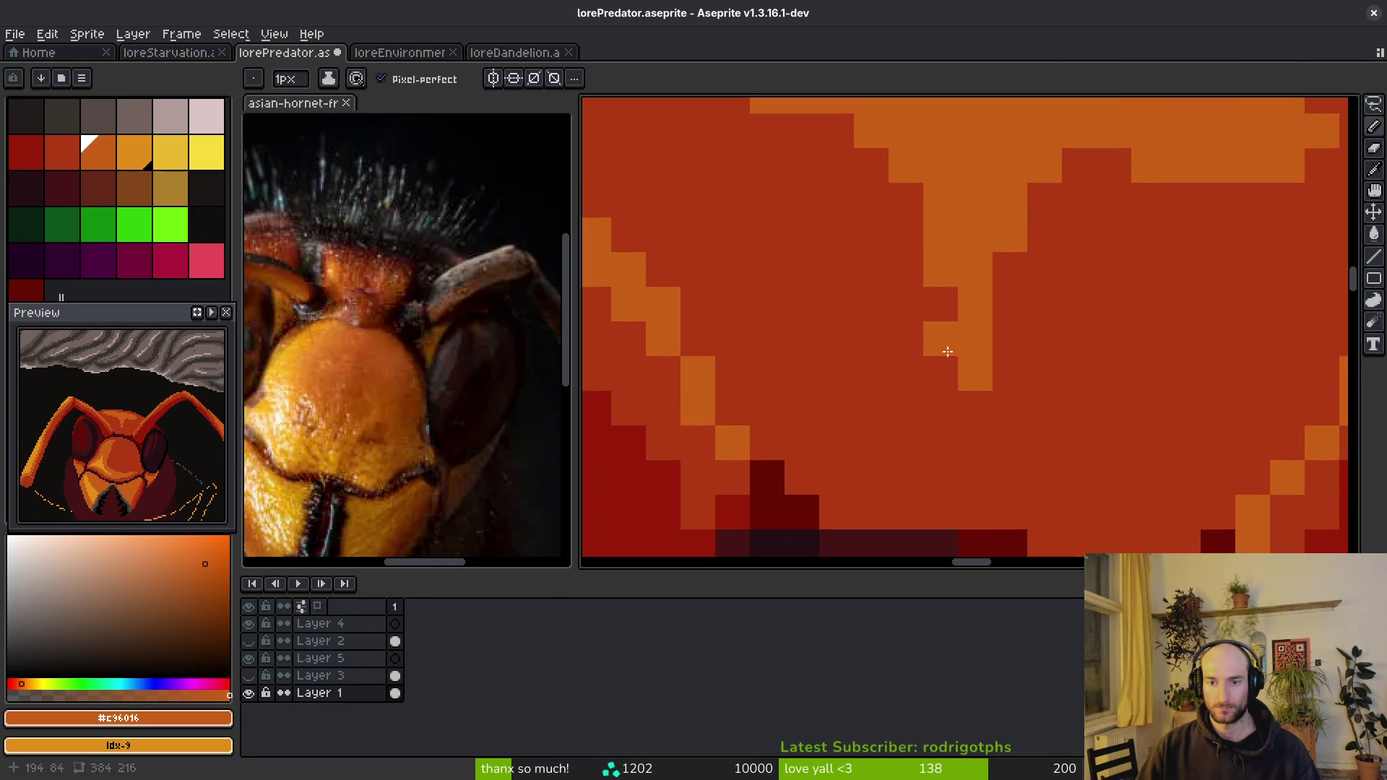
left_click(976, 373)
left_click(1012, 340, "alt")
left_click(976, 340)
left_click(966, 223, "alt")
mouse_move(940, 408)
left_mouse_down()
mouse_move(940, 373)
mouse_move(940, 409)
left_mouse_up()
- Paint a forehead pixel red #af3a13, re-pick the orange, and undo the last pencil stroke
left_click(1001, 352, "alt")
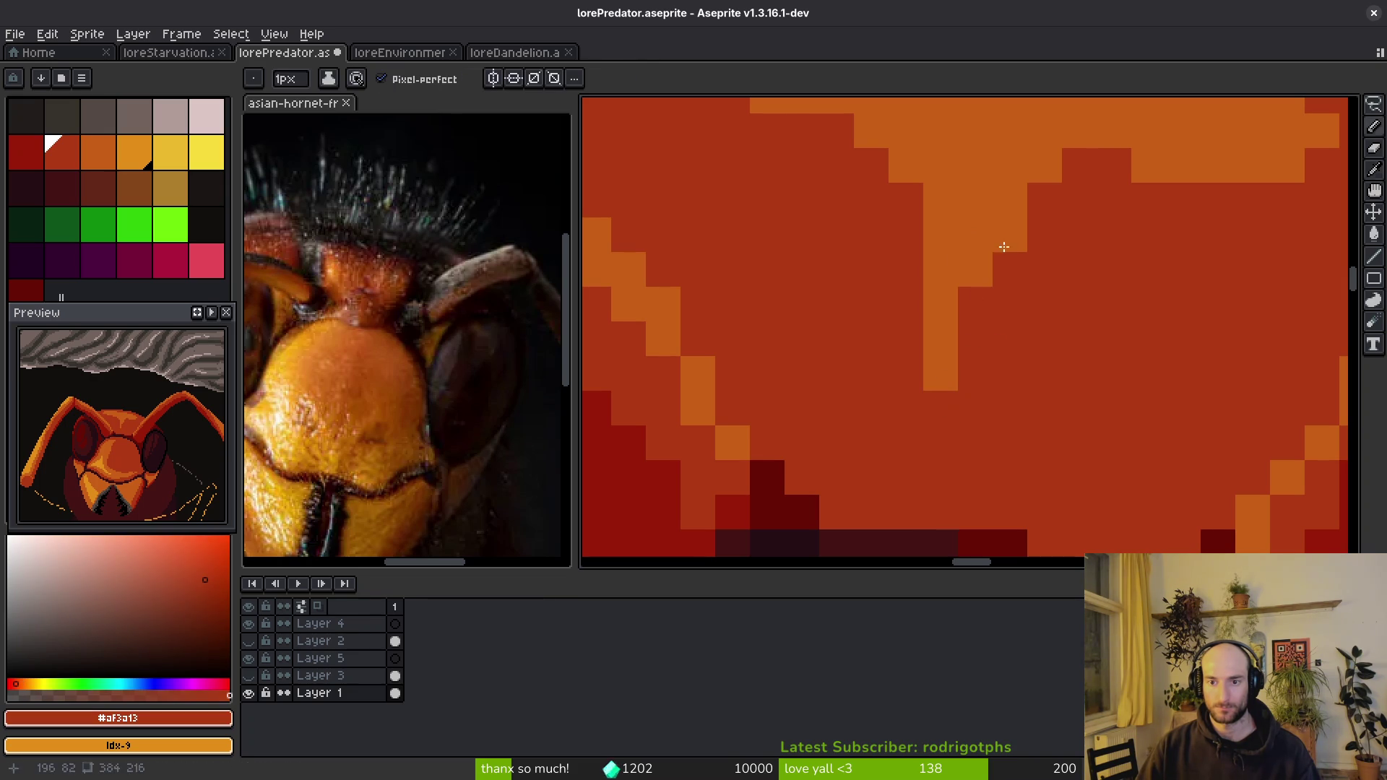
scroll(1103, 320, "up", 1)
left_click(1136, 215)
scroll(1140, 308, "down", 3)
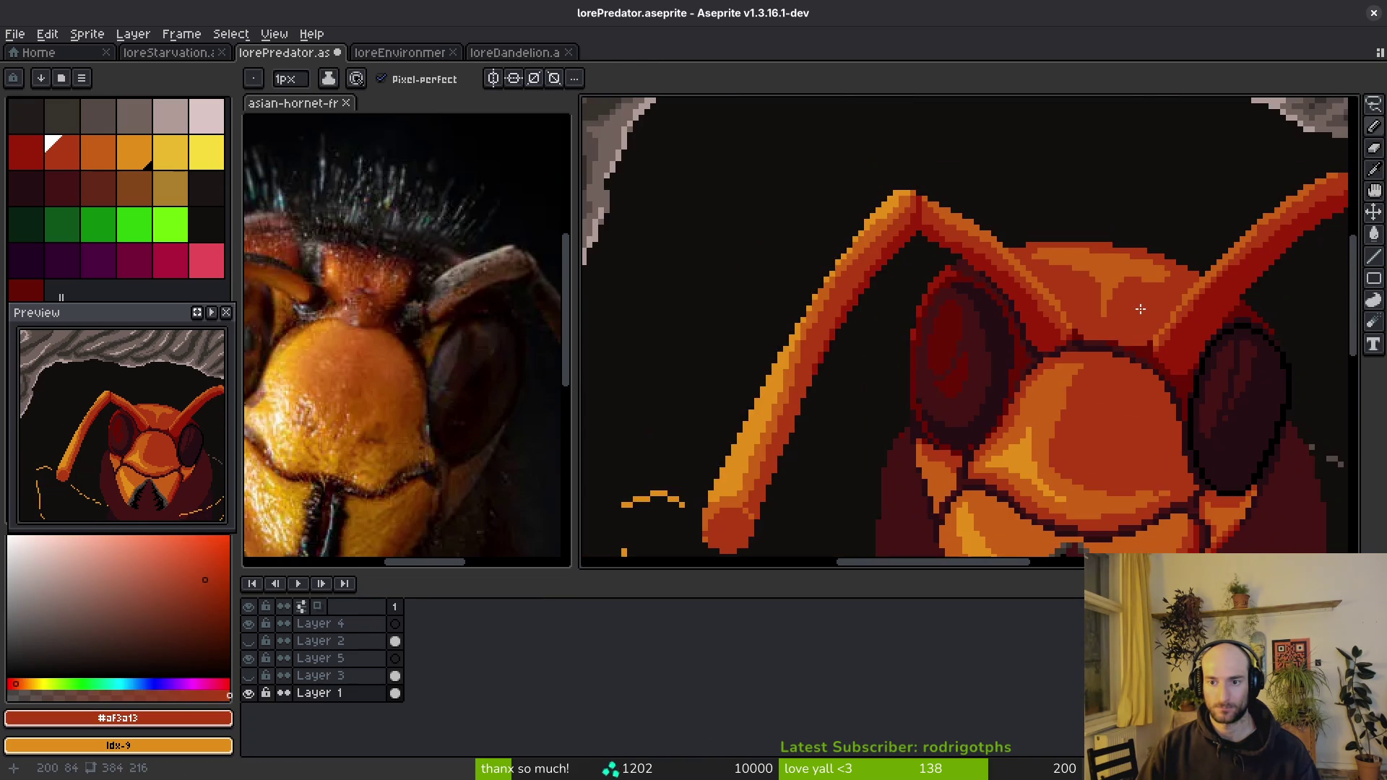
scroll(1140, 309, "up", 1)
scroll(1084, 275, "up", 1)
left_click(1072, 261, "alt")
scroll(1114, 323, "down", 2)
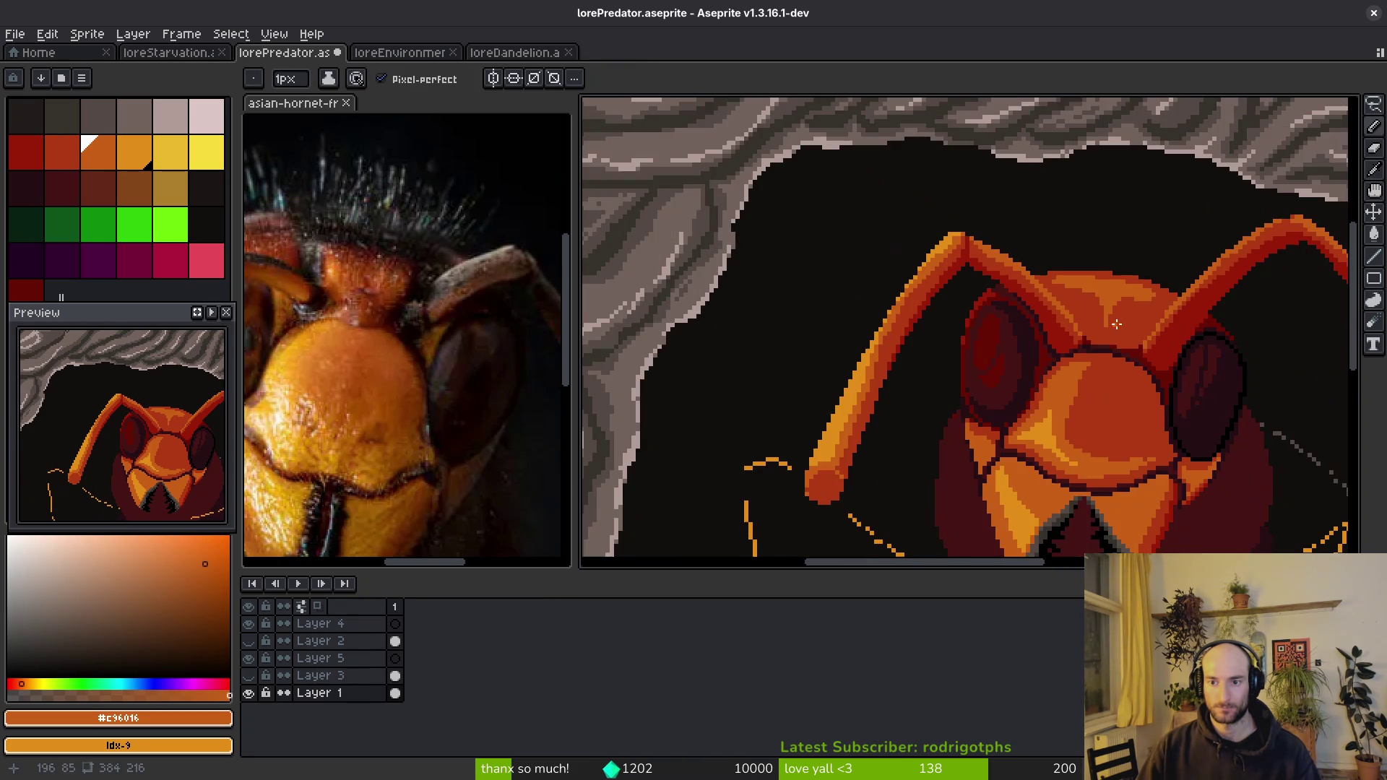
scroll(1122, 344, "up", 3)
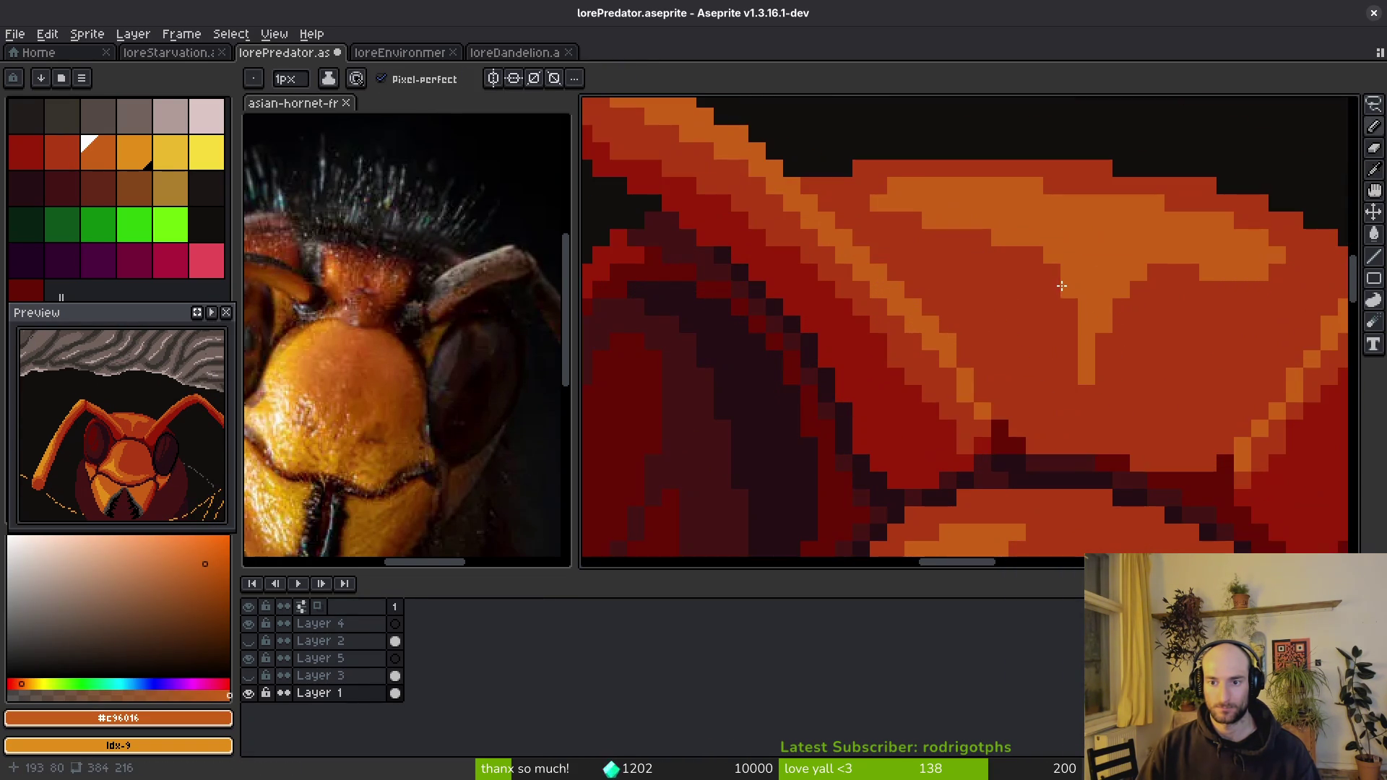
scroll(1046, 259, "down", 2)
key("ctrl+z")
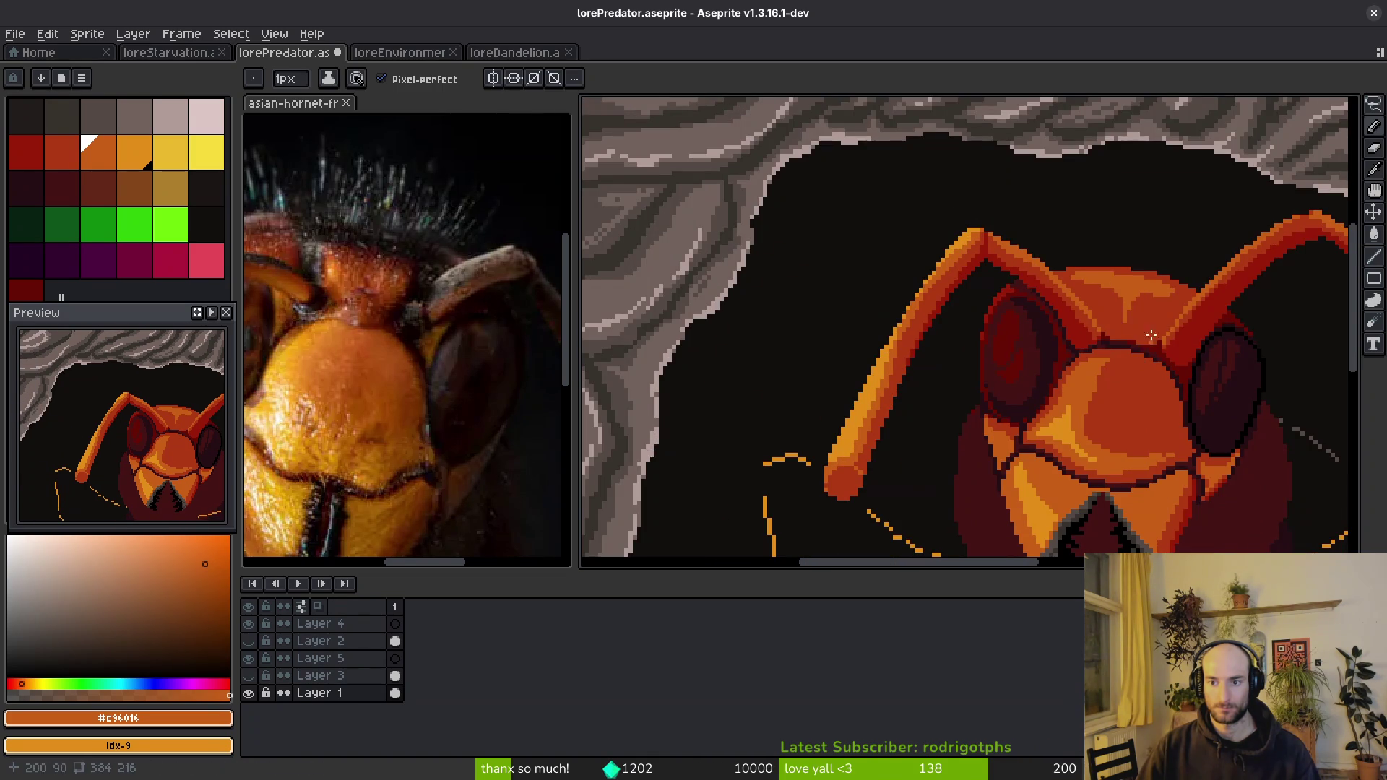
- Alternate eyedropping the forehead red and ridge orange, ending on the groove's dark red
scroll(1140, 340, "up", 3)
left_click(1138, 318, "alt")
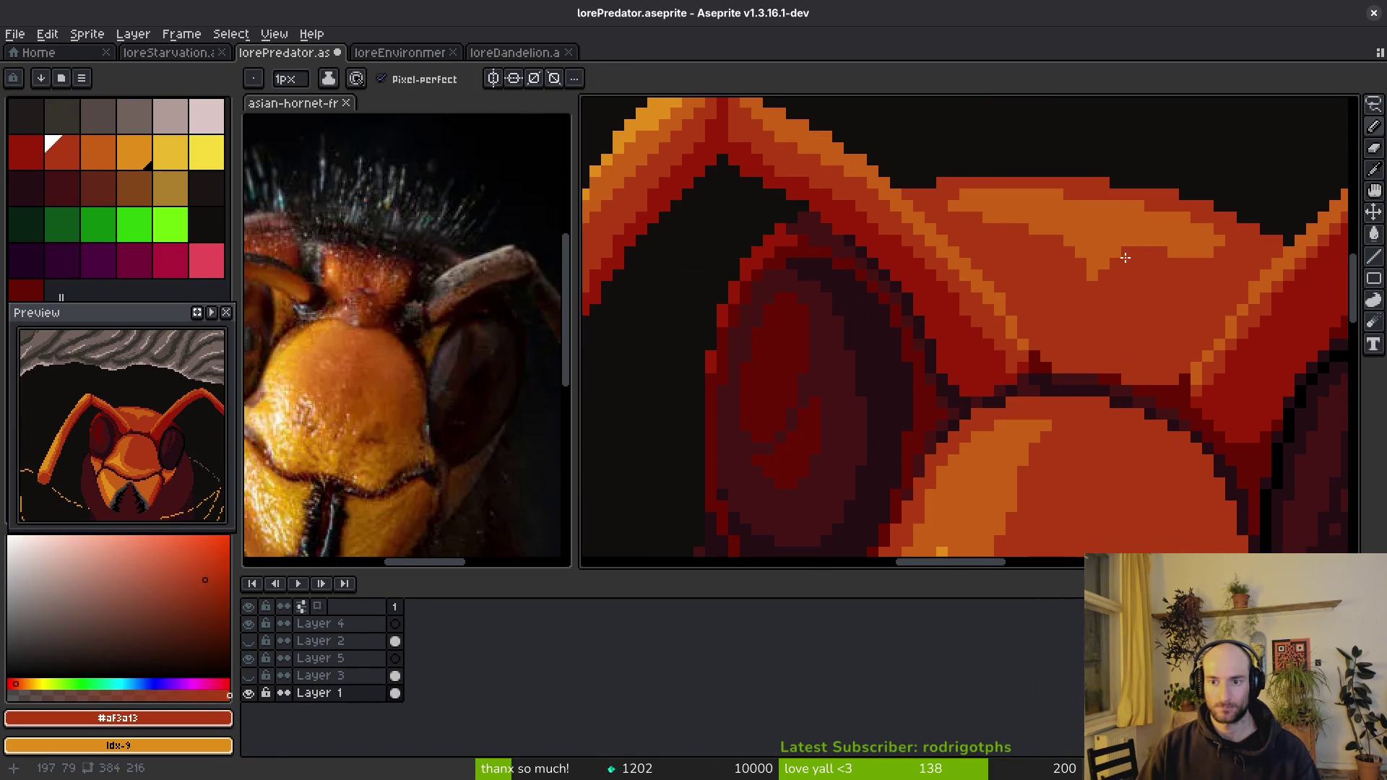
scroll(1141, 304, "down", 3)
scroll(1123, 247, "up", 3)
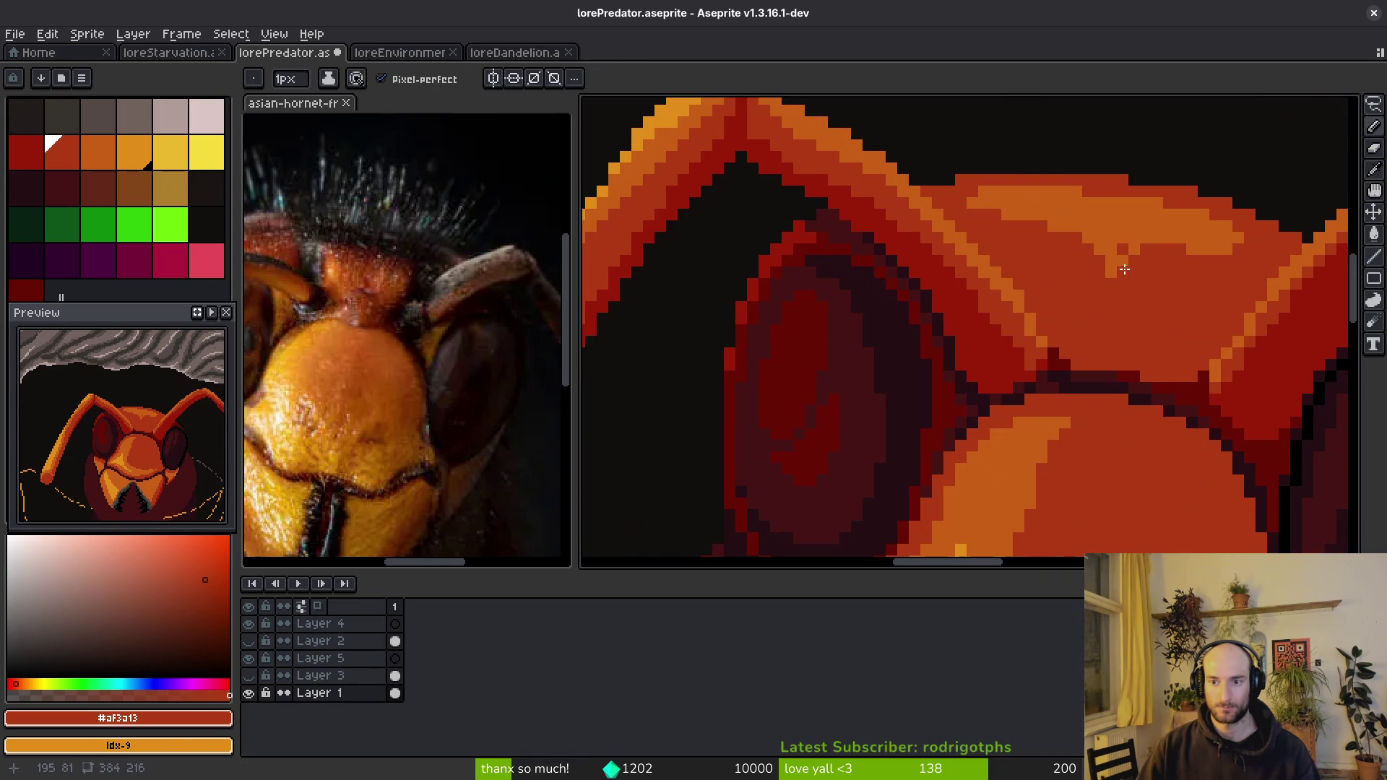
left_click(1123, 247, "alt")
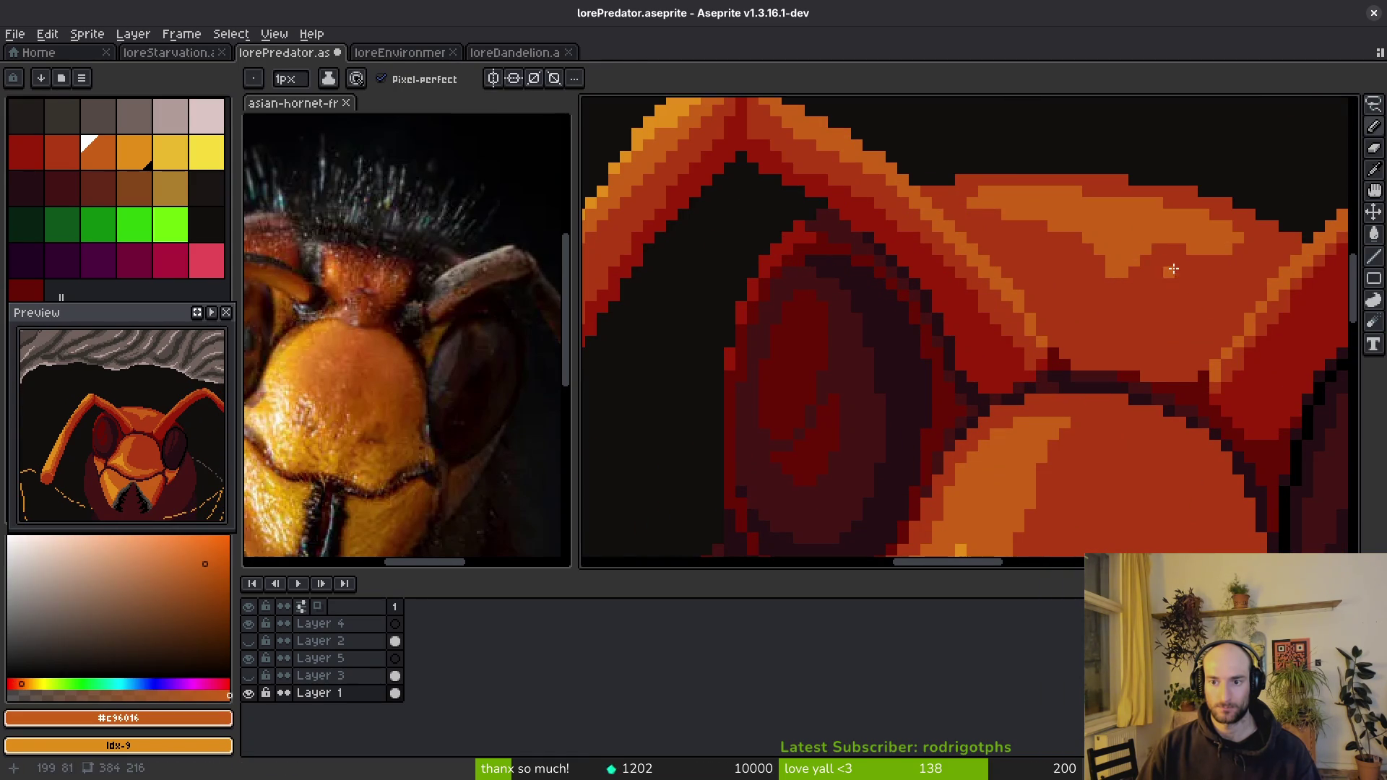
scroll(1168, 267, "down", 2)
scroll(1137, 261, "up", 2)
scroll(1090, 226, "down", 3)
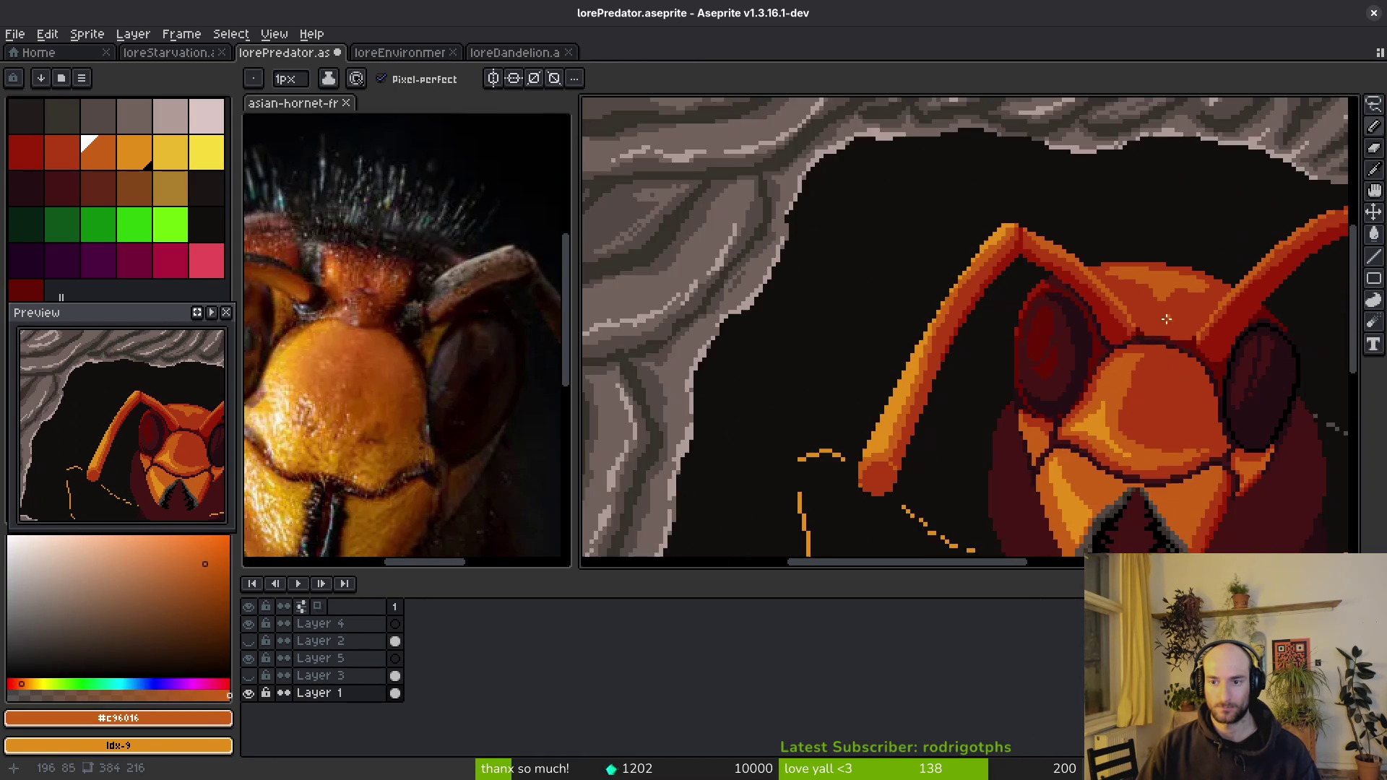
scroll(1055, 321, "up", 3)
scroll(1056, 320, "up", 1)
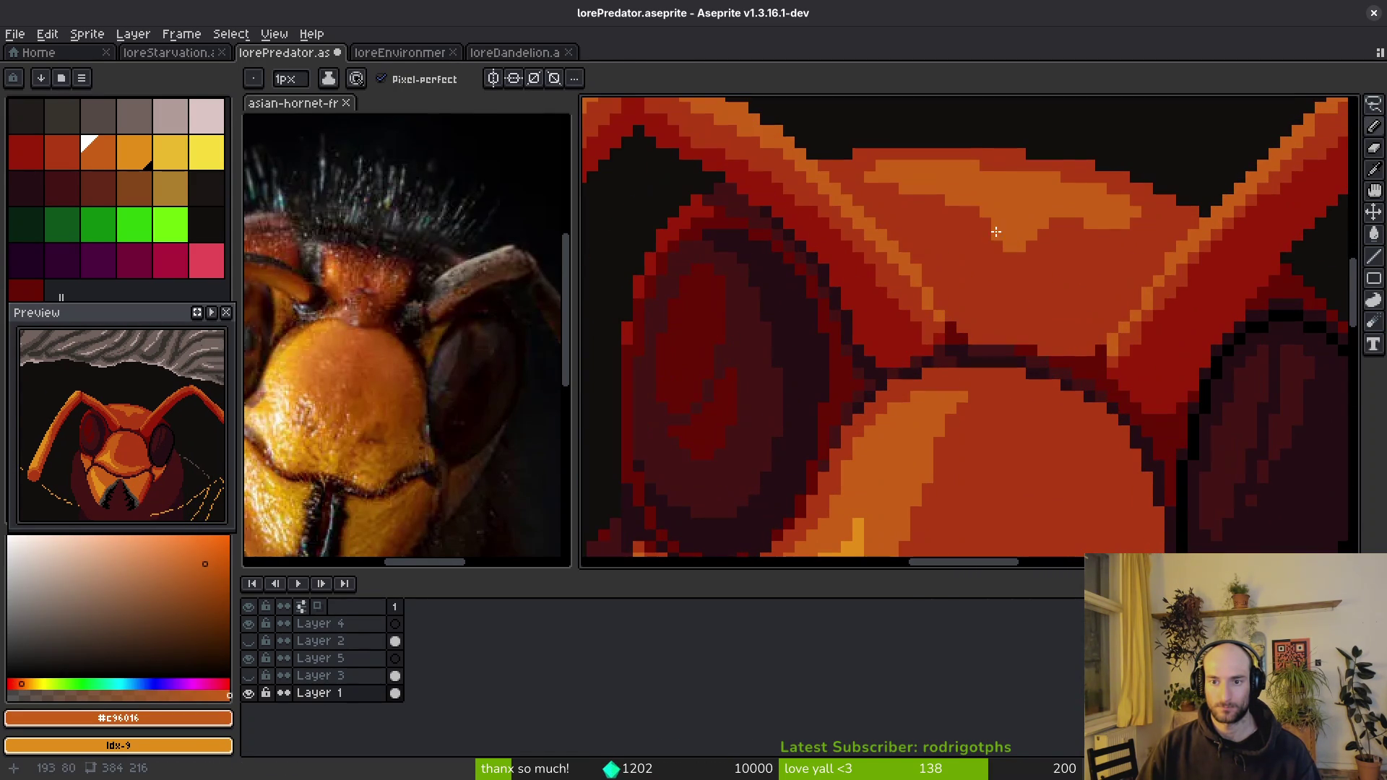
left_click(988, 234, "alt")
scroll(1033, 248, "down", 4)
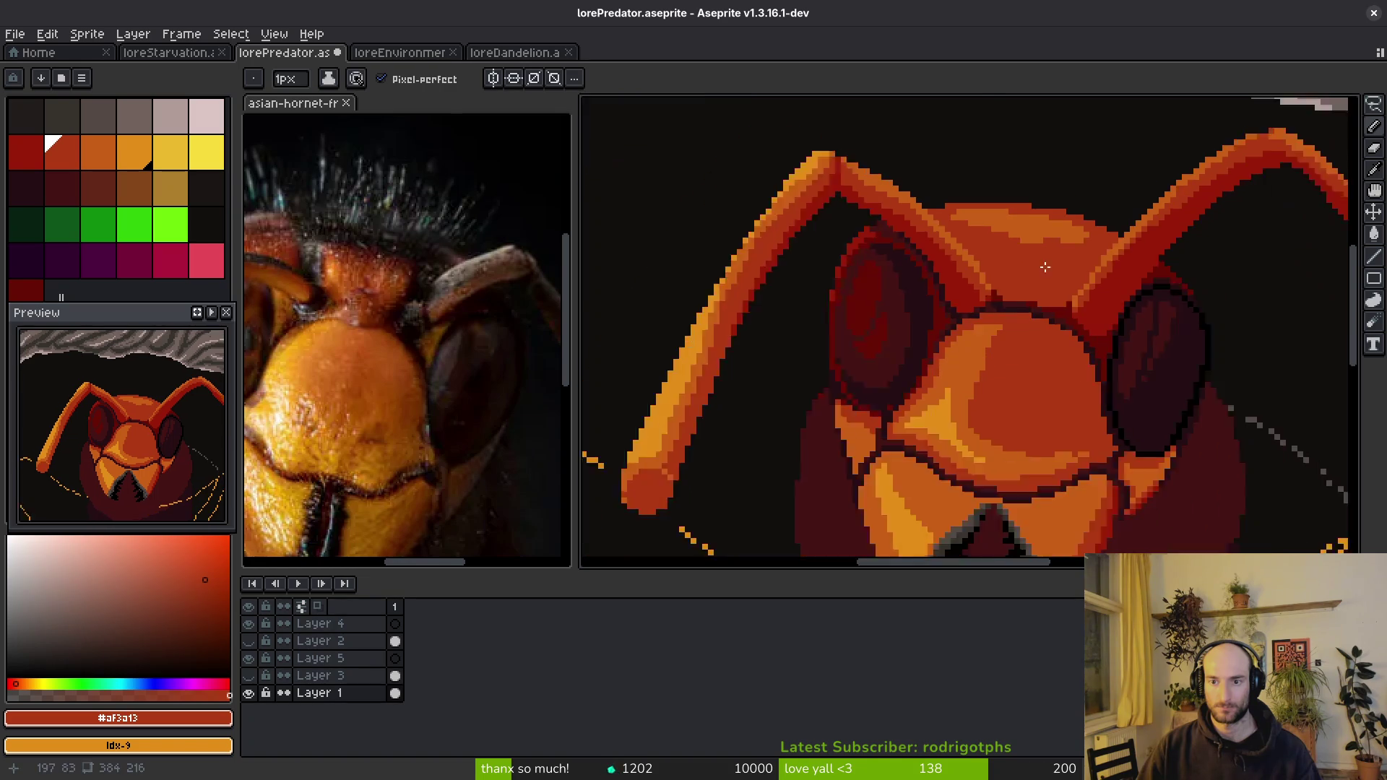
scroll(1041, 316, "up", 3)
scroll(975, 285, "up", 3)
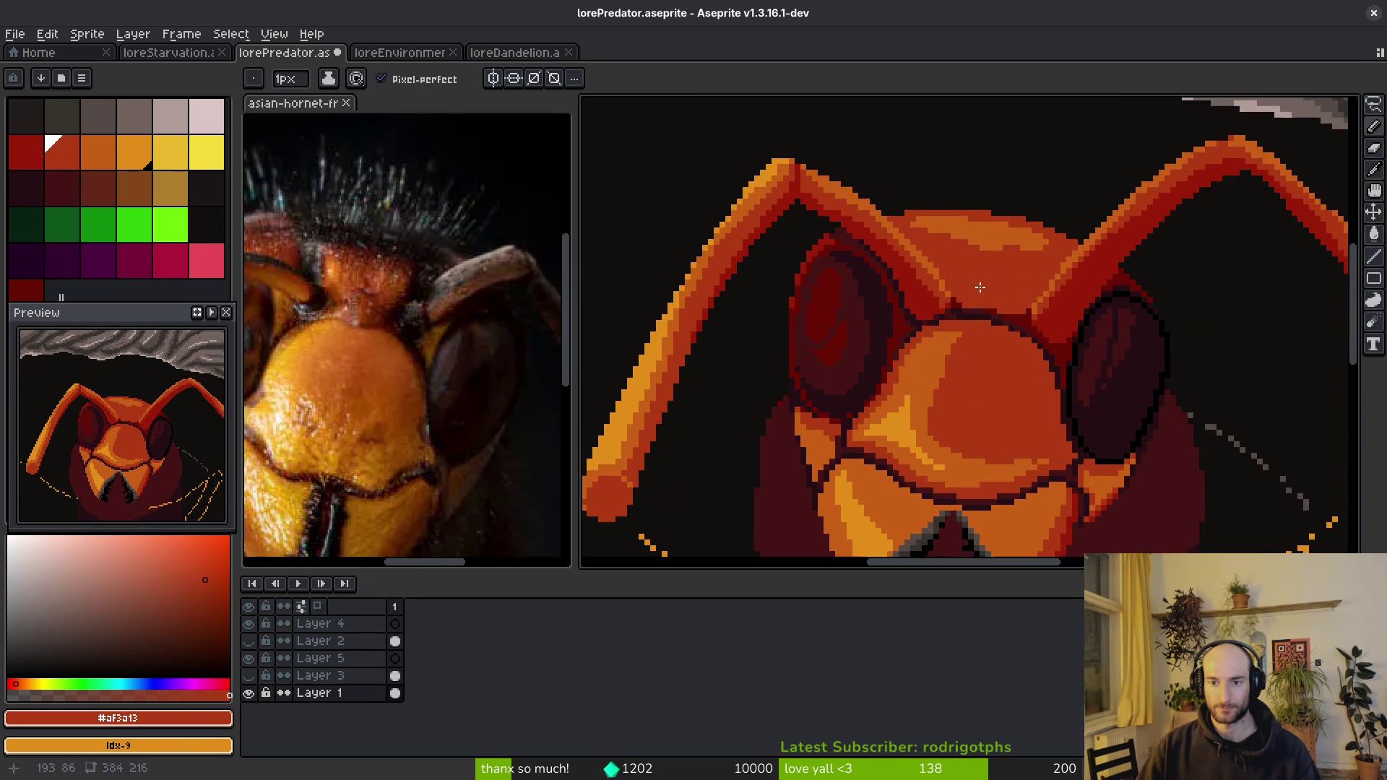
left_click(883, 319, "alt")
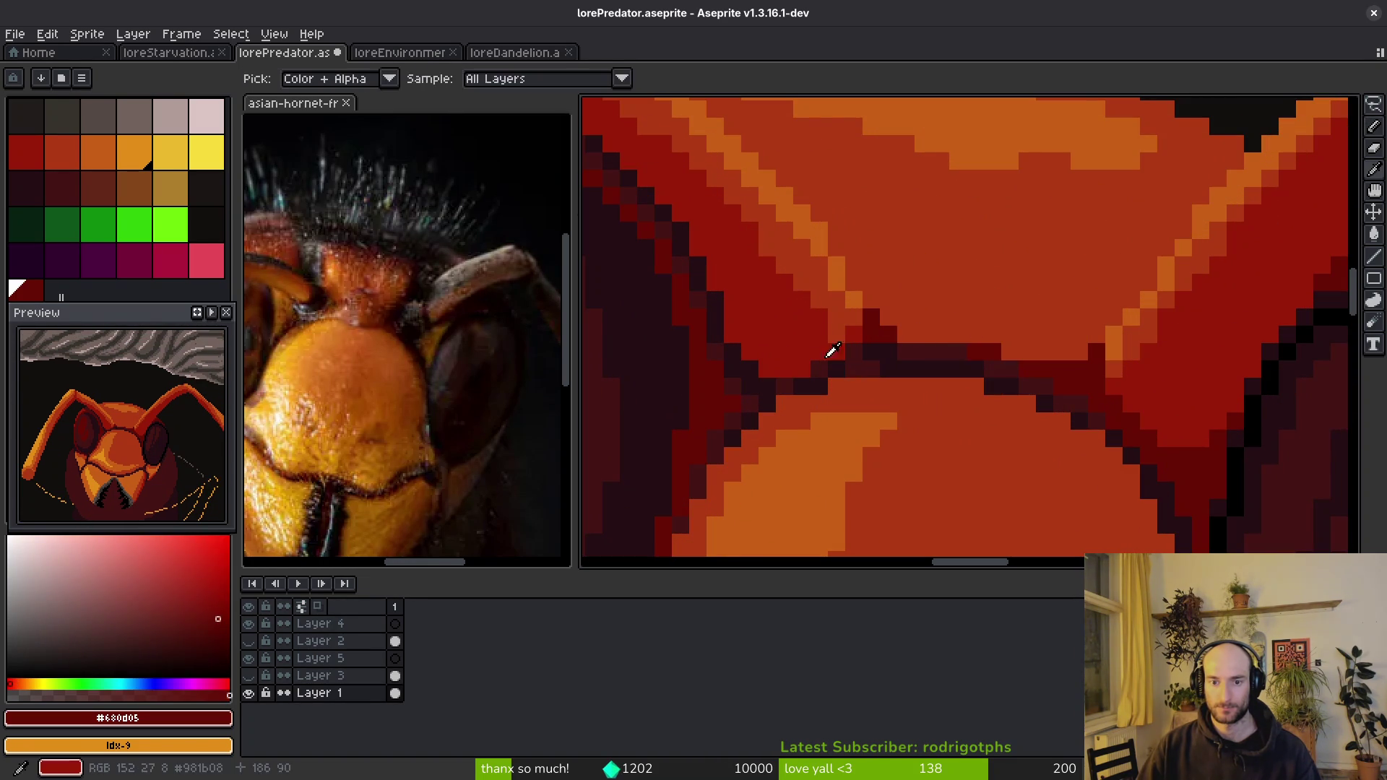
- Pencil a dark red diagonal and extra dark red pixels along the groove under the forehead
left_click(897, 340, "alt")
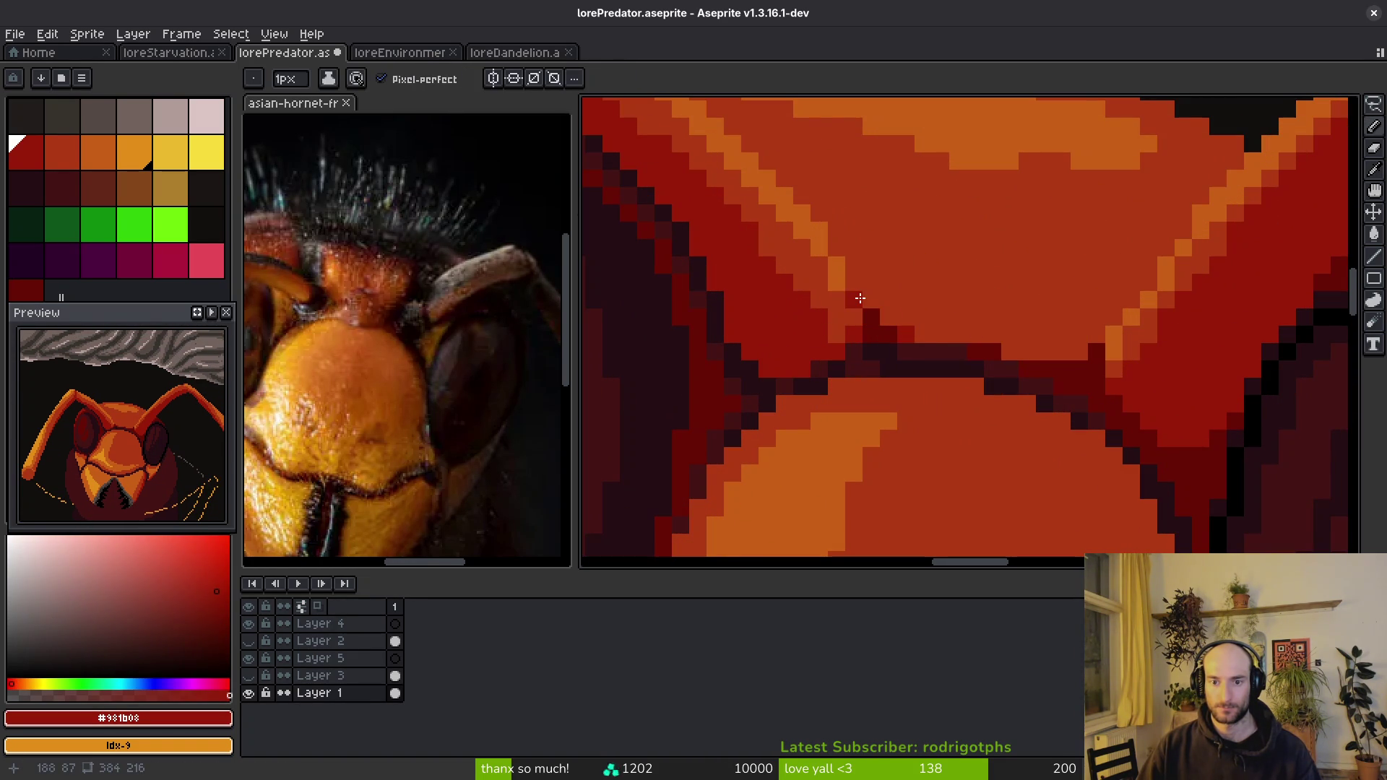
left_click_drag(854, 283, 896, 324)
left_click(1010, 351)
left_click(1079, 351)
left_click_drag(1097, 334, 1114, 317)
left_click(1062, 352)
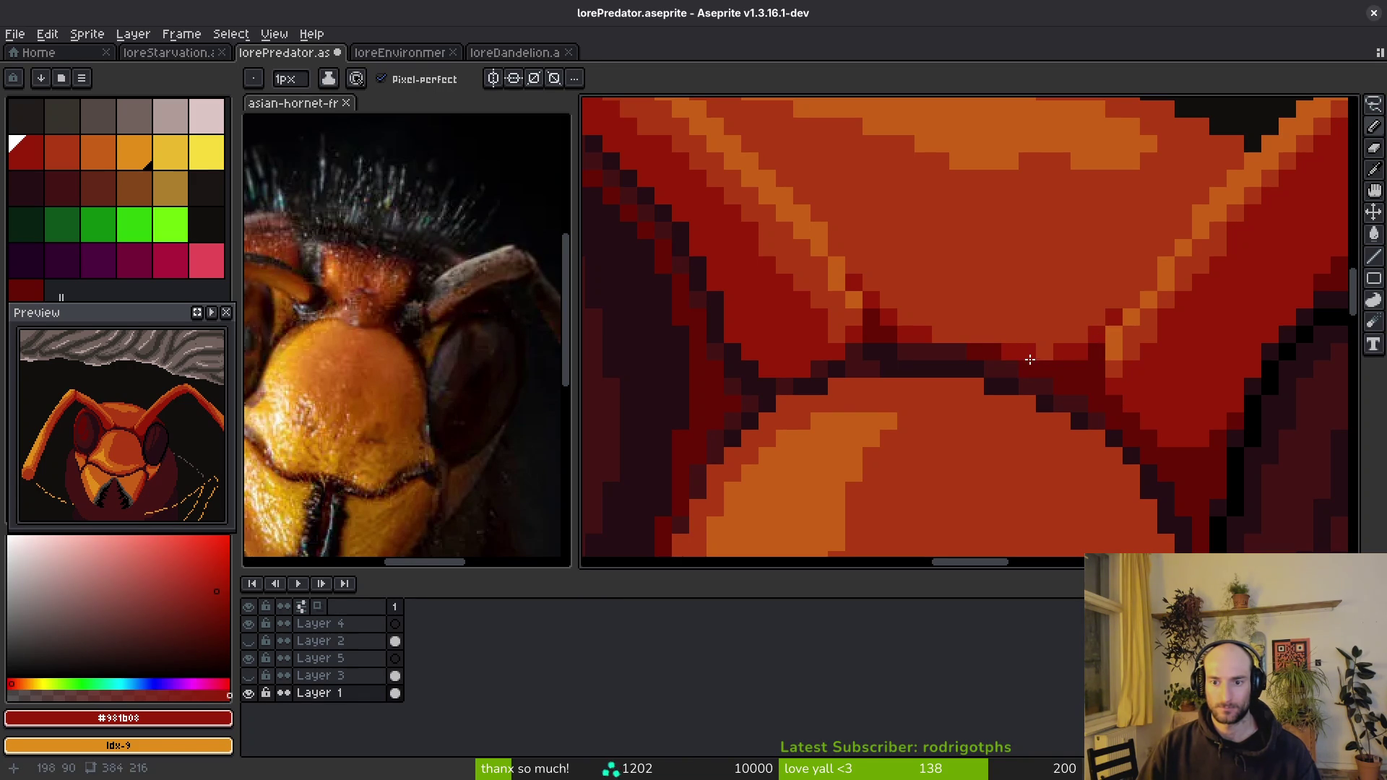
left_click(959, 335)
- Zoom out and save lorePredator.aseprite with Ctrl+S
scroll(1012, 390, "down", 4)
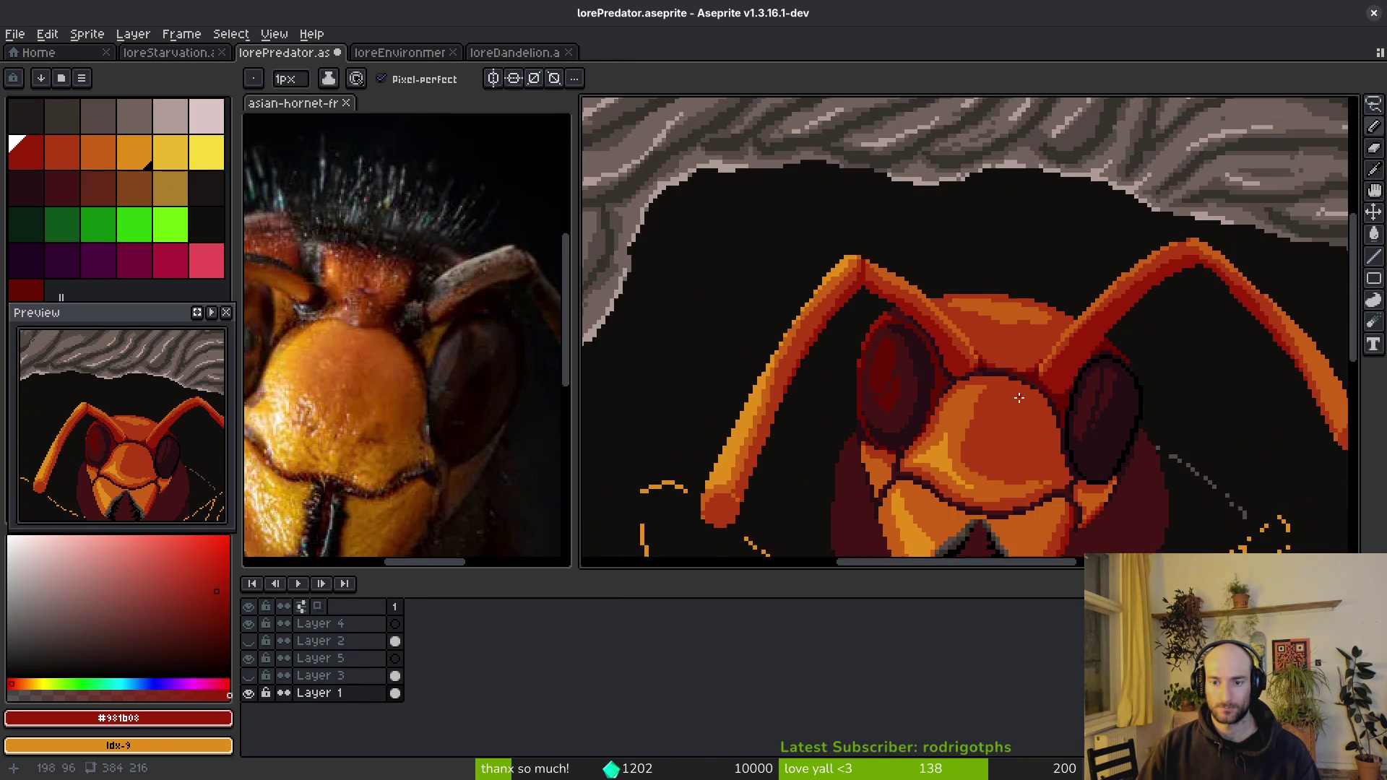
scroll(1013, 408, "down", 3)
key("ctrl+s")
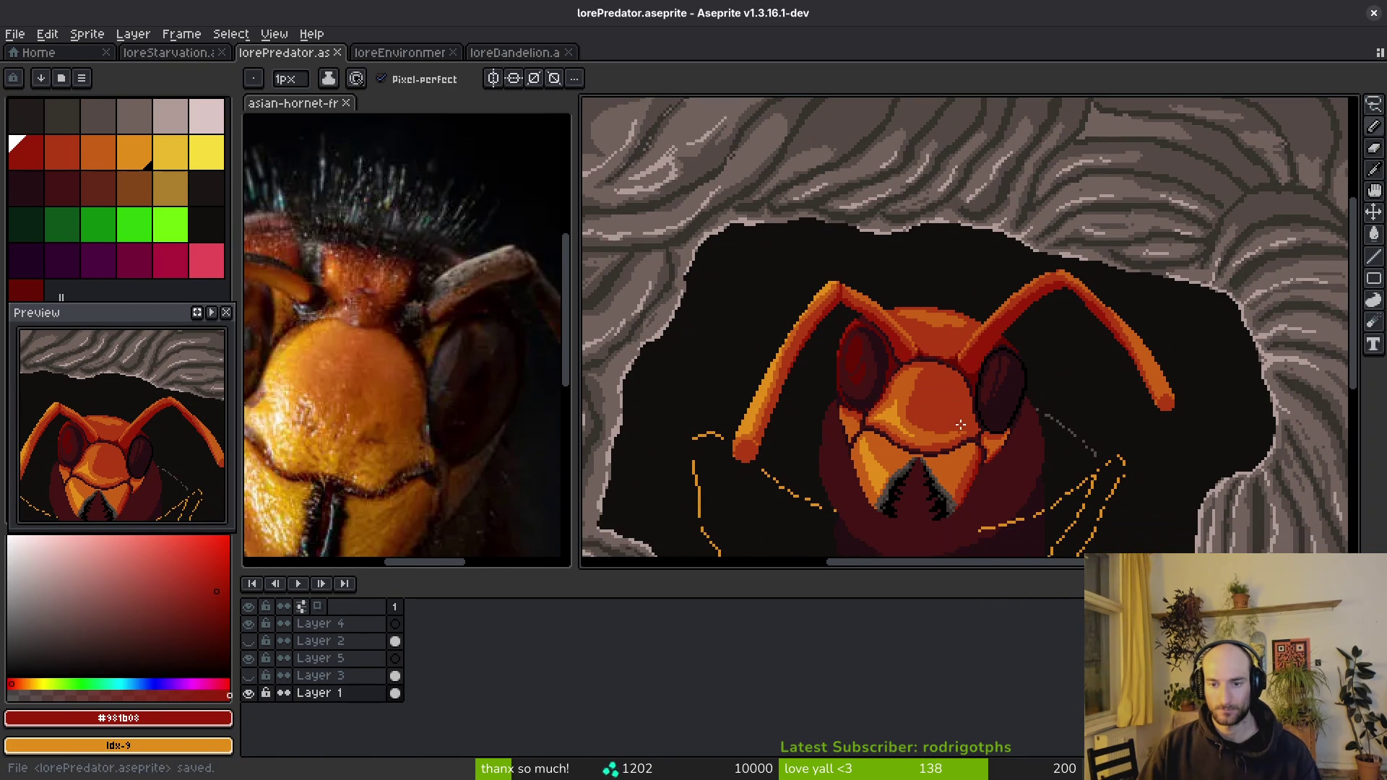
- Zoom in on the right antenna and eyedrop its red #af3a13
scroll(1039, 339, "up", 2)
scroll(1088, 297, "up", 1)
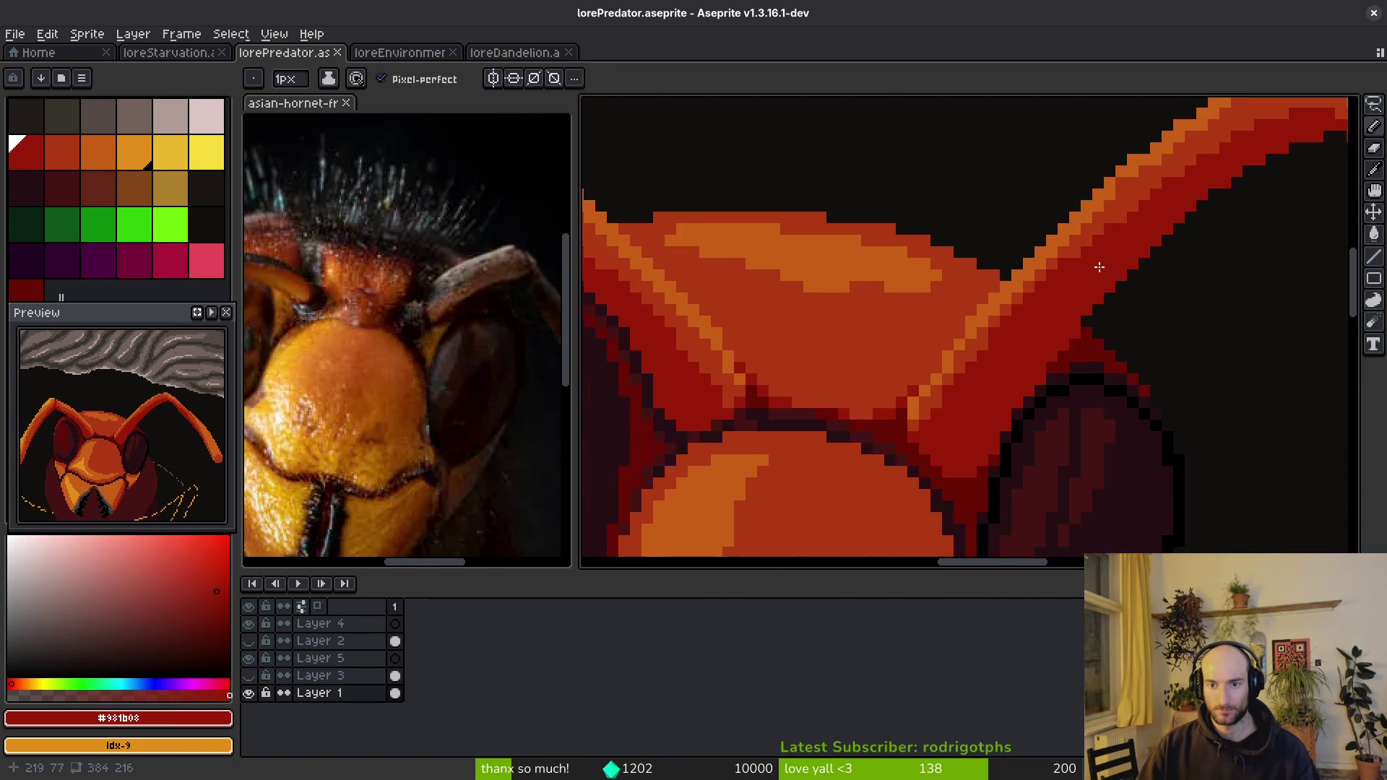
scroll(1083, 320, "down", 2)
scroll(1084, 273, "up", 1)
left_click(1192, 195, "alt")
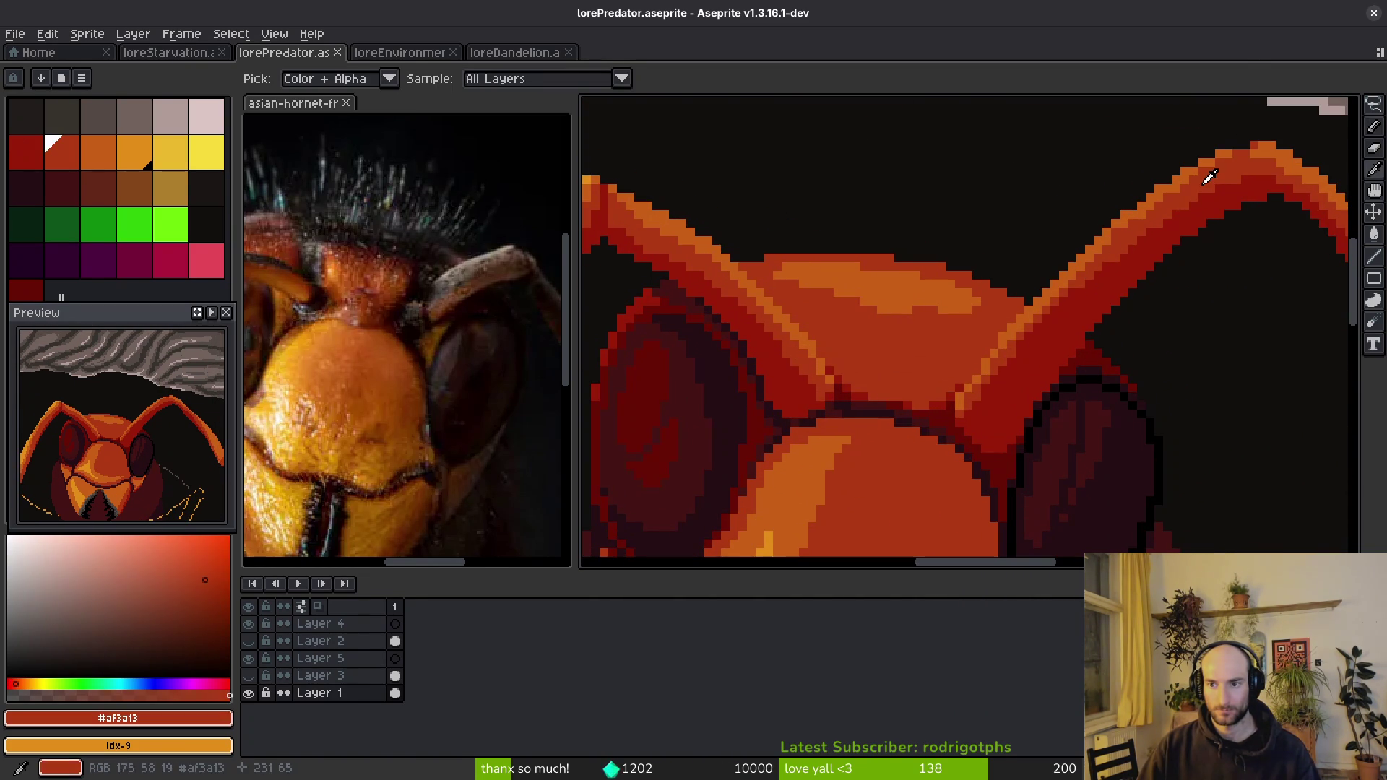
- Flip the artwork horizontally with Shift+H to check proportions, recenter the head, then undo the flip
scroll(1084, 282, "up", 1)
left_click_drag(1167, 289, 1271, 318)
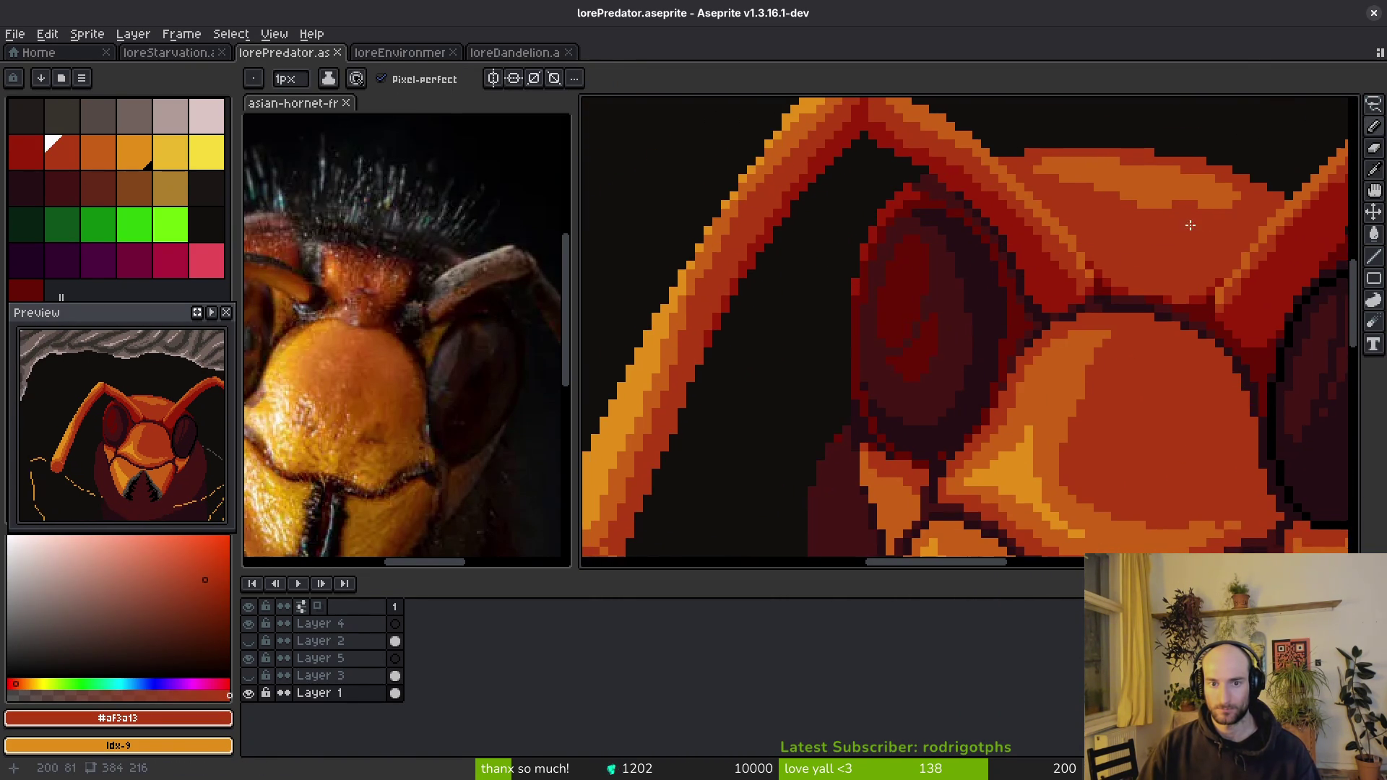
scroll(1051, 312, "down", 1)
key("shift+h")
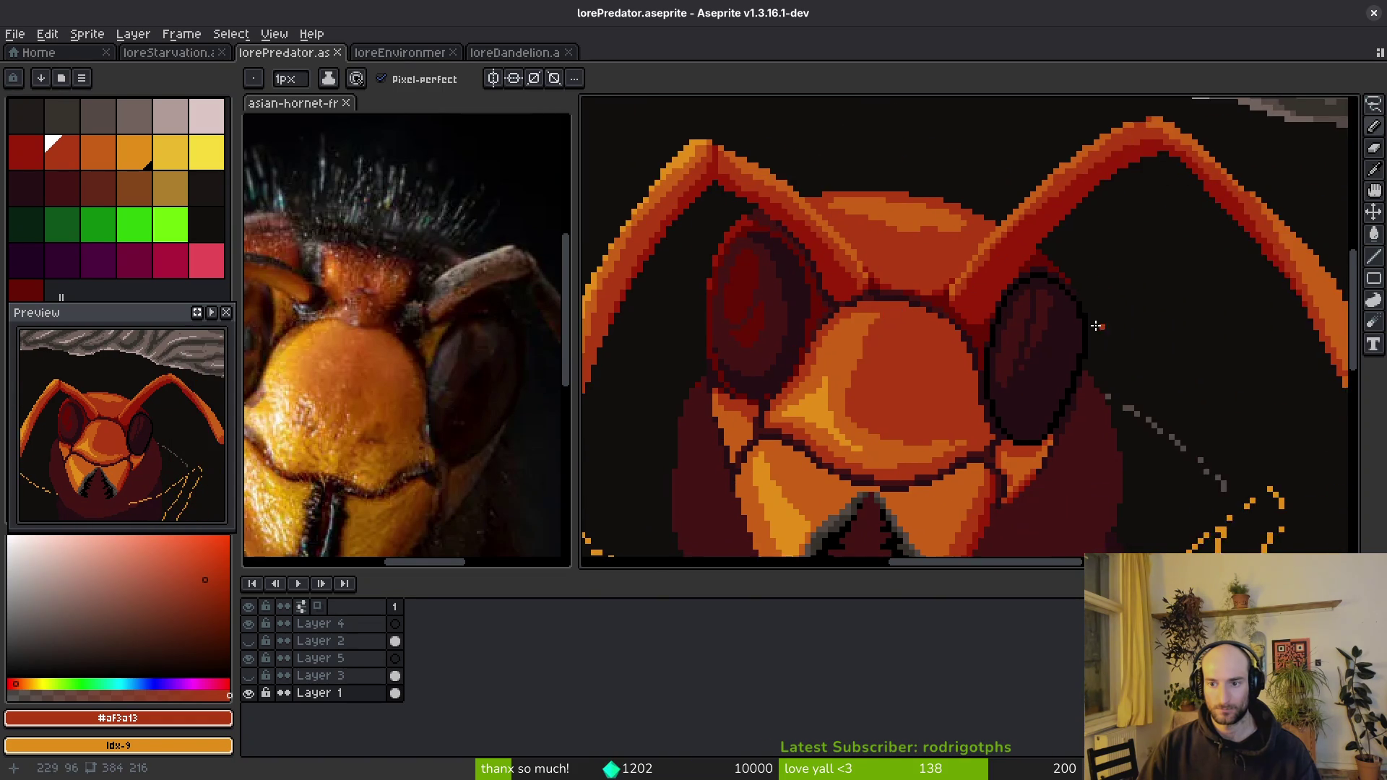
left_click_drag(1099, 318, 1002, 318)
left_click_drag(1099, 332, 1011, 322)
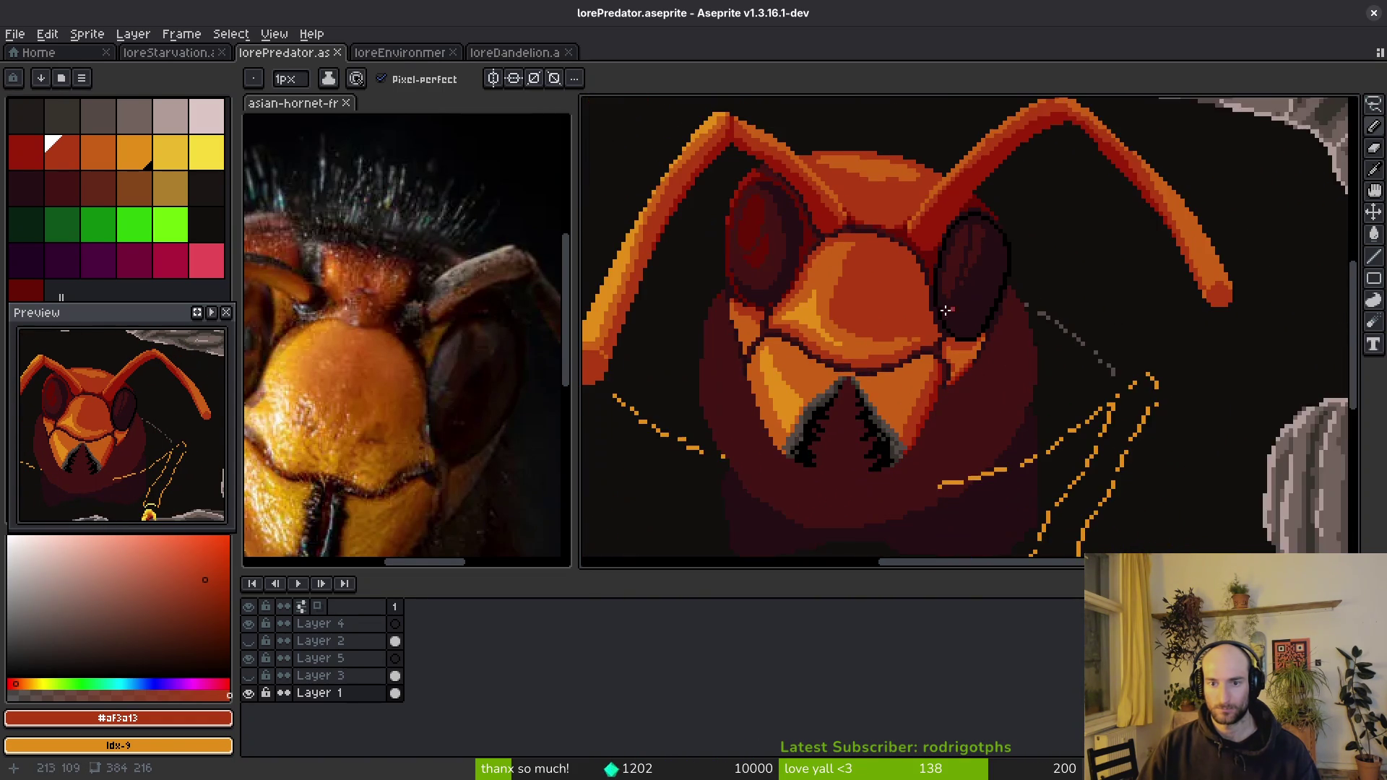
scroll(985, 319, "down", 1)
key("ctrl+z")
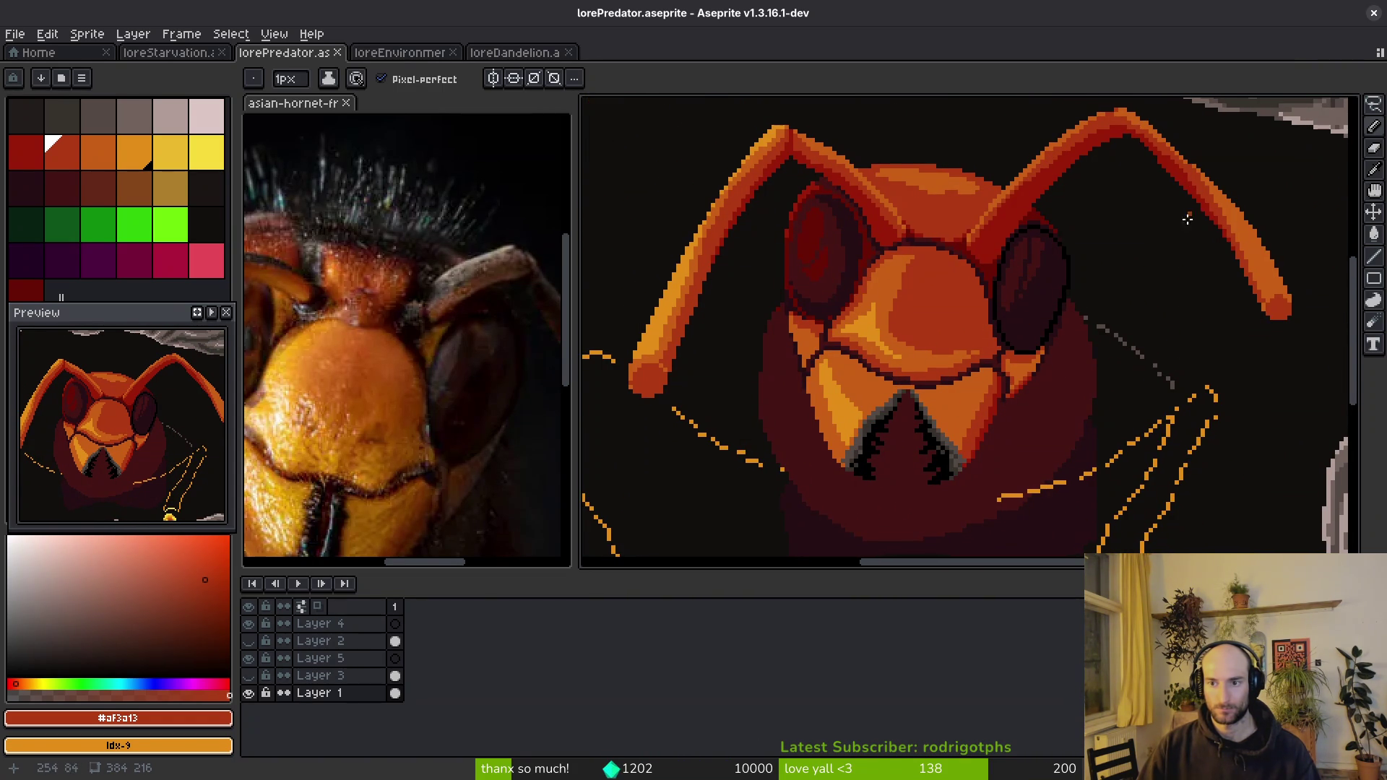
scroll(1214, 289, "up", 4)
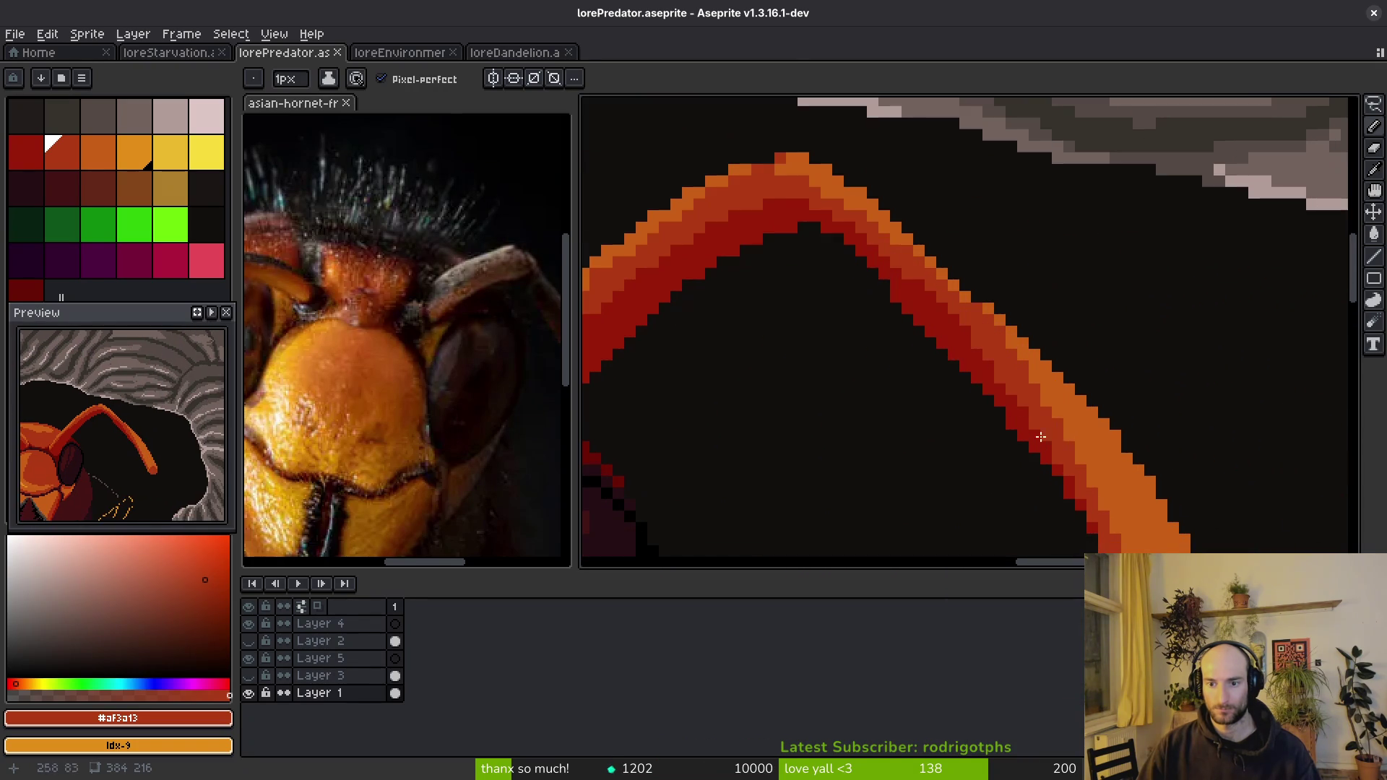
- Sample the antenna's red #af3a13 and pencil it along the antenna's lower band
key("i")
left_click(1022, 410)
scroll(1034, 434, "up", 4)
scroll(1043, 455, "down", 3)
scroll(1011, 423, "up", 1)
left_click(1053, 455)
key("b")
mouse_move(1025, 452)
left_mouse_down()
mouse_move(912, 334)
mouse_move(937, 343)
left_mouse_up()
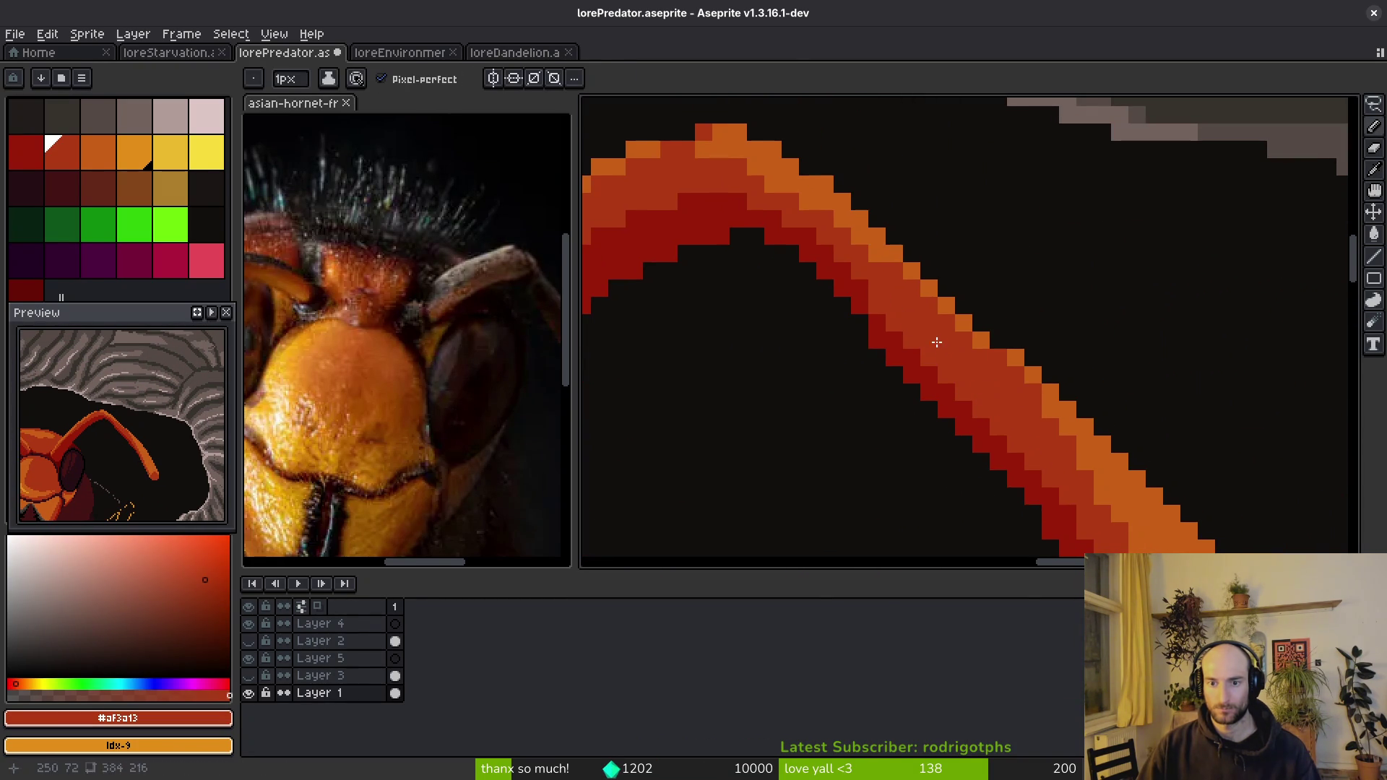
- Sample orange #c96016 and paint it along the antenna's upper band up toward the tip
left_click(1130, 487, "alt")
mouse_move(1124, 546)
left_mouse_down()
mouse_move(1020, 418)
mouse_move(939, 351)
mouse_move(875, 242)
mouse_move(878, 282)
mouse_move(932, 346)
mouse_move(1023, 437)
mouse_move(1099, 486)
mouse_move(939, 333)
mouse_move(907, 283)
mouse_move(1075, 449)
left_mouse_up()
left_click(860, 253, "alt")
left_click(1097, 484, "alt")
left_click_drag(1015, 381, 1001, 356)
- Paint red along the antenna's inner edge, undoing and redrawing the stroke
scroll(1051, 409, "down", 4)
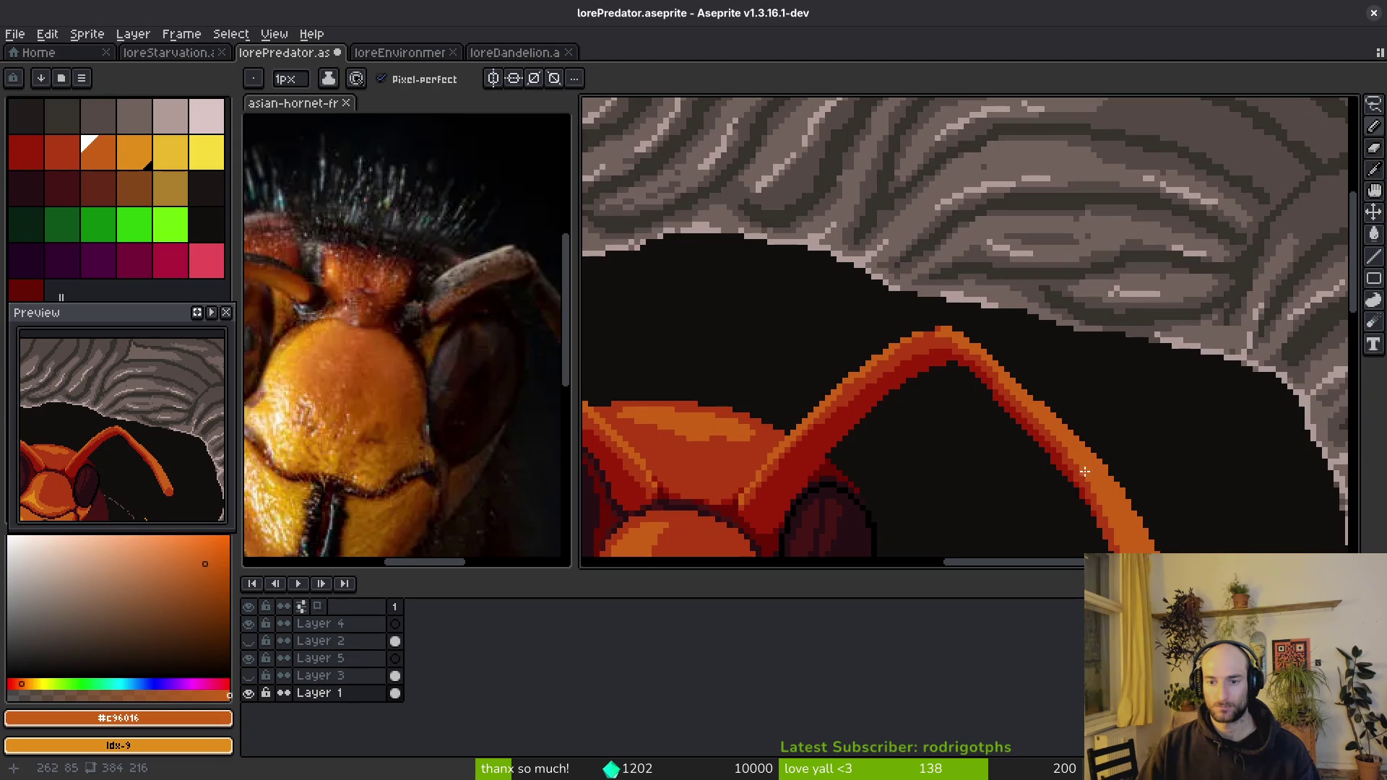
scroll(1100, 484, "down", 1)
scroll(999, 401, "up", 3)
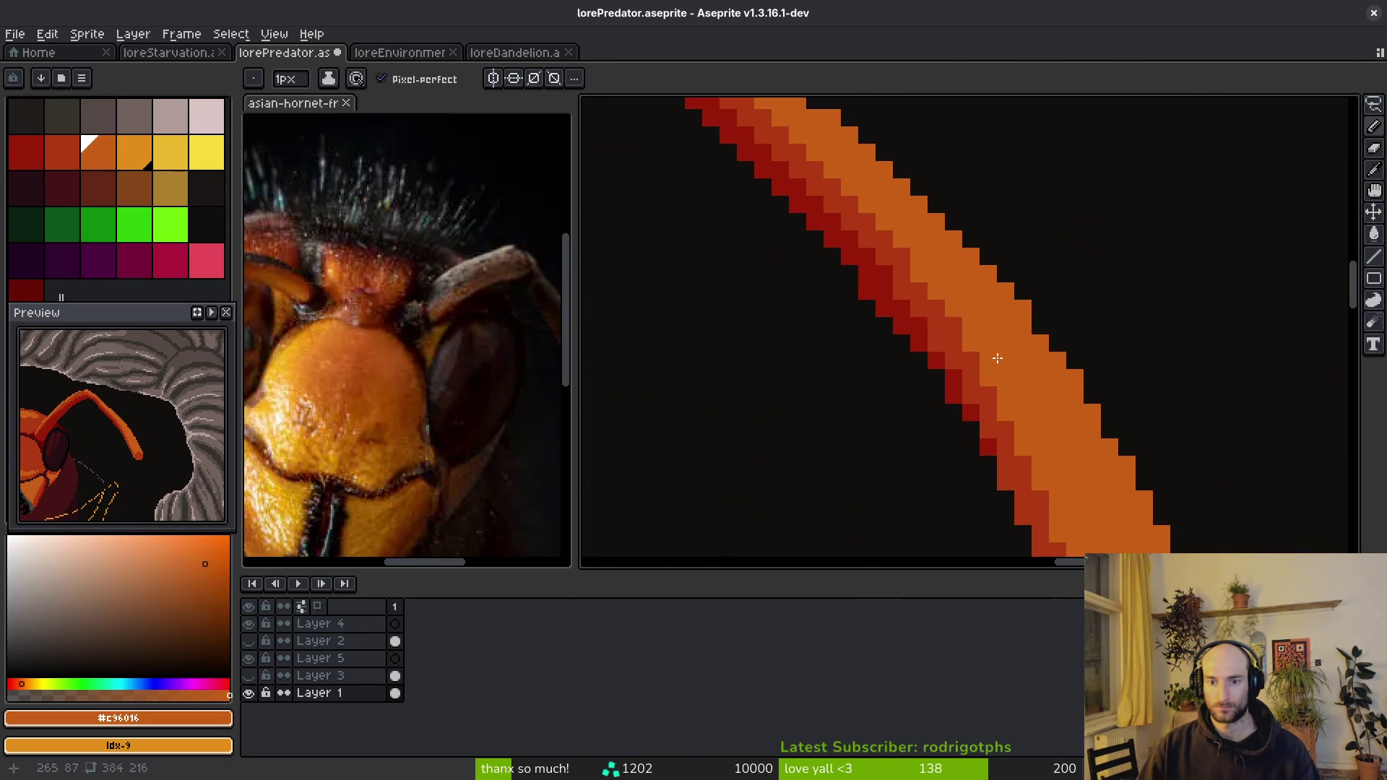
scroll(999, 401, "up", 1)
left_click(1012, 412, "alt")
left_click_drag(971, 350, 921, 259)
key("ctrl+z")
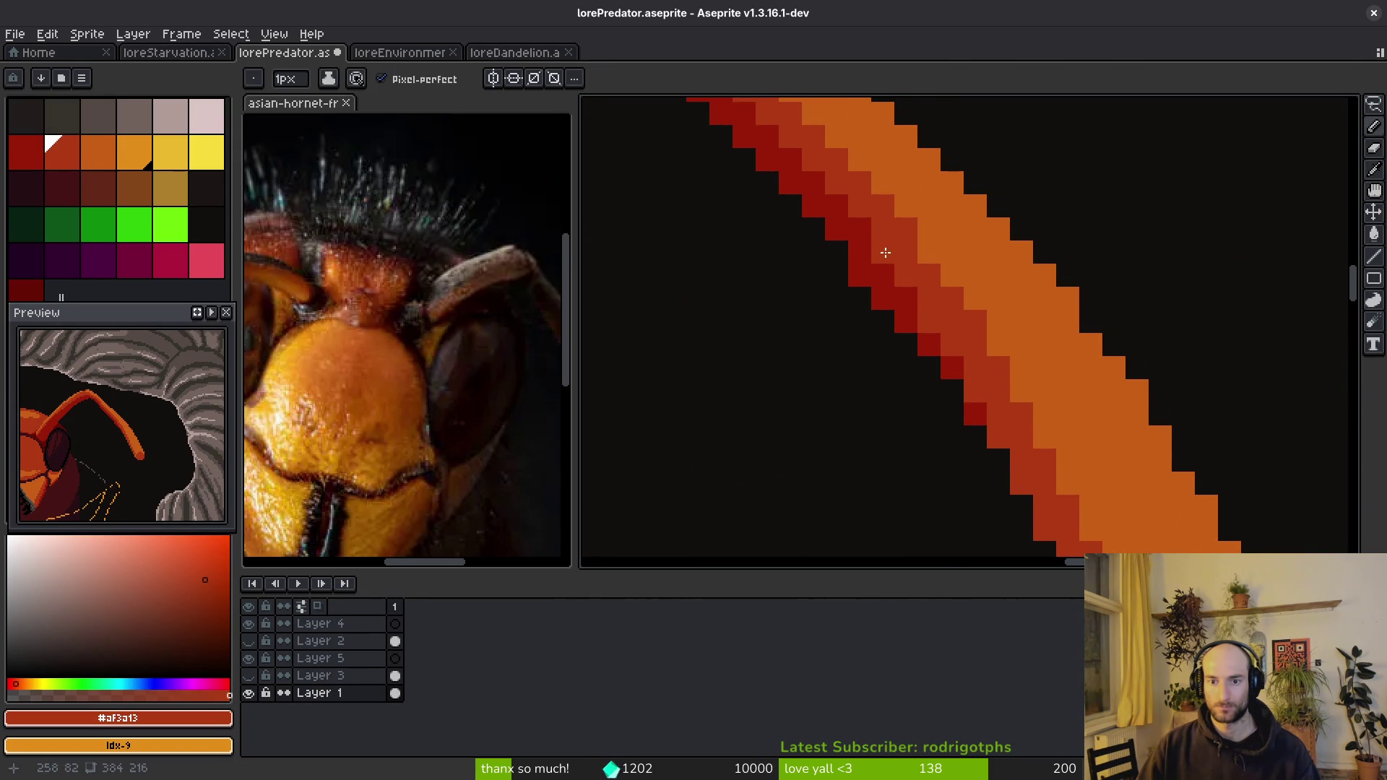
mouse_move(858, 214)
left_mouse_down()
mouse_move(835, 176)
mouse_move(971, 403)
mouse_move(918, 352)
left_mouse_up()
- Set the drawing colour back to orange and save lorePredator.aseprite
left_click(970, 361, "alt")
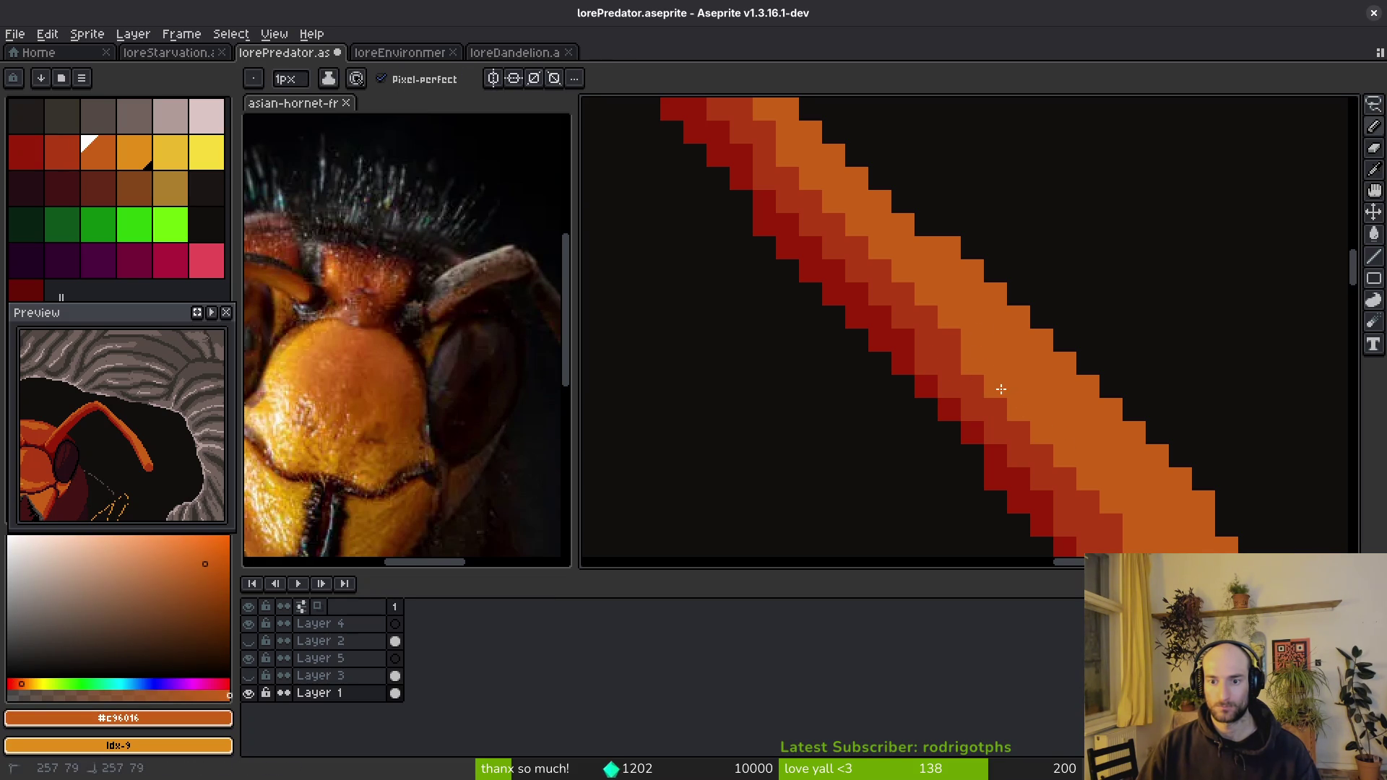
scroll(1076, 424, "down", 3)
scroll(1082, 437, "up", 3)
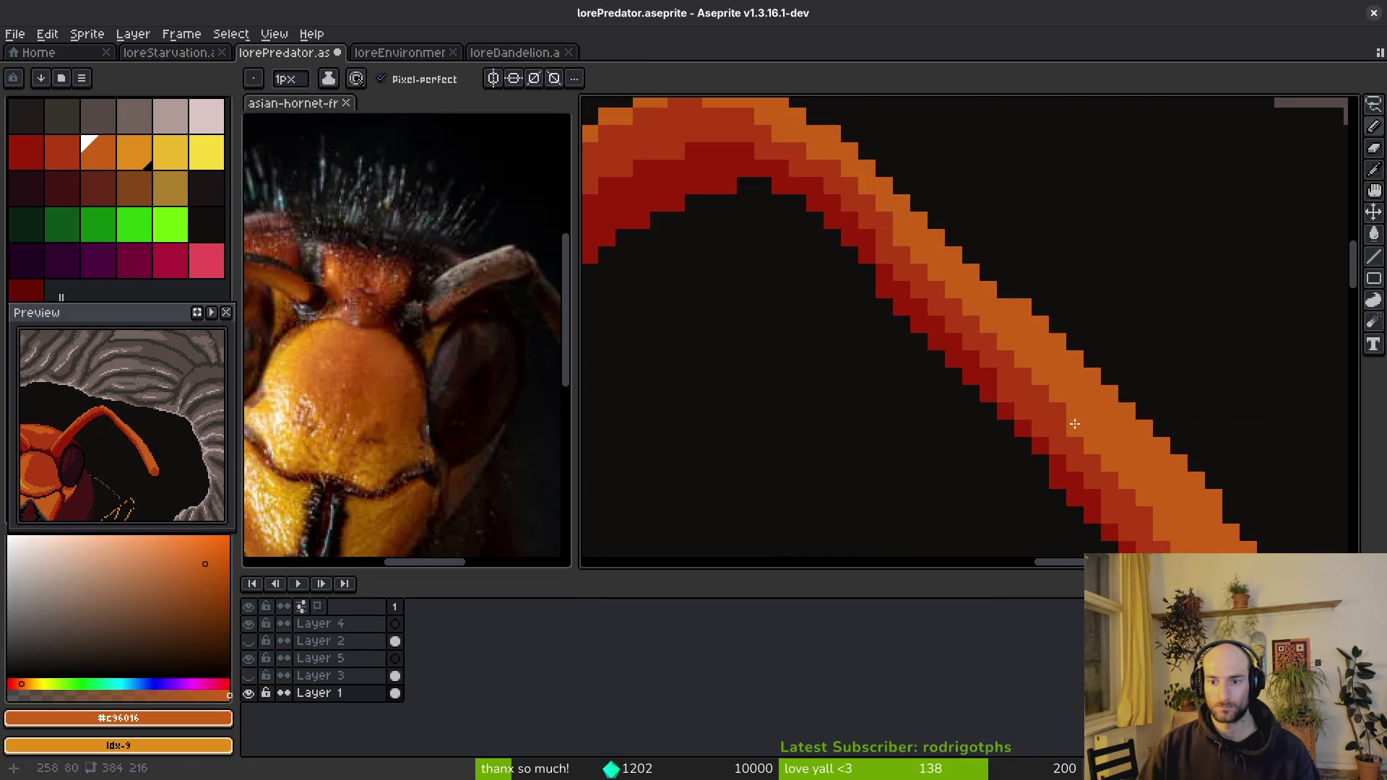
scroll(1075, 424, "down", 2)
scroll(1122, 450, "up", 2)
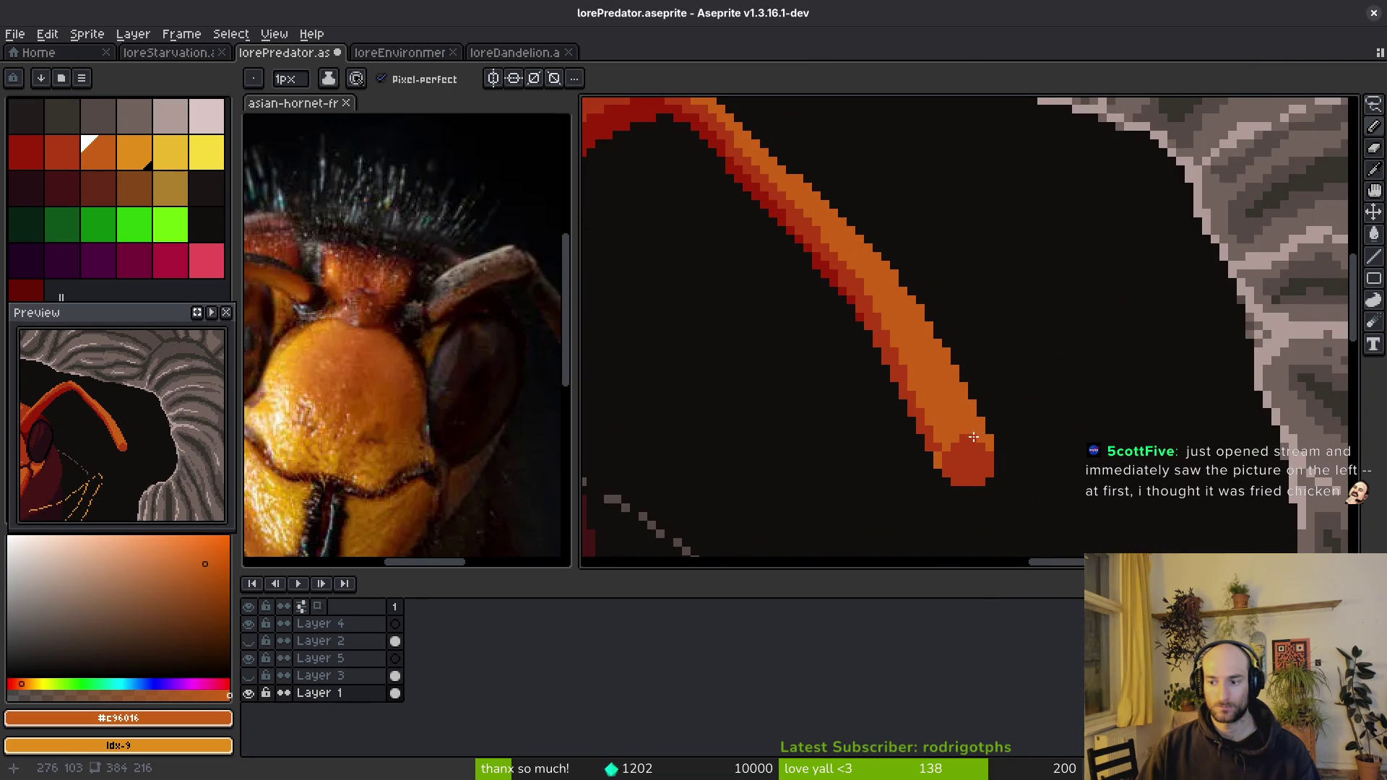
scroll(983, 412, "down", 1)
scroll(1033, 376, "up", 1)
key("ctrl+s")
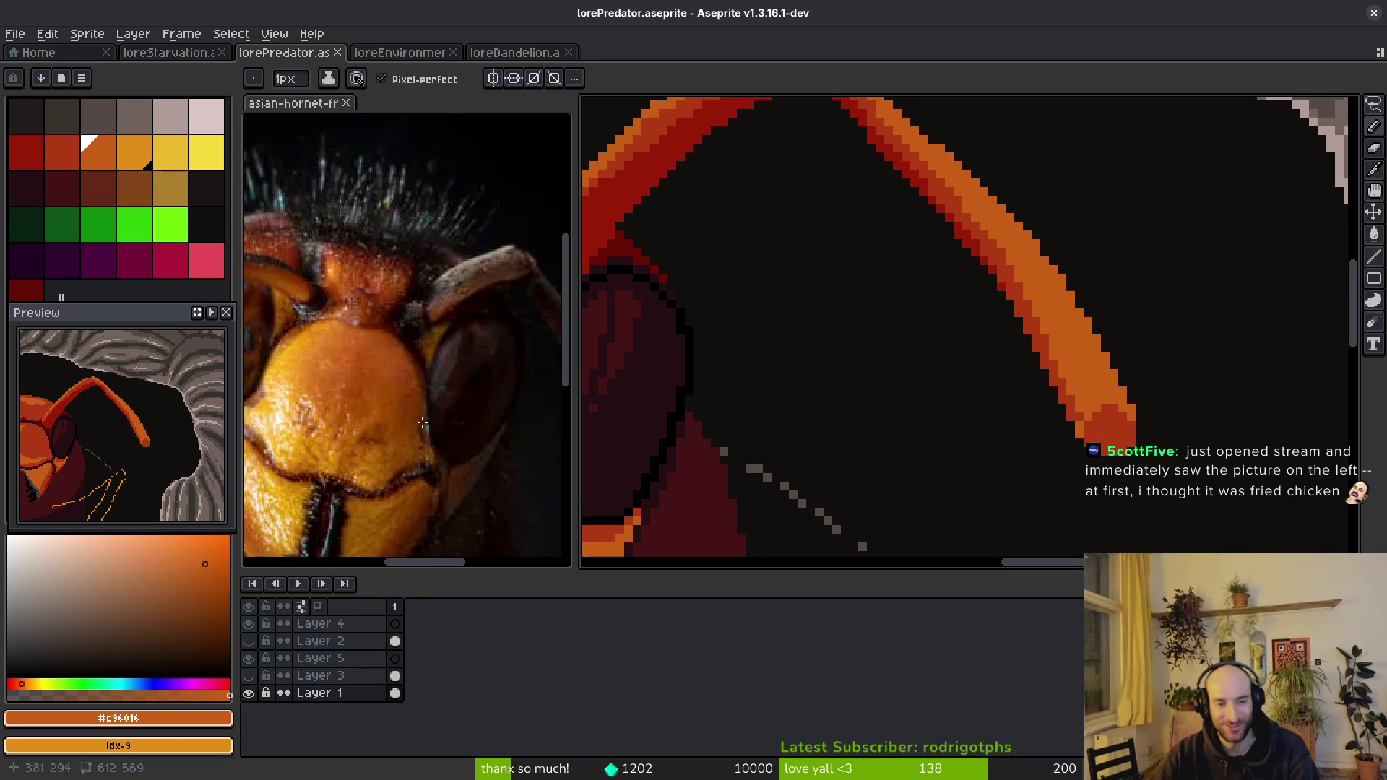
- Zoom and pan the asian-hornet reference onto the face and mandibles, then return to lorePredator
scroll(440, 434, "down", 4)
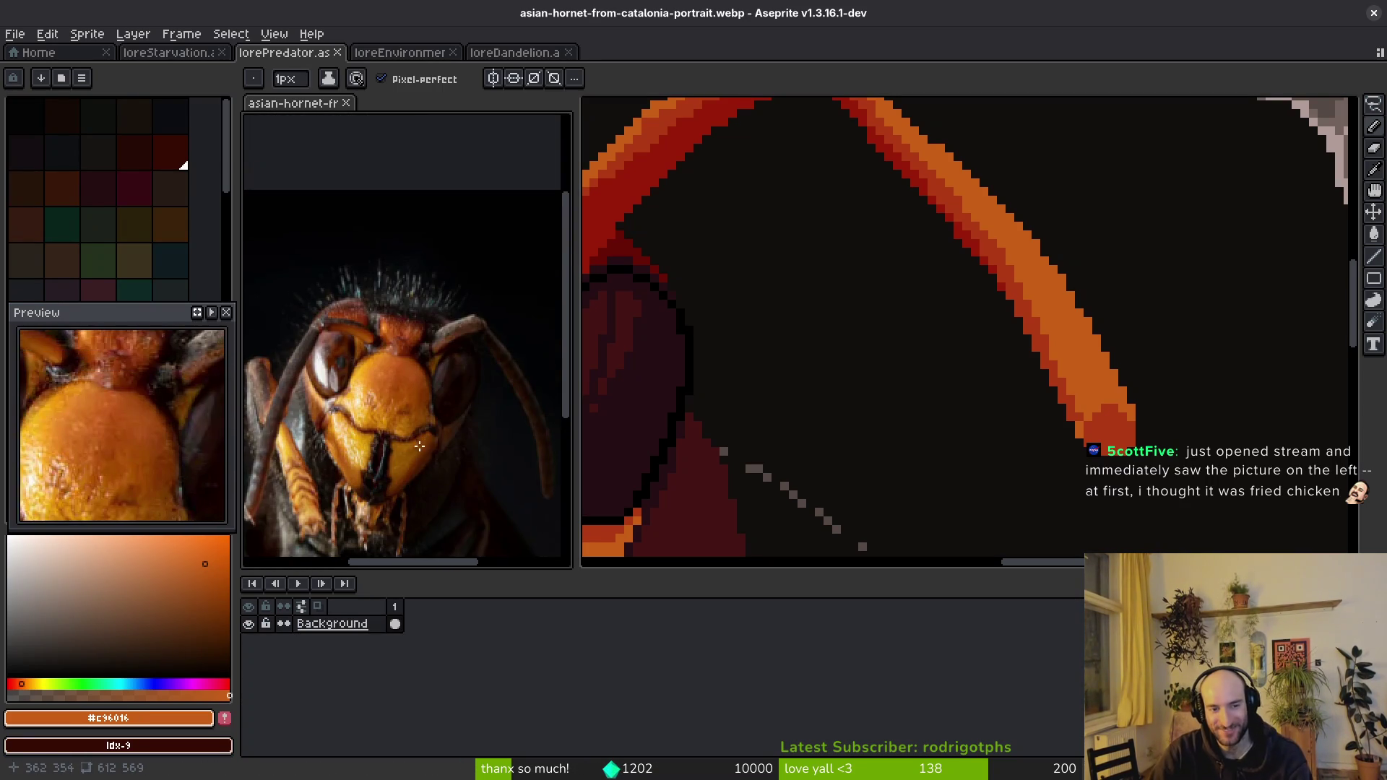
scroll(416, 450, "up", 5)
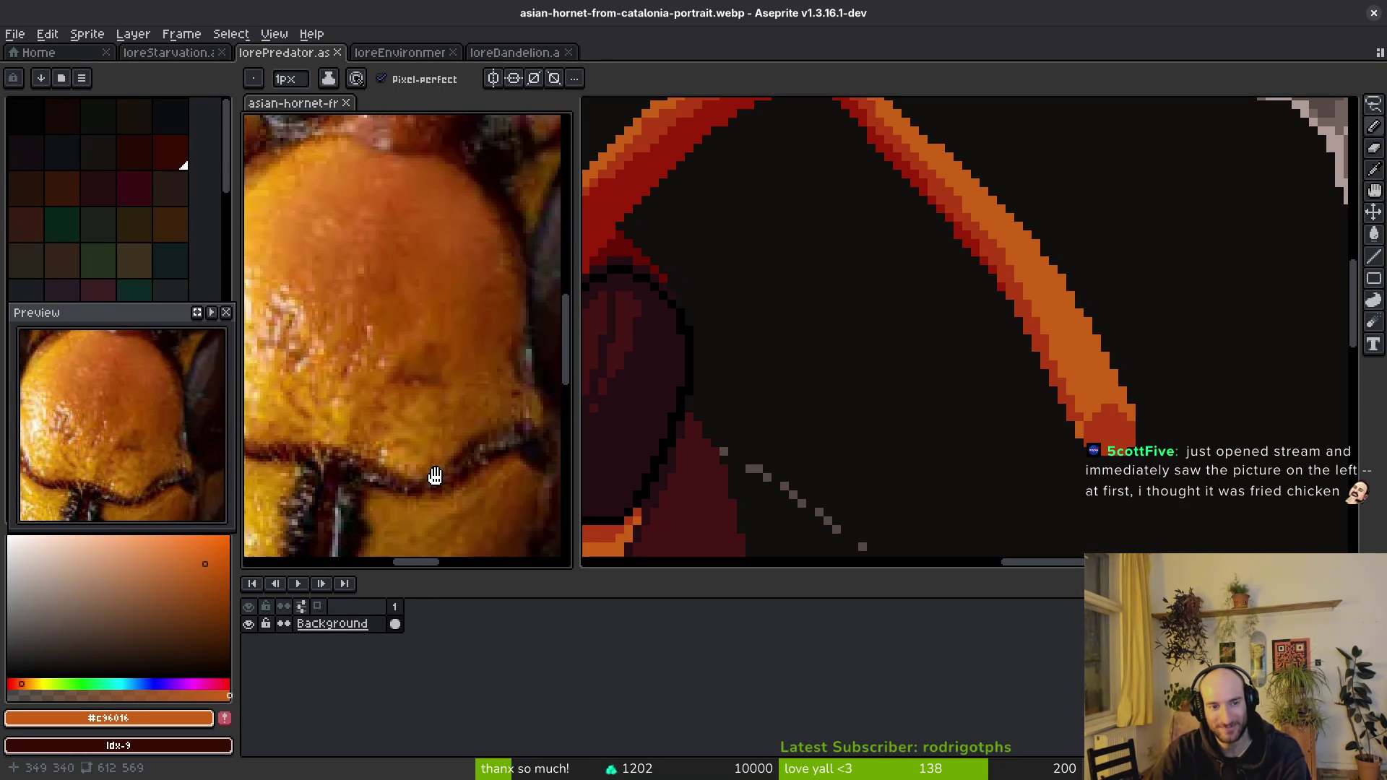
left_click_drag(433, 476, 447, 459)
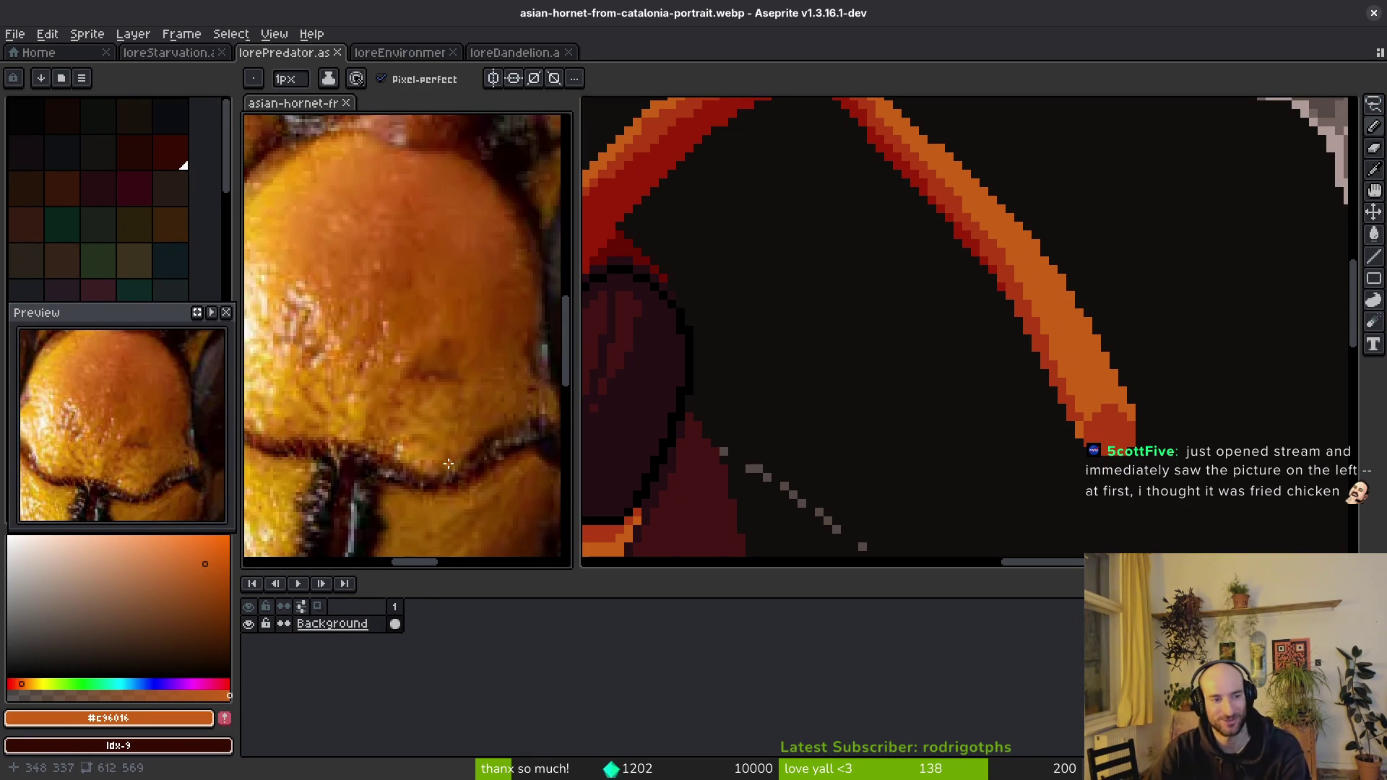
scroll(435, 455, "down", 3)
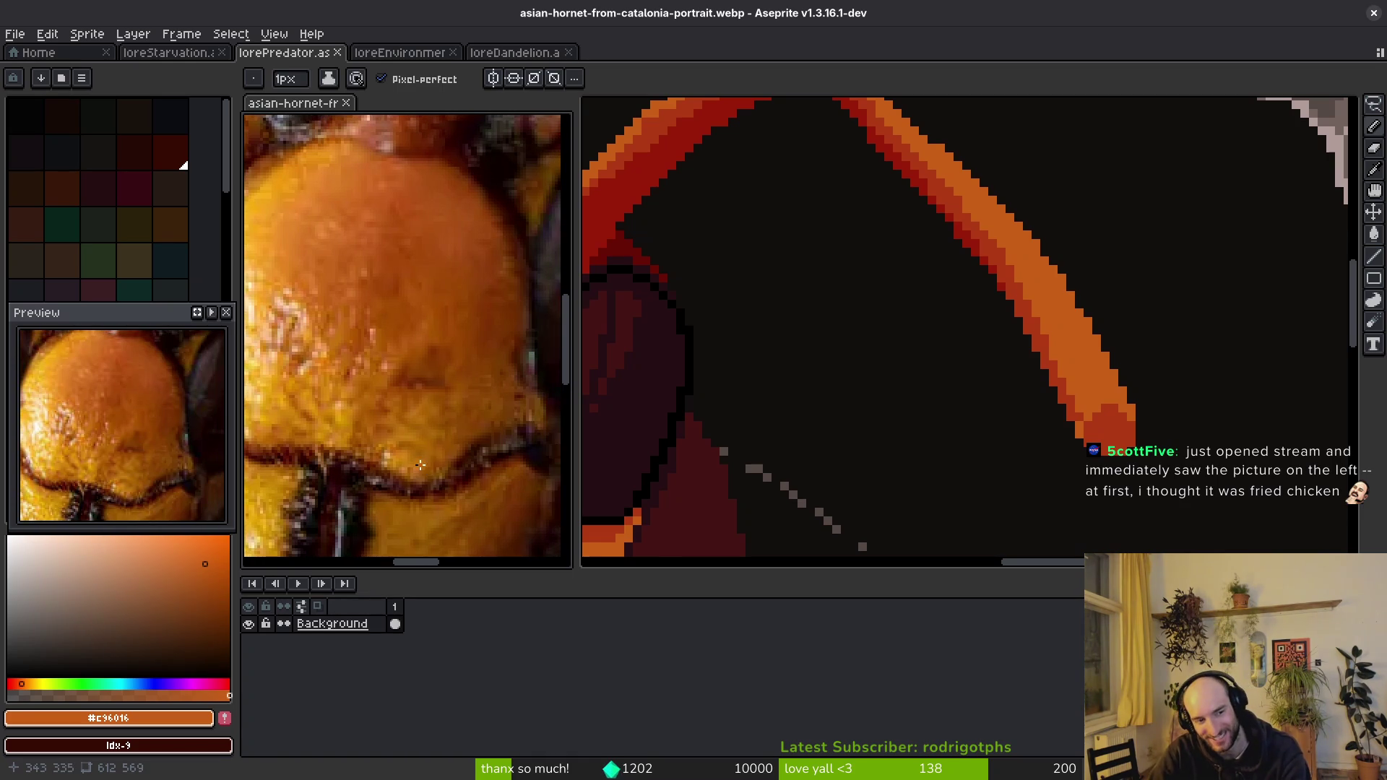
left_click_drag(419, 419, 414, 408)
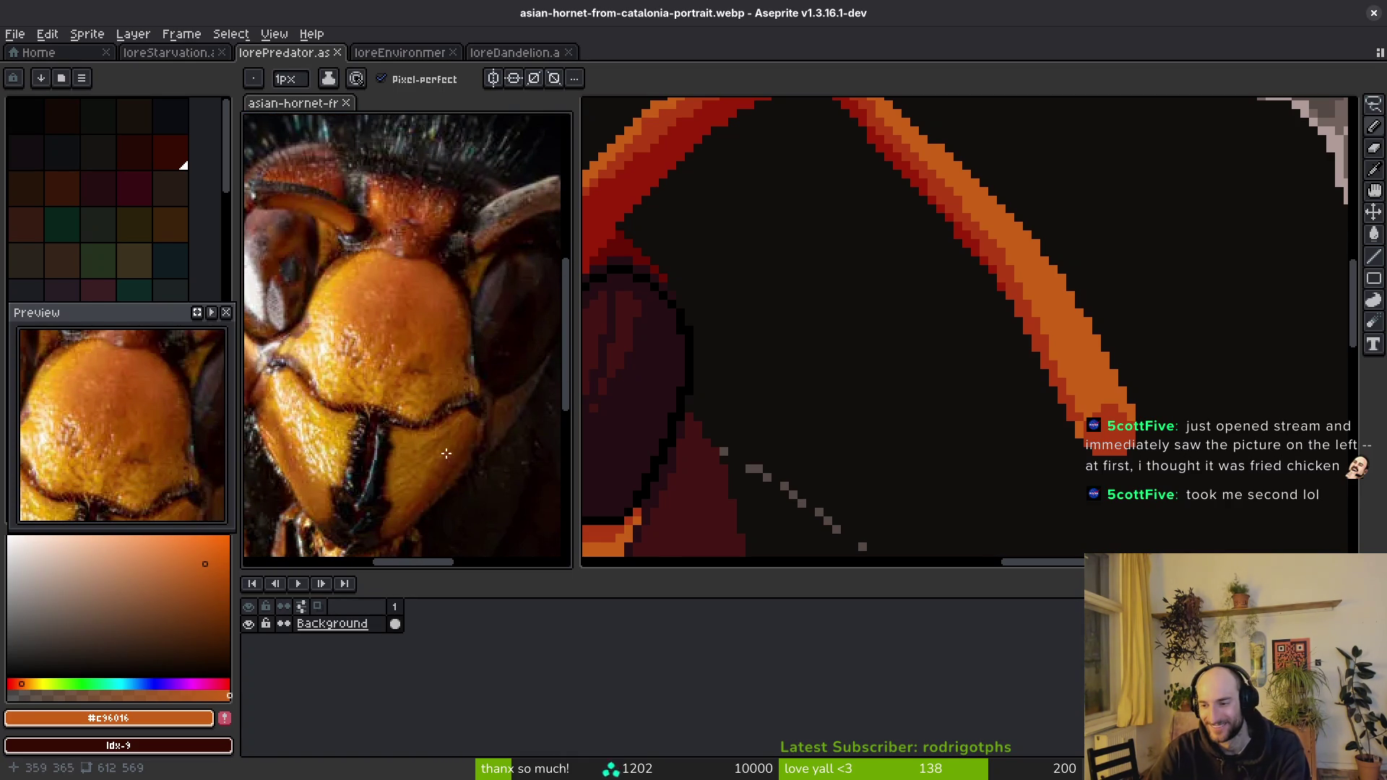
left_click(999, 474)
scroll(1024, 458, "down", 2)
scroll(954, 356, "up", 3)
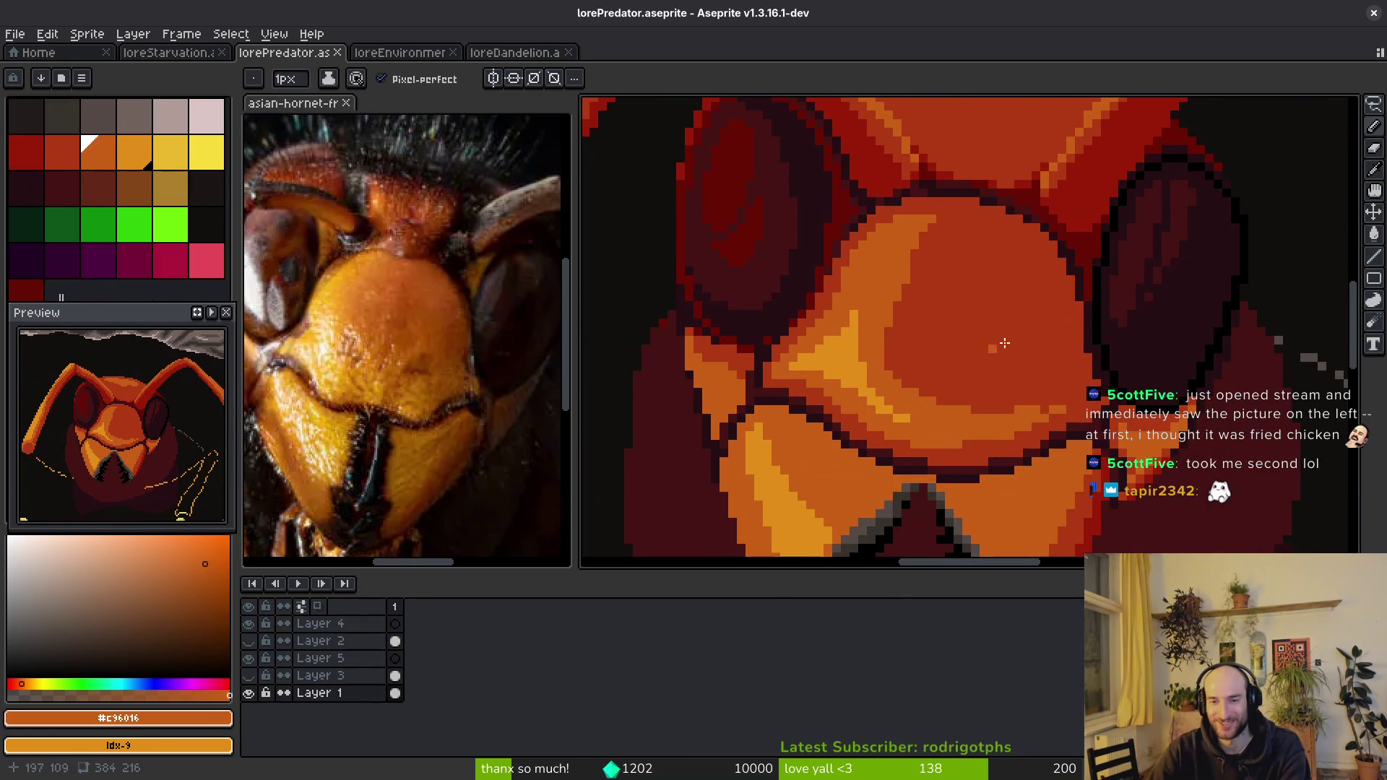
- Pick bright orange palette index 9 and paint highlight pixels at the antenna tip
scroll(978, 391, "down", 2)
scroll(979, 412, "up", 2)
left_click_drag(1125, 245, 940, 375)
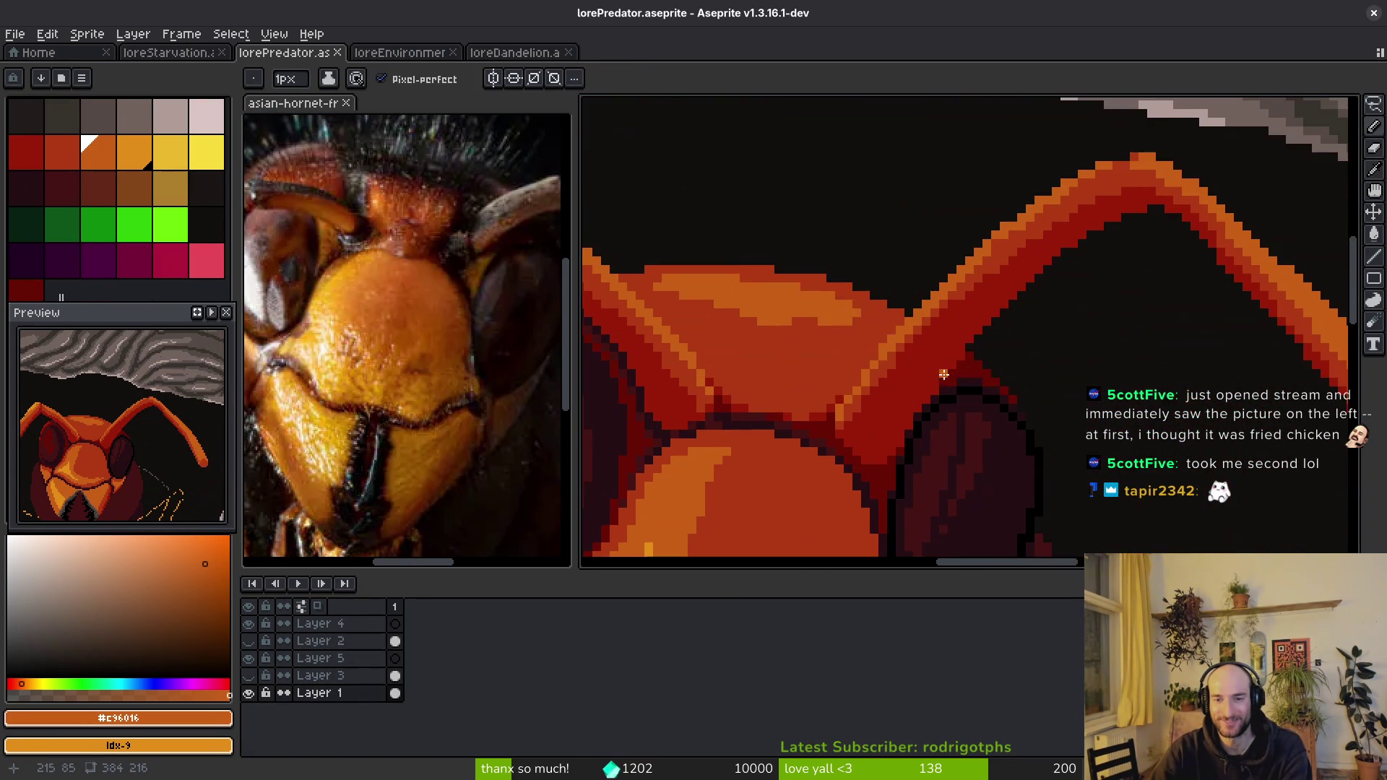
scroll(940, 375, "down", 1)
scroll(896, 406, "up", 1)
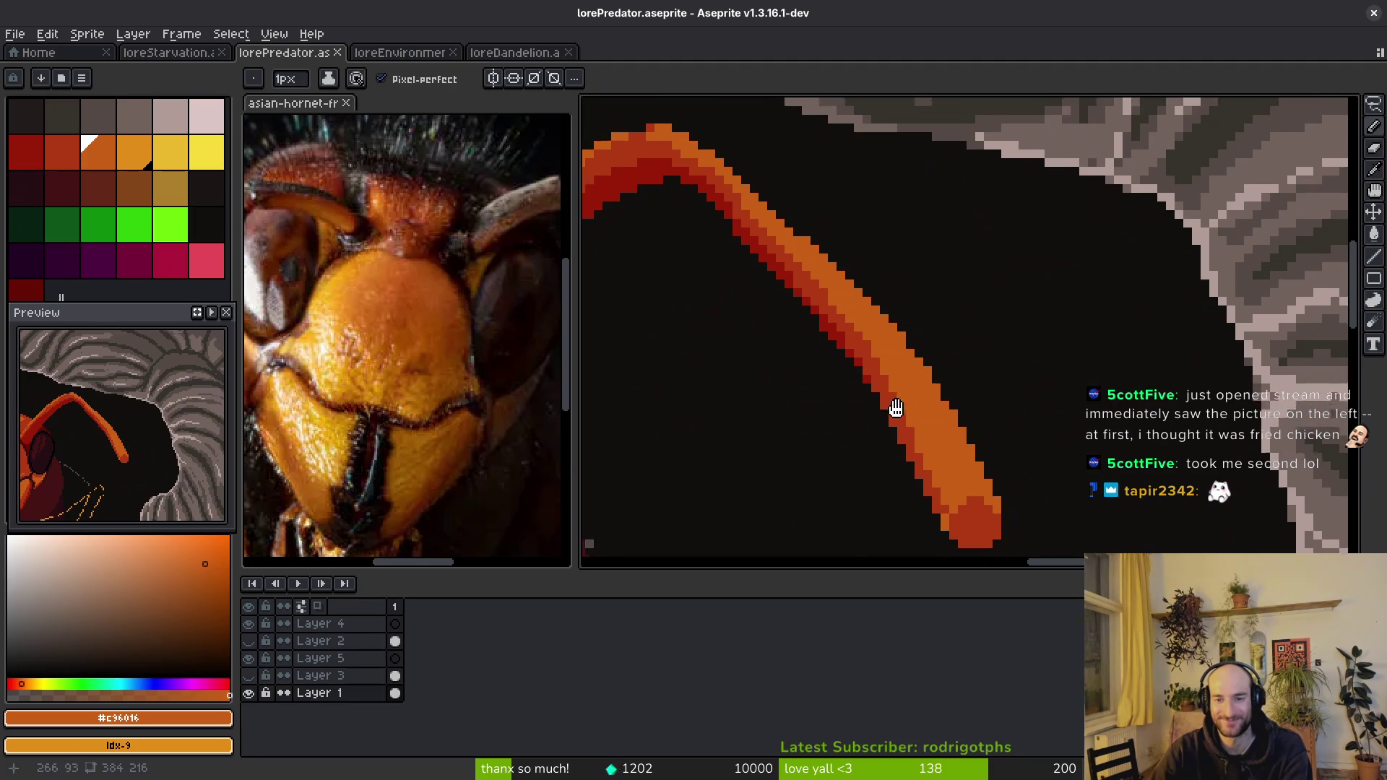
left_click(134, 150)
scroll(951, 492, "up", 3)
mouse_move(973, 488)
left_mouse_down()
mouse_move(973, 506)
mouse_move(903, 471)
mouse_move(936, 504)
mouse_move(905, 500)
mouse_move(865, 395)
left_mouse_up()
left_click(920, 487)
- Redraw the bright-orange highlight stroke up the antenna, undoing two misplaced strokes
scroll(905, 479, "up", 2)
key("ctrl+z")
mouse_move(910, 503)
left_mouse_down()
mouse_move(872, 361)
mouse_move(806, 242)
left_mouse_up()
mouse_move(732, 151)
left_mouse_down()
mouse_move(711, 140)
mouse_move(740, 165)
left_mouse_up()
key("ctrl+z")
mouse_move(698, 122)
left_mouse_down()
mouse_move(774, 218)
mouse_move(867, 405)
left_mouse_up()
- Bucket-fill the strip beside the stroke bright orange, return to the Pencil, and save
key("g")
left_click(893, 365)
key("b")
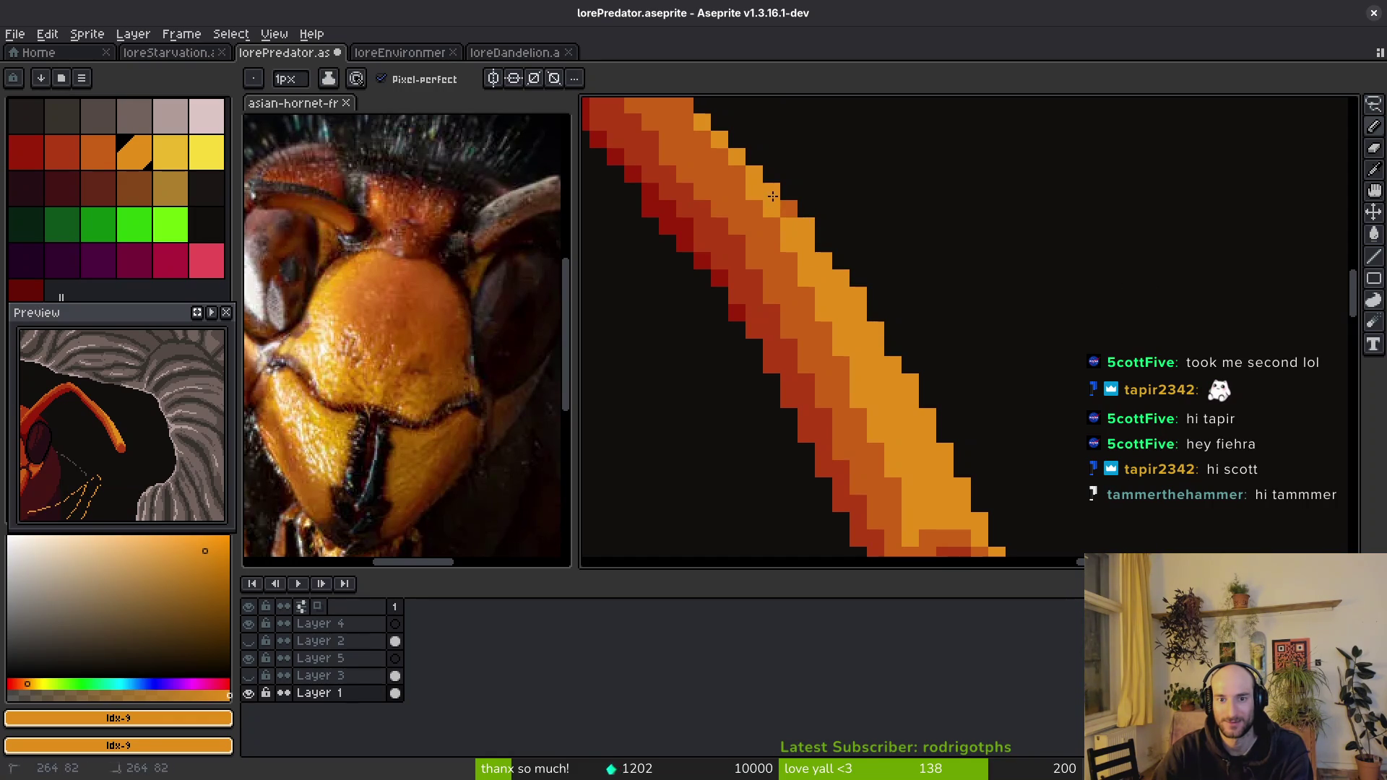
scroll(867, 384, "down", 2)
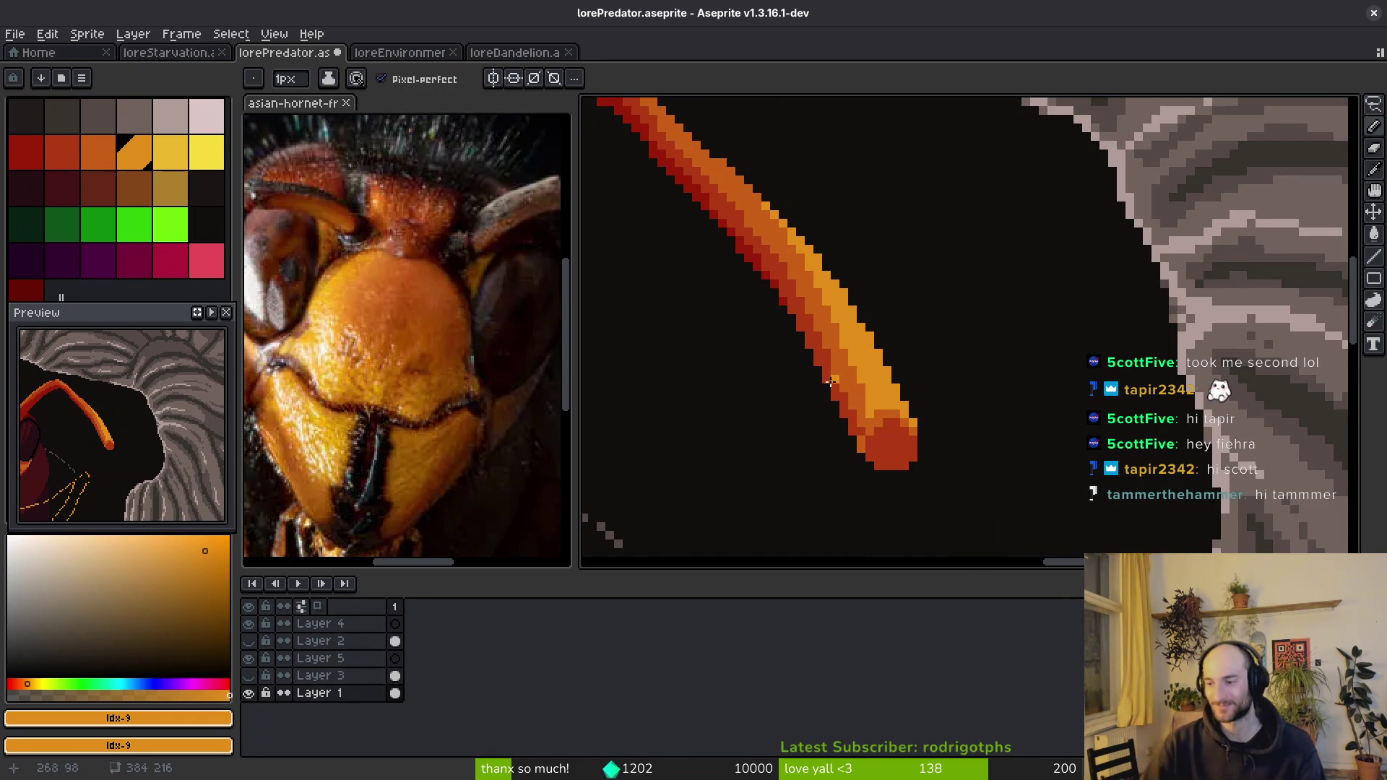
key("ctrl+s")
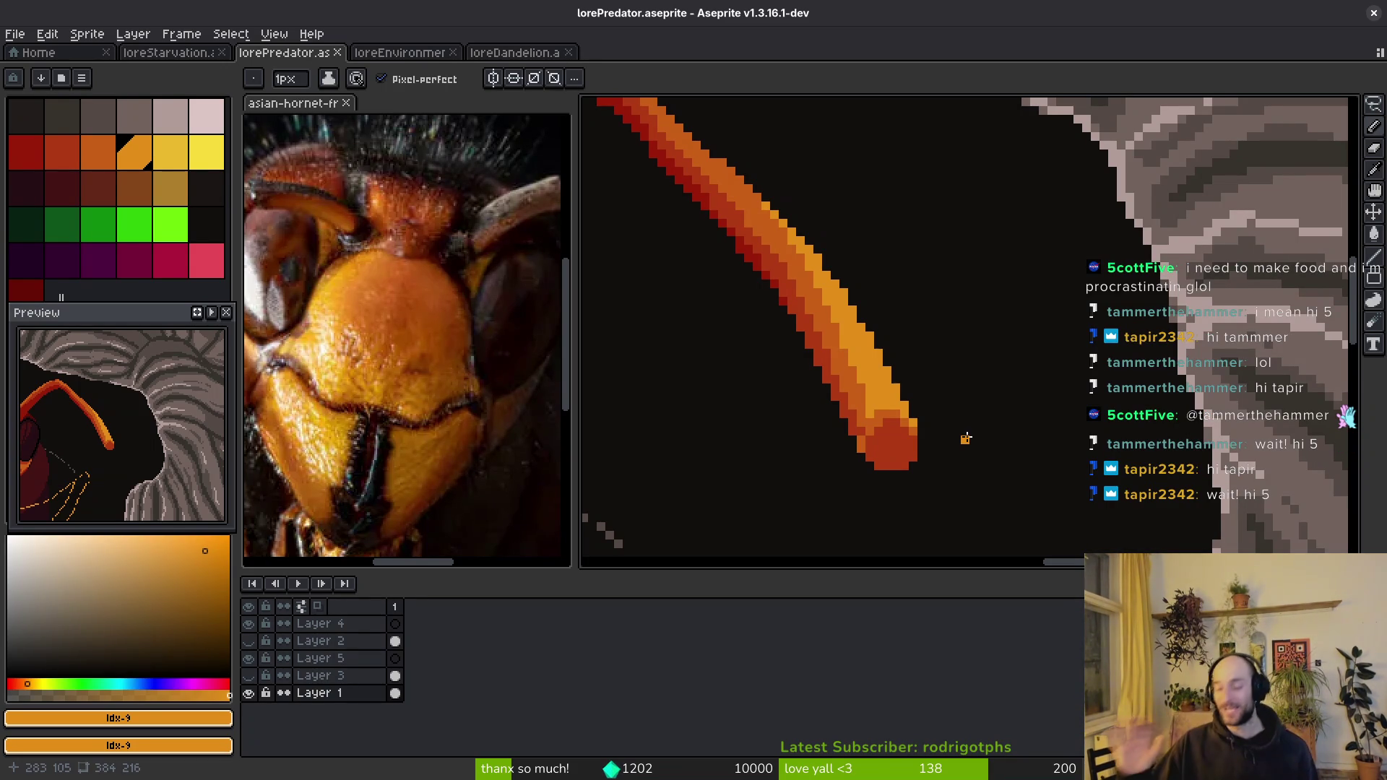
scroll(1000, 387, "up", 2)
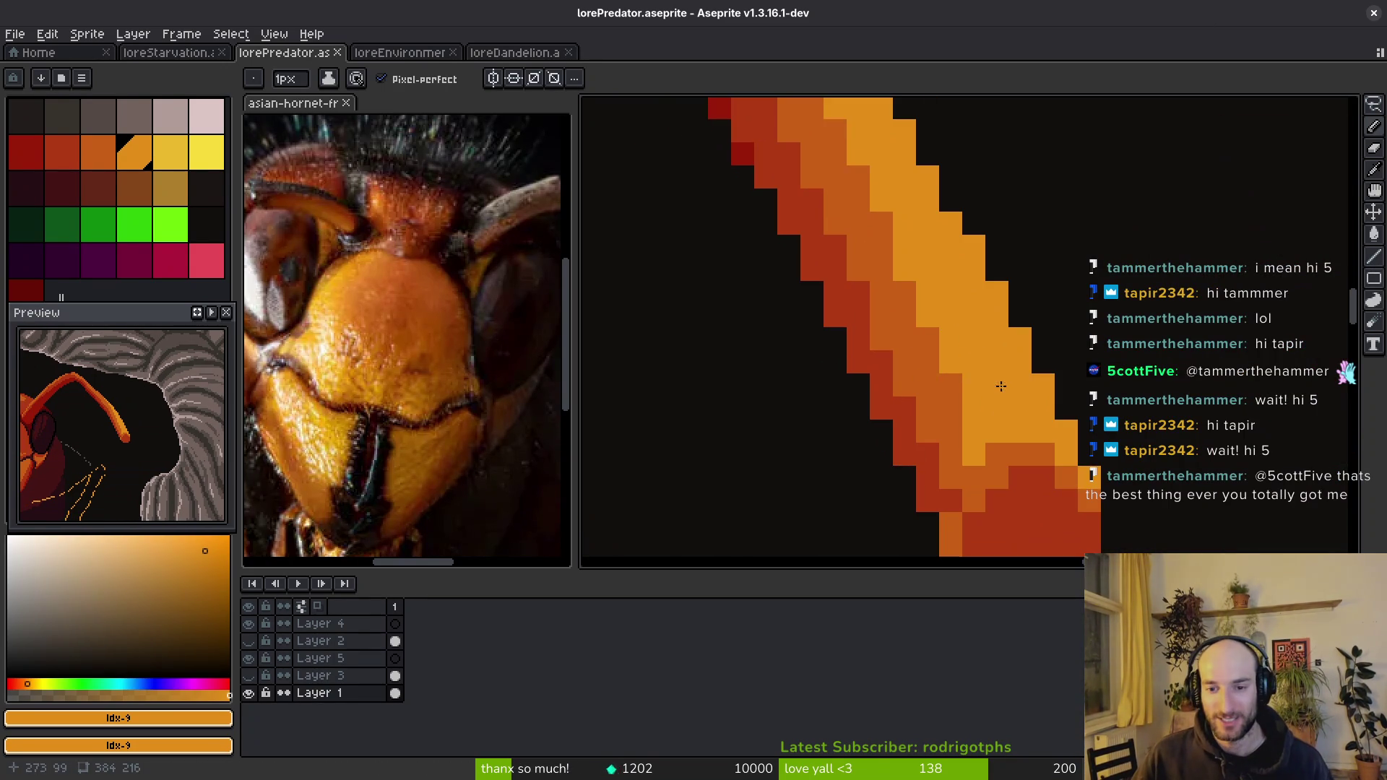
- Touch up a pixel near the antenna tip and save the sprite
left_click(919, 310)
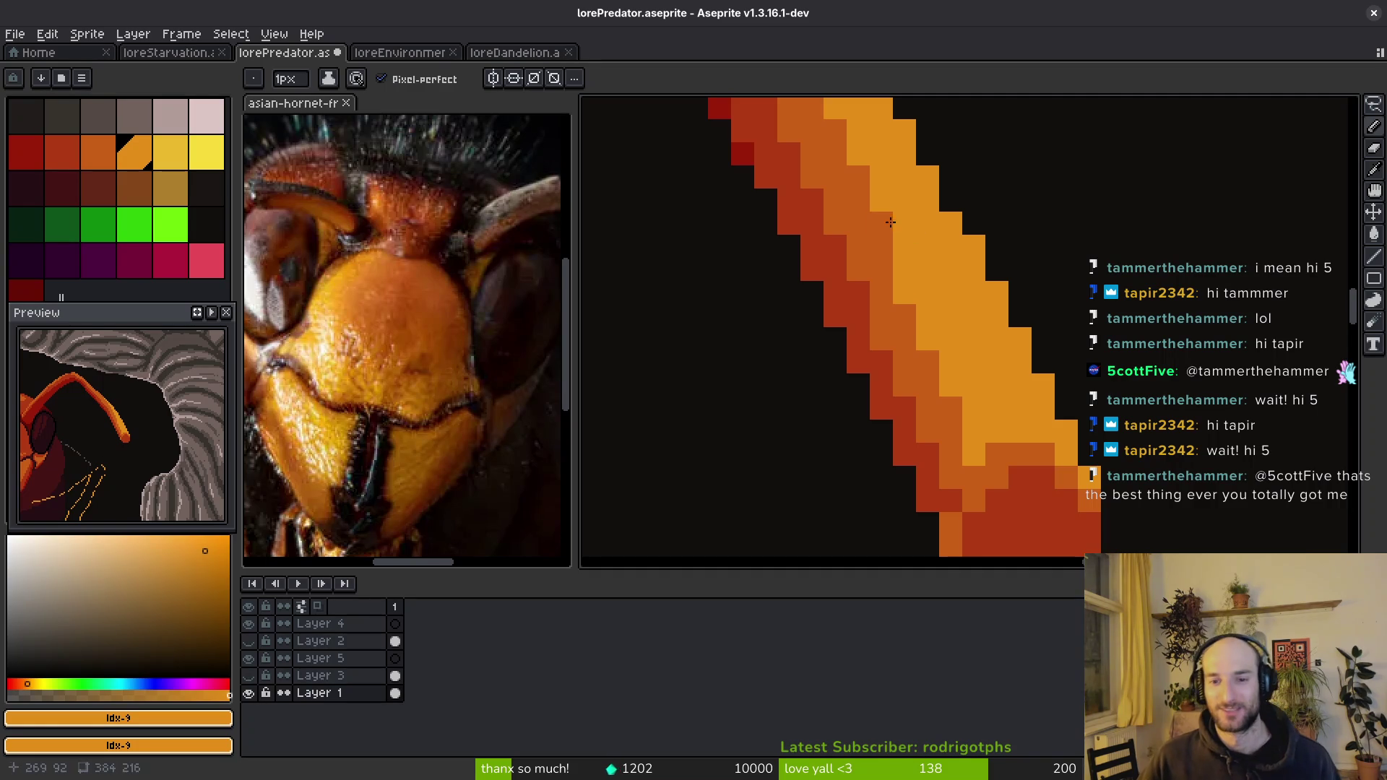
scroll(912, 291, "down", 4)
key("v")
key("b")
key("ctrl+s")
- Sample the antenna red and paint a red stroke where the antenna meets the head
scroll(1077, 361, "down", 1)
scroll(937, 361, "up", 2)
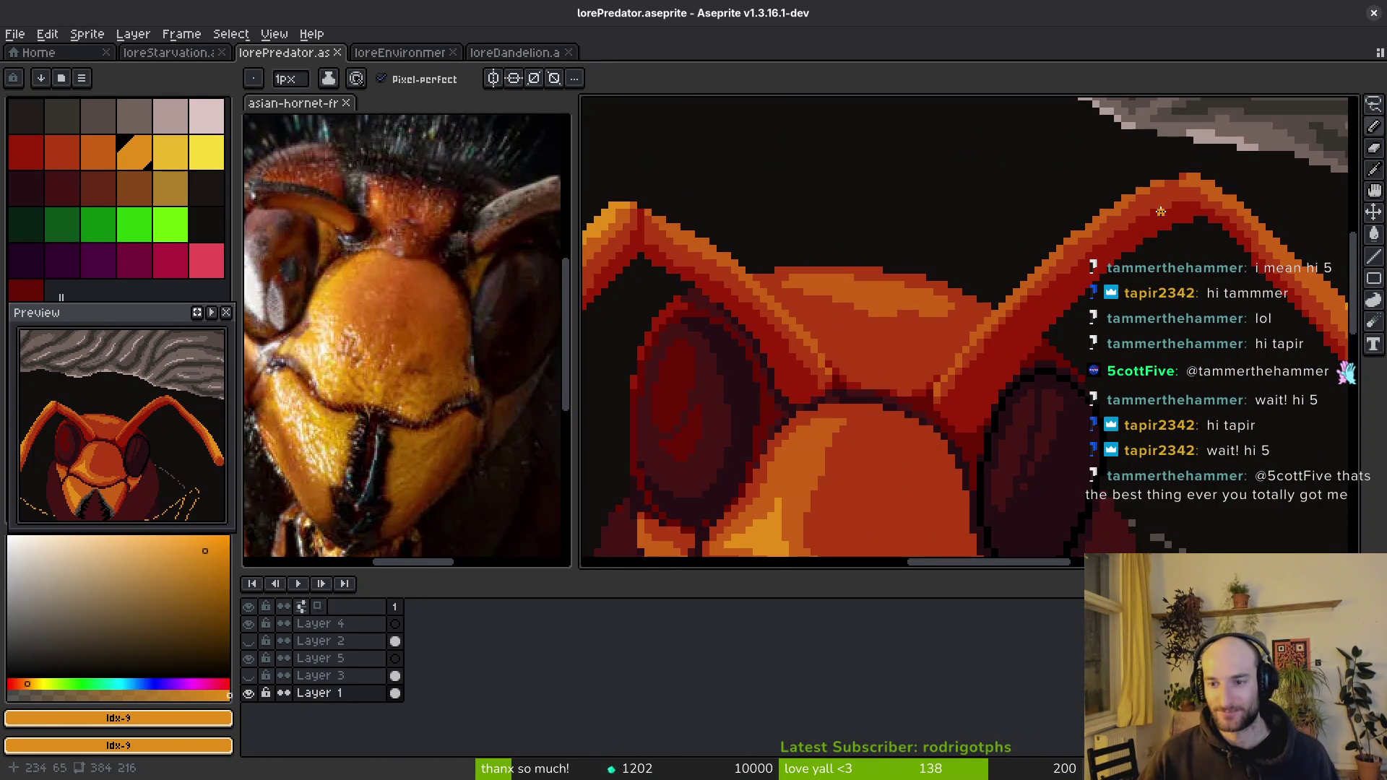
left_click(1093, 323, "alt")
scroll(922, 392, "up", 2)
mouse_move(922, 391)
left_mouse_down()
mouse_move(903, 391)
mouse_move(954, 425)
mouse_move(1013, 309)
left_mouse_up()
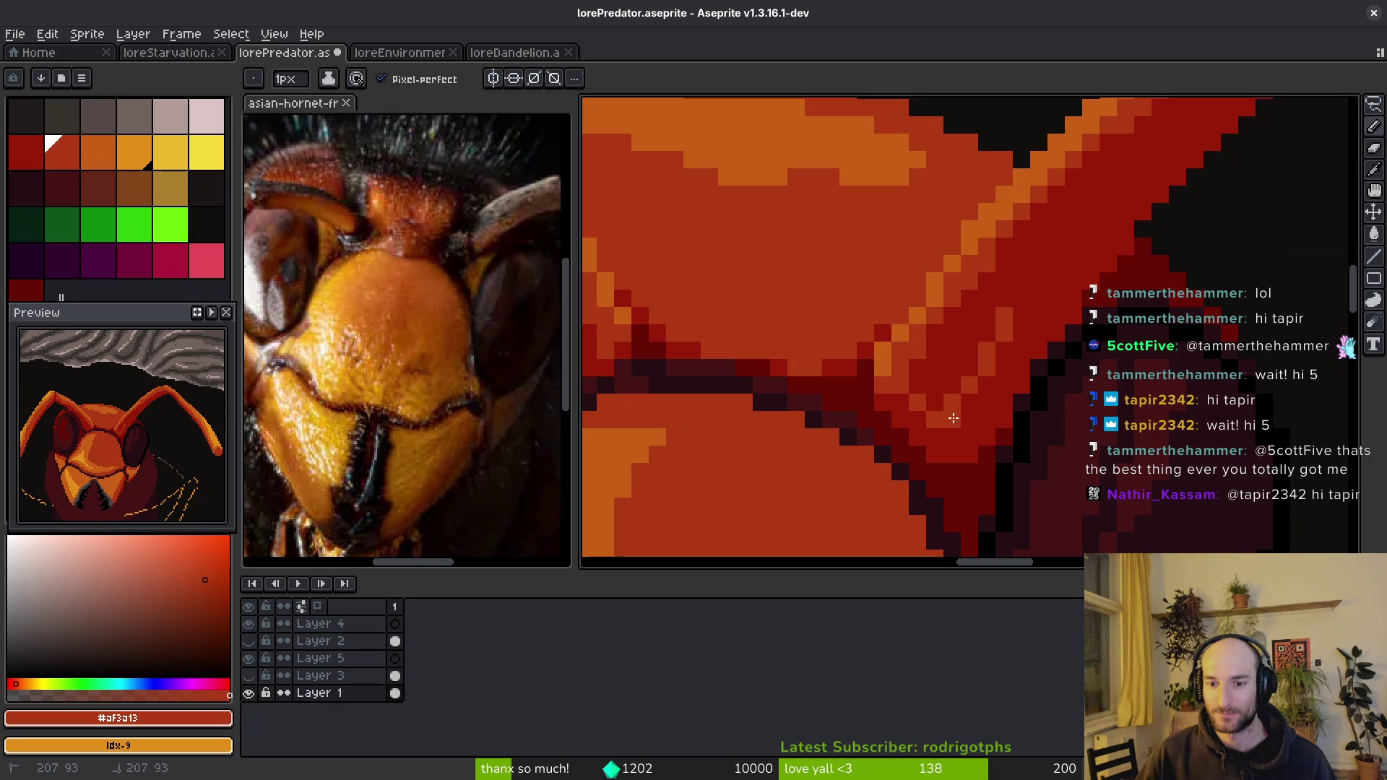
- Paint red along the antenna band and bucket-fill the enclosed area with red
scroll(1011, 318, "up", 1)
scroll(1011, 323, "down", 2)
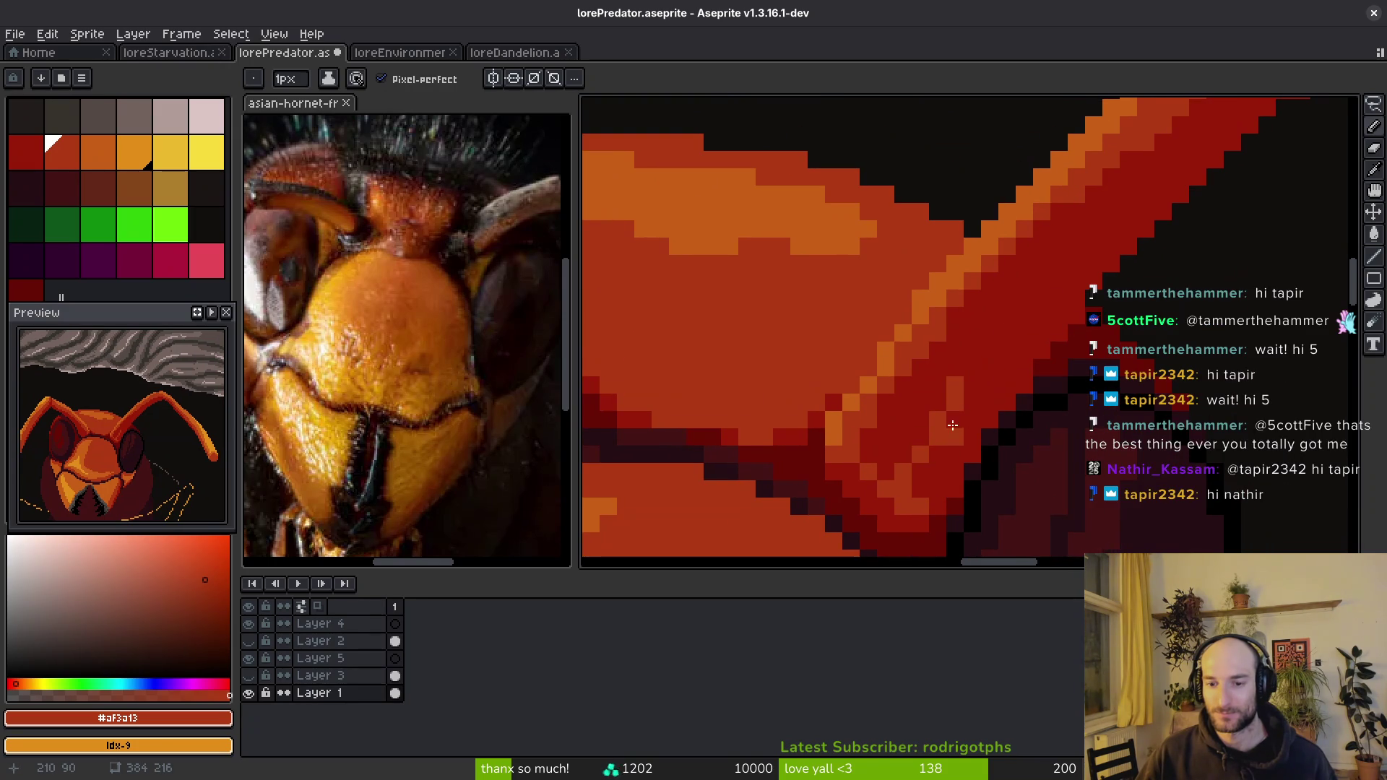
scroll(1105, 203, "up", 2)
mouse_move(1234, 130)
left_mouse_down()
mouse_move(1014, 353)
mouse_move(1151, 186)
left_mouse_up()
key("g")
left_click(982, 388)
scroll(1151, 185, "down", 1)
key("b")
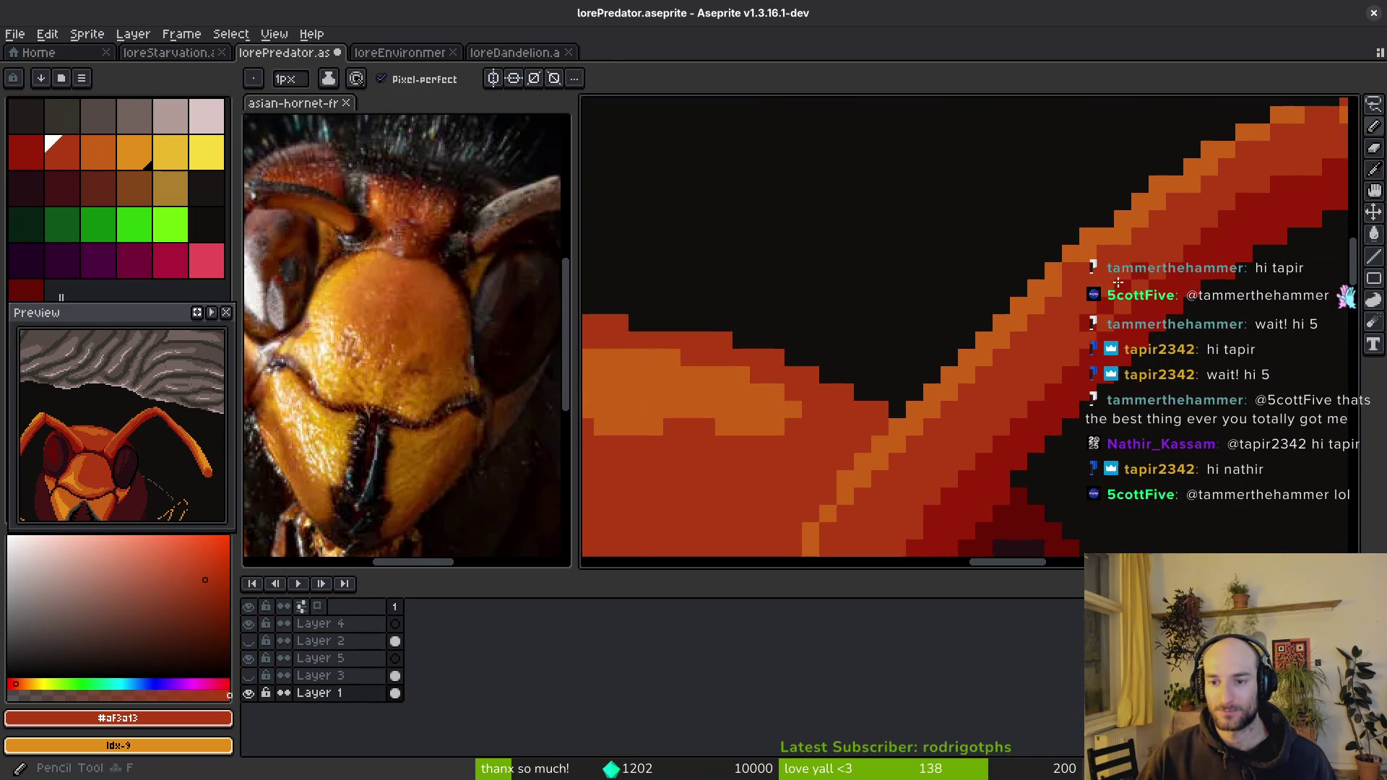
- Recolour pixels near the eye using brighter and dark reds sampled from the artwork
scroll(1091, 284, "up", 1)
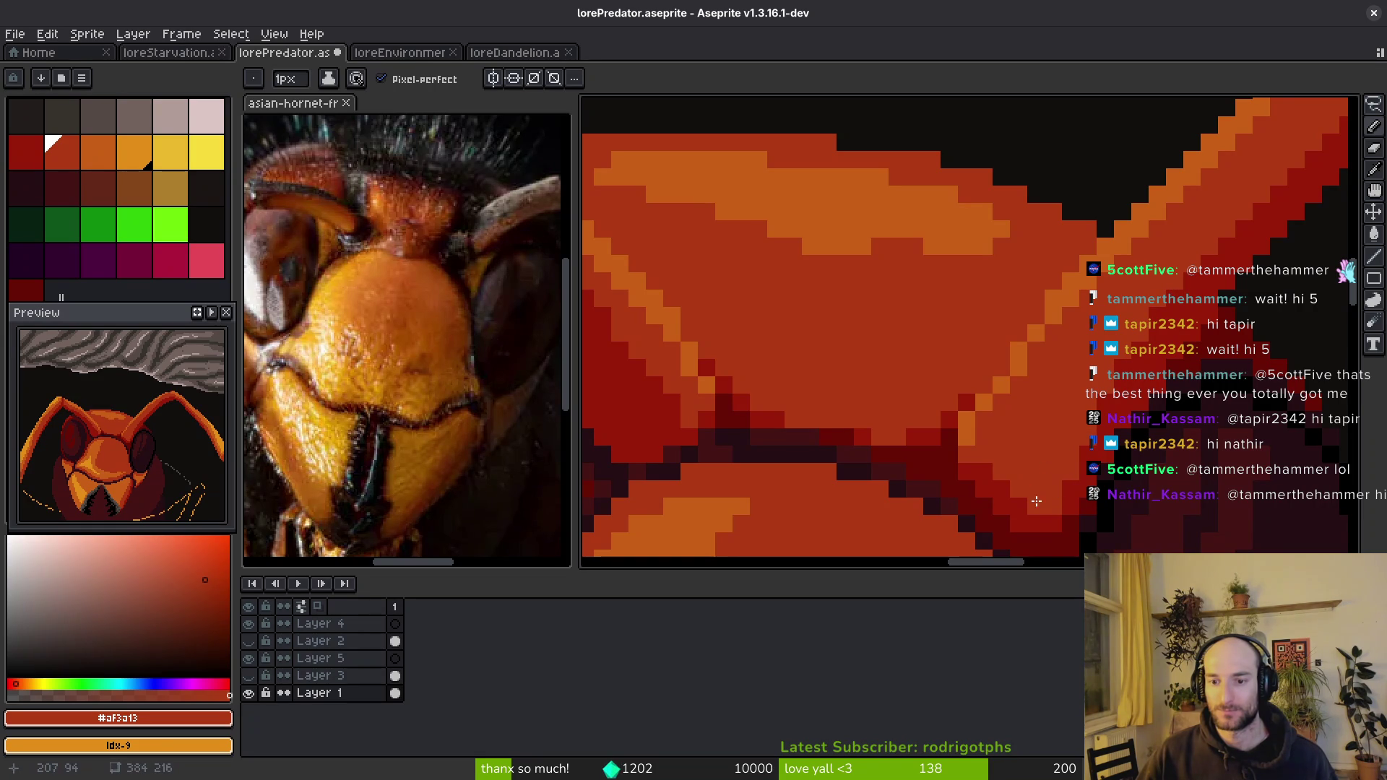
scroll(1034, 436, "down", 2)
scroll(1012, 437, "up", 4)
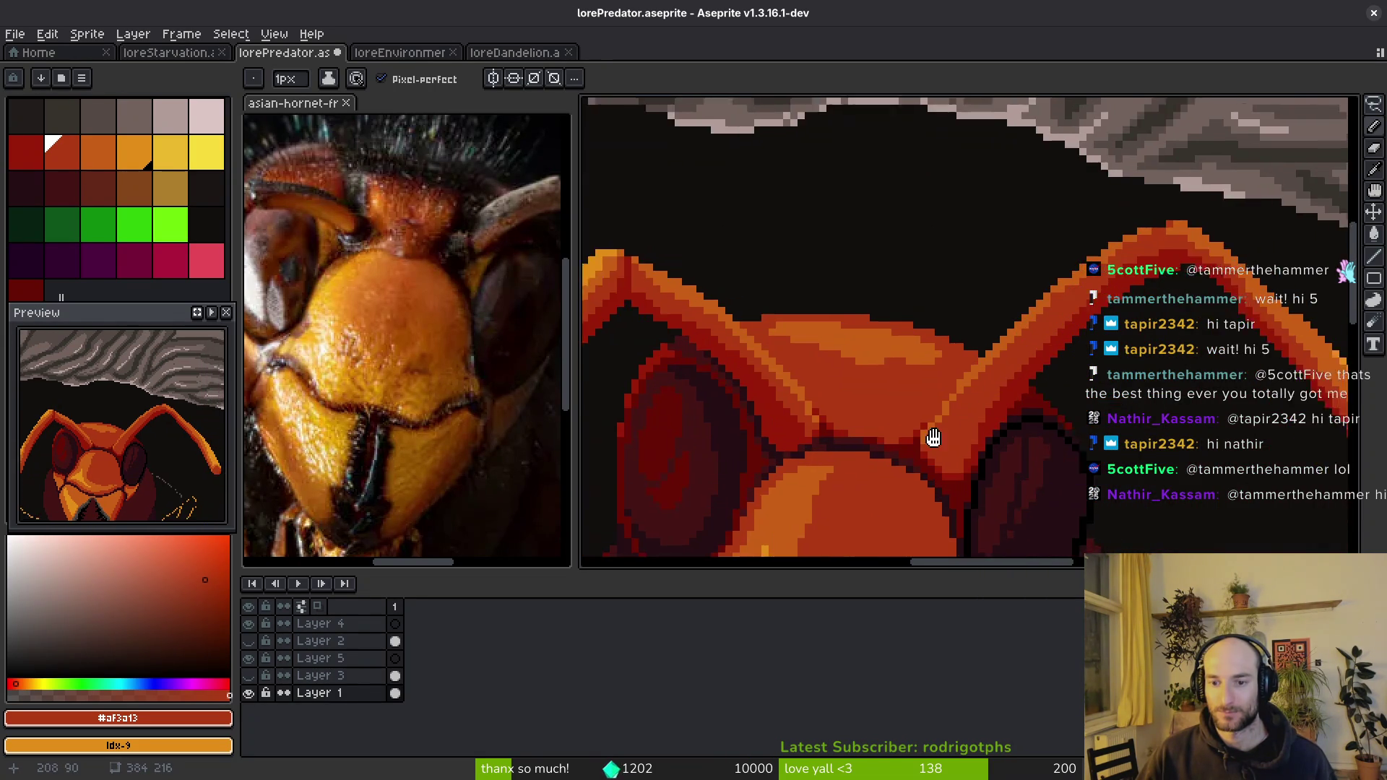
left_click(852, 430, "alt")
scroll(852, 430, "up", 2)
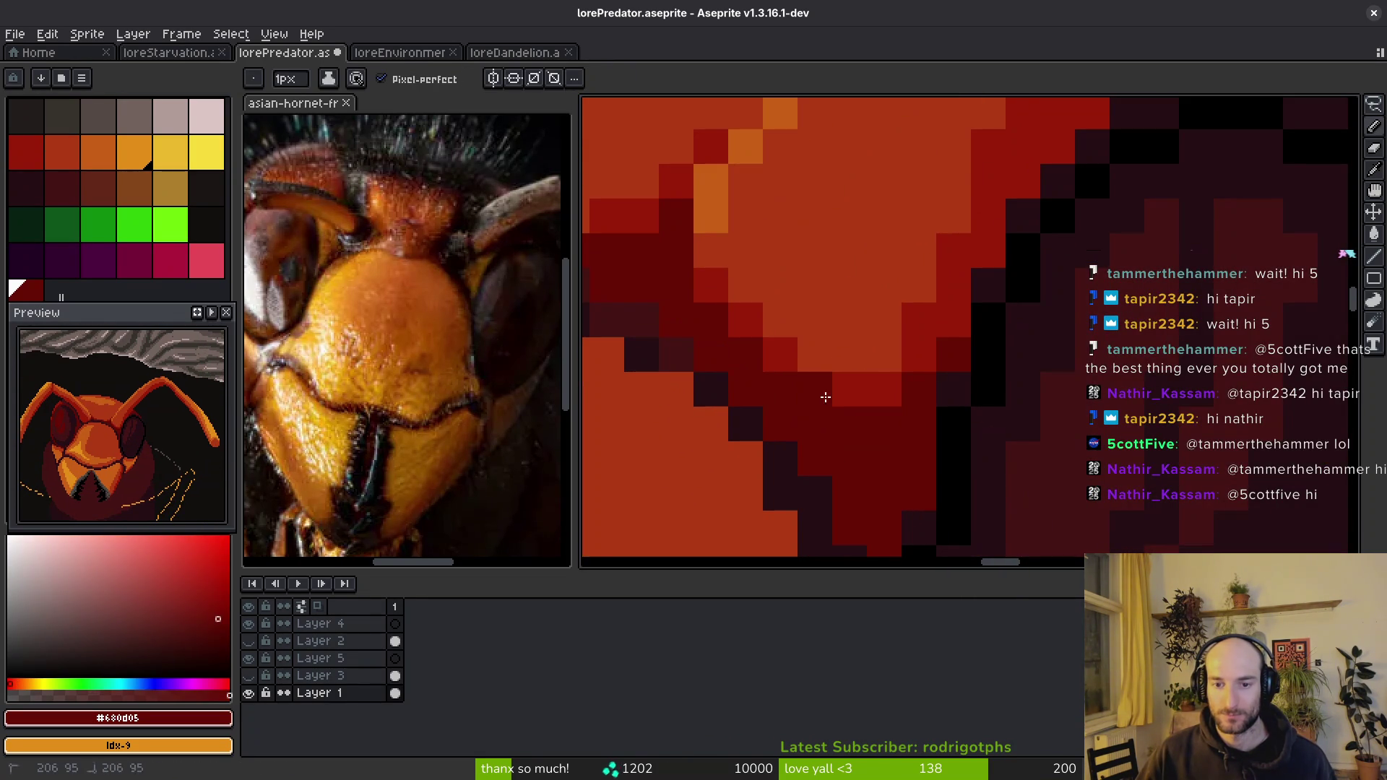
left_click(799, 356, "alt")
left_click(845, 367)
left_click(896, 410, "alt")
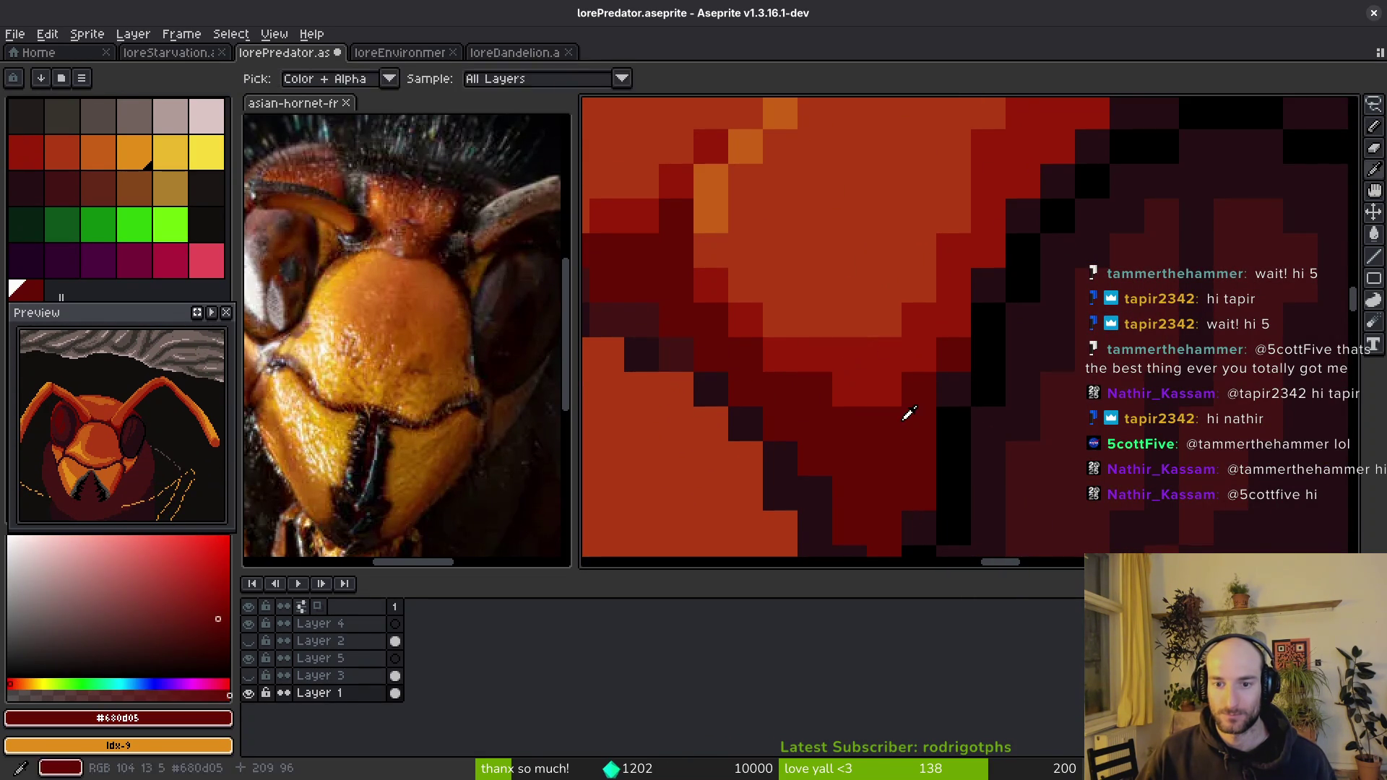
scroll(932, 390, "down", 3)
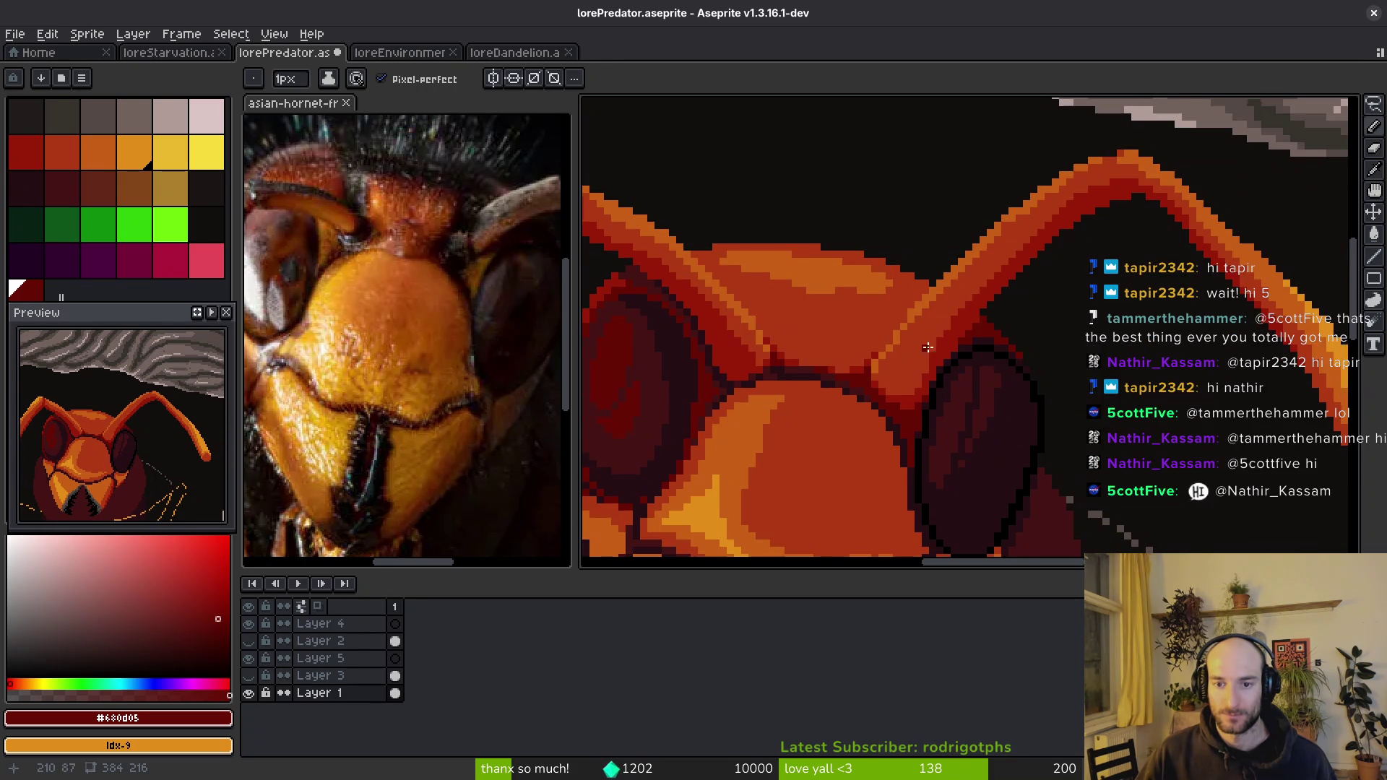
scroll(943, 365, "up", 1)
- Paint a lighter orange highlight stroke down the antenna's upper edge
left_click(1008, 244, "alt")
scroll(1106, 191, "up", 1)
mouse_move(1075, 196)
left_mouse_down()
mouse_move(856, 430)
mouse_move(824, 502)
mouse_move(777, 517)
mouse_move(831, 466)
left_mouse_up()
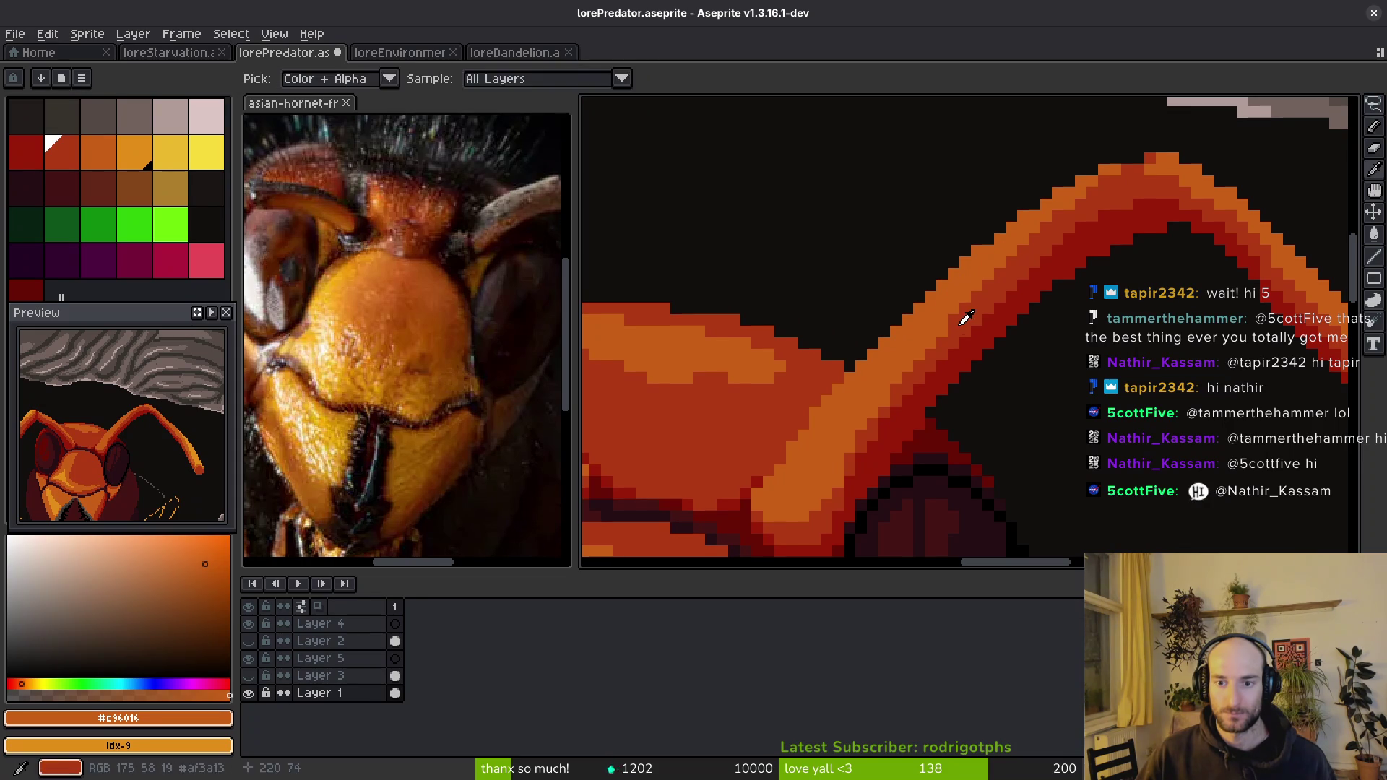
left_click(963, 317, "alt")
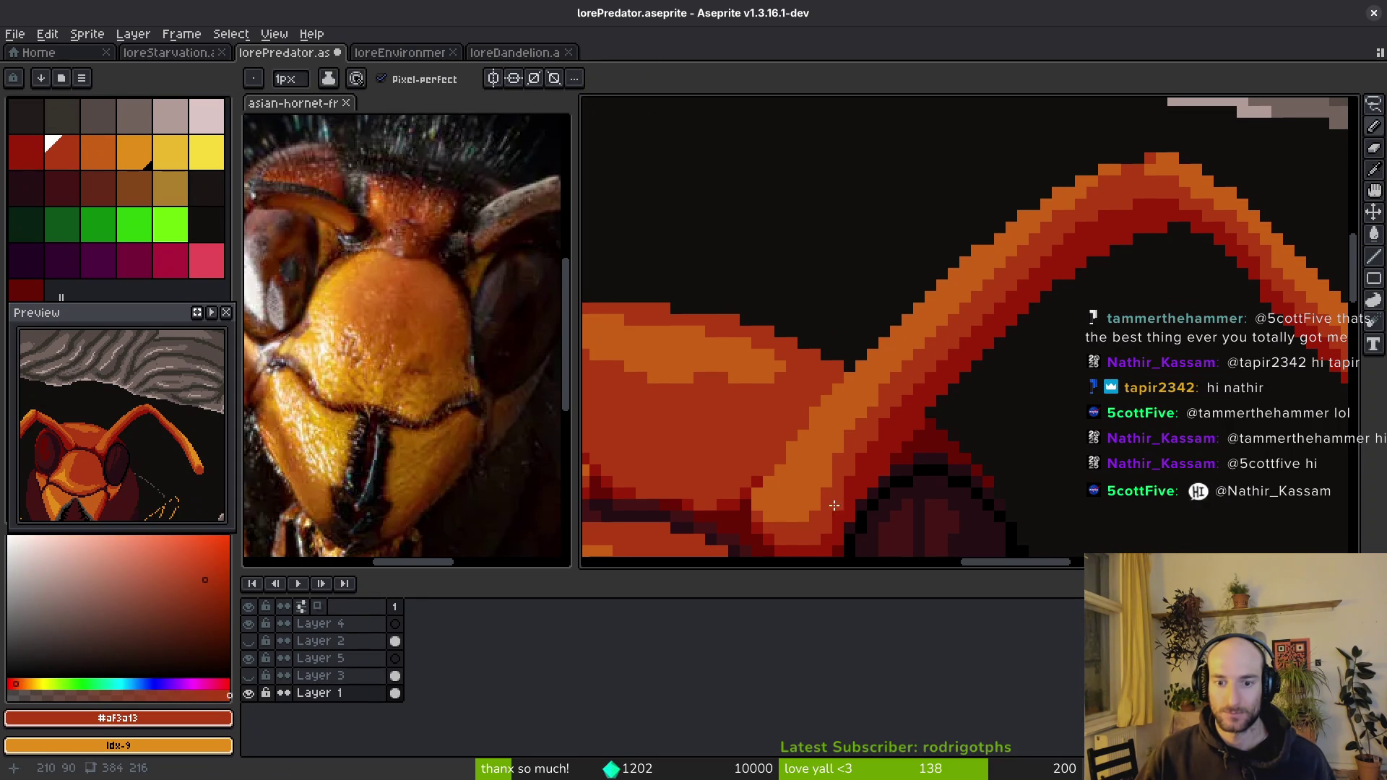
scroll(867, 448, "down", 2)
scroll(858, 361, "up", 2)
left_click(858, 353, "alt")
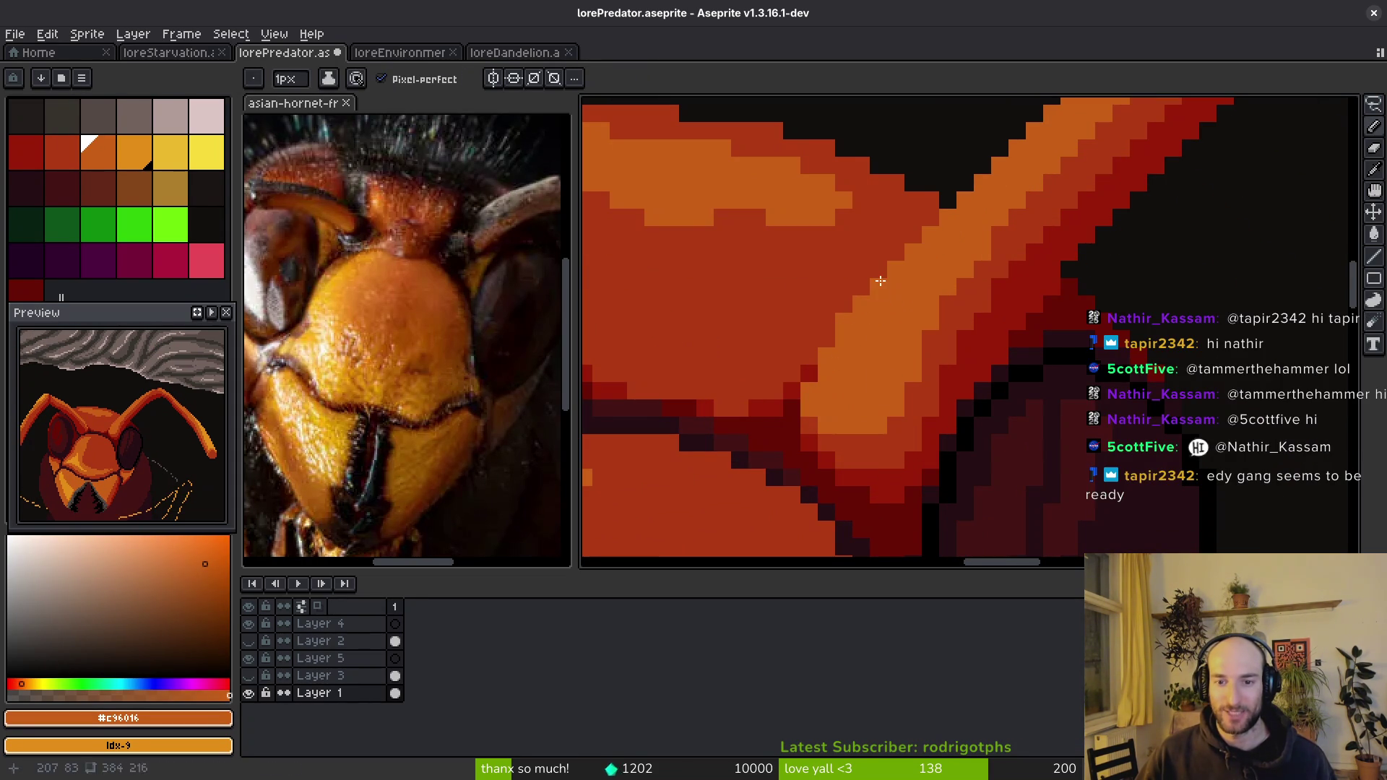
left_click_drag(917, 418, 908, 415)
scroll(909, 415, "down", 2)
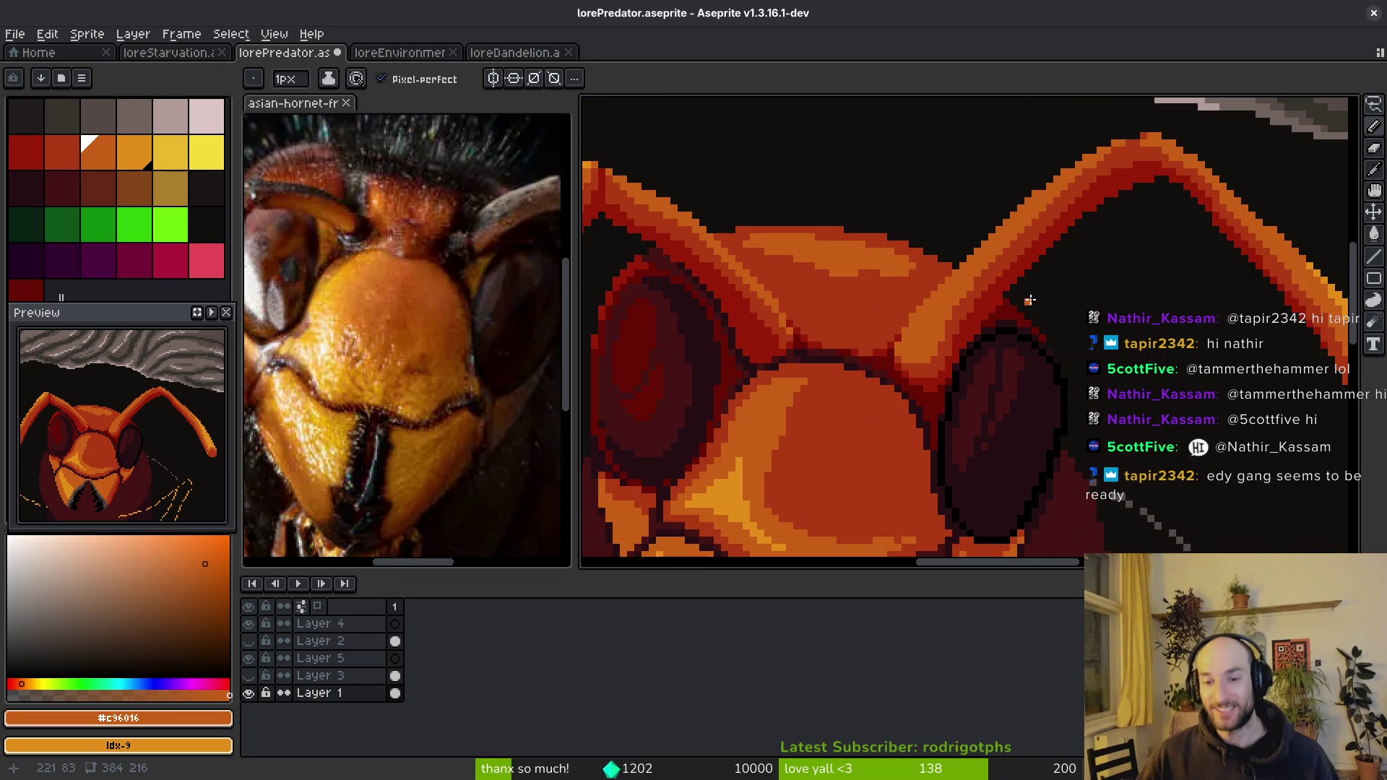
scroll(1060, 264, "up", 1)
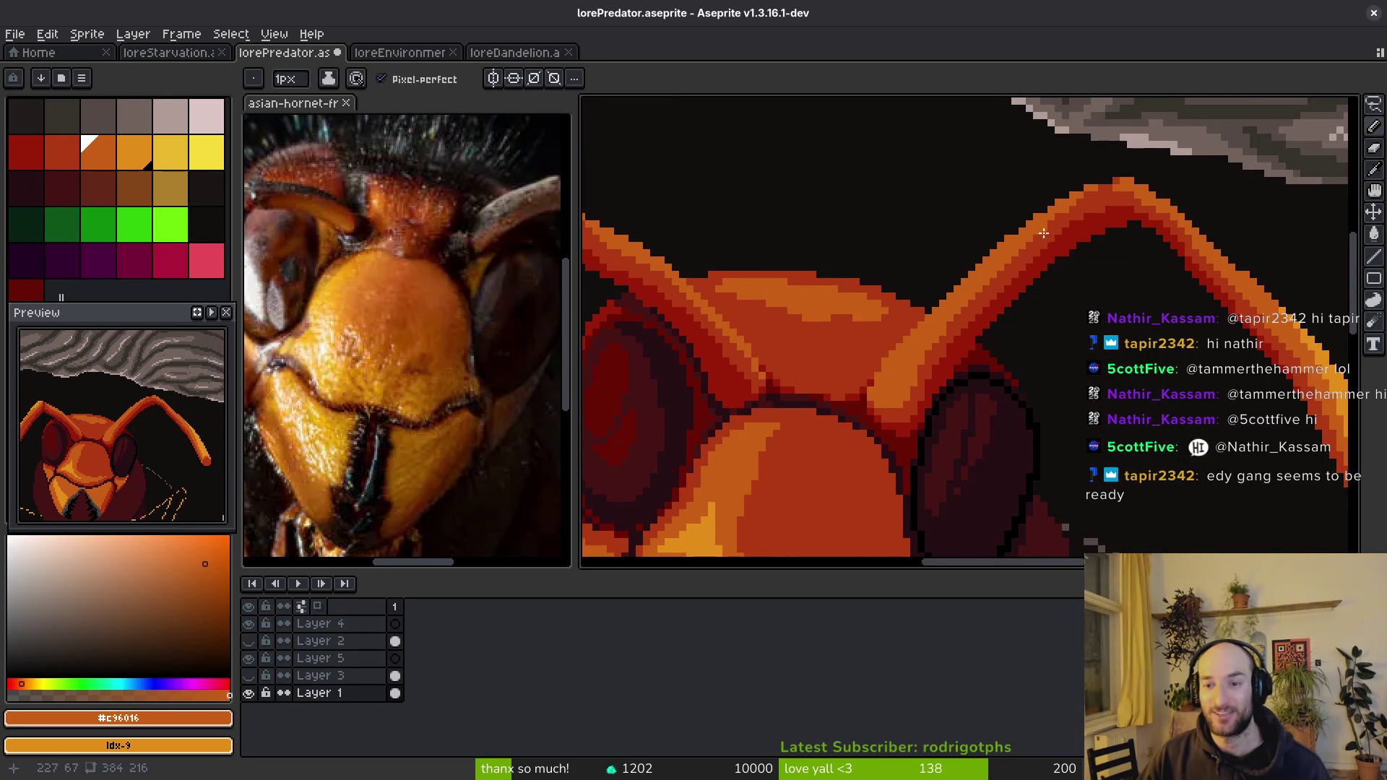
left_click_drag(1061, 264, 996, 333)
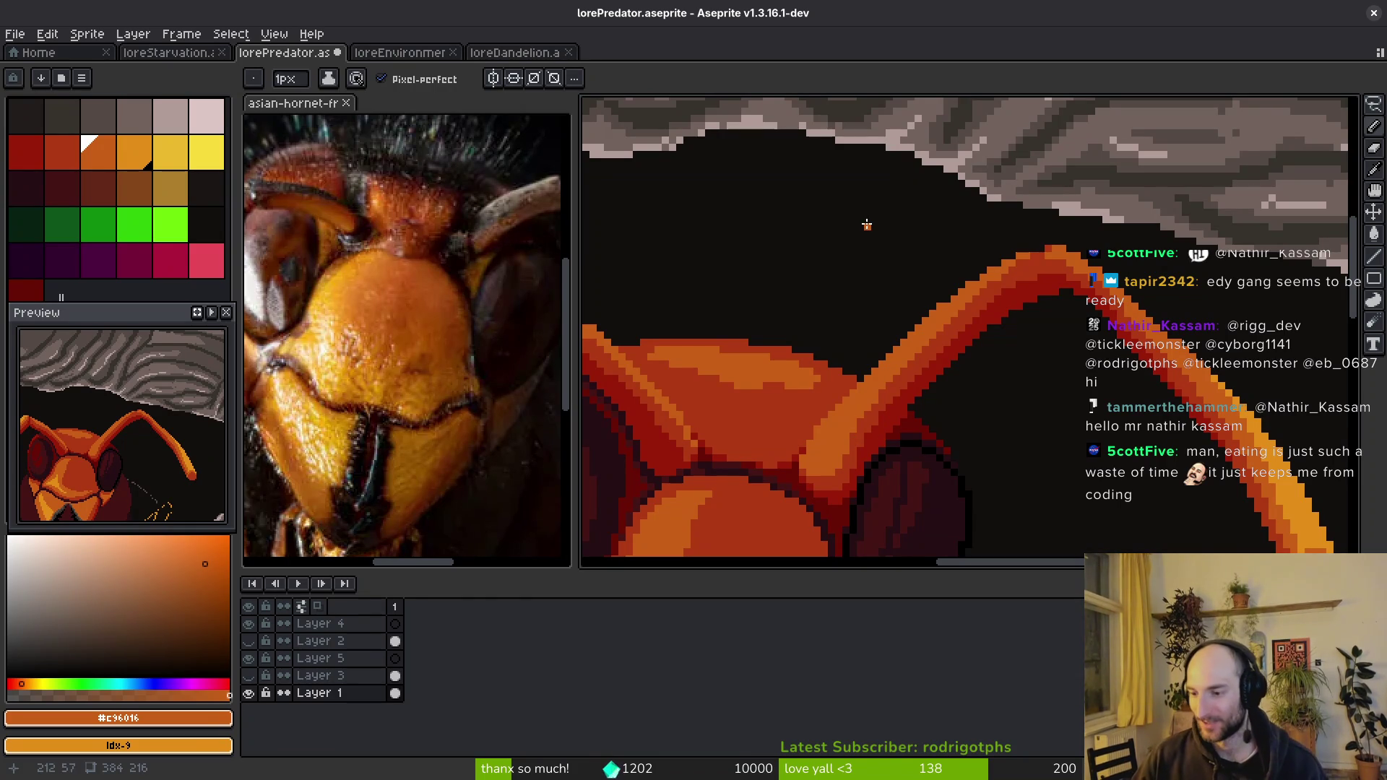
- Sample the red-orange #af3a13 from the artwork for the antenna base shading
scroll(864, 436, "up", 4)
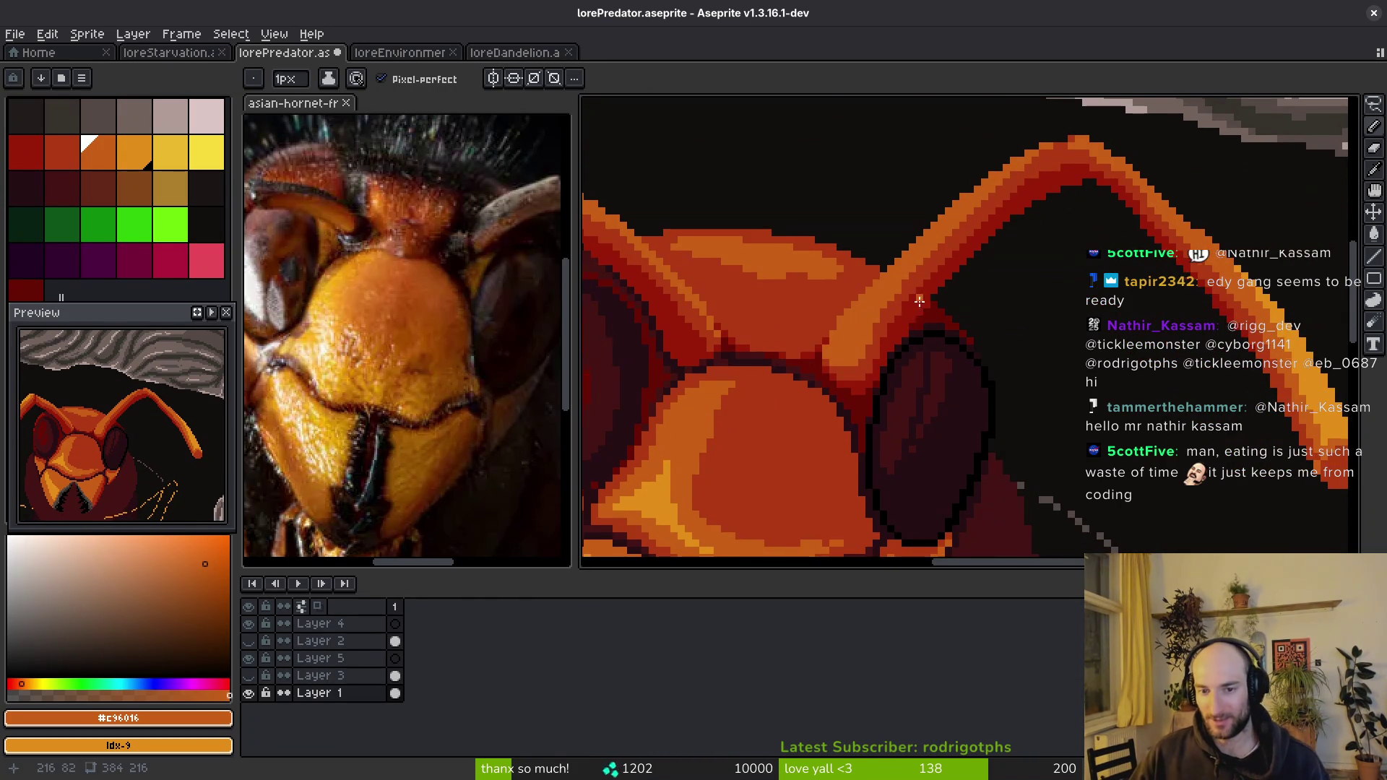
key("alt")
left_click(900, 283, "alt")
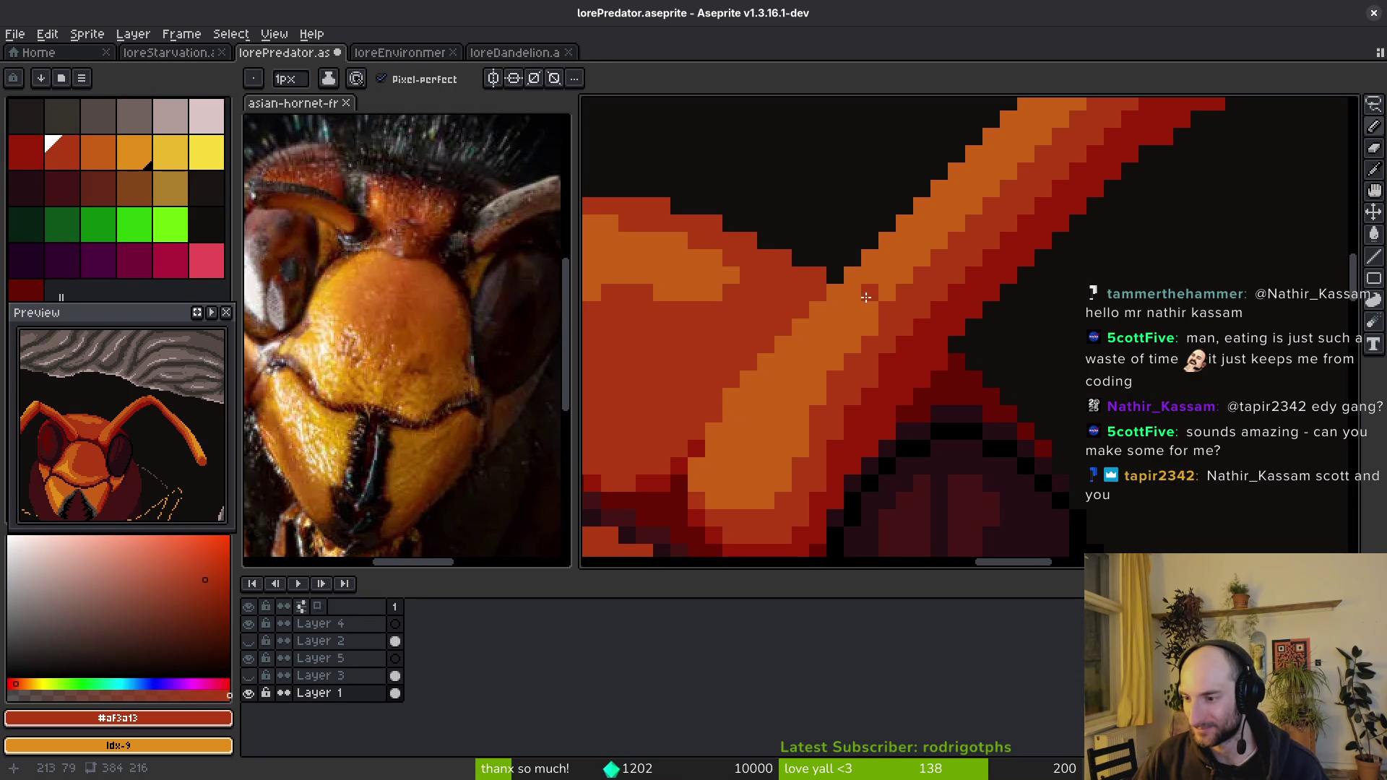
scroll(932, 297, "down", 8)
scroll(962, 311, "up", 1)
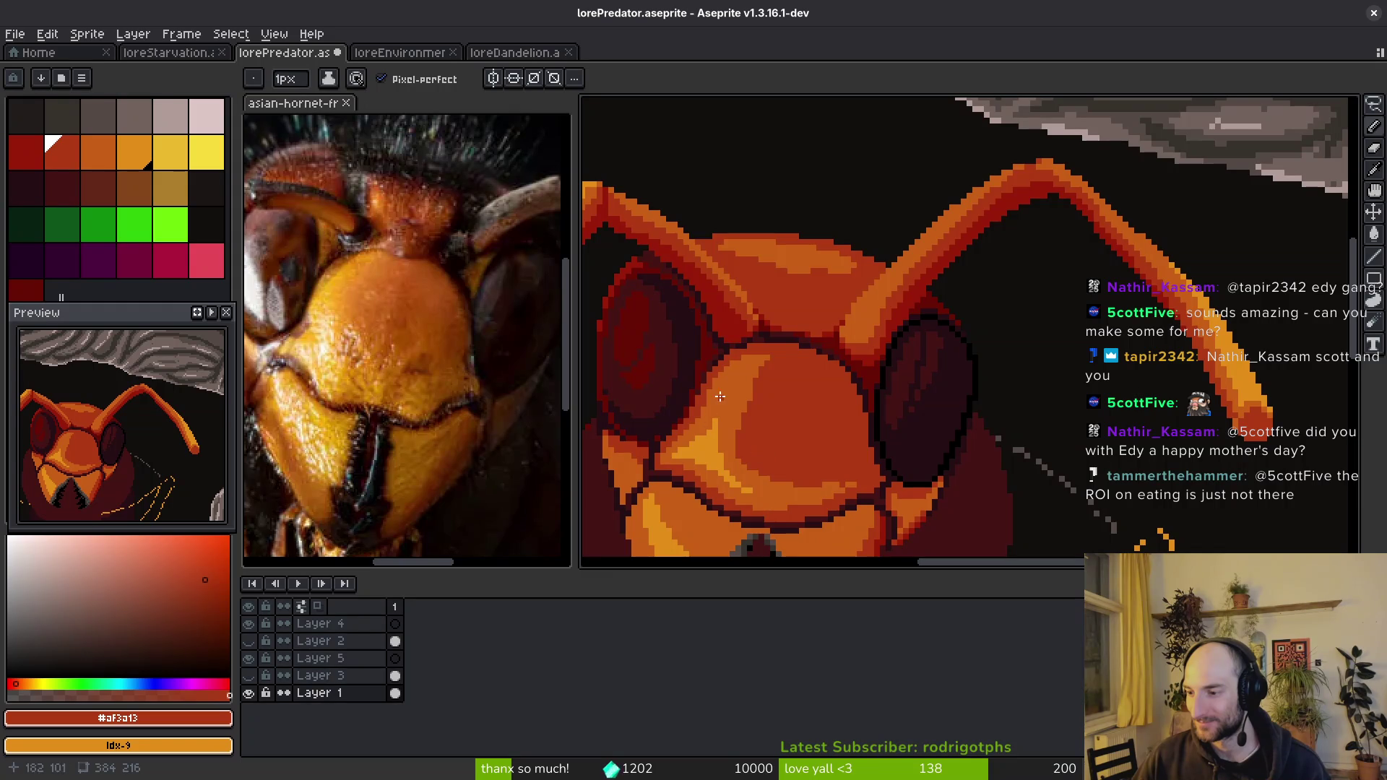
scroll(860, 361, "down", 2)
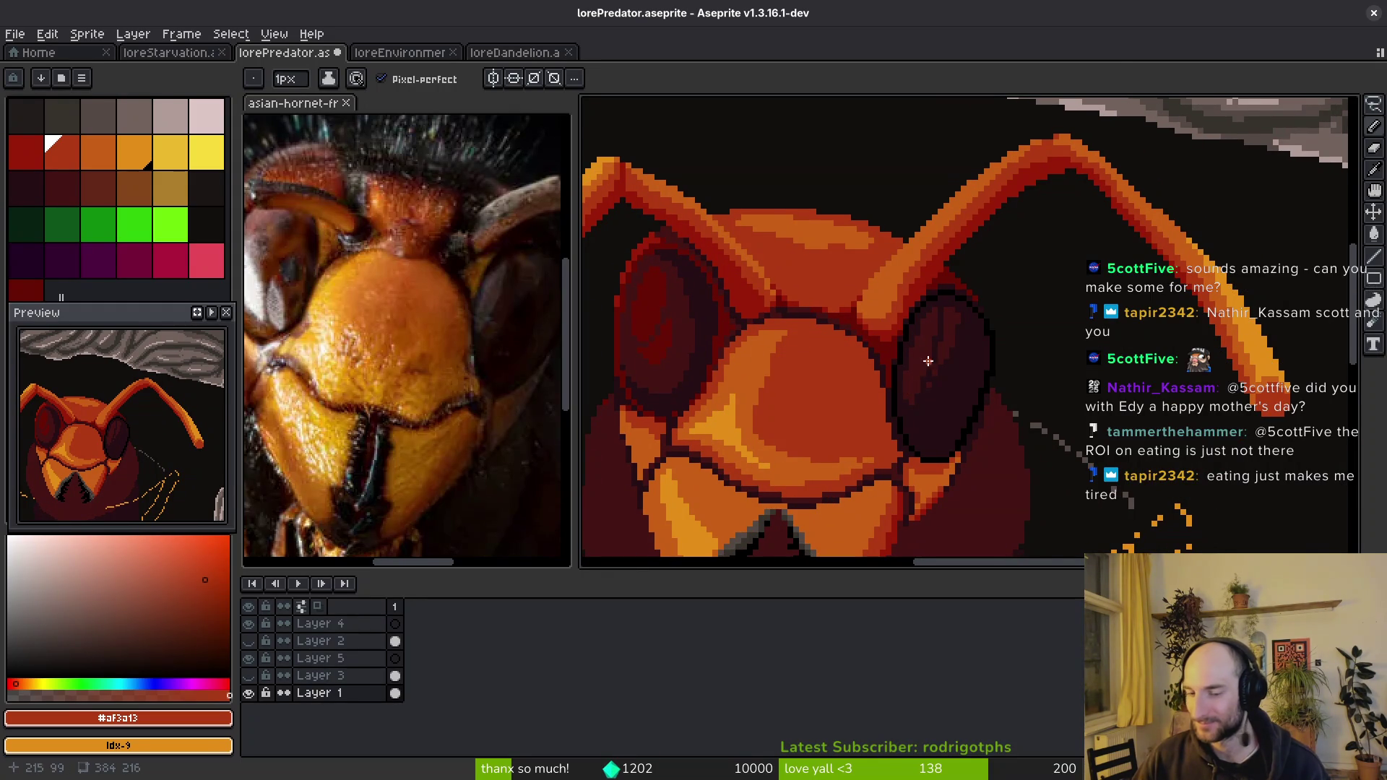
- Pick the light orange and draw a highlight line along the antenna edge
scroll(932, 365, "down", 1)
scroll(968, 364, "down", 1)
scroll(1051, 292, "down", 1)
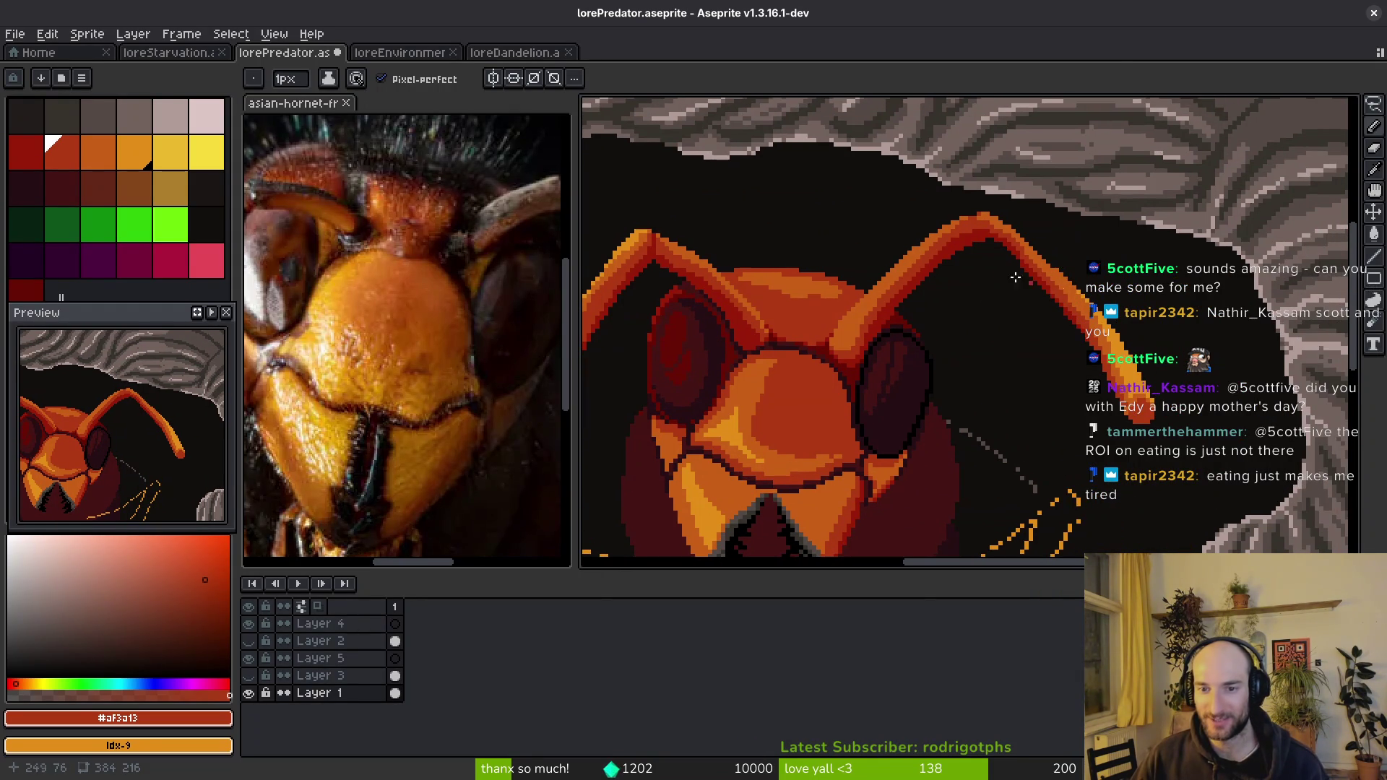
left_click(1026, 283, "alt")
scroll(916, 313, "up", 1)
scroll(968, 355, "down", 1)
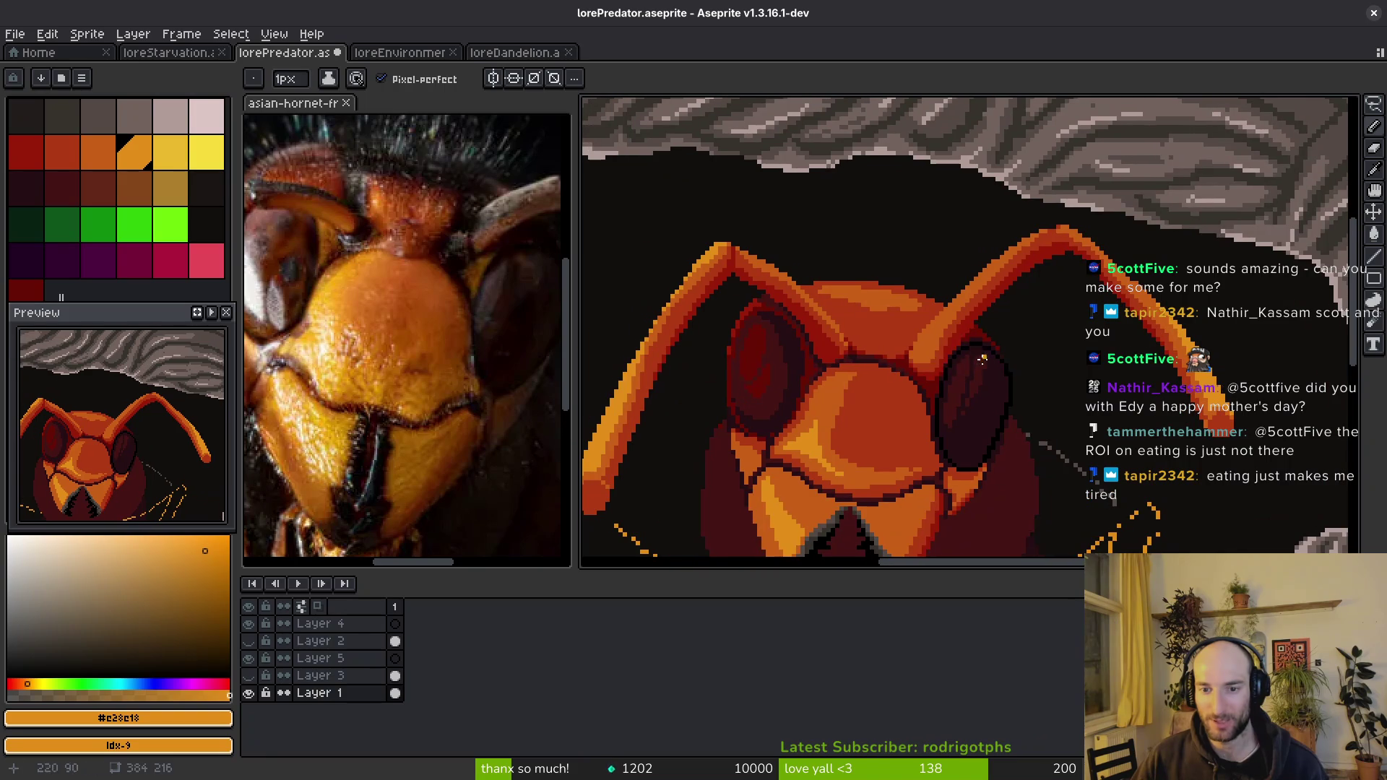
left_click_drag(934, 359, 952, 368)
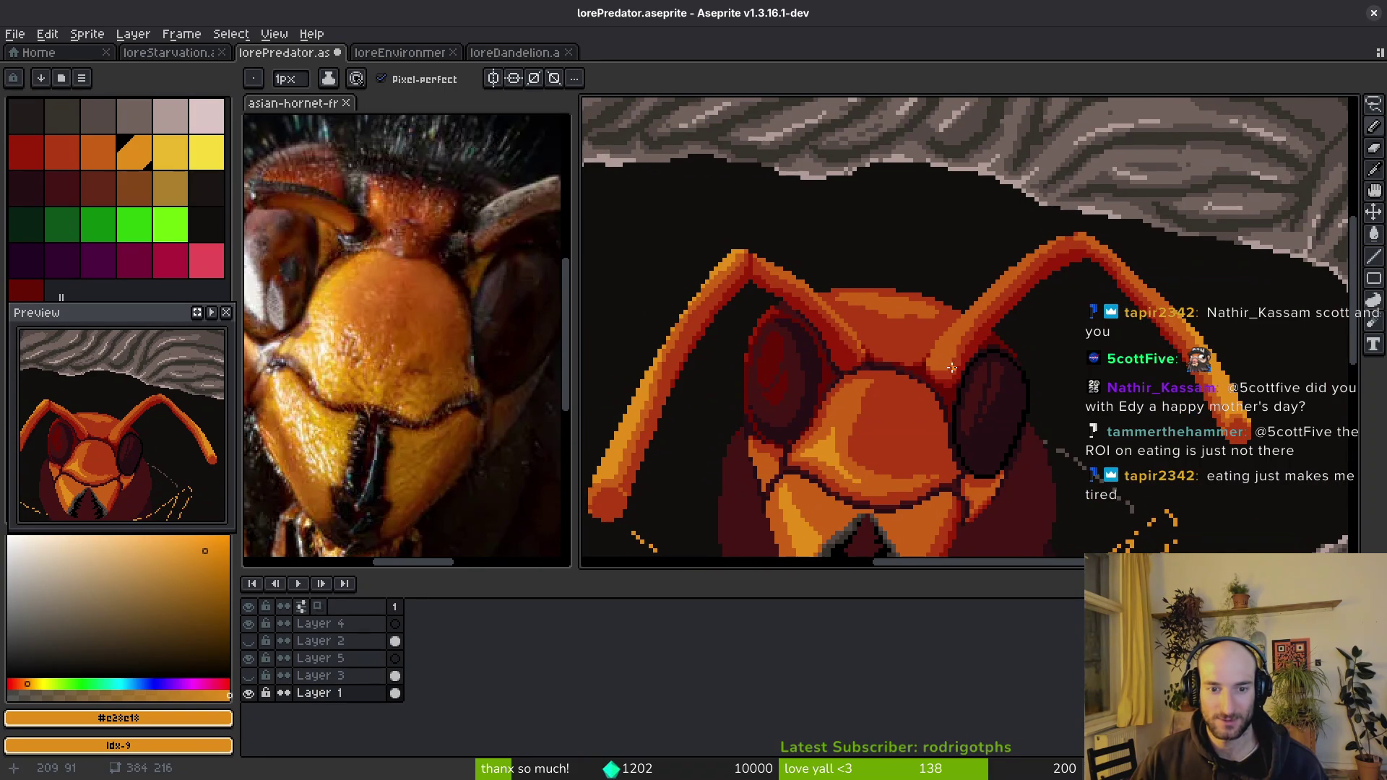
scroll(983, 349, "up", 1)
scroll(970, 321, "up", 2)
scroll(982, 289, "up", 1)
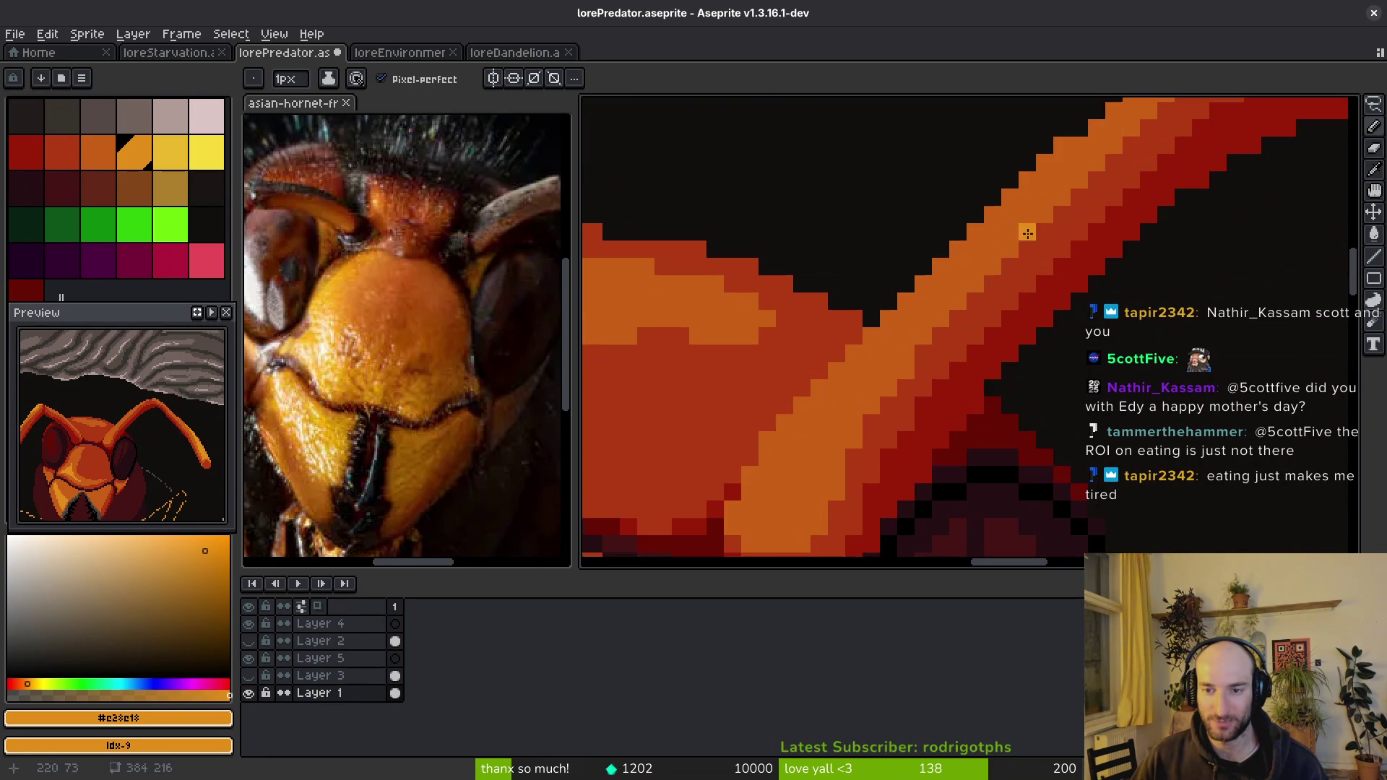
mouse_move(1062, 146)
left_mouse_down()
mouse_move(882, 354)
mouse_move(799, 499)
mouse_move(877, 350)
left_mouse_up()
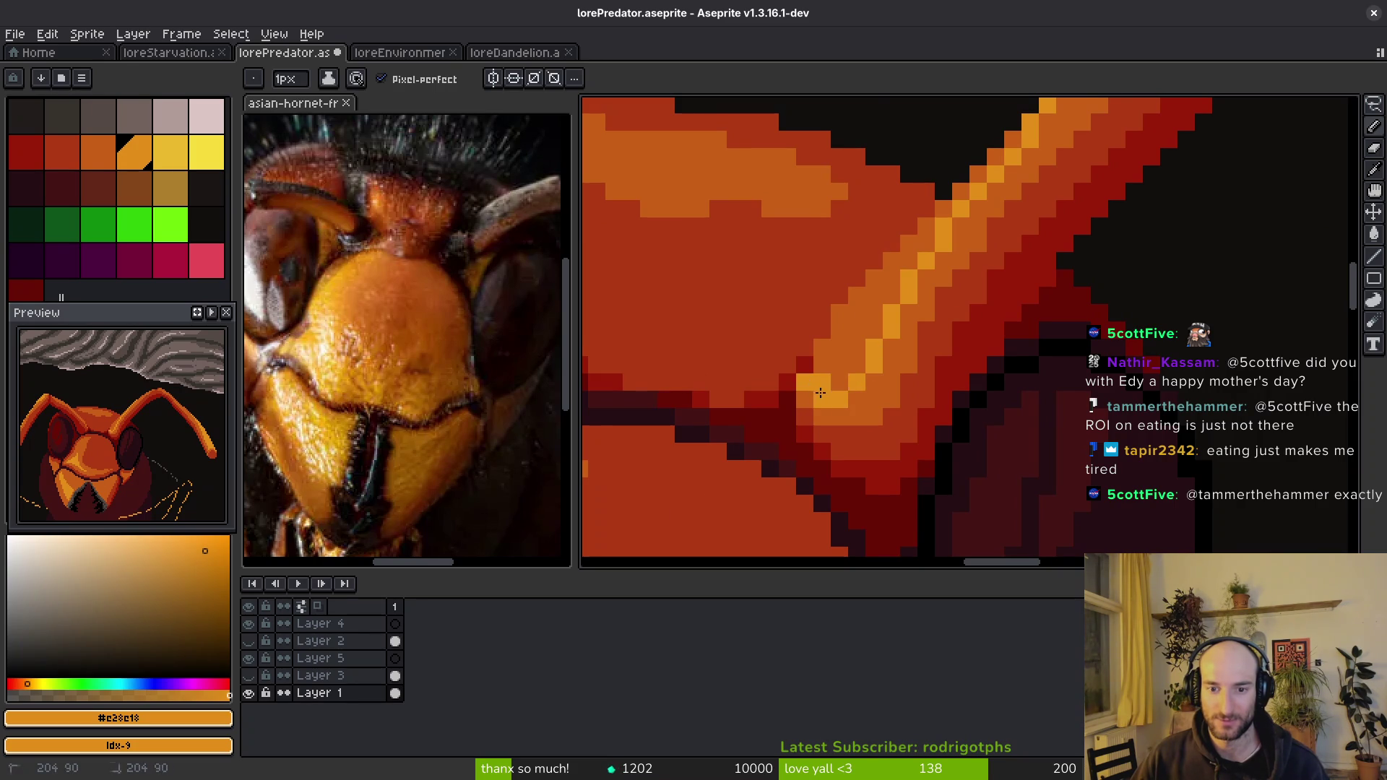
- Bucket-fill inside the antenna outline with light orange and add more edge pixels
key("g")
left_click(866, 321)
scroll(866, 322, "up", 1)
key("b")
mouse_move(1012, 172)
left_mouse_down()
mouse_move(954, 217)
mouse_move(903, 287)
mouse_move(950, 125)
left_mouse_up()
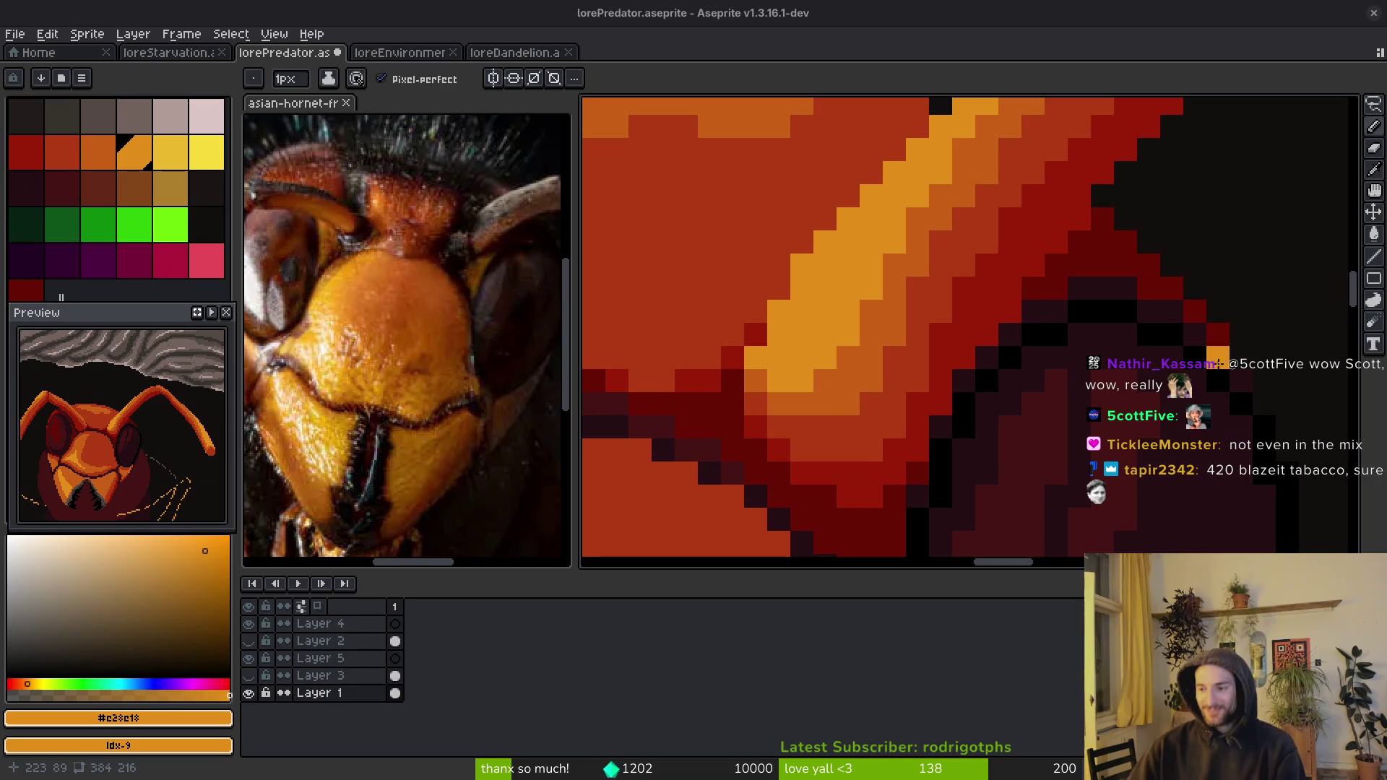
- Zoom out from the shaded antenna
scroll(1071, 362, "down", 3)
- Zoom around the antenna to inspect it and save lorePredator.aseprite
scroll(1071, 361, "down", 1)
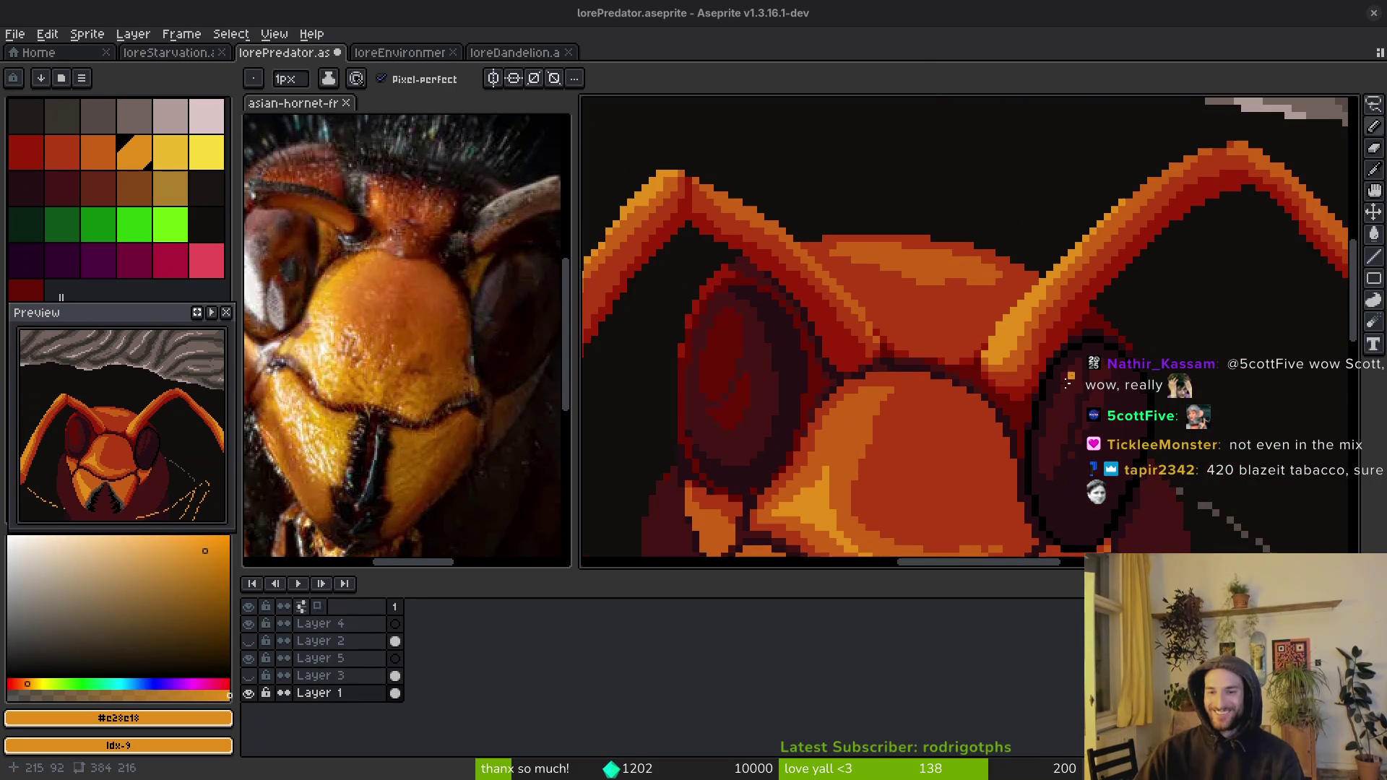
scroll(1055, 358, "down", 1)
scroll(1033, 355, "up", 1)
scroll(1025, 353, "up", 1)
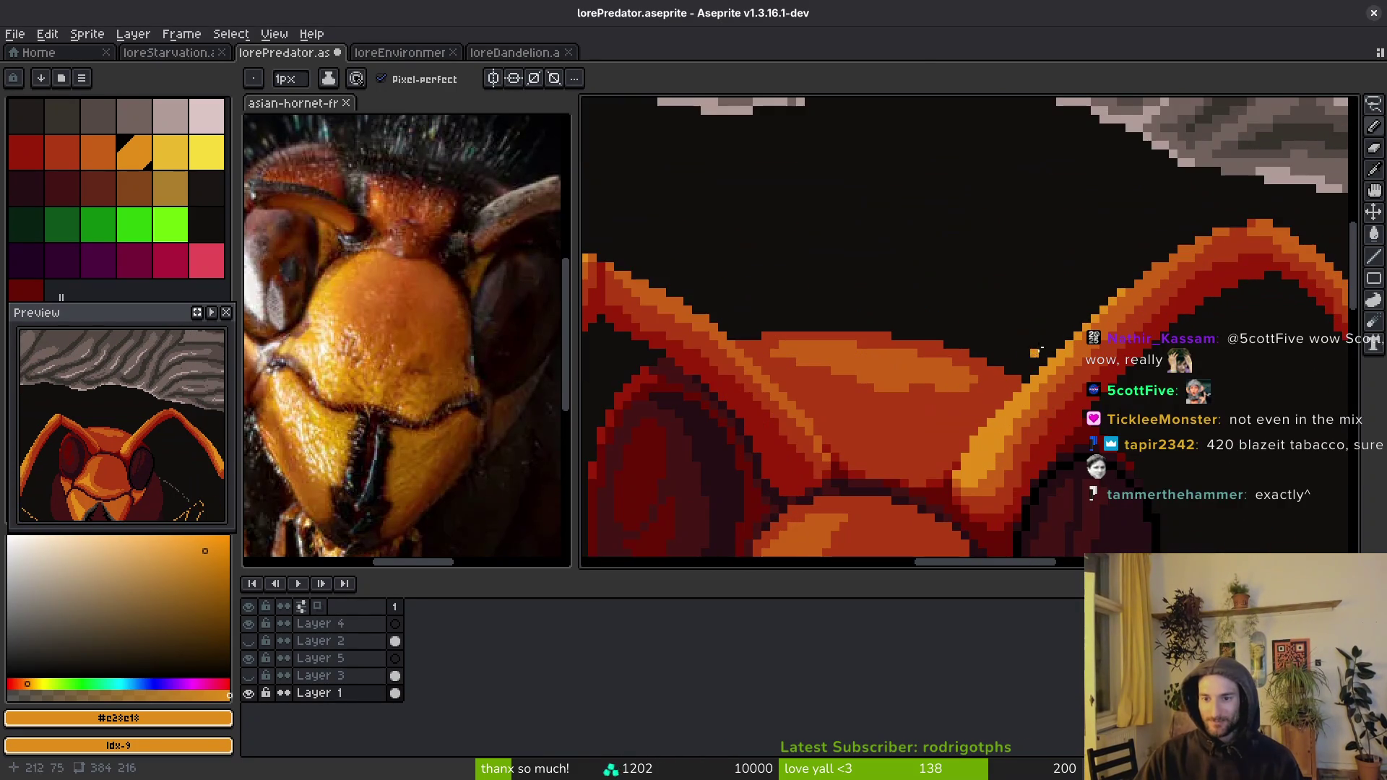
scroll(1026, 353, "down", 1)
scroll(1025, 355, "up", 2)
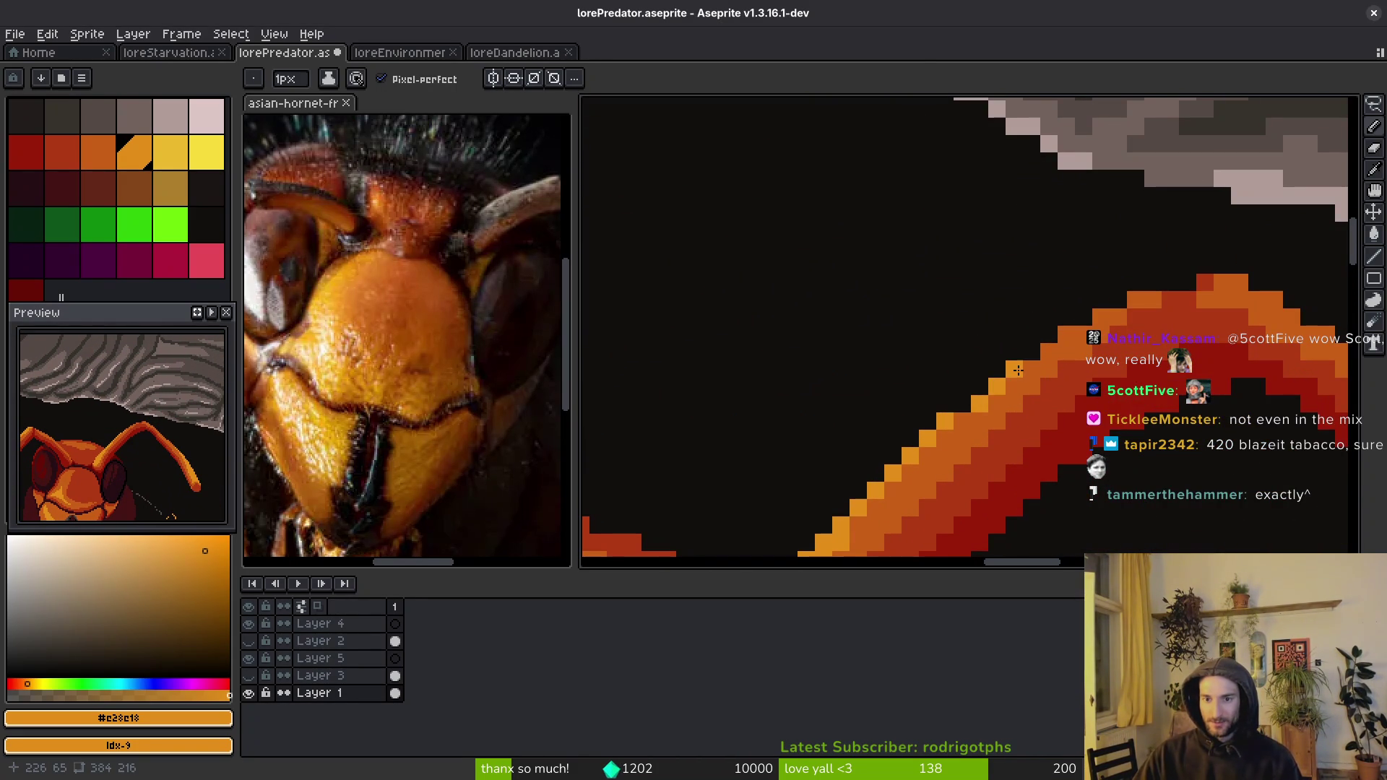
scroll(1069, 333, "down", 2)
scroll(1074, 325, "up", 1)
key("ctrl+s")
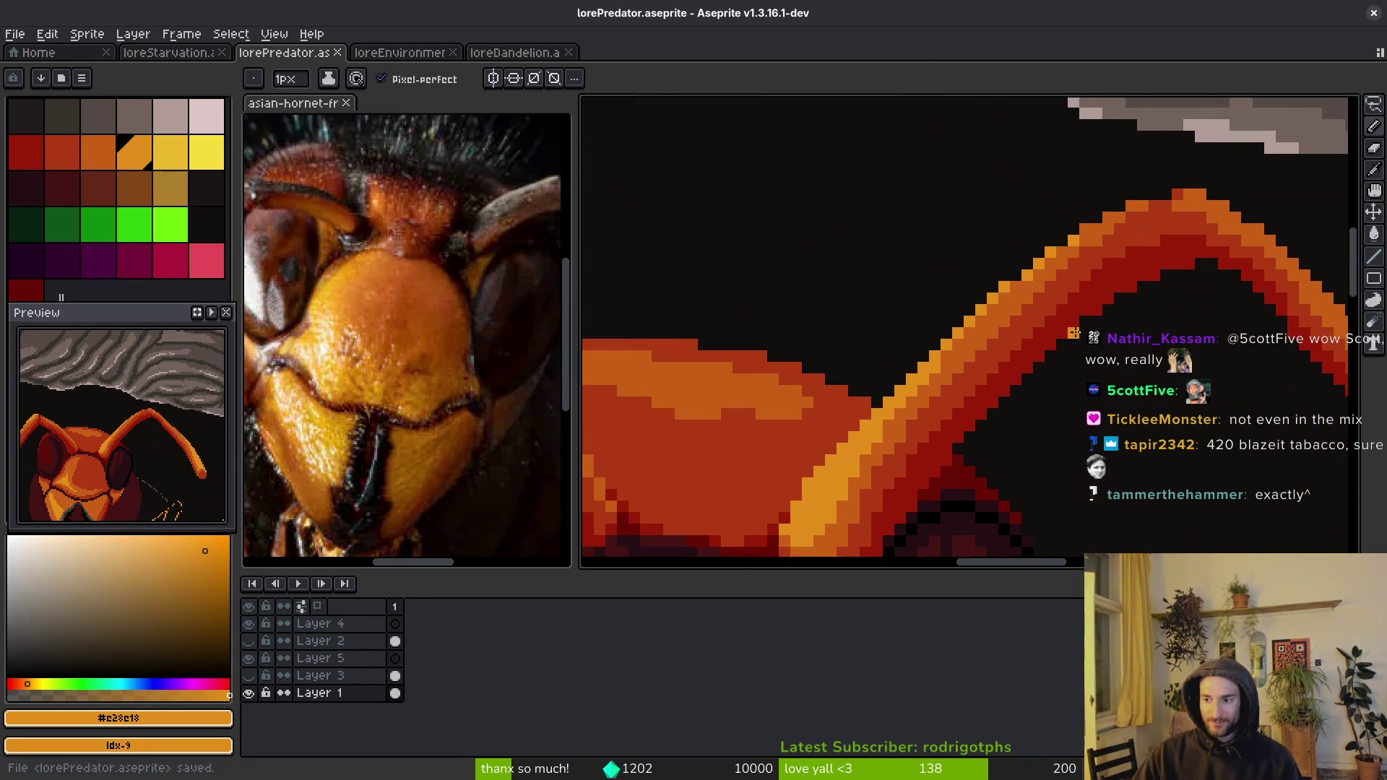
- Paint a light orange line along the antenna edge
scroll(1077, 332, "down", 2)
scroll(1095, 354, "up", 1)
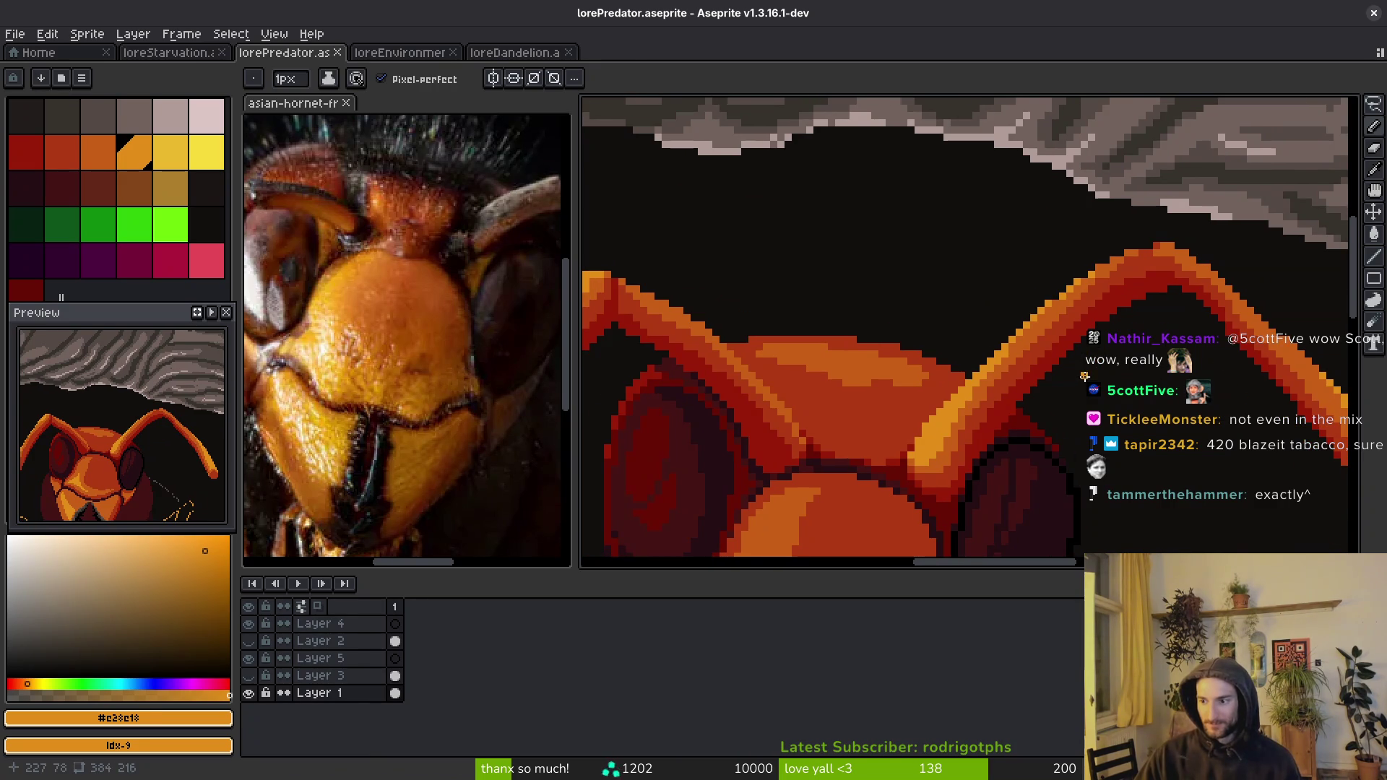
scroll(1091, 370, "down", 2)
scroll(1051, 368, "up", 2)
scroll(1048, 368, "up", 1)
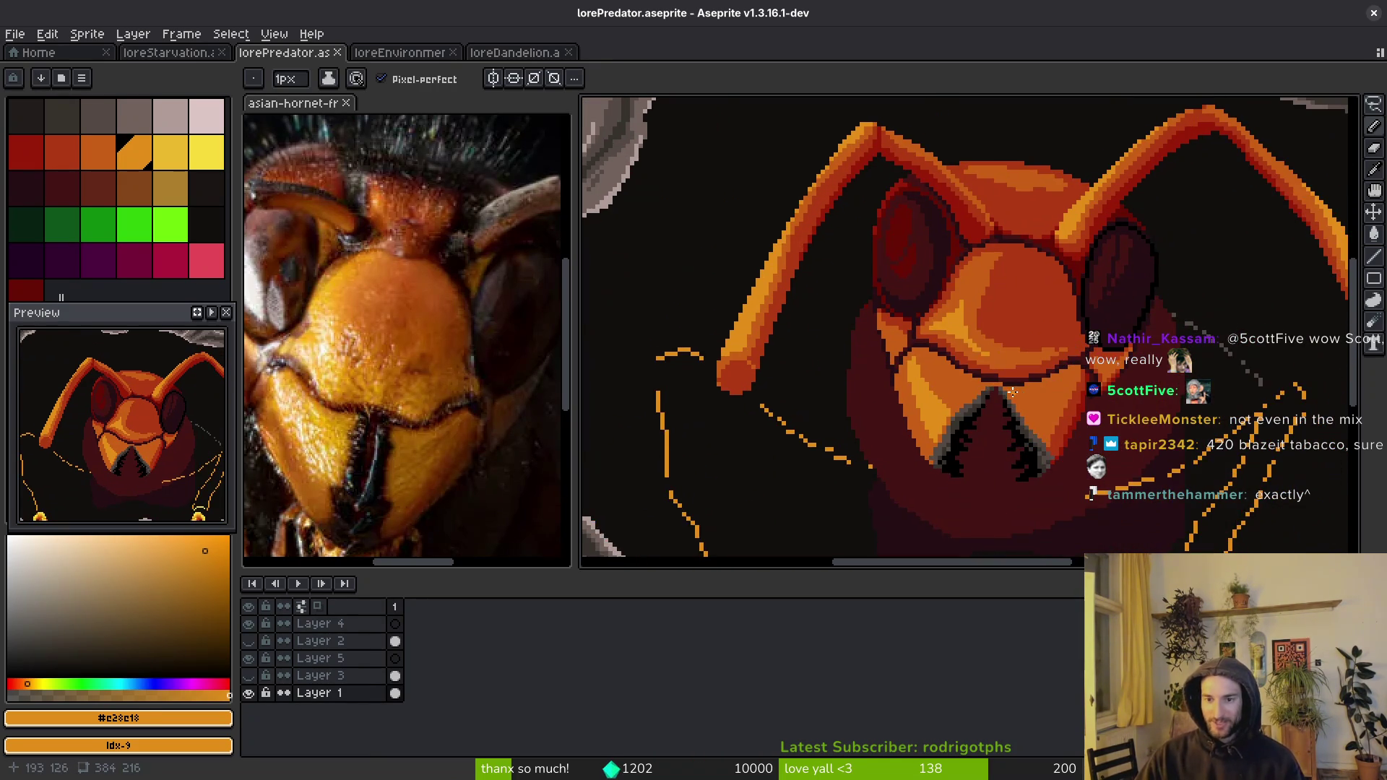
scroll(1044, 365, "down", 2)
scroll(1036, 363, "up", 3)
scroll(1036, 363, "up", 1)
scroll(1036, 364, "down", 1)
scroll(1036, 364, "up", 1)
scroll(1036, 363, "down", 1)
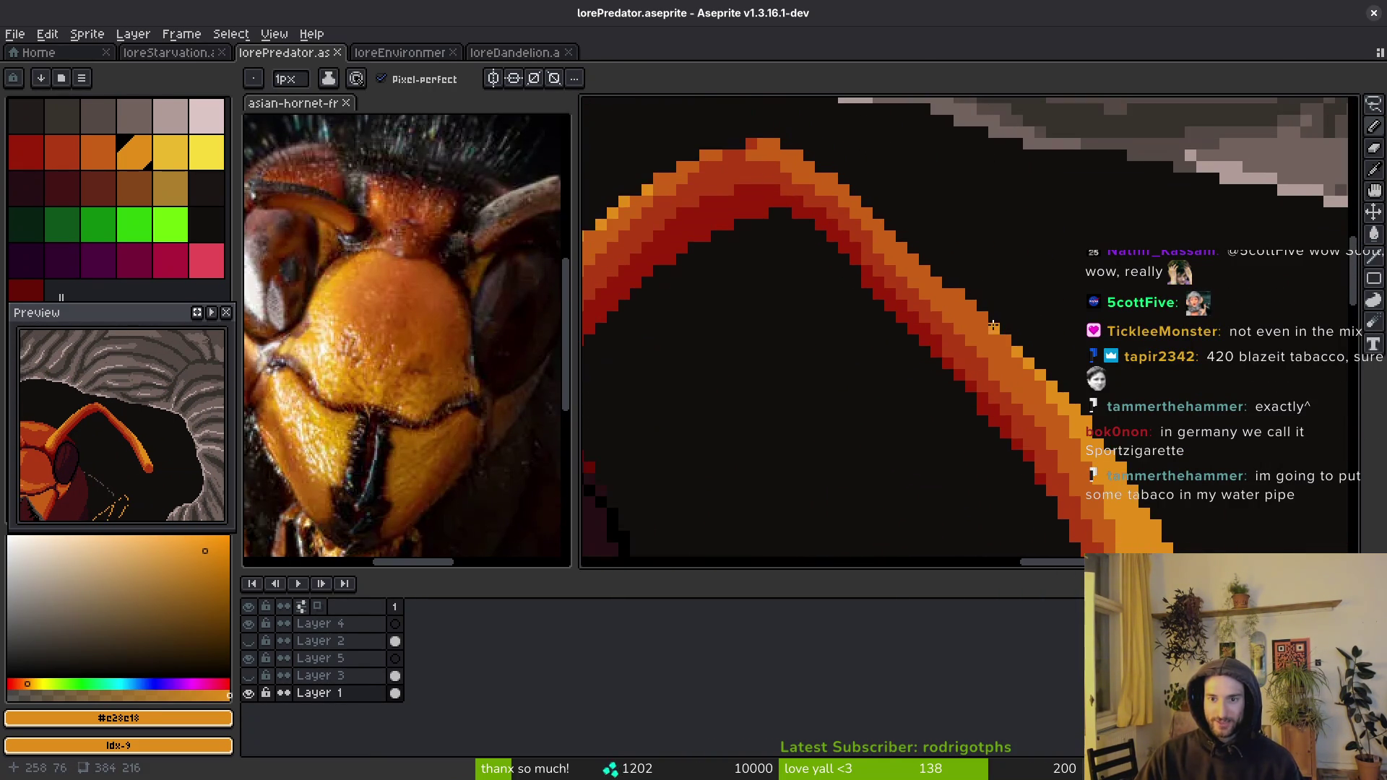
scroll(995, 327, "up", 2)
scroll(1011, 397, "down", 2)
scroll(928, 345, "up", 1)
scroll(951, 331, "up", 1)
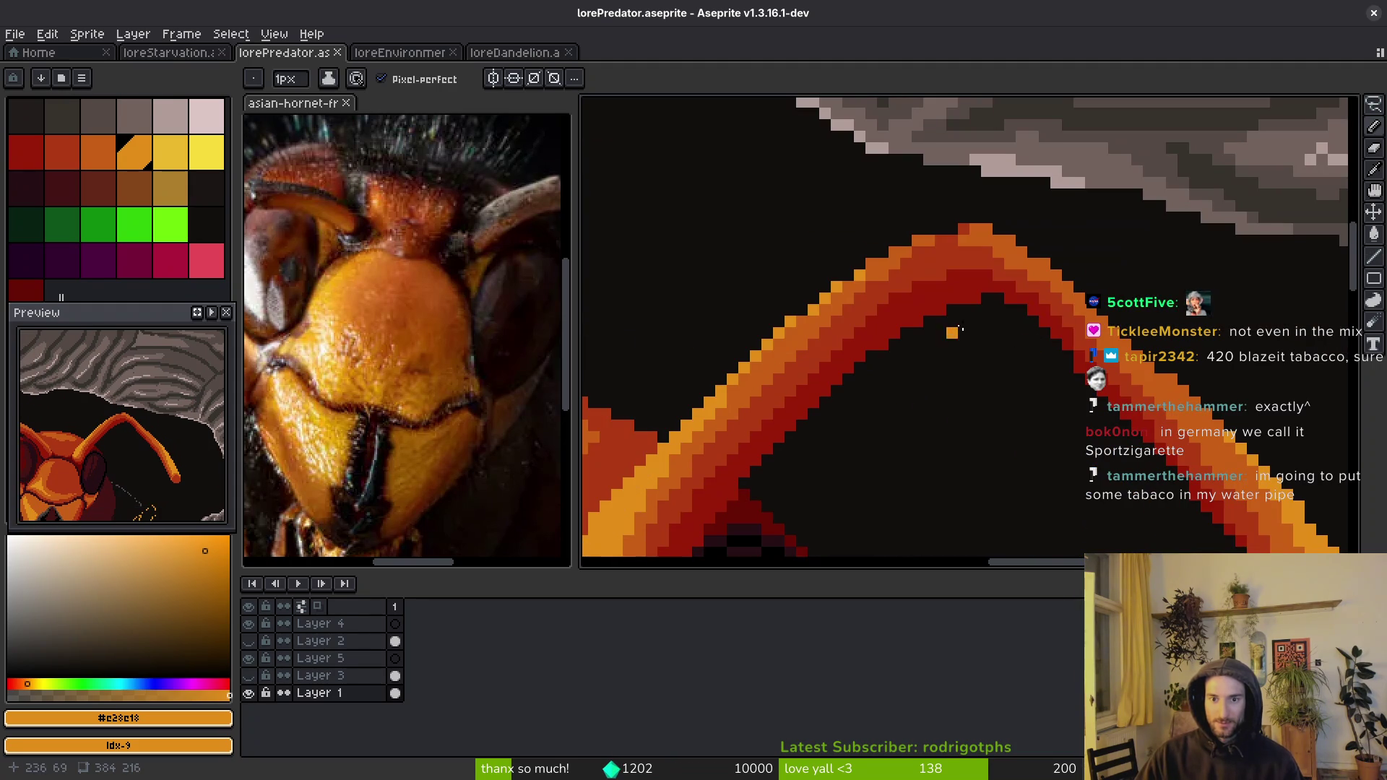
scroll(1173, 368, "up", 2)
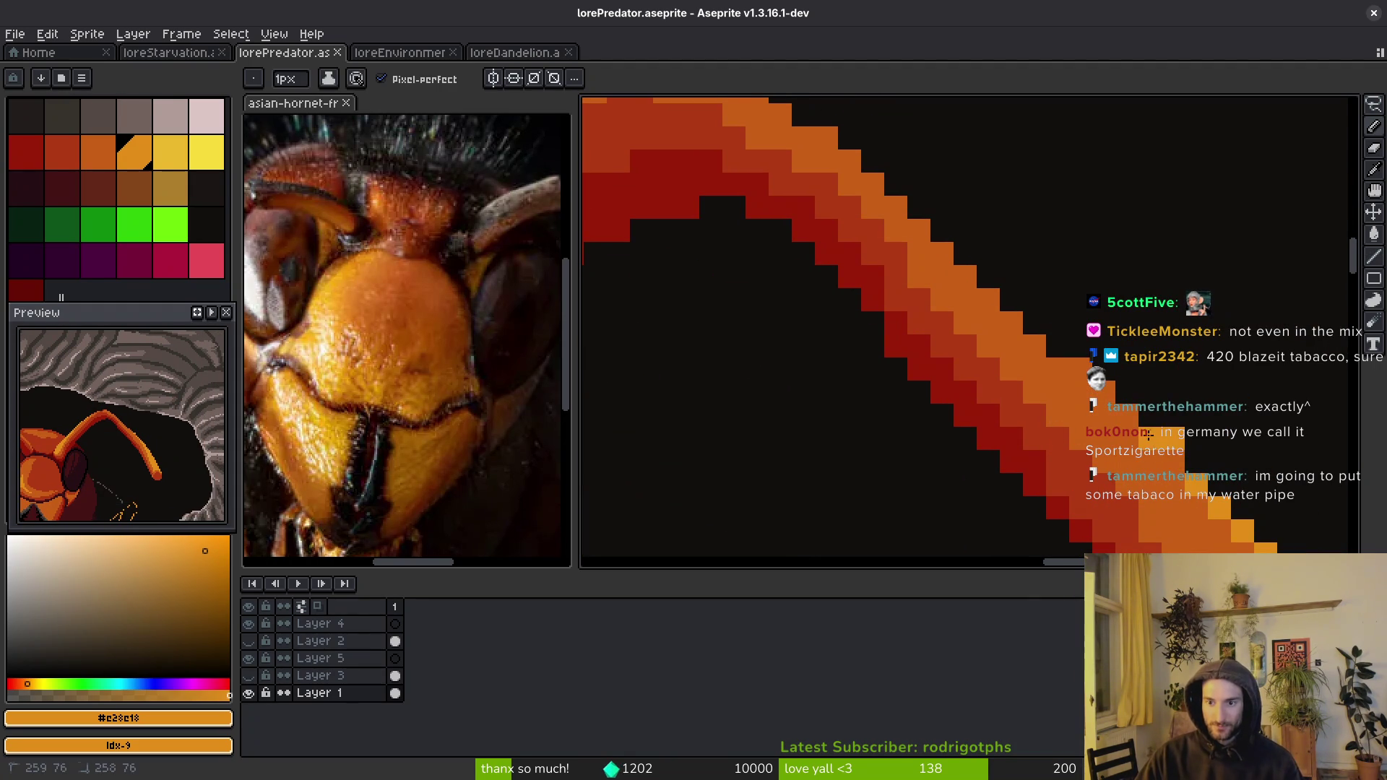
left_click_drag(1150, 439, 988, 299)
- Extend the orange highlight a few pixels further up the antenna
left_click(919, 324)
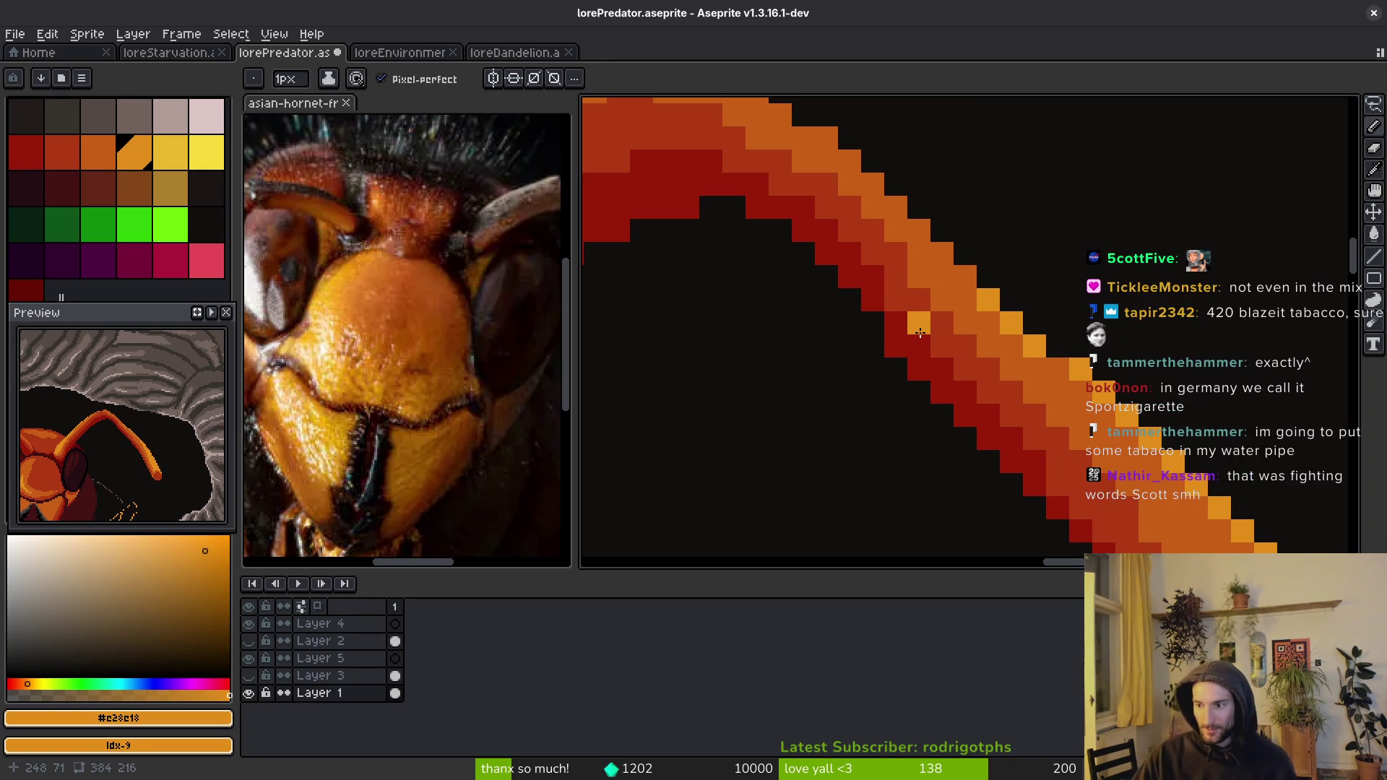
left_click(917, 336)
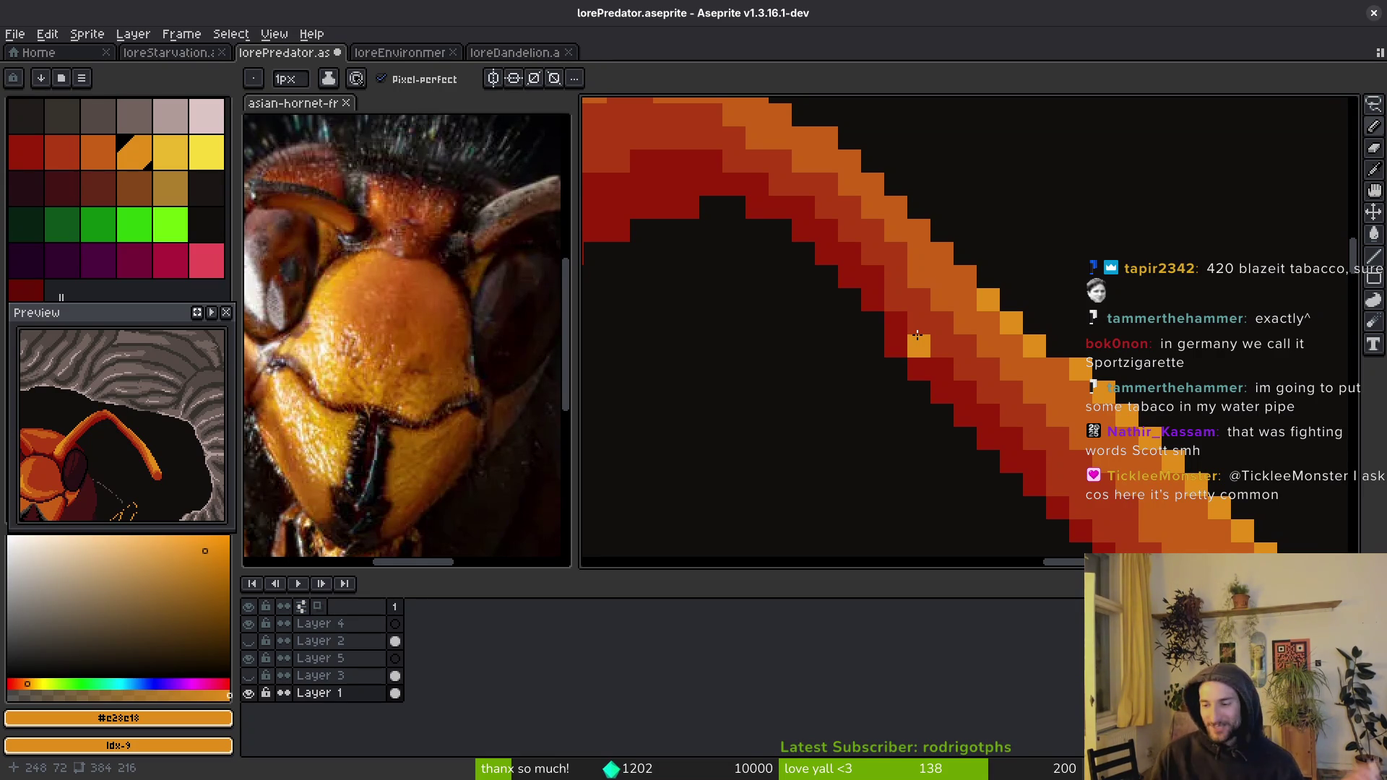
left_click_drag(937, 370, 945, 417)
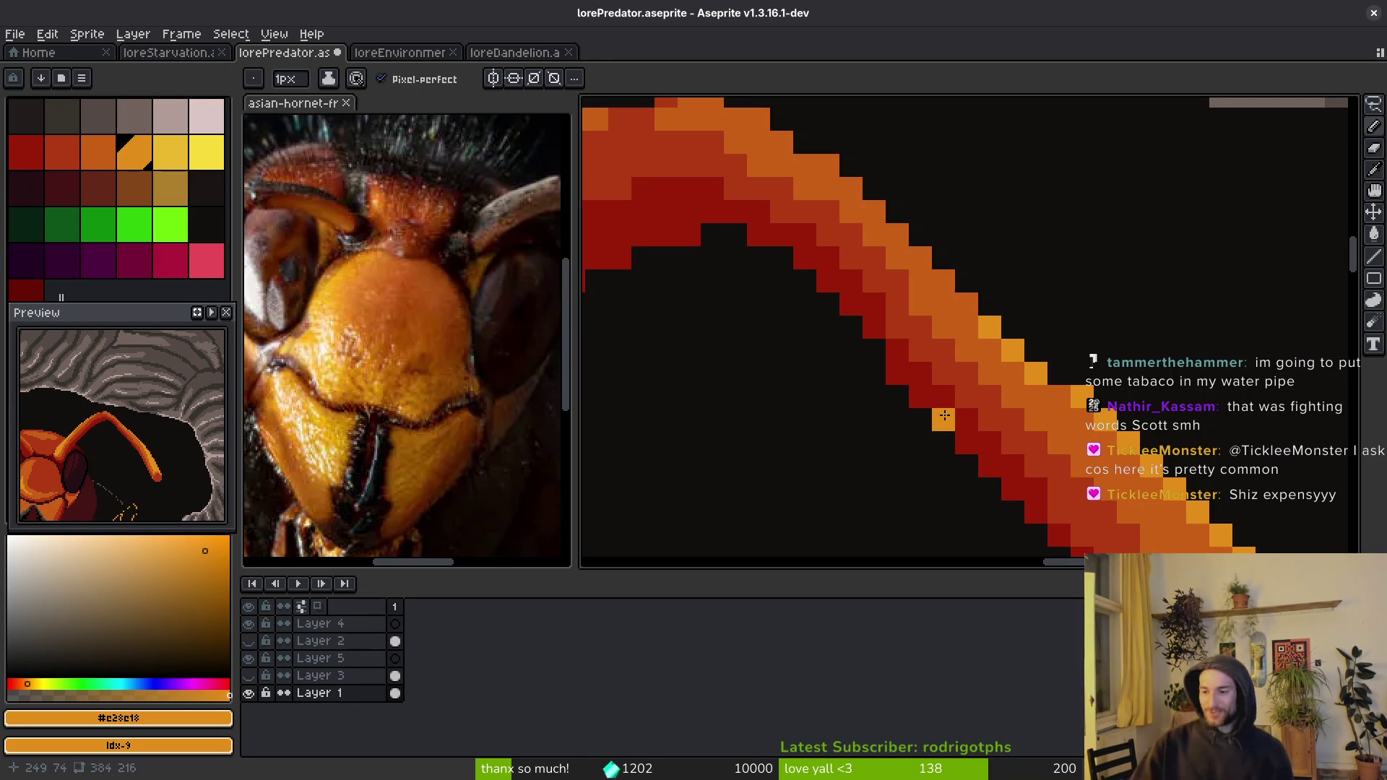
scroll(896, 311, "down", 3)
scroll(1019, 398, "up", 3)
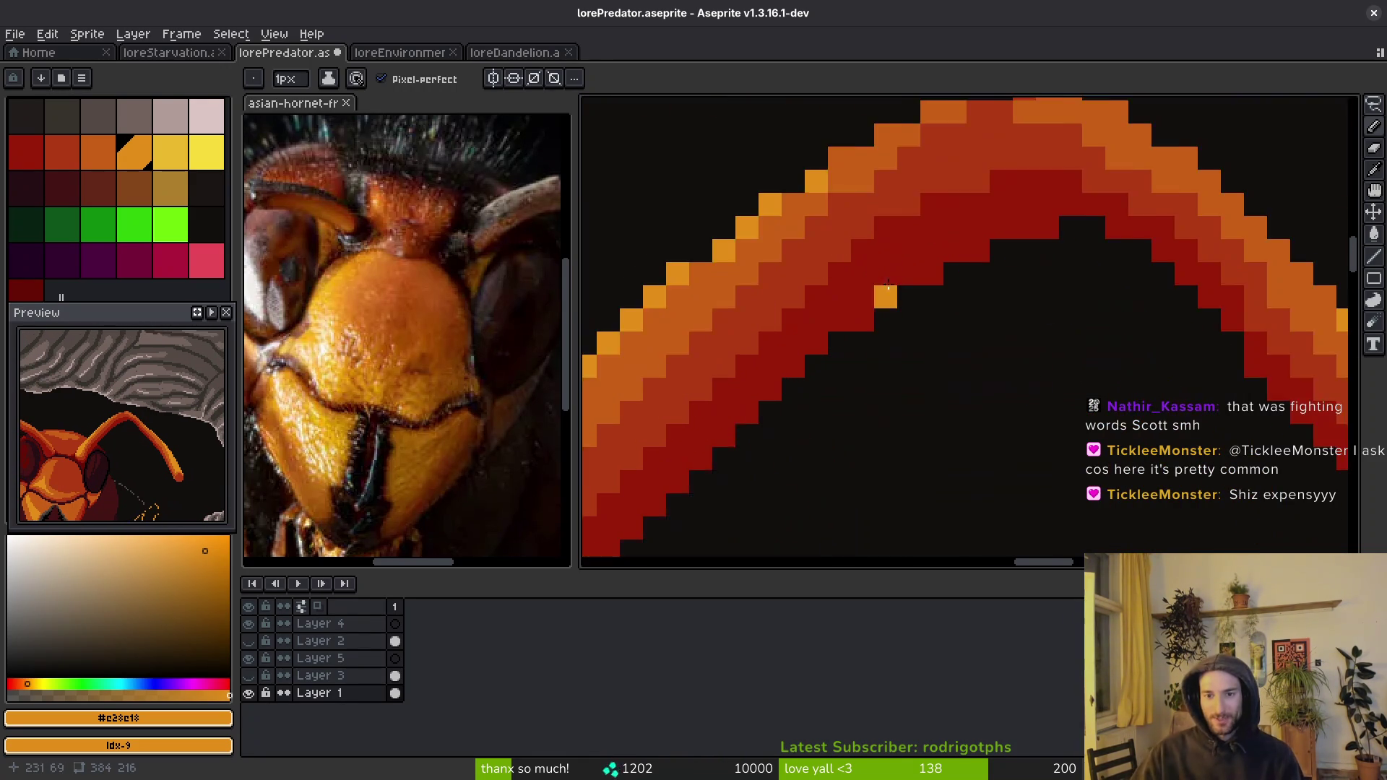
scroll(1154, 267, "down", 2)
scroll(962, 302, "up", 3)
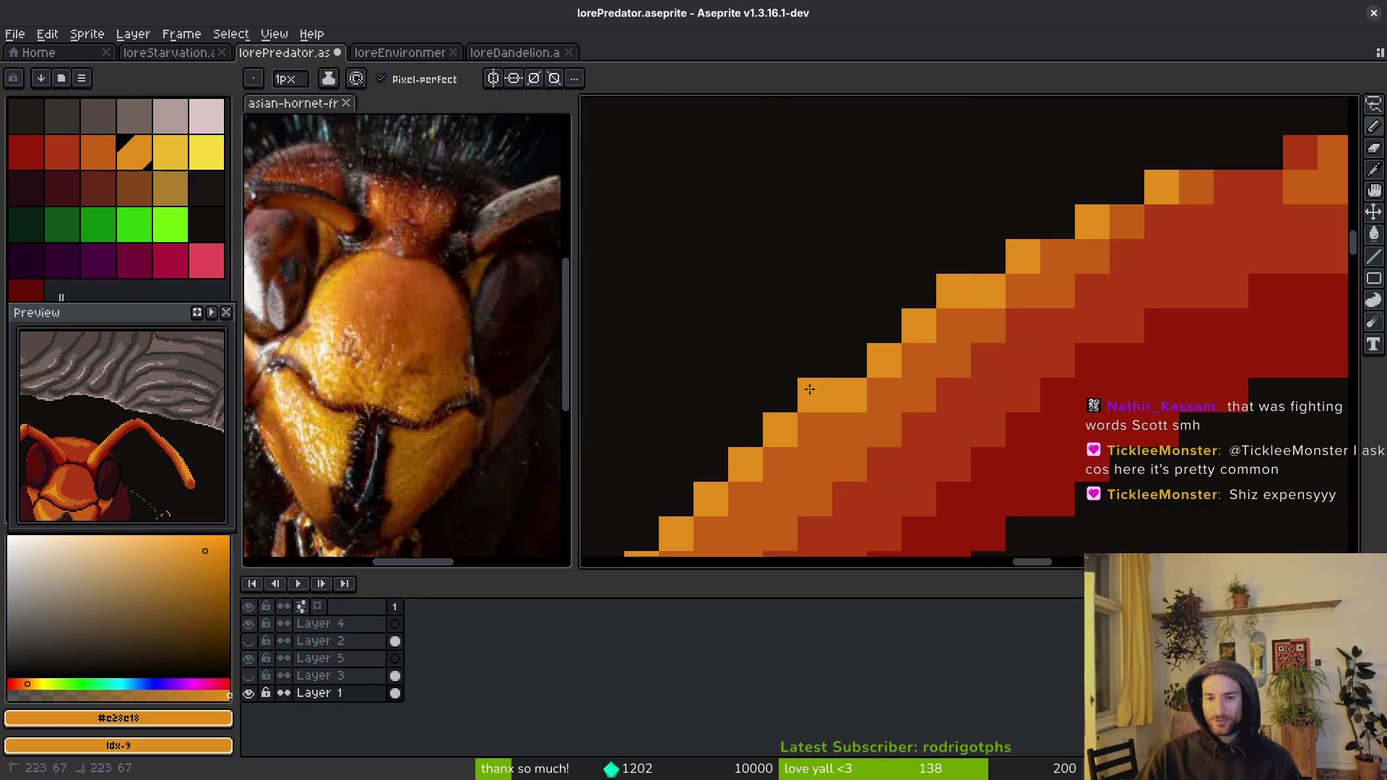
- Sample the medium orange from the antenna and save the drawing
left_click(966, 328, "alt")
scroll(1040, 361, "down", 2)
scroll(1154, 298, "up", 3)
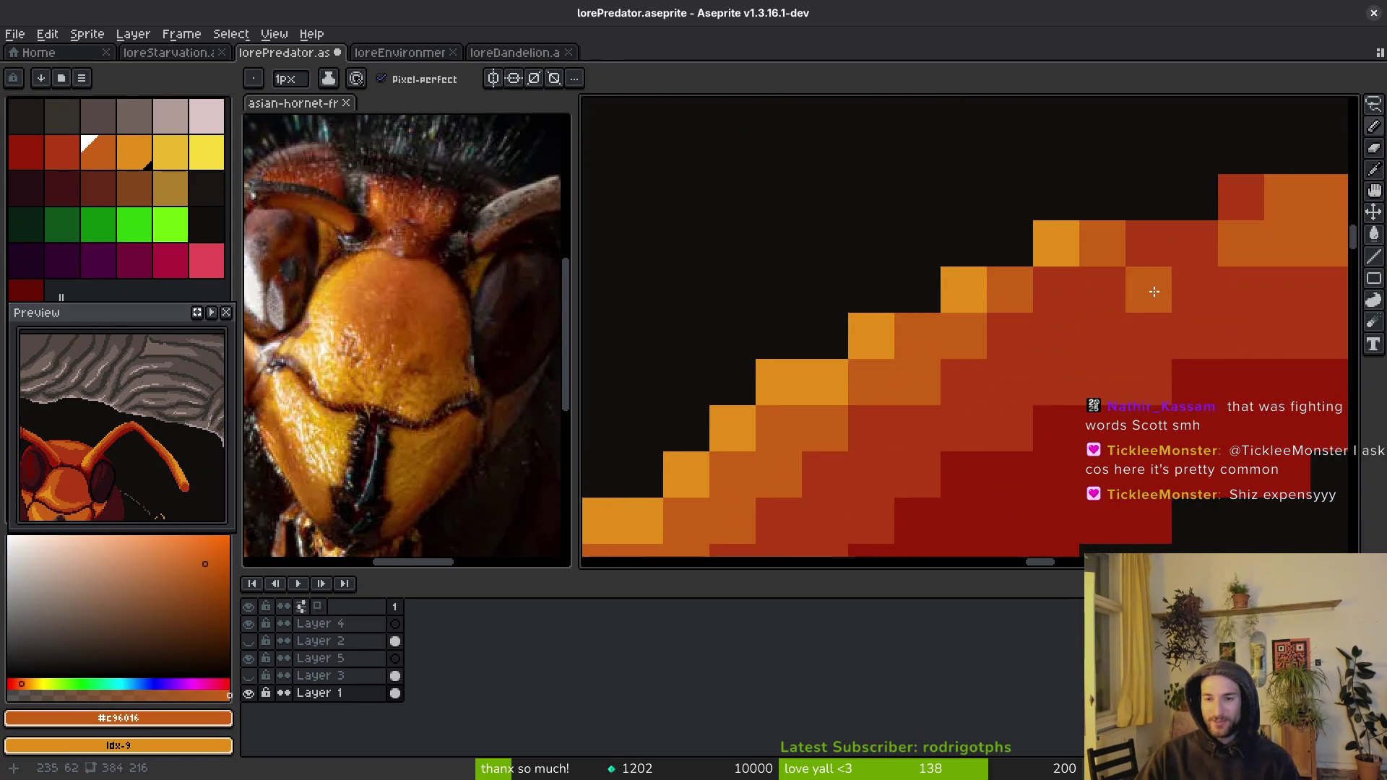
scroll(1055, 318, "down", 2)
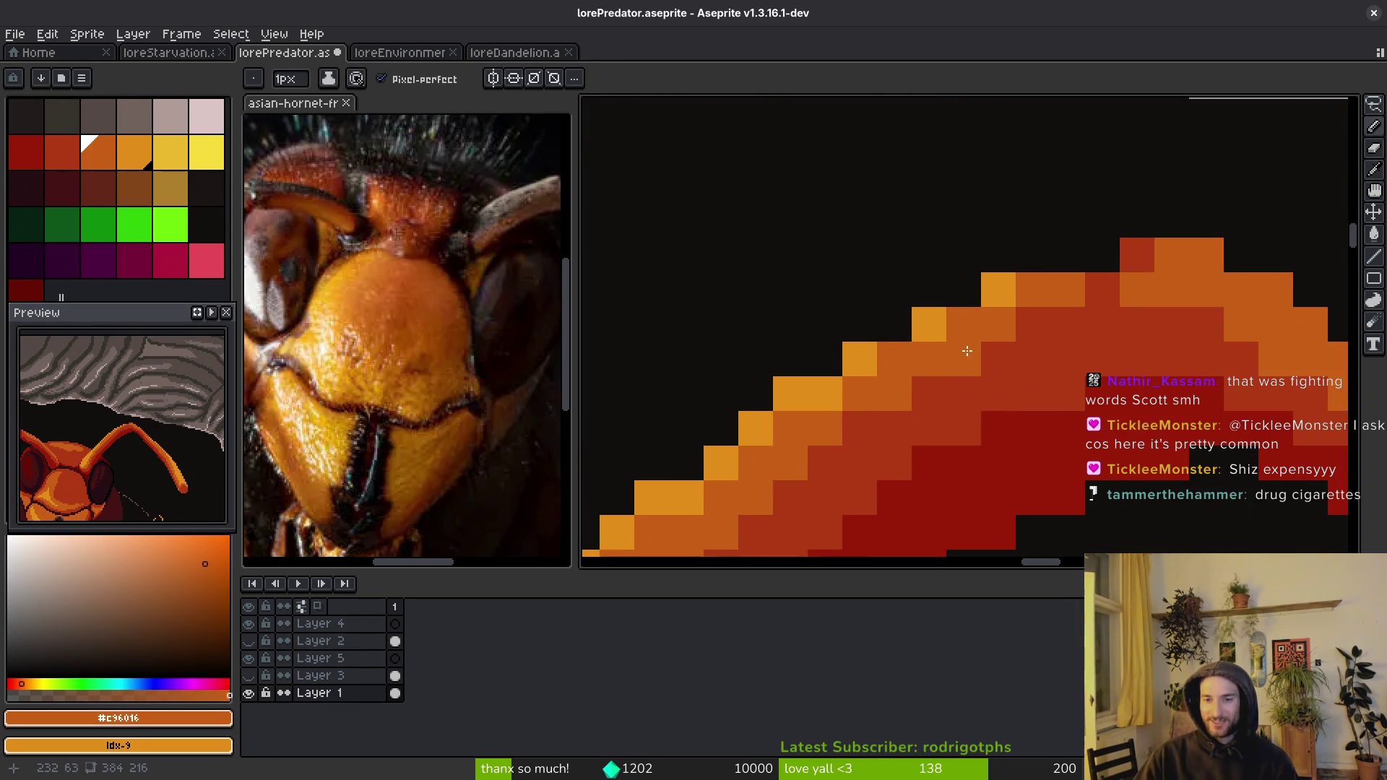
scroll(966, 350, "down", 2)
scroll(907, 403, "up", 1)
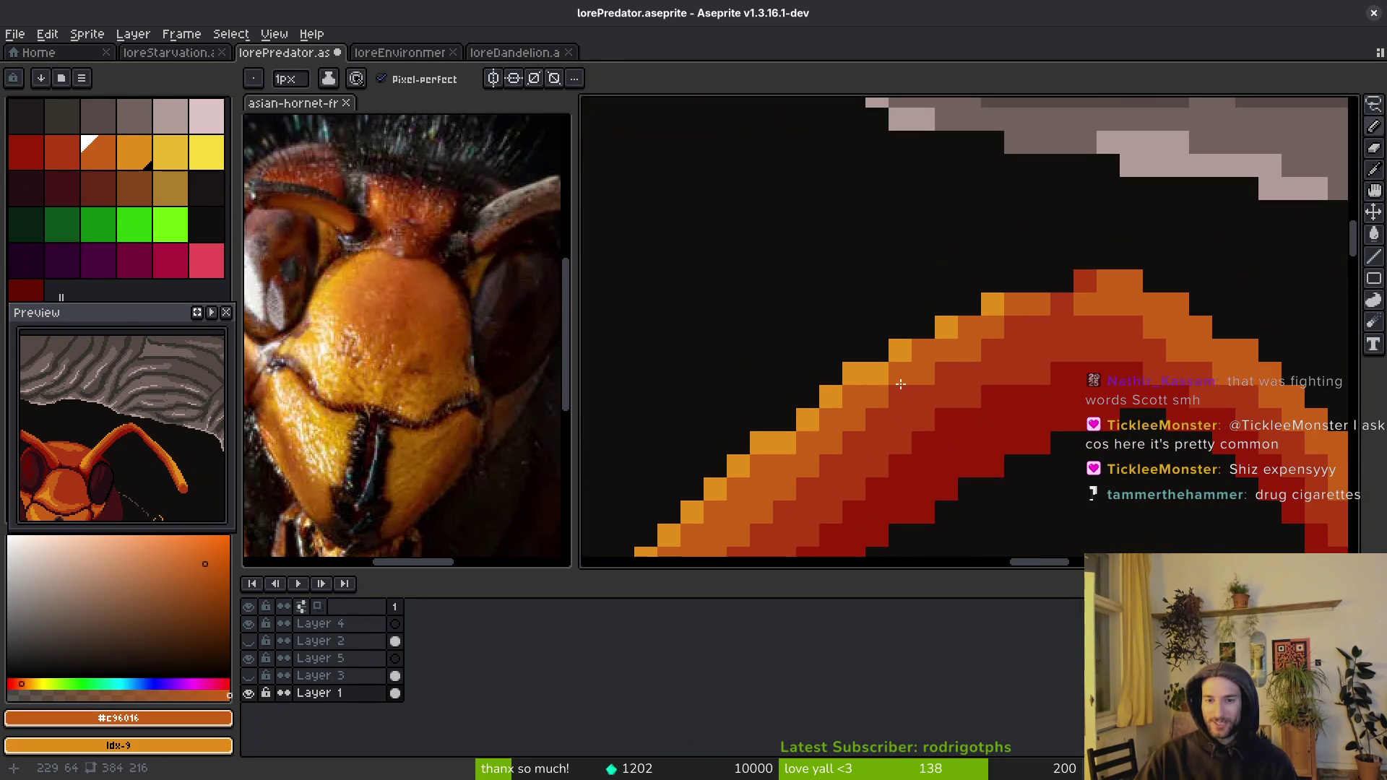
scroll(966, 354, "down", 3)
key("ctrl+s")
scroll(971, 355, "up", 2)
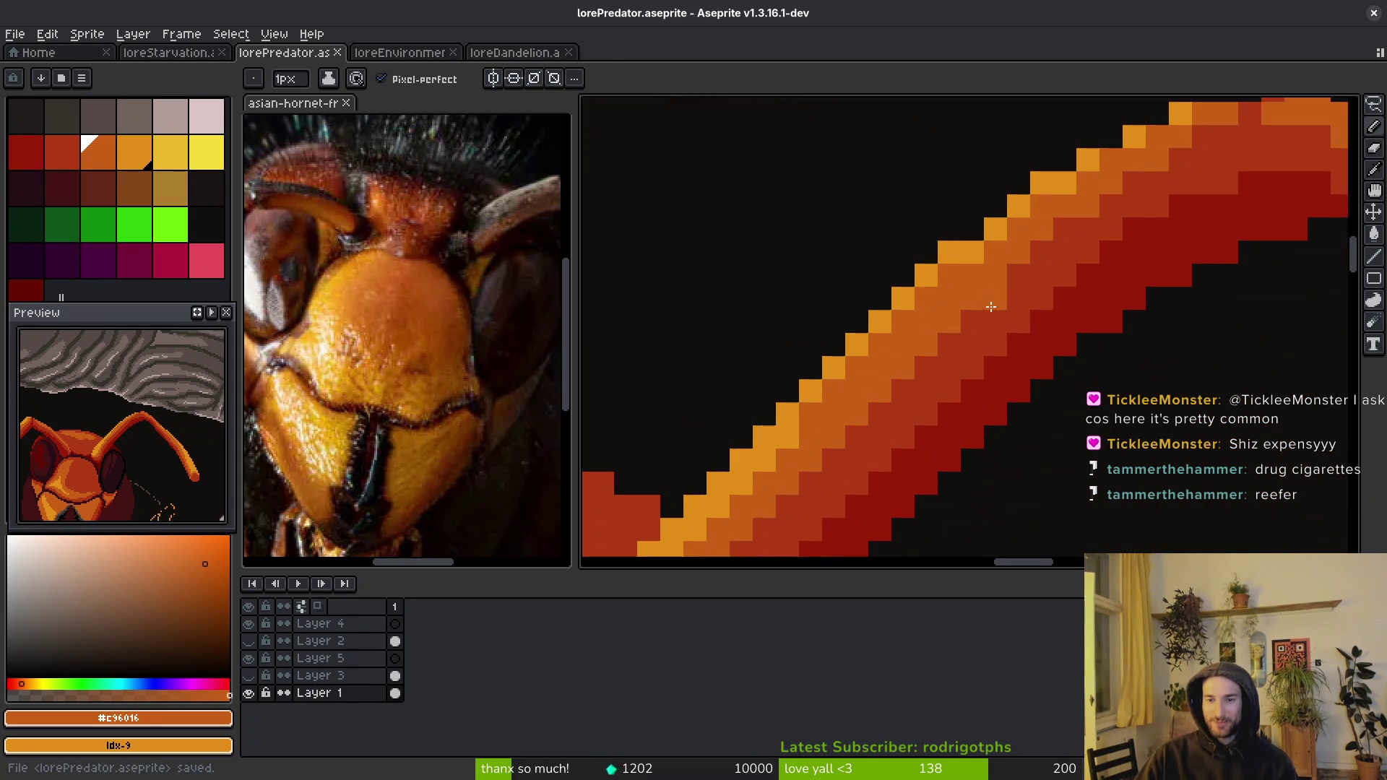
- Thicken the antenna's light-orange edge upward with sampled light orange
left_click(975, 241, "alt")
left_click(926, 299)
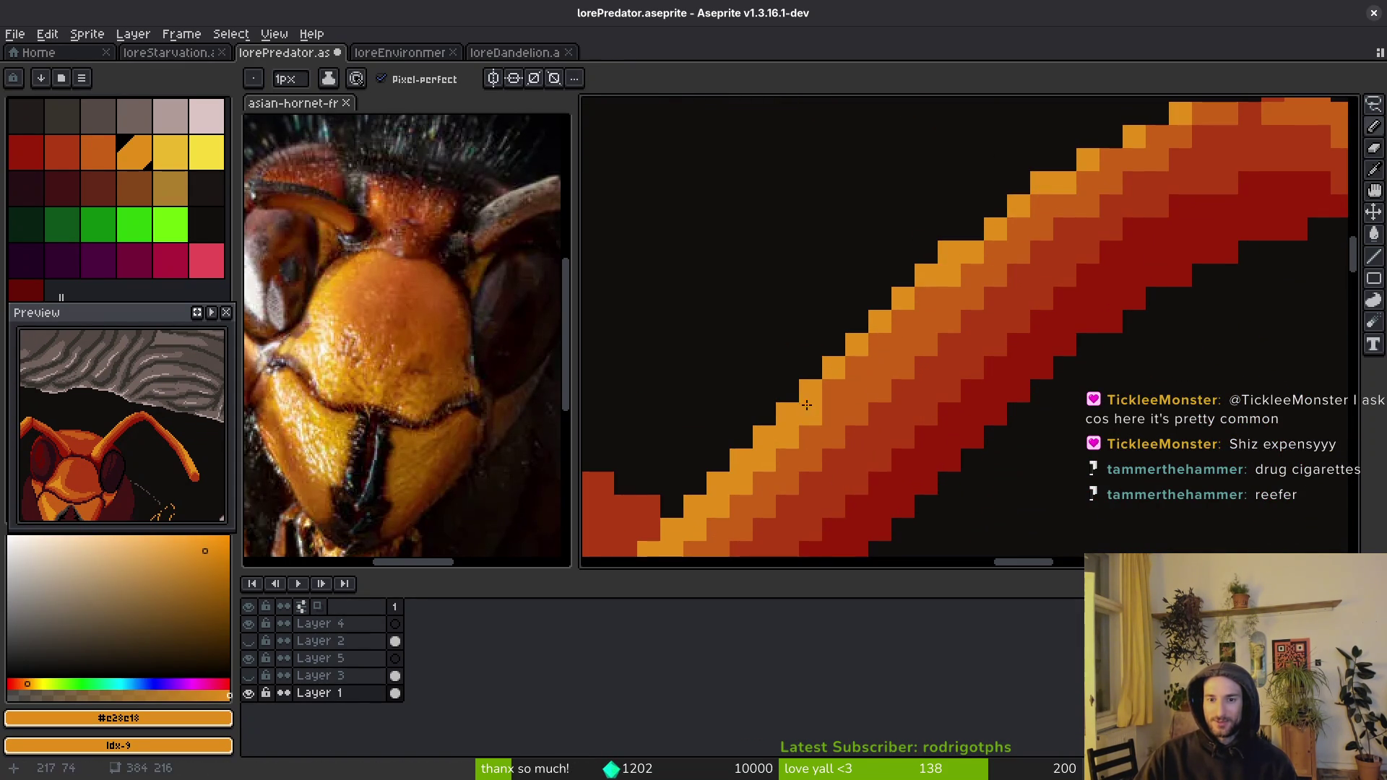
mouse_move(846, 386)
left_mouse_down()
mouse_move(811, 414)
mouse_move(925, 321)
mouse_move(945, 277)
left_mouse_up()
scroll(944, 277, "down", 2)
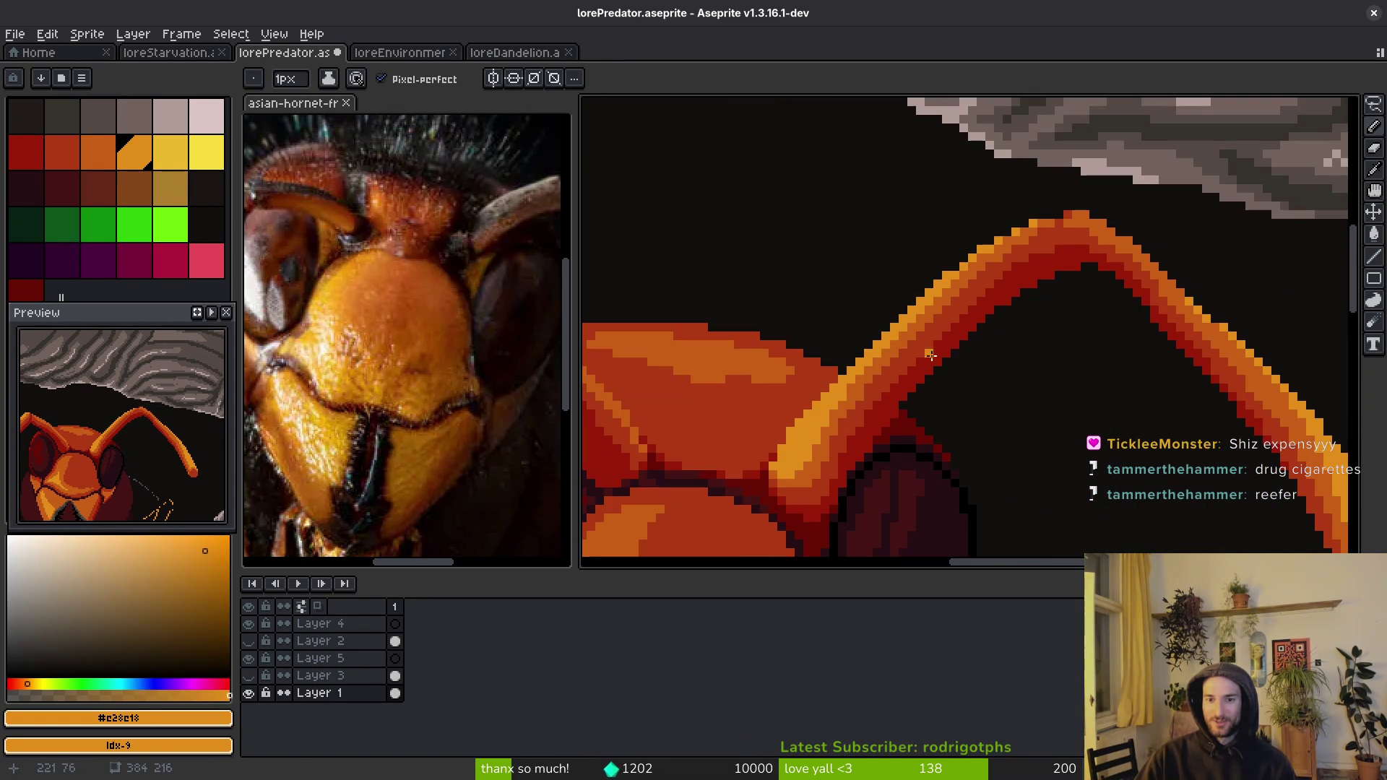
scroll(862, 414, "up", 2)
- Repaint the dark-red pixels along the antenna in sampled mid red
left_click(923, 394, "alt")
scroll(923, 393, "down", 2)
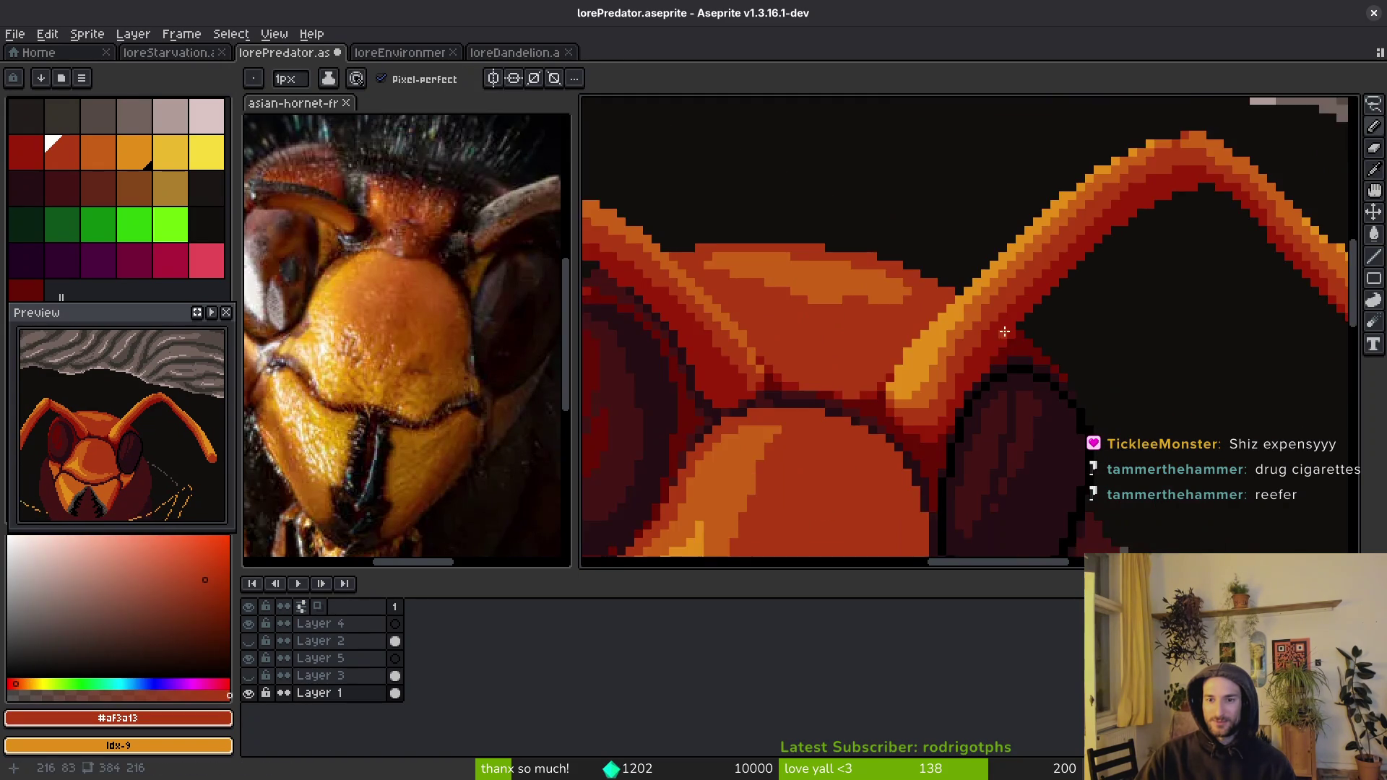
scroll(1138, 203, "up", 2)
mouse_move(1127, 213)
left_mouse_down()
mouse_move(1025, 275)
mouse_move(1055, 258)
left_mouse_up()
scroll(1061, 259, "down", 2)
scroll(1061, 259, "up", 2)
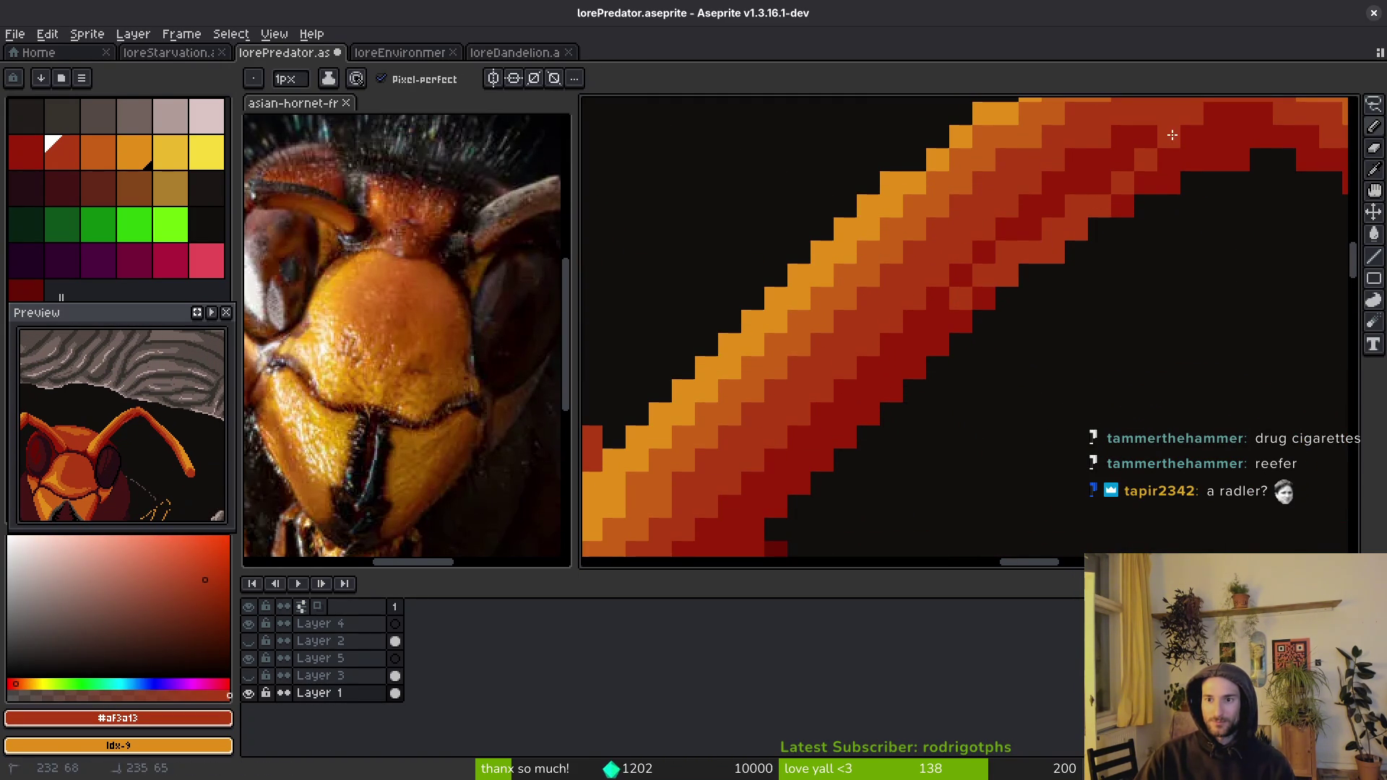
left_click_drag(1200, 174, 1105, 224)
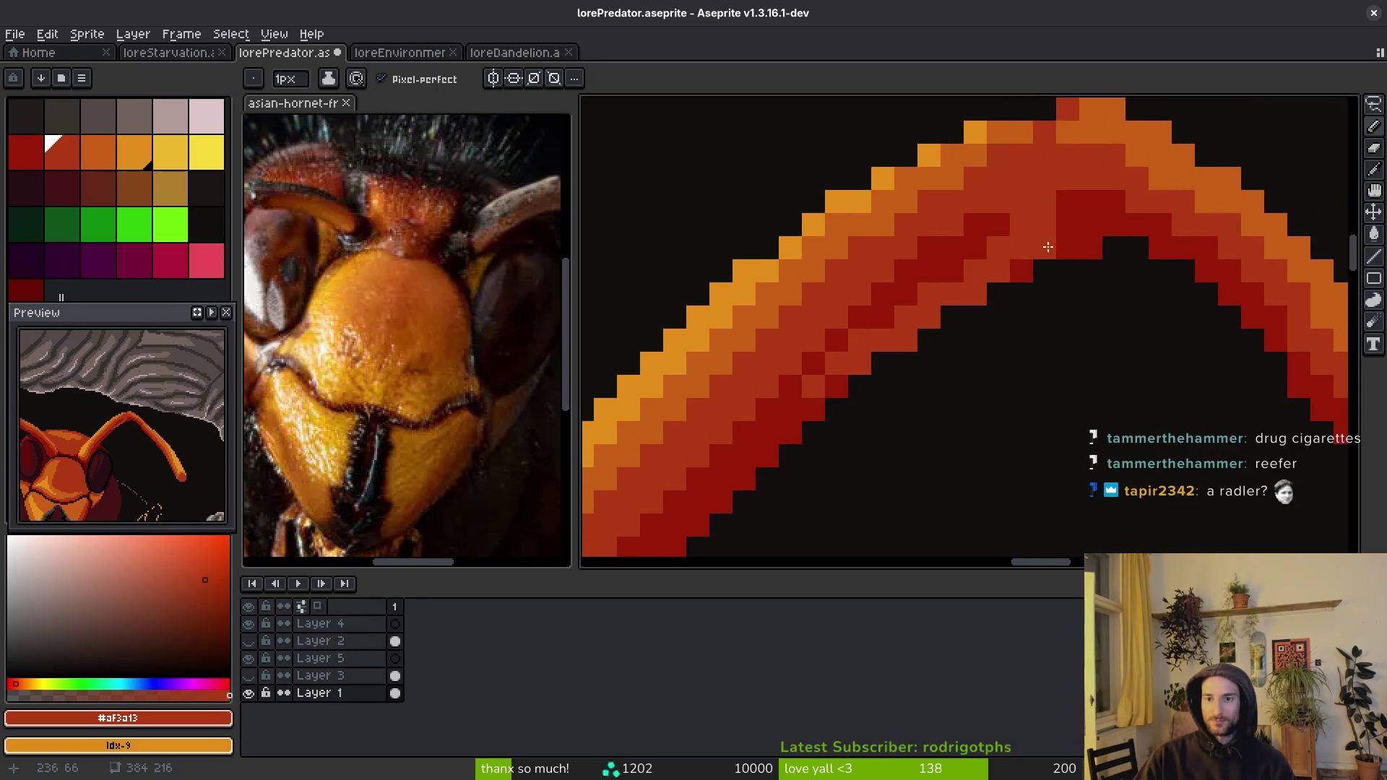
scroll(1053, 231, "down", 3)
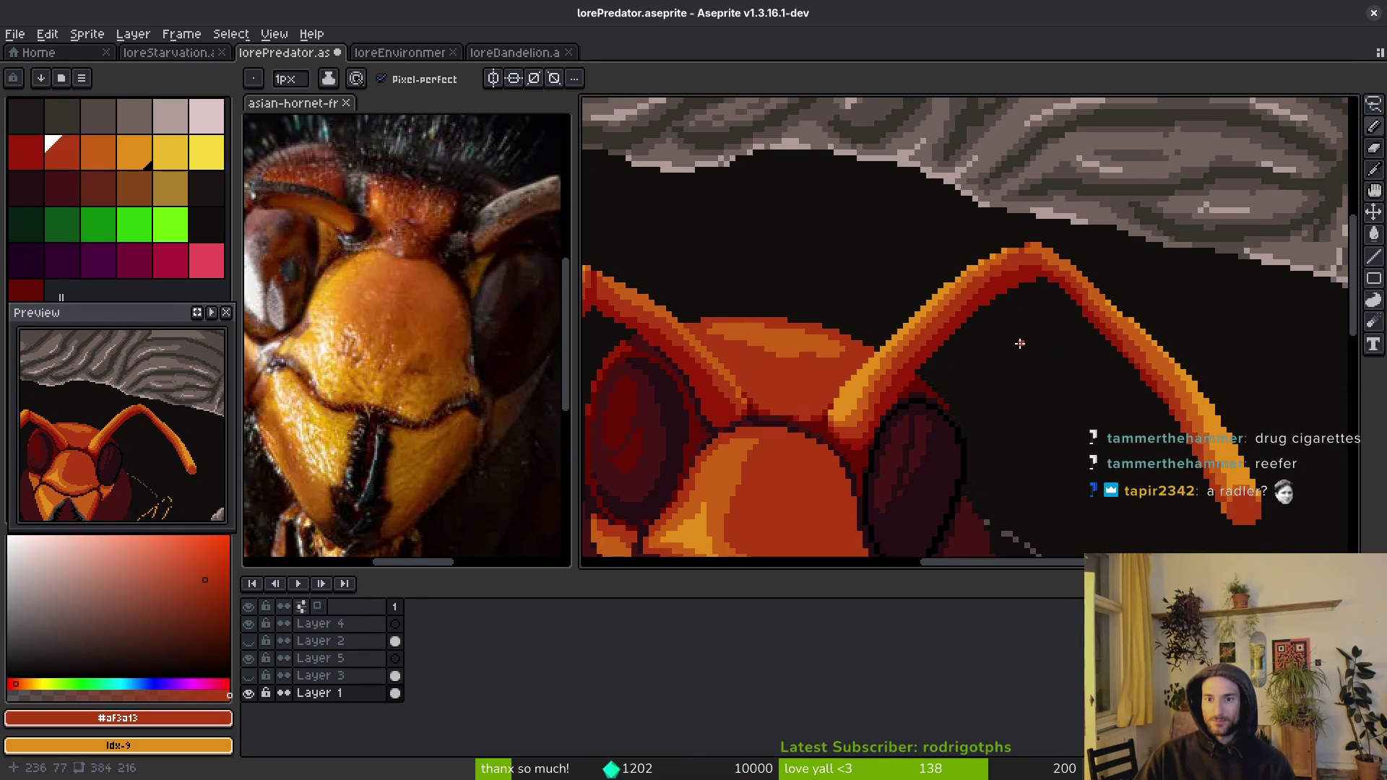
scroll(1019, 350, "down", 2)
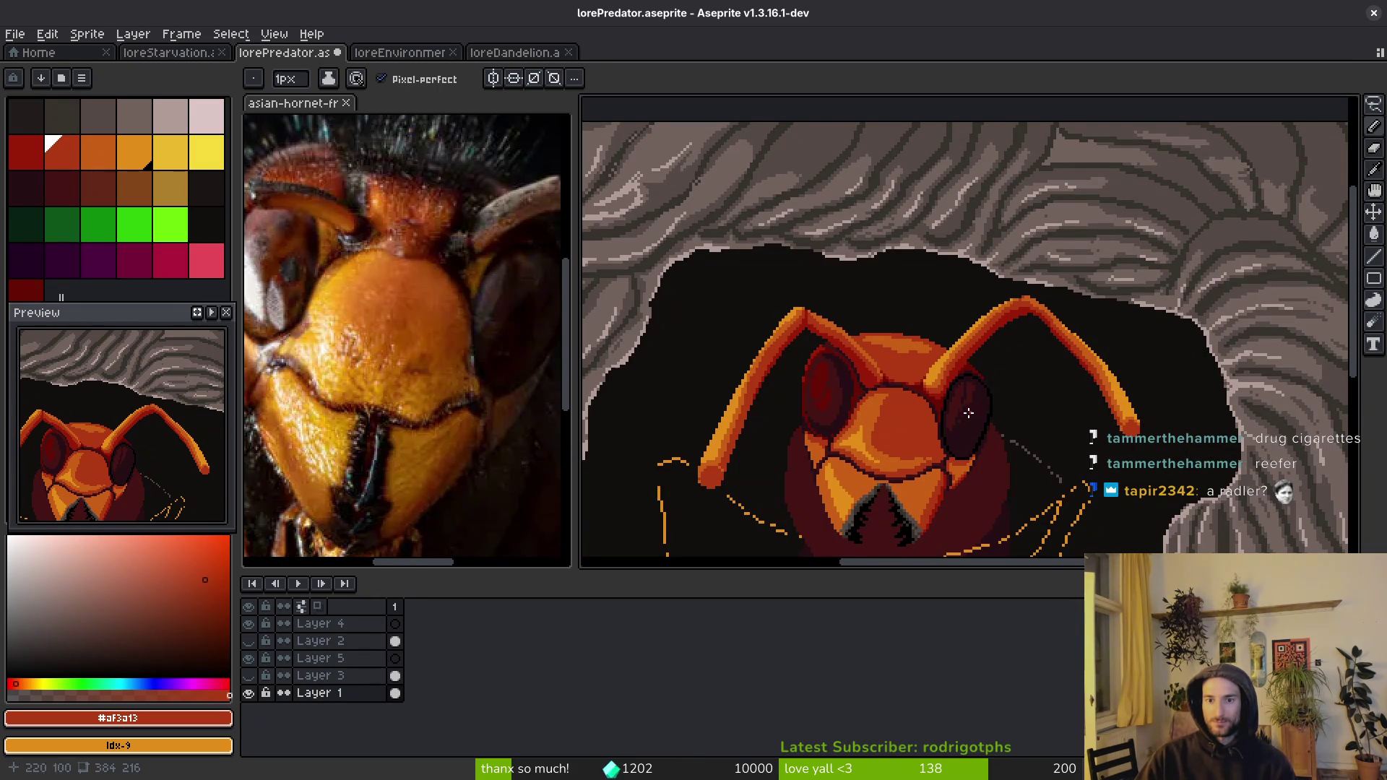
scroll(1084, 372, "up", 4)
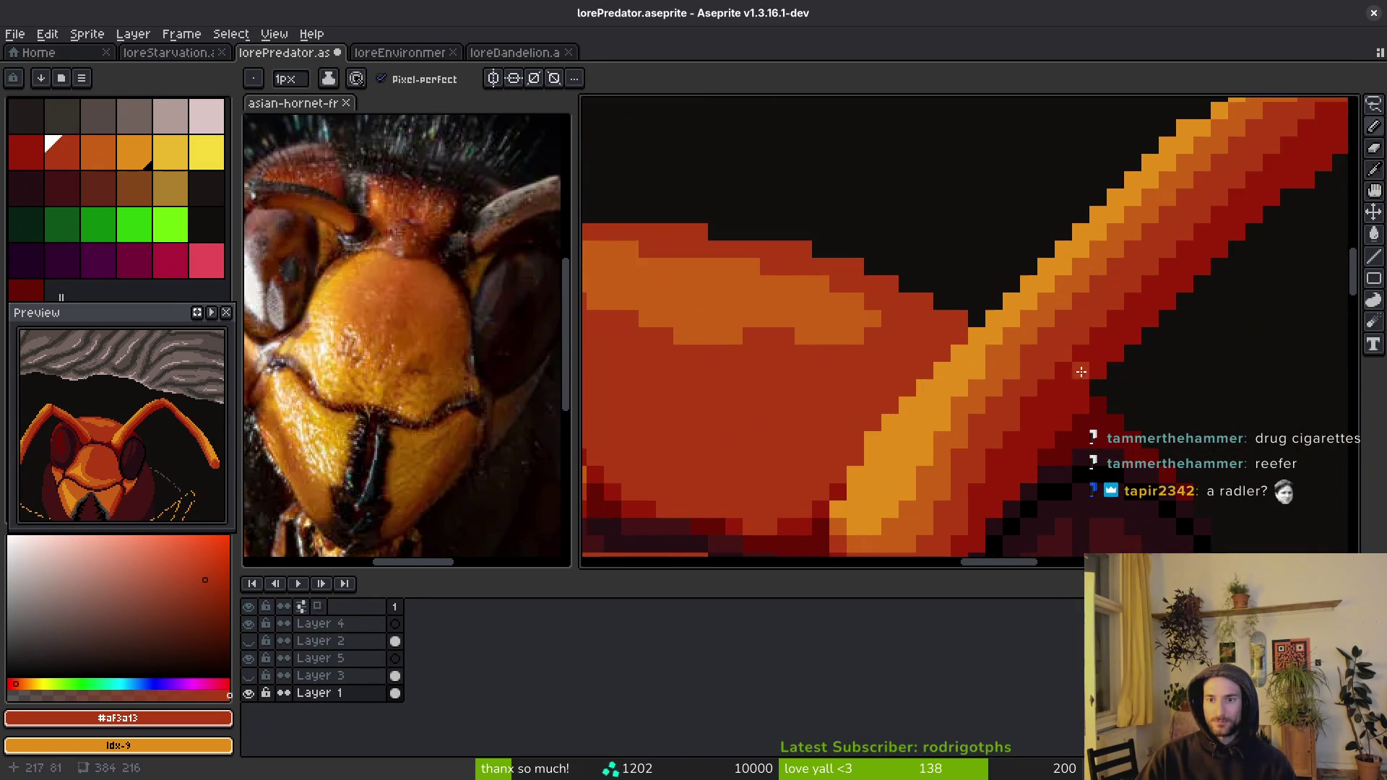
scroll(1084, 372, "down", 4)
scroll(1004, 411, "down", 2)
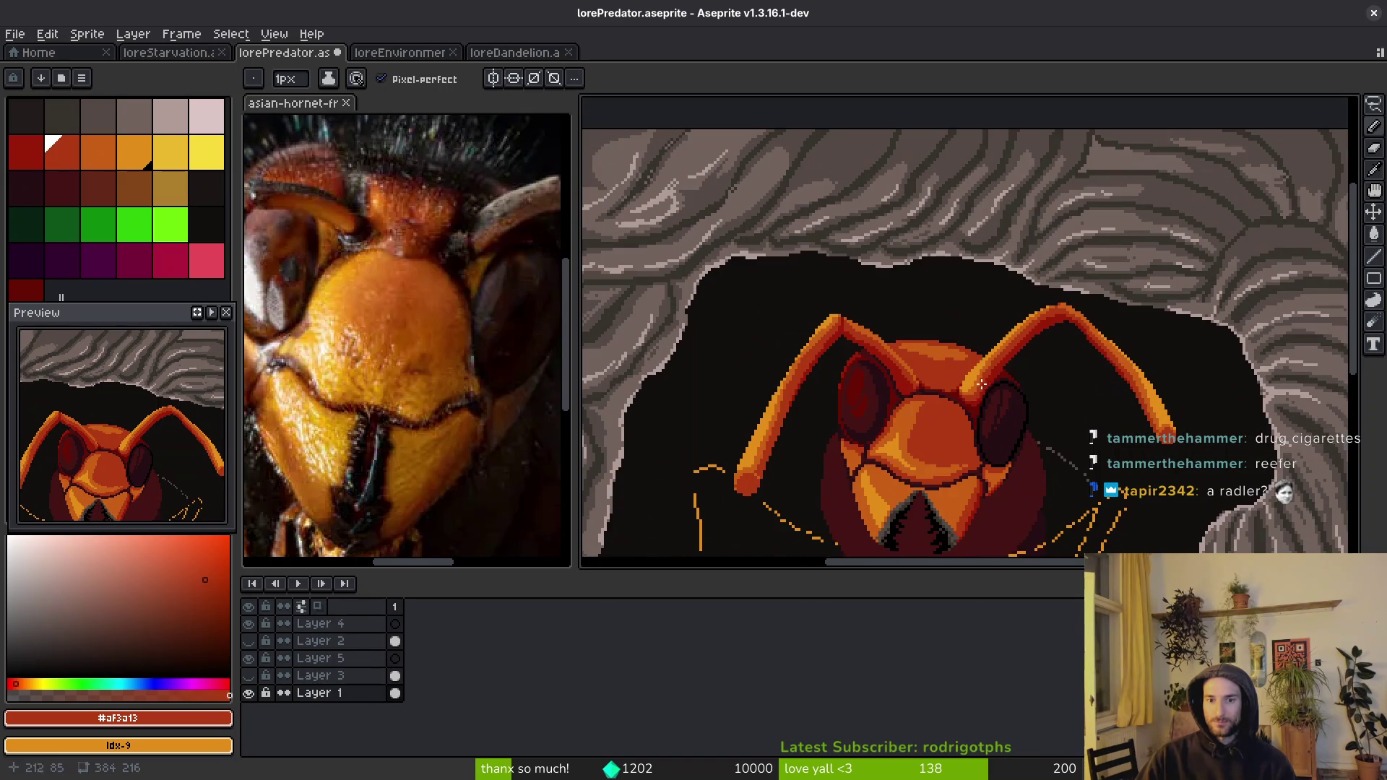
scroll(796, 434, "up", 3)
scroll(911, 217, "down", 2)
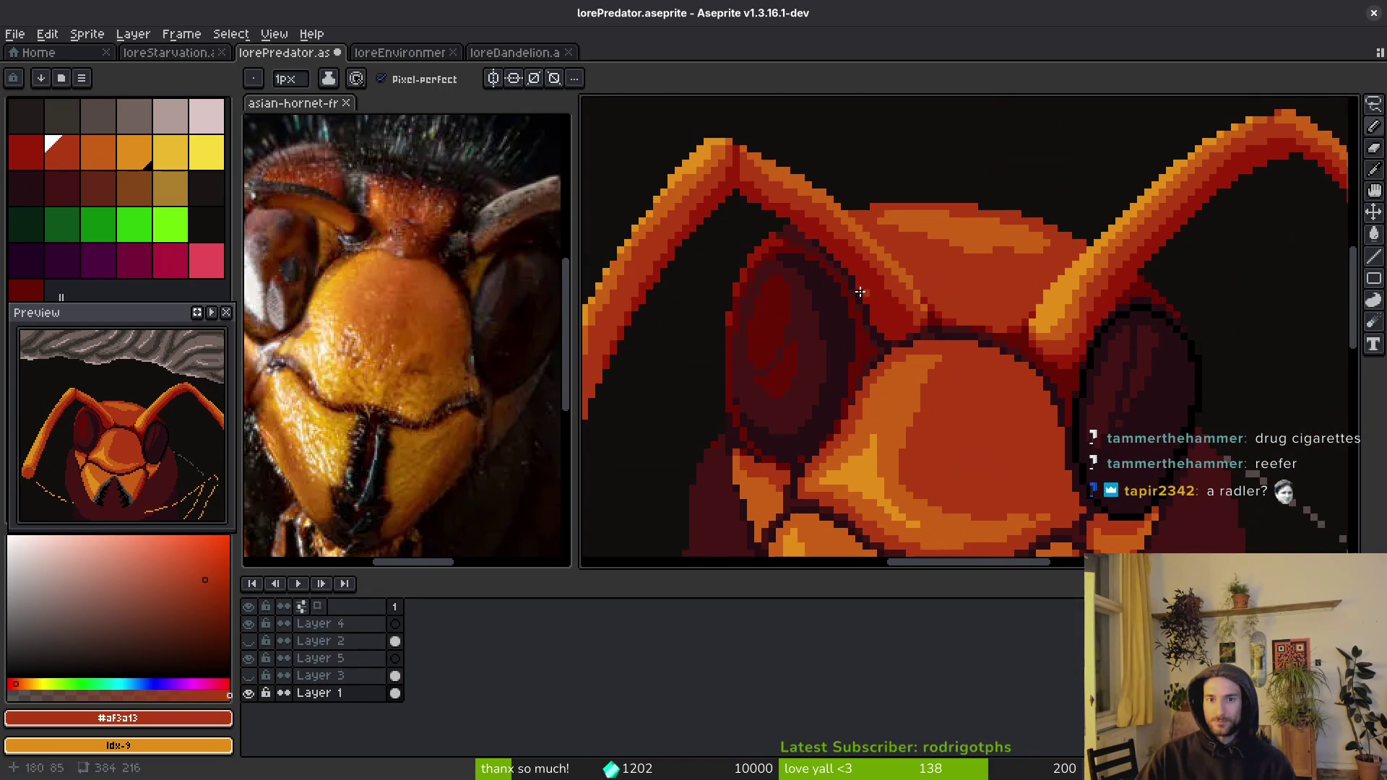
scroll(1168, 279, "up", 2)
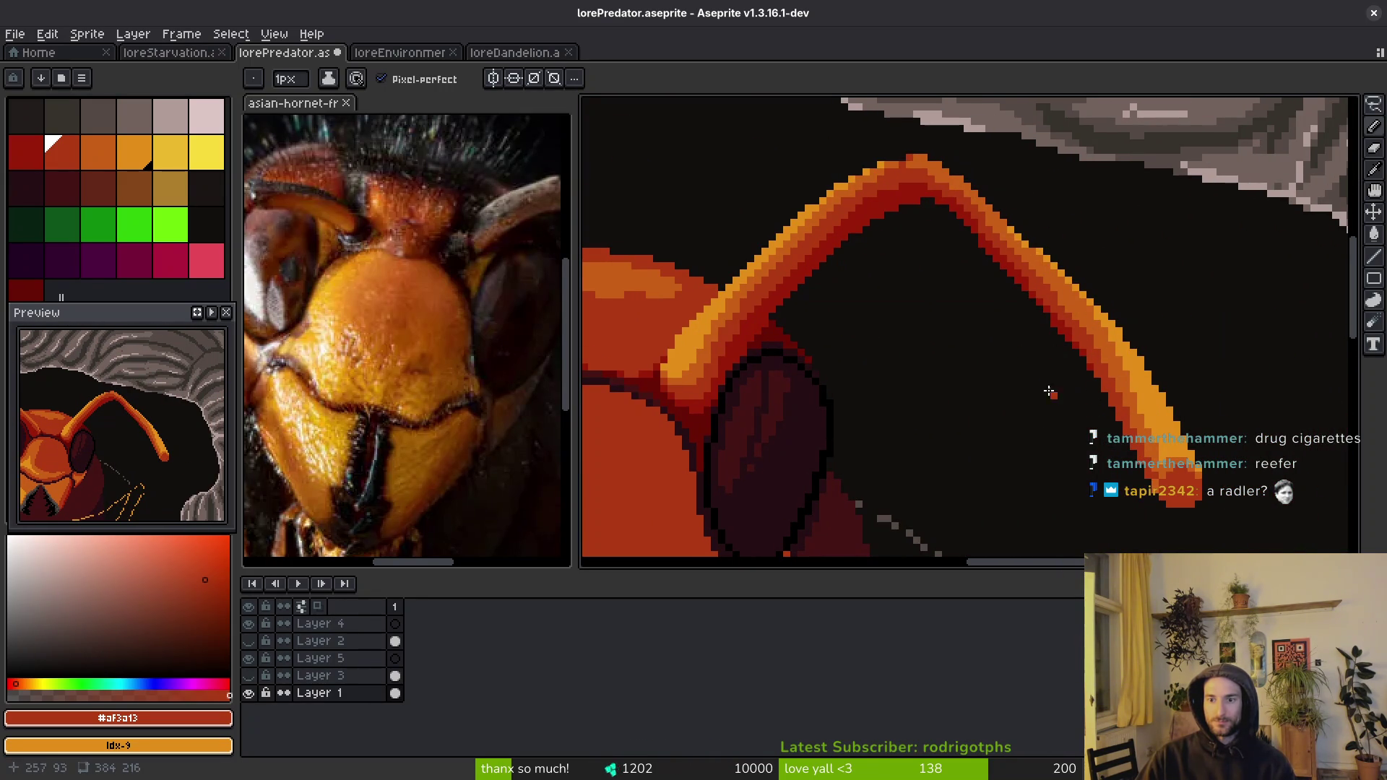
left_click_drag(975, 334, 1111, 382)
scroll(1038, 386, "down", 4)
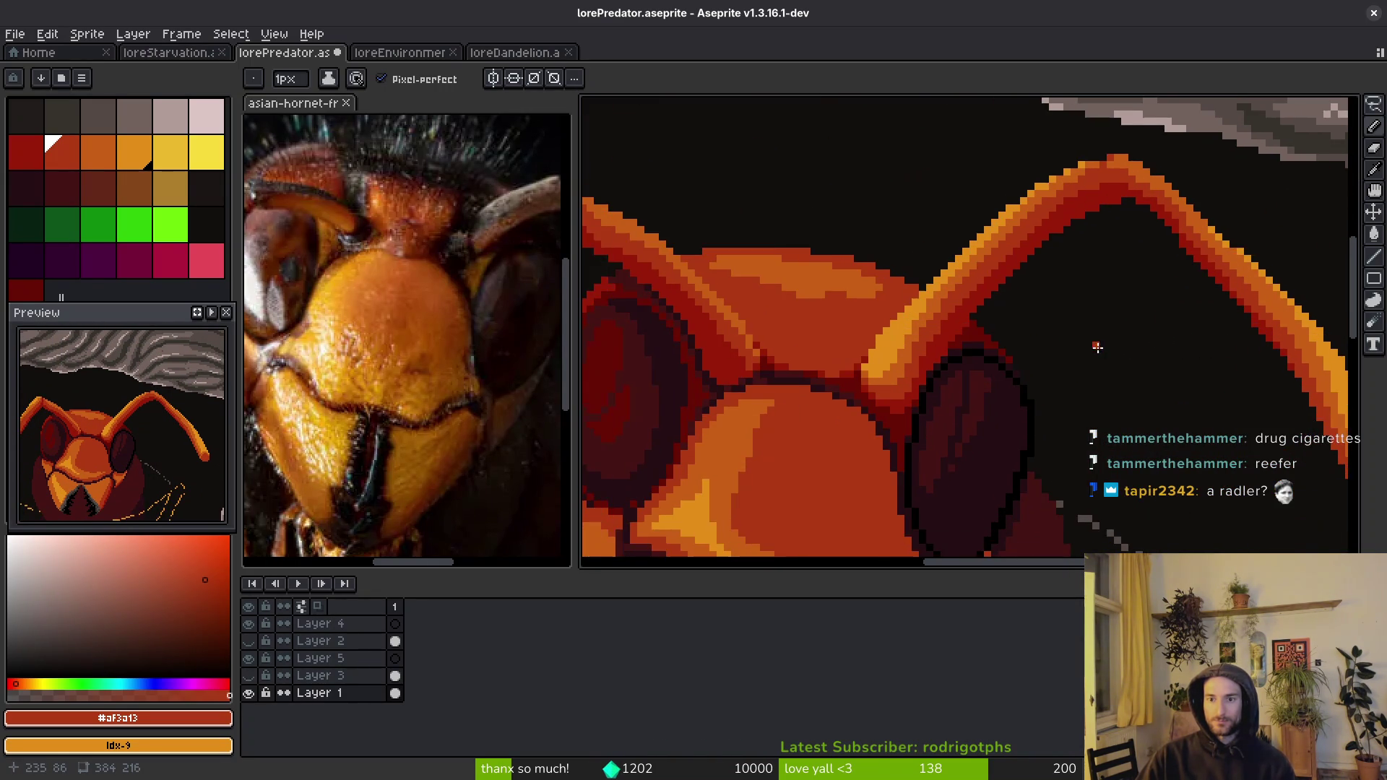
scroll(897, 460, "up", 1)
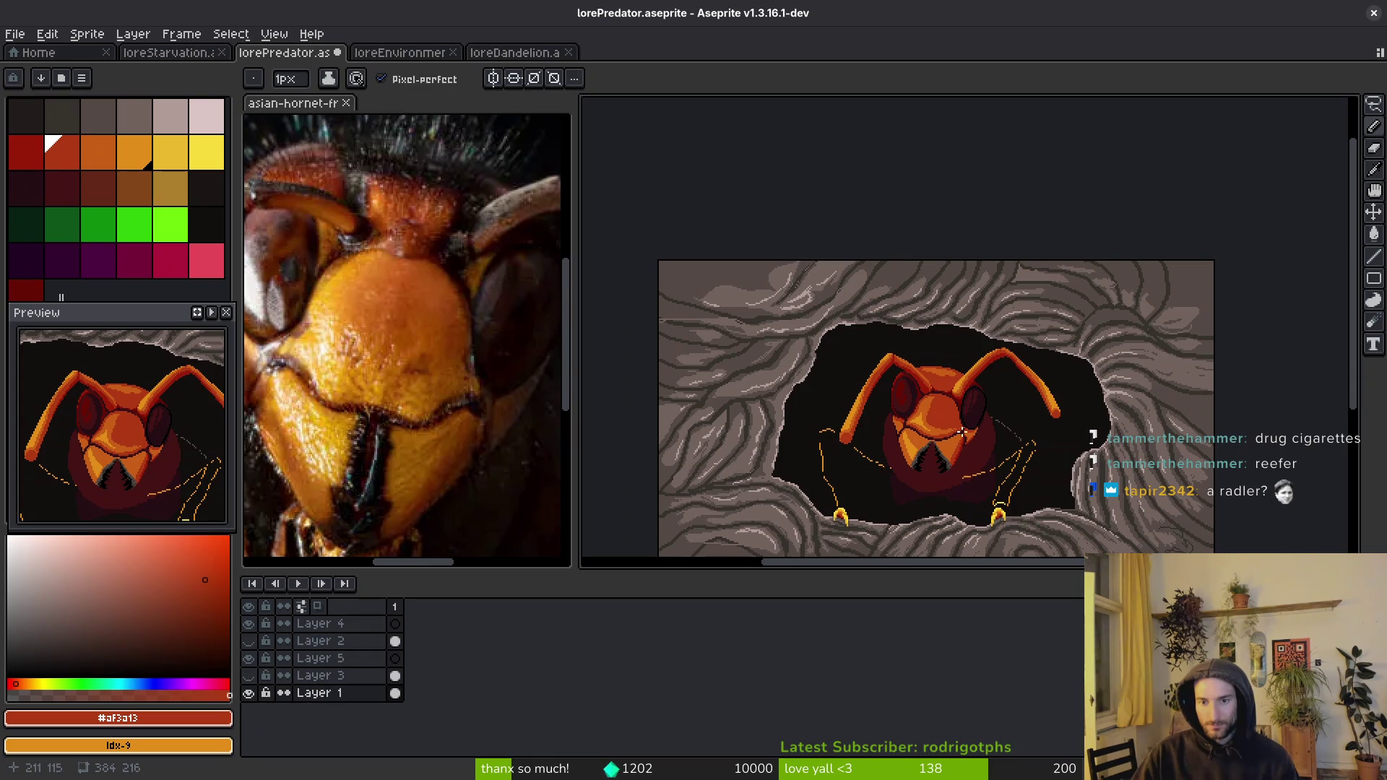
- Paint darker orange, red and dark-red bands down the antenna base diagonal beside the highlight
scroll(914, 454, "up", 4)
scroll(914, 454, "up", 3)
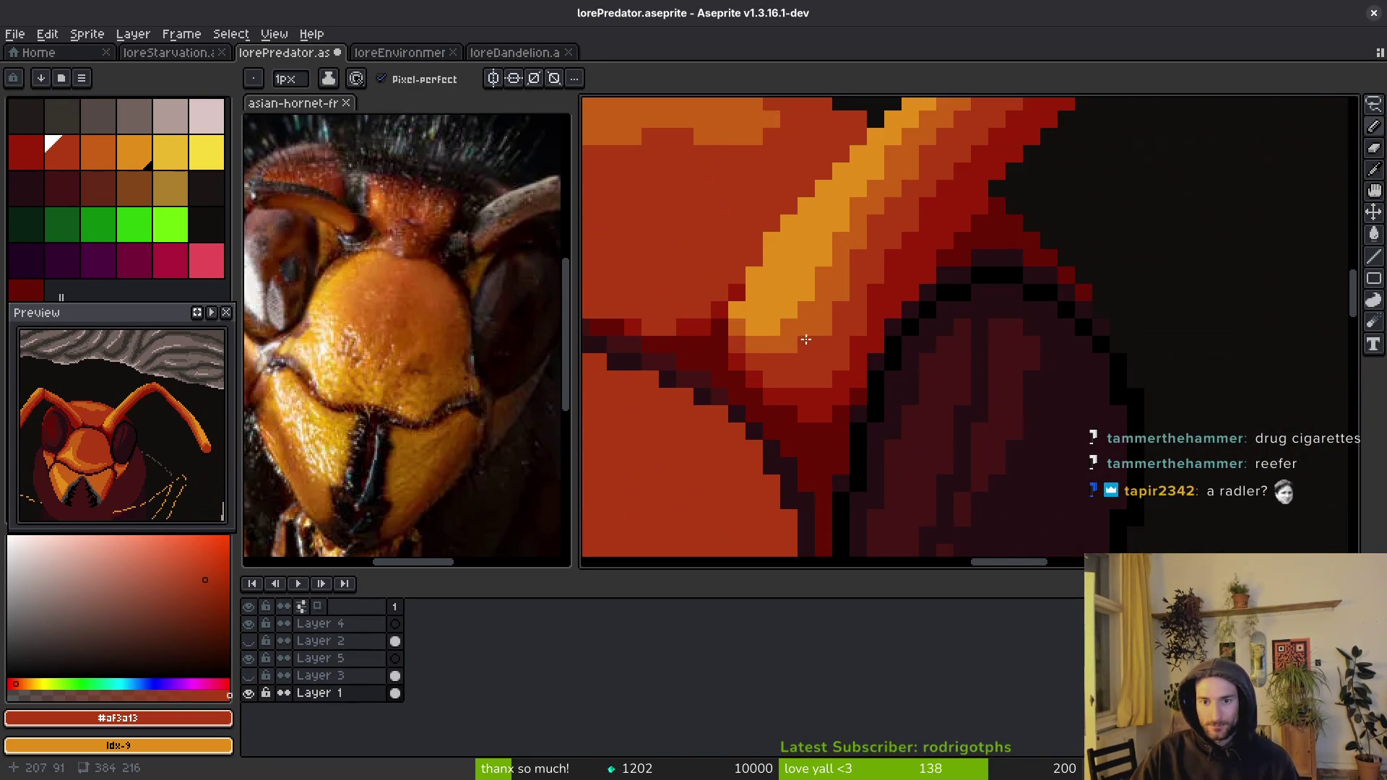
left_click(923, 427, "alt")
mouse_move(987, 278)
left_mouse_down()
mouse_move(912, 401)
mouse_move(845, 469)
left_mouse_up()
key("bracketleft")
mouse_move(1001, 309)
left_mouse_down()
mouse_move(907, 459)
mouse_move(855, 491)
left_mouse_up()
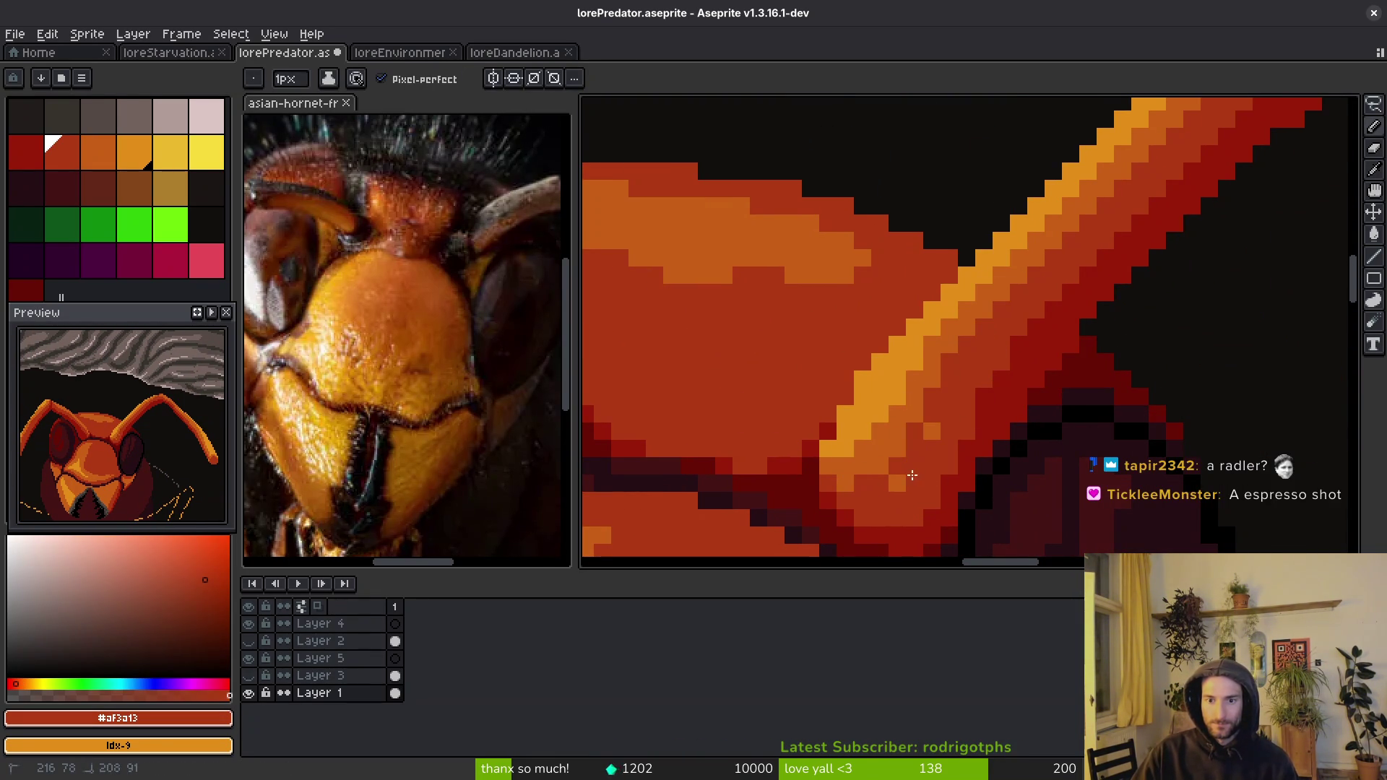
key("bracketleft")
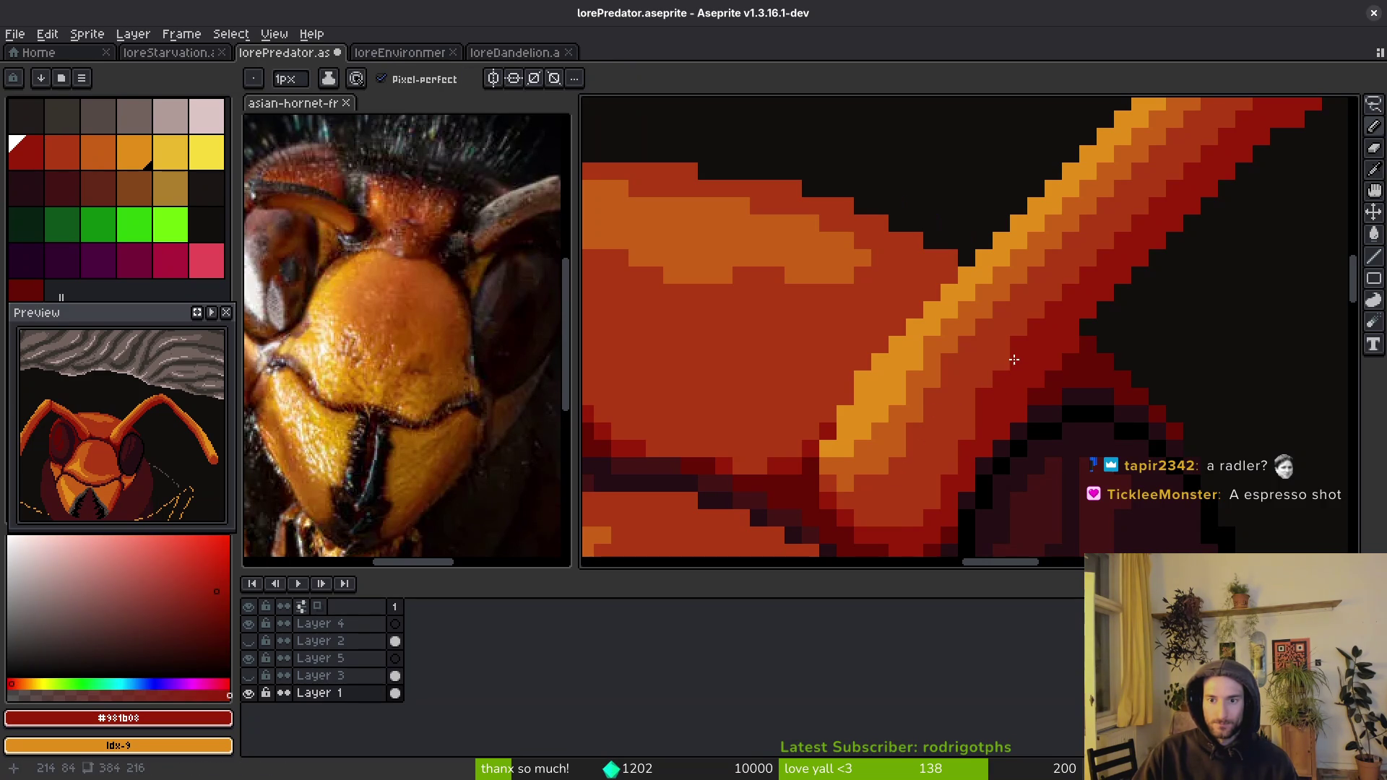
left_click_drag(971, 409, 912, 519)
- Add deep-red pixels along the diagonal, pick the mid red back, and save the file
scroll(991, 452, "down", 3)
scroll(990, 452, "up", 3)
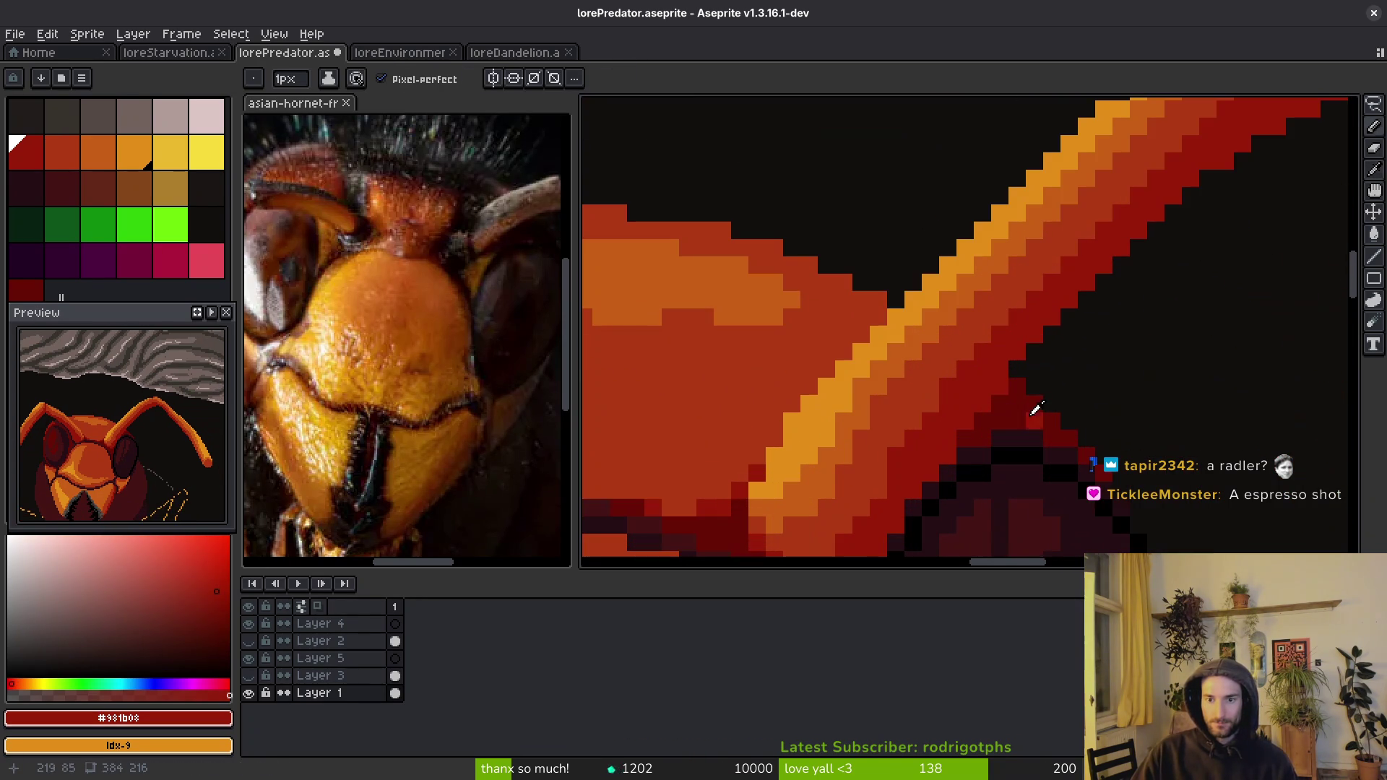
left_click(1004, 391, "alt")
mouse_move(982, 403)
left_mouse_down()
mouse_move(935, 477)
mouse_move(957, 375)
mouse_move(916, 448)
left_mouse_up()
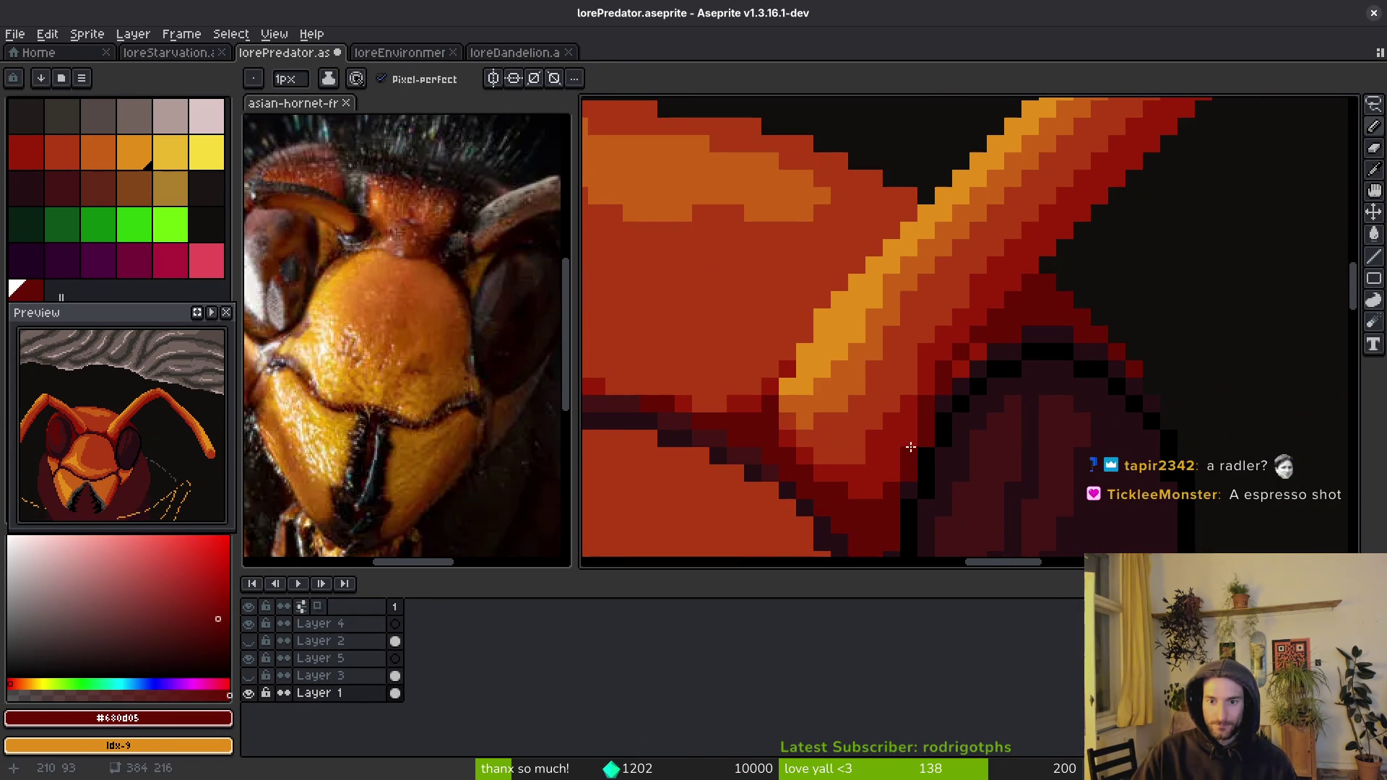
left_click(907, 454)
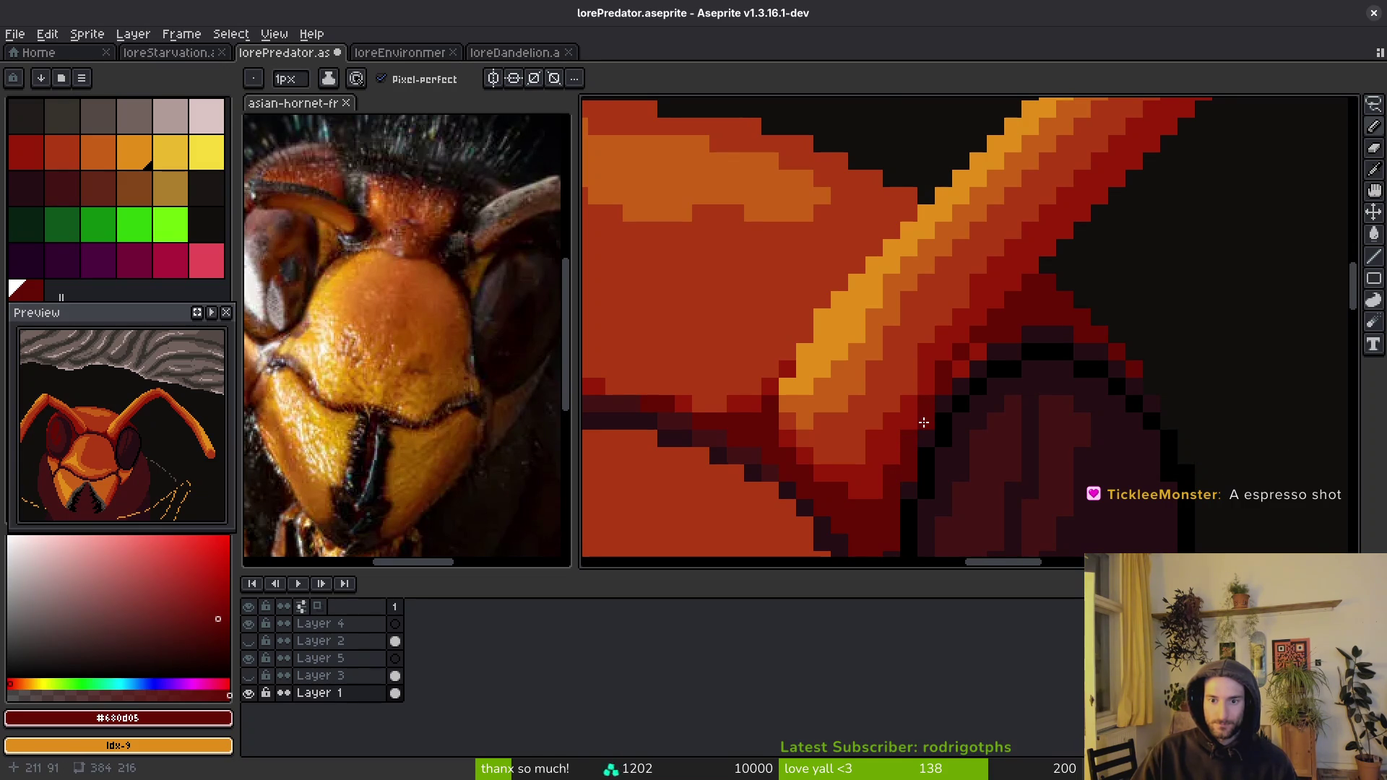
key("alt")
left_click(953, 348, "alt")
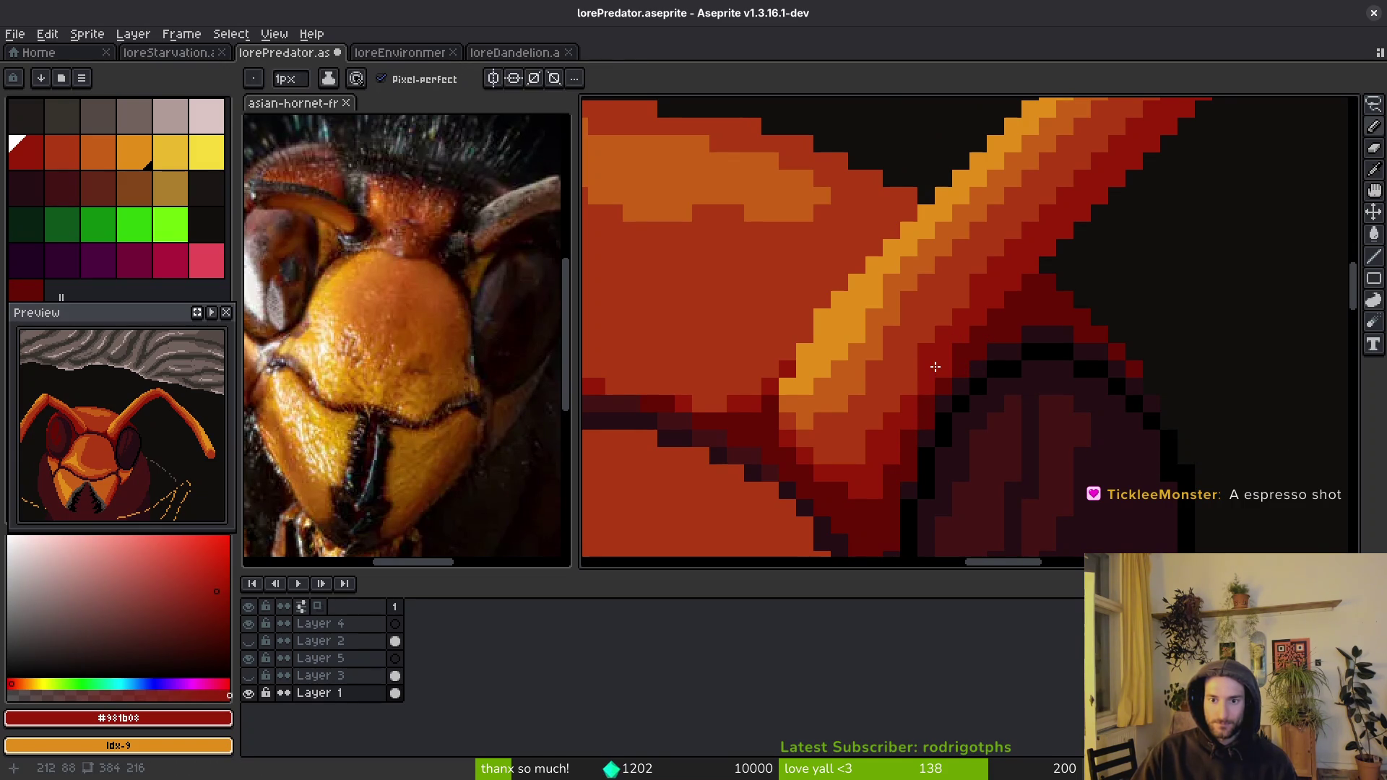
left_click(935, 322, "alt")
key("ctrl+s")
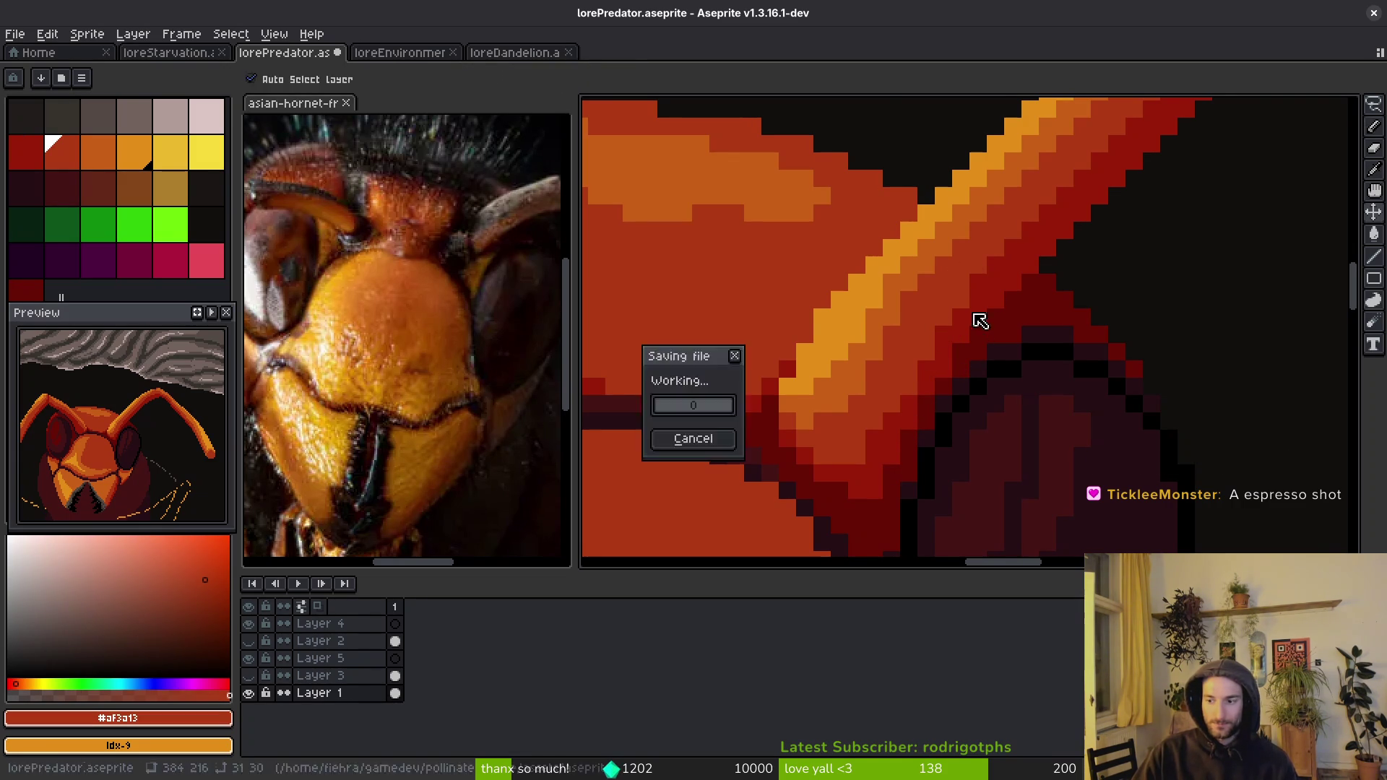
scroll(977, 297, "down", 1)
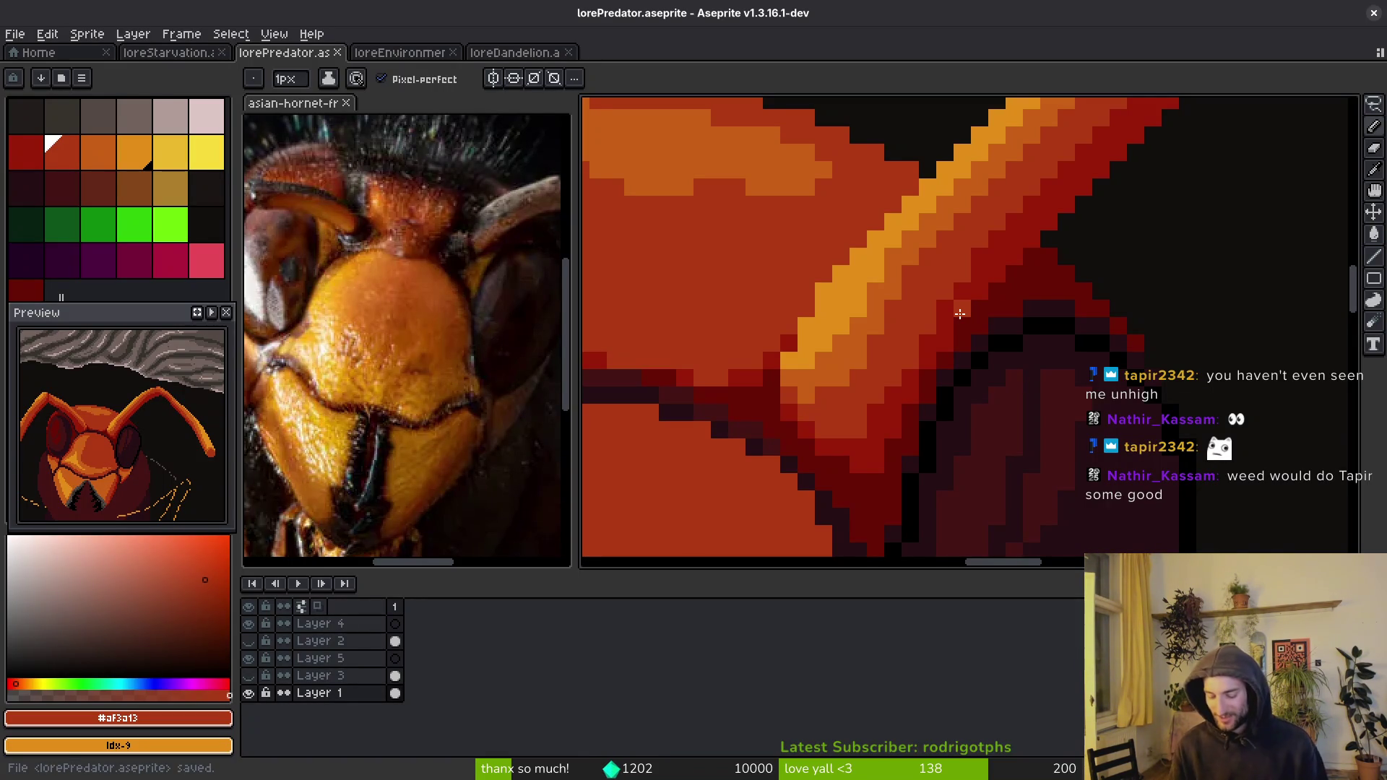
- Cover the stray orange pixel beside the face with the dark maroon shadow colour
scroll(960, 313, "down", 7)
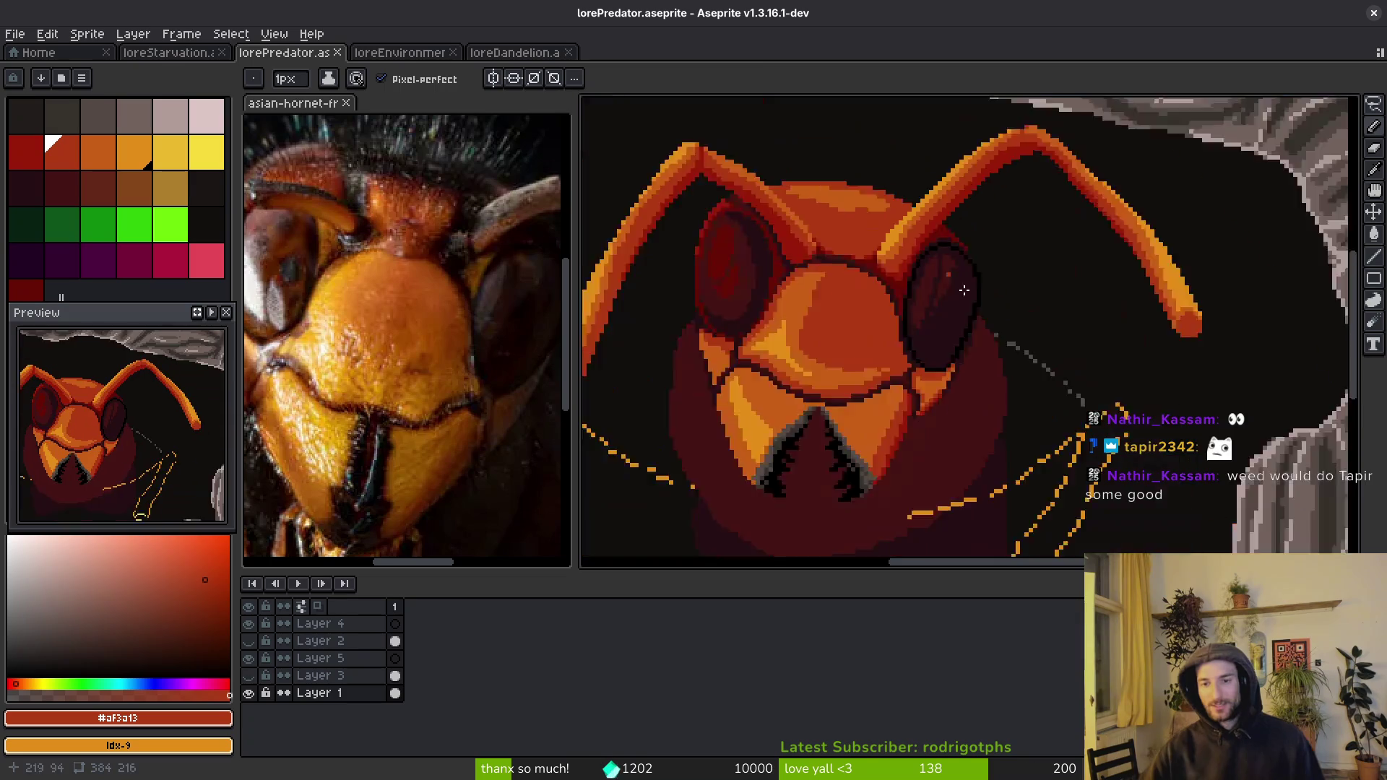
scroll(890, 292, "up", 4)
left_click(879, 292, "alt")
scroll(879, 291, "up", 2)
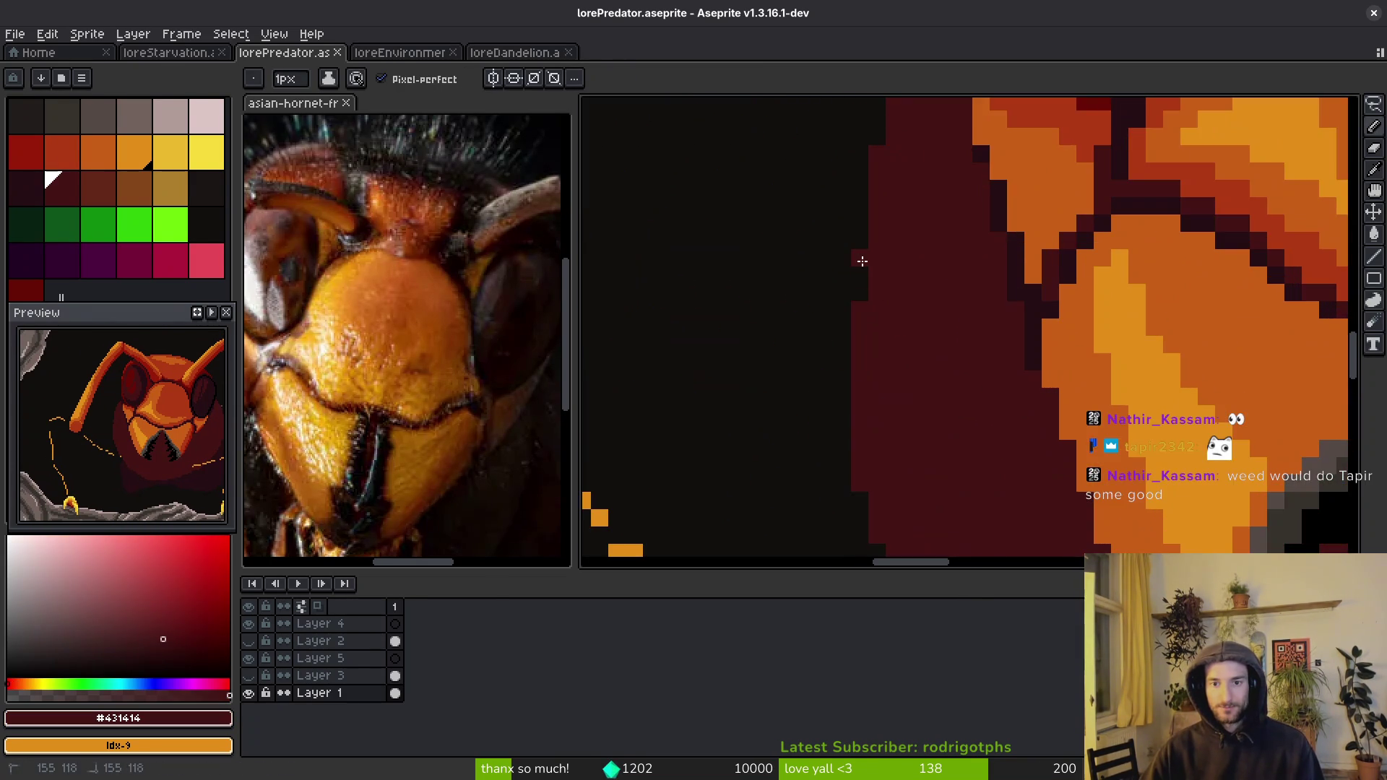
scroll(863, 286, "down", 4)
scroll(939, 368, "up", 3)
scroll(831, 404, "up", 2)
mouse_move(826, 392)
left_mouse_down()
mouse_move(791, 281)
mouse_move(760, 327)
left_mouse_up()
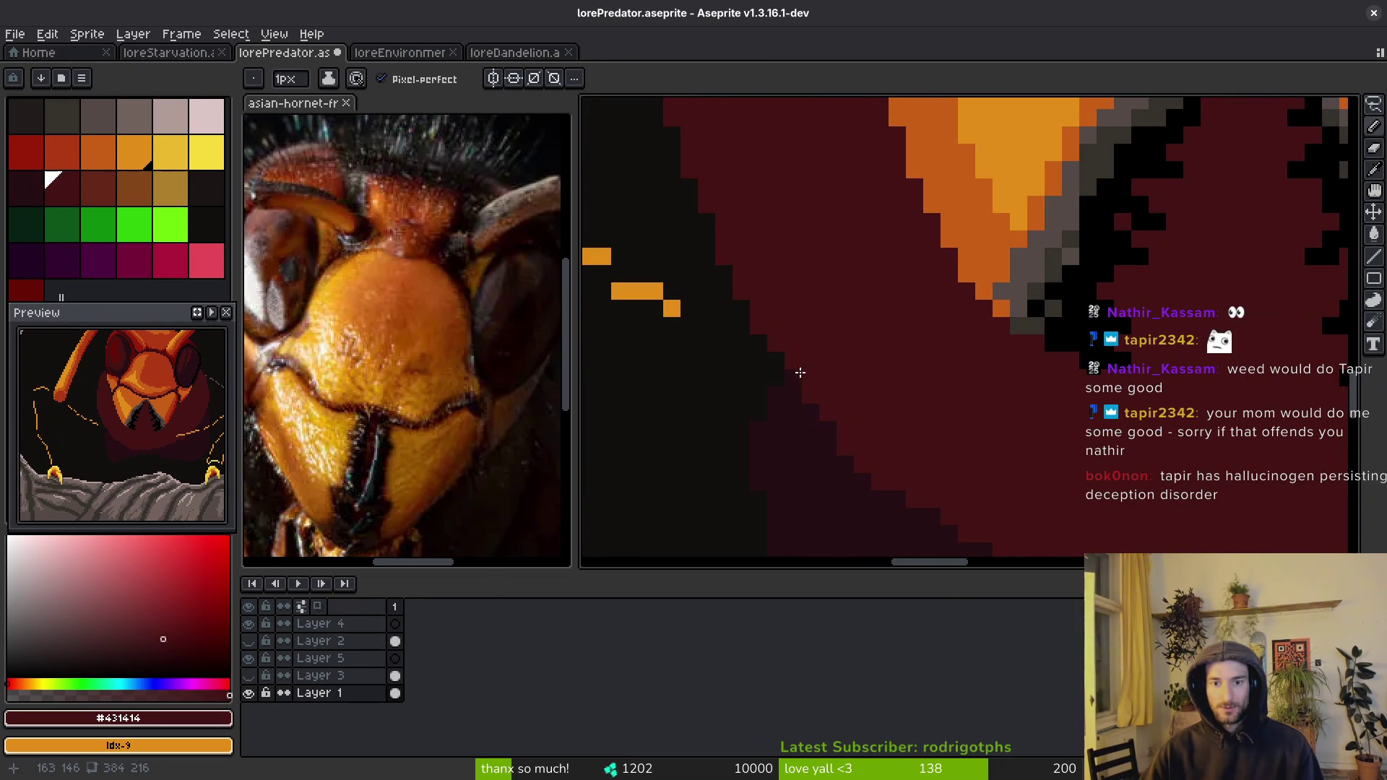
left_click_drag(929, 443, 739, 318)
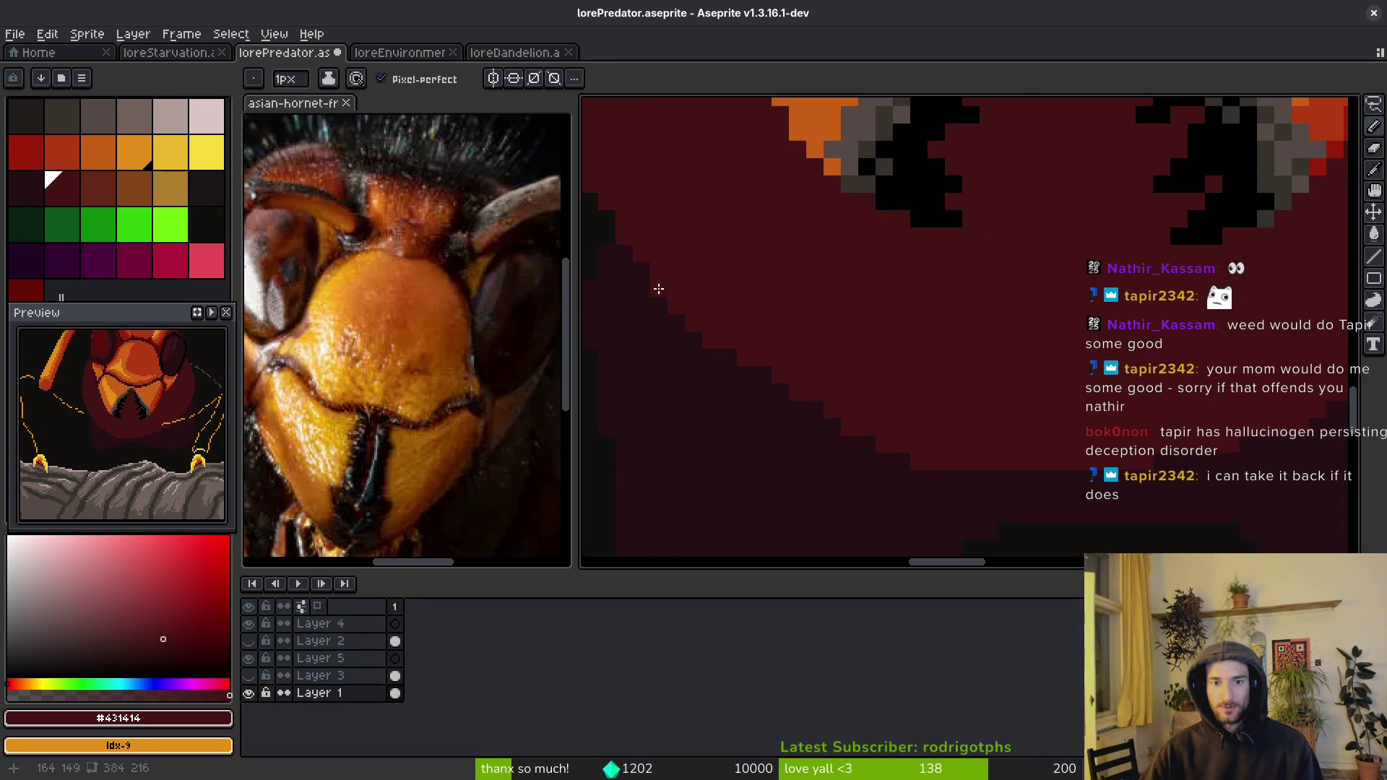
- Sample the dark reds #250e13 and #431414, then add one orange pixel to the leg line
left_click(807, 450, "alt")
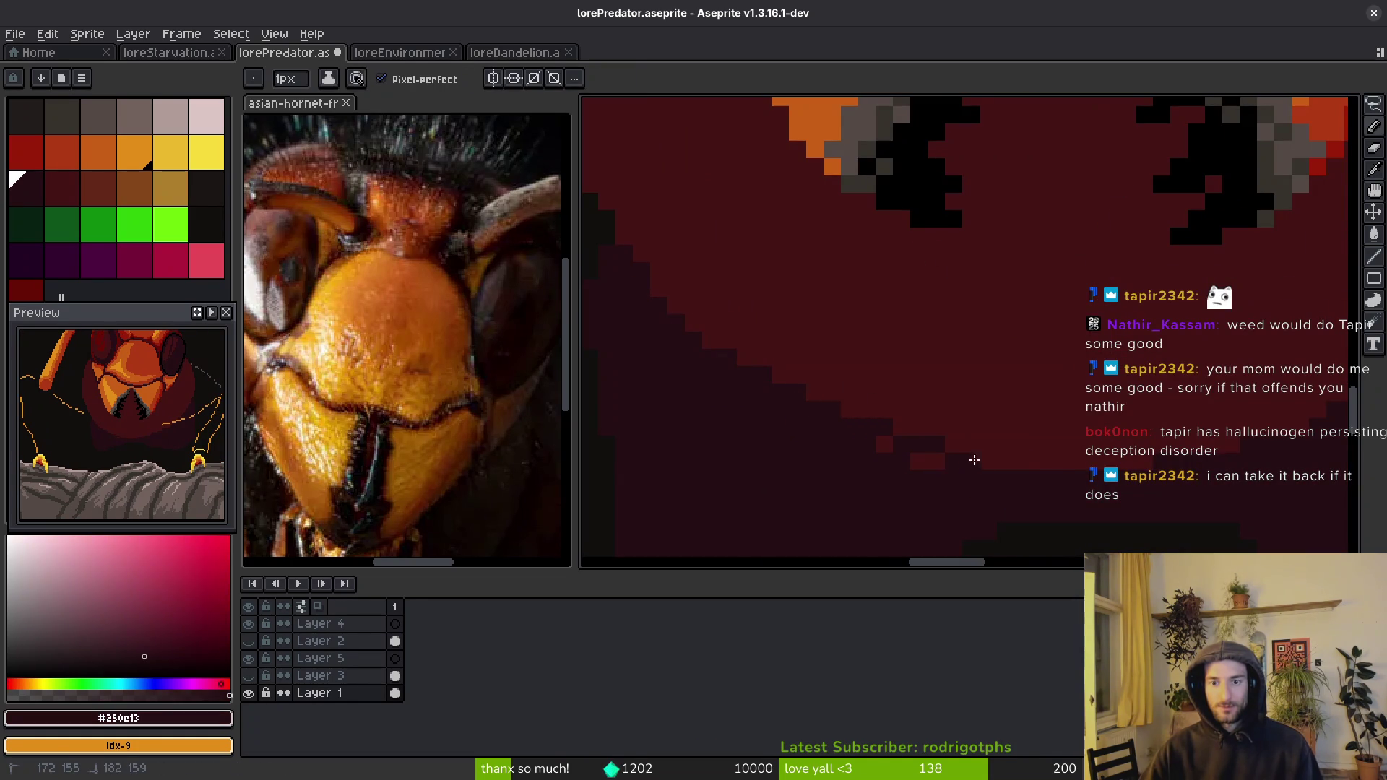
scroll(829, 475, "right", 3)
left_click(842, 454, "alt")
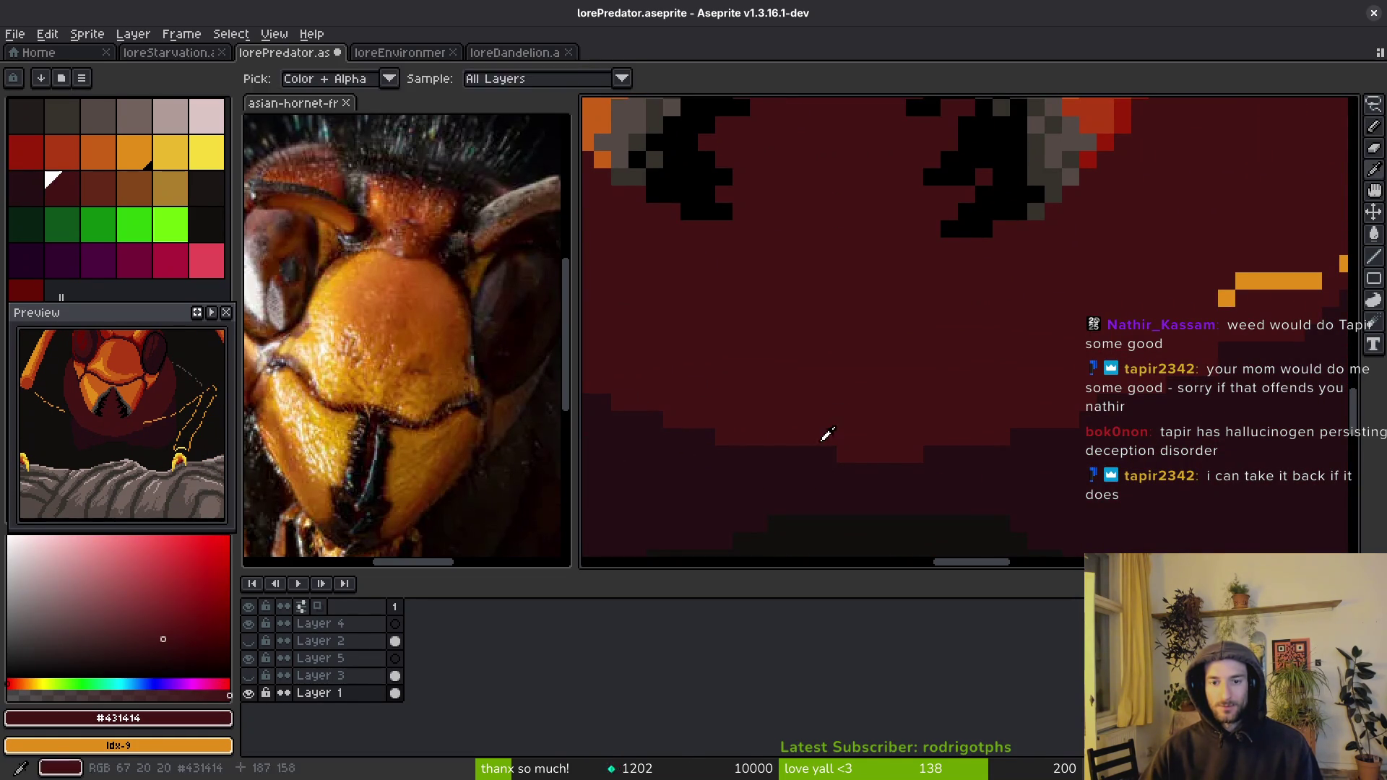
scroll(940, 442, "right", 2)
scroll(939, 442, "up", 1)
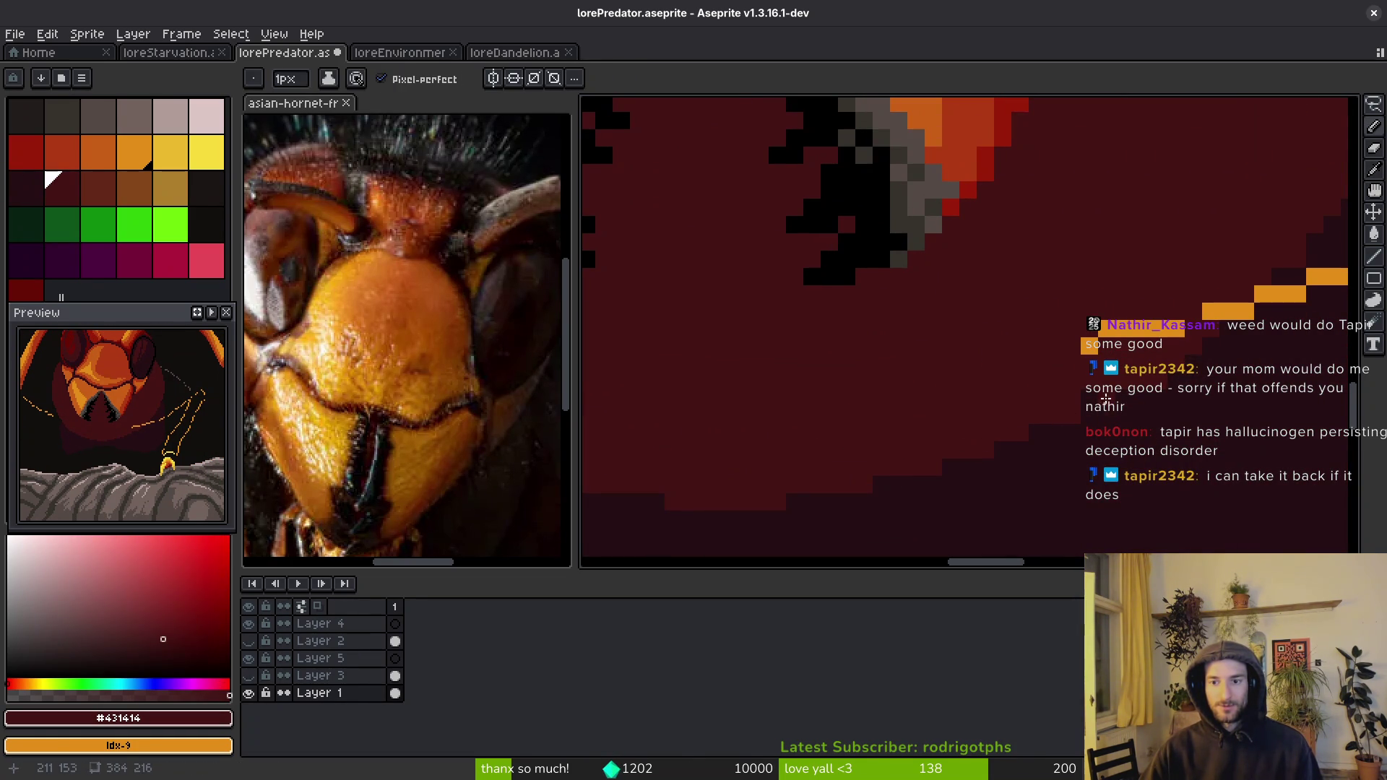
scroll(1091, 412, "right", 2)
scroll(1090, 411, "up", 1)
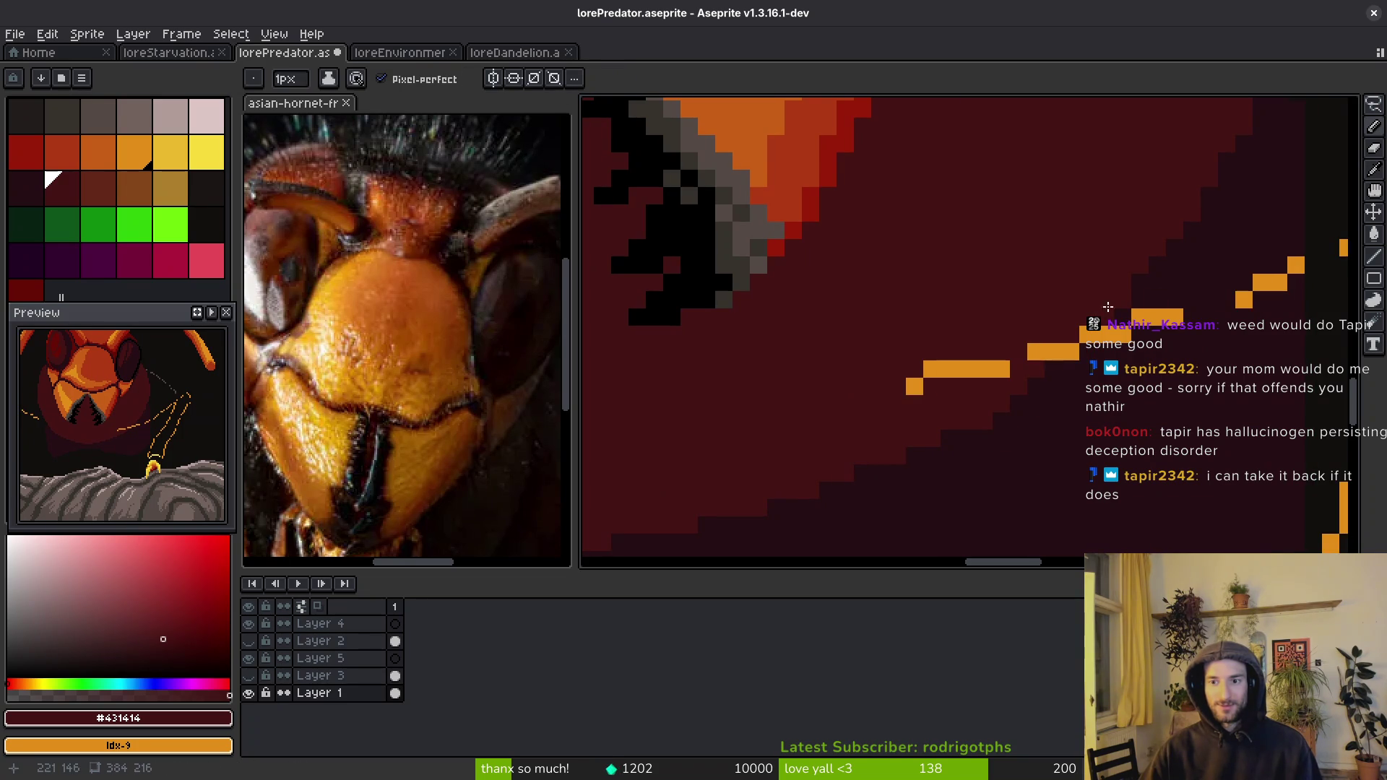
scroll(1094, 313, "right", 1)
scroll(1094, 313, "up", 1)
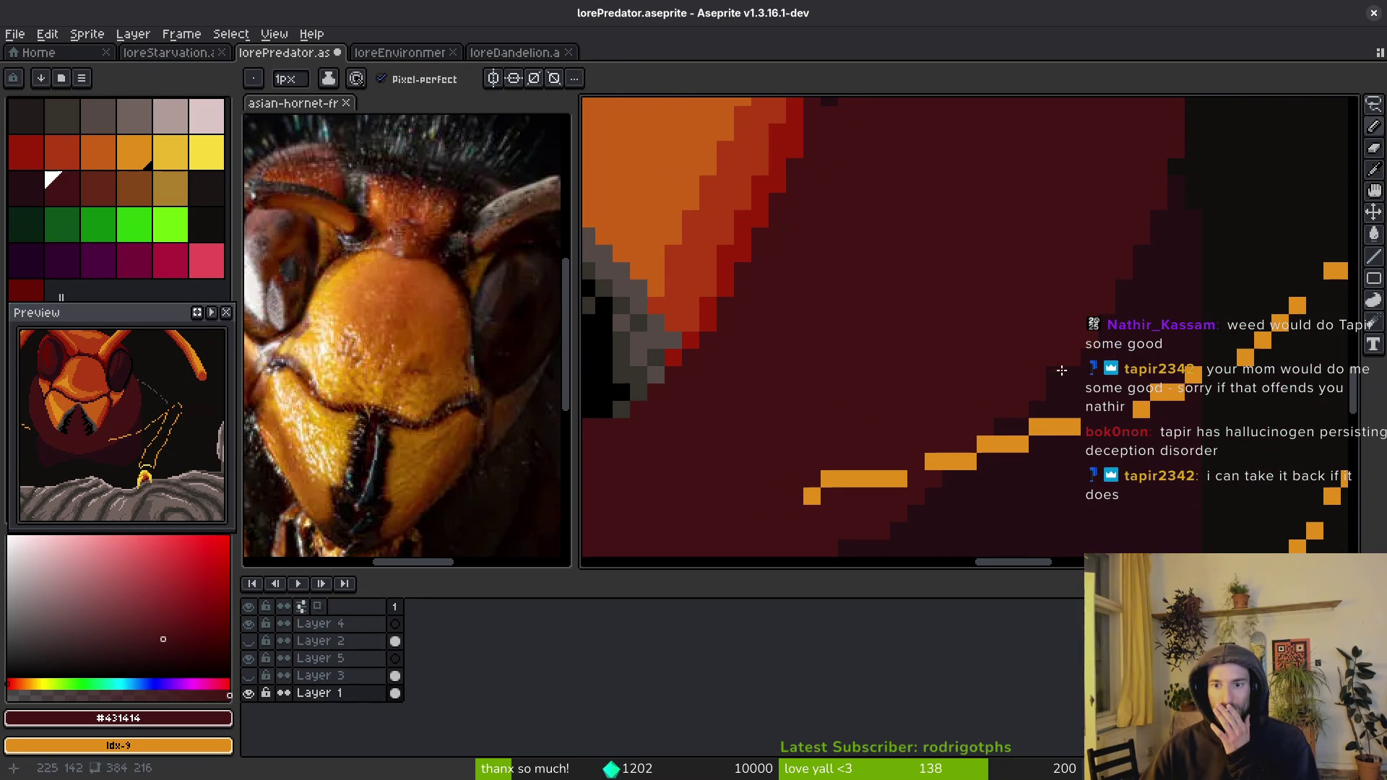
left_click(968, 461)
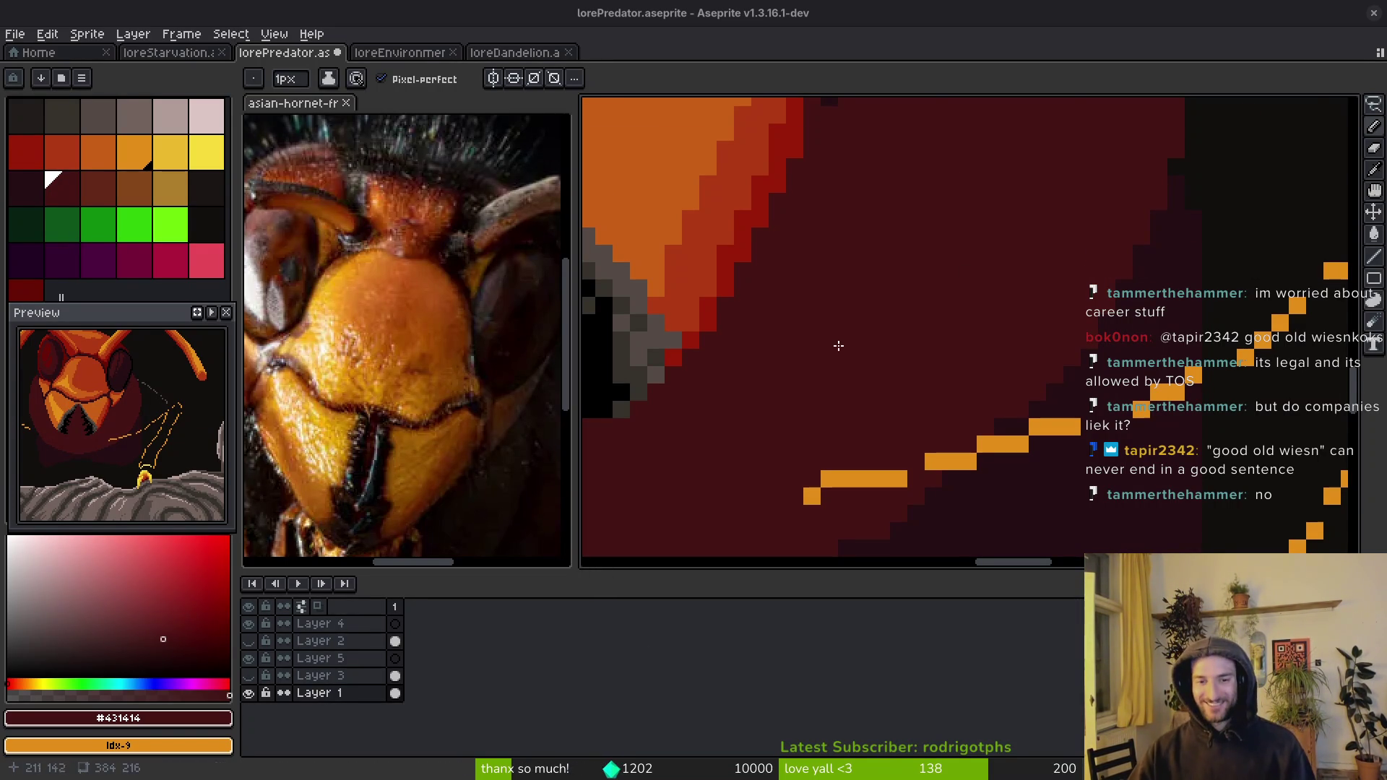
- Pick the leg orange #e28e18, extend the end of the leg line, and save
scroll(953, 401, "down", 2)
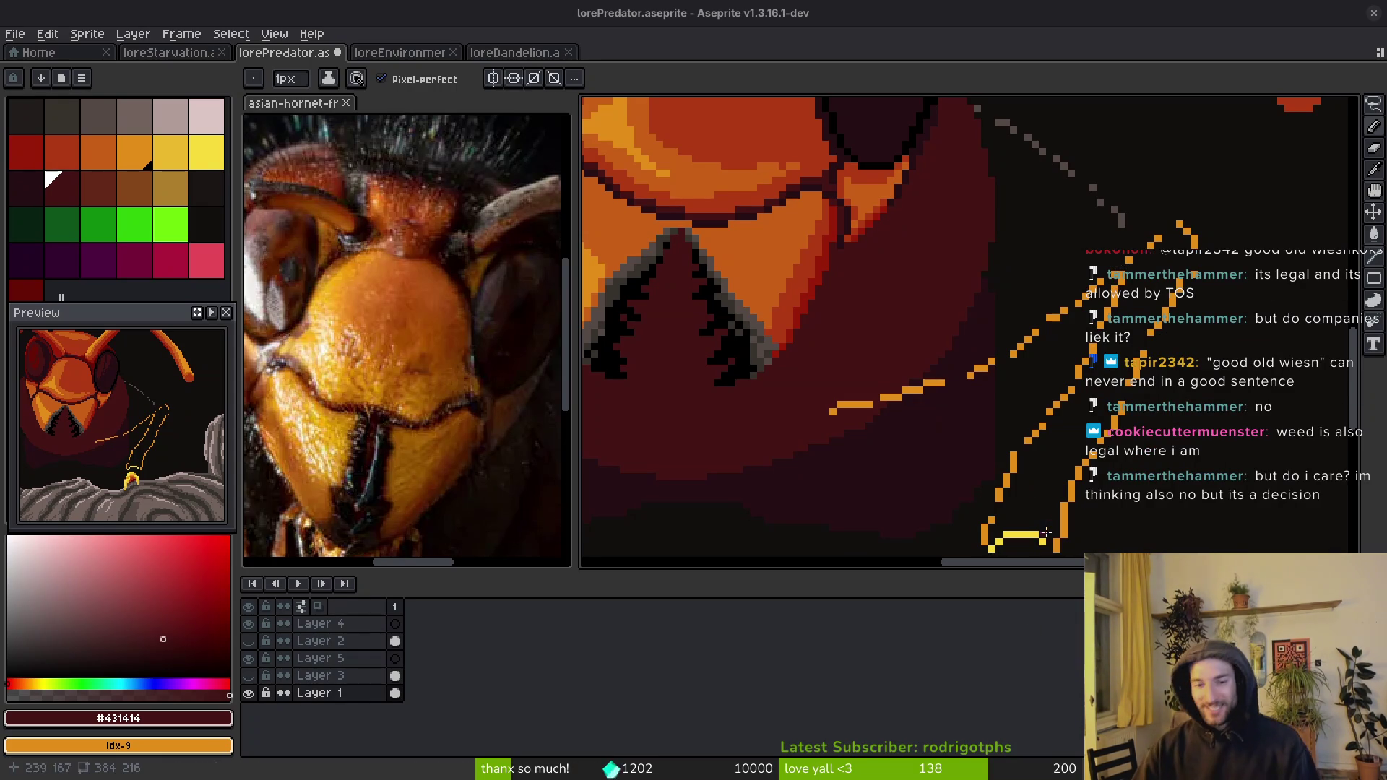
scroll(960, 471, "left", 3)
key("i")
scroll(984, 396, "down", 3)
scroll(743, 449, "up", 3)
left_click(897, 413)
scroll(900, 408, "up", 2)
key("b")
mouse_move(911, 441)
left_mouse_down()
mouse_move(976, 466)
mouse_move(723, 365)
left_mouse_up()
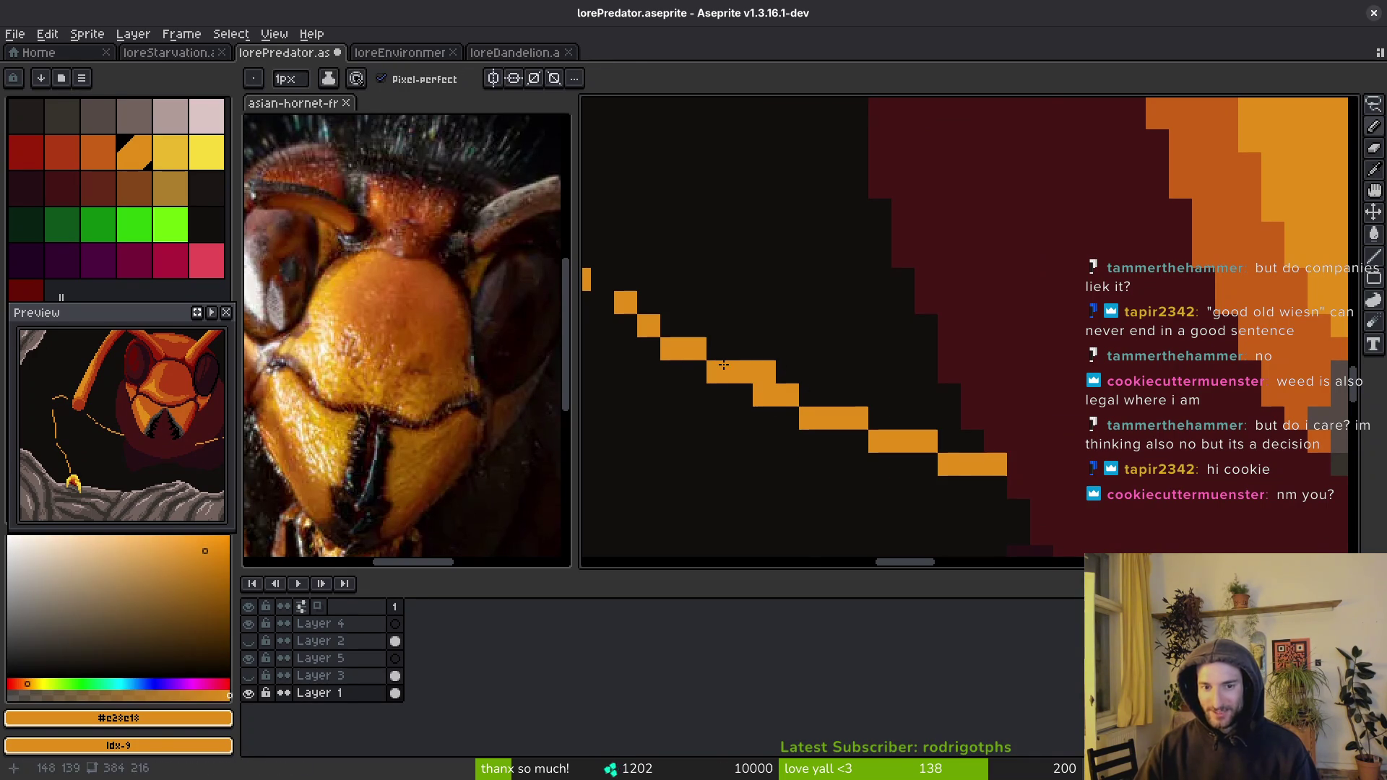
key("ctrl+s")
- Redraw and lengthen the orange legs downward toward the claws on the wall
scroll(795, 383, "down", 3)
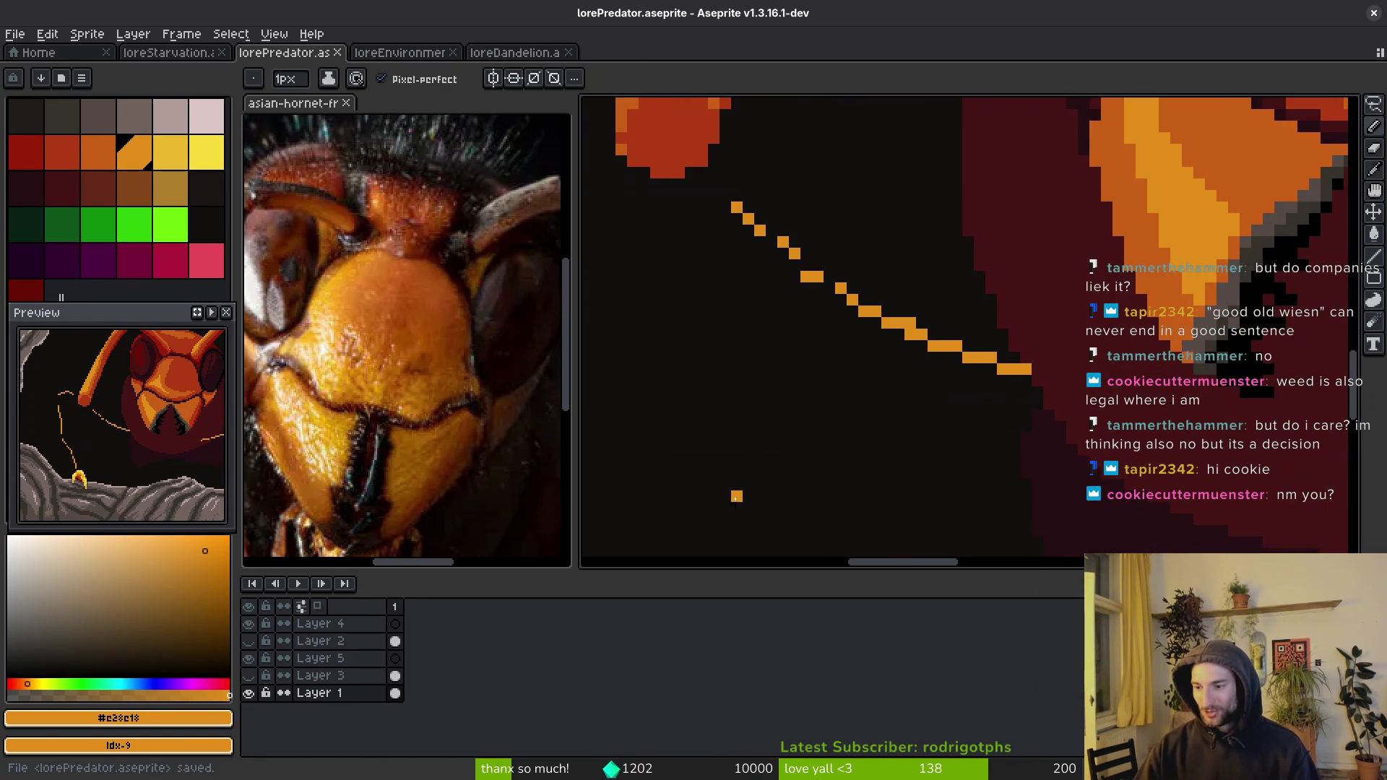
scroll(898, 413, "up", 3)
left_click(890, 282)
mouse_move(913, 305)
left_mouse_down()
mouse_move(937, 305)
mouse_move(913, 283)
left_mouse_up()
mouse_move(1029, 375)
left_mouse_down()
mouse_move(1052, 421)
mouse_move(1035, 405)
mouse_move(1112, 476)
mouse_move(1301, 520)
mouse_move(1228, 505)
left_mouse_up()
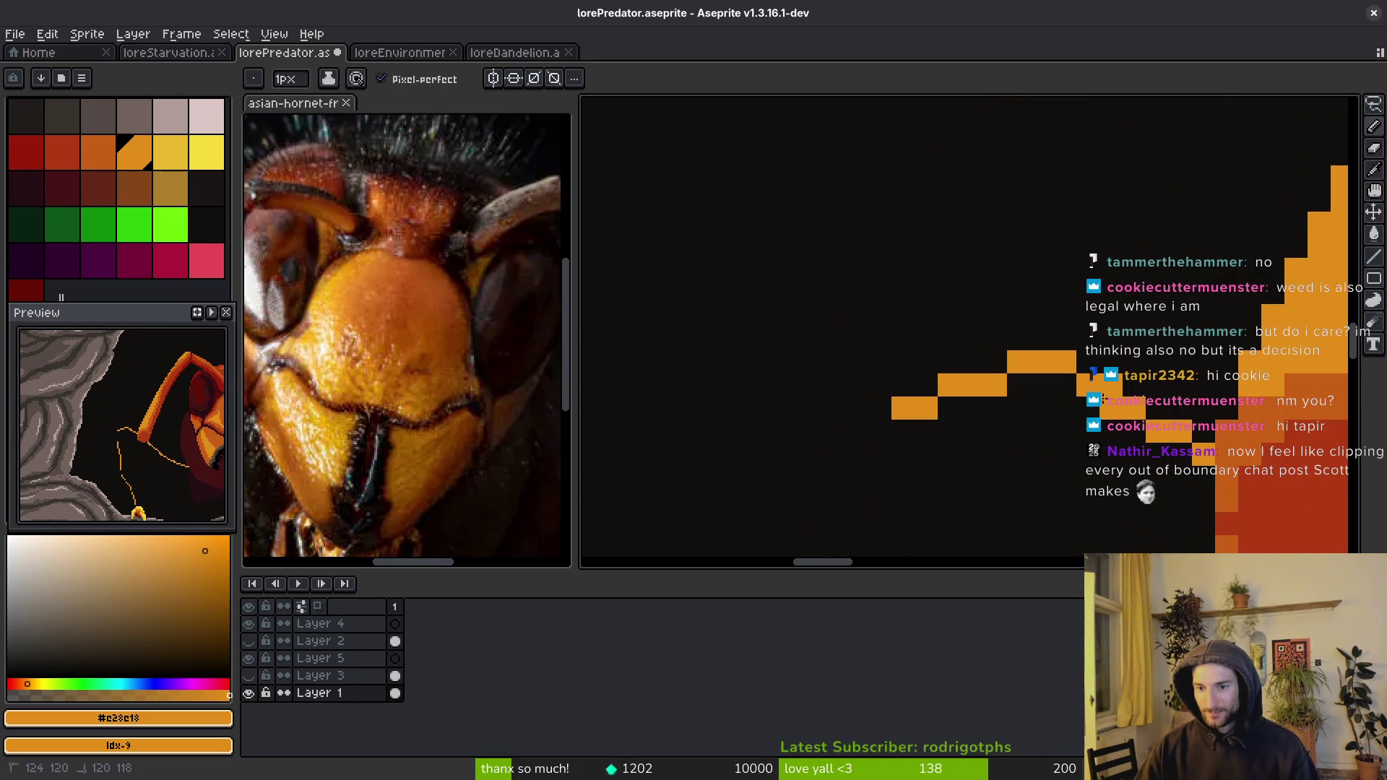
left_click_drag(1065, 454, 1094, 366)
mouse_move(933, 321)
left_mouse_down()
mouse_move(932, 441)
mouse_move(915, 403)
left_mouse_up()
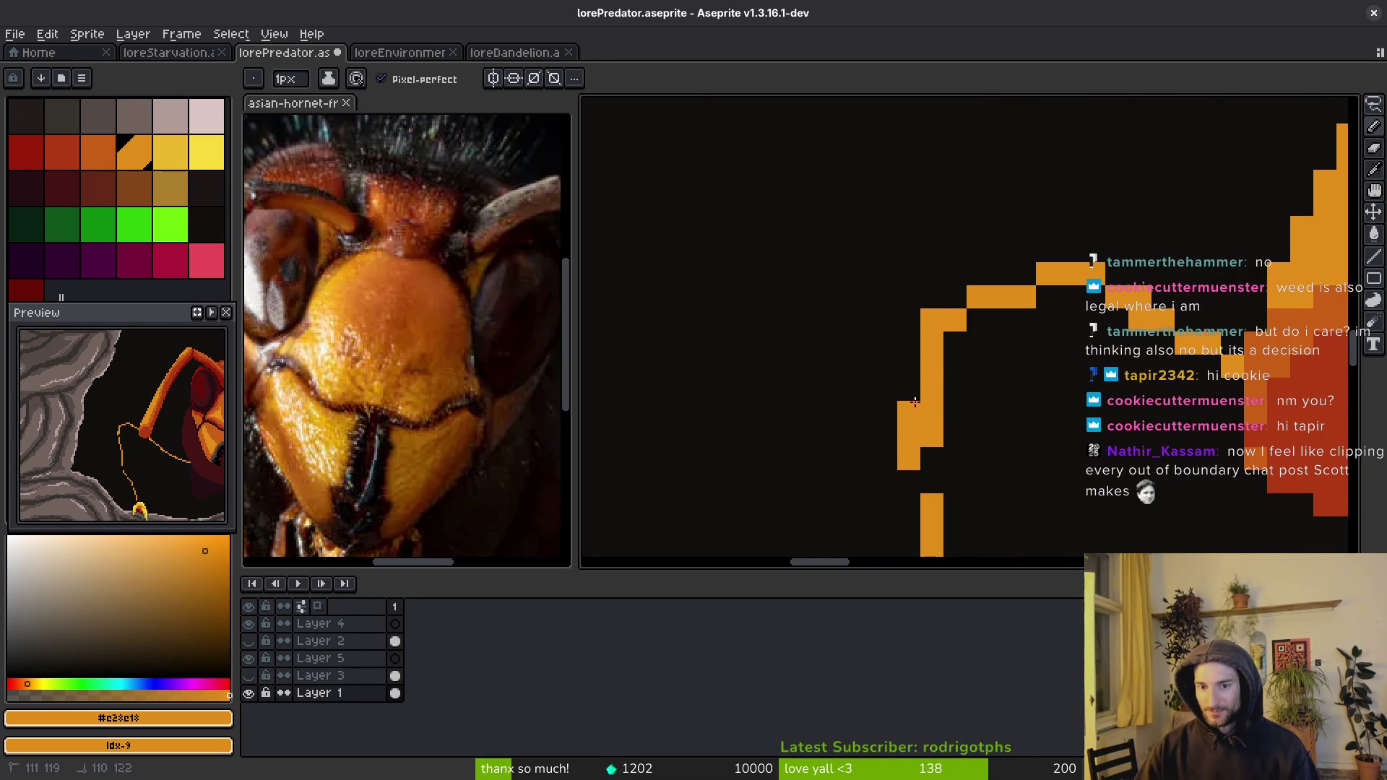
scroll(915, 403, "down", 5)
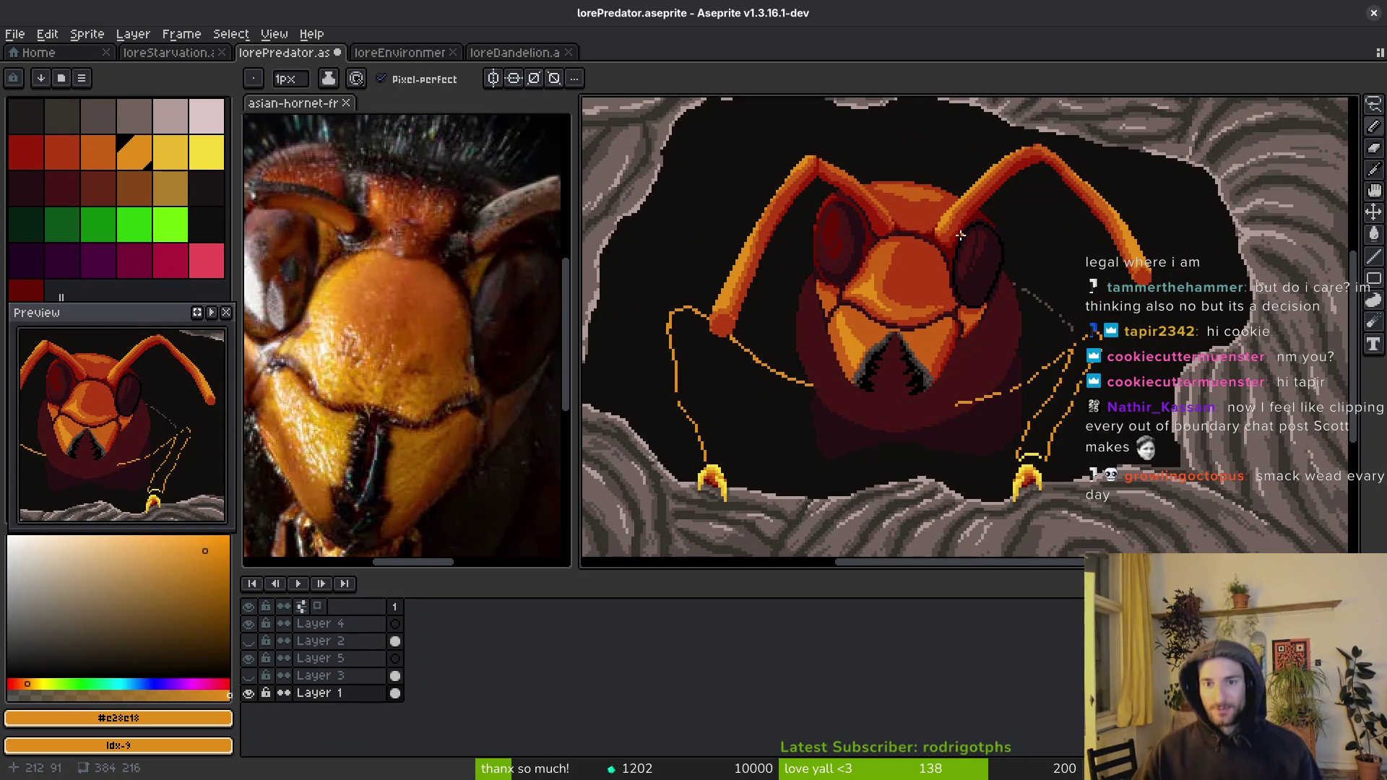
scroll(955, 240, "up", 3)
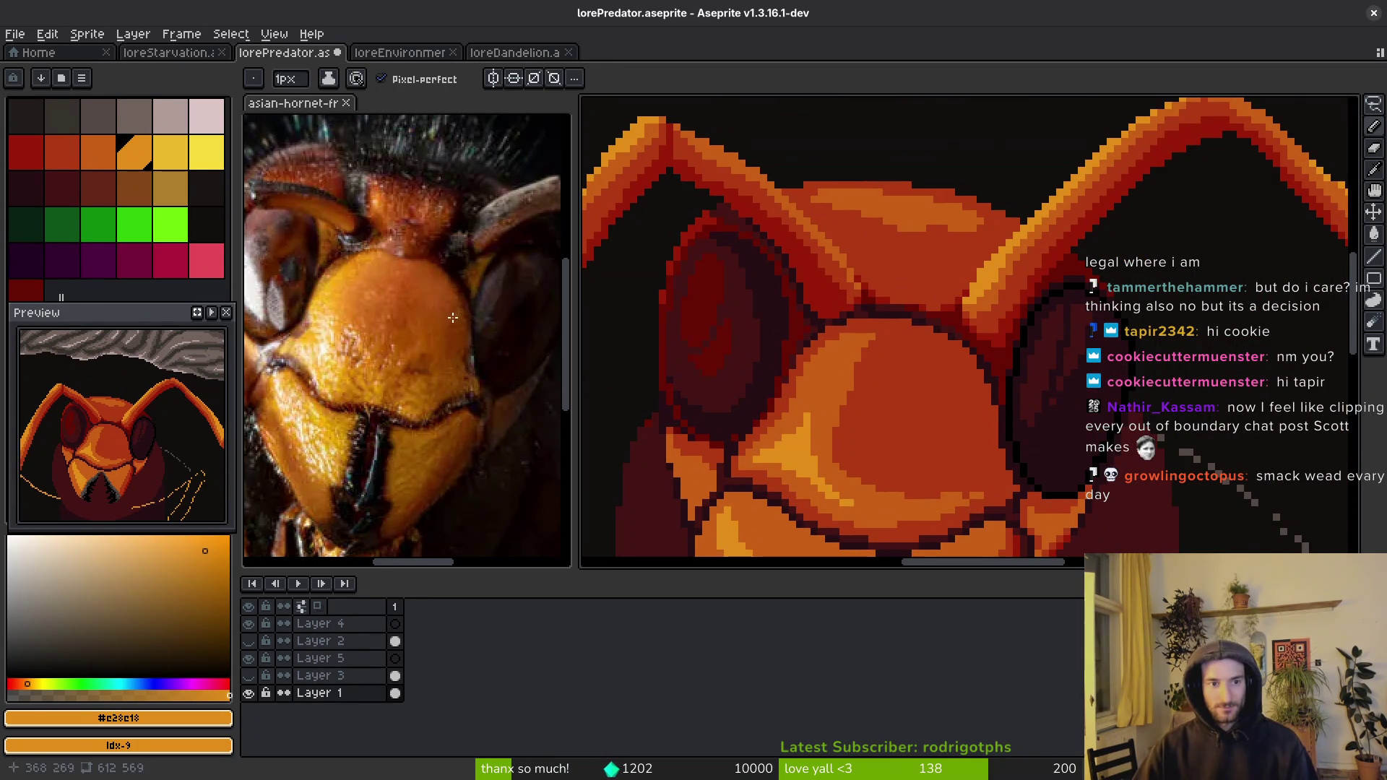
scroll(453, 318, "down", 2)
scroll(945, 270, "down", 1)
scroll(929, 356, "up", 1)
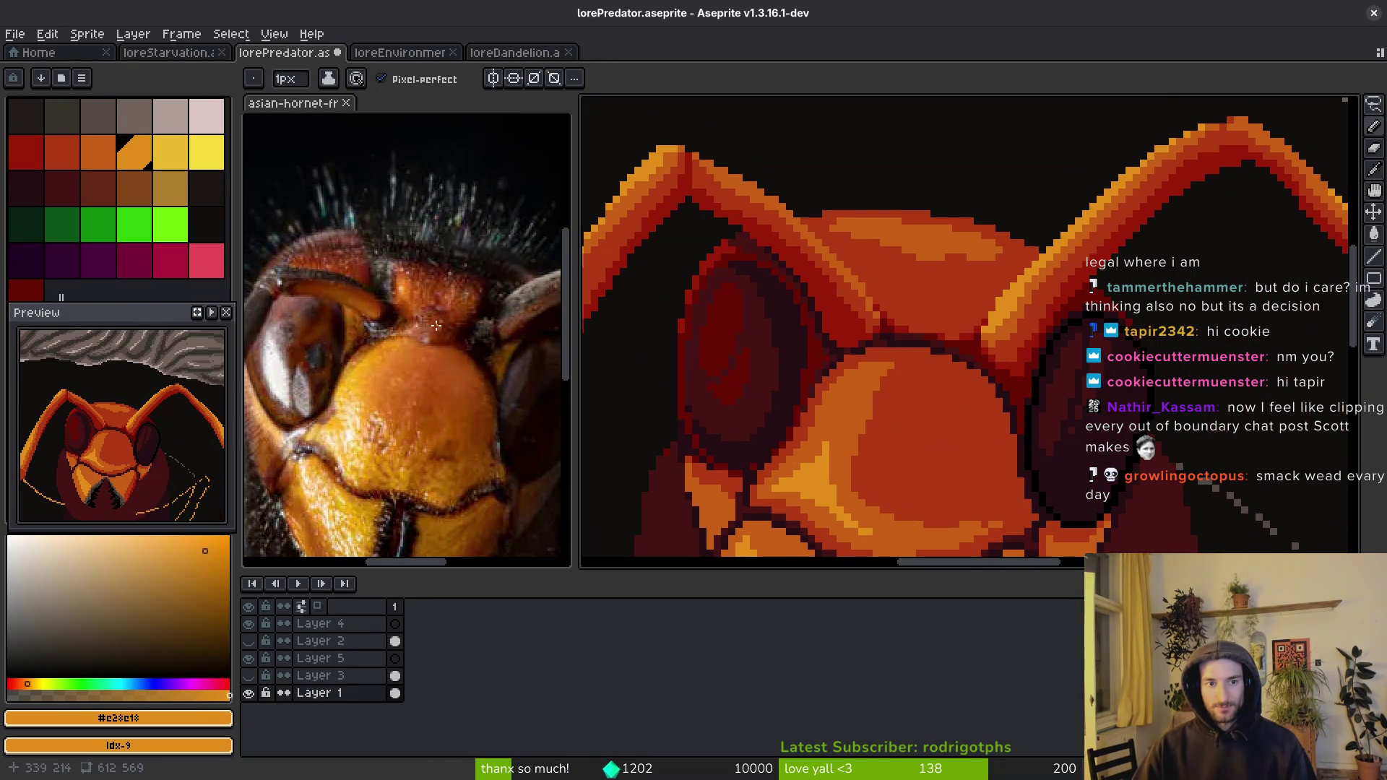
- Draw a #680d05 diagonal crease and a short vertical crease on the brow between the antennae
scroll(437, 326, "up", 1)
scroll(396, 289, "down", 1)
scroll(865, 385, "up", 1)
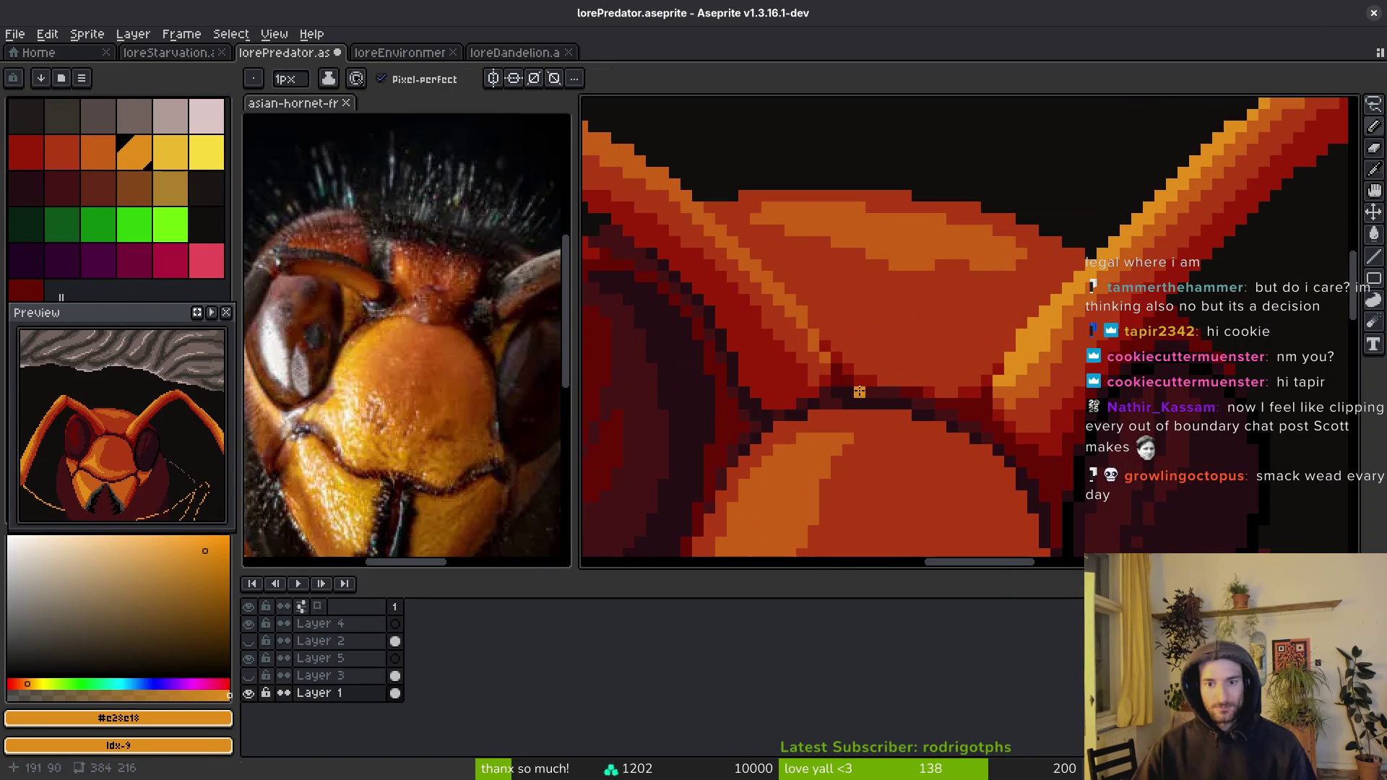
left_click(839, 366, "alt")
scroll(814, 334, "up", 1)
mouse_move(818, 365)
left_mouse_down()
mouse_move(786, 263)
mouse_move(724, 163)
mouse_move(788, 235)
left_mouse_up()
left_click(770, 185)
left_click_drag(1134, 219, 1118, 278)
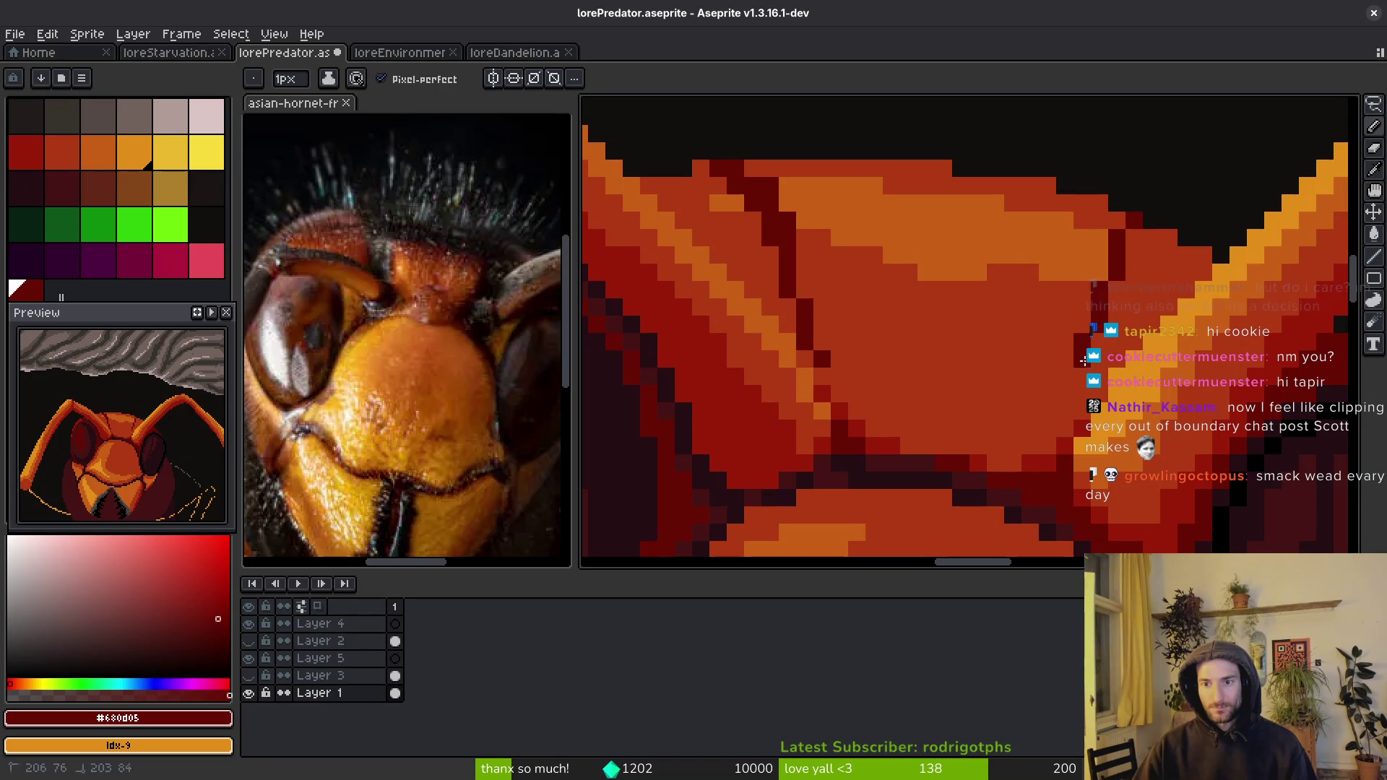
left_click(1066, 407, "alt")
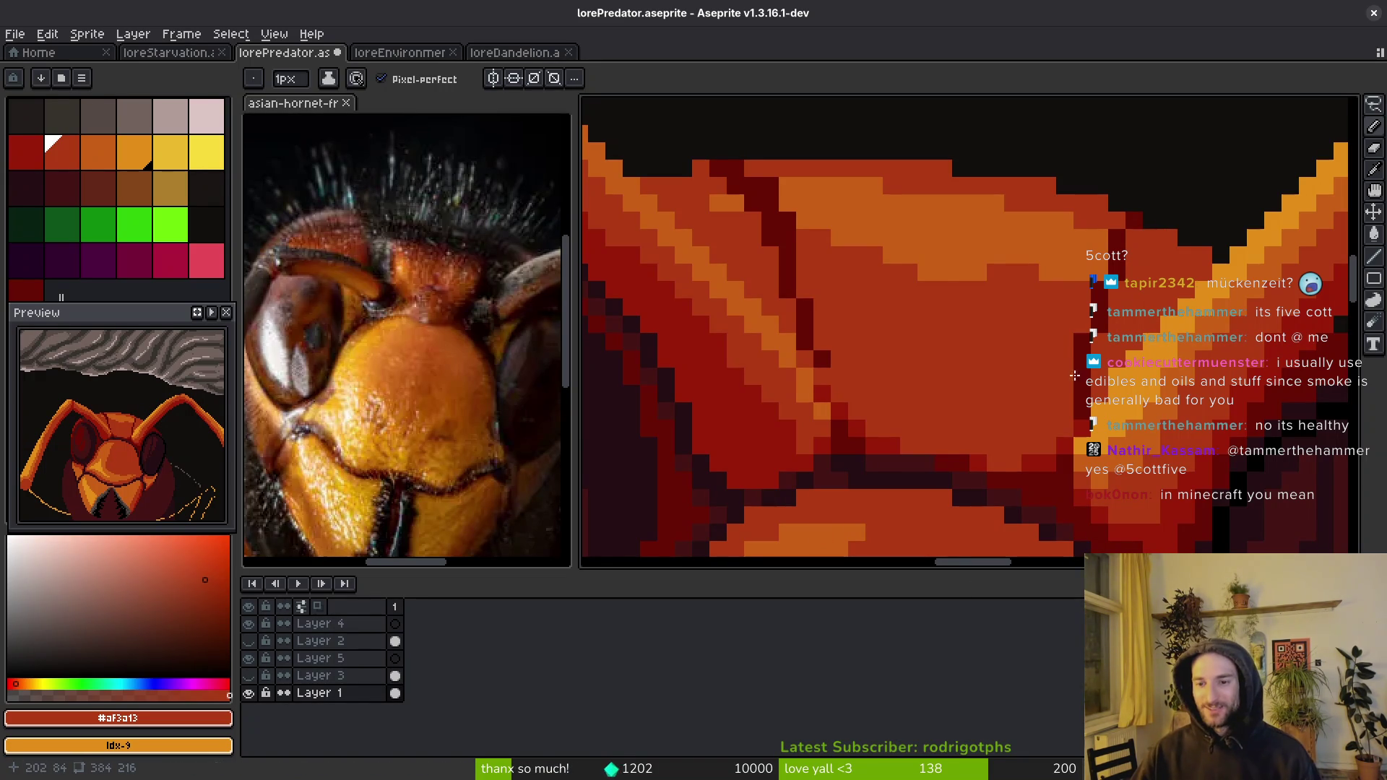
- Paint a red #981b08 stroke along the brow crease and save
key("i")
left_click(823, 362)
scroll(830, 383, "up", 1)
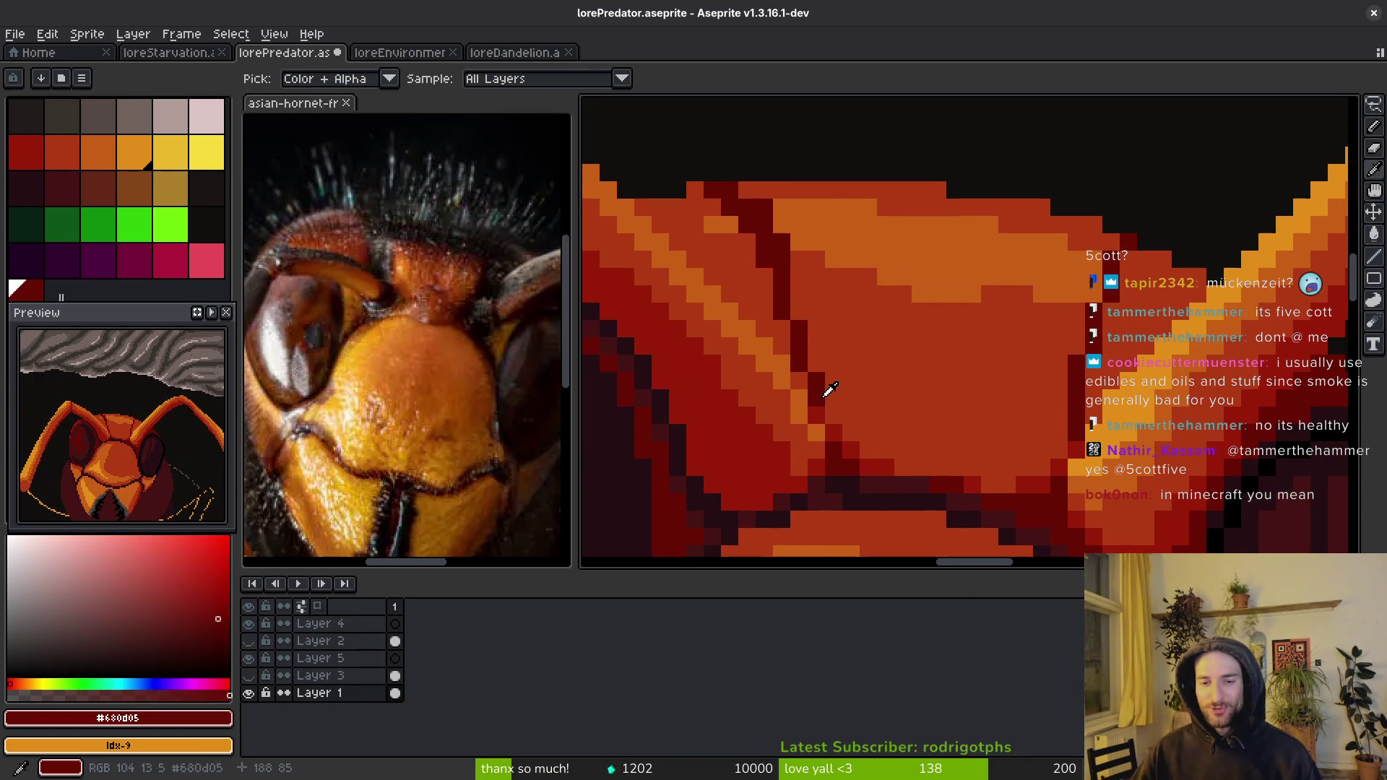
left_click(824, 405)
key("b")
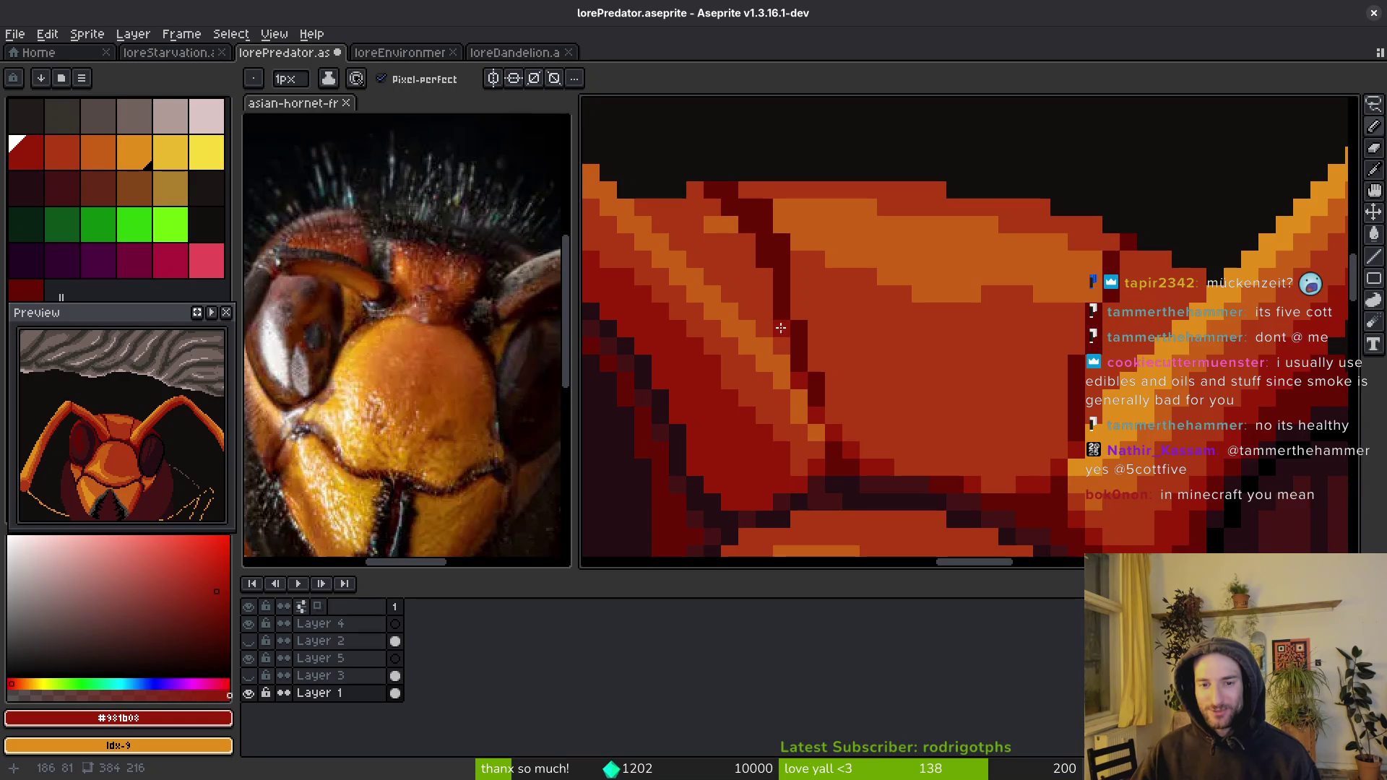
left_click_drag(766, 287, 692, 186)
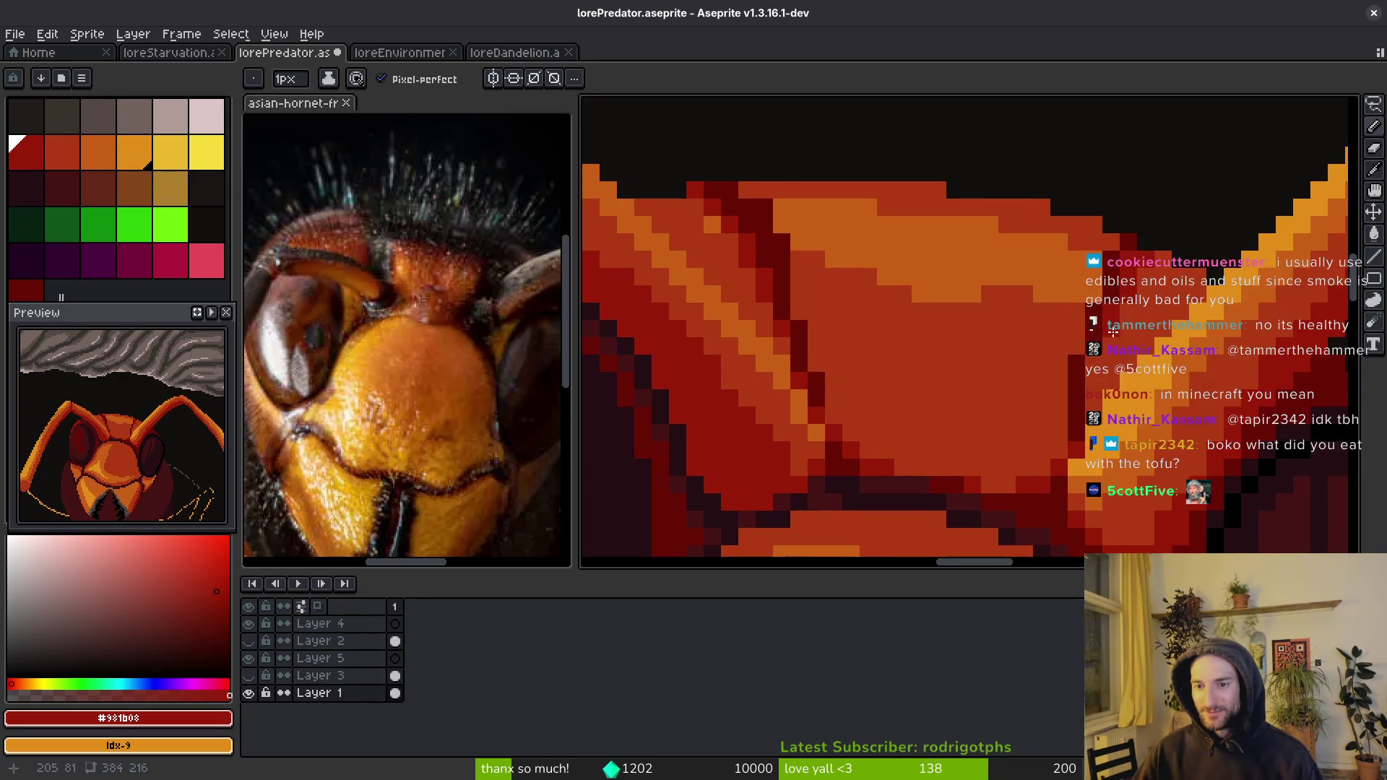
key("ctrl+s")
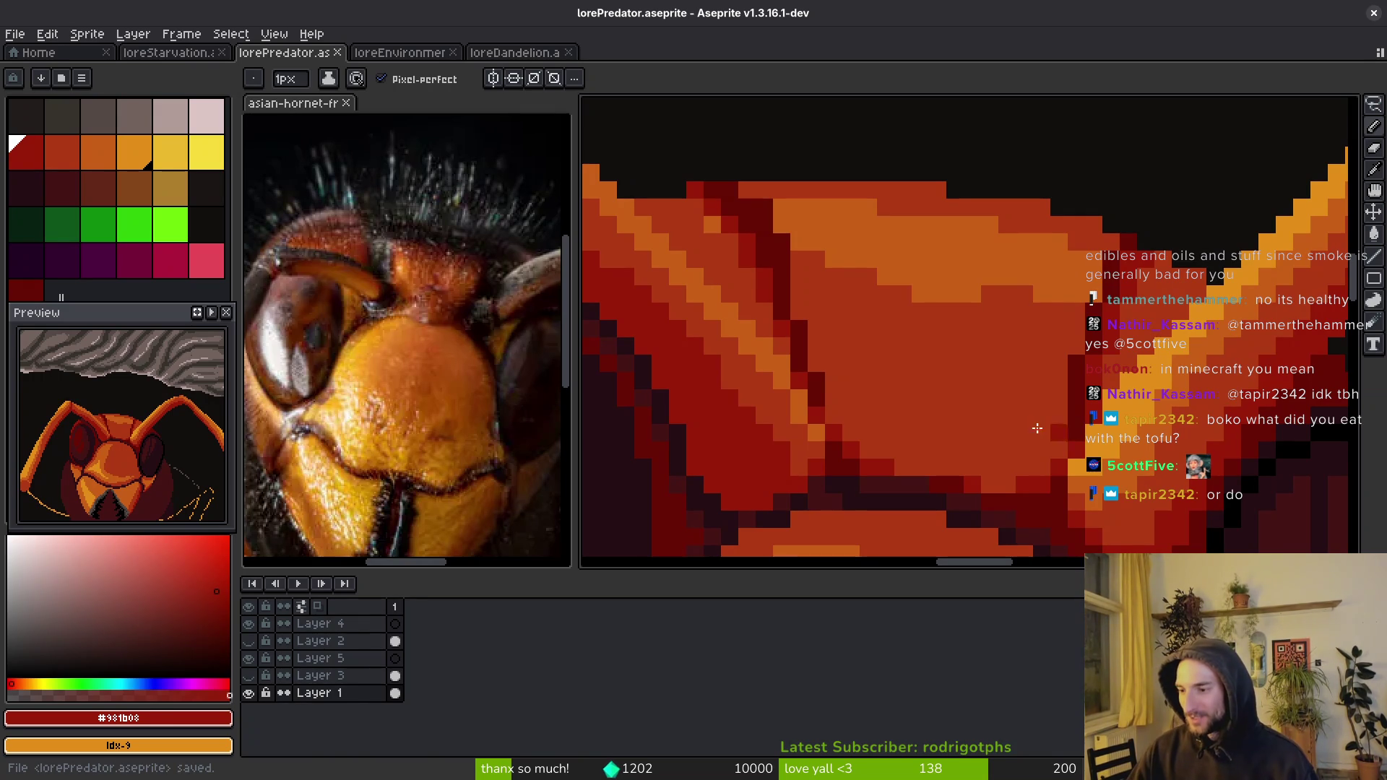
- Place a dark red #680d05 pixel in the brow shading and save again
mouse_move(1067, 426)
left_mouse_down()
mouse_move(1089, 438)
mouse_move(1072, 477)
left_mouse_up()
left_click(1089, 438, "alt")
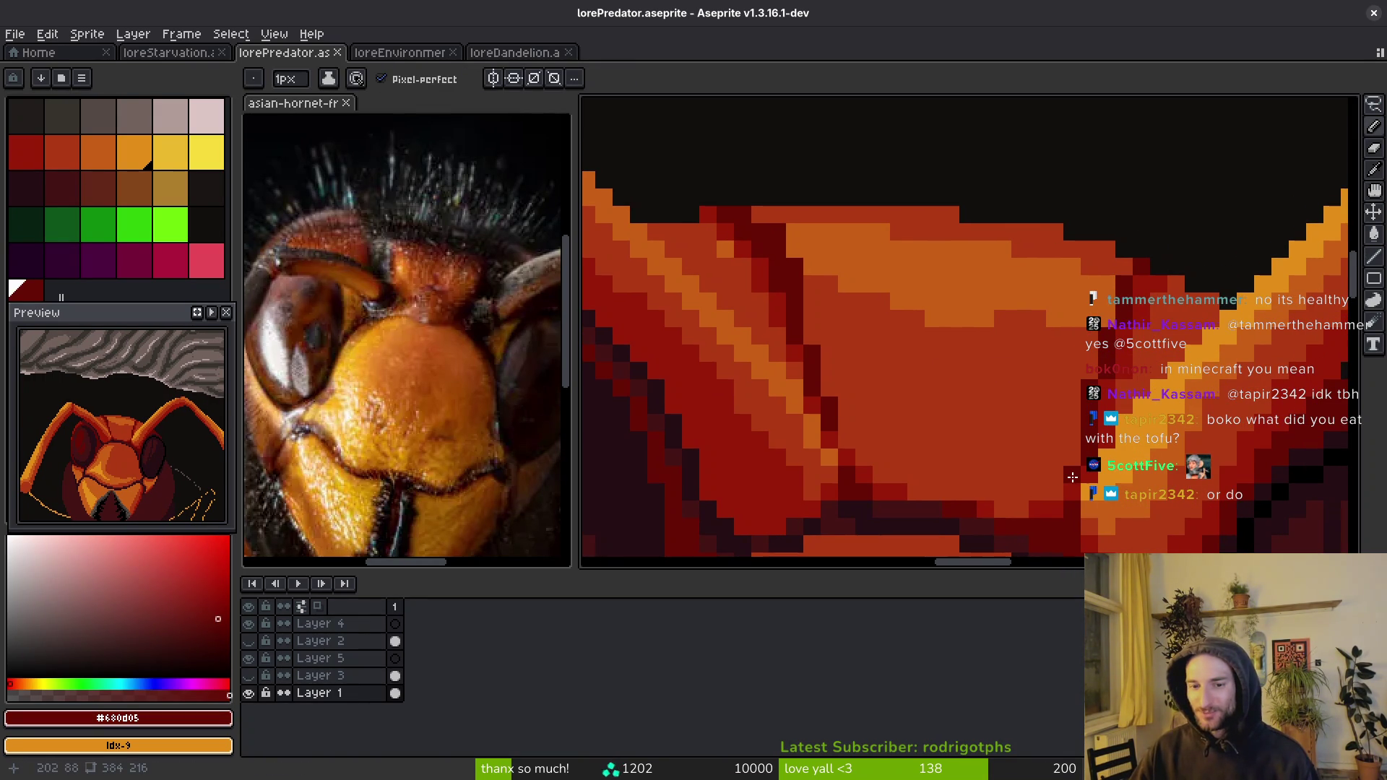
left_click(843, 437)
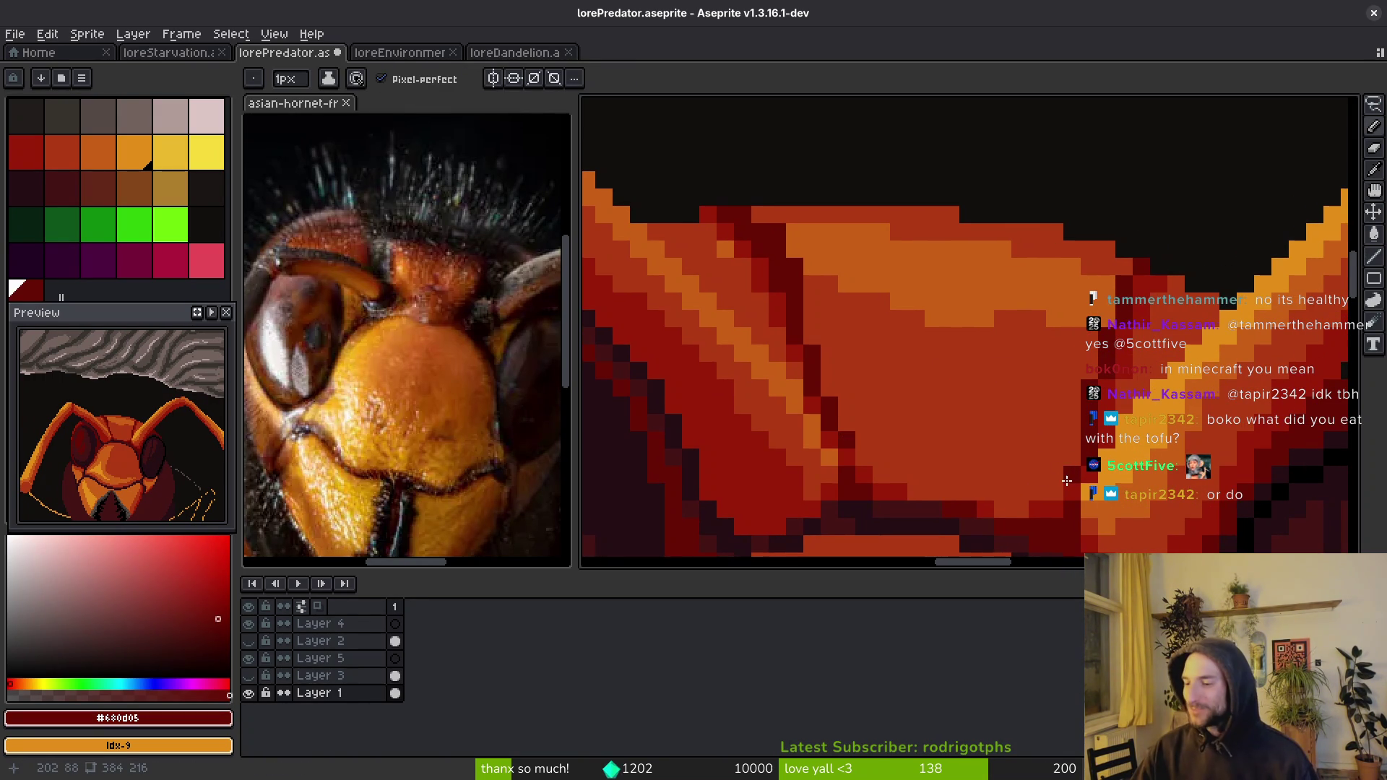
key("ctrl+s")
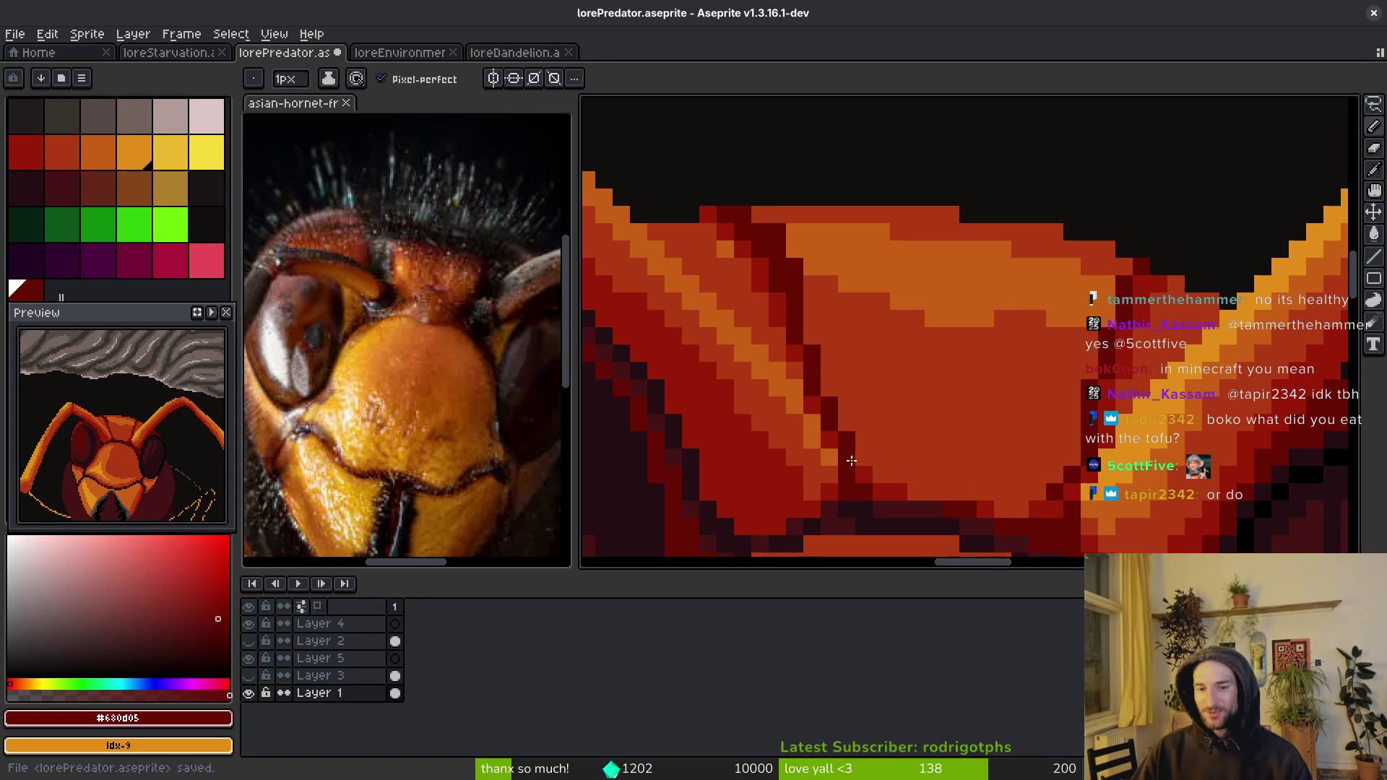
scroll(1020, 475, "down", 3)
scroll(1020, 475, "up", 3)
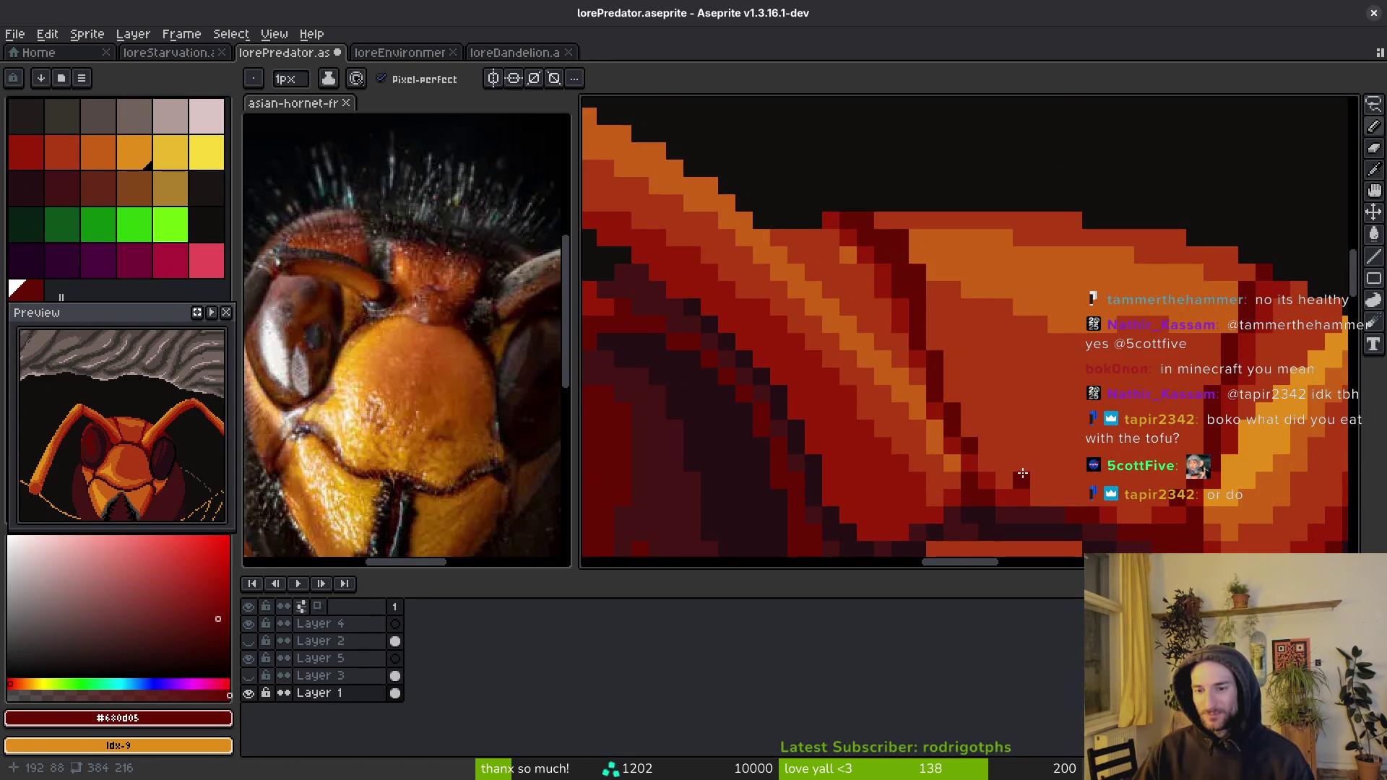
scroll(1022, 475, "down", 3)
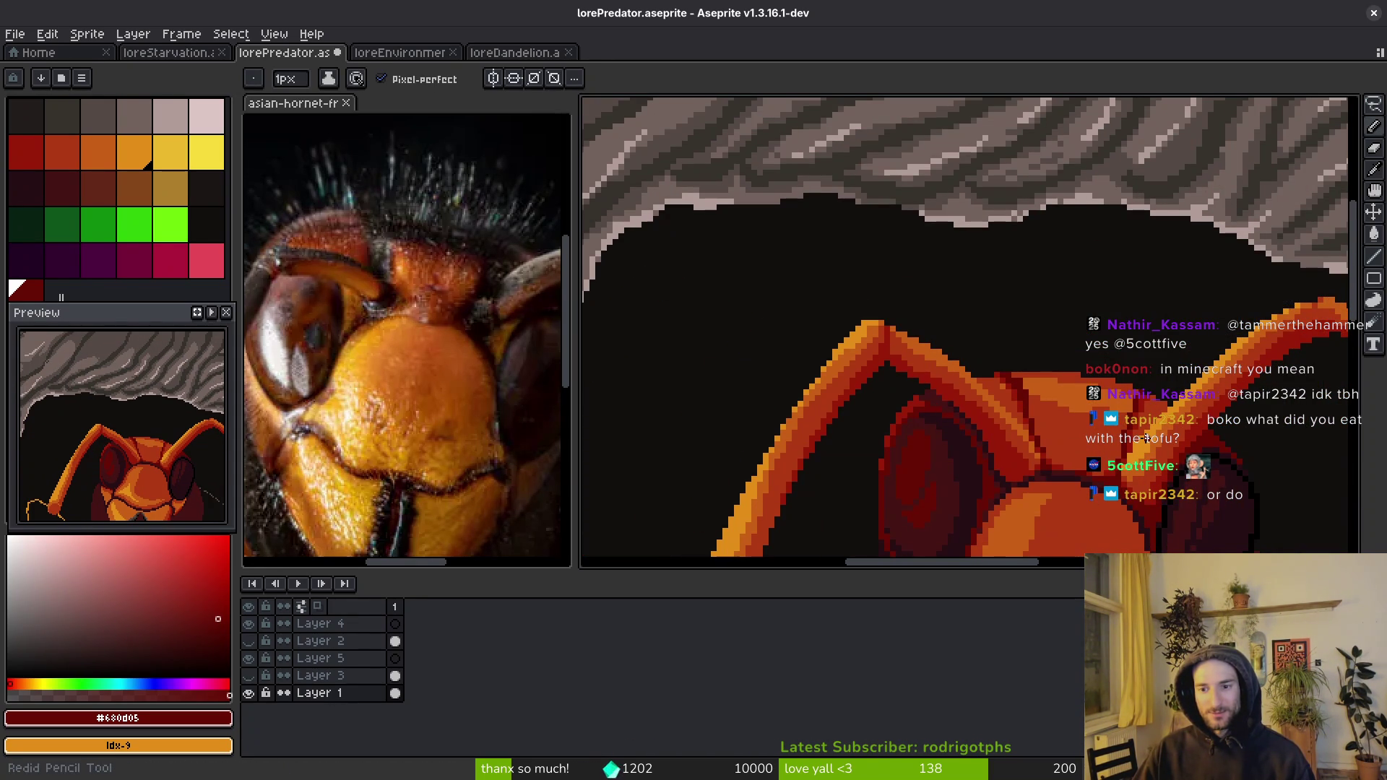
scroll(1038, 458, "up", 2)
scroll(1038, 457, "down", 1)
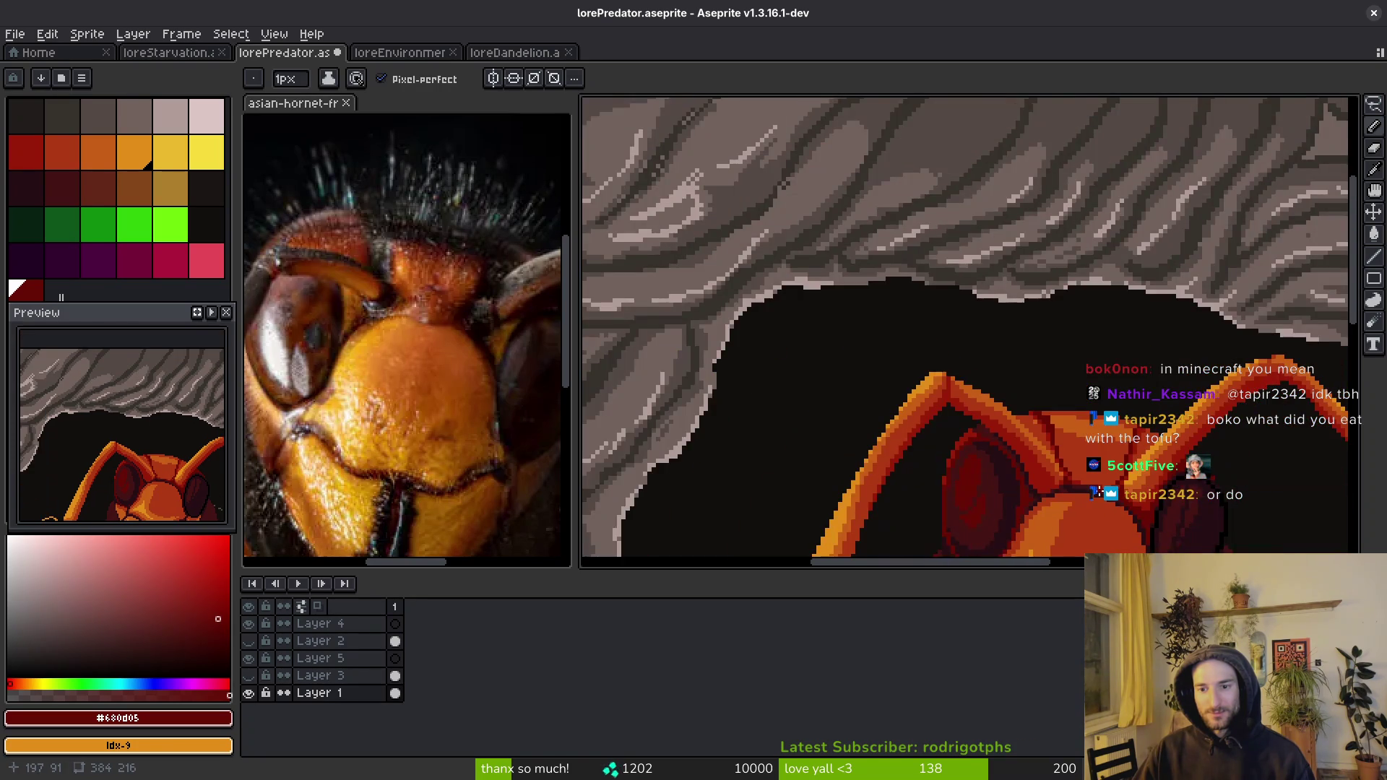
scroll(858, 432, "up", 2)
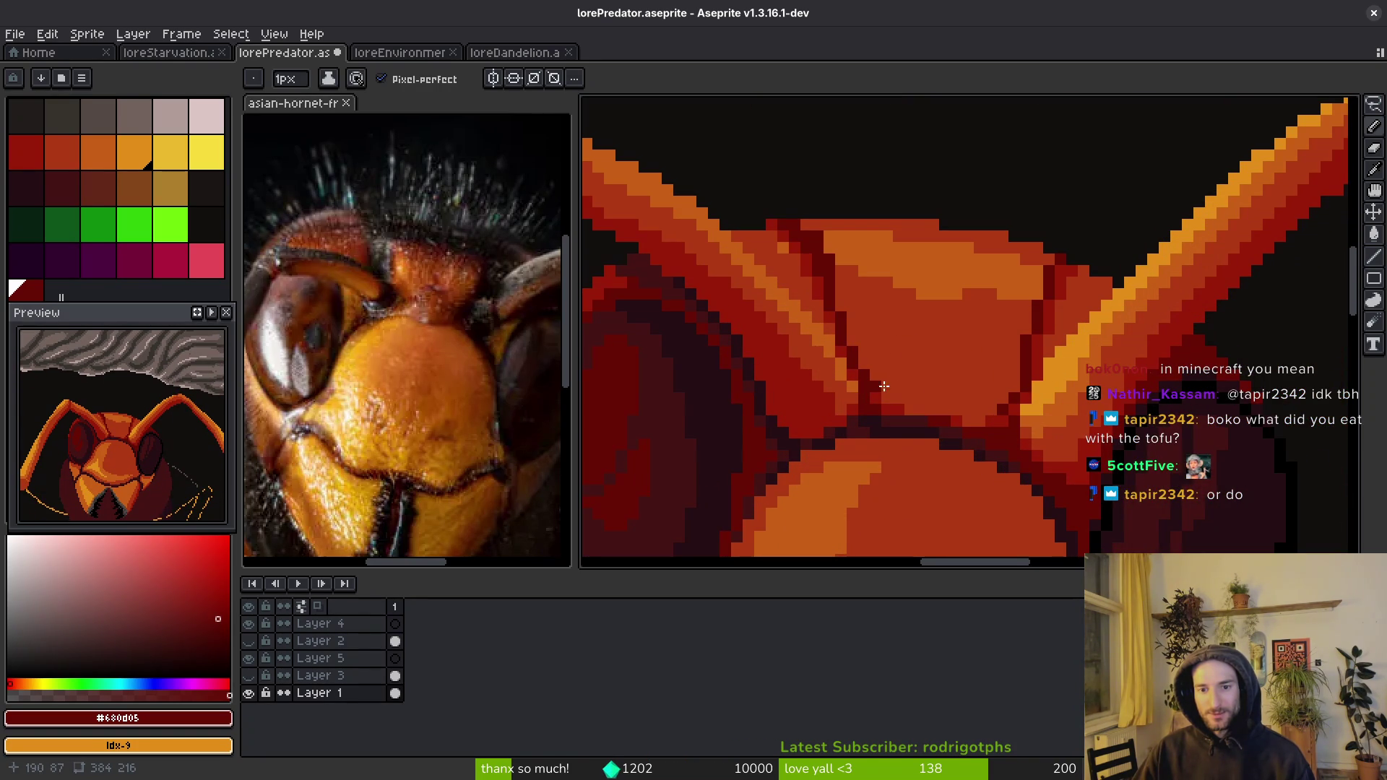
- Touch up a pixel on the face's dark seam with sampled reds and save
left_click(869, 386, "alt")
scroll(909, 390, "down", 2)
key("ctrl+s")
scroll(941, 383, "up", 3)
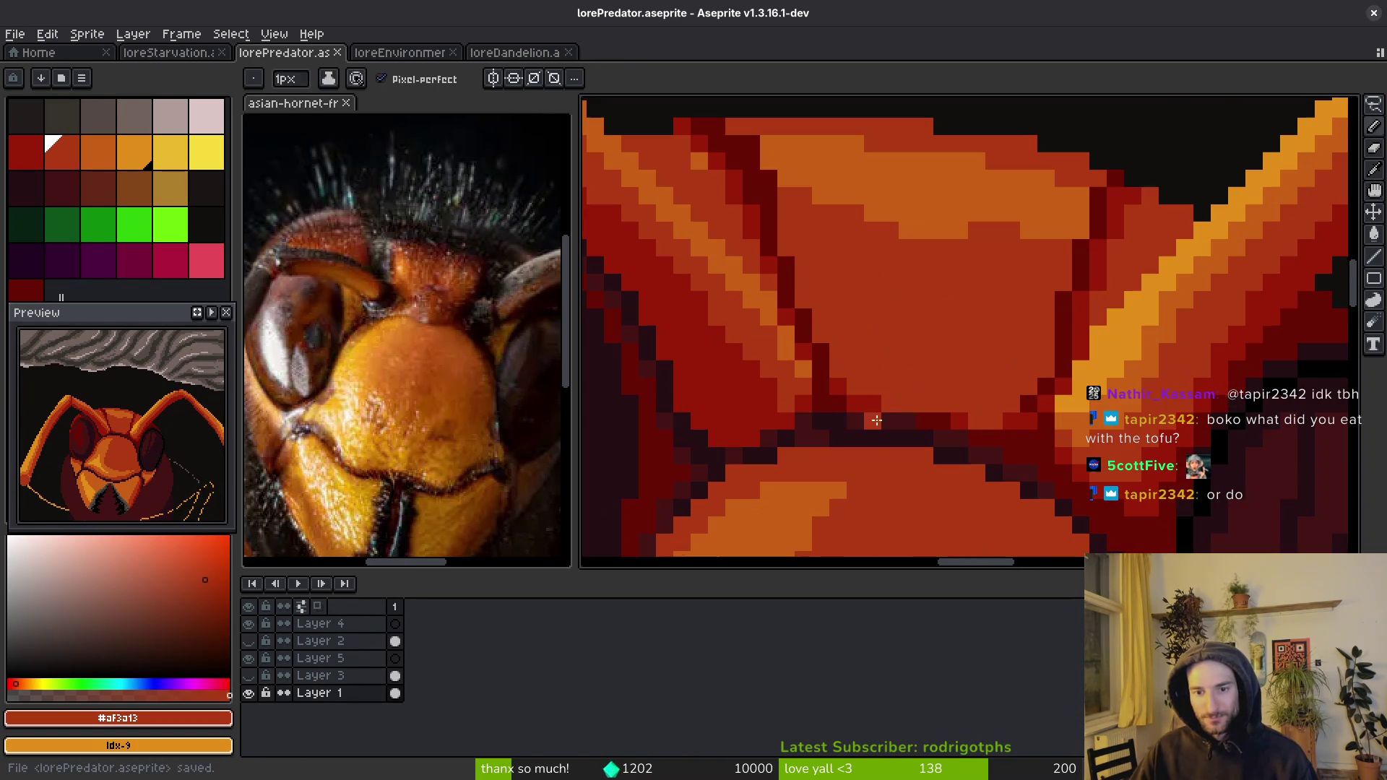
left_click(861, 399, "alt")
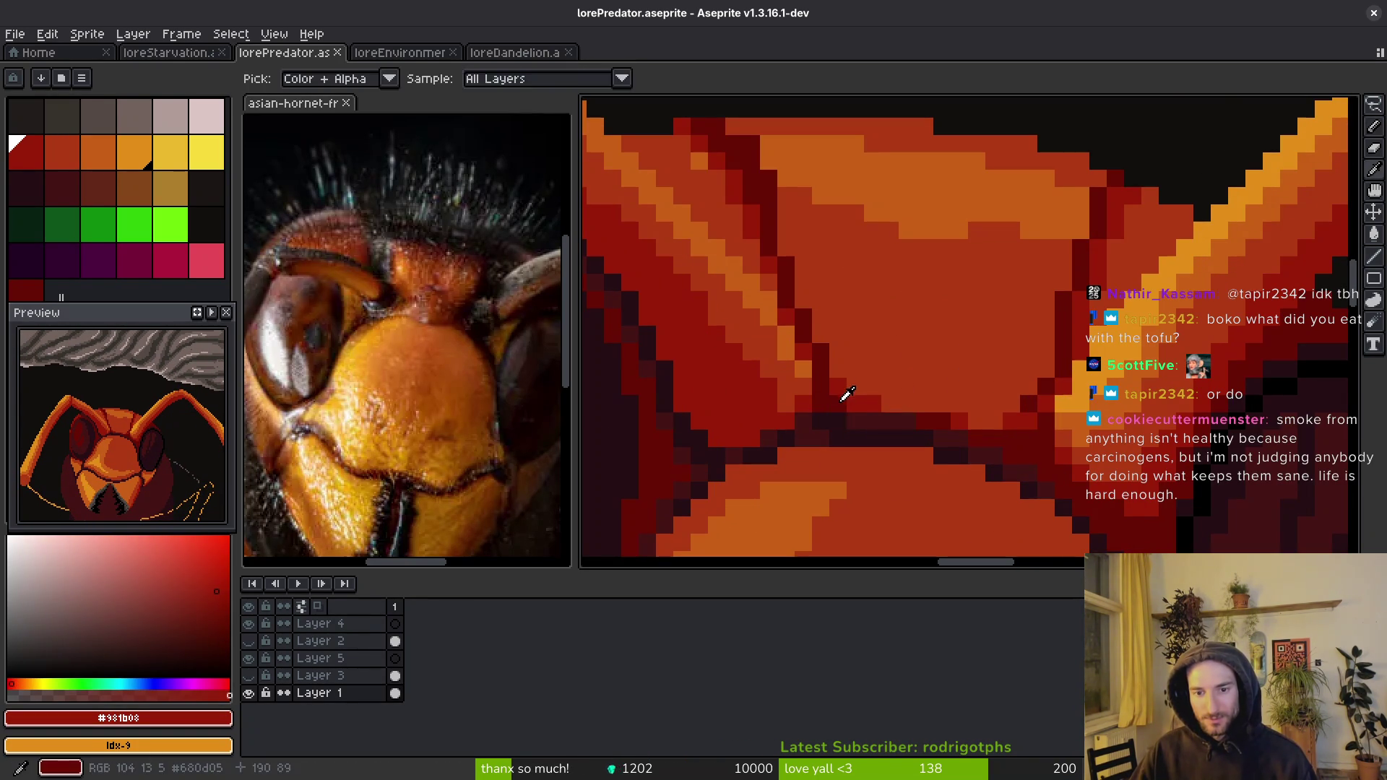
key("alt")
left_click(1037, 394, "alt")
left_click(1030, 412)
left_click(1015, 409, "alt")
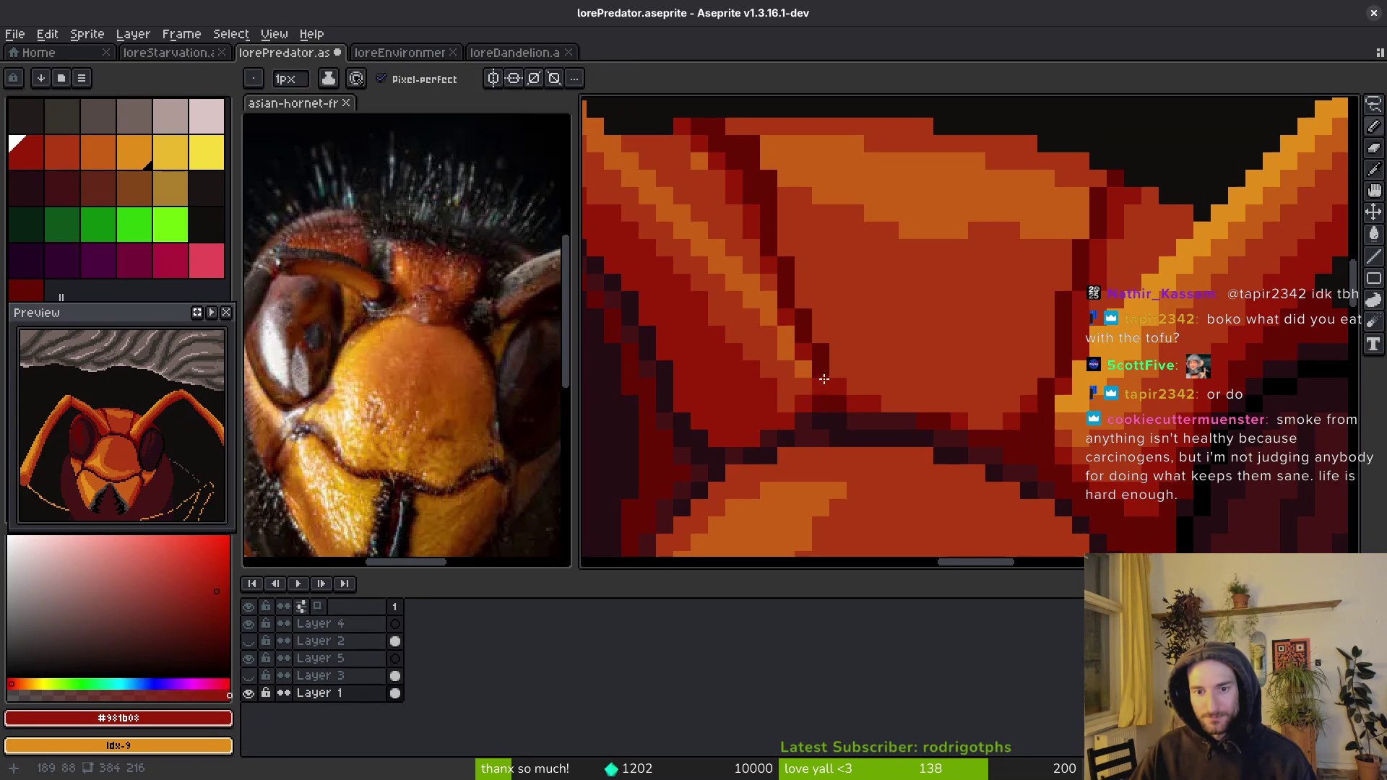
scroll(931, 450, "down", 3)
key("ctrl+s")
left_click_drag(1057, 499, 1049, 458)
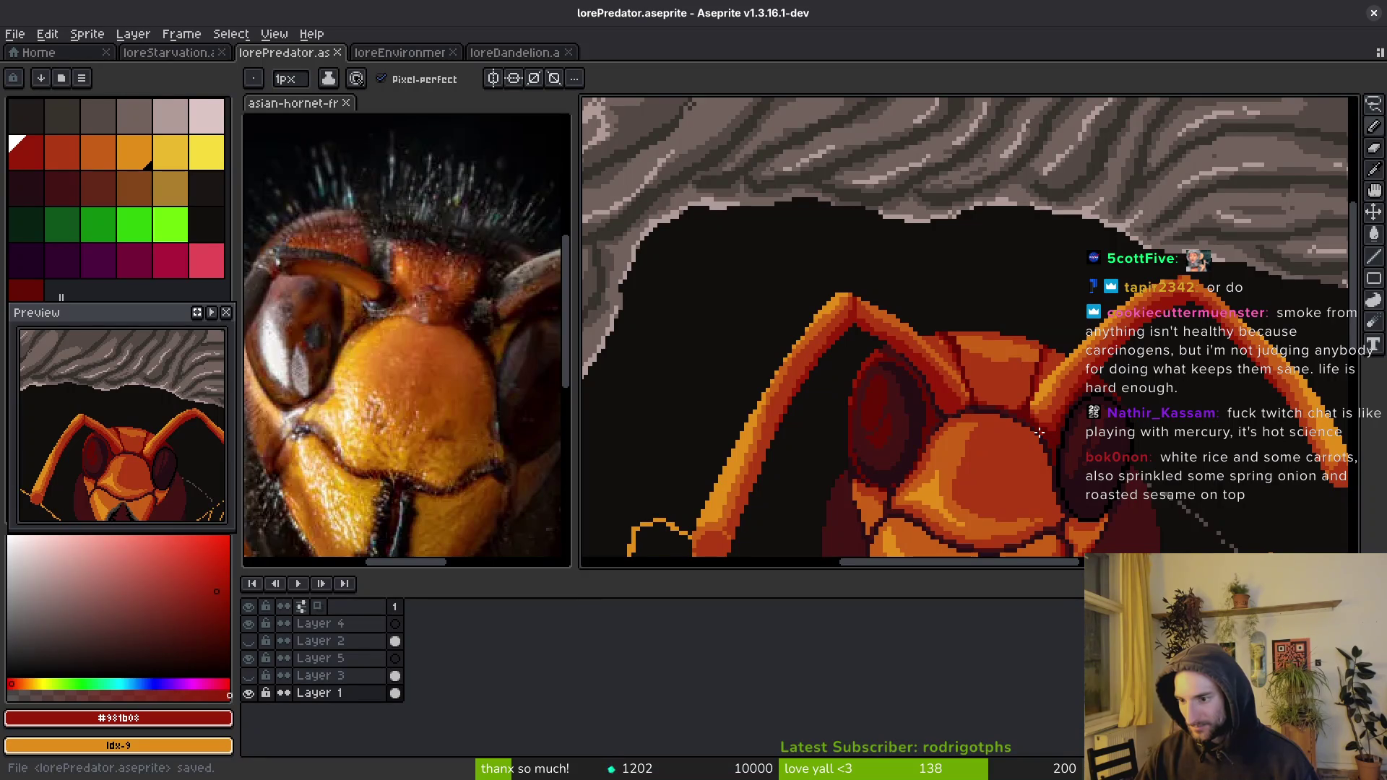
- Add a #680d05 pixel at the antenna edge and recolour two base pixels orange-red #af3a13
scroll(900, 324, "up", 5)
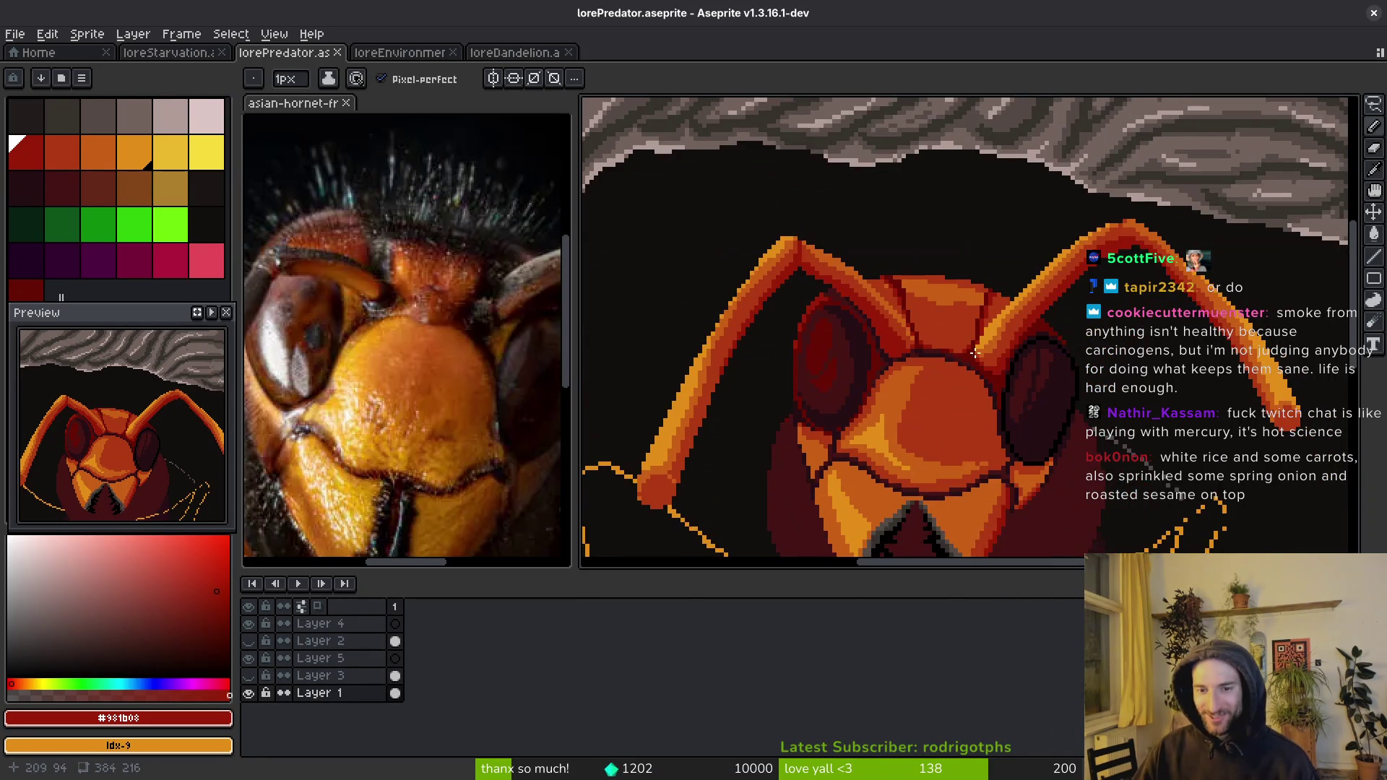
left_click(876, 329, "alt")
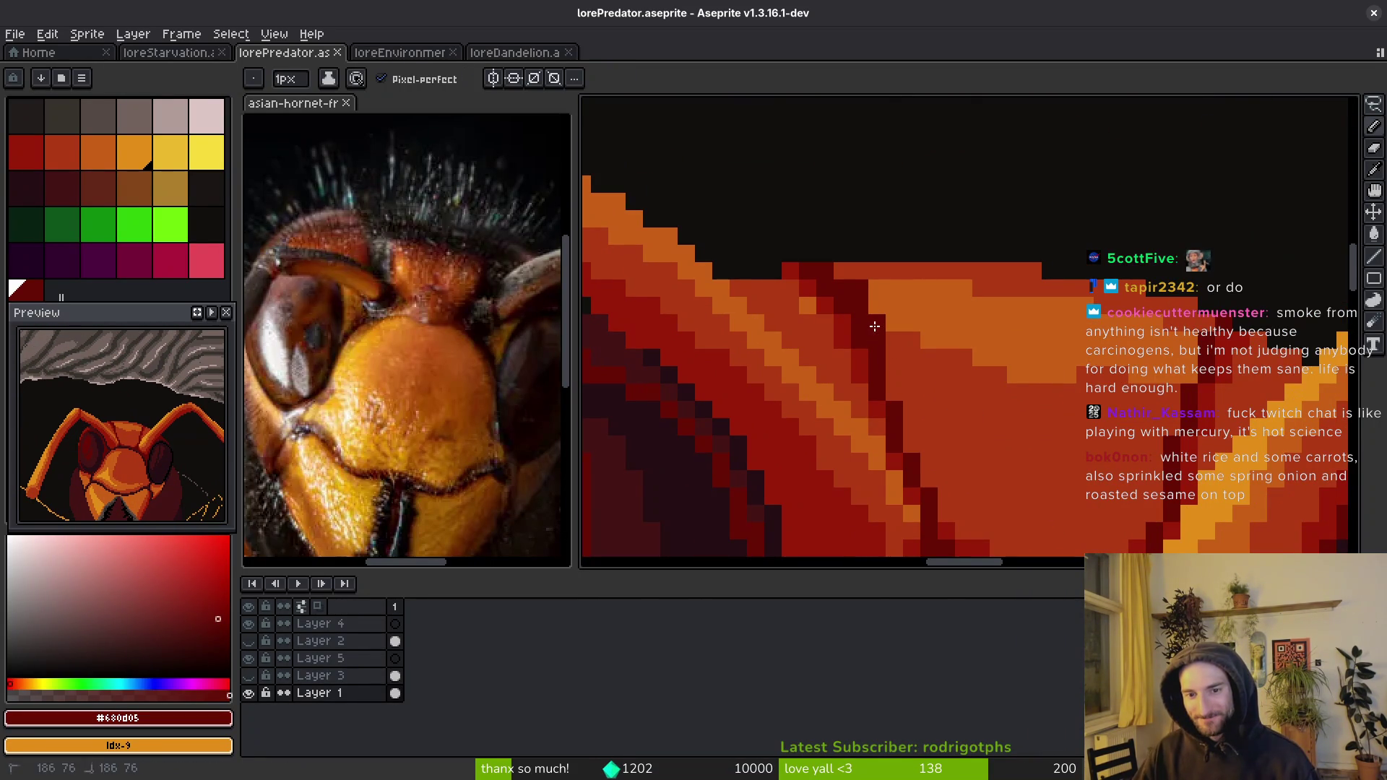
key("alt")
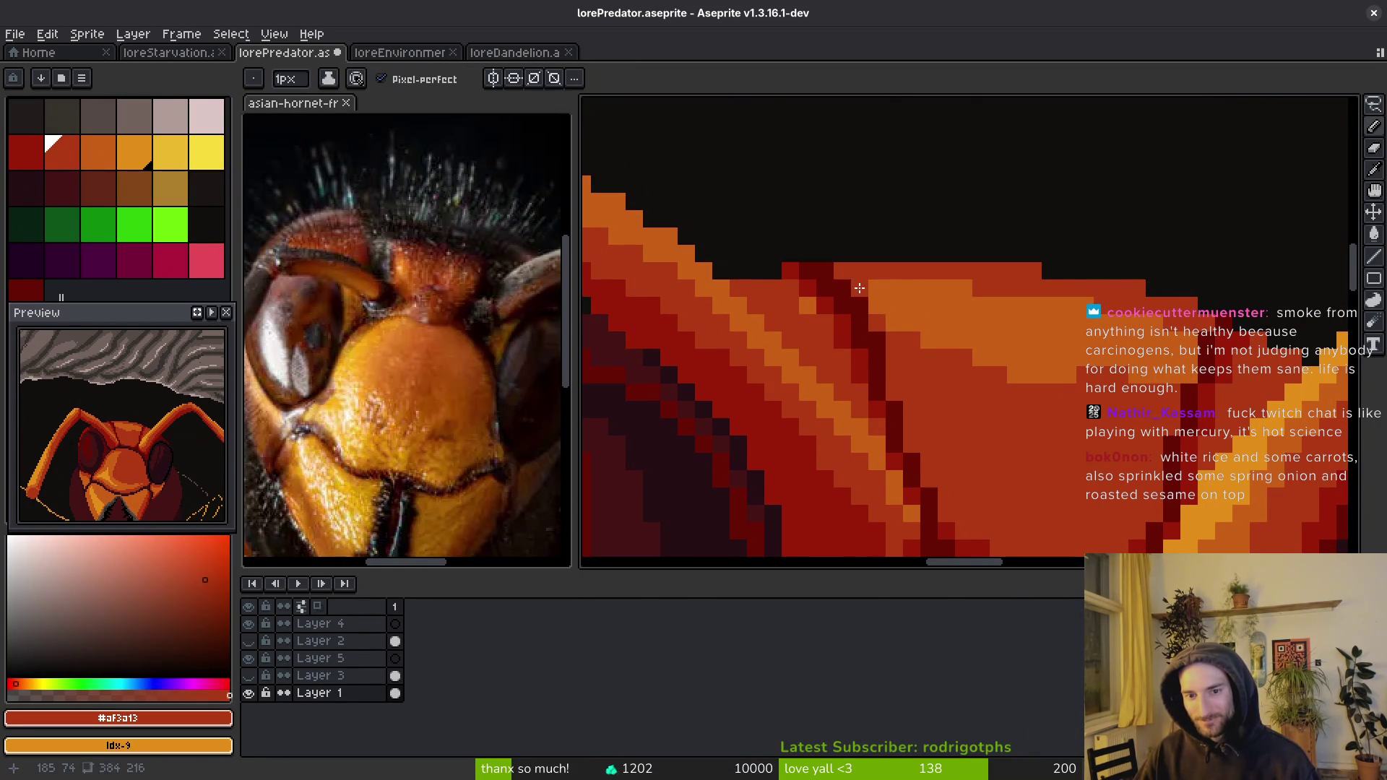
scroll(958, 395, "left", 5)
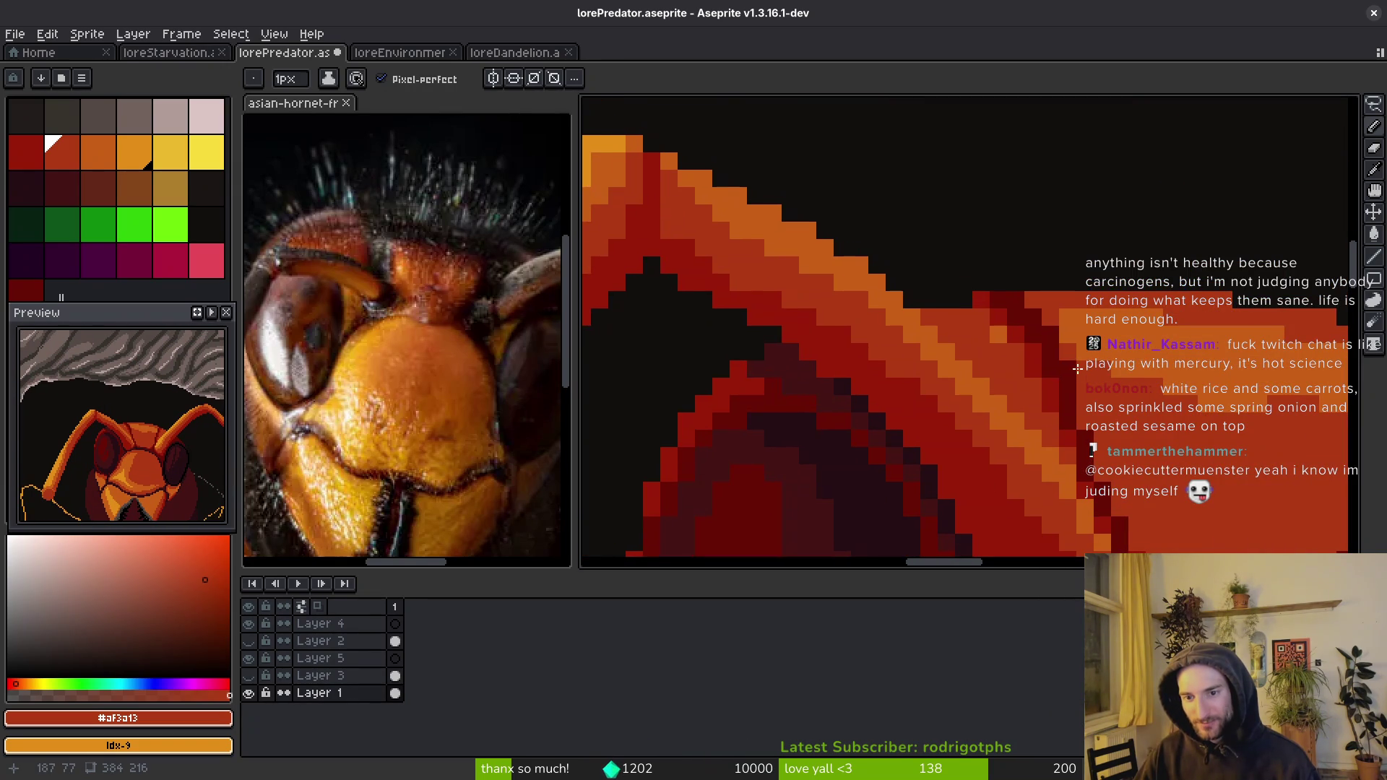
left_click(1033, 310)
scroll(1056, 350, "up", 3)
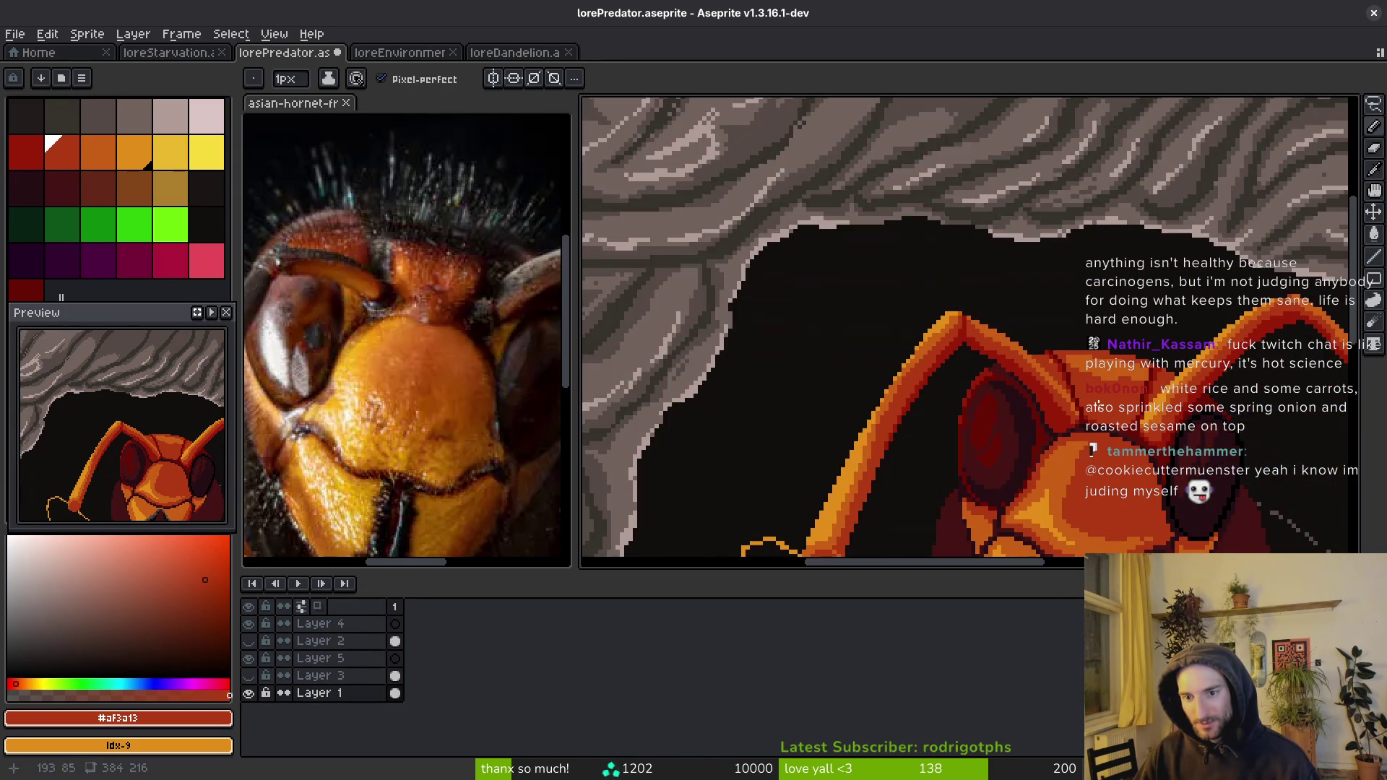
scroll(1011, 303, "down", 4)
left_click(981, 257, "alt")
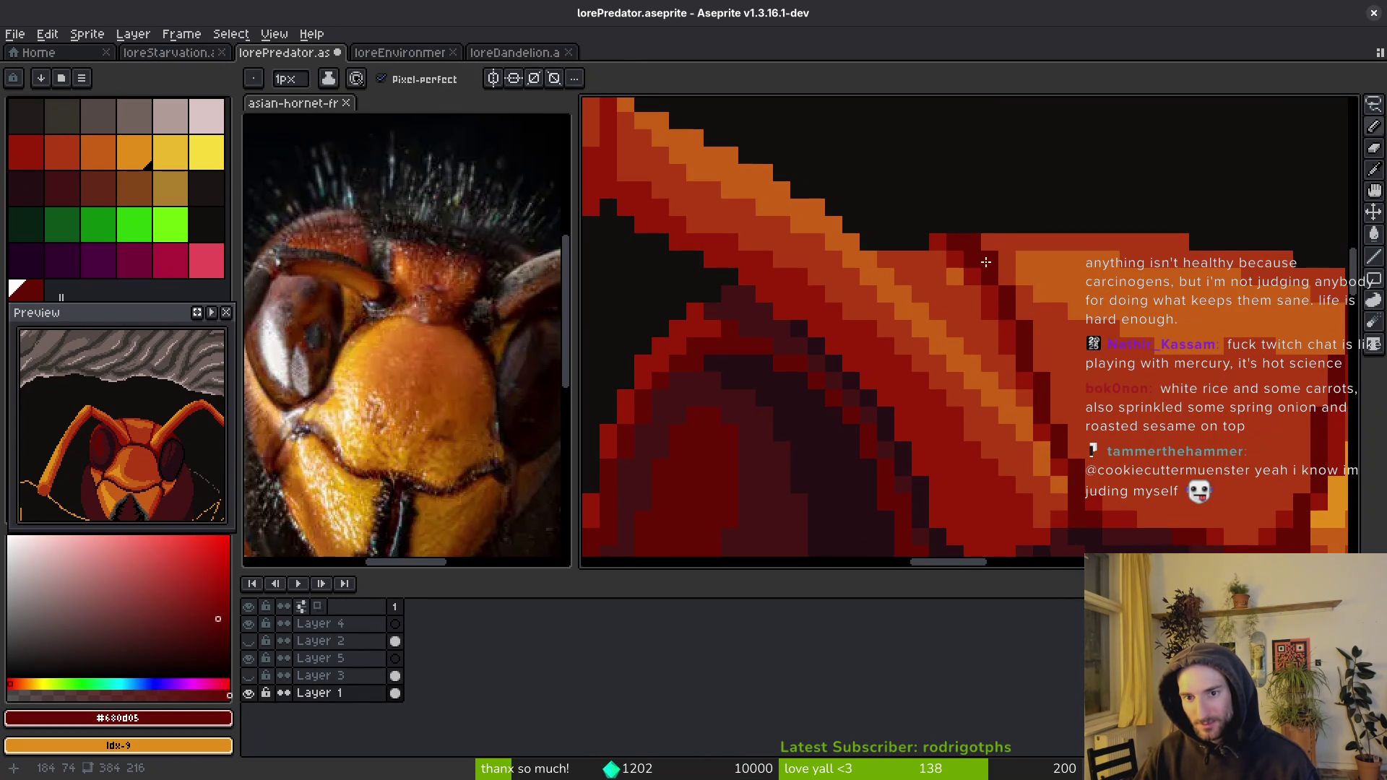
left_click(956, 246, "alt")
left_click(940, 249, "alt")
left_click_drag(940, 249, 962, 277)
- Repaint the pixels along the antenna base edge with the sampled reds
scroll(998, 328, "down", 3)
scroll(1012, 329, "up", 3)
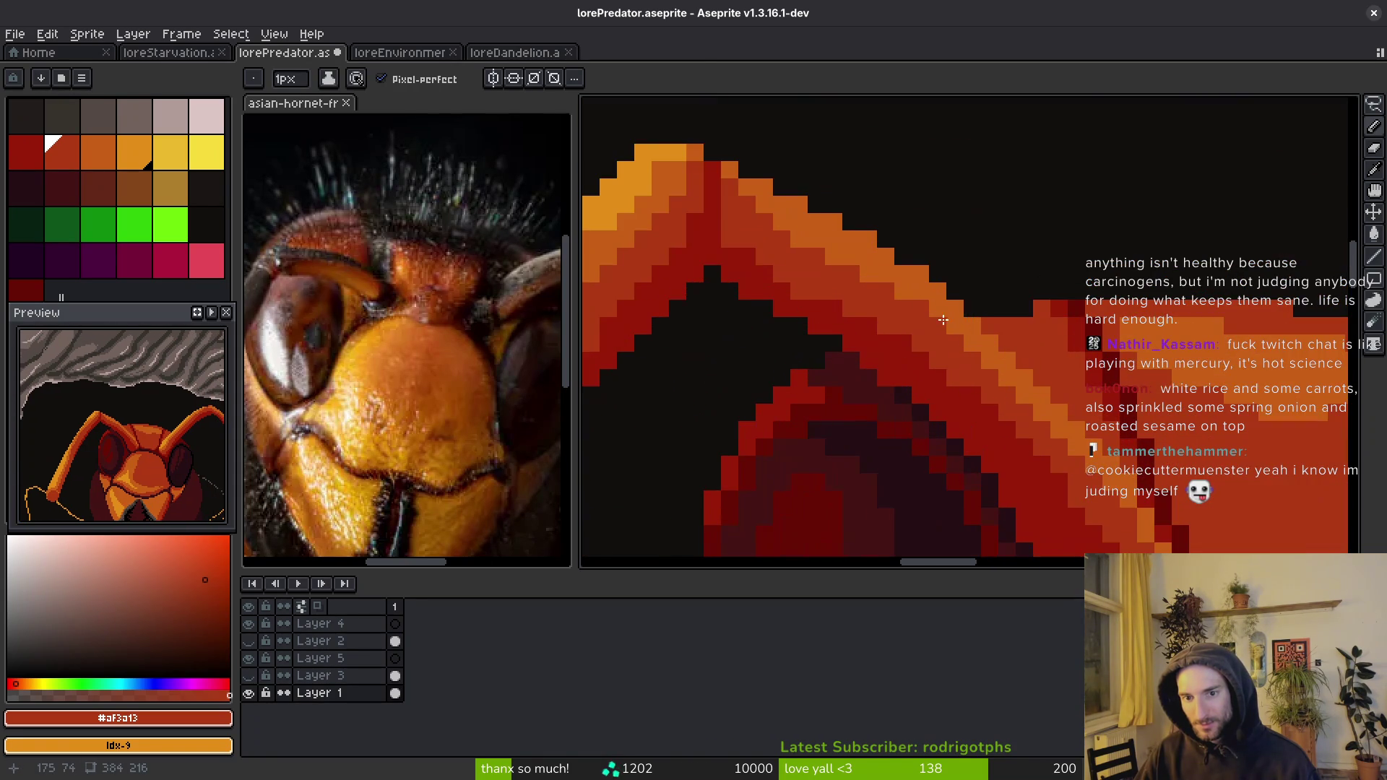
scroll(1045, 330, "up", 1)
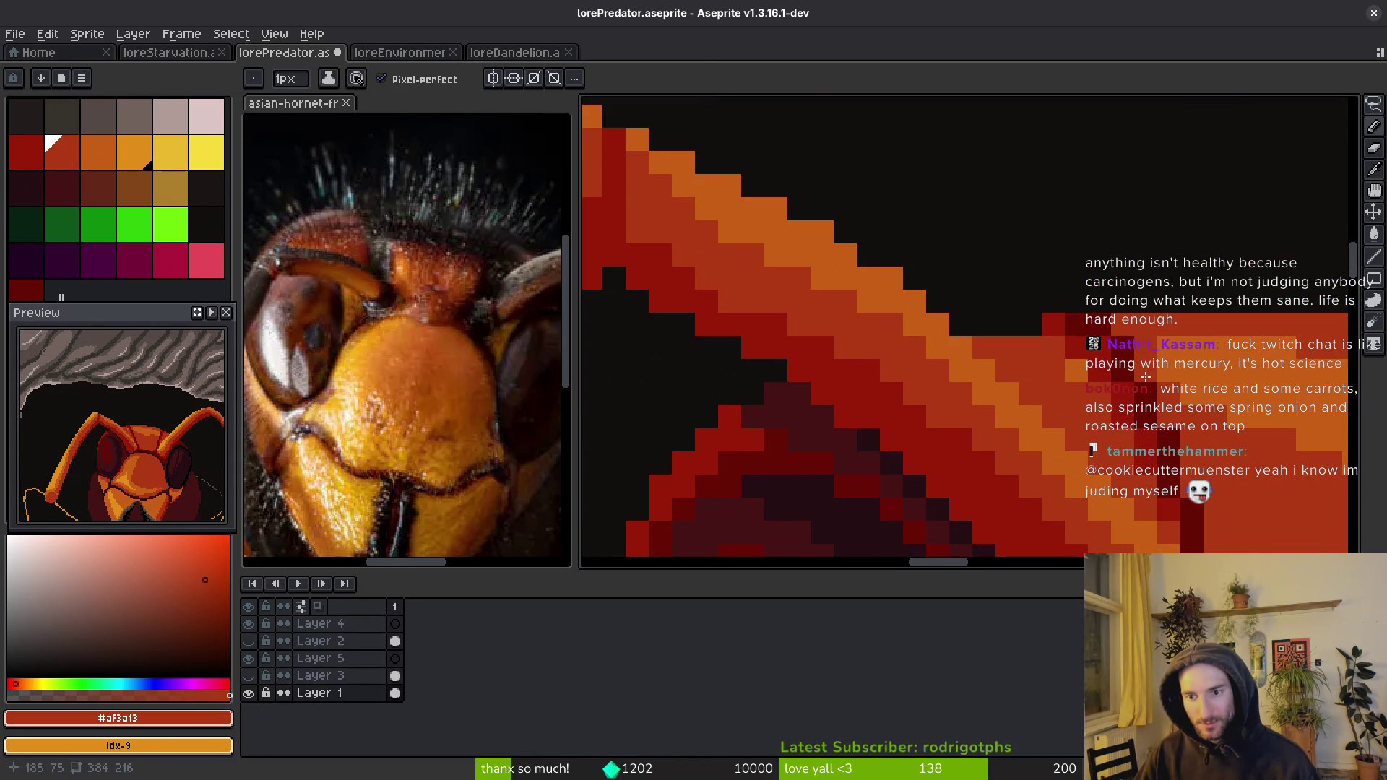
scroll(1136, 378, "down", 3)
scroll(1146, 391, "up", 2)
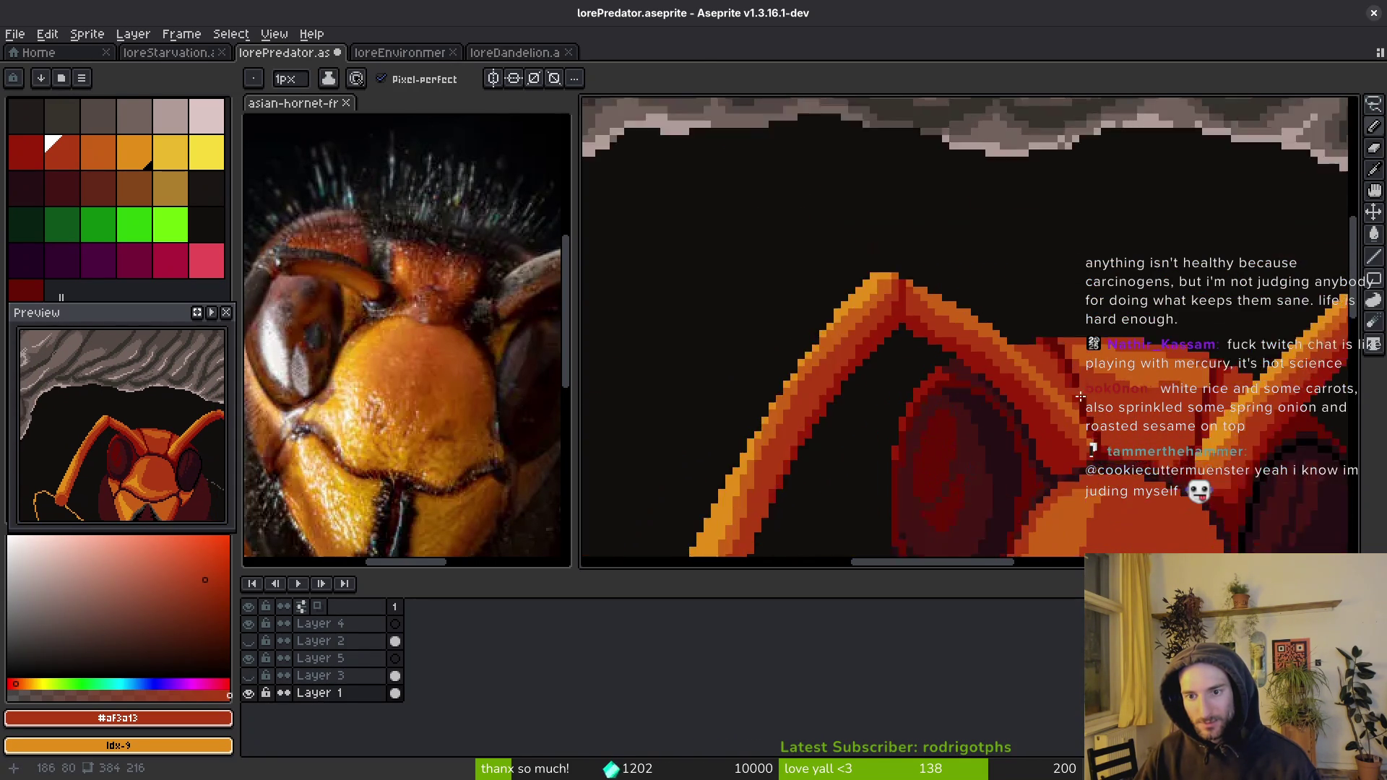
scroll(1152, 402, "up", 3)
left_click(1077, 332, "alt")
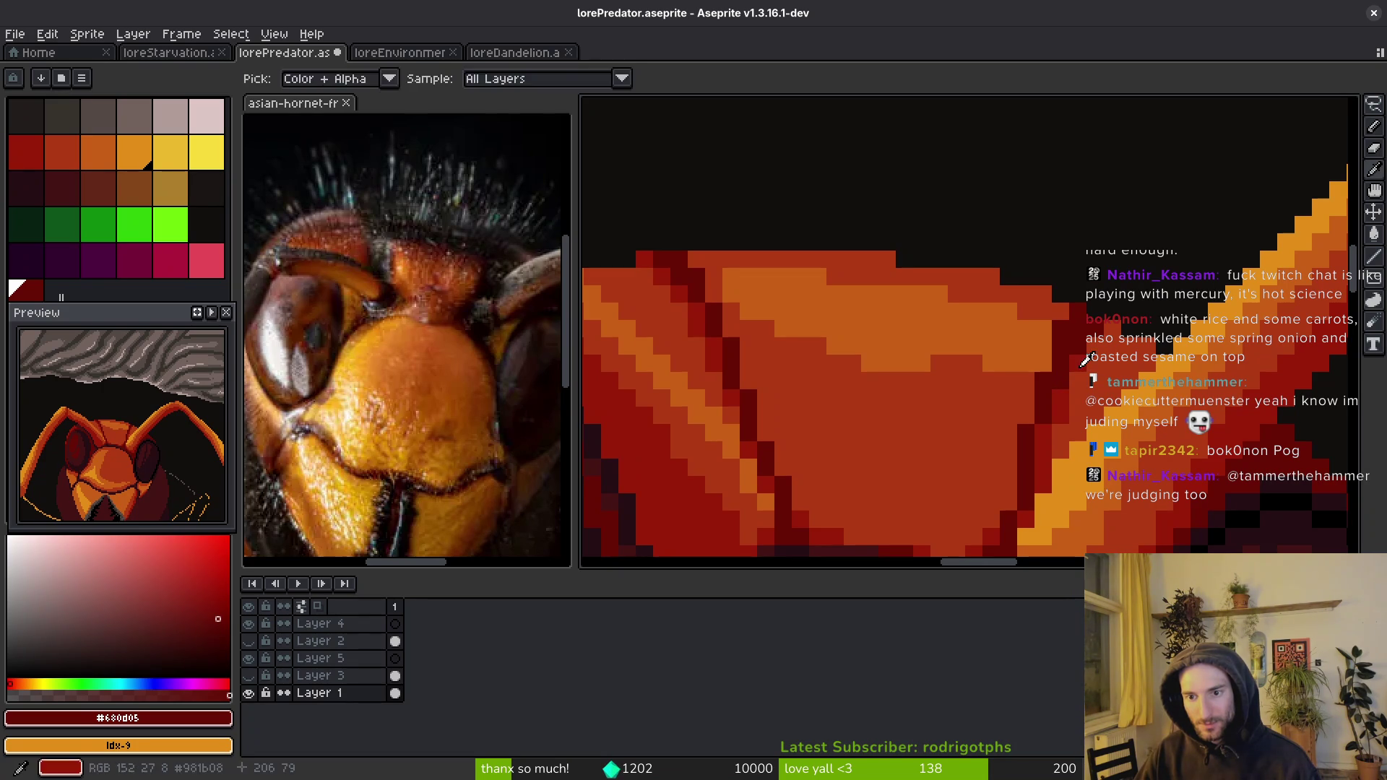
left_click(1096, 380, "alt")
scroll(1097, 379, "down", 3)
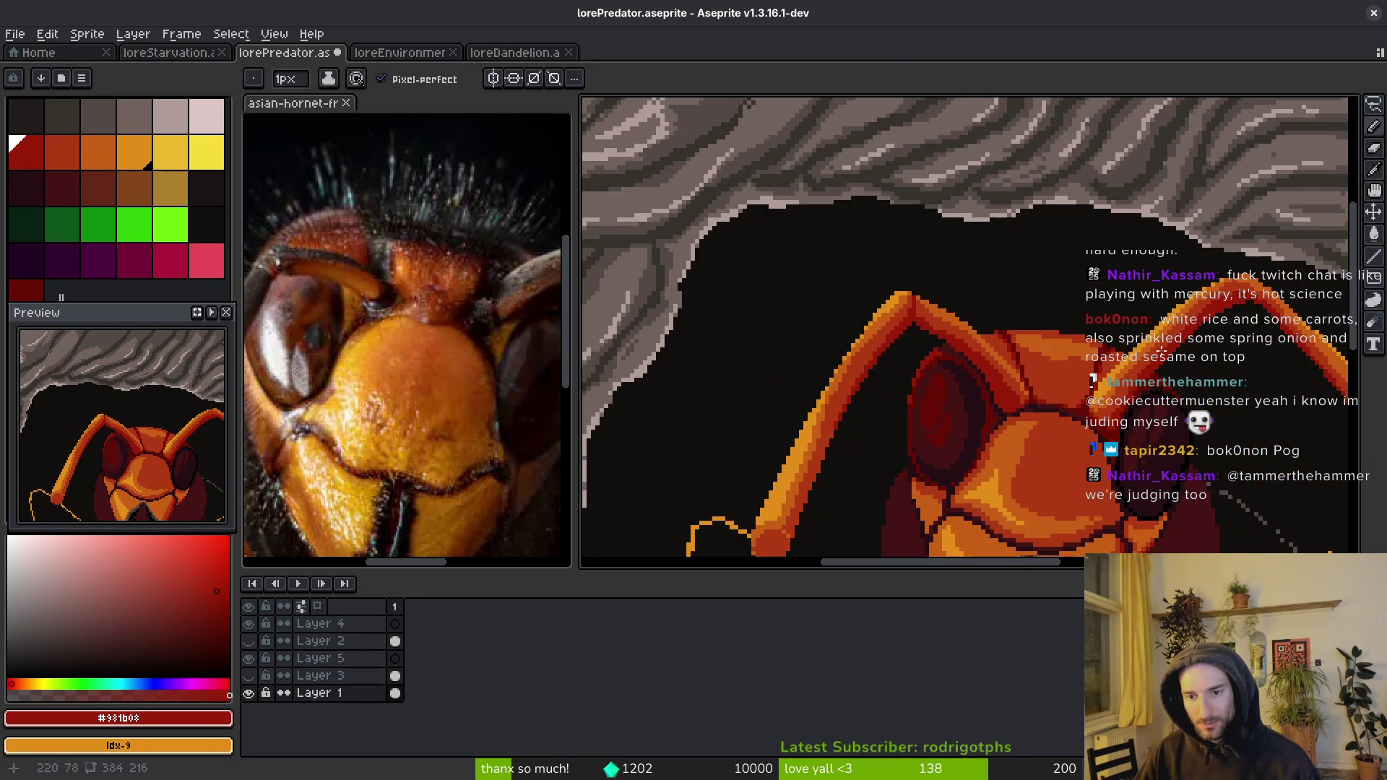
scroll(1136, 369, "up", 3)
left_click(852, 339, "alt")
scroll(897, 398, "down", 1)
scroll(897, 398, "down", 1)
scroll(894, 395, "up", 3)
left_click_drag(923, 396, 920, 348)
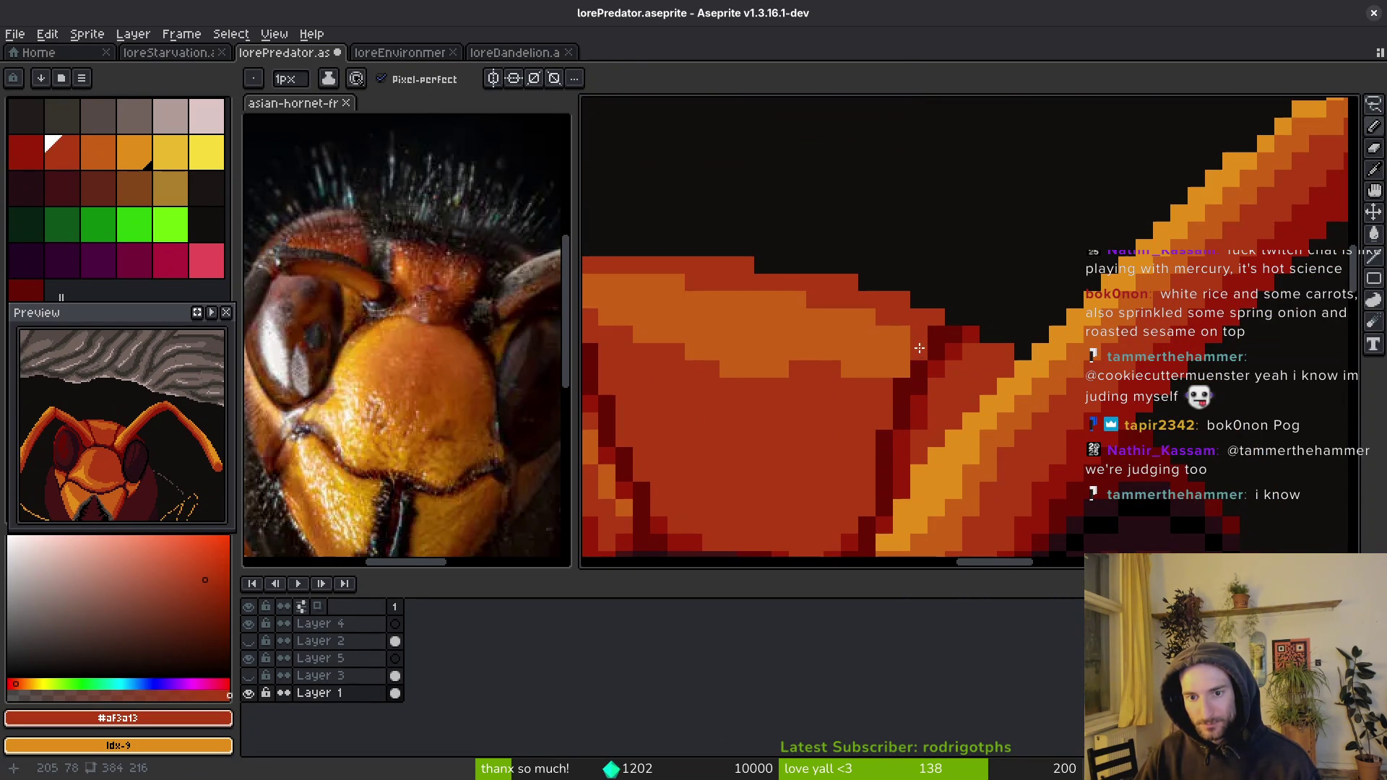
left_click(945, 362, "alt")
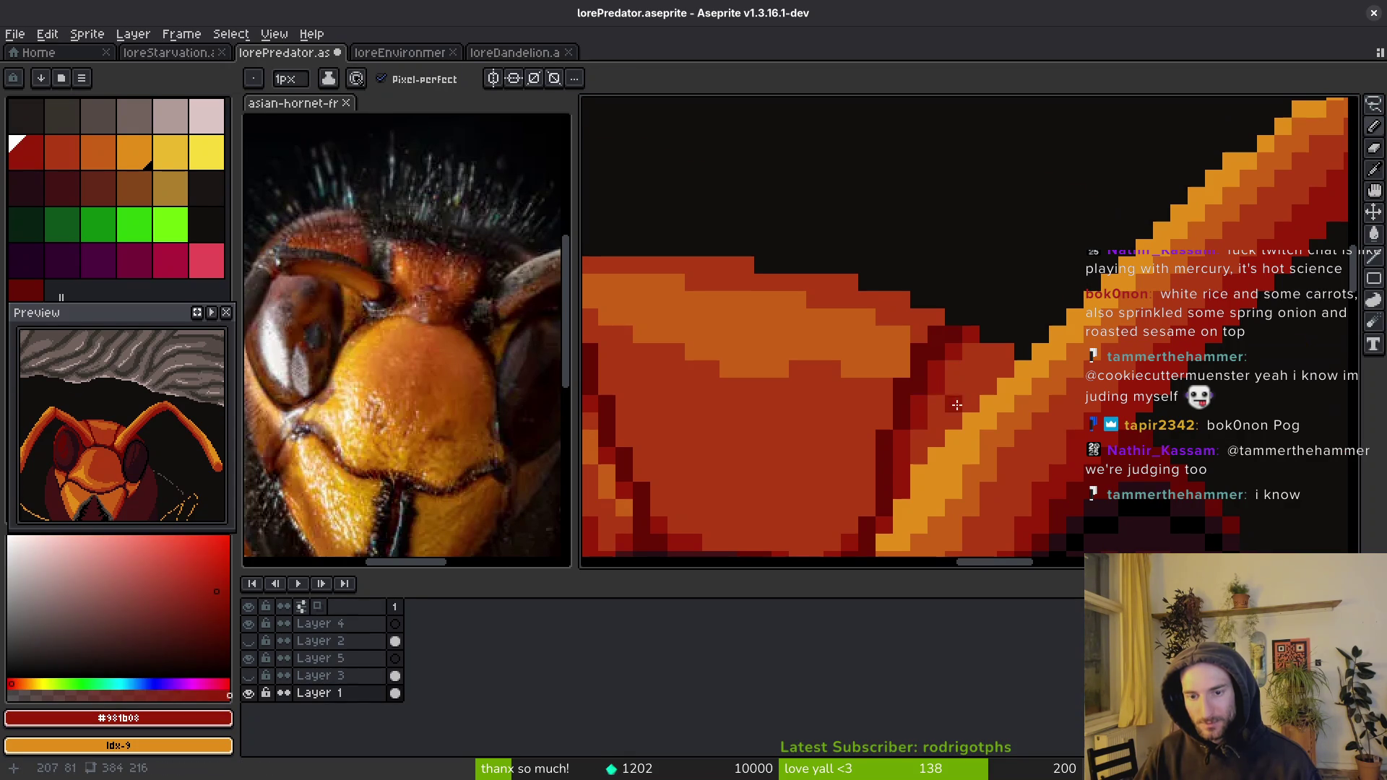
- Add one dark-red pixel at the antenna joint and save the file
scroll(946, 405, "down", 3)
scroll(949, 417, "up", 3)
key("ctrl+s")
scroll(950, 418, "up", 1)
left_click(923, 399)
key("ctrl+s")
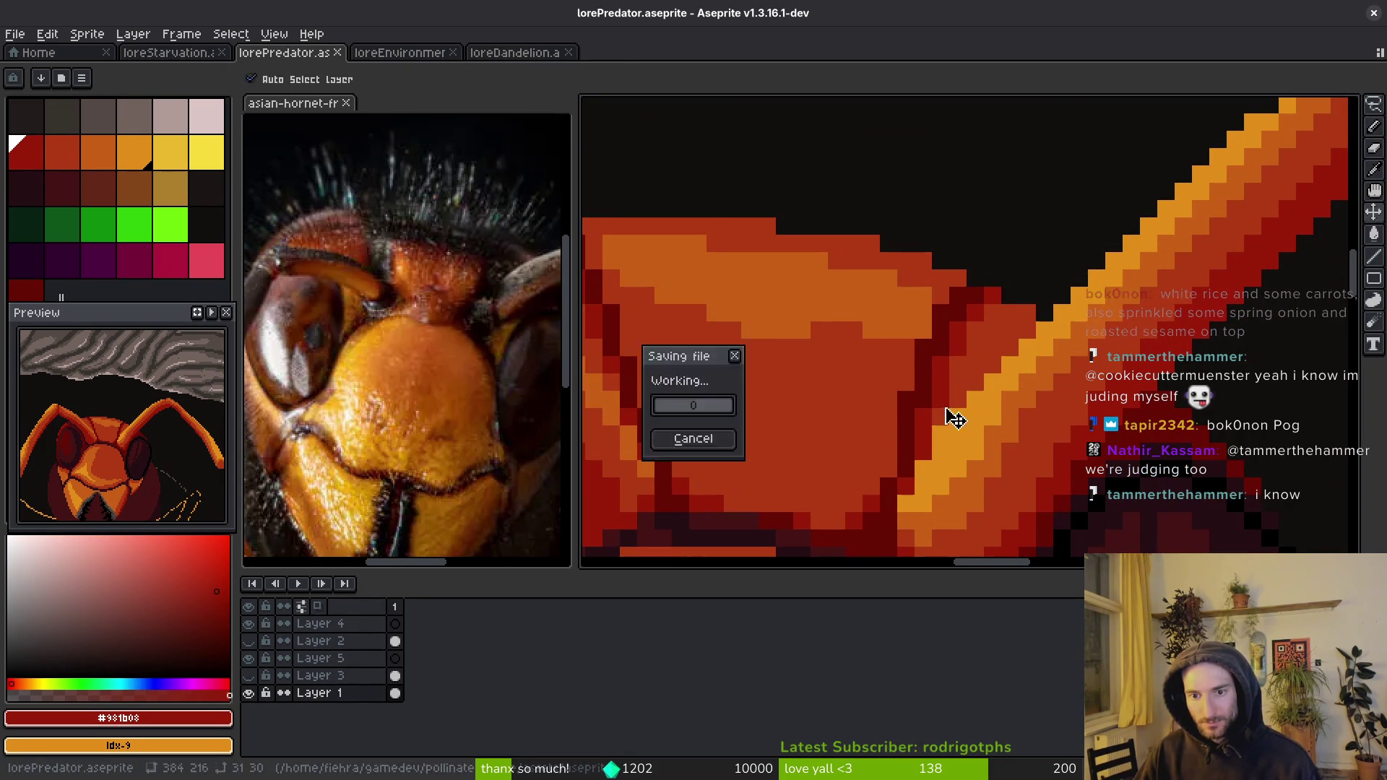
- Sample the orange-red #af3a13 and paint dark-red pixels beside the antenna base, then save
key("]")
scroll(1002, 423, "down", 5)
scroll(986, 434, "up", 3)
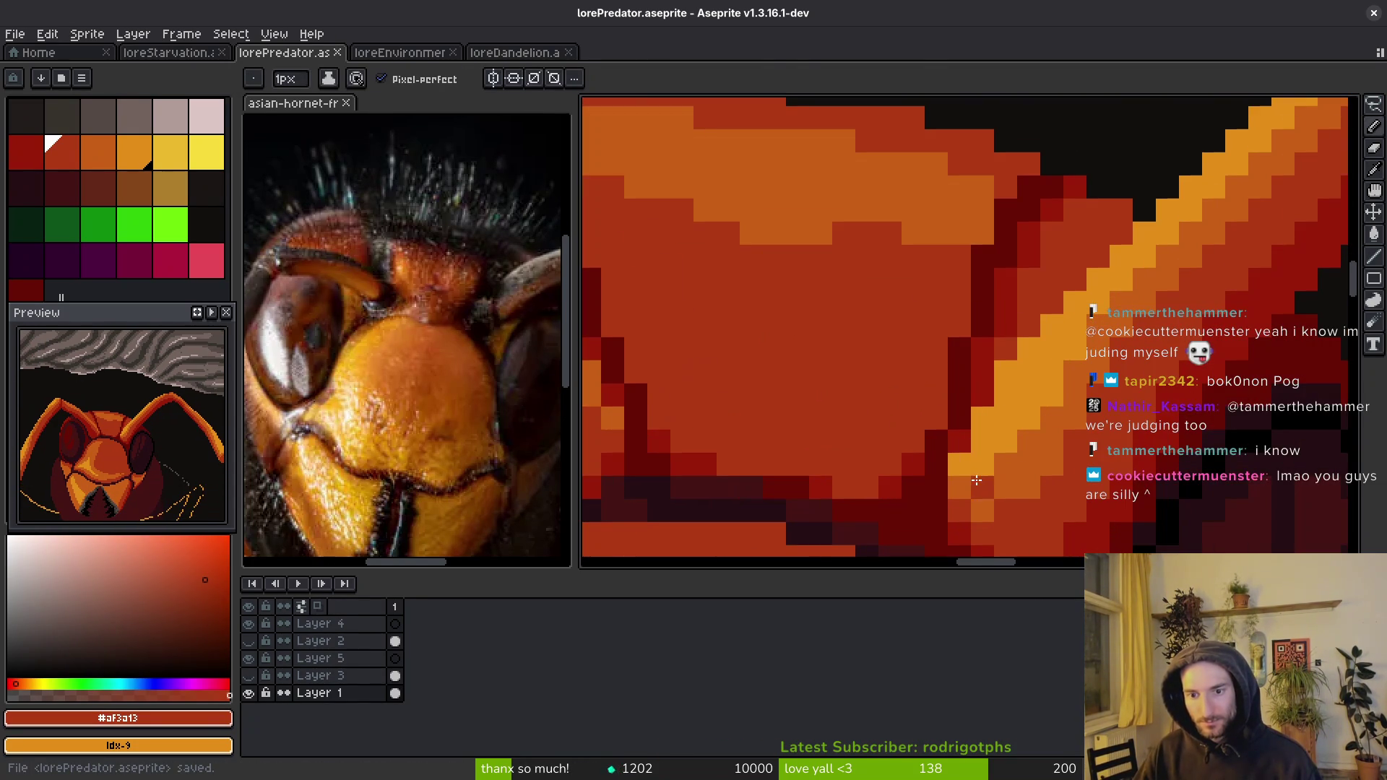
scroll(1076, 376, "up", 1)
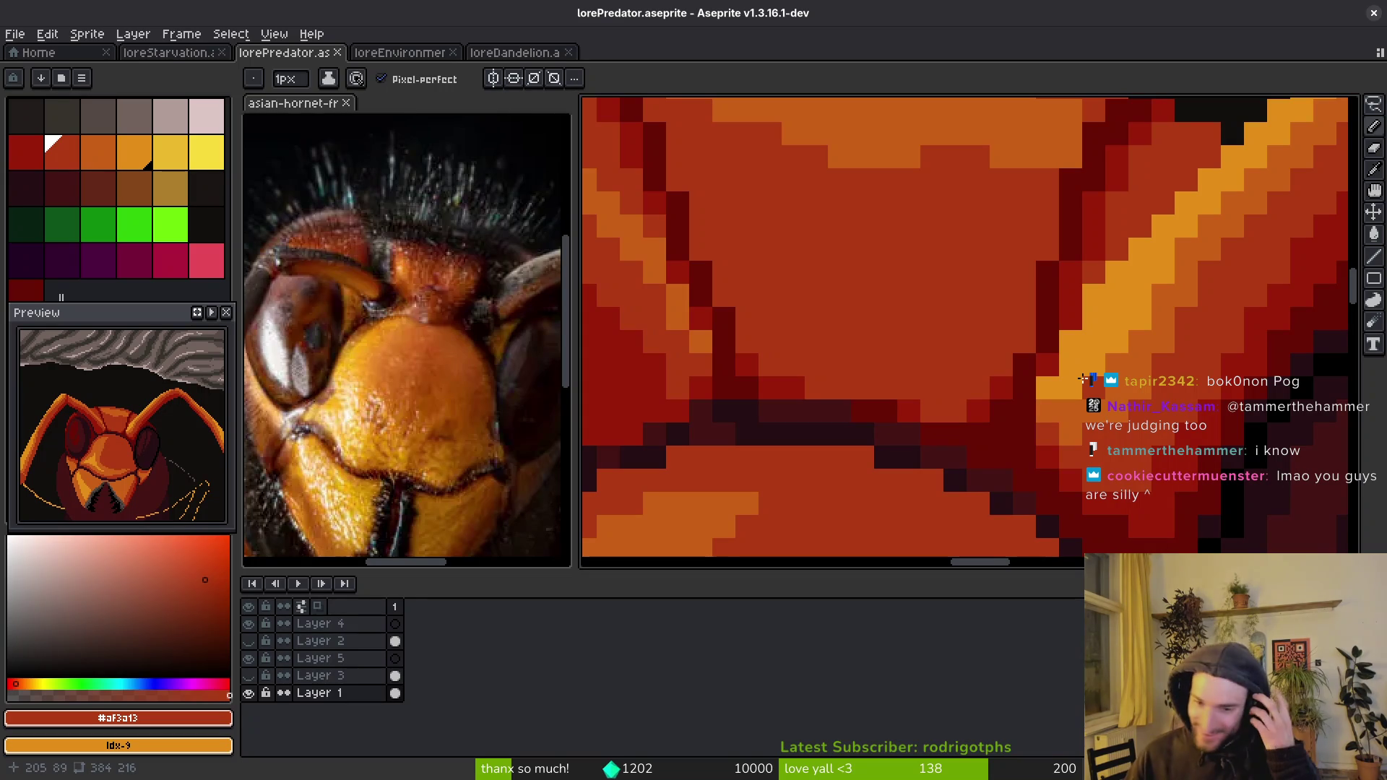
scroll(1083, 379, "down", 2)
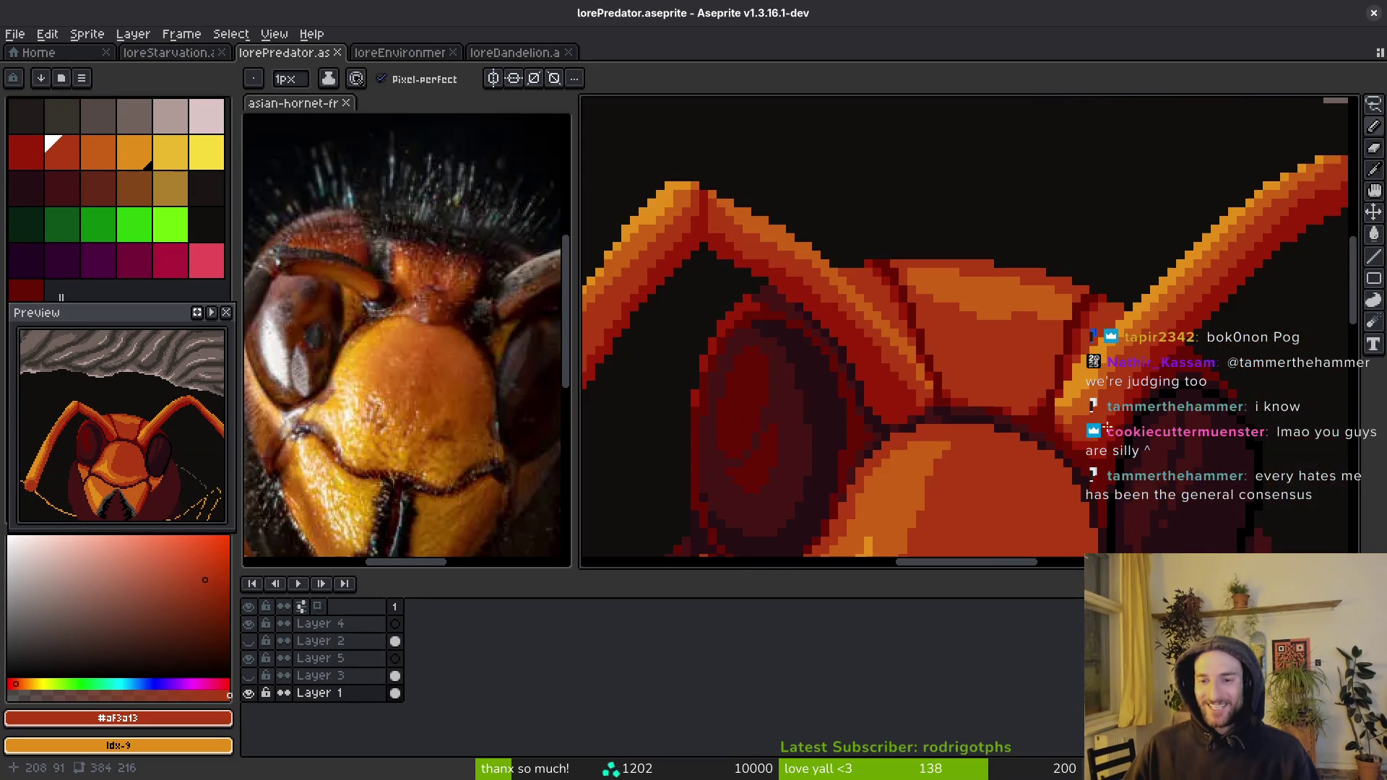
scroll(1084, 381, "down", 2)
scroll(1025, 328, "up", 3)
left_click(1030, 399, "alt")
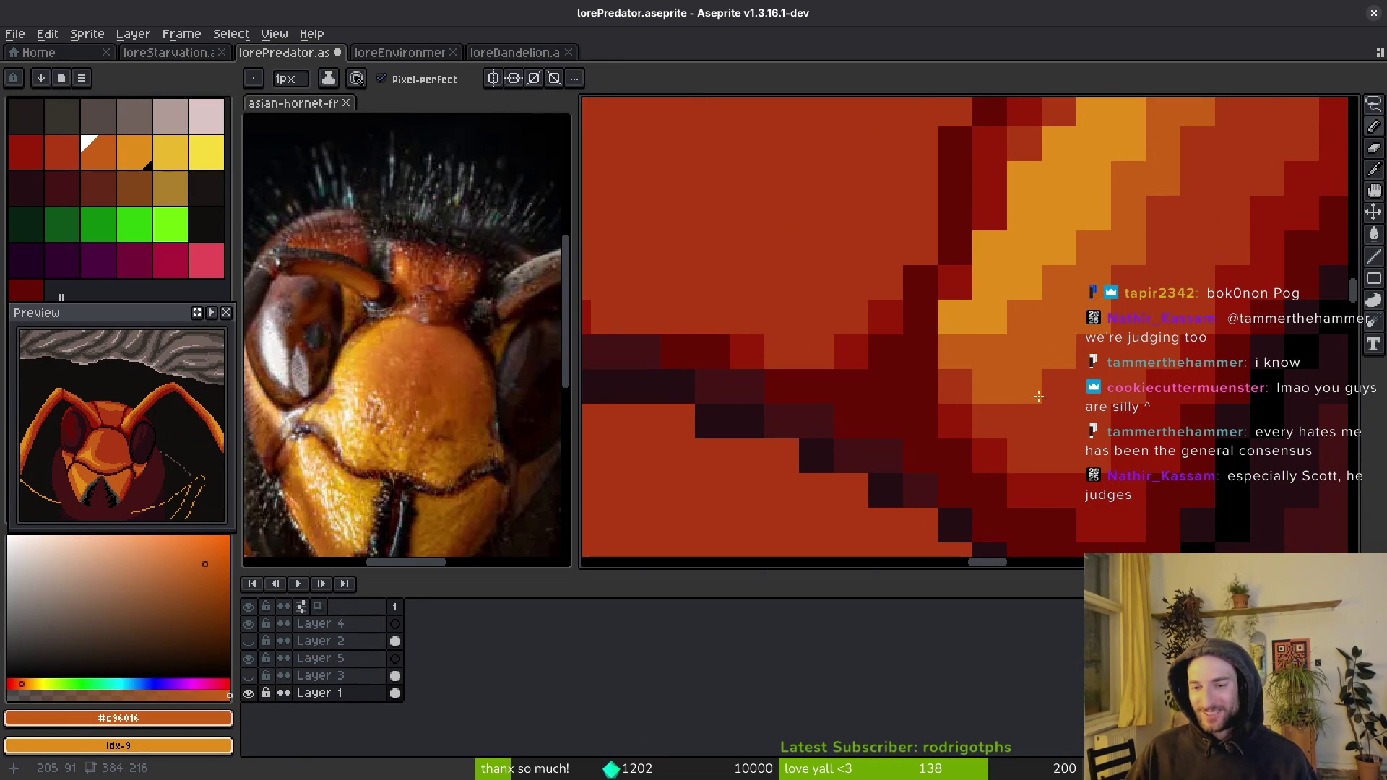
scroll(1035, 400, "down", 1)
key("ctrl+s")
scroll(965, 385, "down", 2)
scroll(963, 334, "up", 2)
left_click(1008, 336, "alt")
mouse_move(1021, 286)
left_mouse_down()
mouse_move(1000, 307)
mouse_move(1010, 285)
left_mouse_up()
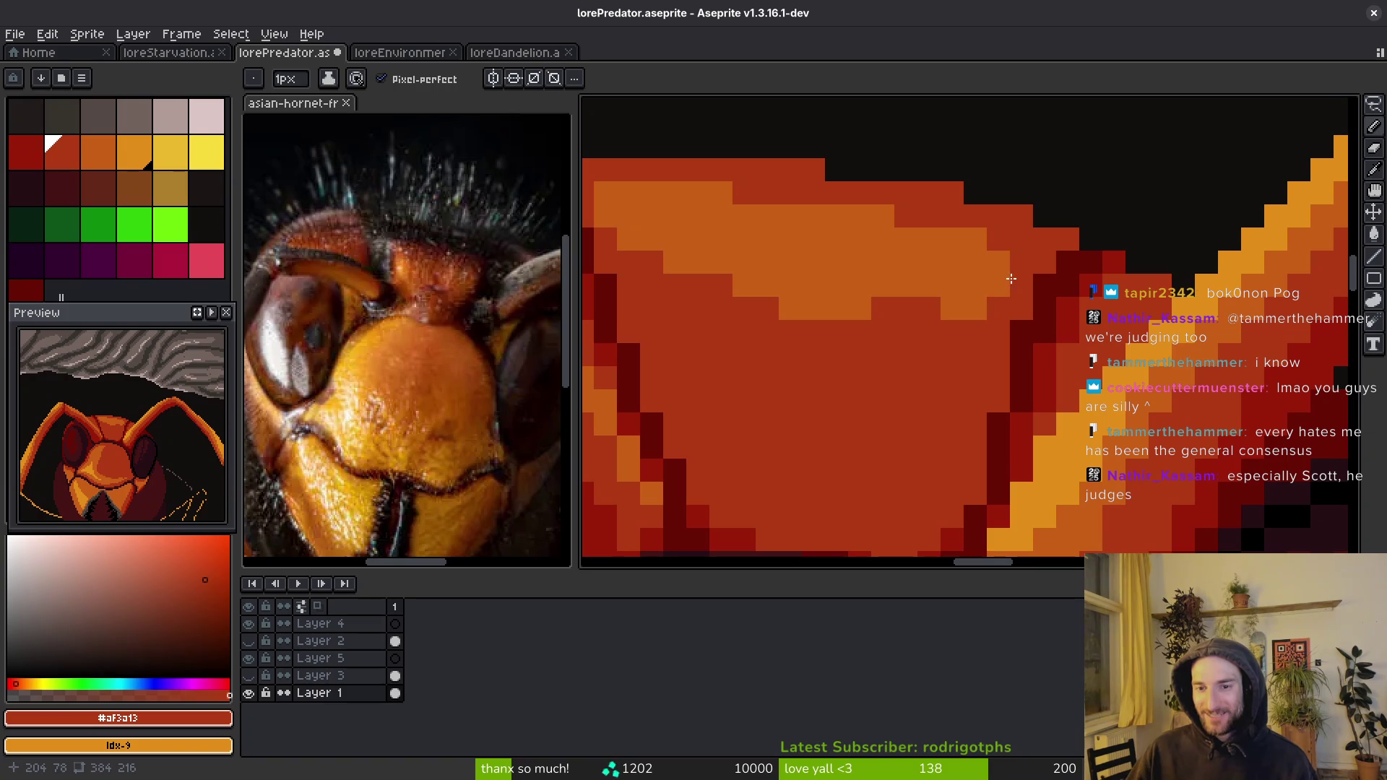
key("ctrl+s")
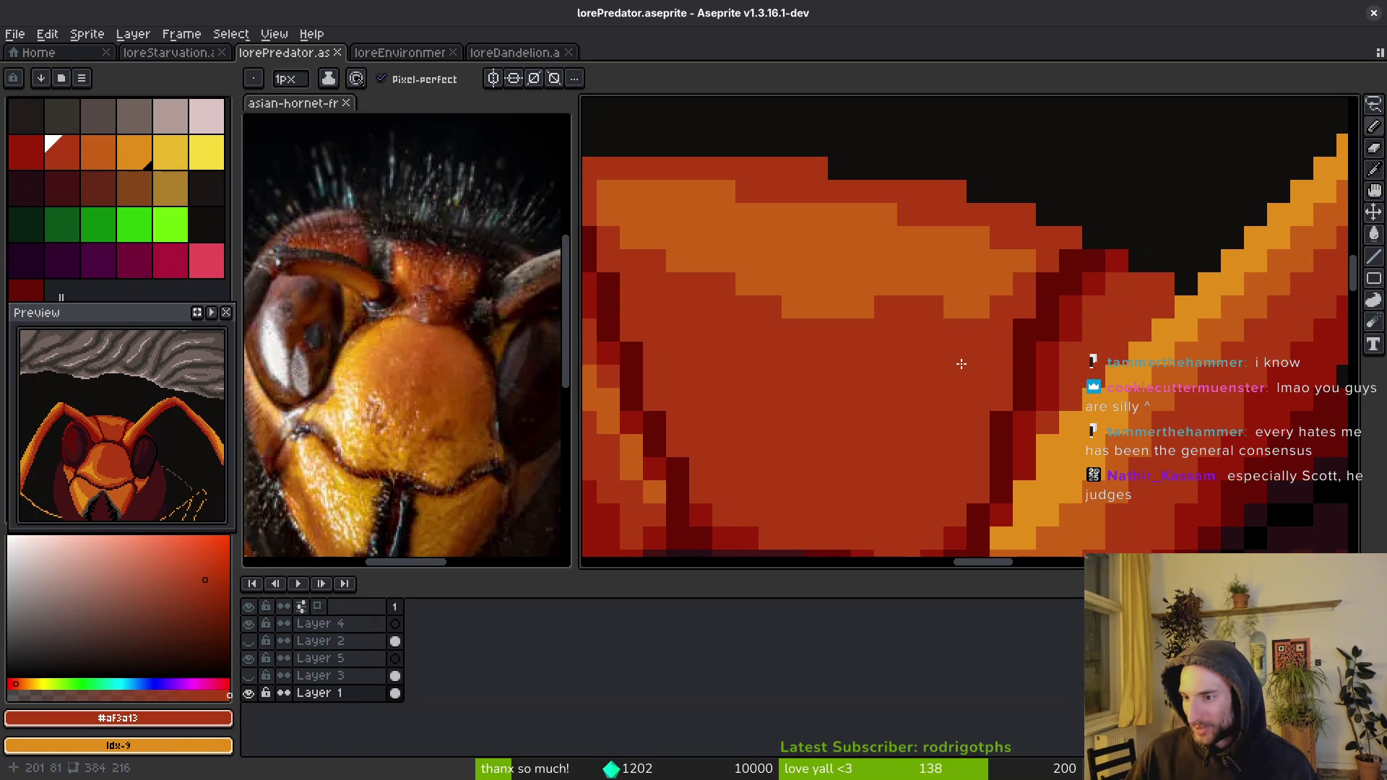
- With a darker red, edge the light antenna stripe and draw a diagonal along the head crease
scroll(961, 364, "down", 2)
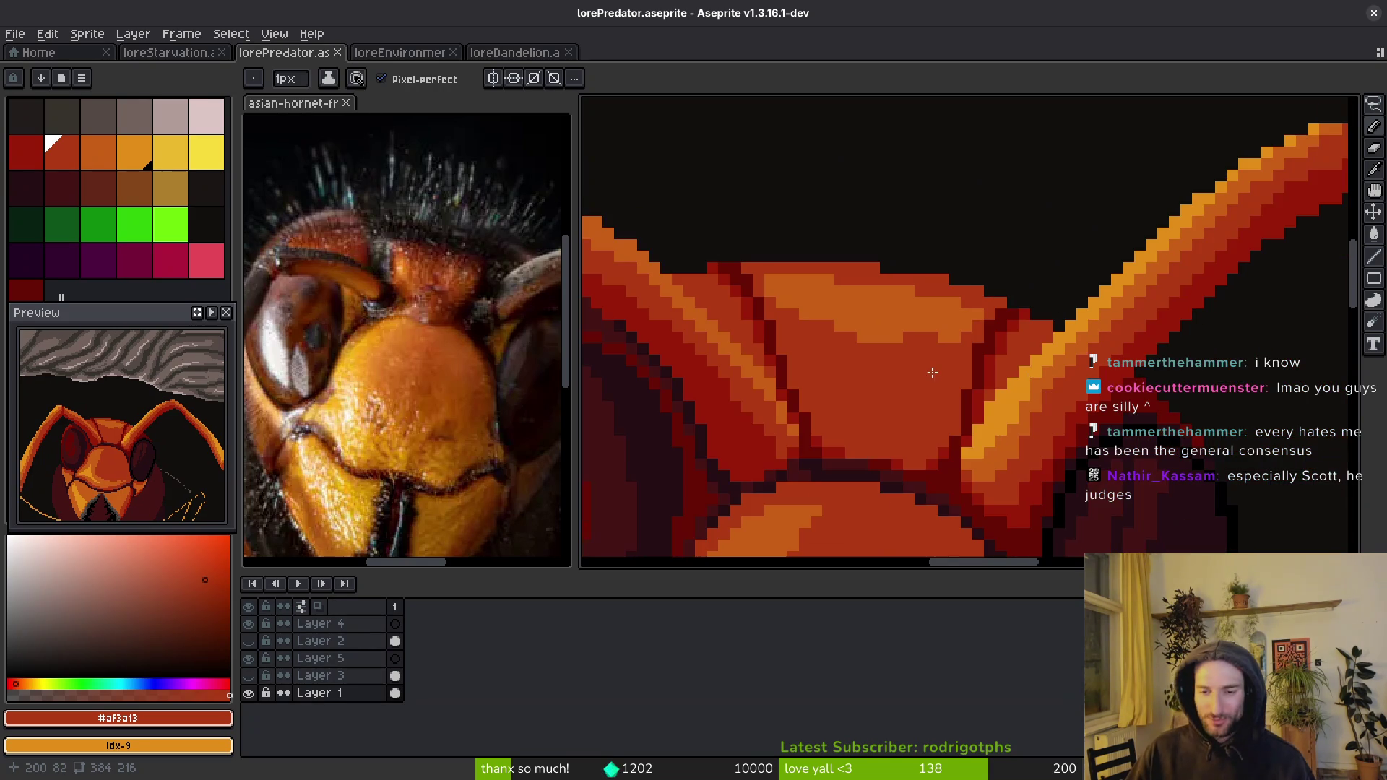
scroll(932, 369, "up", 1)
scroll(989, 376, "up", 3)
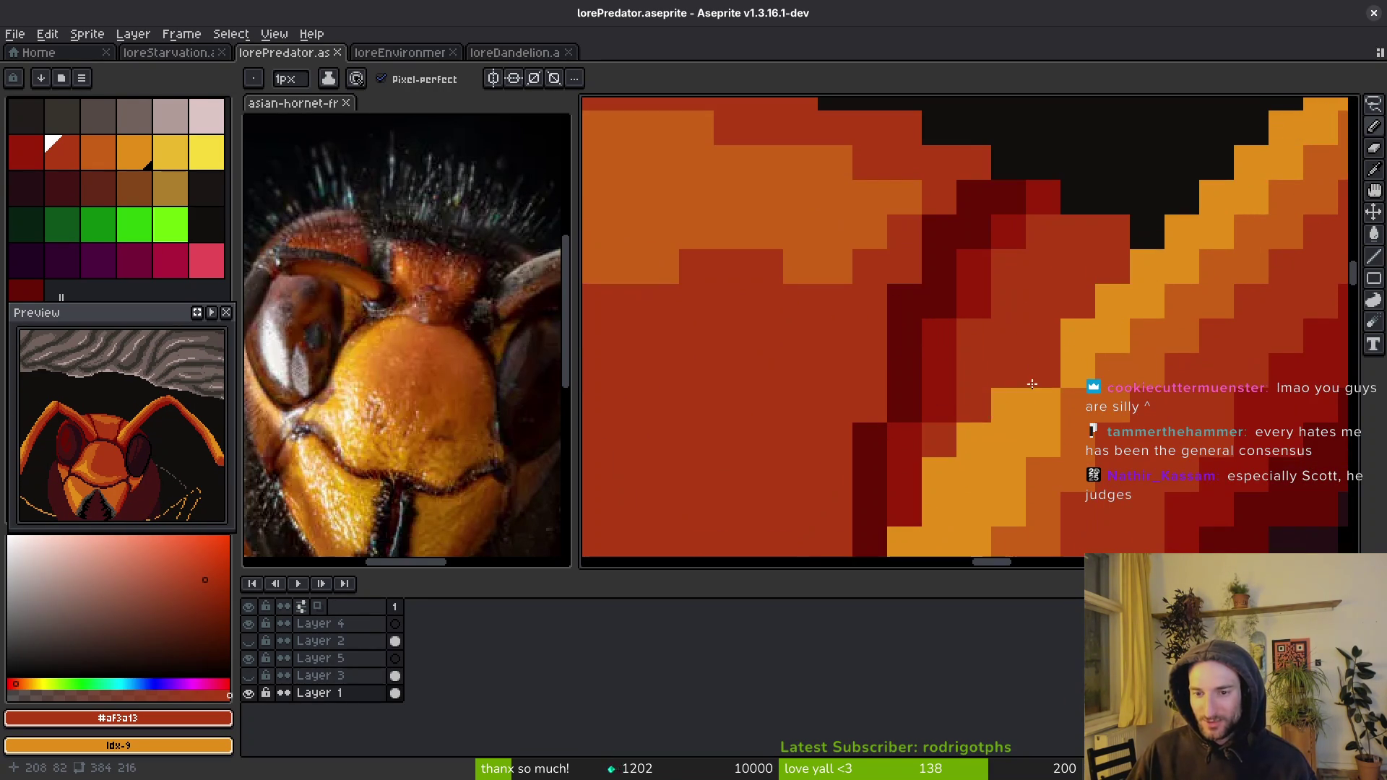
scroll(995, 396, "down", 1)
left_click(969, 319, "alt")
scroll(969, 319, "down", 1)
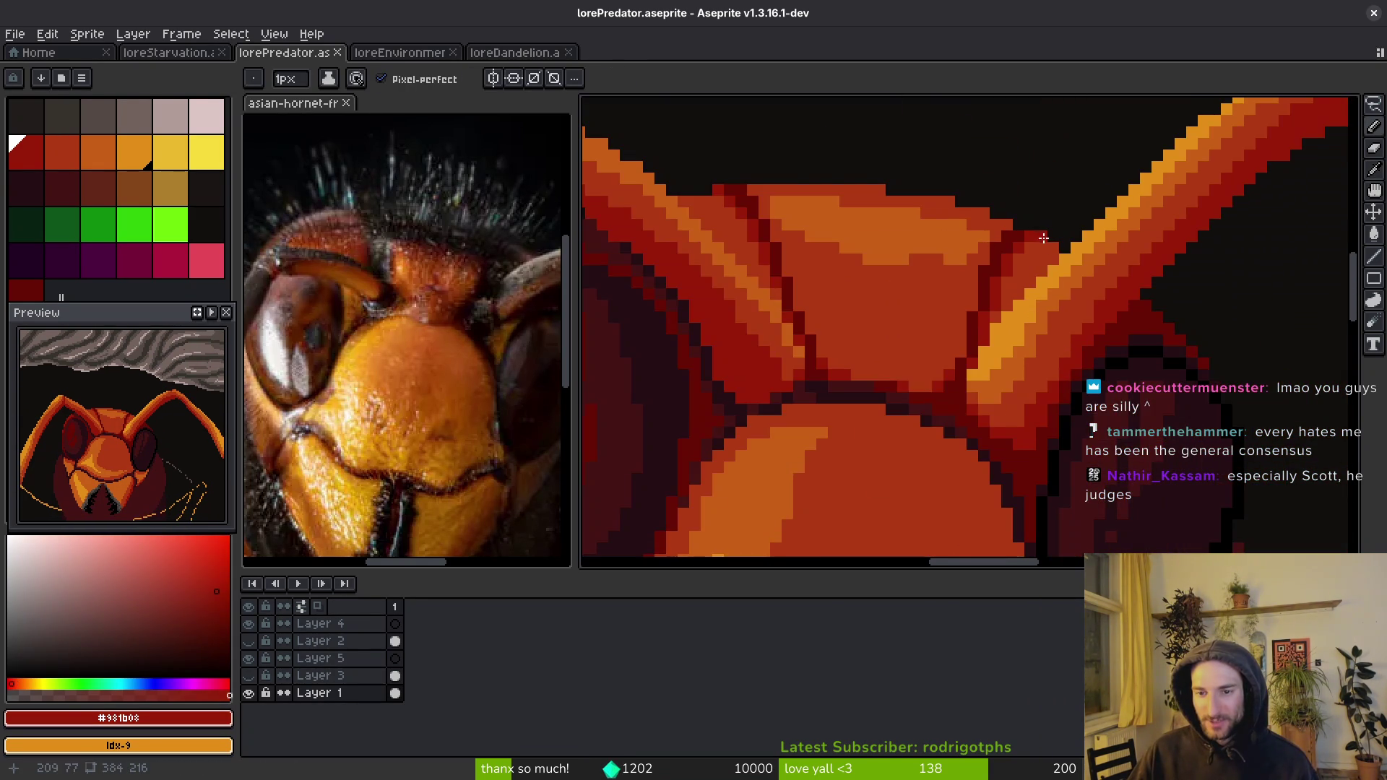
scroll(1051, 249, "up", 1)
mouse_move(1054, 279)
left_mouse_down()
mouse_move(965, 369)
mouse_move(977, 330)
mouse_move(1030, 282)
mouse_move(988, 319)
left_mouse_up()
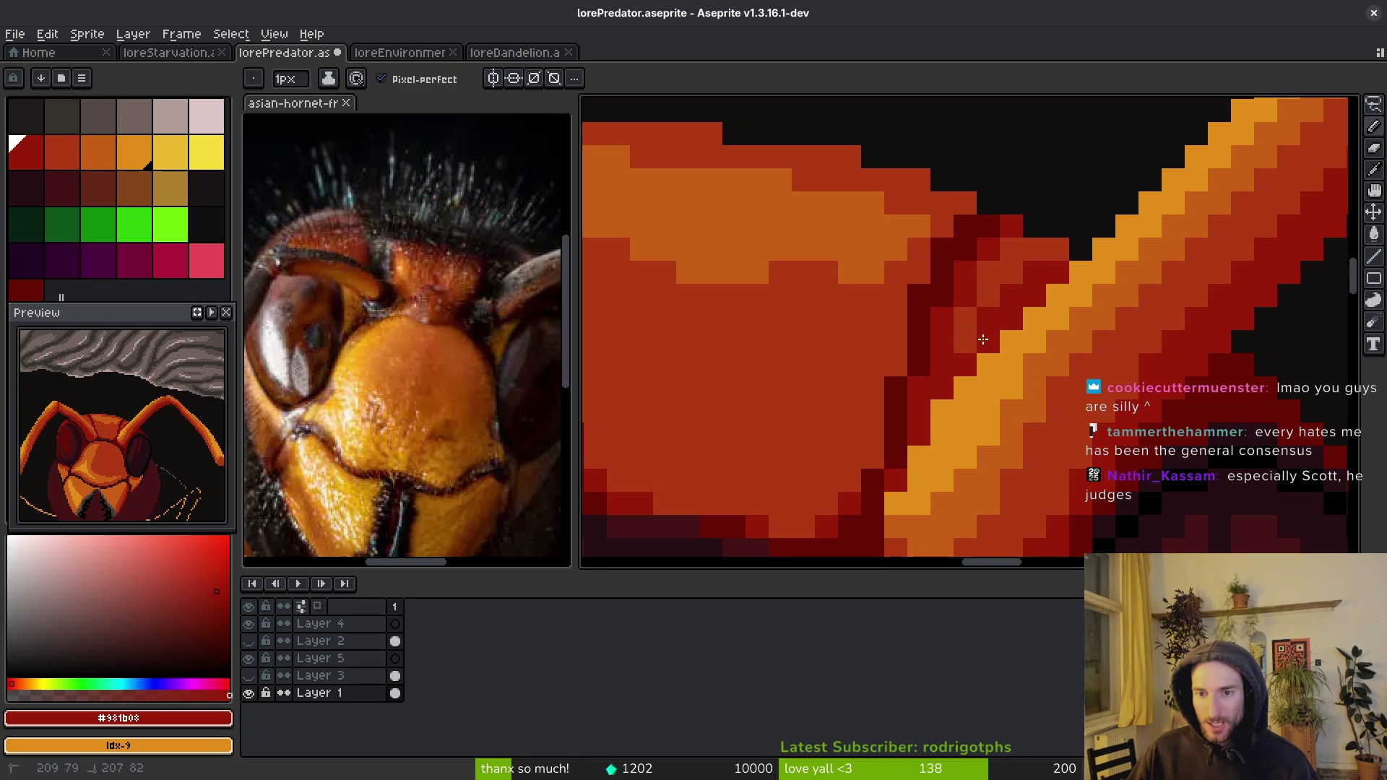
scroll(1044, 388, "down", 3)
scroll(892, 340, "up", 3)
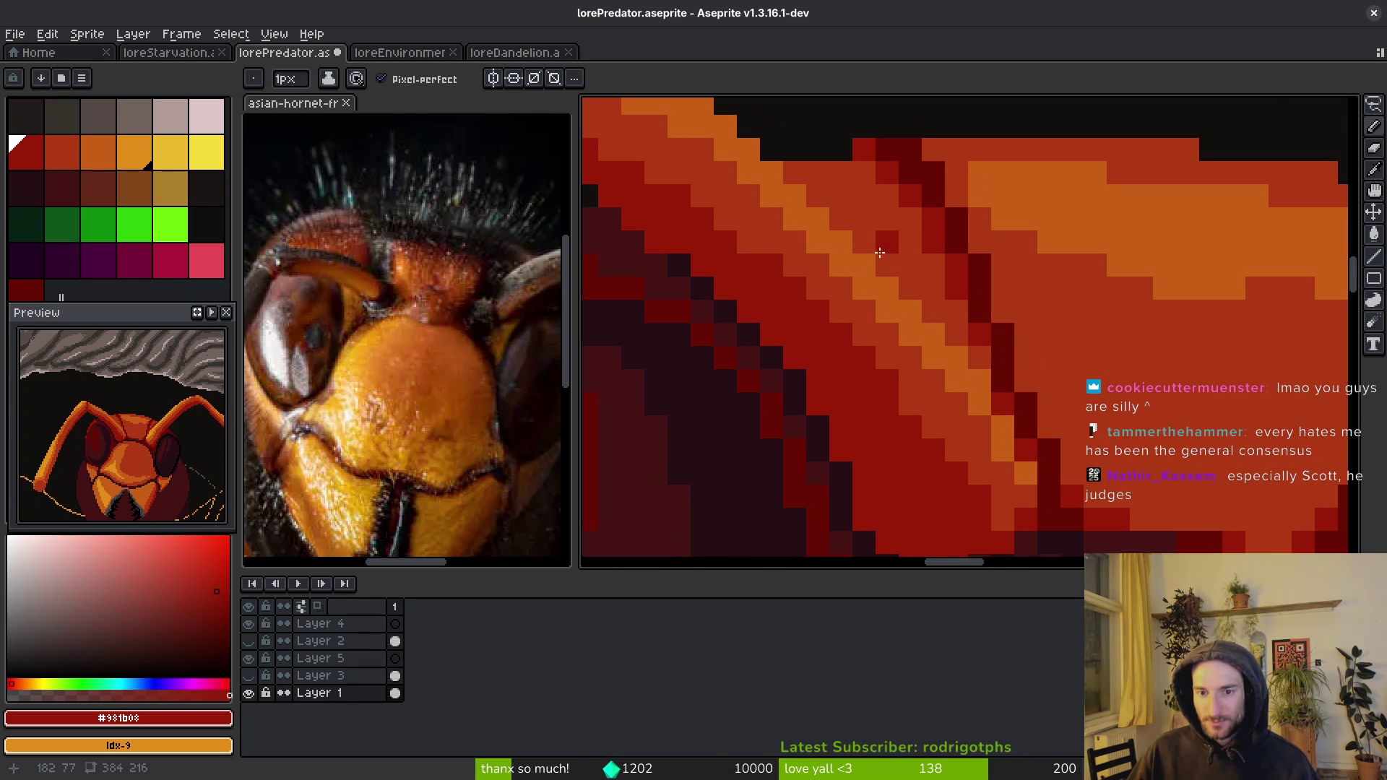
left_click_drag(795, 174, 979, 358)
left_click(813, 175)
left_click_drag(813, 175, 923, 278)
scroll(1018, 389, "down", 3)
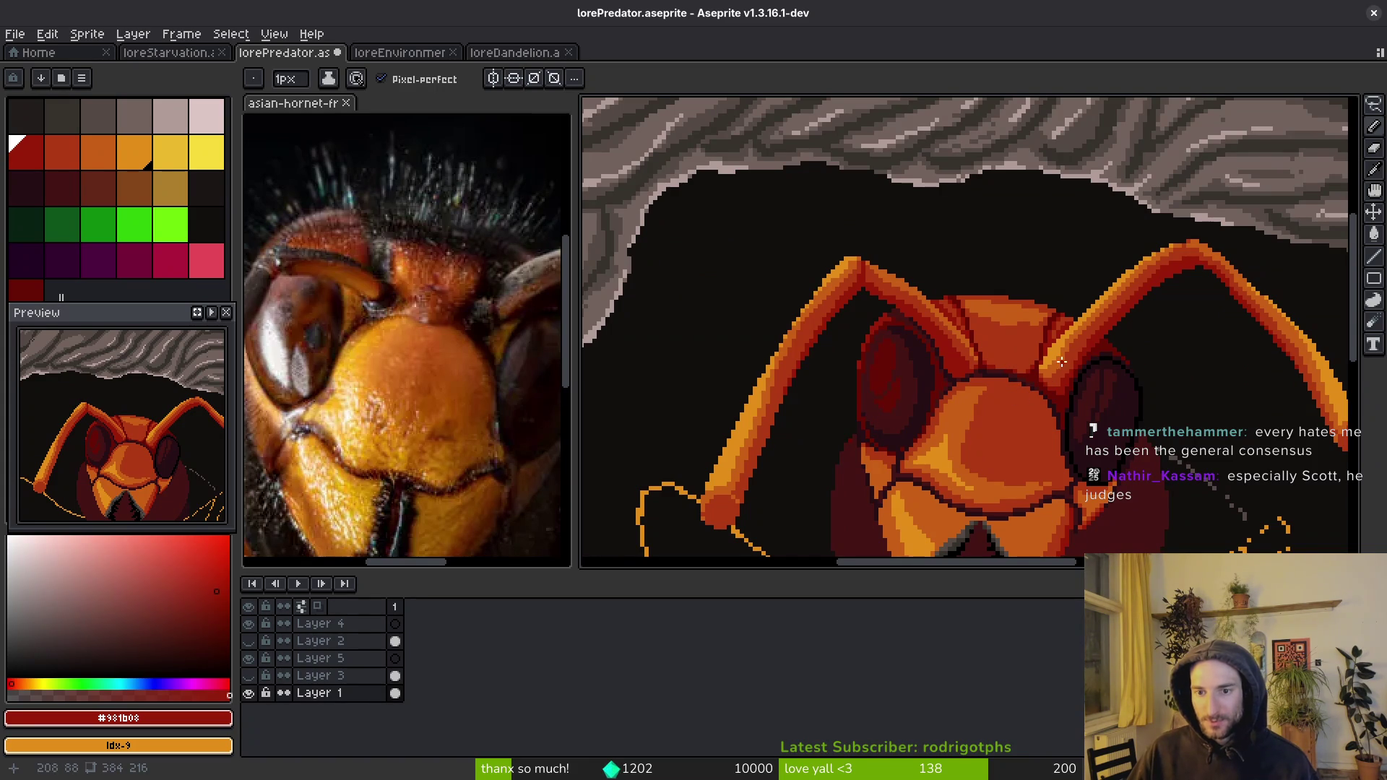
scroll(1013, 413, "down", 1)
scroll(1027, 406, "up", 2)
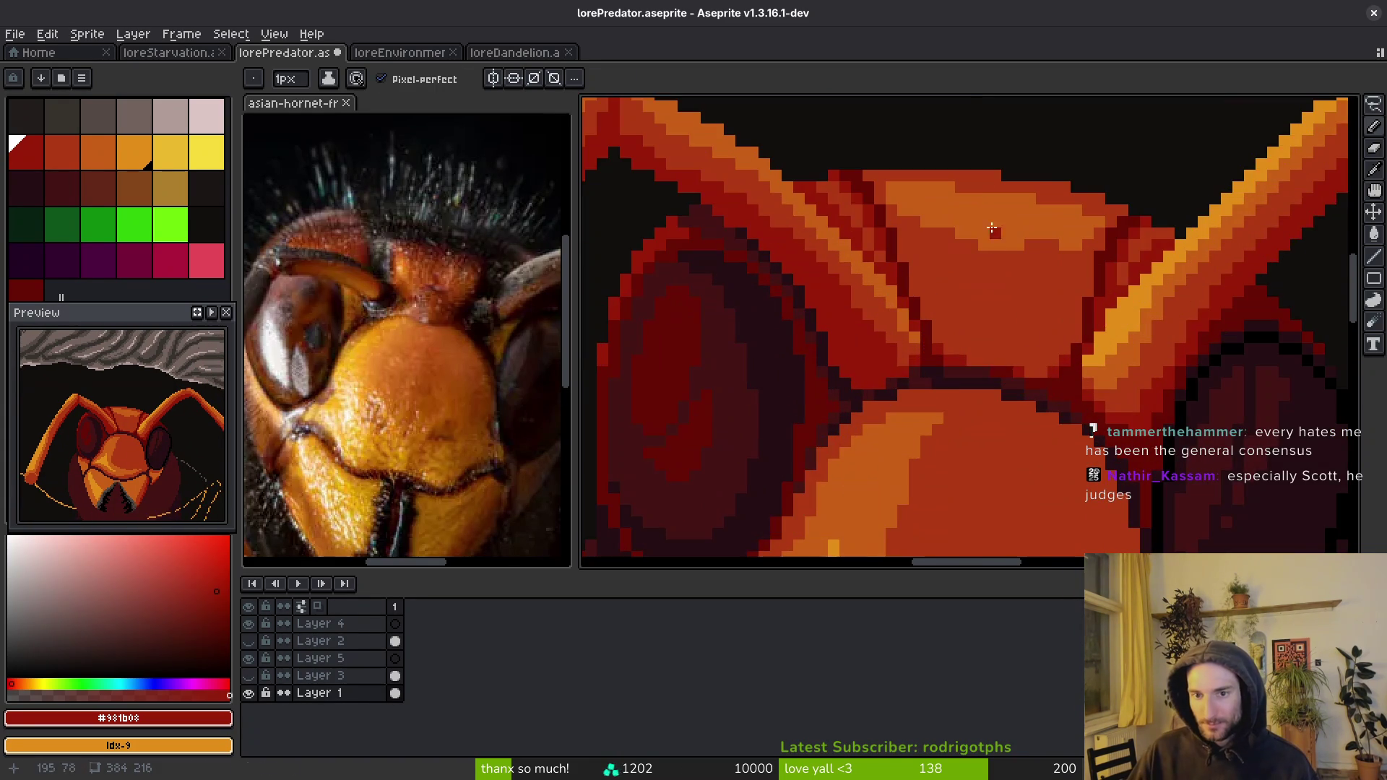
- Paint orange highlights along the face edge, turn one stray dark-red pixel orange, and save
left_click(994, 243, "alt")
scroll(961, 239, "up", 2)
mouse_move(887, 227)
left_mouse_down()
mouse_move(997, 328)
mouse_move(1149, 249)
mouse_move(1156, 260)
mouse_move(1104, 286)
left_mouse_up()
left_click(1109, 256)
scroll(1109, 325, "down", 4)
scroll(1111, 357, "down", 2)
key("ctrl+s")
- Add a short stroke on the lower face and pick the darkest red #250e13 from the eye
scroll(1065, 362, "up", 2)
left_click_drag(1065, 362, 1007, 351)
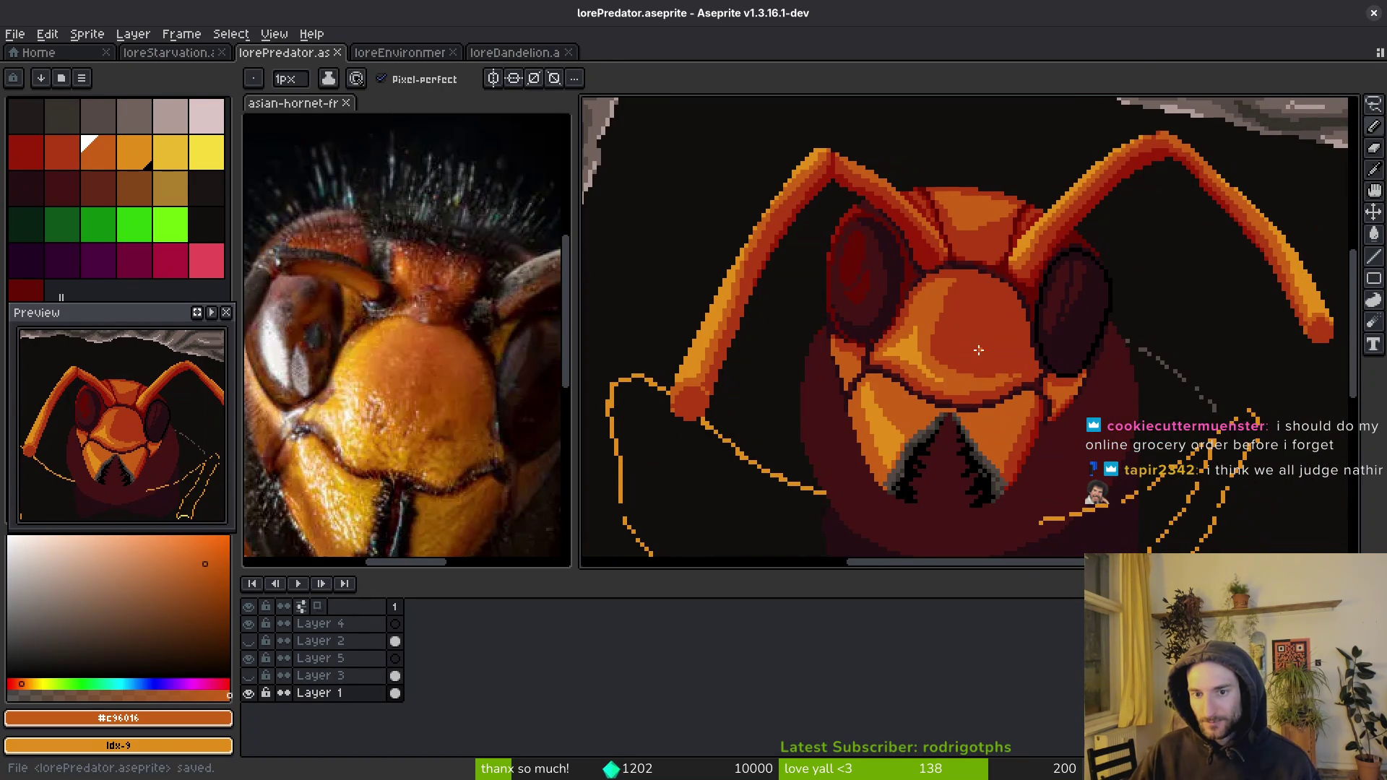
scroll(997, 323, "up", 2)
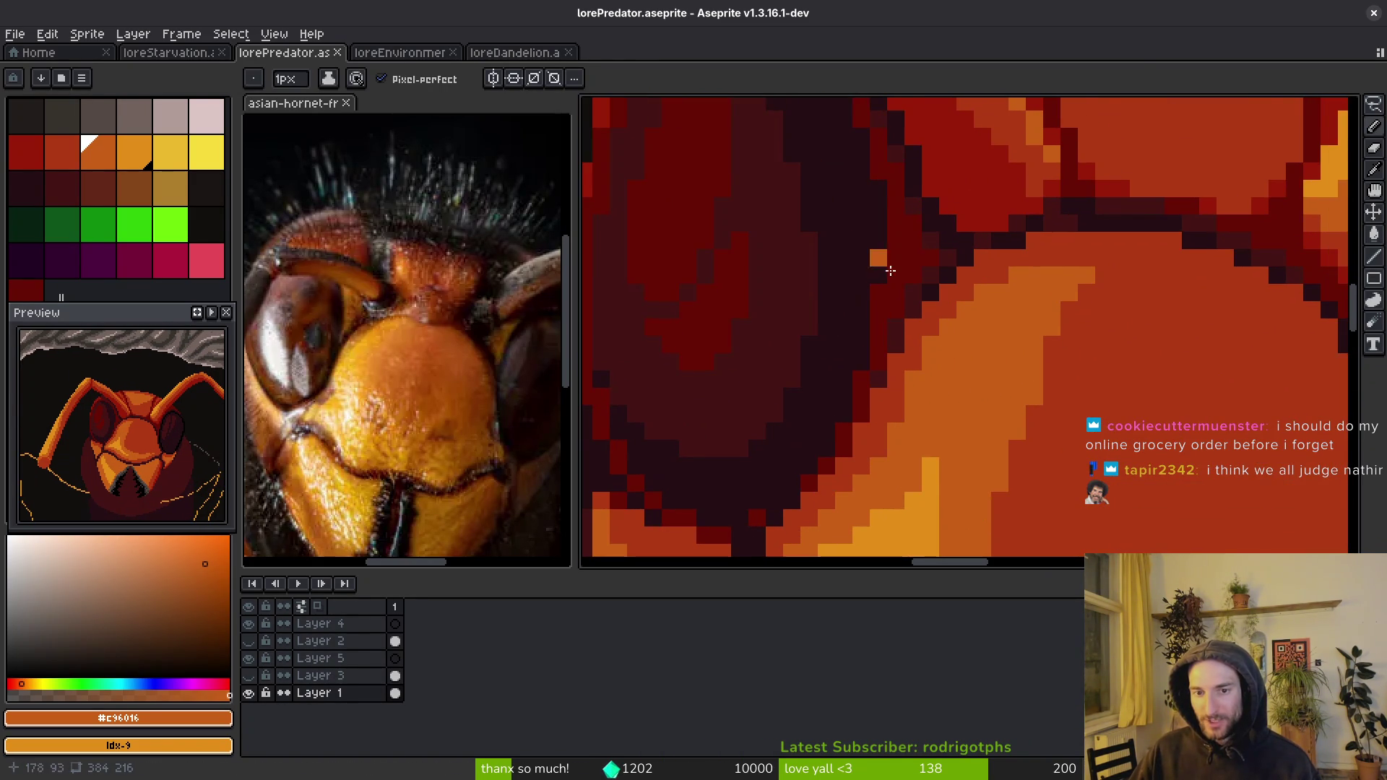
scroll(792, 279, "down", 1)
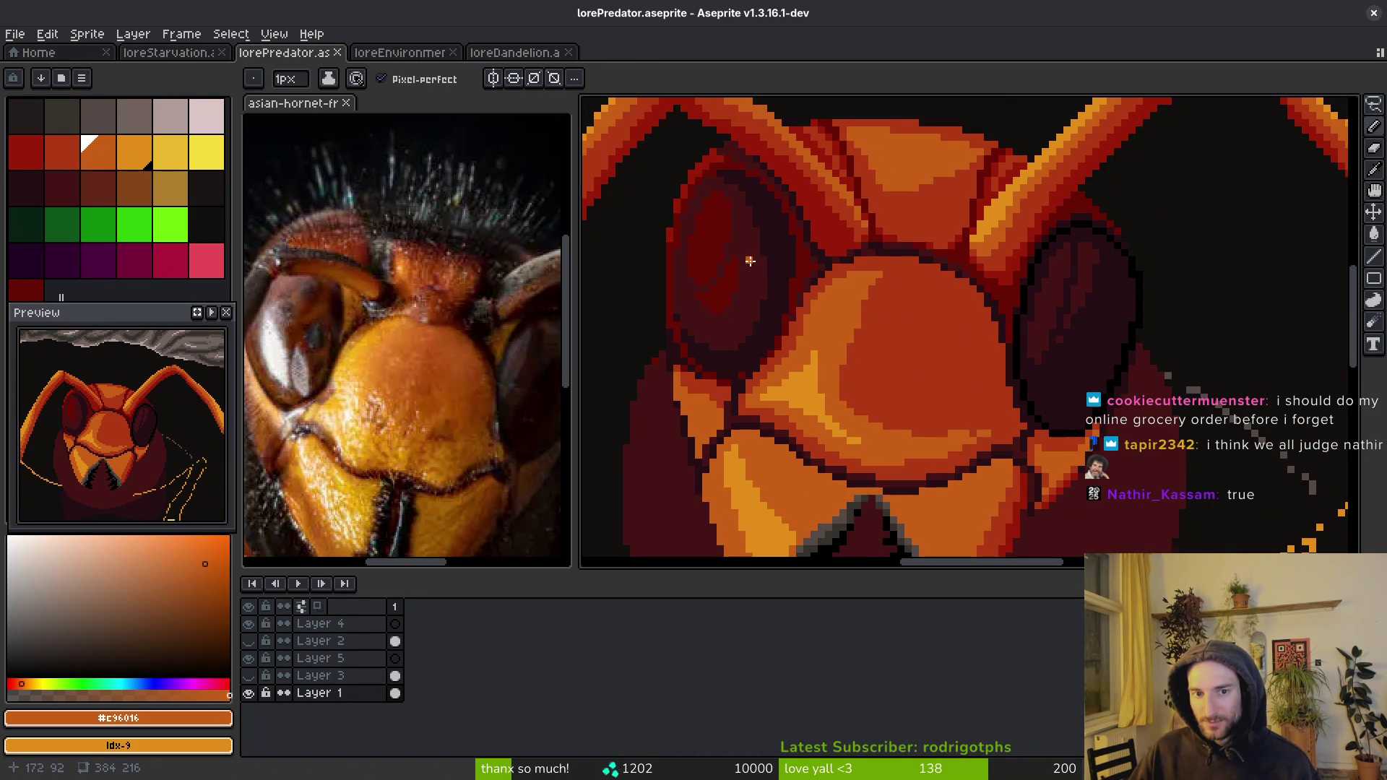
left_click(785, 284, "alt")
scroll(795, 275, "up", 1)
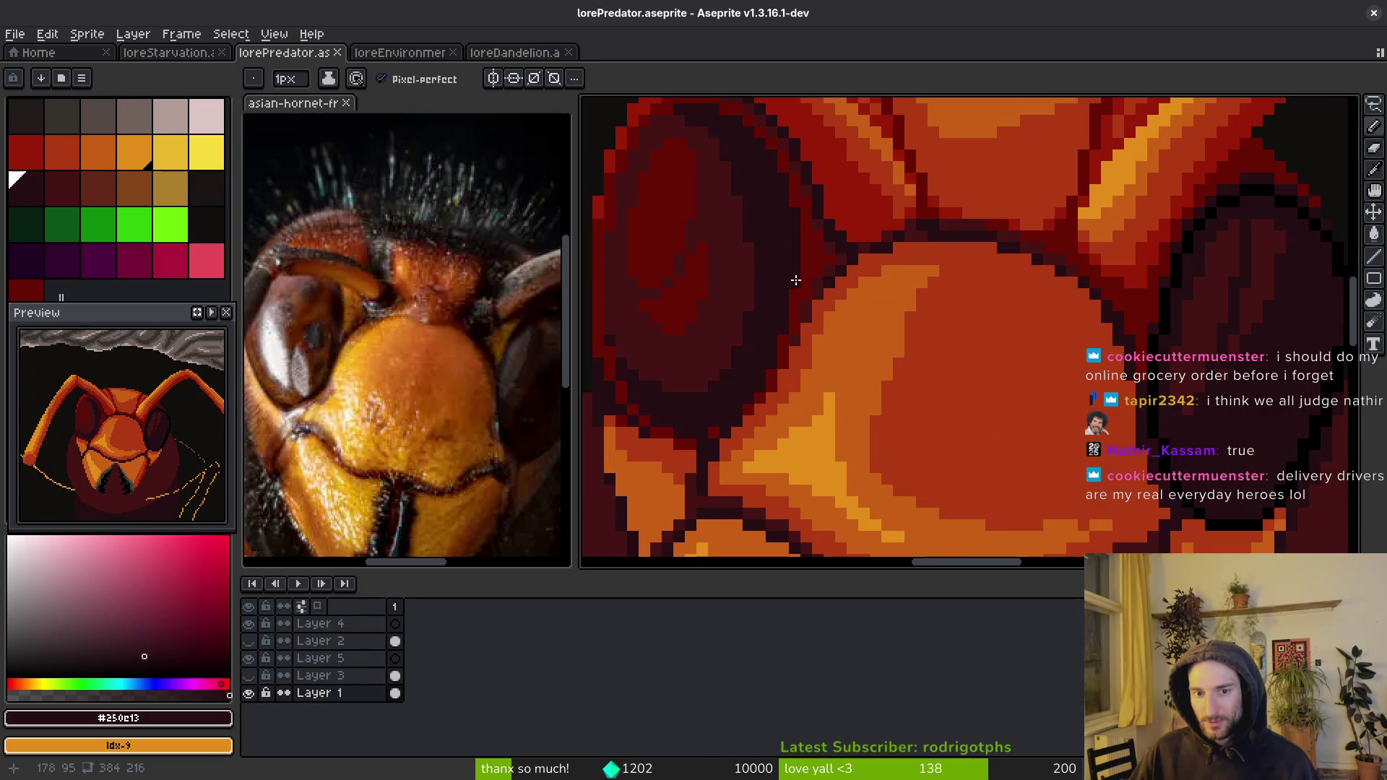
scroll(865, 307, "down", 2)
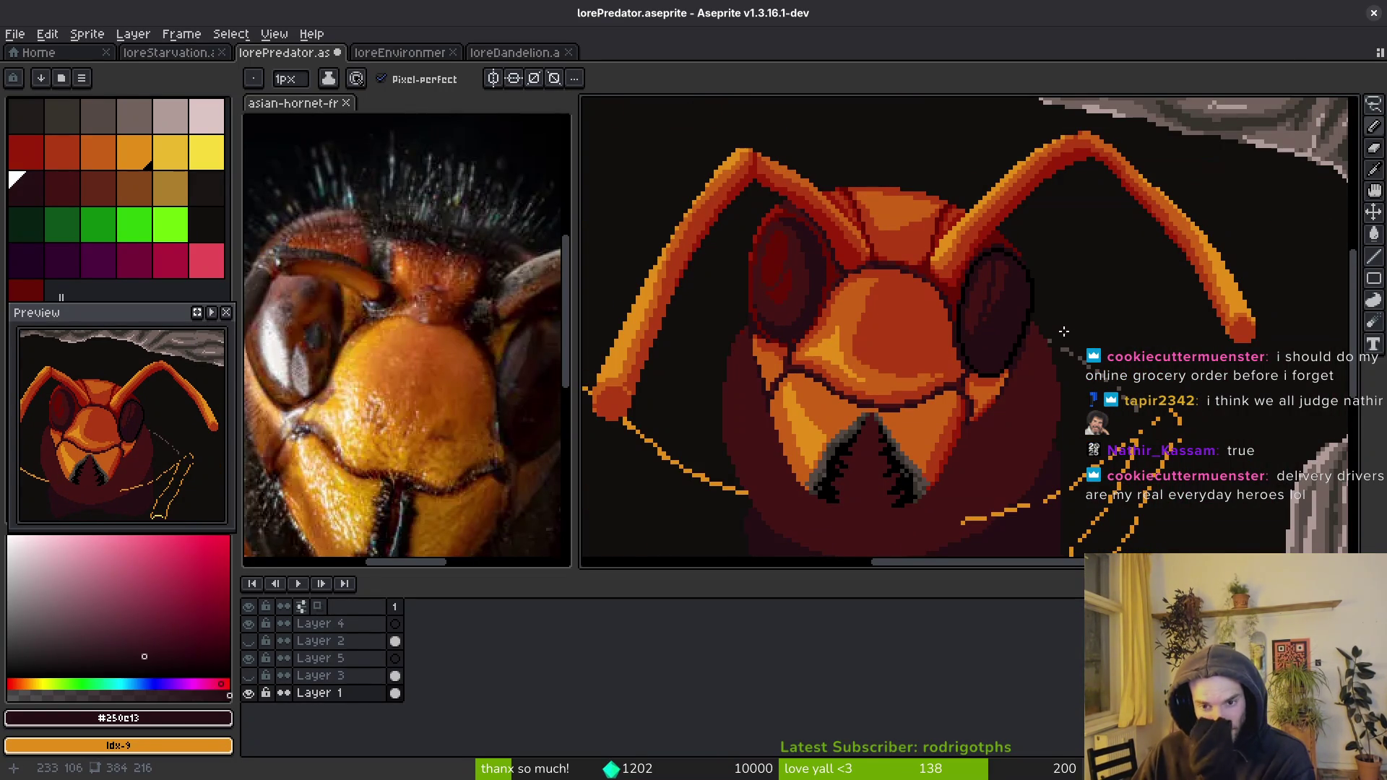
scroll(398, 404, "down", 3)
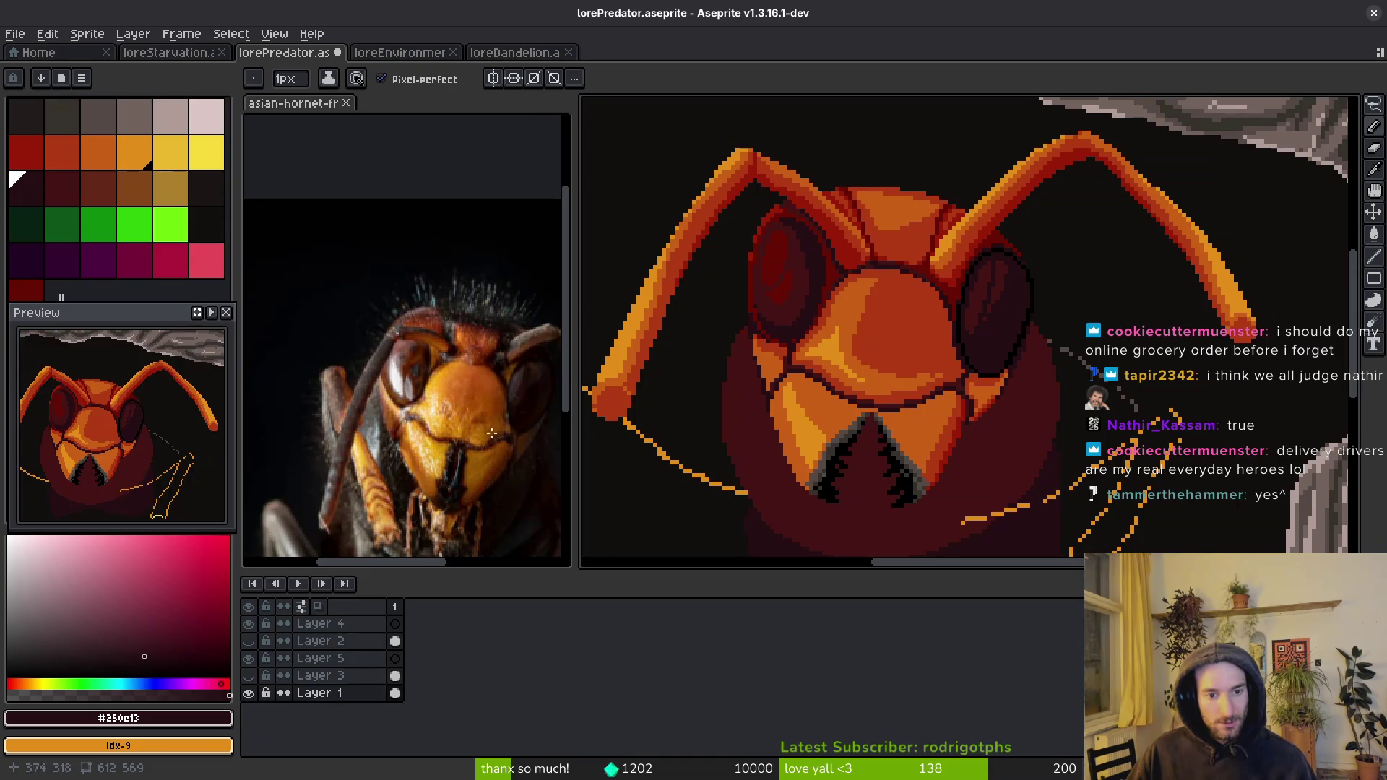
- Save the drawing, sample the mid-red, and draw a short diagonal along the eye rim
scroll(943, 304, "up", 2)
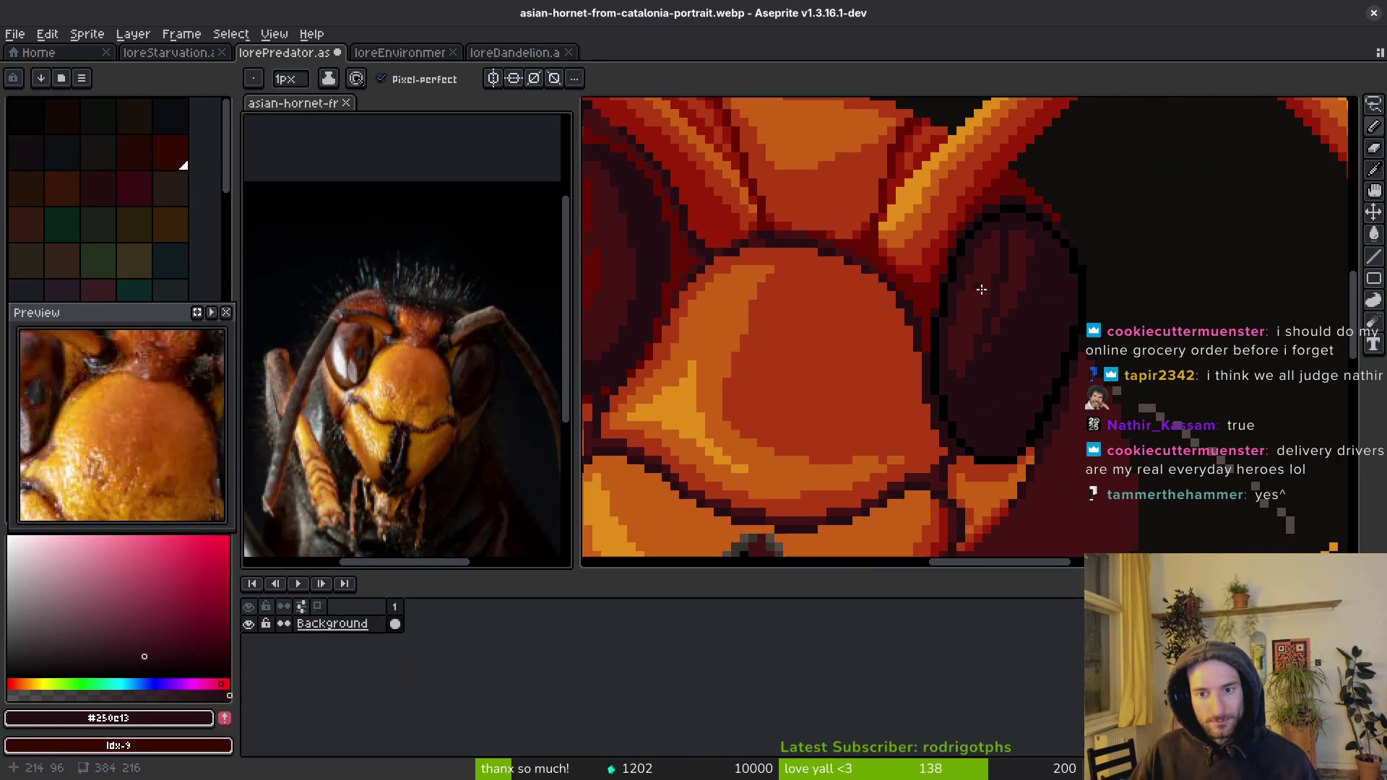
scroll(950, 302, "up", 2)
scroll(983, 274, "down", 3)
key("ctrl+s")
scroll(998, 374, "up", 3)
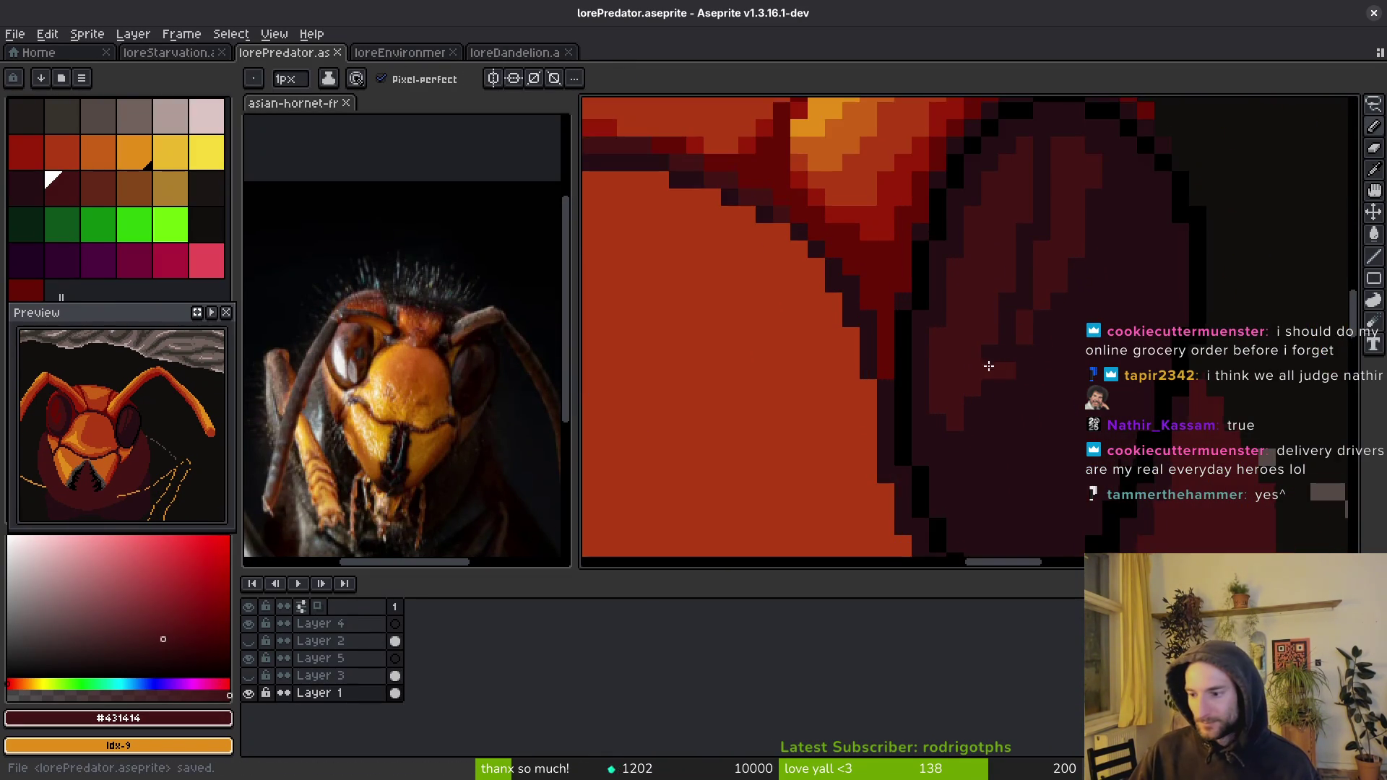
scroll(990, 365, "down", 2)
scroll(973, 349, "up", 2)
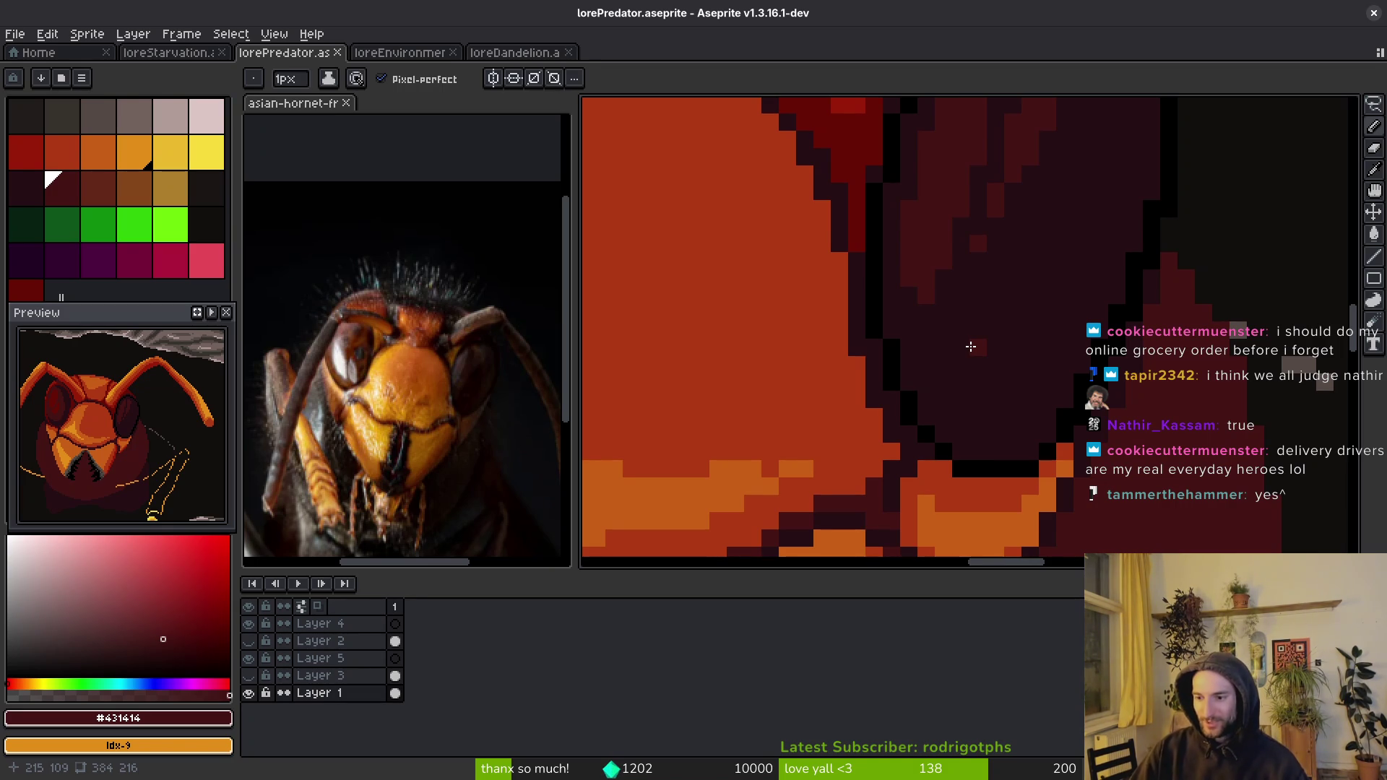
scroll(1076, 370, "down", 2)
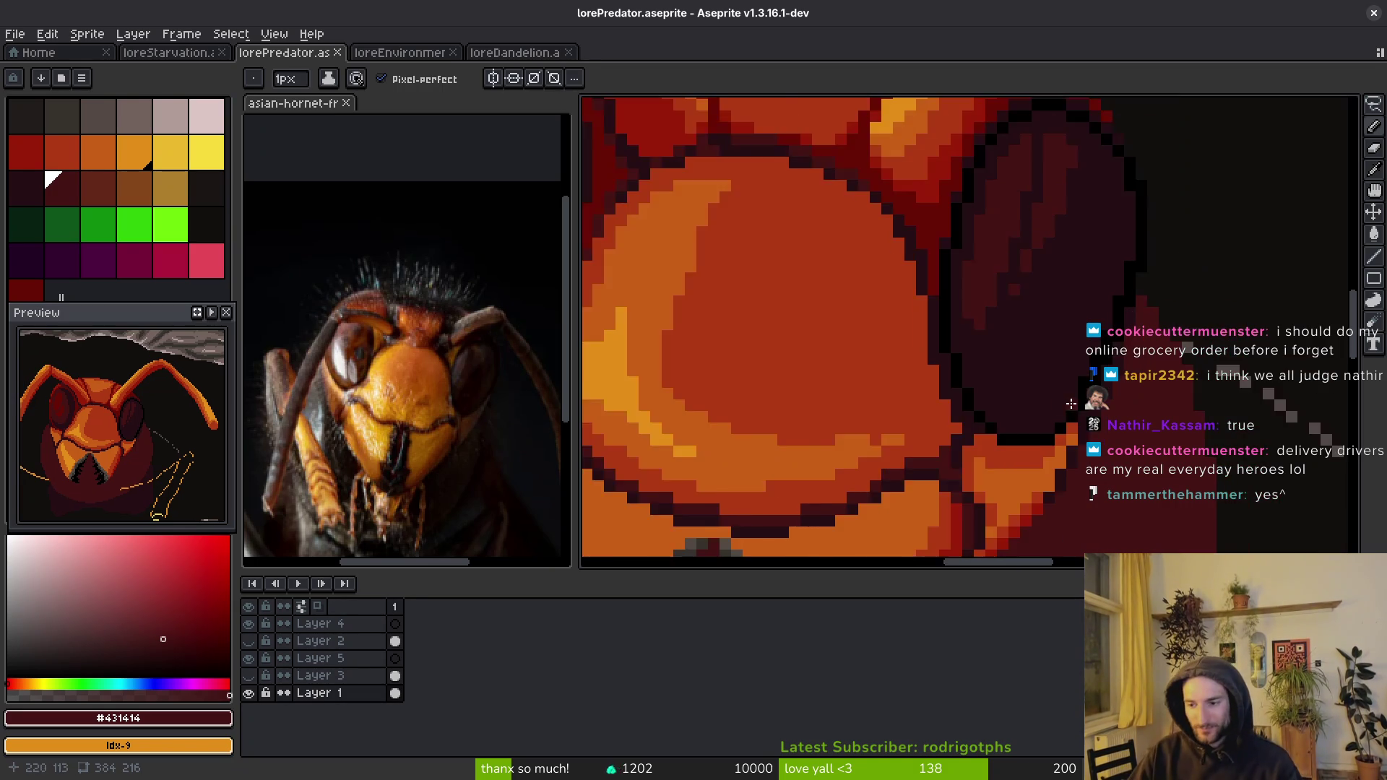
scroll(1098, 354, "up", 2)
scroll(1049, 361, "down", 1)
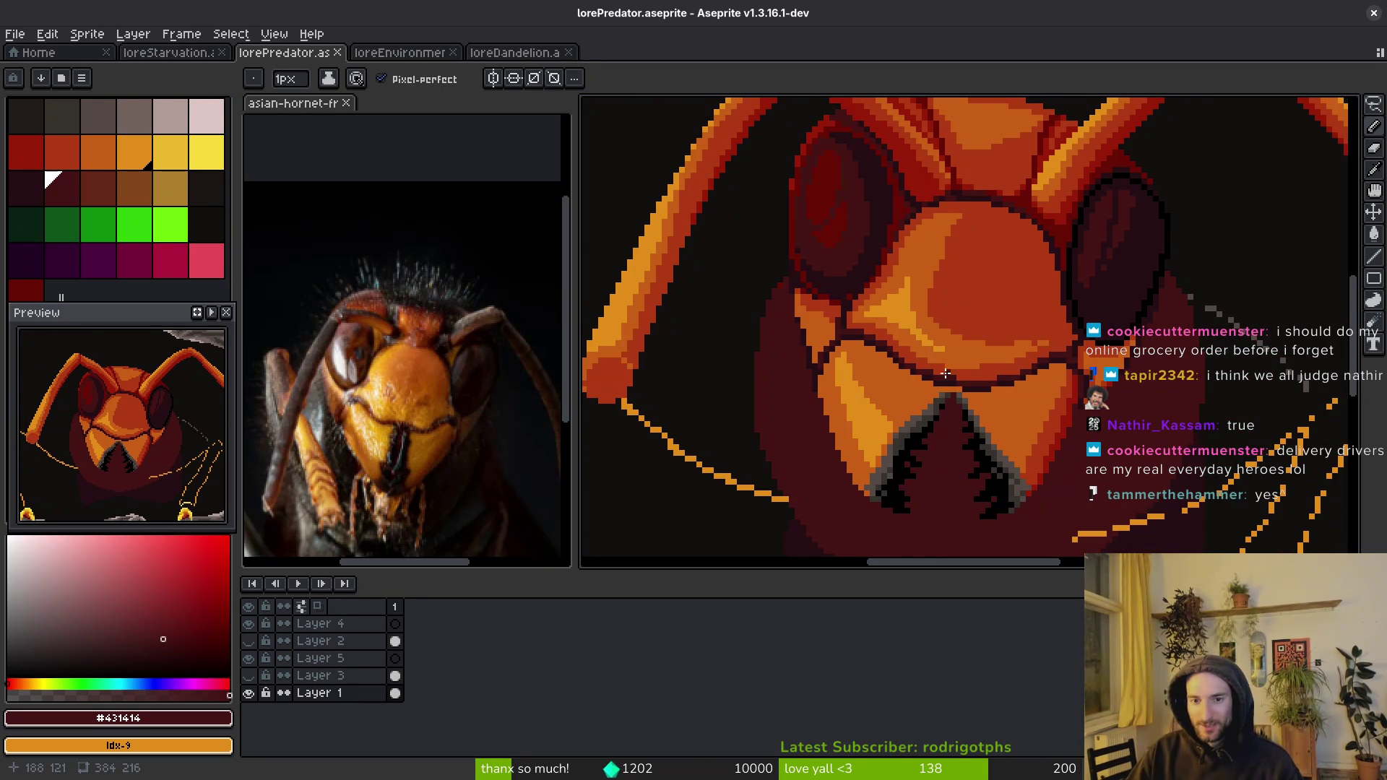
scroll(947, 373, "up", 2)
left_click(1176, 332, "alt")
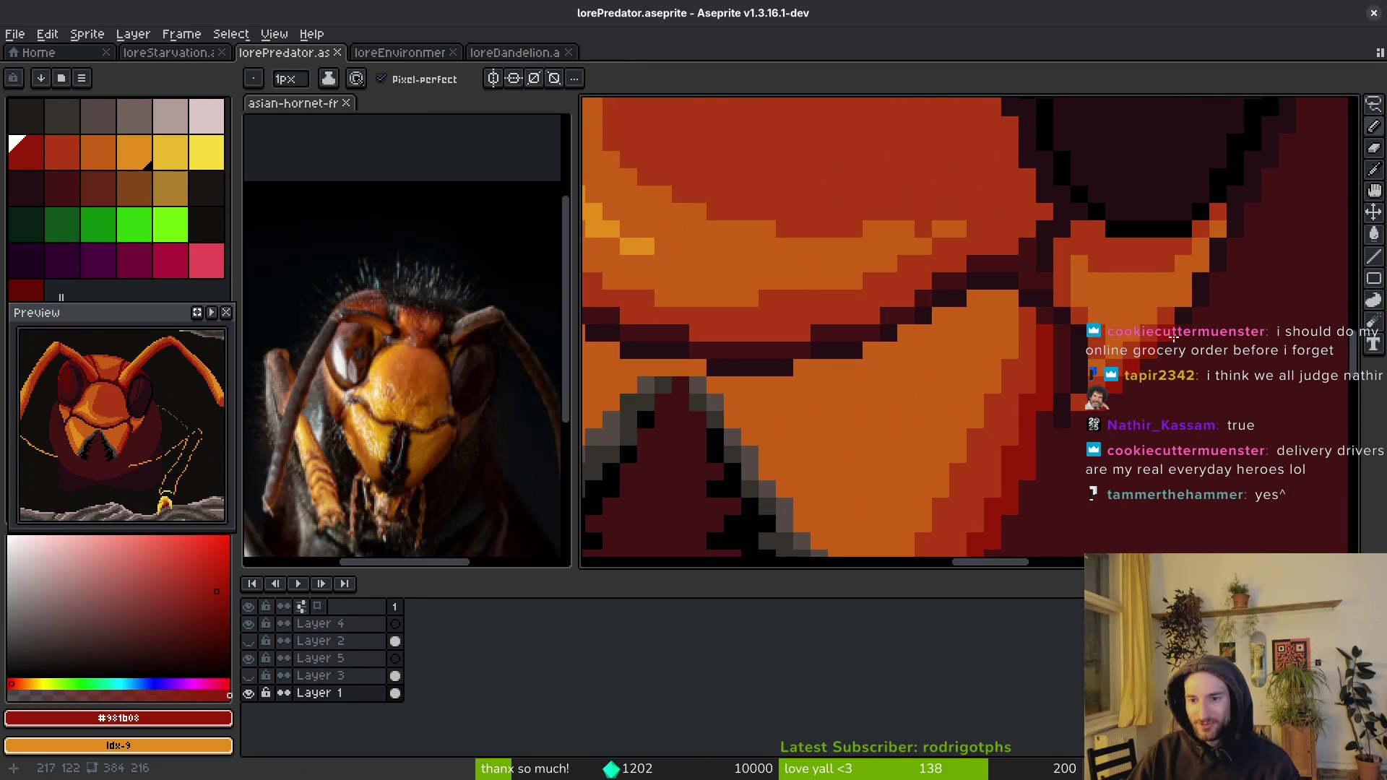
left_click_drag(1221, 251, 1242, 205)
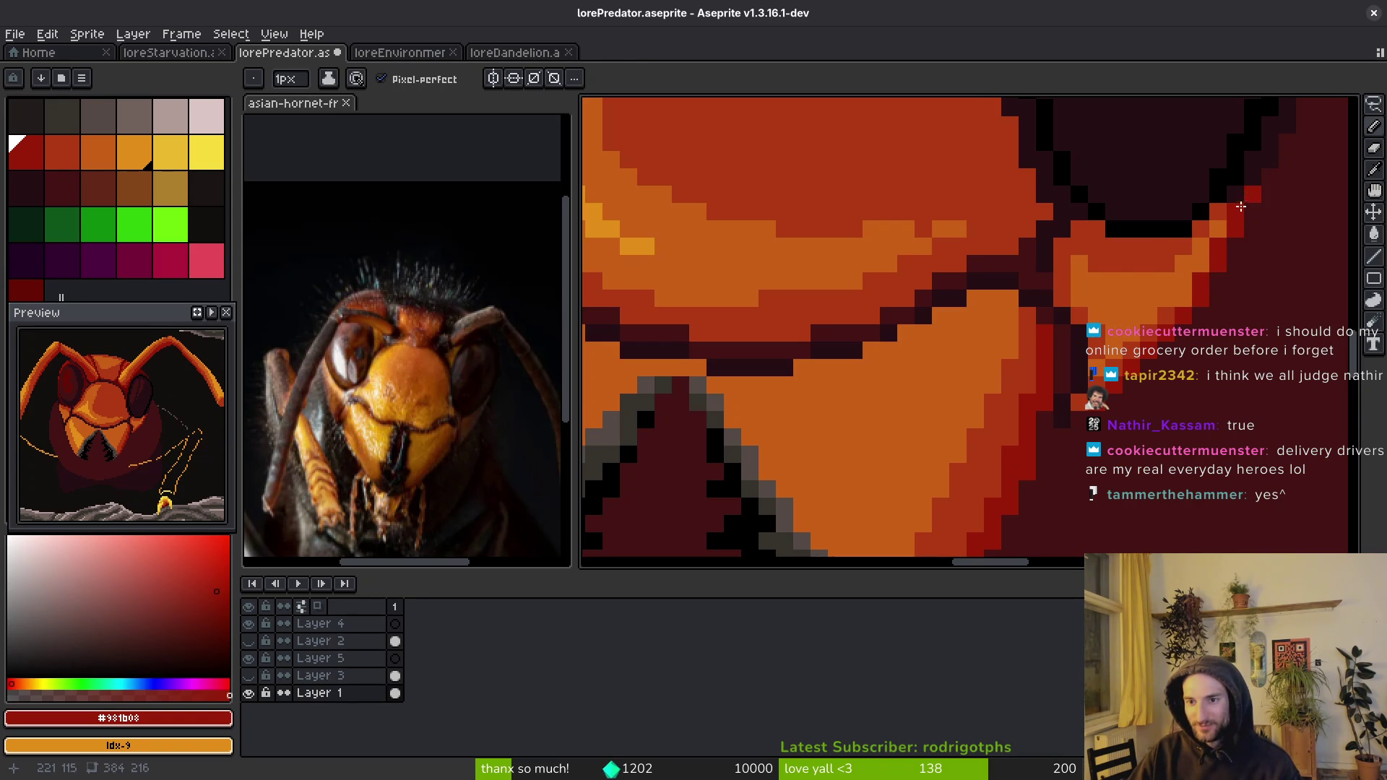
scroll(1243, 204, "down", 2)
scroll(914, 287, "up", 2)
- Draw a red line along the dark head edge, then re-pick the dark maroon #431414
left_click_drag(906, 326, 882, 243)
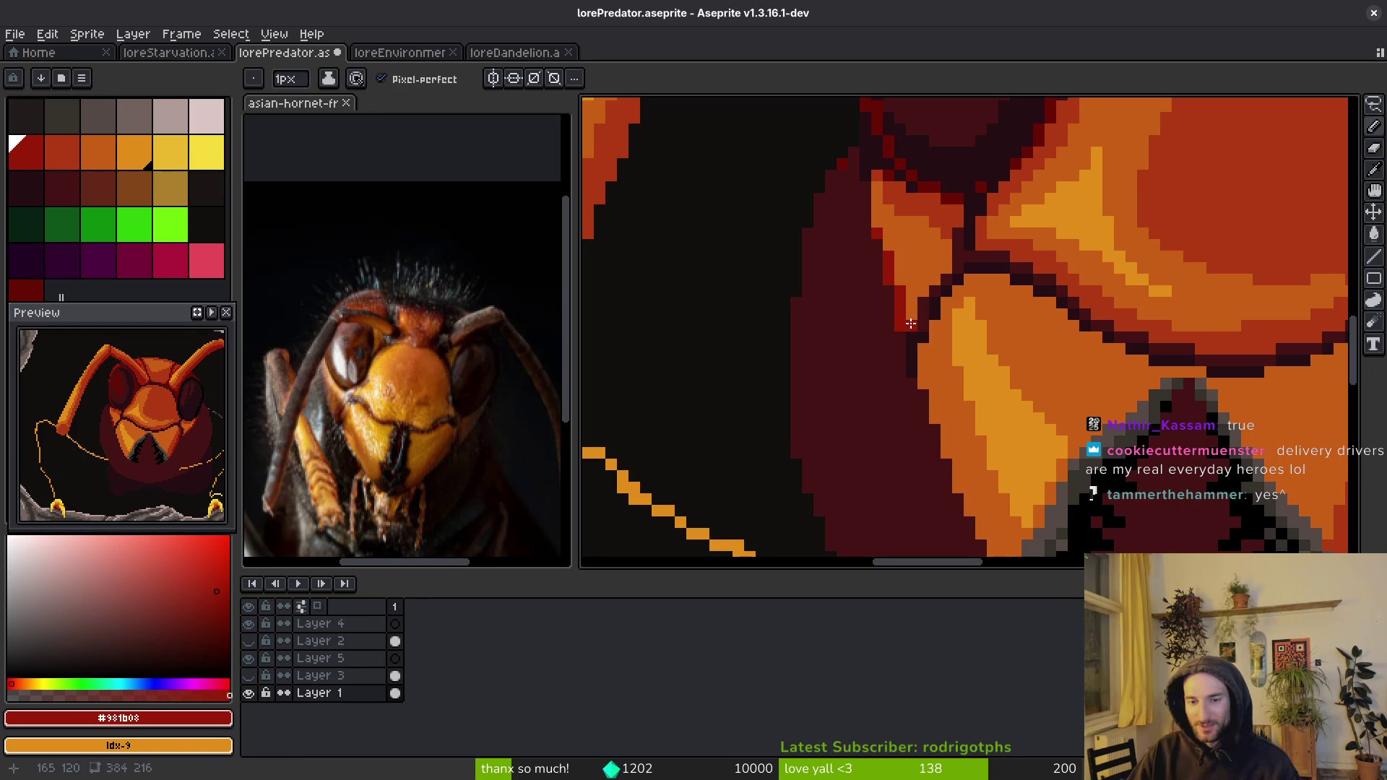
scroll(909, 326, "down", 1)
scroll(901, 340, "up", 1)
left_click(892, 365, "alt")
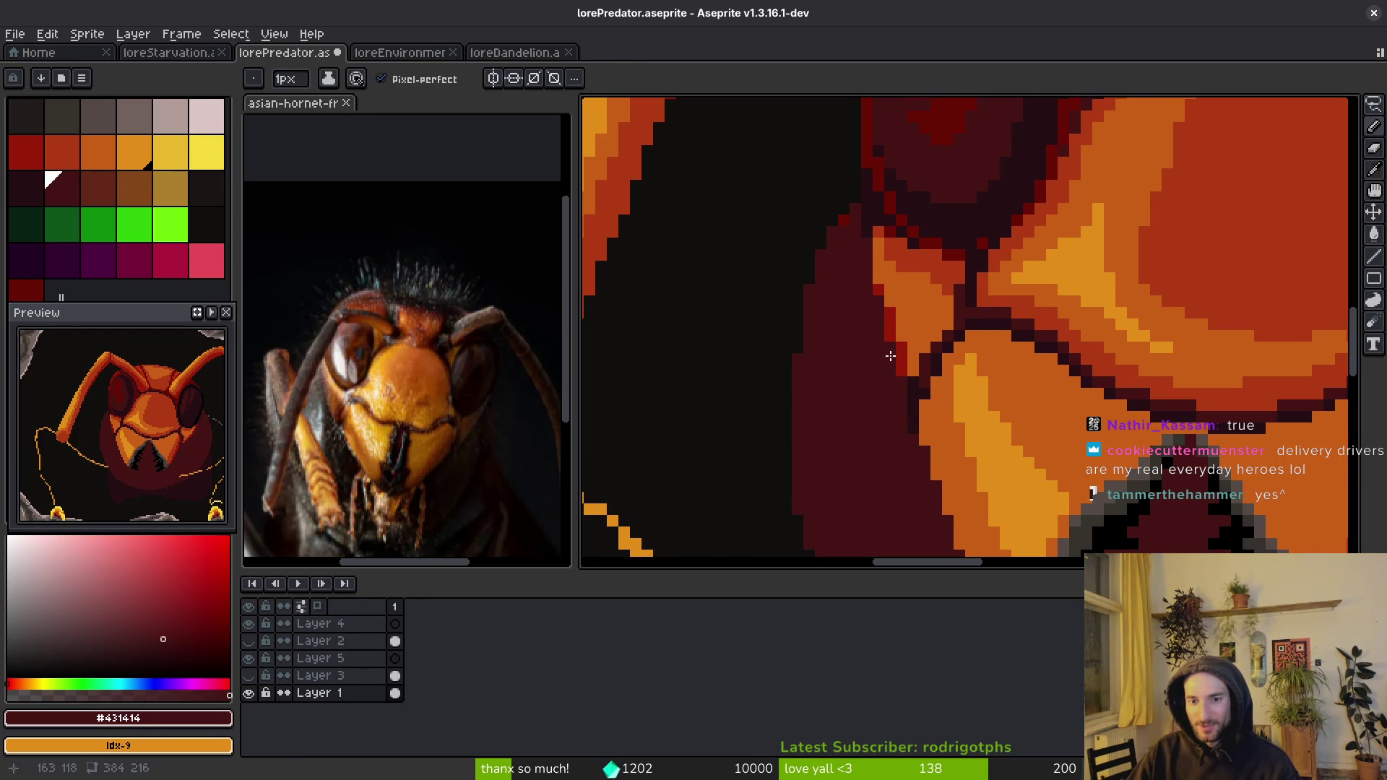
left_click(880, 277, "alt")
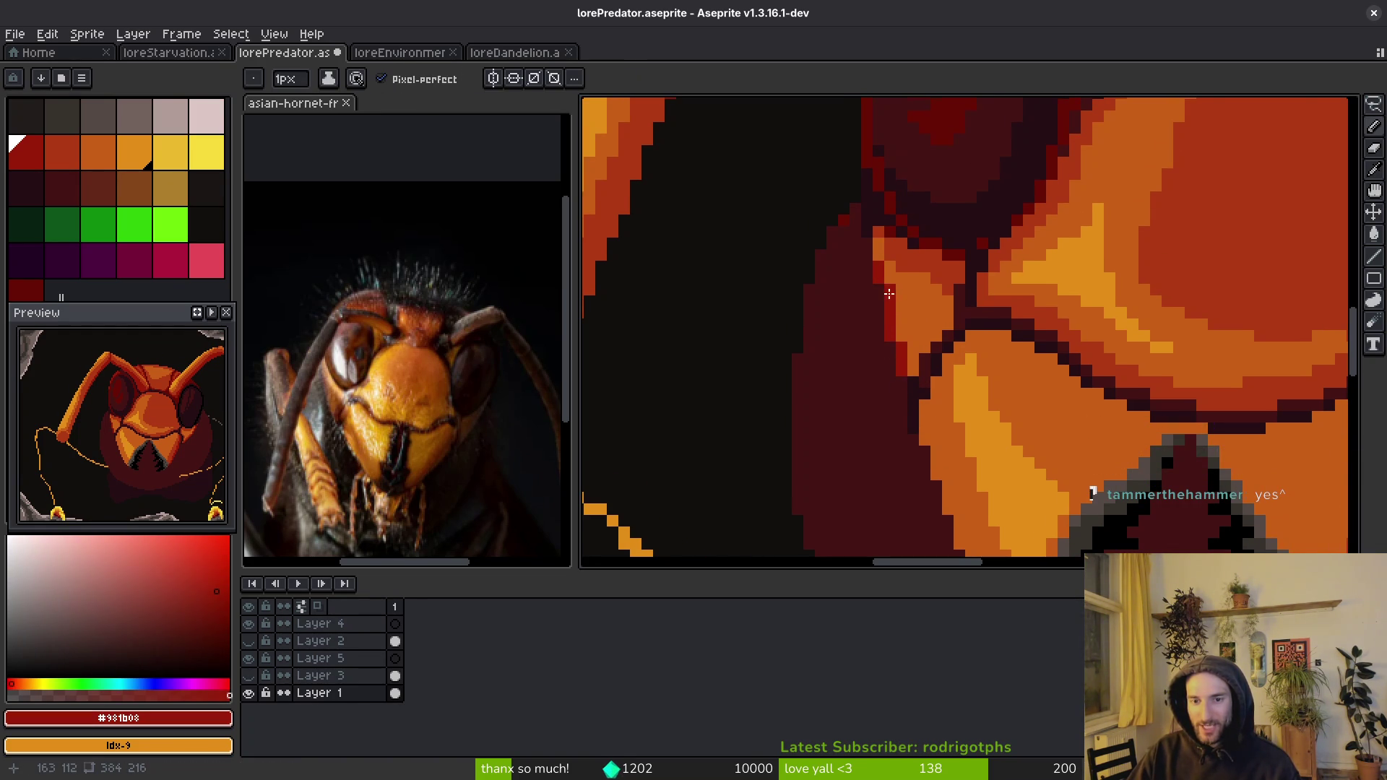
scroll(889, 293, "up", 3)
left_click(871, 303, "alt")
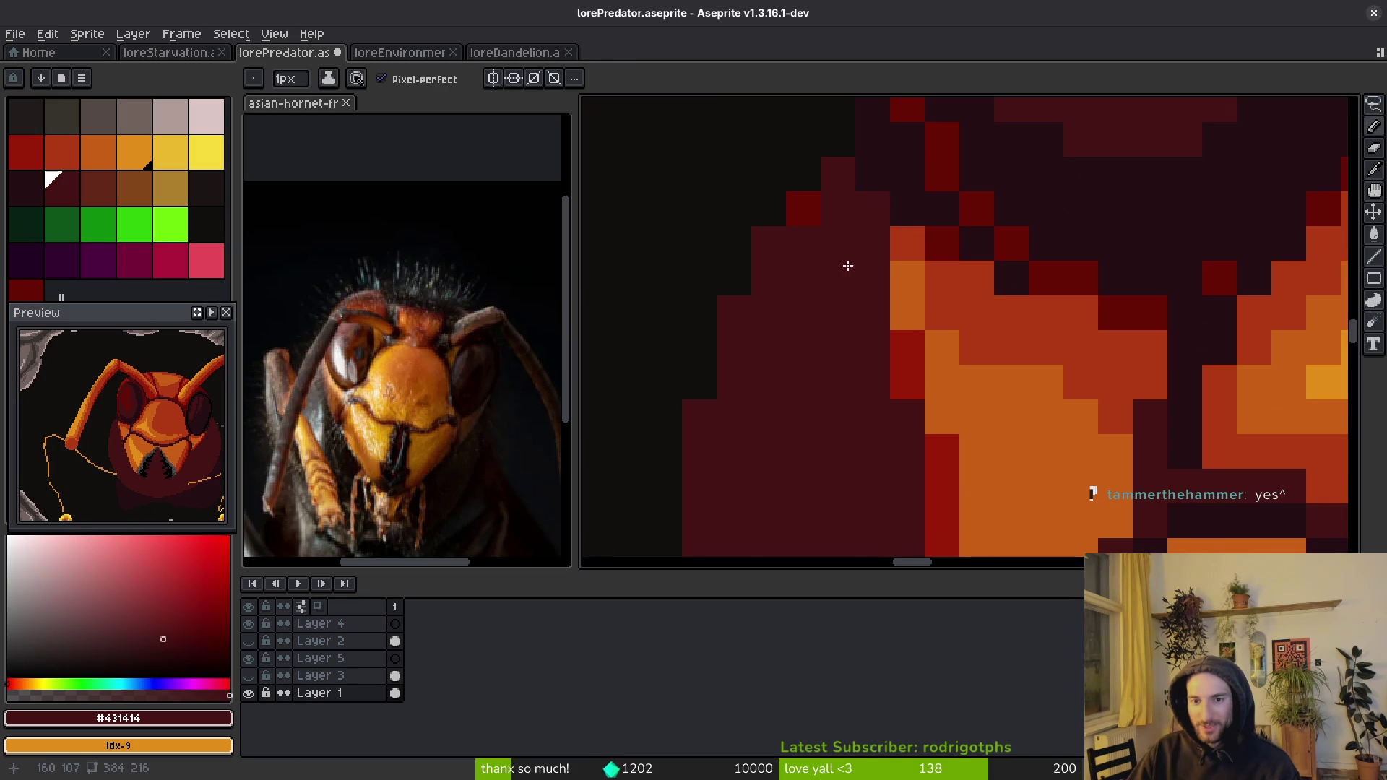
- Place orange-red pixels along the face plate's edge, undoing one misplaced pixel, and save
scroll(853, 229, "down", 3)
key("ctrl+s")
scroll(829, 226, "up", 1)
left_click(821, 231, "alt")
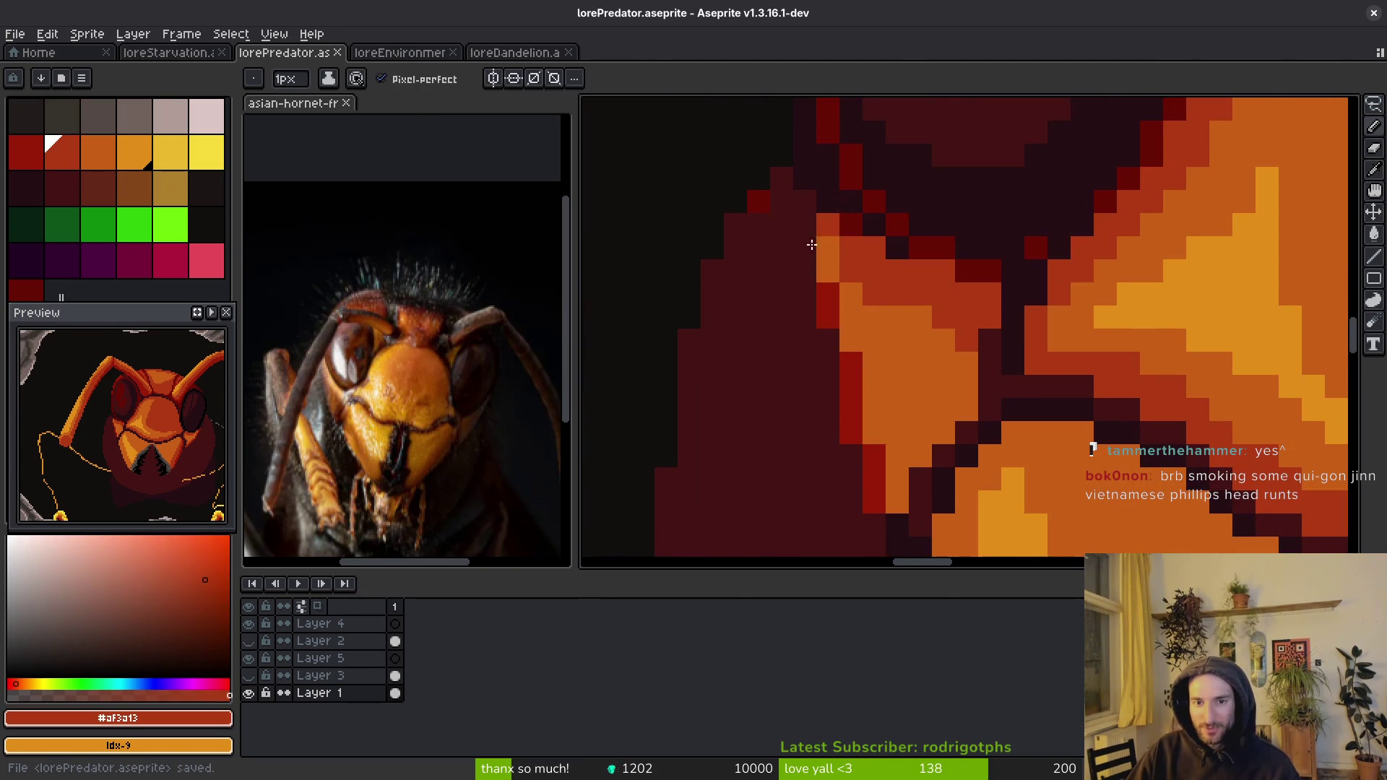
left_click_drag(820, 231, 840, 300)
left_click(824, 250)
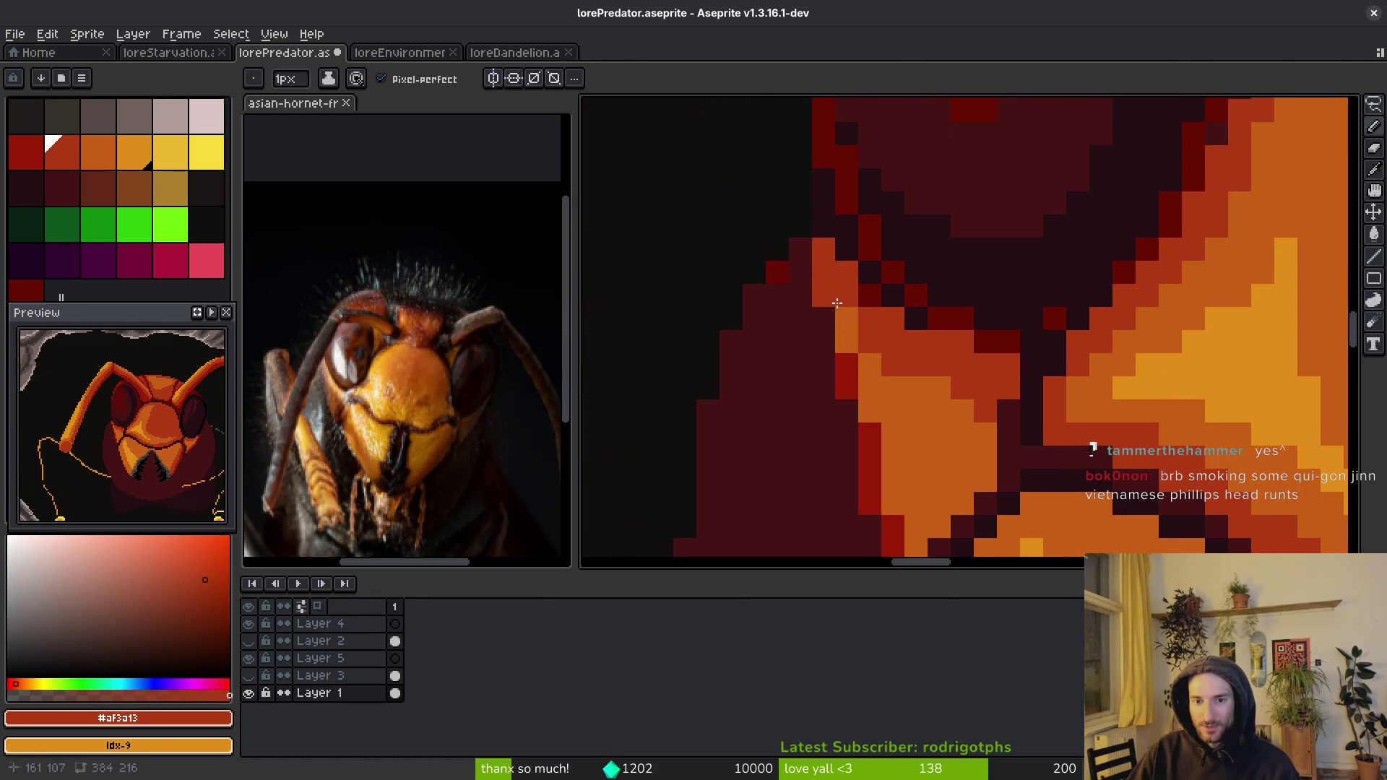
left_click(828, 277, "alt")
left_click(830, 294)
key("ctrl+z")
left_click(828, 275)
left_click_drag(861, 342, 889, 368)
key("ctrl+s")
- Darken the pixels along the eye edge with the dark maroon
scroll(982, 387, "down", 1)
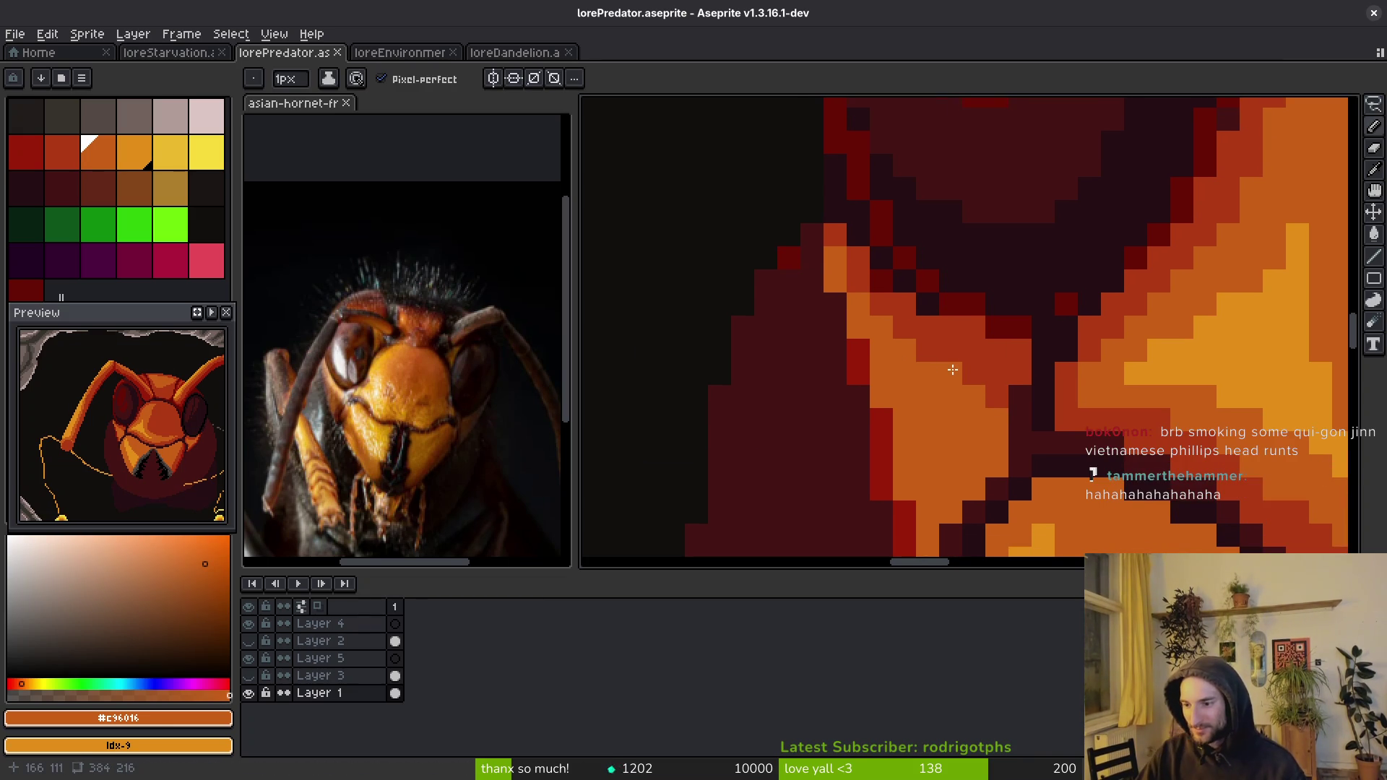
scroll(932, 455, "down", 2)
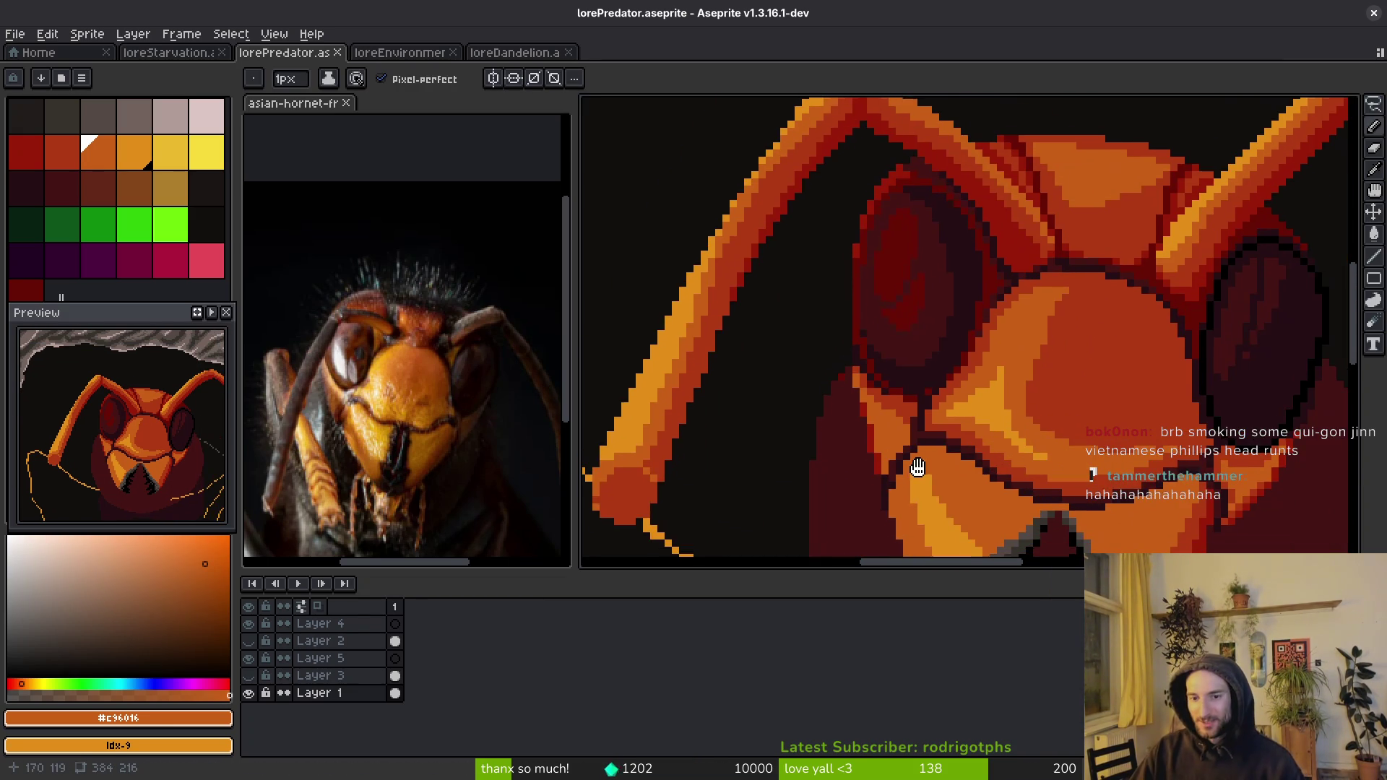
scroll(916, 374, "up", 2)
left_click(968, 401, "alt")
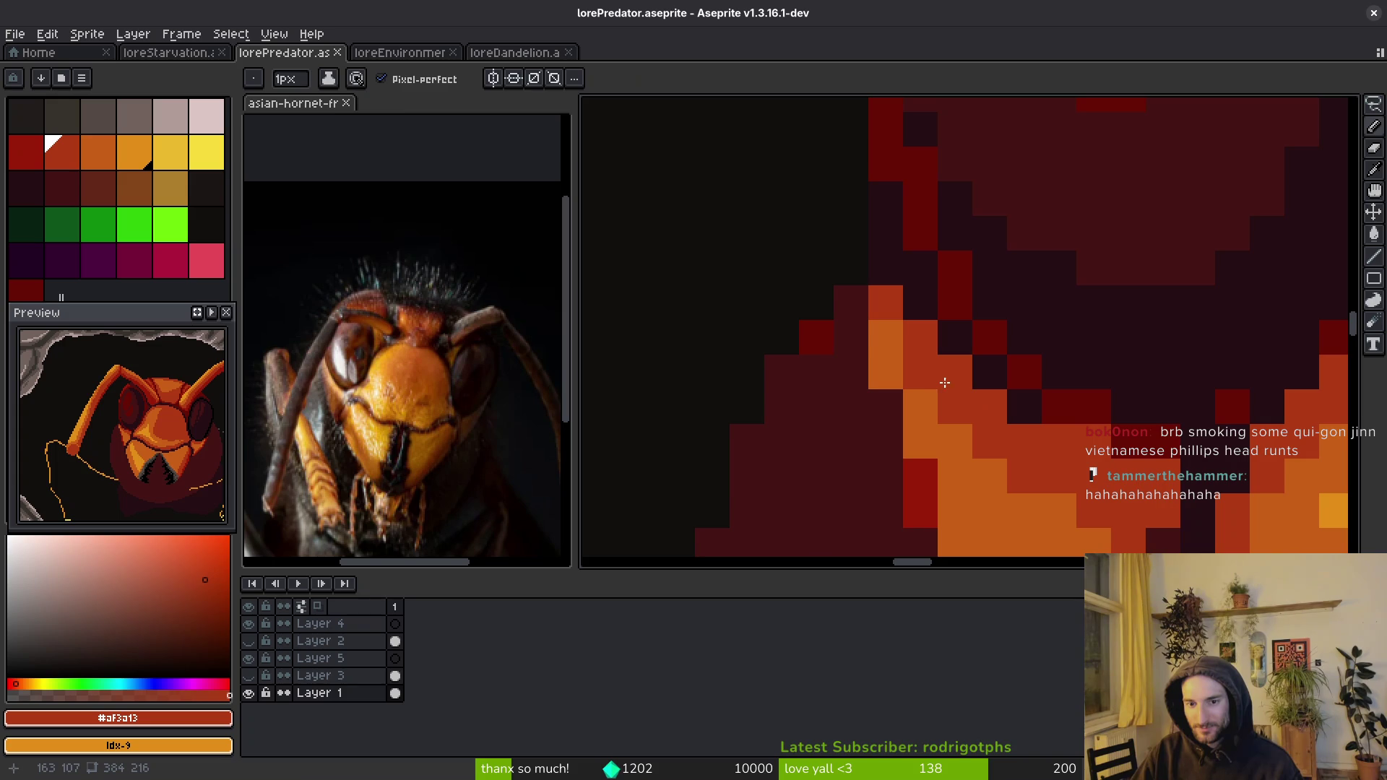
scroll(1072, 477, "down", 3)
scroll(1084, 469, "down", 2)
scroll(1142, 450, "up", 2)
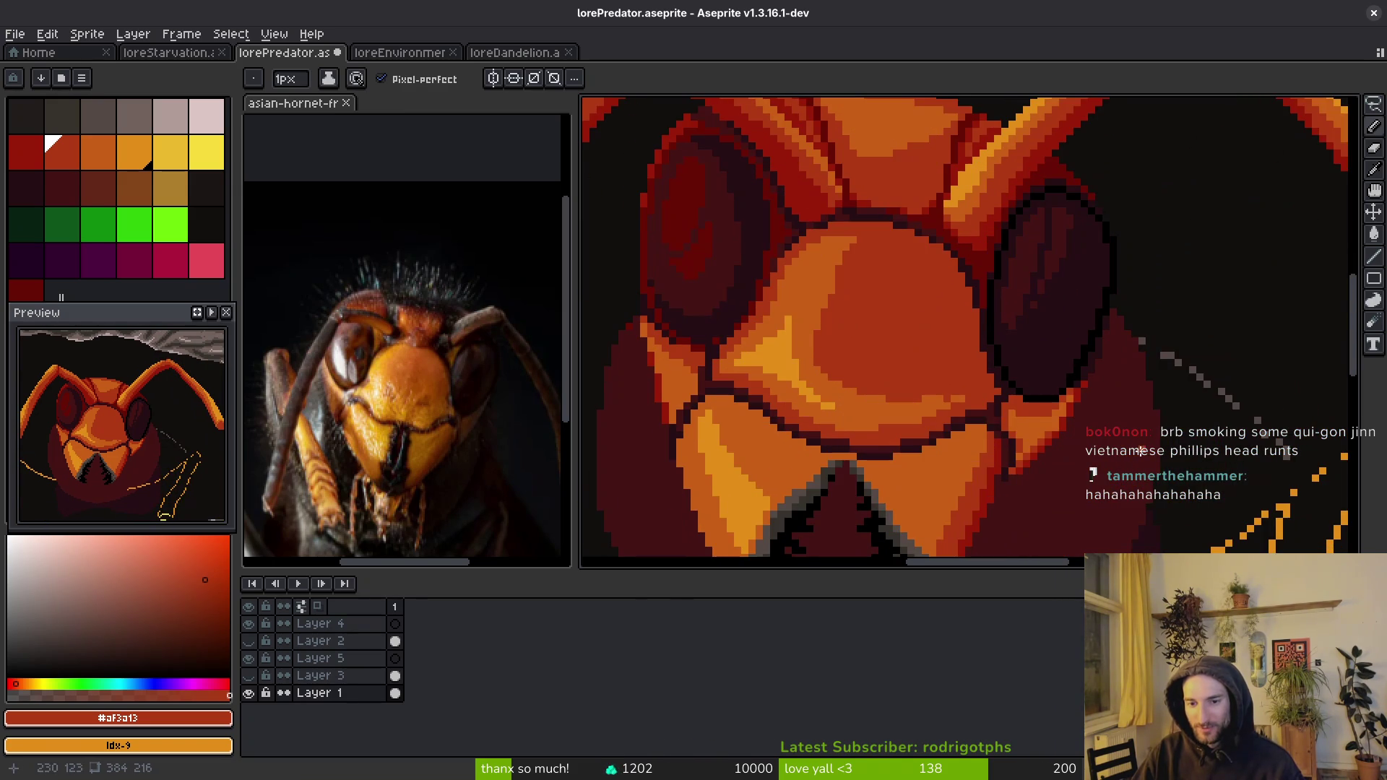
scroll(1007, 413, "down", 1)
scroll(794, 421, "up", 1)
scroll(995, 392, "up", 3)
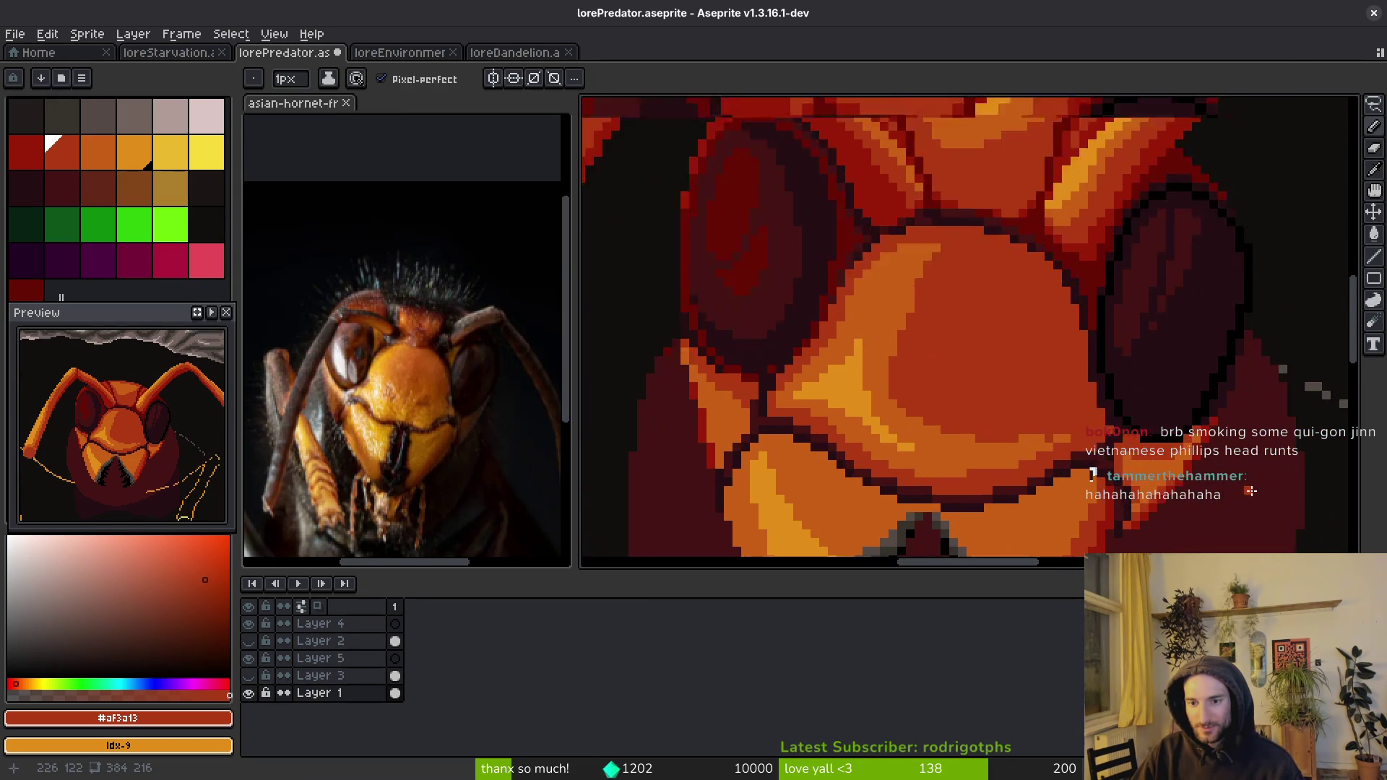
left_click(995, 391, "alt")
mouse_move(994, 392)
left_mouse_down()
mouse_move(1127, 404)
mouse_move(1206, 341)
mouse_move(1238, 289)
mouse_move(1259, 286)
mouse_move(1266, 221)
left_mouse_up()
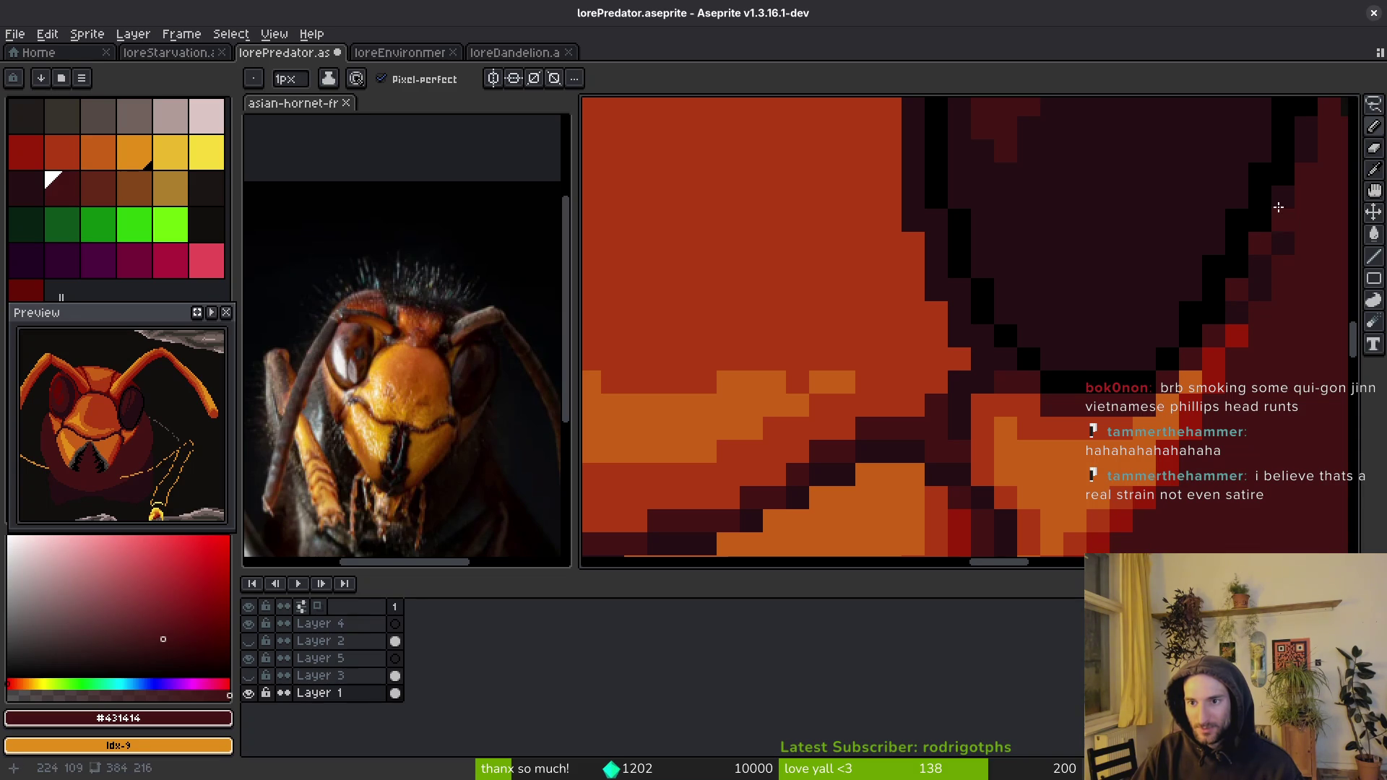
- Paint dark red over the orange pixels surrounding the eye in several strokes
scroll(1298, 275, "down", 5)
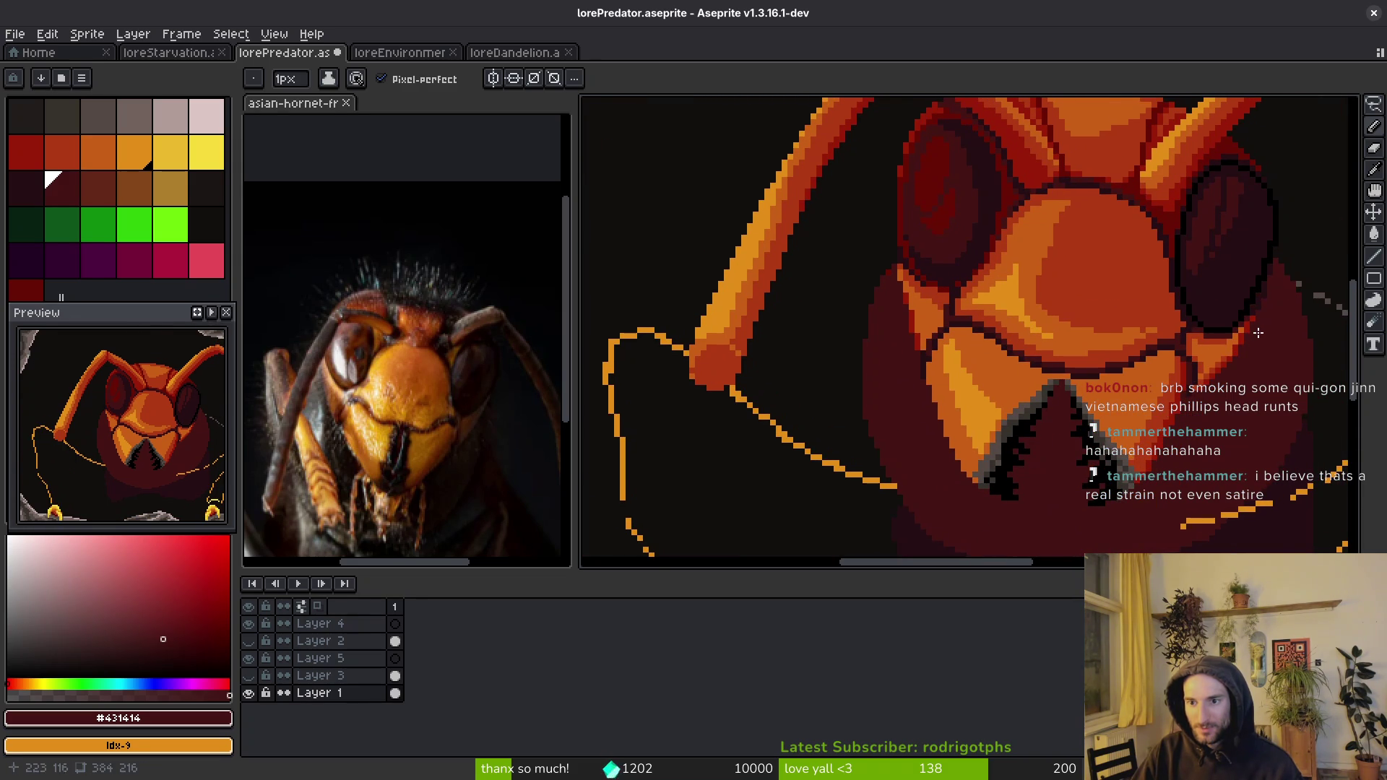
scroll(1258, 331, "up", 4)
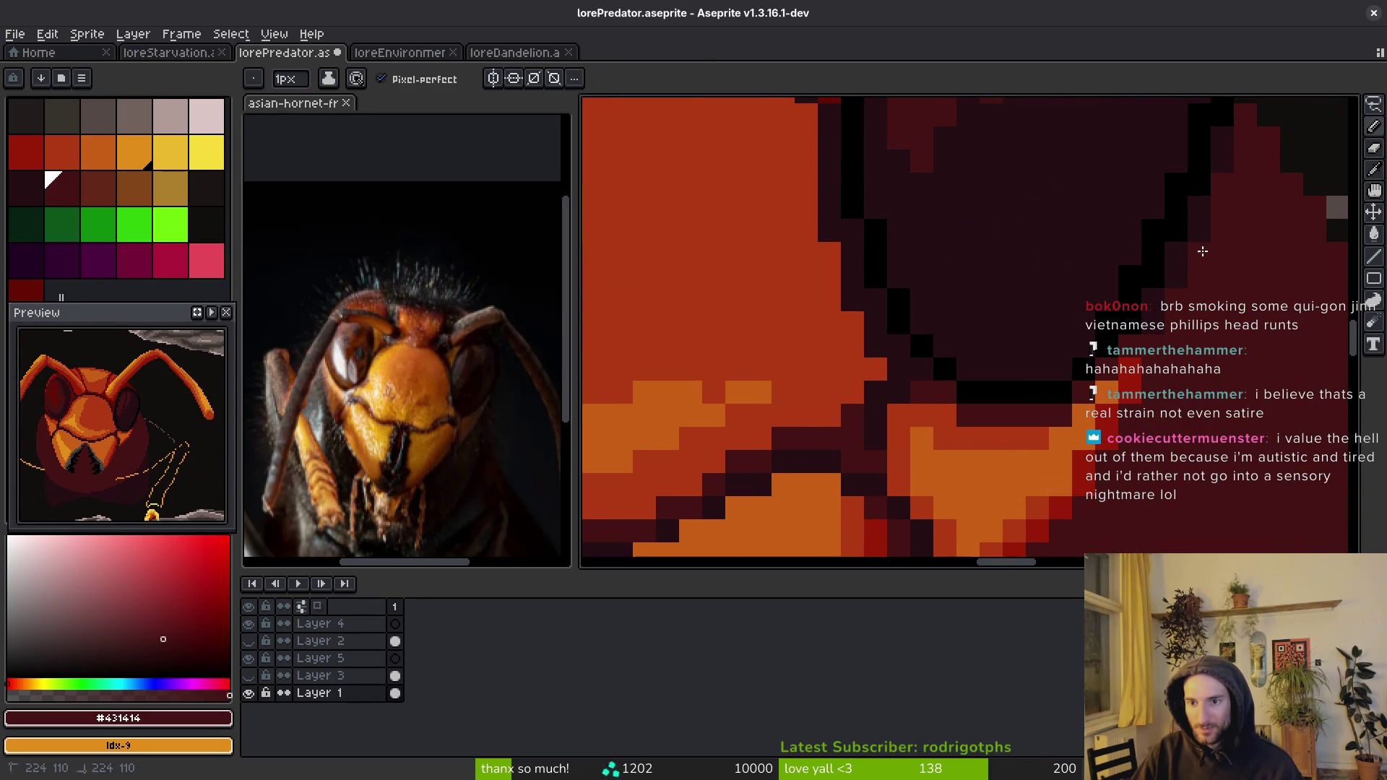
scroll(1220, 358, "down", 3)
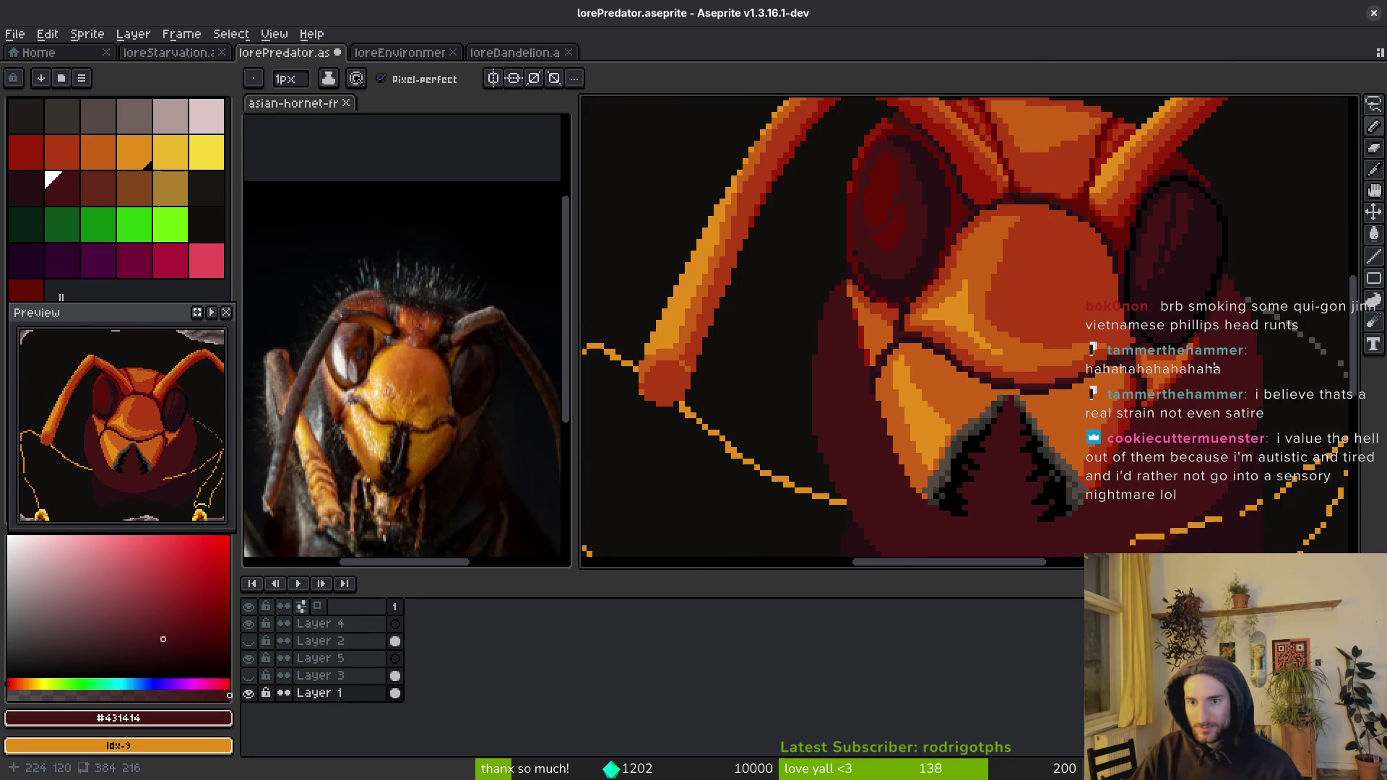
scroll(880, 330, "up", 3)
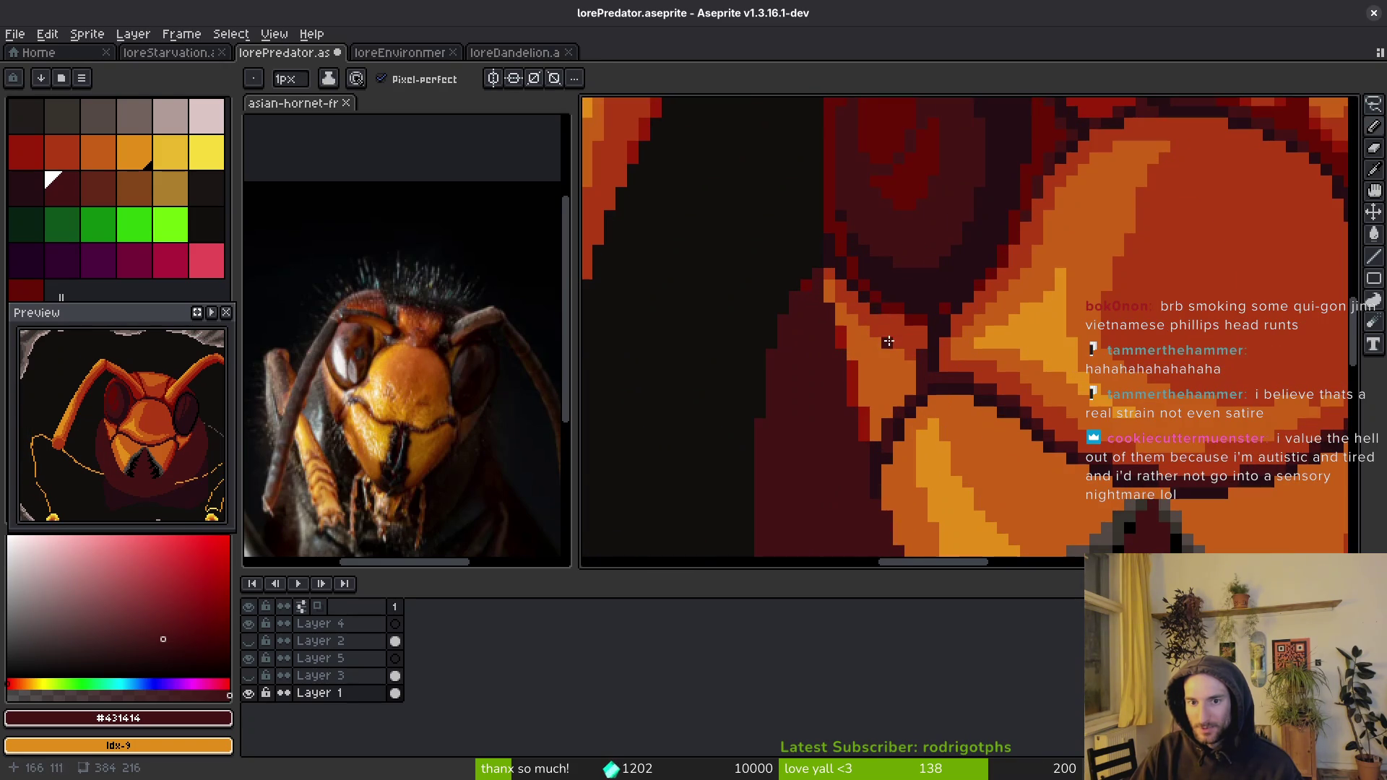
left_click(873, 308, "alt")
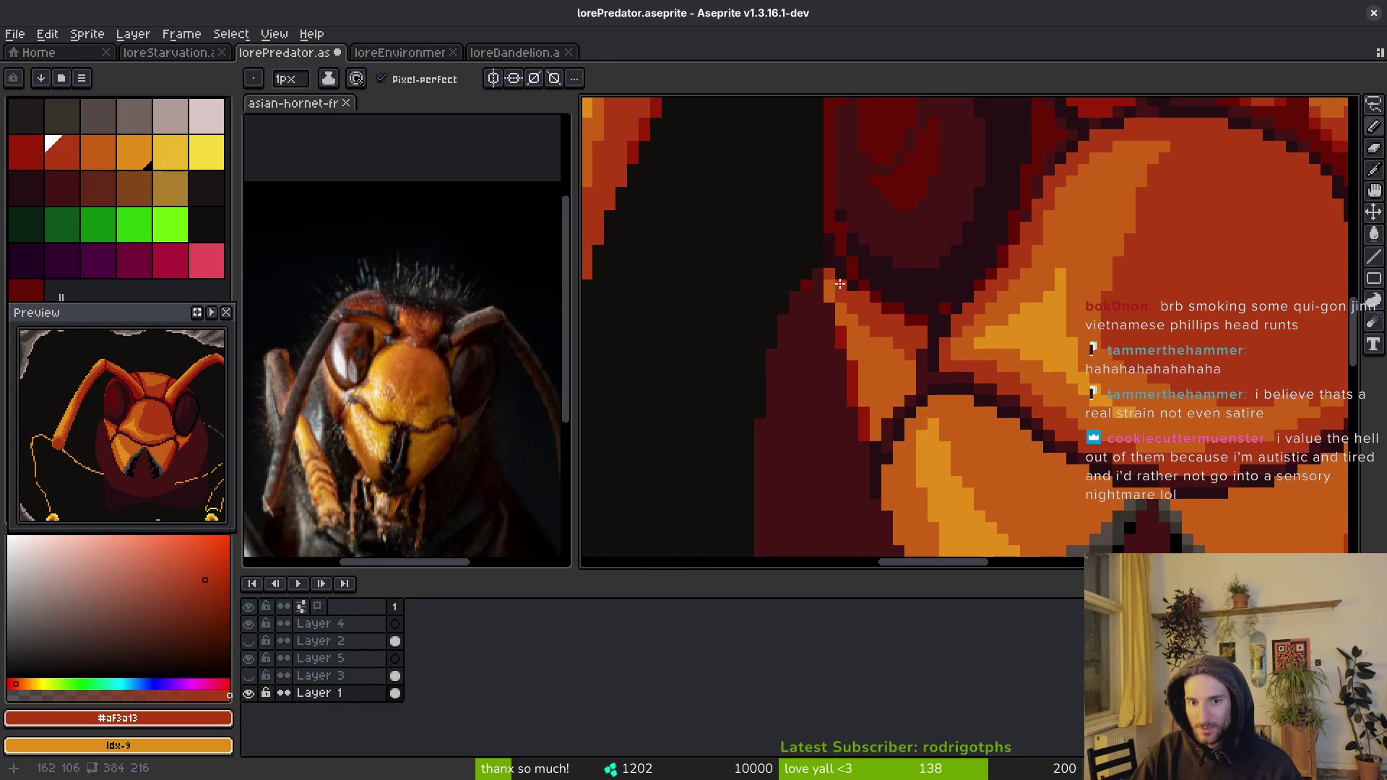
left_click(851, 286, "alt")
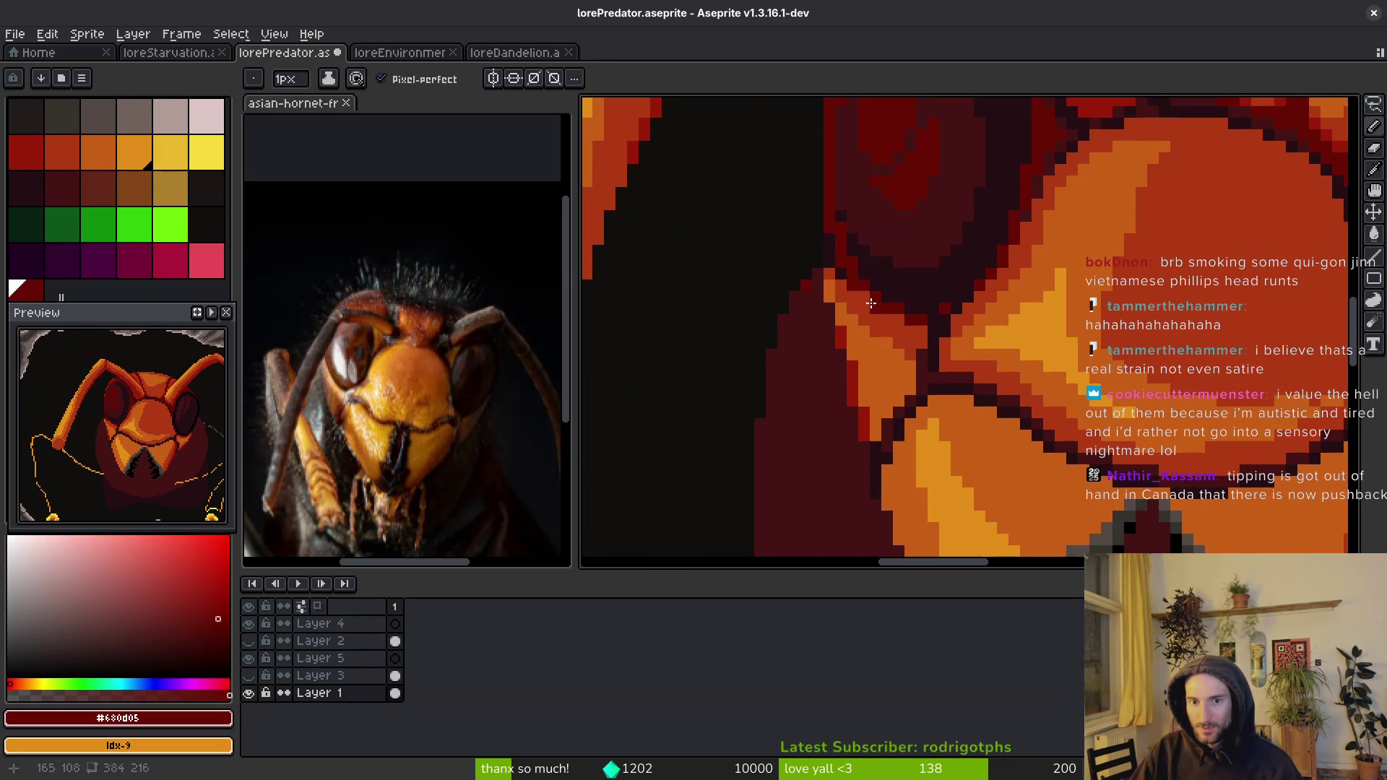
scroll(896, 313, "down", 2)
scroll(928, 386, "down", 1)
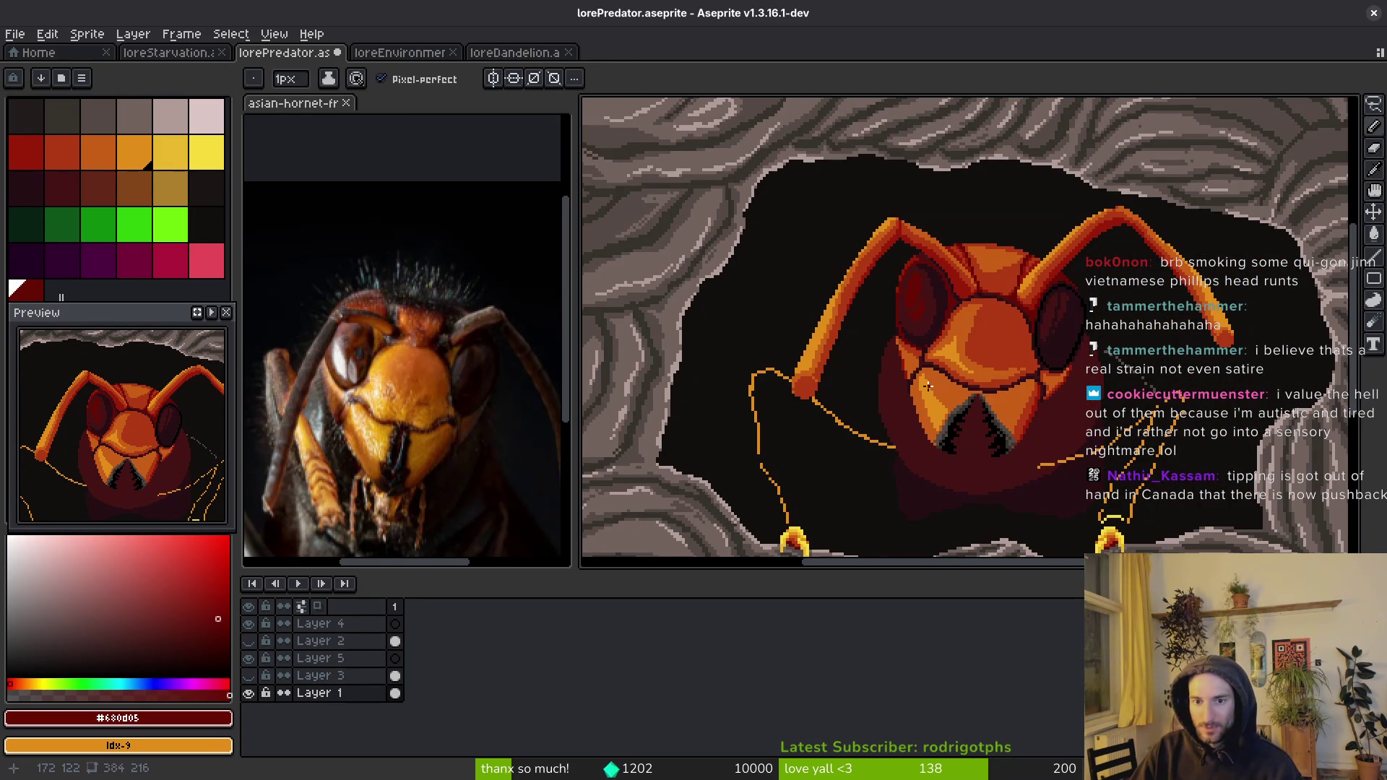
scroll(1018, 304, "up", 3)
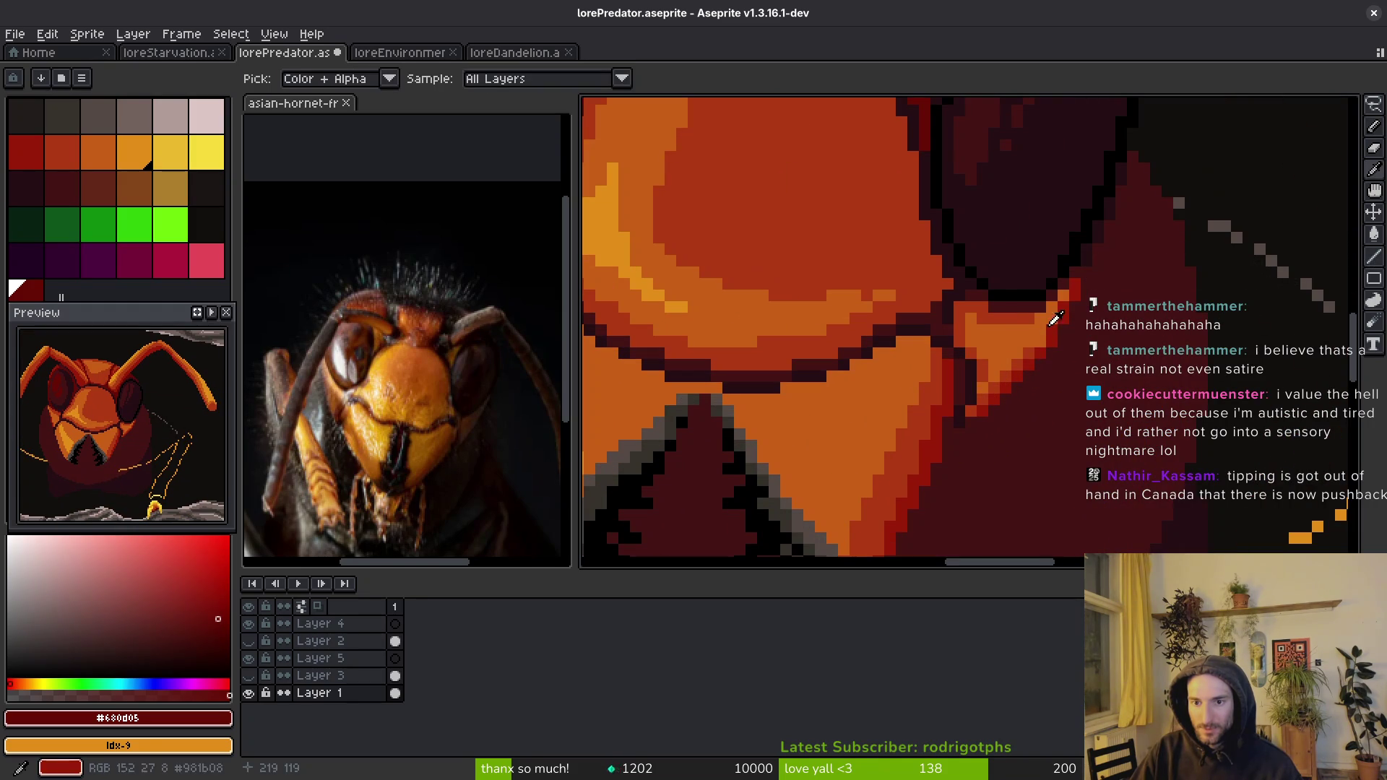
left_click(1021, 304, "alt")
scroll(1011, 310, "up", 1)
mouse_move(1007, 319)
left_mouse_down()
mouse_move(986, 434)
mouse_move(966, 454)
left_mouse_up()
left_click_drag(1012, 412, 1096, 300)
left_click(1034, 336)
left_click(1127, 267)
mouse_move(989, 383)
left_mouse_down()
mouse_move(966, 335)
mouse_move(966, 359)
left_mouse_up()
- Add a #981b08 red stroke in the eye area, re-pick #af3a13, and save
key("alt")
left_click(1105, 358, "alt")
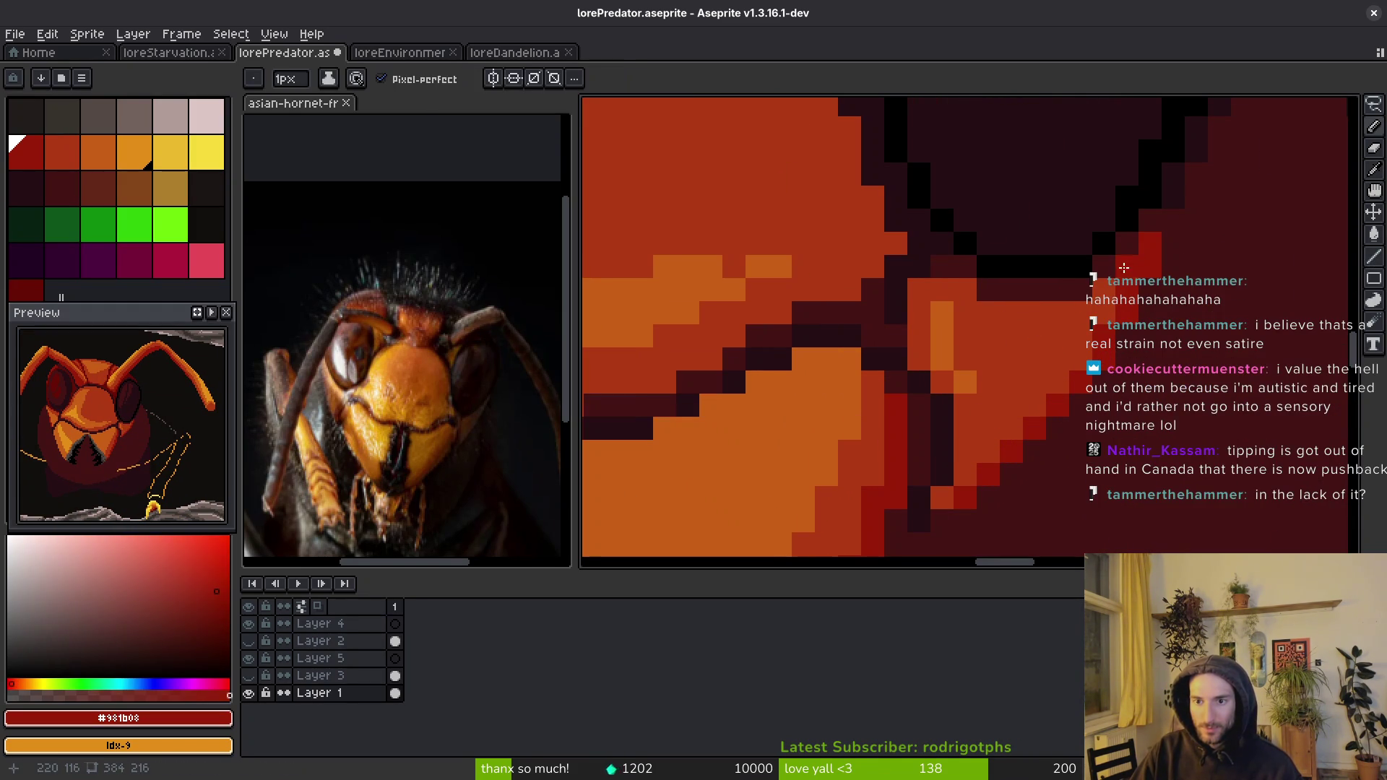
mouse_move(1094, 349)
left_mouse_down()
mouse_move(1058, 311)
mouse_move(981, 424)
left_mouse_up()
left_click(972, 404, "alt")
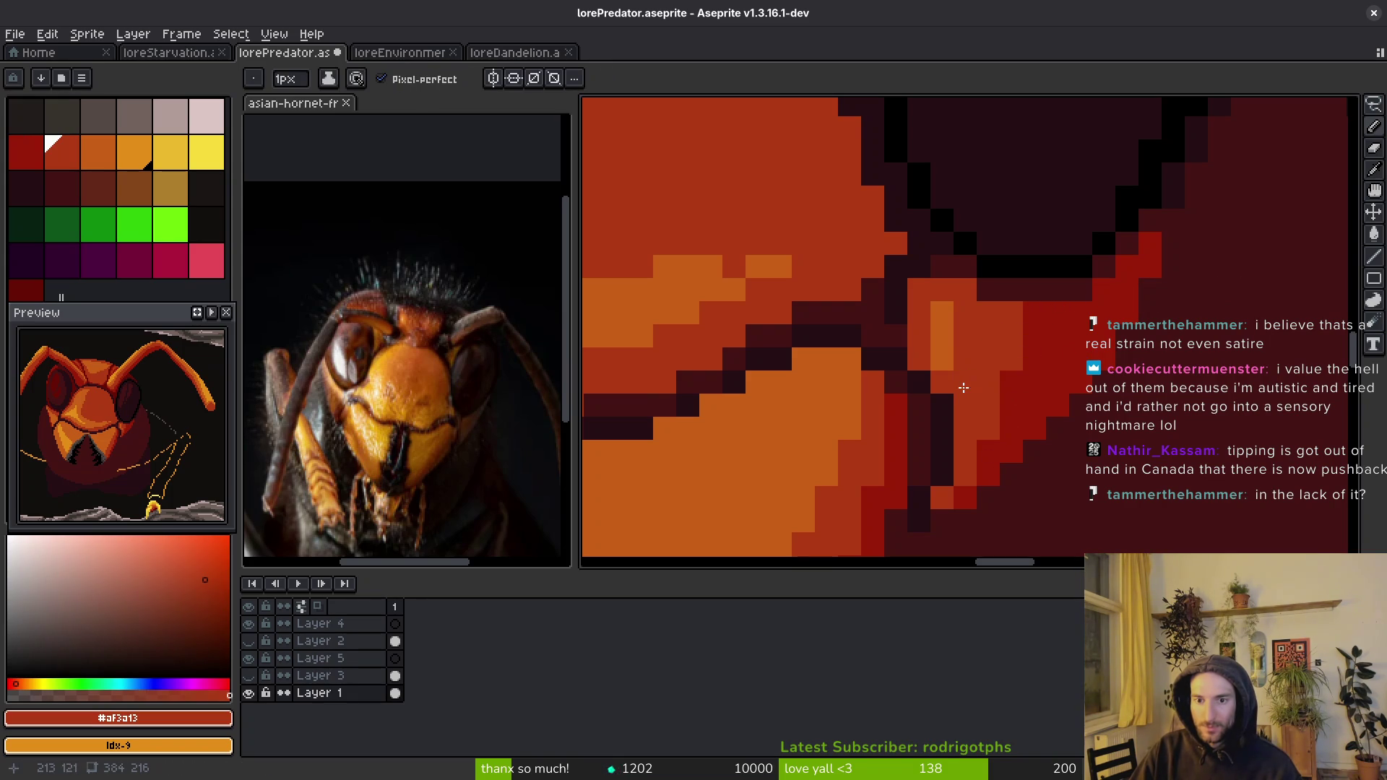
scroll(1000, 397, "down", 5)
key("ctrl+s")
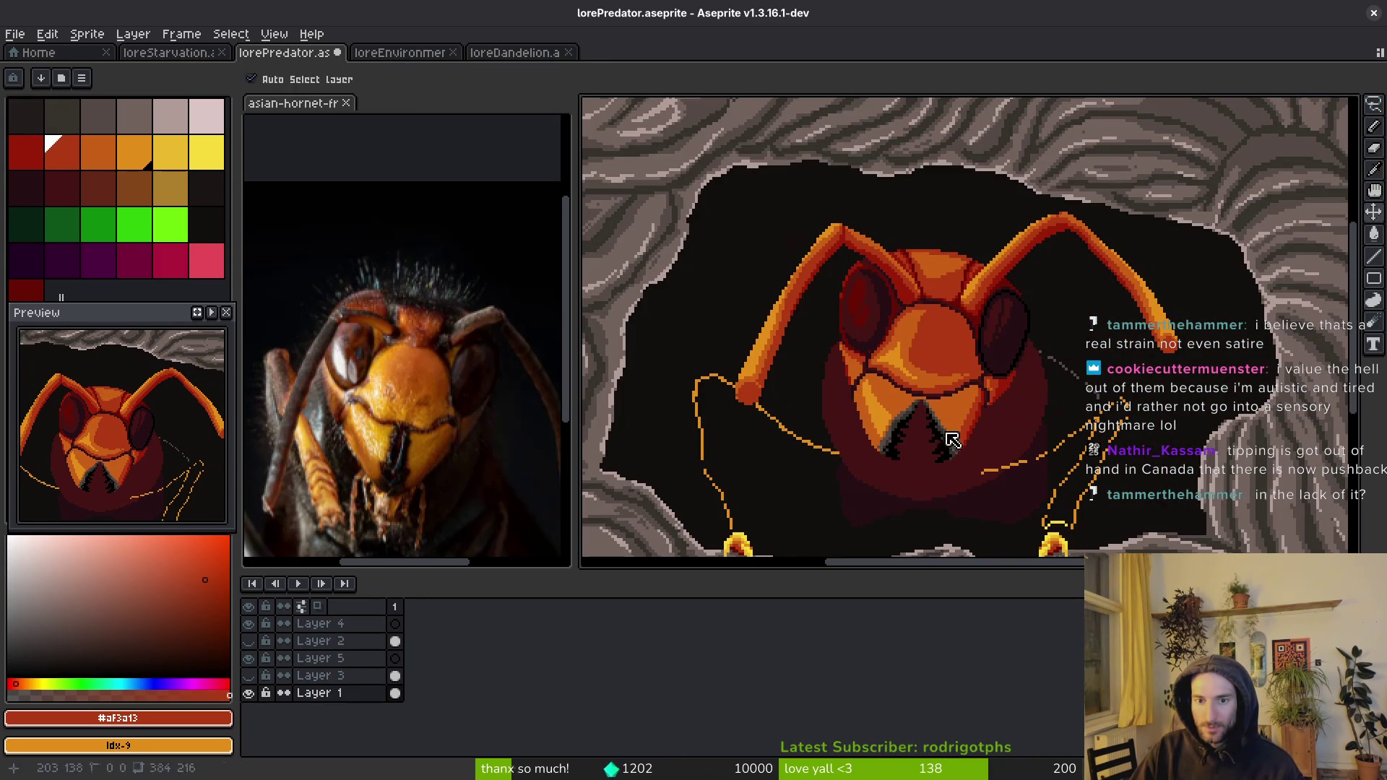
- Paint a red-orange #af3a13 diagonal run and pixels up the face's left edge below the eye
scroll(1006, 427, "up", 5)
mouse_move(1008, 320)
left_mouse_down()
mouse_move(1019, 336)
mouse_move(997, 376)
mouse_move(953, 415)
mouse_move(971, 399)
left_mouse_up()
left_click(951, 445)
left_click(928, 375)
left_click(903, 283)
left_click(900, 260)
left_click(882, 215)
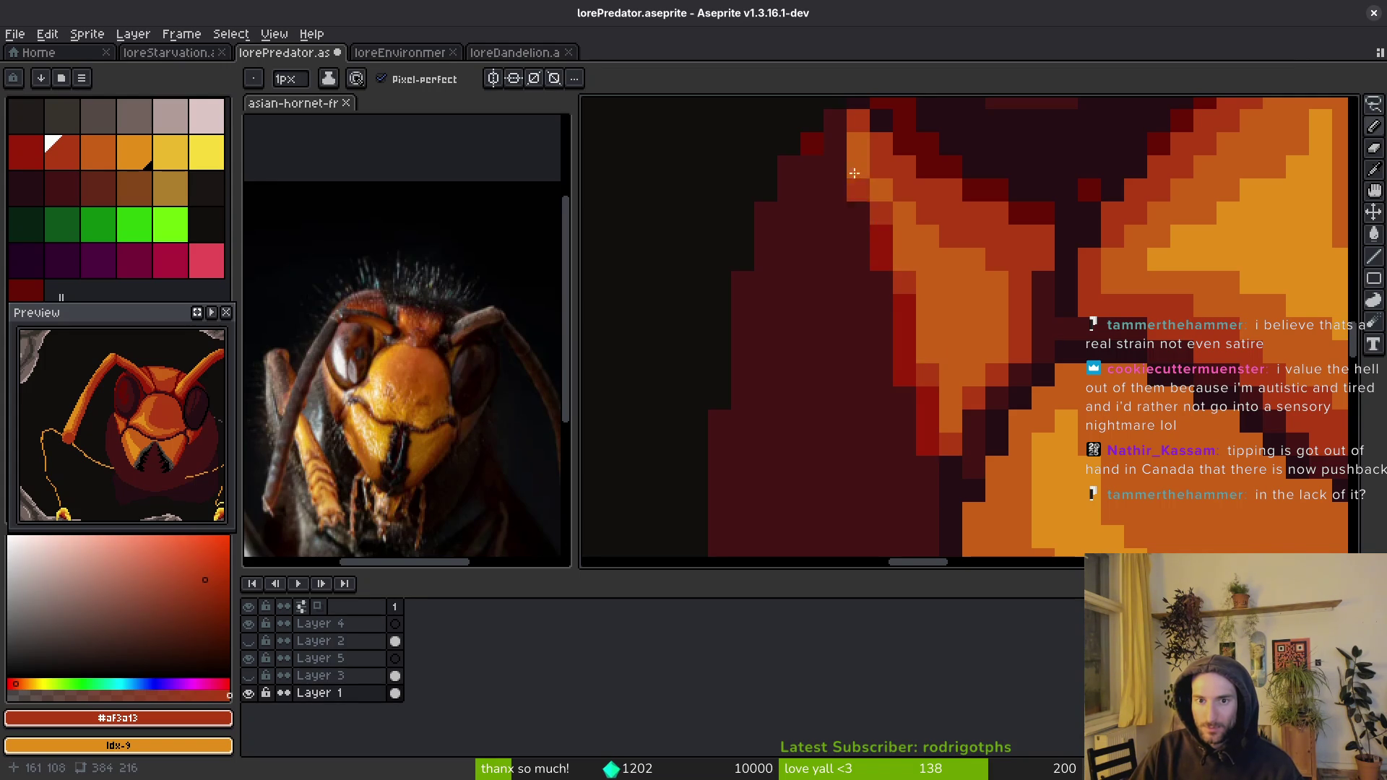
left_click(858, 167)
- Pan to the face's left side and sample #250c13 and #981b08 from the canvas
scroll(953, 386, "down", 4)
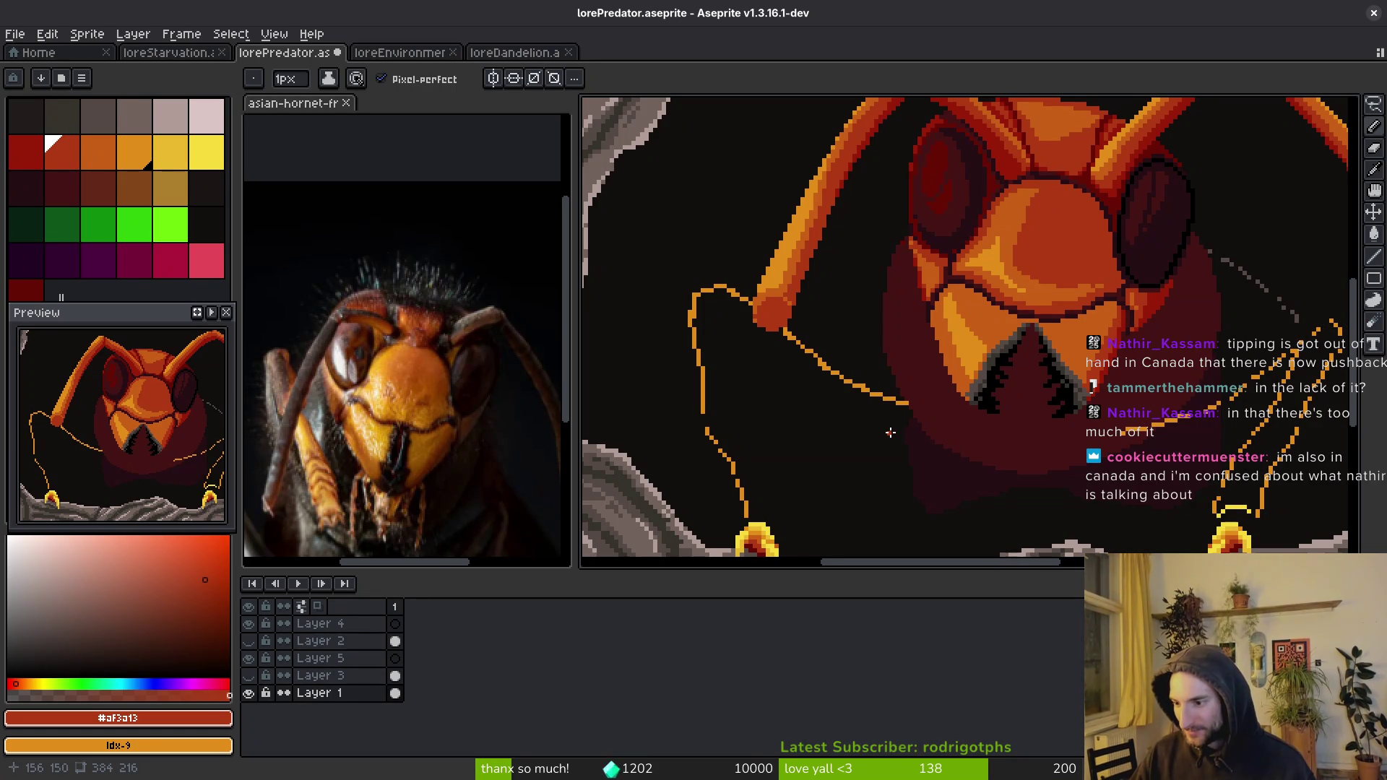
left_click_drag(1021, 384, 983, 375)
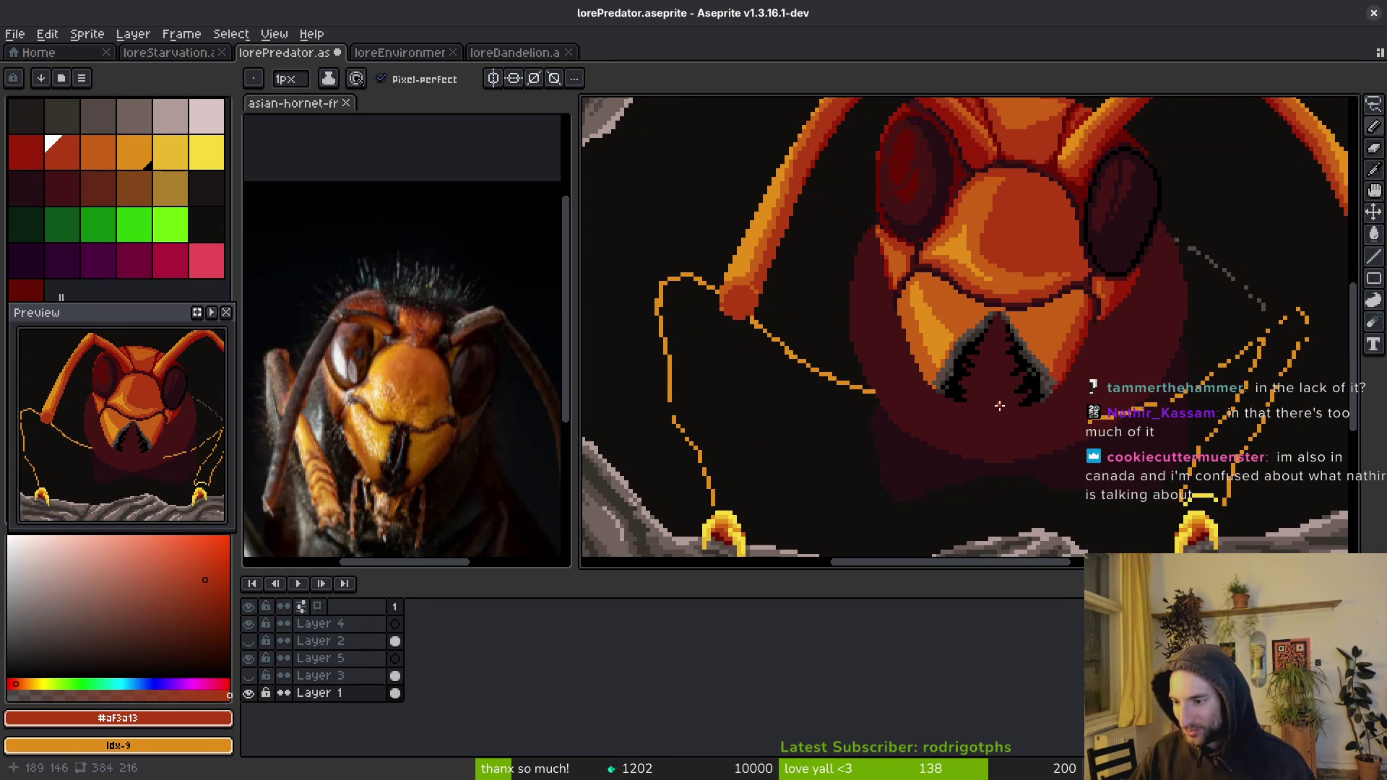
scroll(1068, 336, "up", 2)
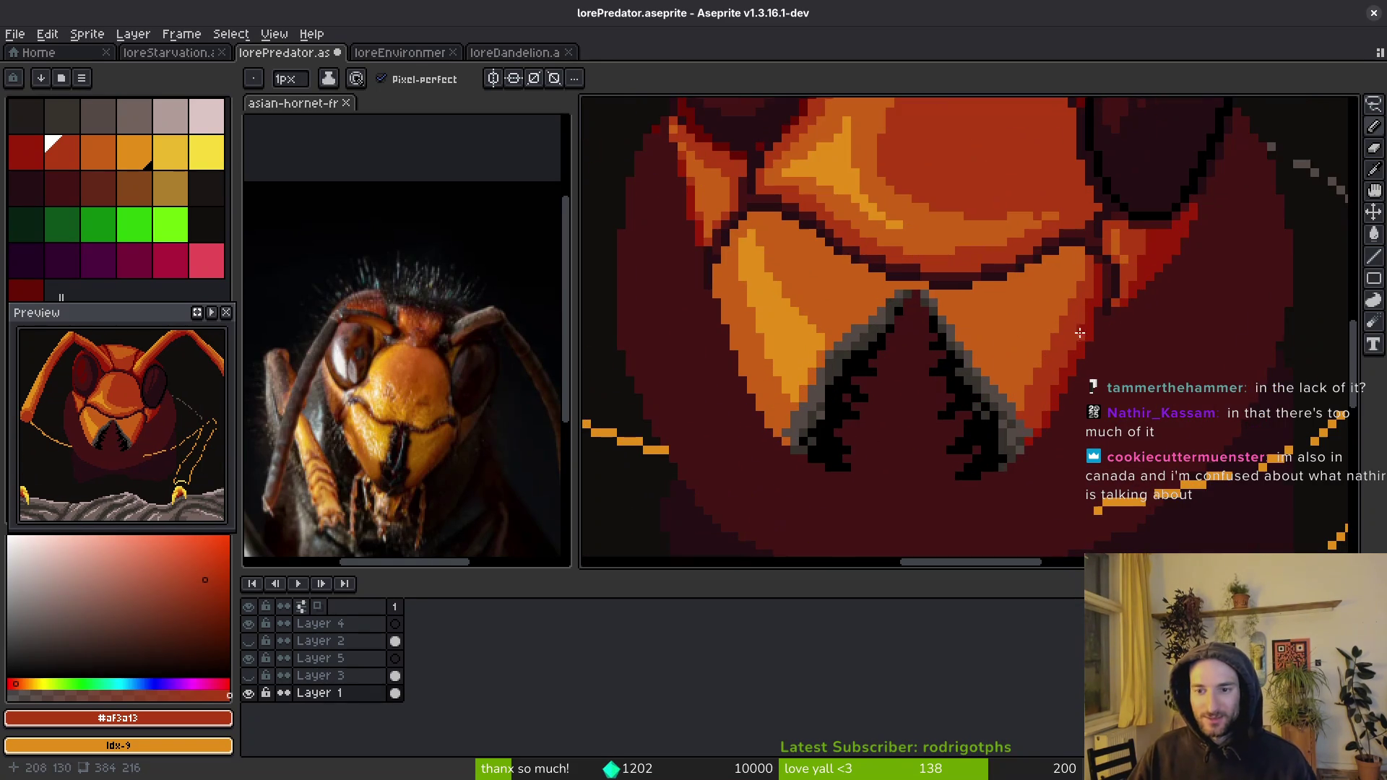
left_click(1106, 319, "alt")
scroll(1103, 323, "up", 2)
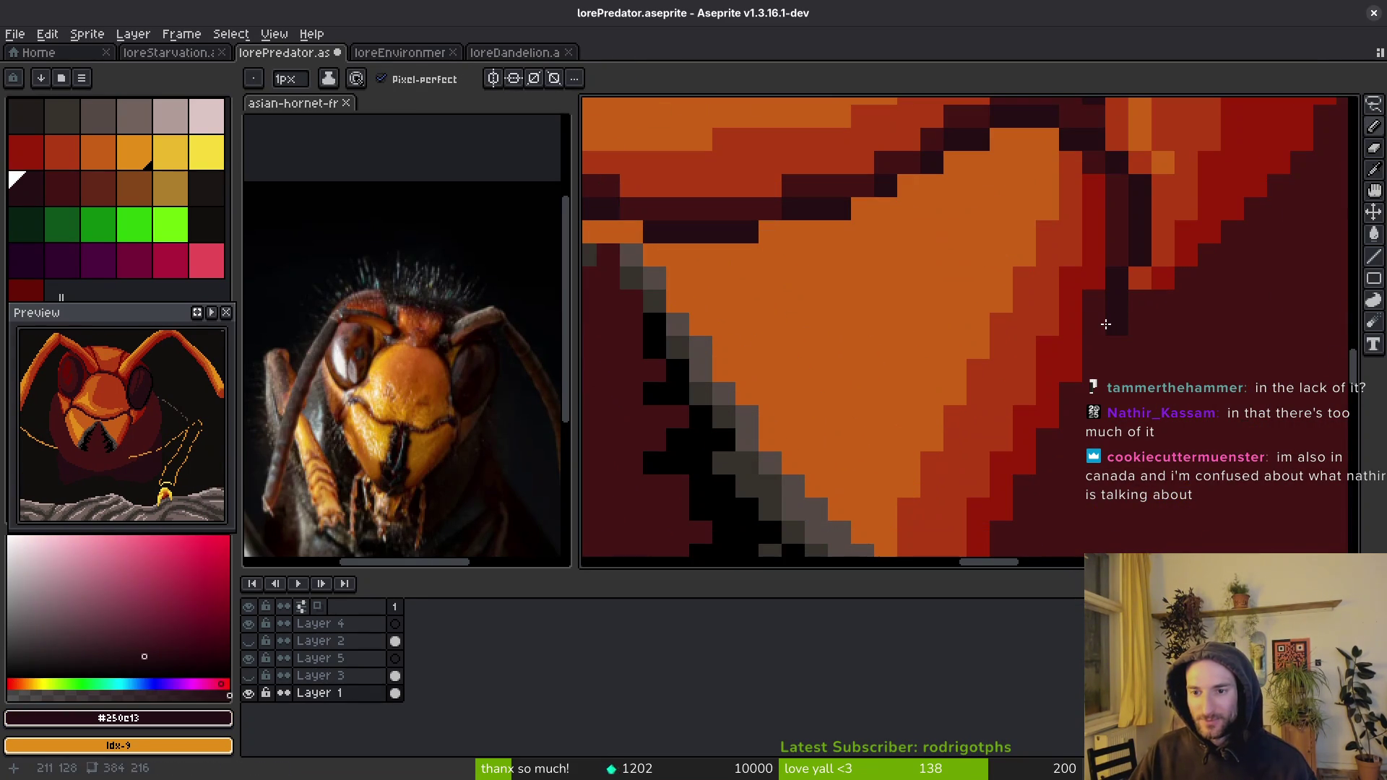
scroll(1147, 275, "down", 1)
scroll(1156, 277, "up", 1)
left_click(1166, 278, "alt")
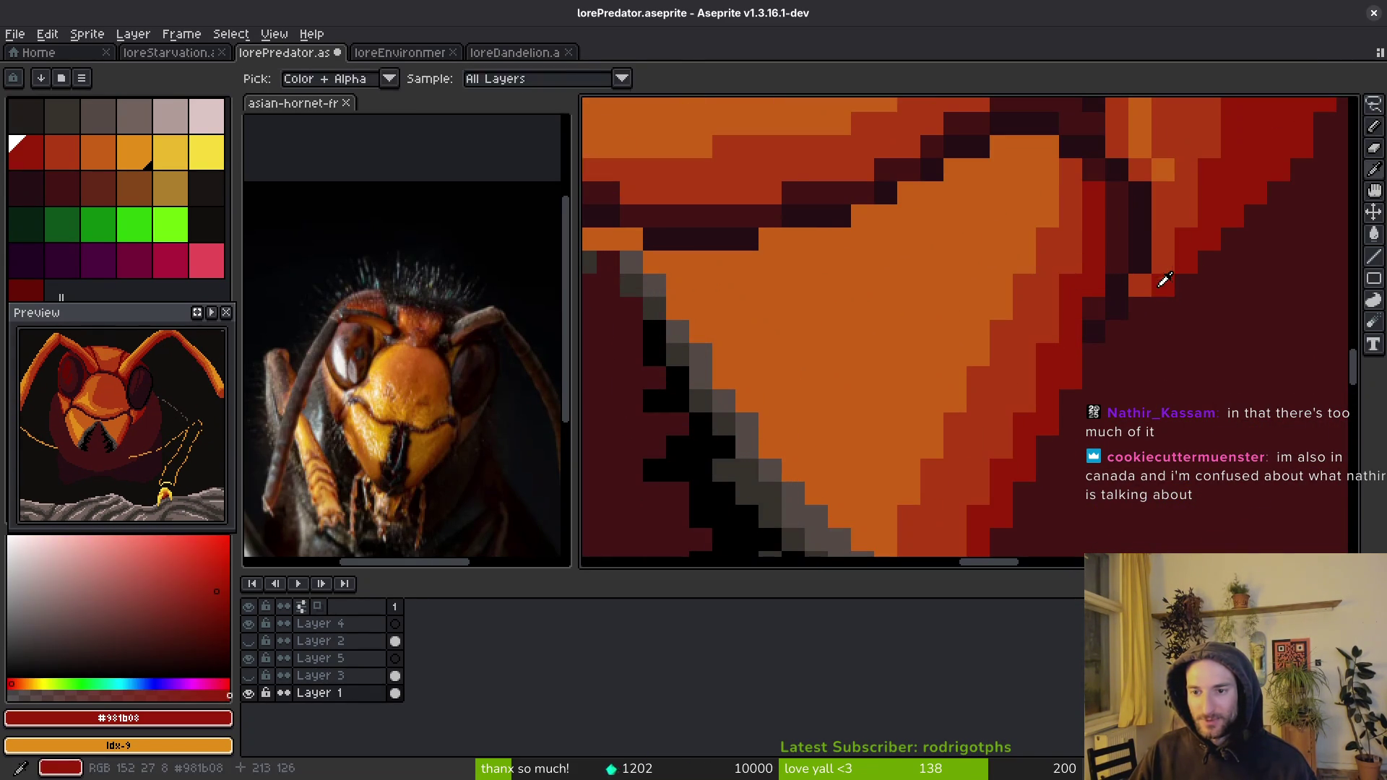
scroll(1148, 354, "down", 4)
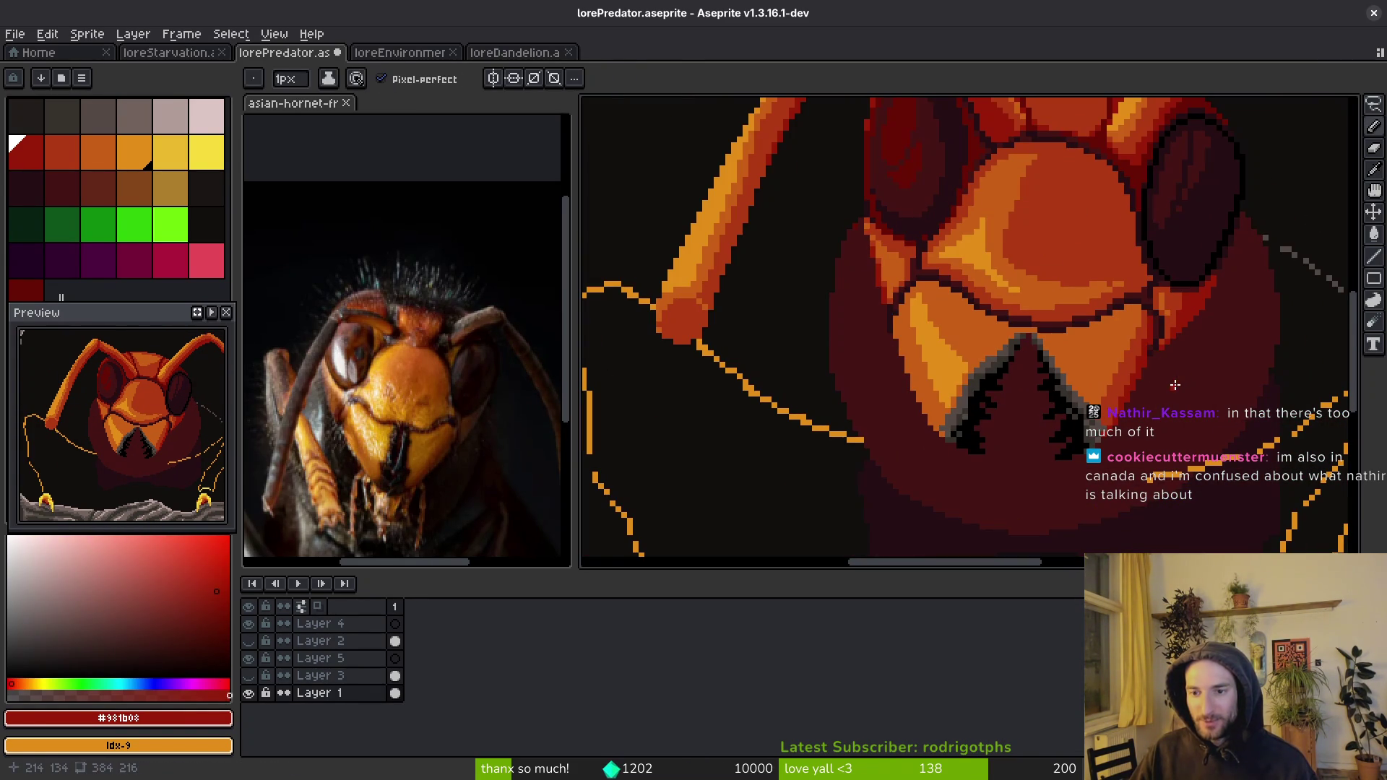
scroll(900, 307, "up", 3)
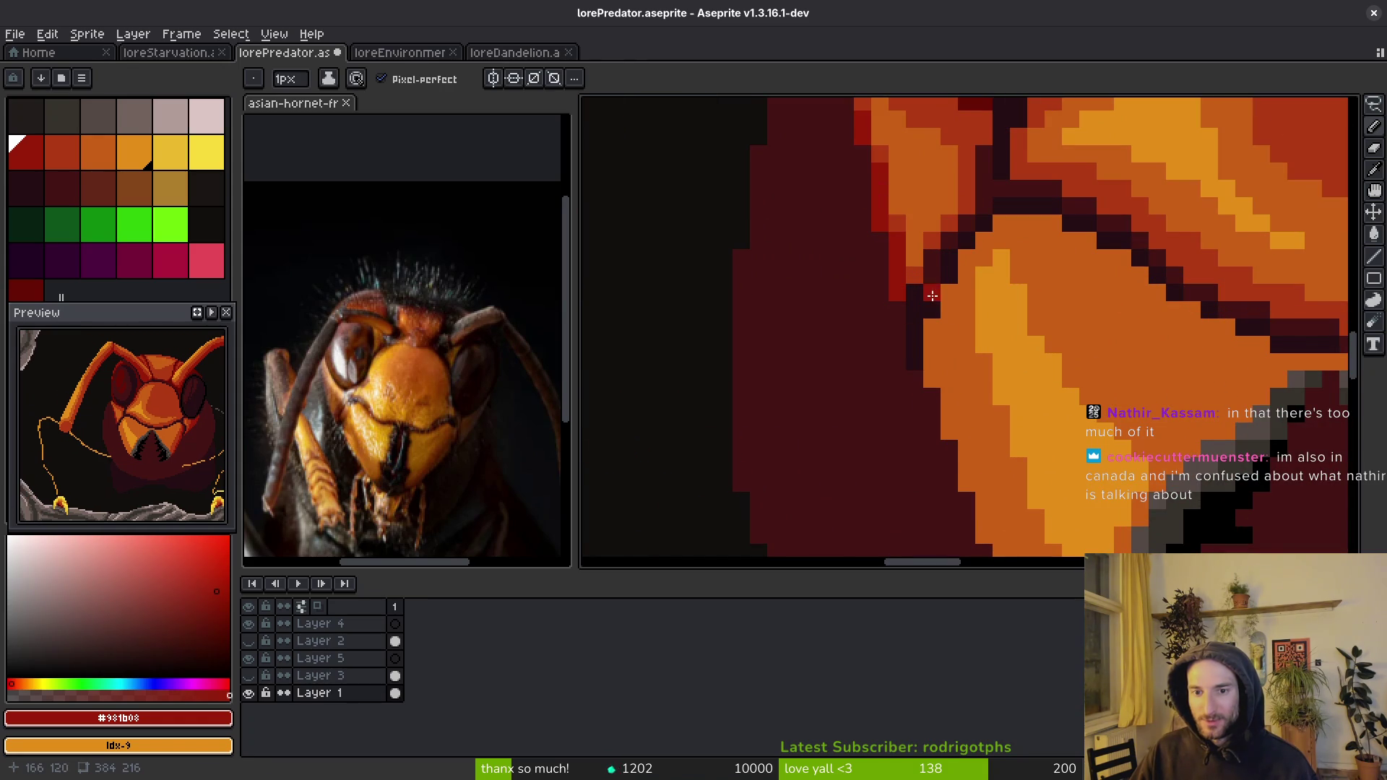
- Repaint one outline pixel dark maroon #431414 and save the file
left_click(919, 283, "alt")
left_click(914, 308)
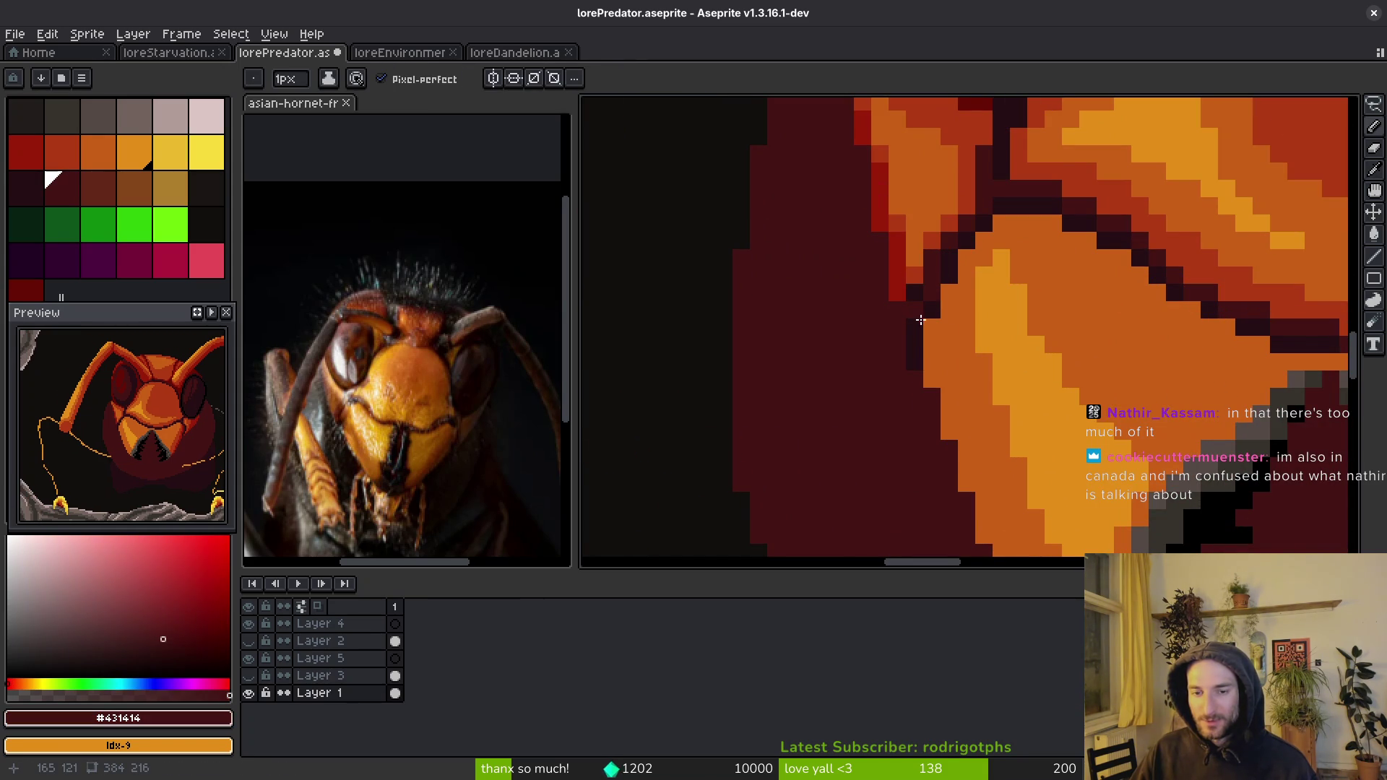
key("ctrl+s")
- Zoom around the face and sample the dark #250c13 from the canvas
scroll(939, 333, "down", 2)
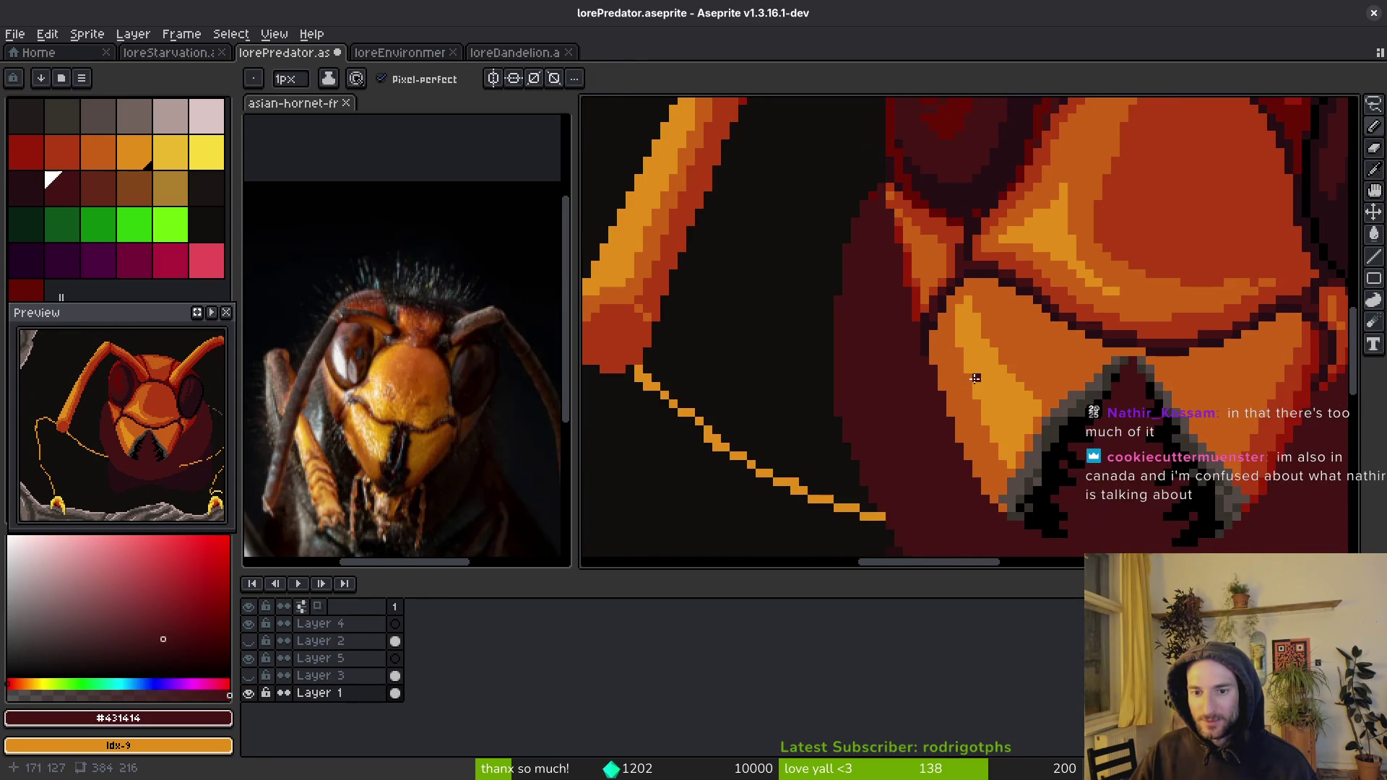
scroll(961, 297, "up", 3)
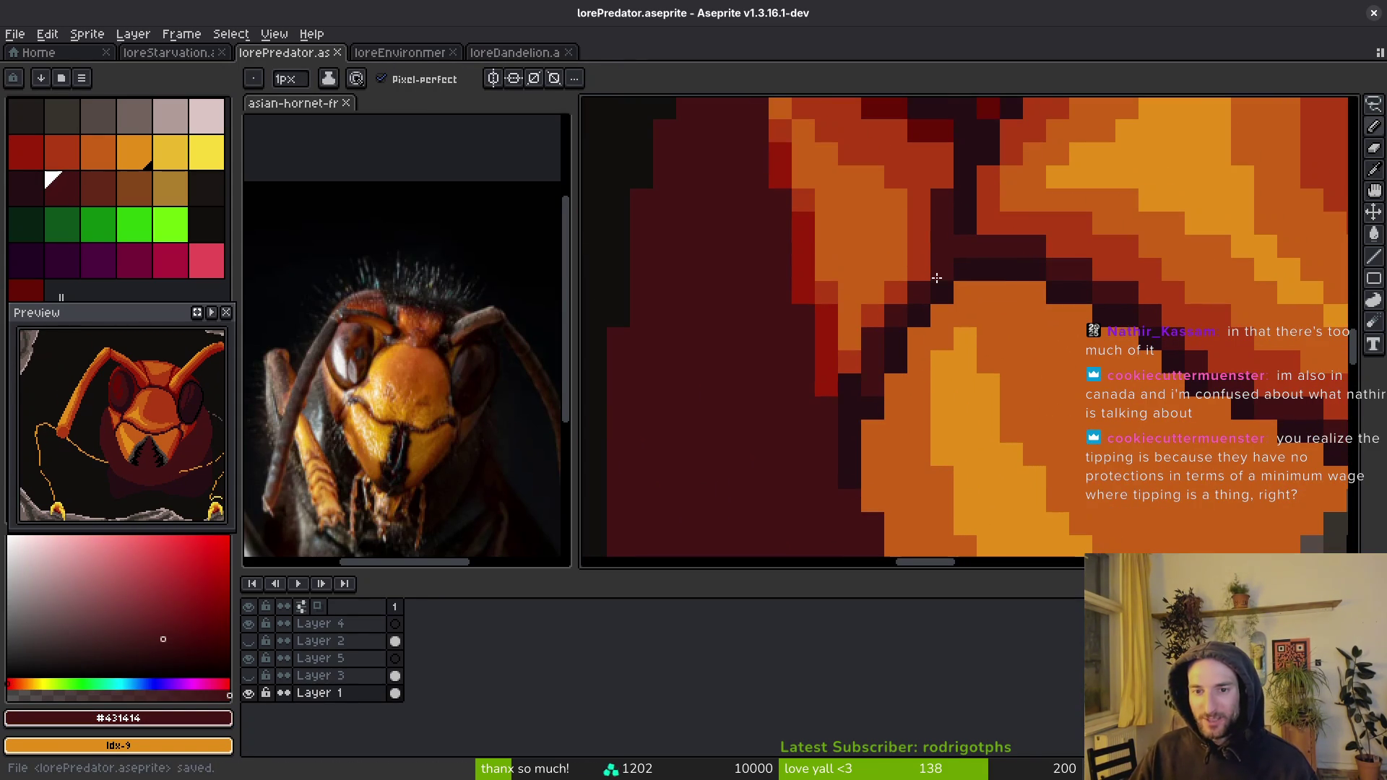
scroll(985, 334, "down", 1)
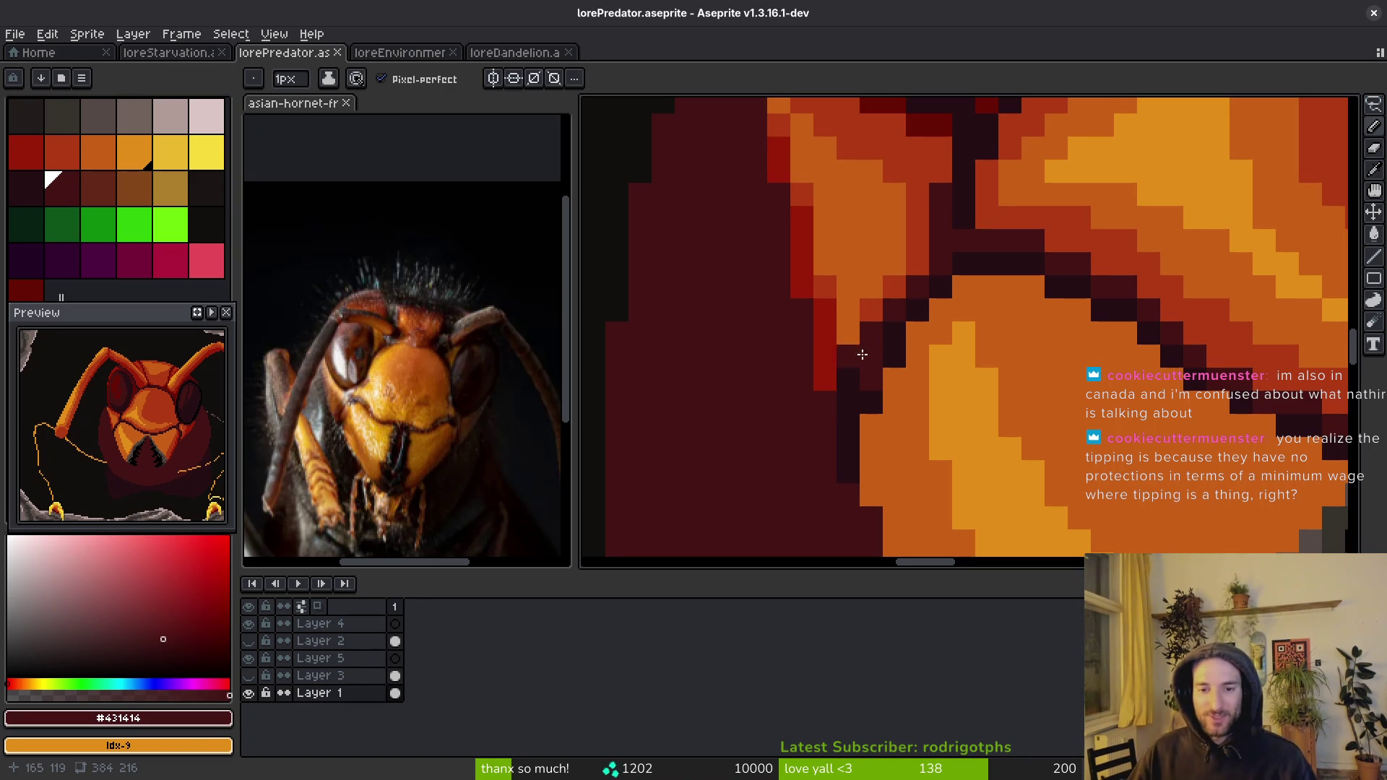
scroll(940, 386, "down", 2)
scroll(968, 397, "up", 3)
left_click(877, 279, "alt")
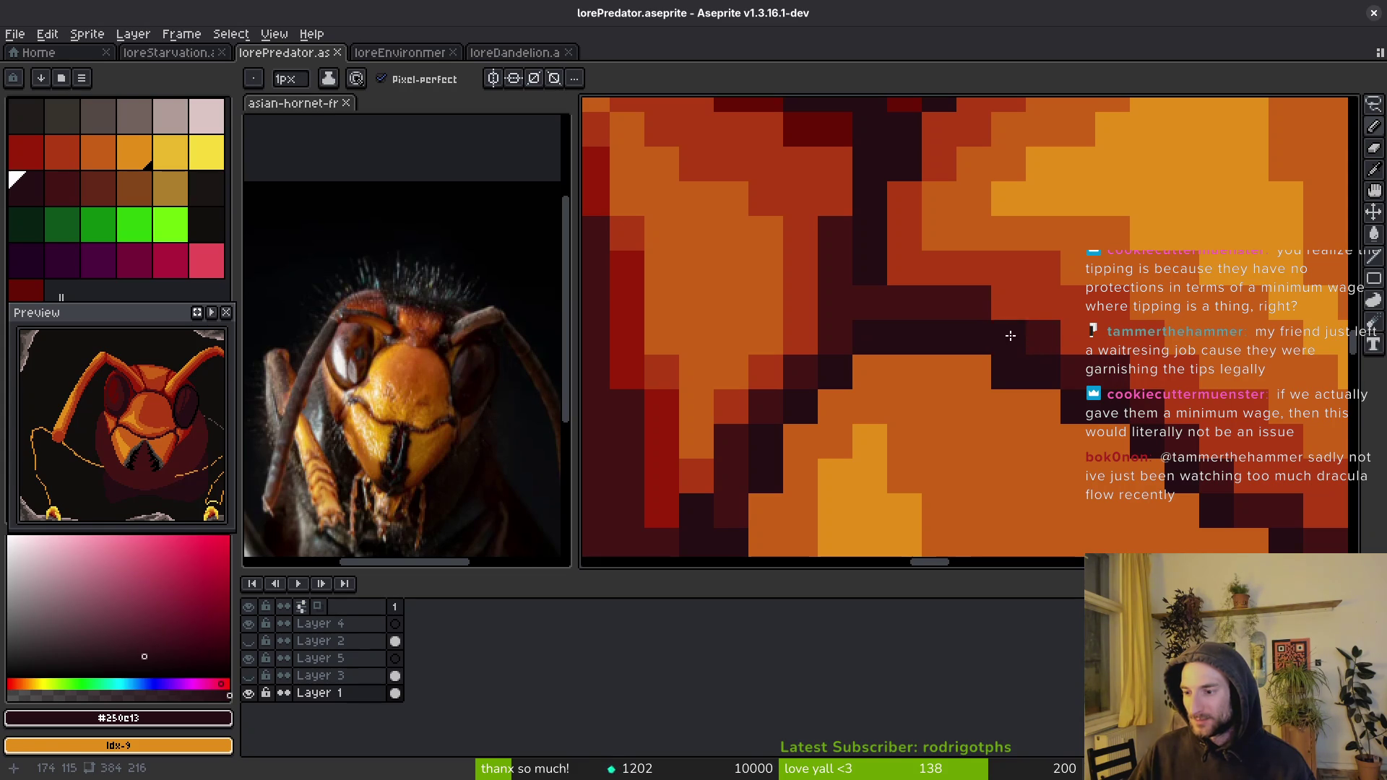
scroll(1008, 339, "down", 3)
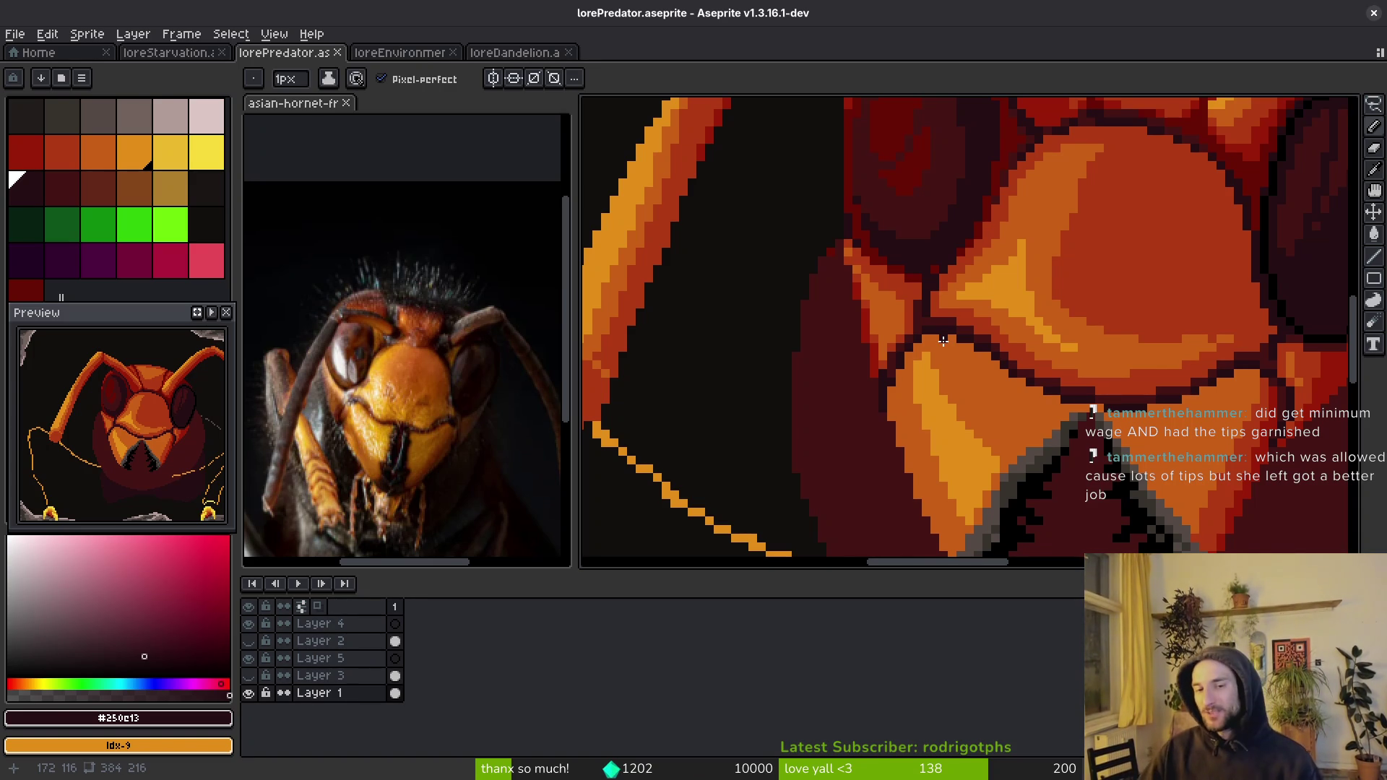
scroll(942, 307, "up", 2)
left_click(864, 359, "alt")
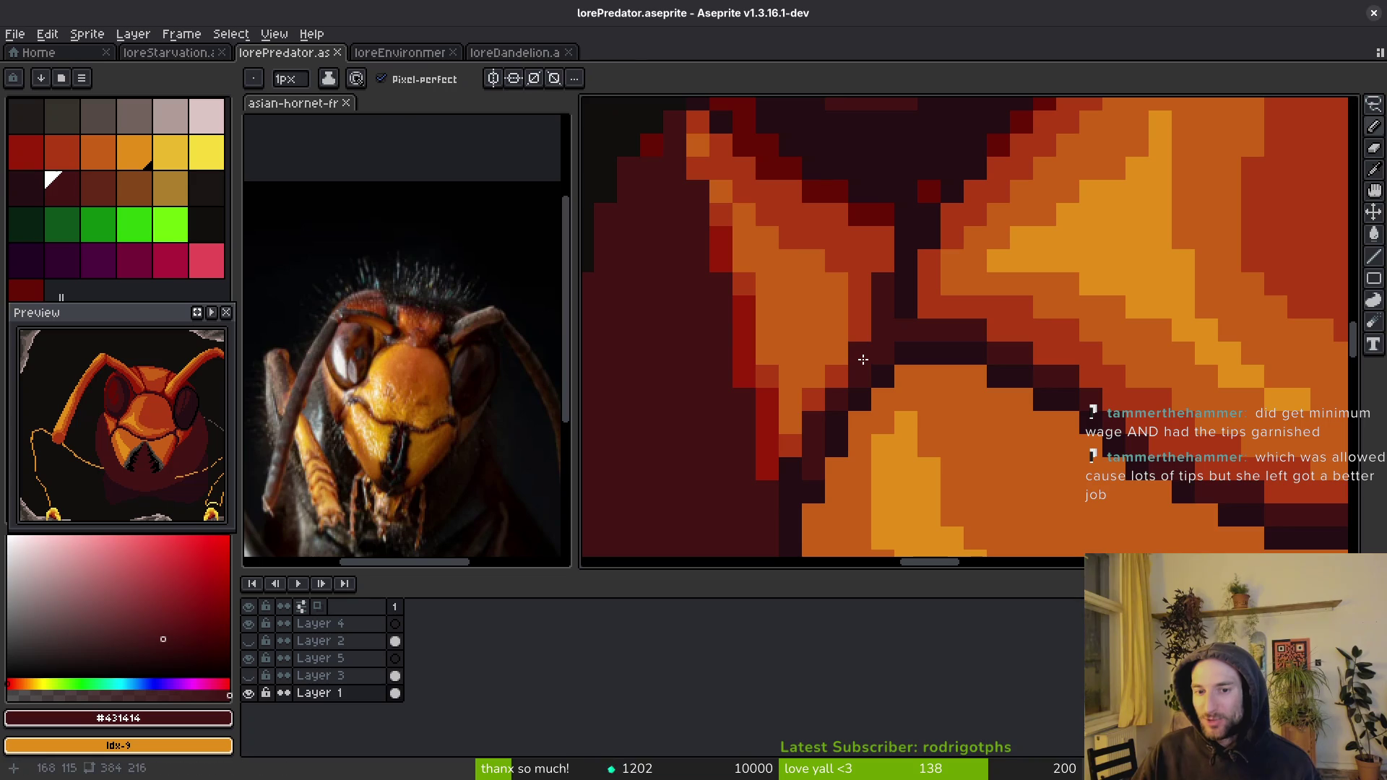
key("ctrl+s")
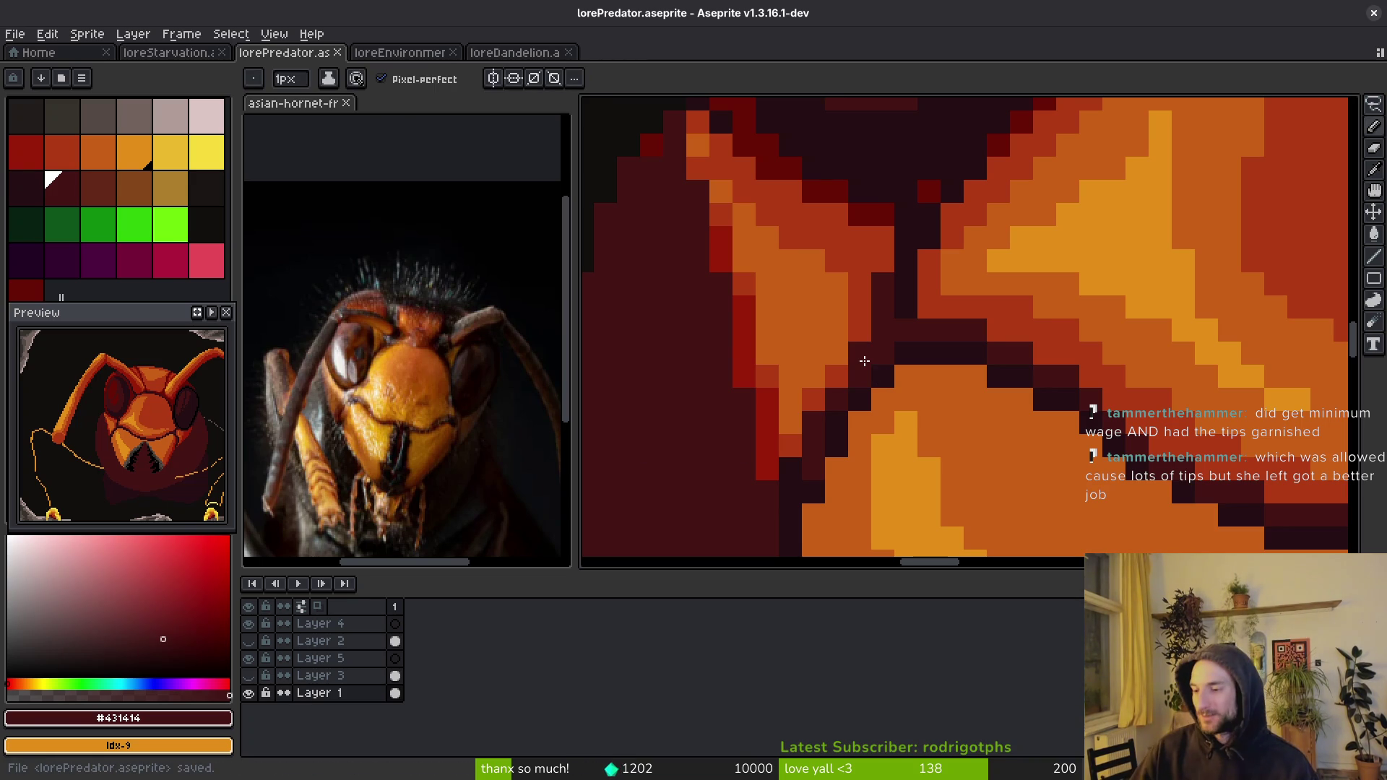
scroll(865, 360, "down", 2)
scroll(868, 375, "up", 1)
left_click_drag(867, 377, 861, 373)
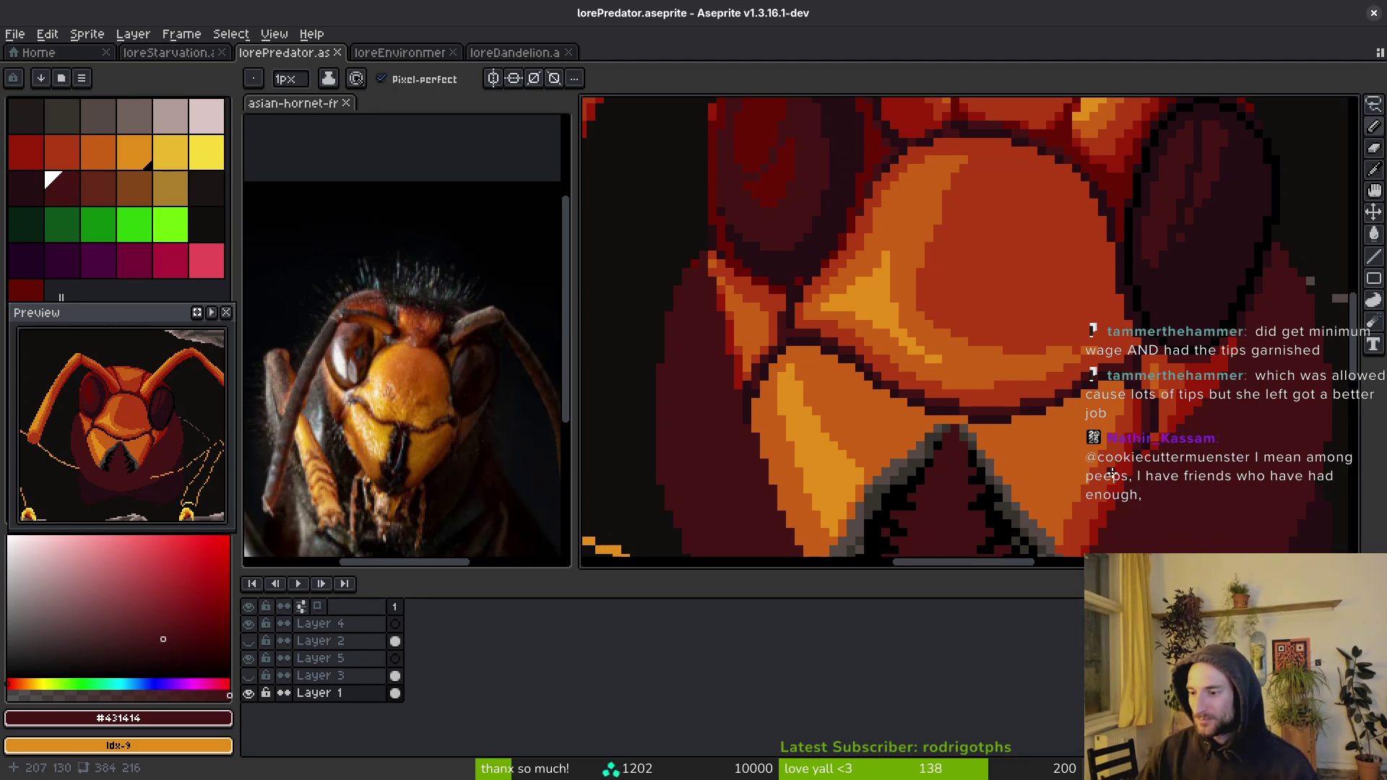
left_click_drag(1044, 416, 1014, 403)
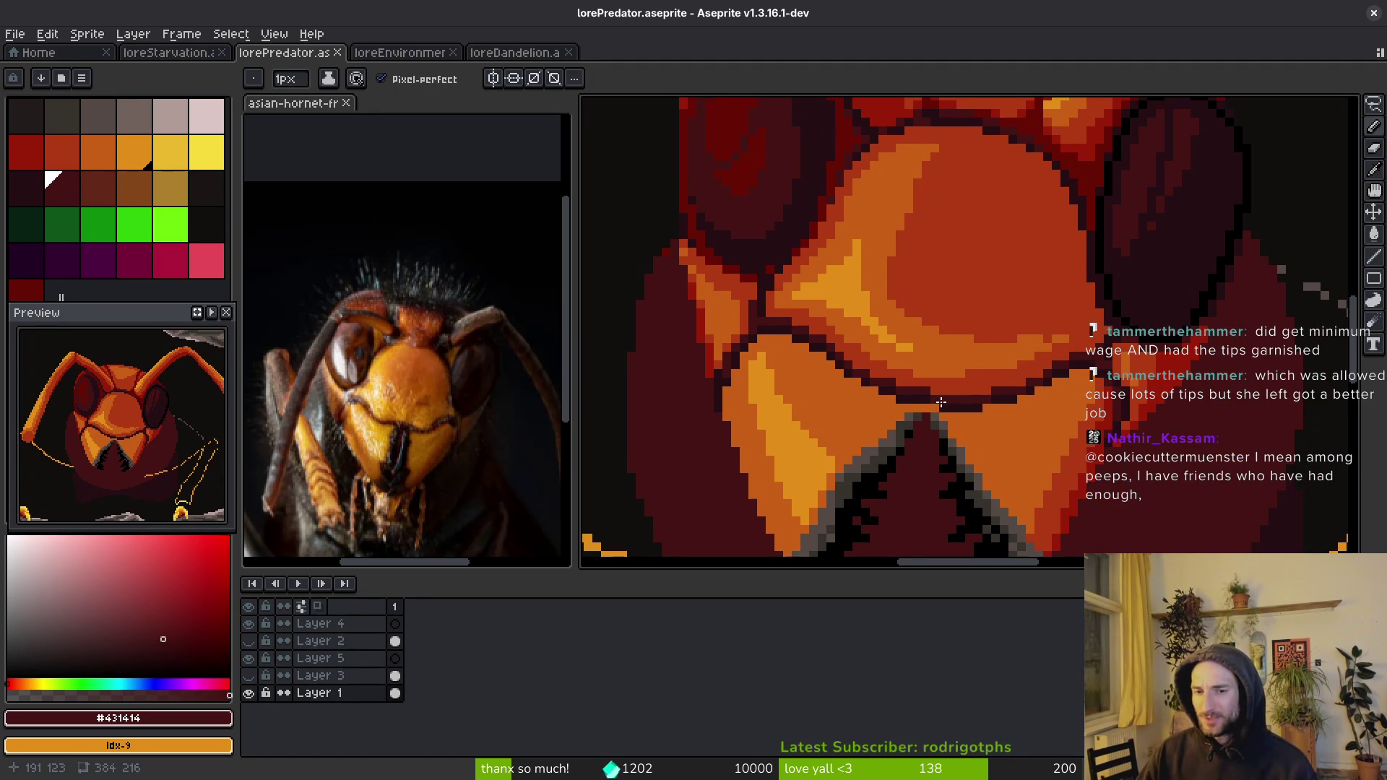
scroll(968, 410, "right", 1)
scroll(990, 408, "right", 1)
scroll(998, 415, "down", 3)
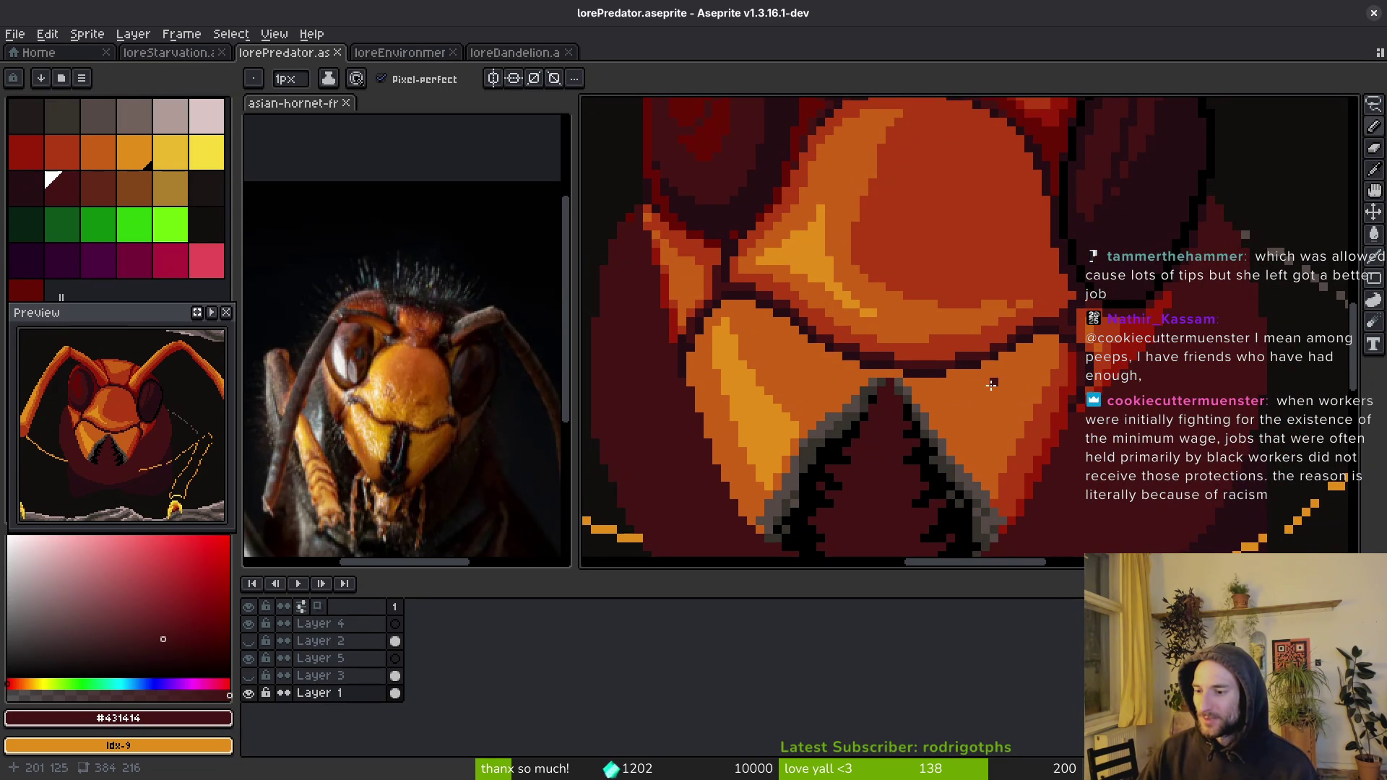
scroll(1015, 368, "down", 2)
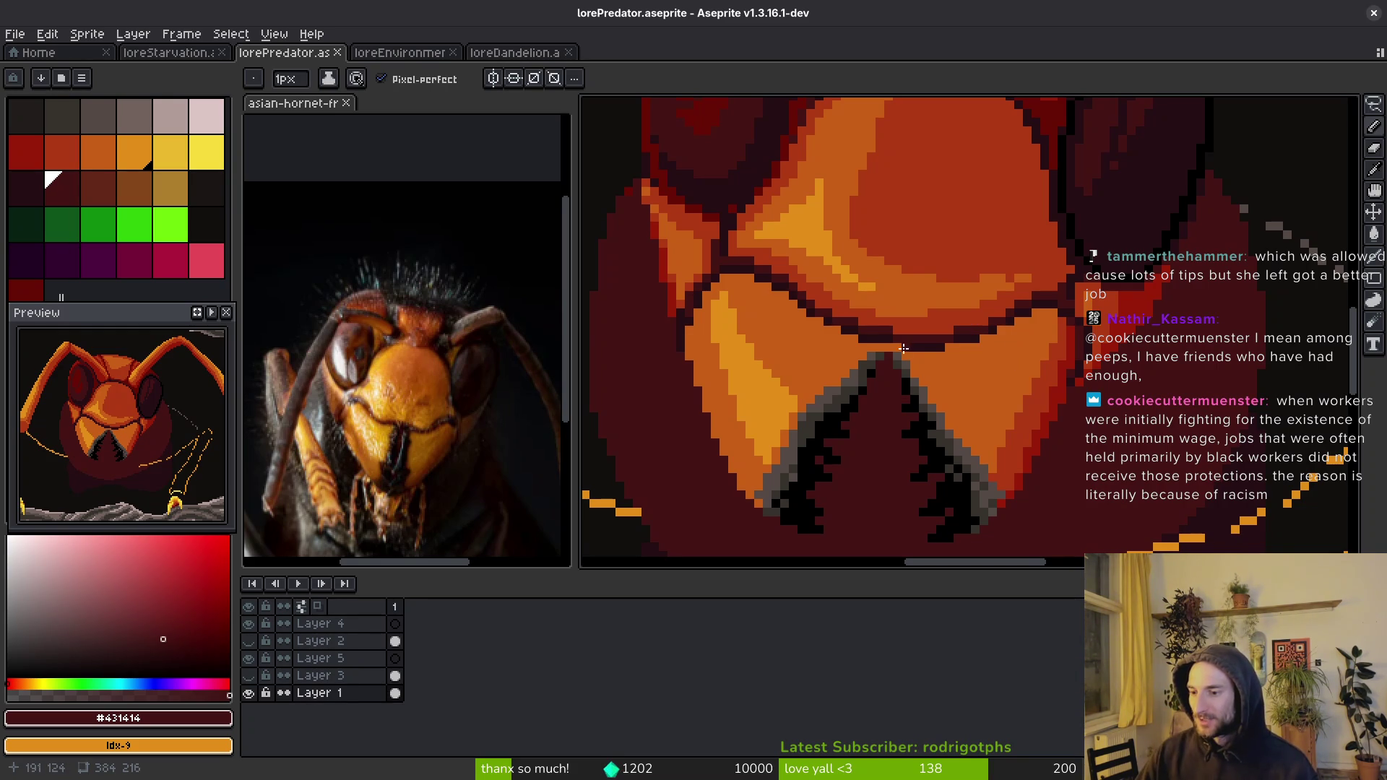
scroll(896, 332, "down", 2)
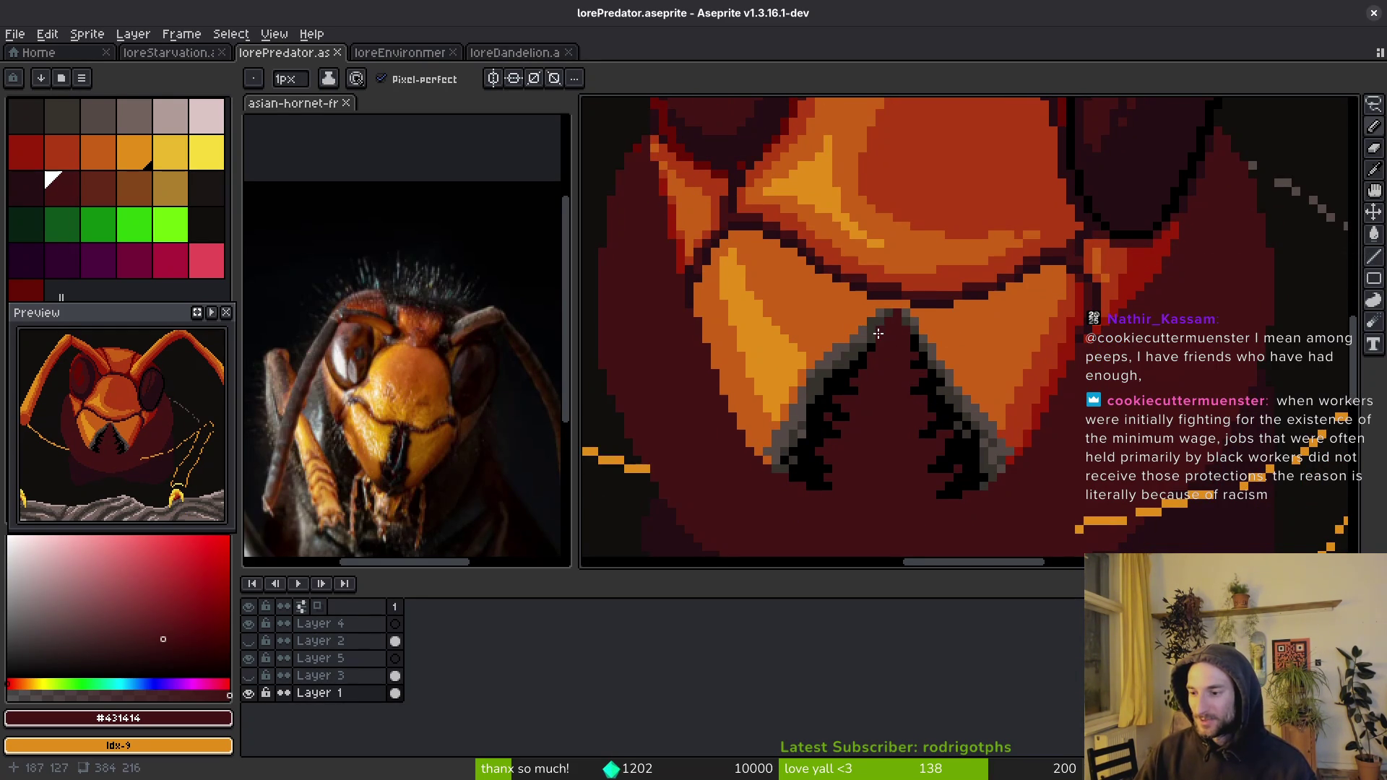
scroll(893, 328, "up", 4)
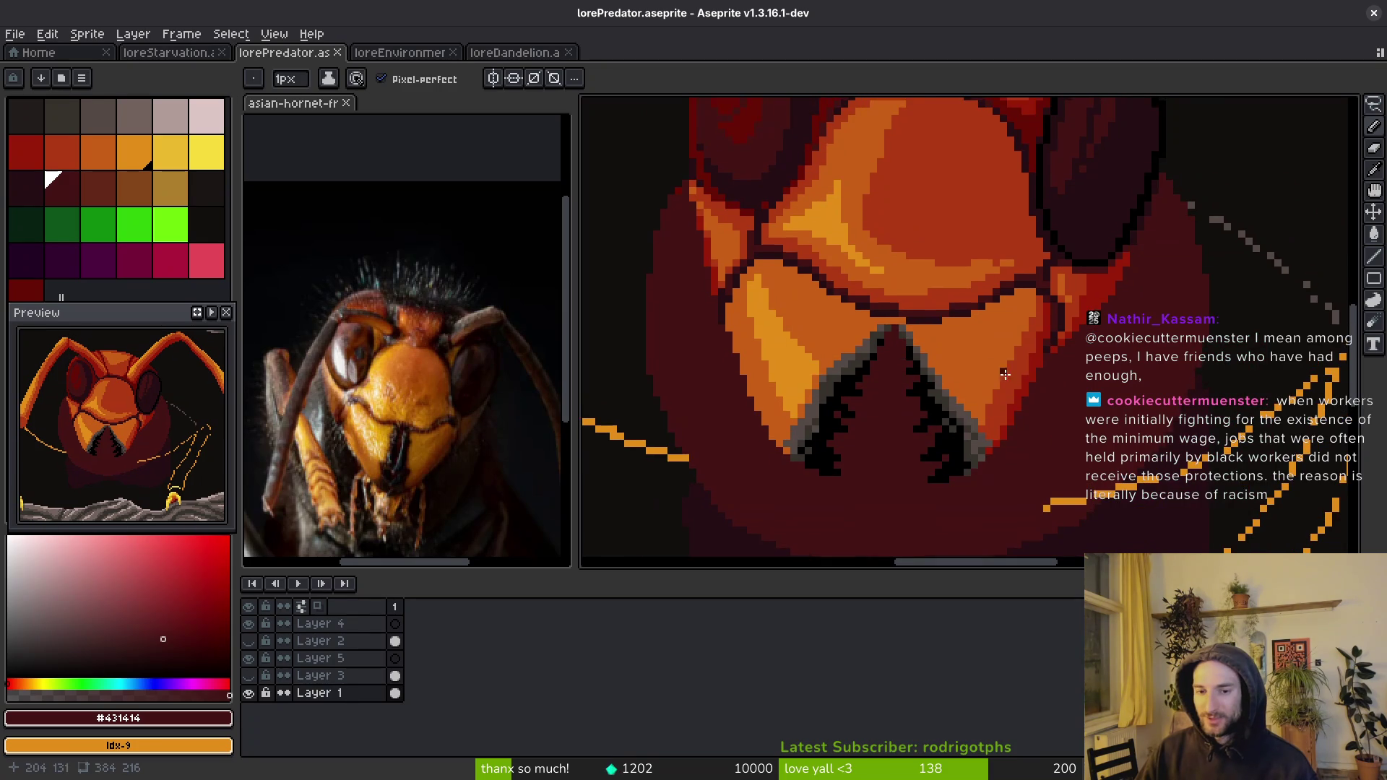
key("alt")
- Blacken pixels along the mandible tip and edges, undo the strays, pick dark grey #36312c and save
left_click(842, 318, "alt")
left_click_drag(870, 304, 889, 285)
left_click(935, 327)
key("ctrl+z")
left_click(837, 358)
key("ctrl+z")
left_click(827, 361)
left_click(917, 376)
key("ctrl+z")
left_click(911, 312)
left_click(912, 285, "alt")
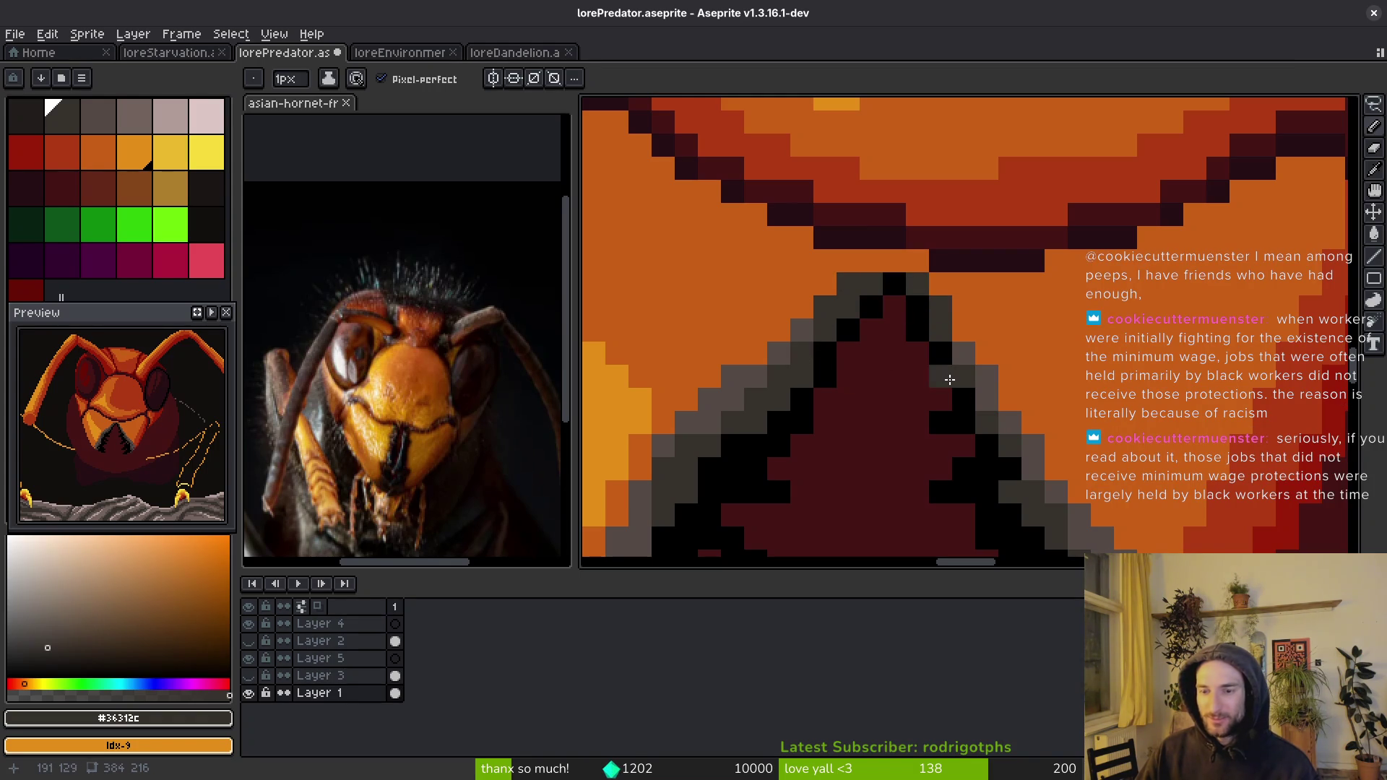
key("ctrl+s")
- Add one more black pixel to the mandible outline and save the hornet file again
left_click_drag(971, 399, 915, 380)
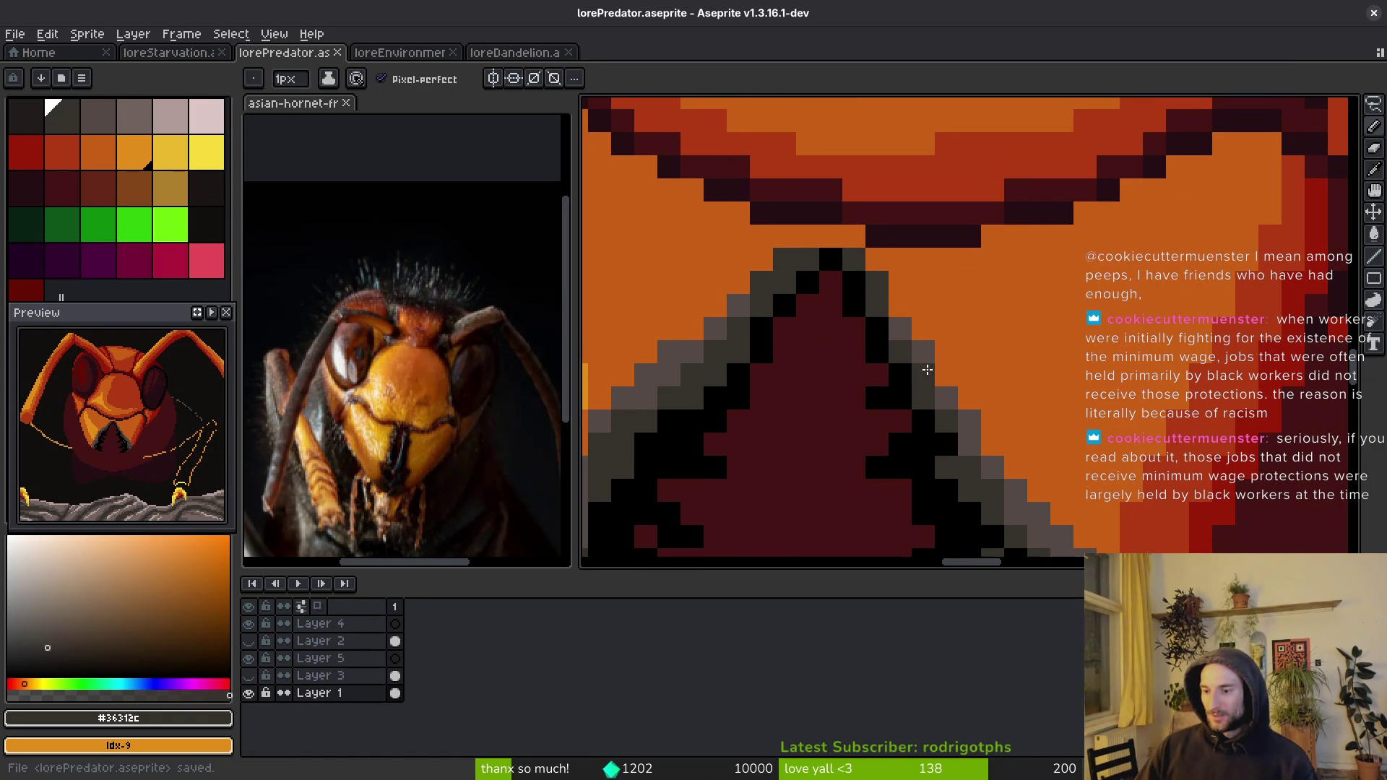
left_click(925, 426, "alt")
left_click_drag(856, 339, 890, 333)
left_click(939, 336)
key("ctrl+s")
scroll(1003, 422, "down", 2)
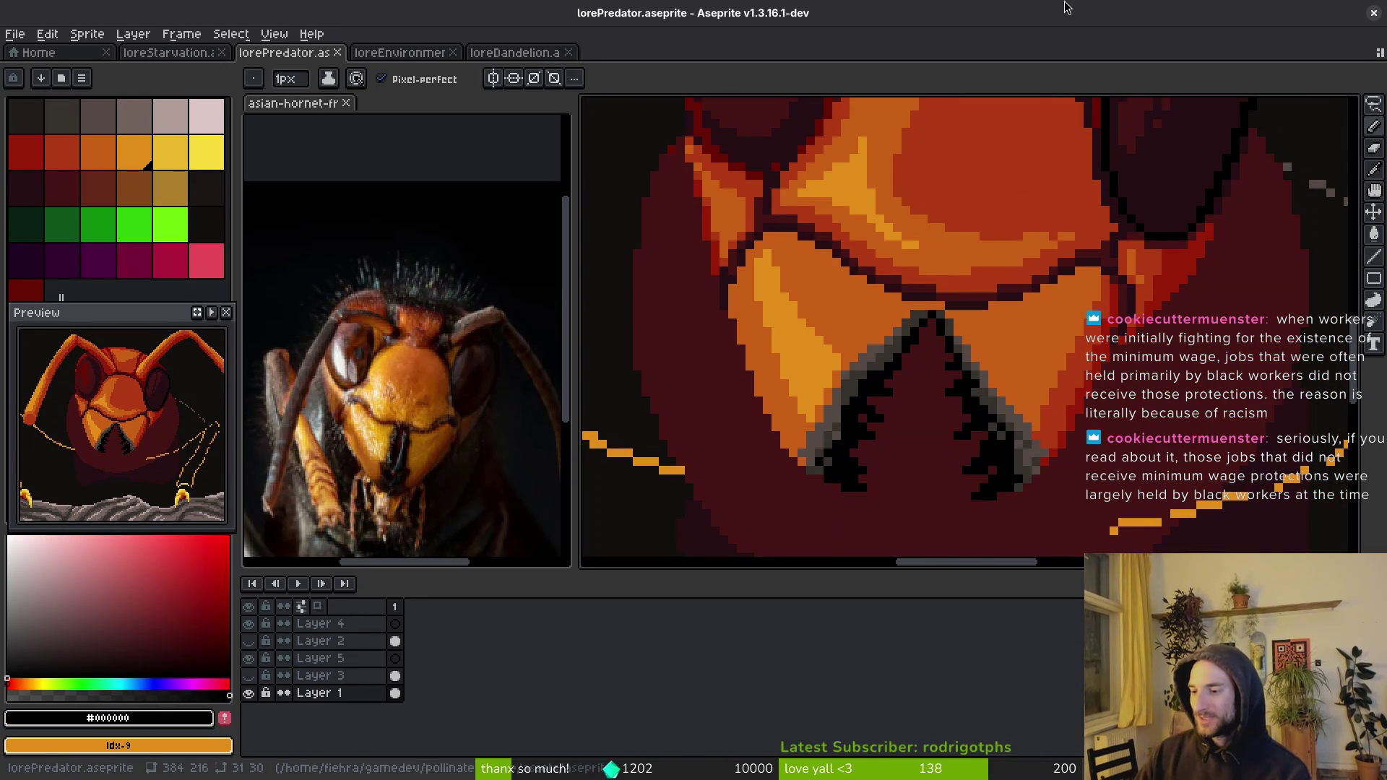
- Outline the left eye's edge with black pixels
scroll(1052, 333, "down", 1)
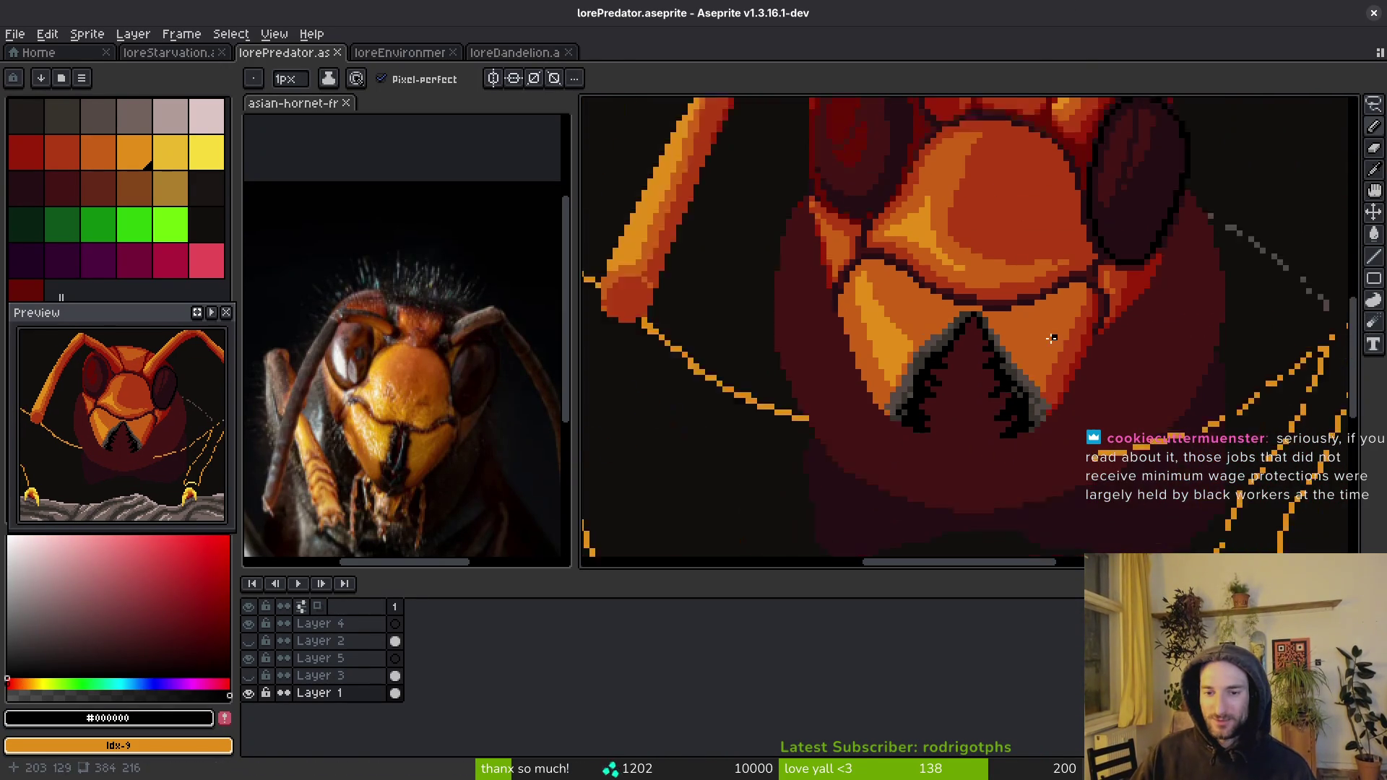
scroll(1052, 333, "down", 1)
scroll(1046, 312, "up", 2)
scroll(1043, 304, "down", 2)
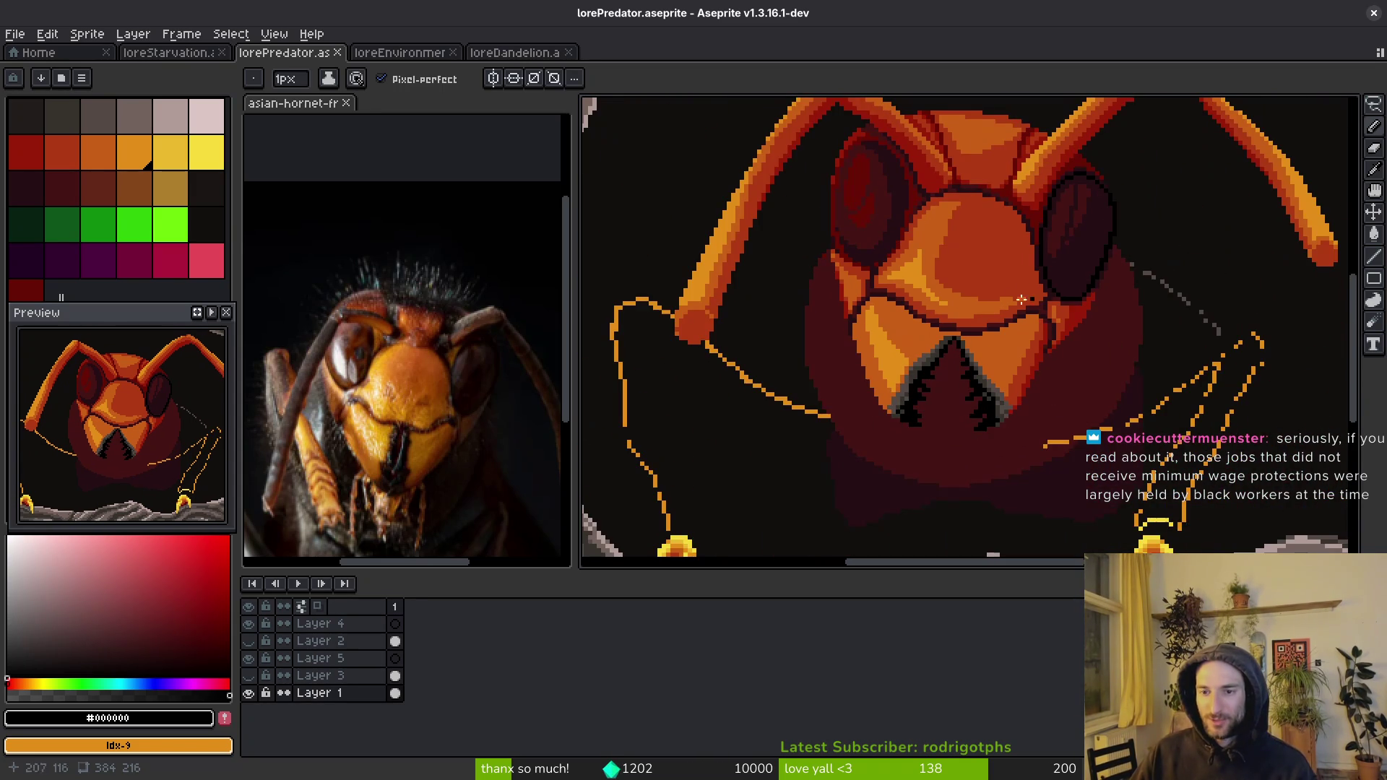
scroll(1044, 304, "up", 3)
key("alt")
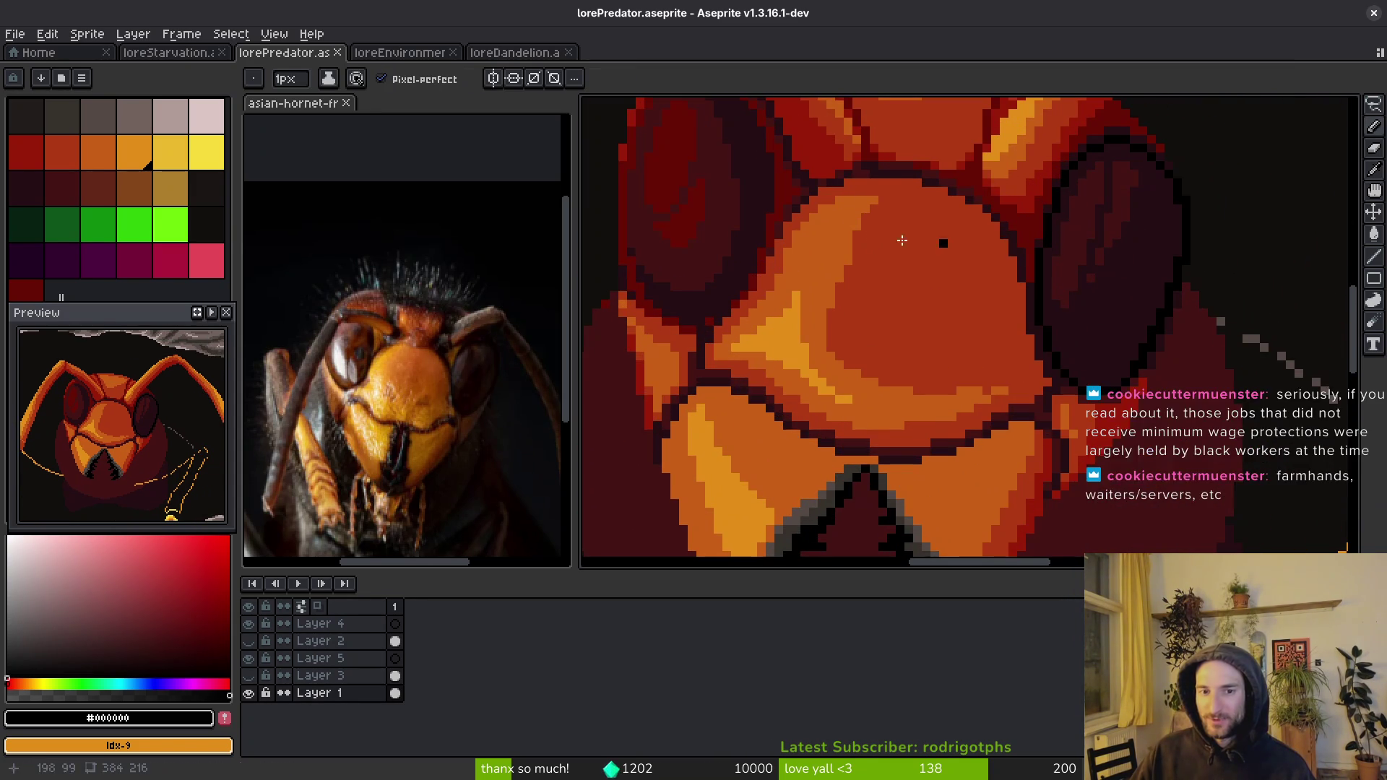
scroll(1060, 254, "up", 3)
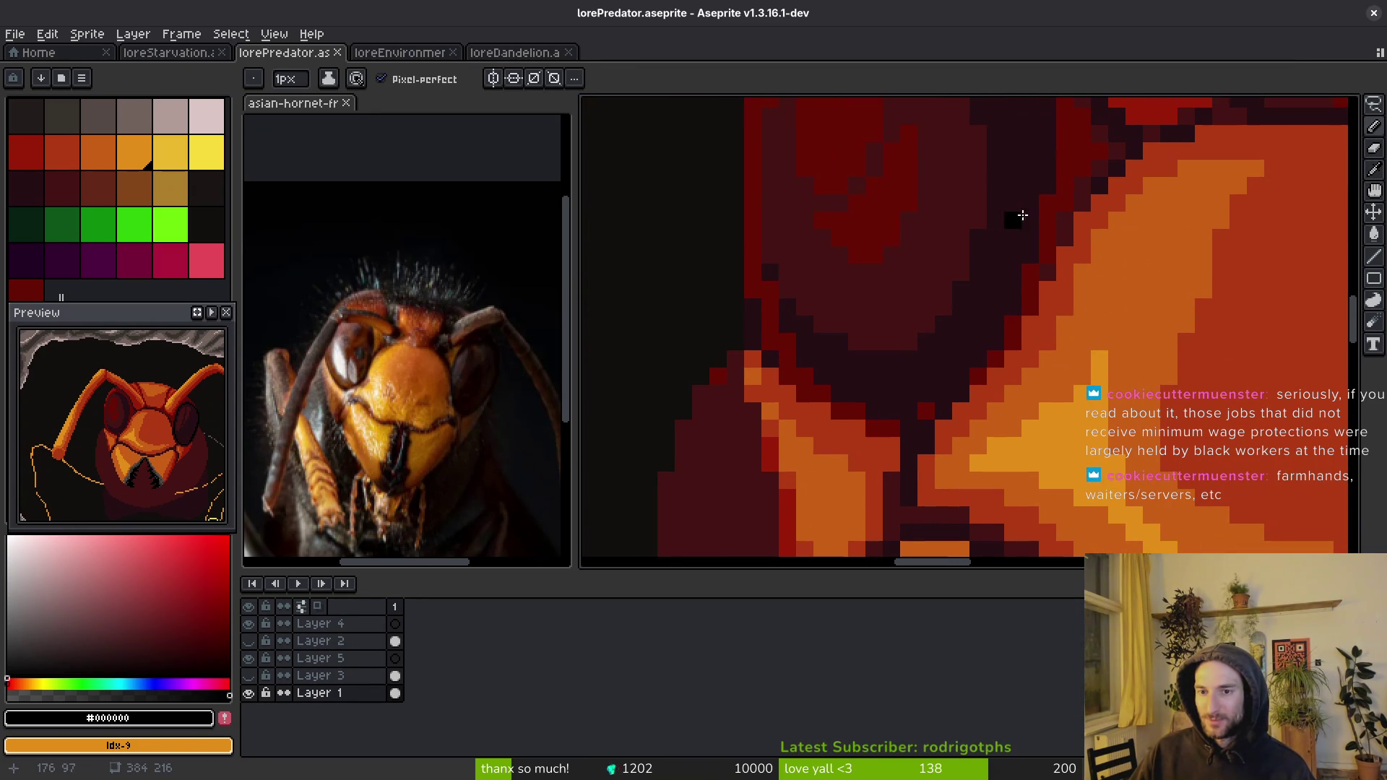
left_click_drag(1044, 190, 1047, 170)
left_click(1047, 133)
left_click(1031, 238)
- Draw a black diagonal line down-left from the eye and extend it further left
mouse_move(1033, 253)
left_mouse_down()
mouse_move(1029, 233)
mouse_move(973, 372)
left_mouse_up()
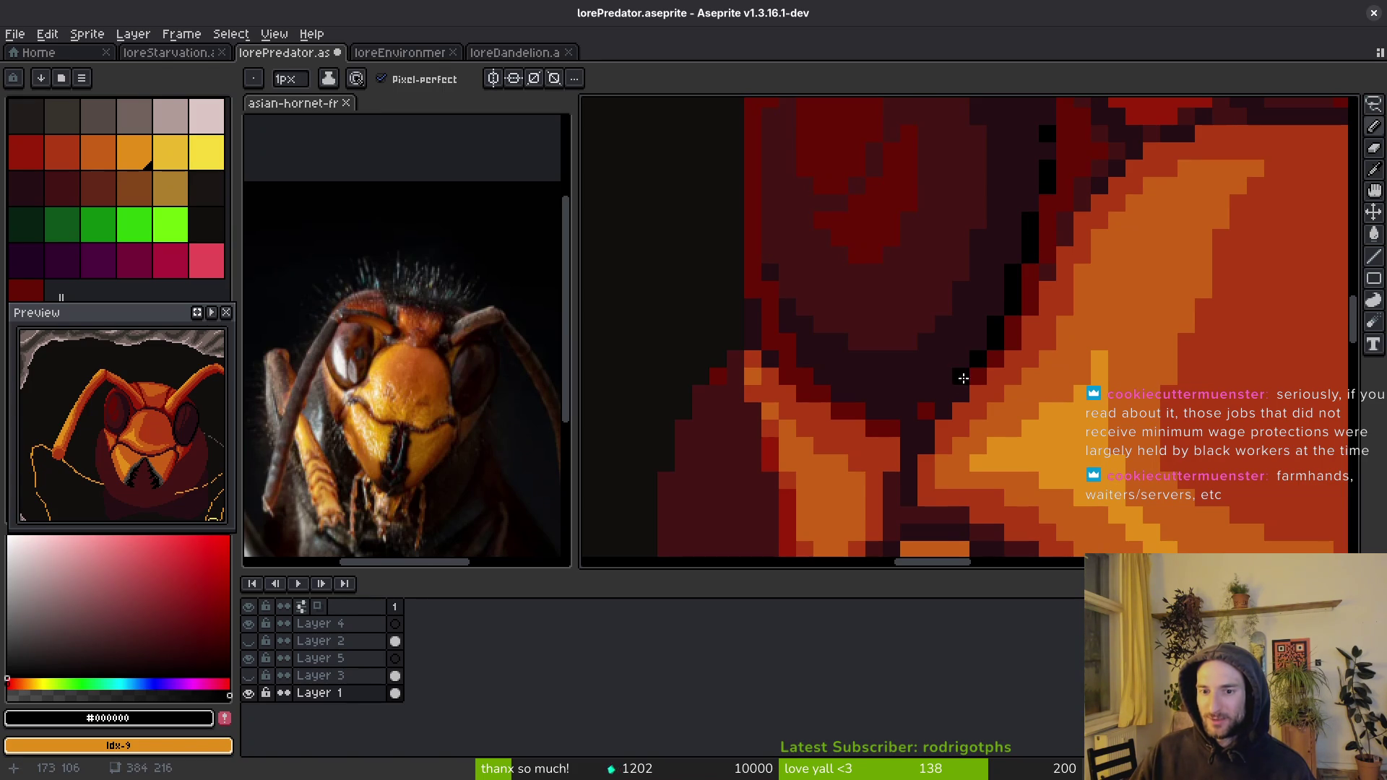
scroll(972, 371, "down", 3)
scroll(979, 385, "up", 3)
left_click(969, 362)
left_click(952, 362)
left_click(866, 365)
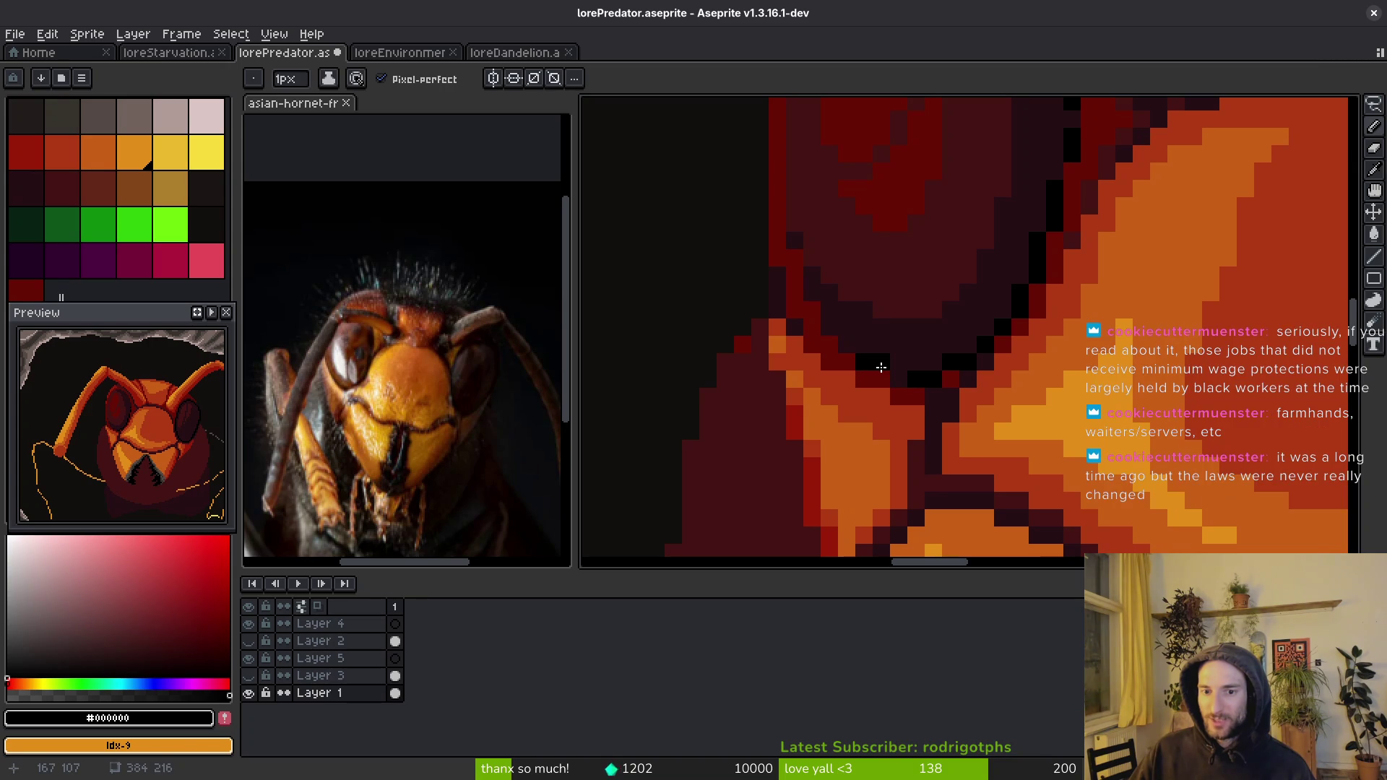
- Sample deep maroon #250c13 and recolour several black outline pixels with it
scroll(1025, 296, "down", 3)
scroll(1025, 296, "up", 3)
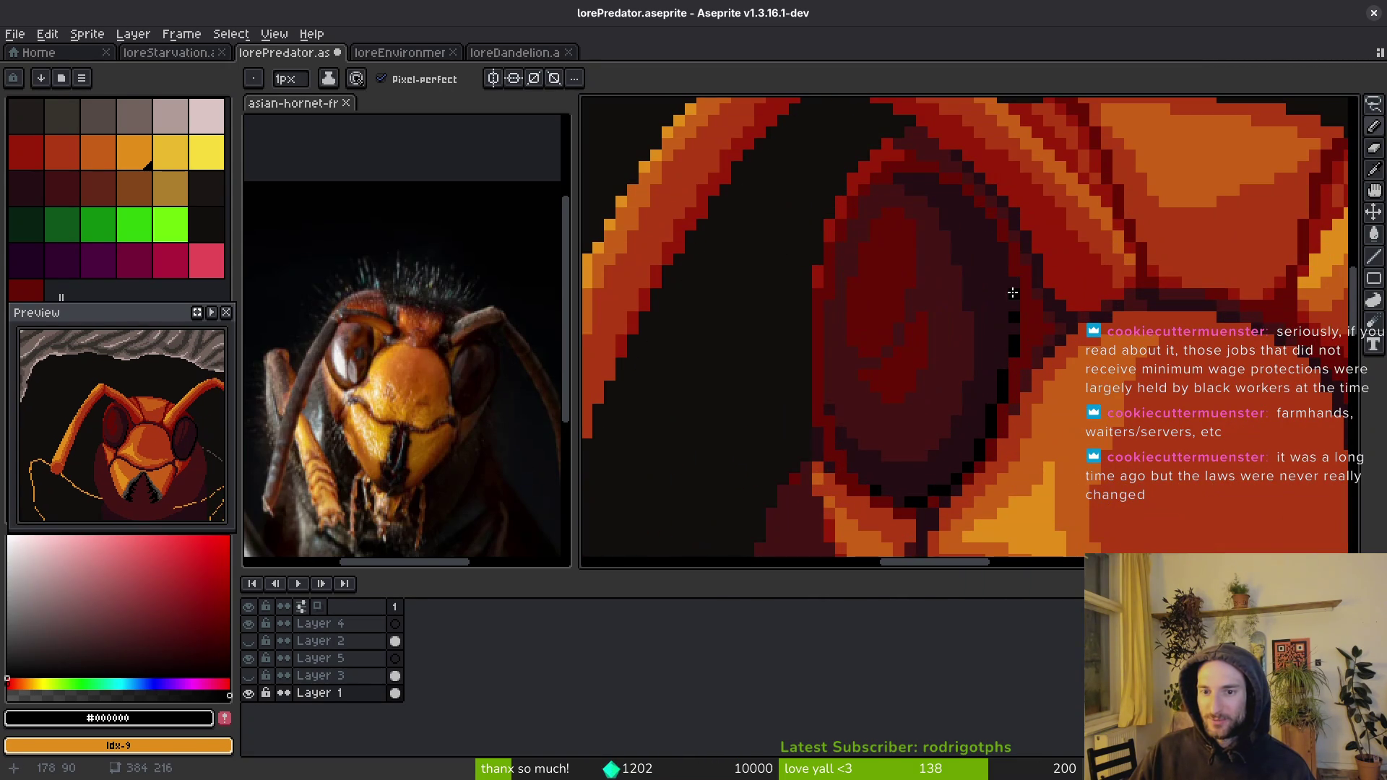
scroll(1055, 303, "down", 2)
left_click_drag(1108, 399, 772, 367)
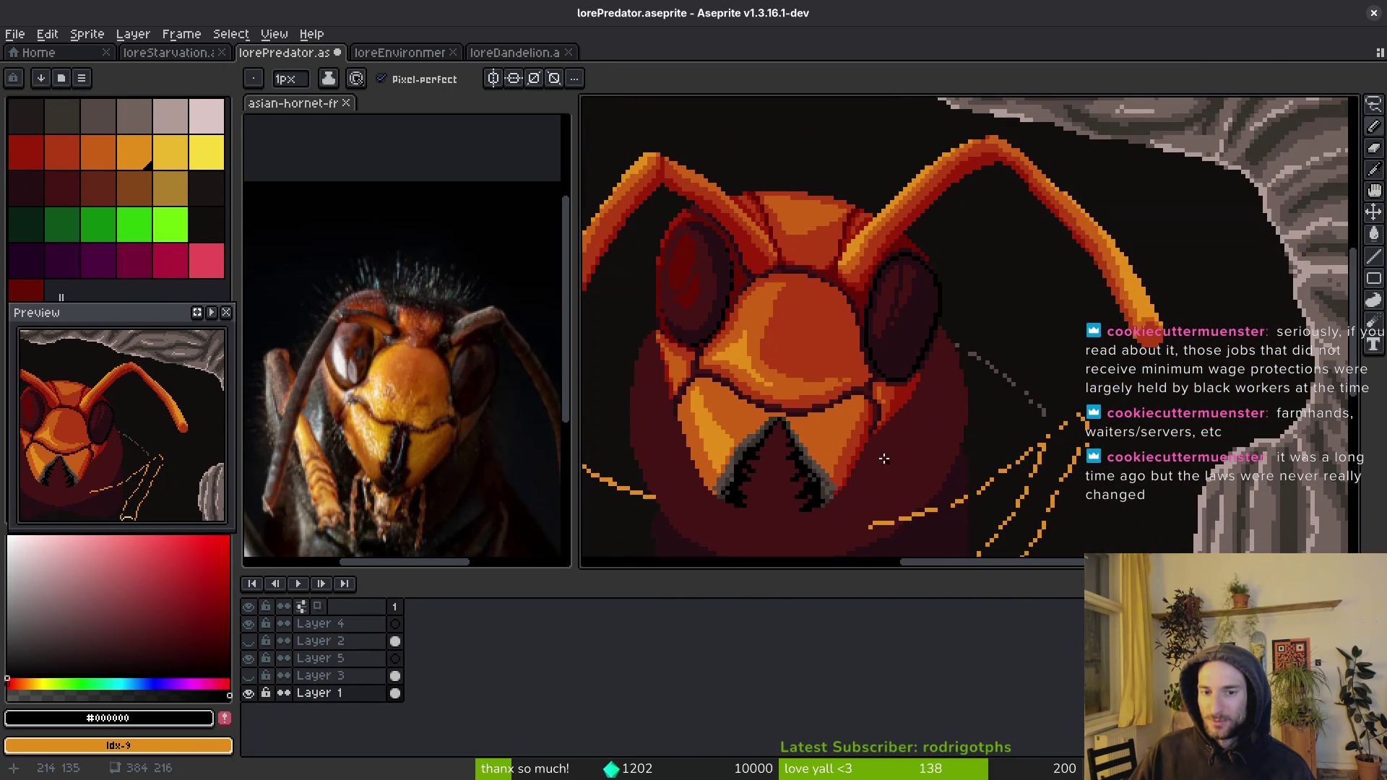
scroll(900, 347, "up", 4)
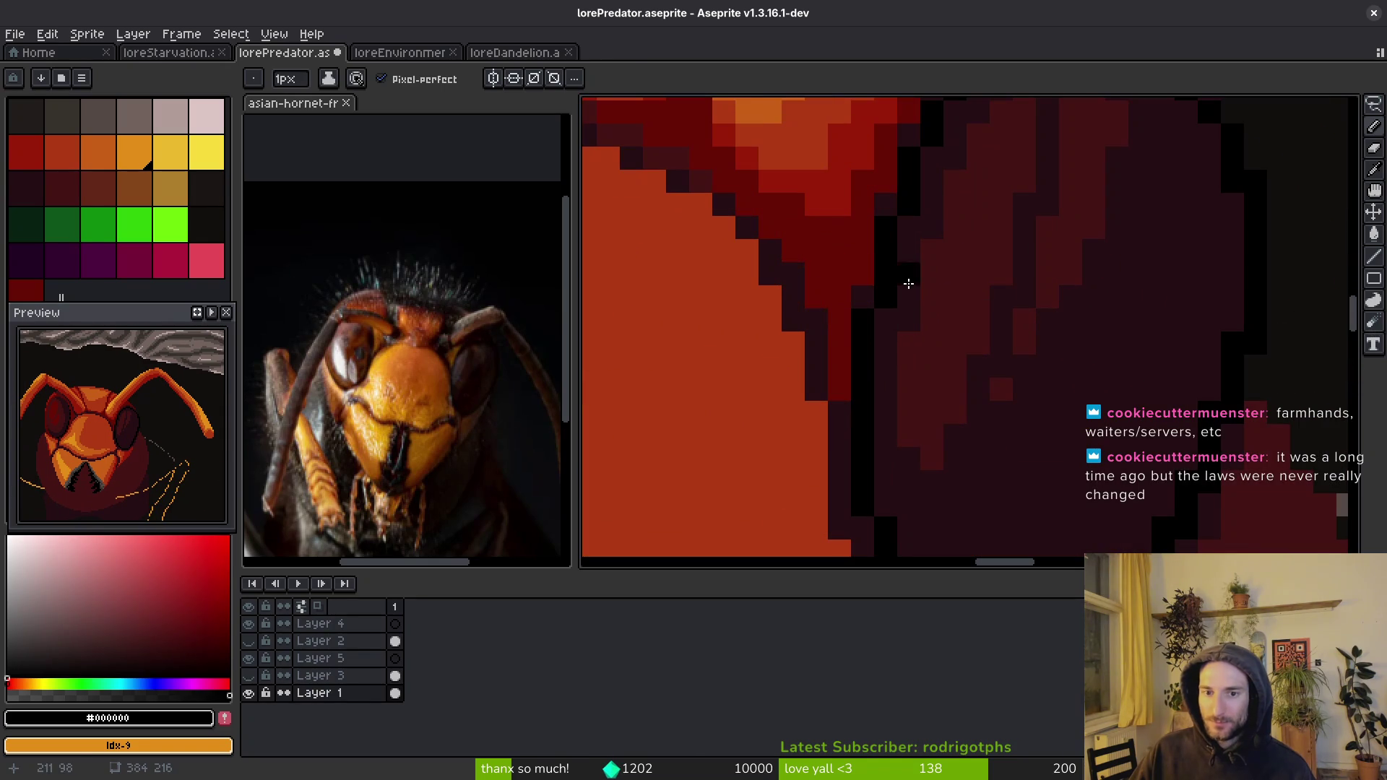
left_click(902, 279, "alt")
mouse_move(900, 210)
left_mouse_down()
mouse_move(934, 257)
mouse_move(907, 261)
left_mouse_up()
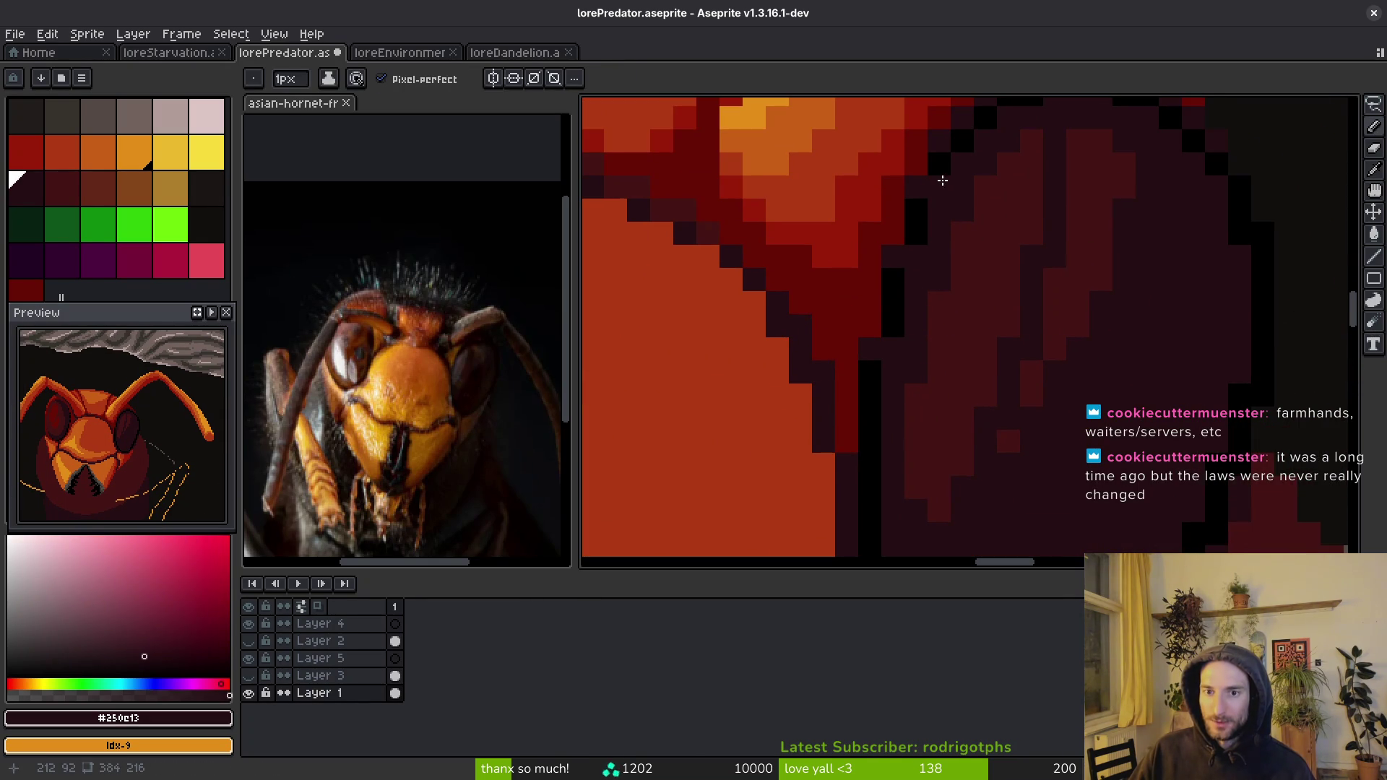
left_click(894, 303)
left_click_drag(870, 394, 872, 420)
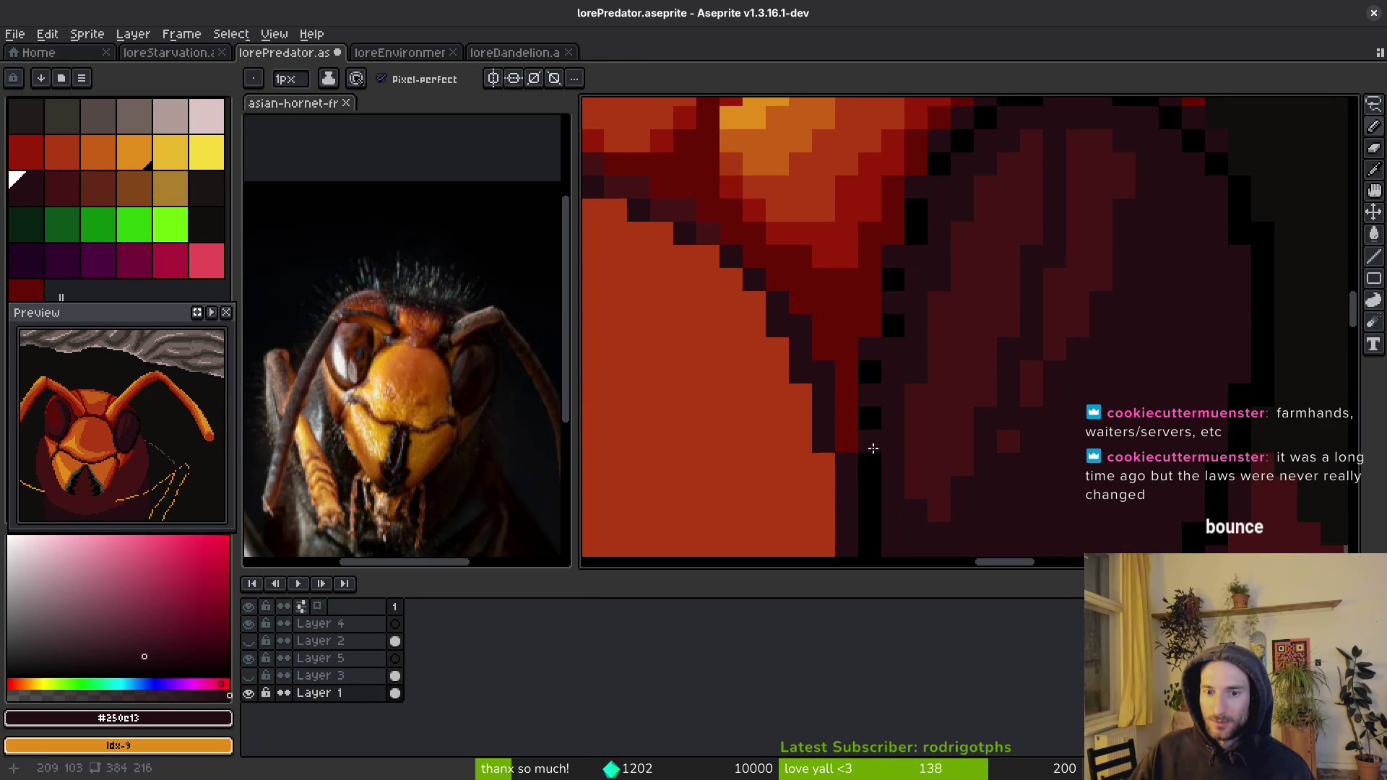
scroll(925, 462, "down", 4)
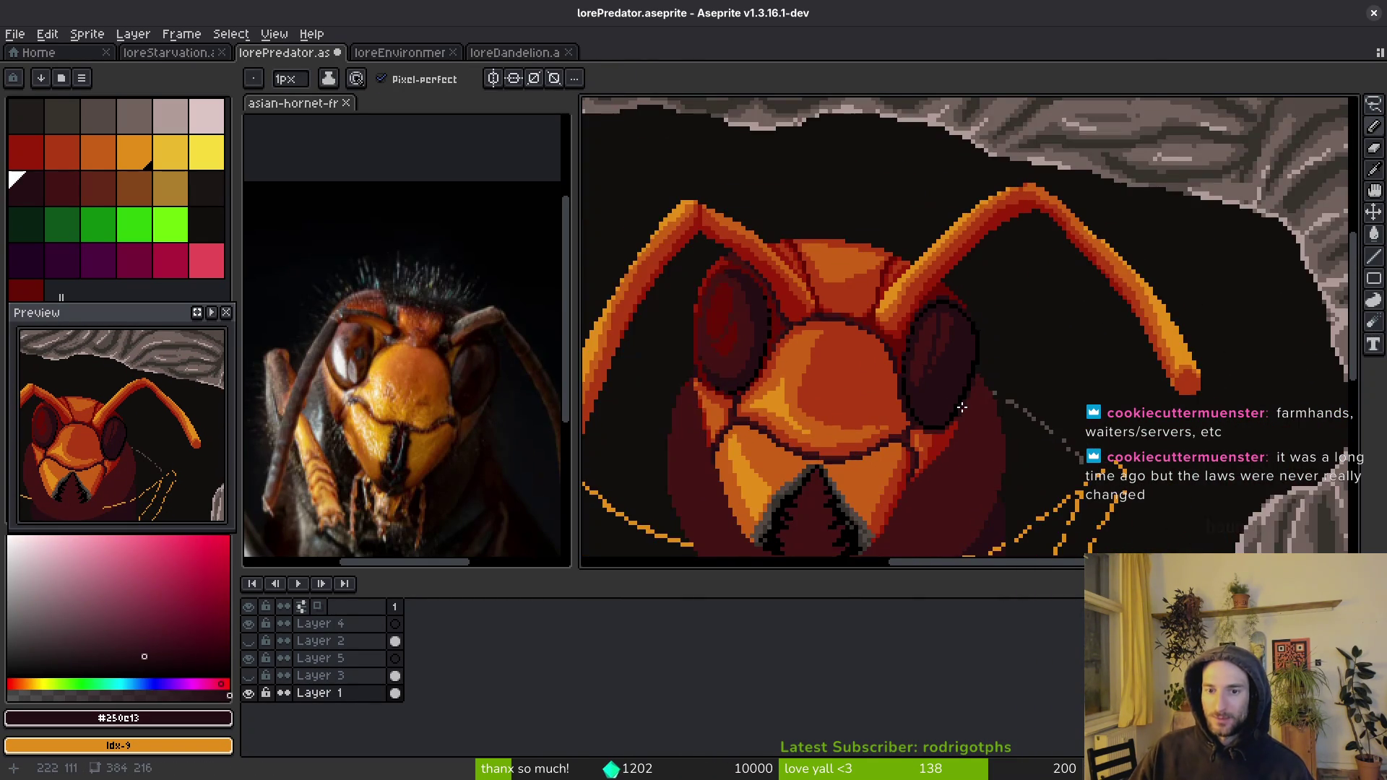
scroll(961, 408, "down", 2)
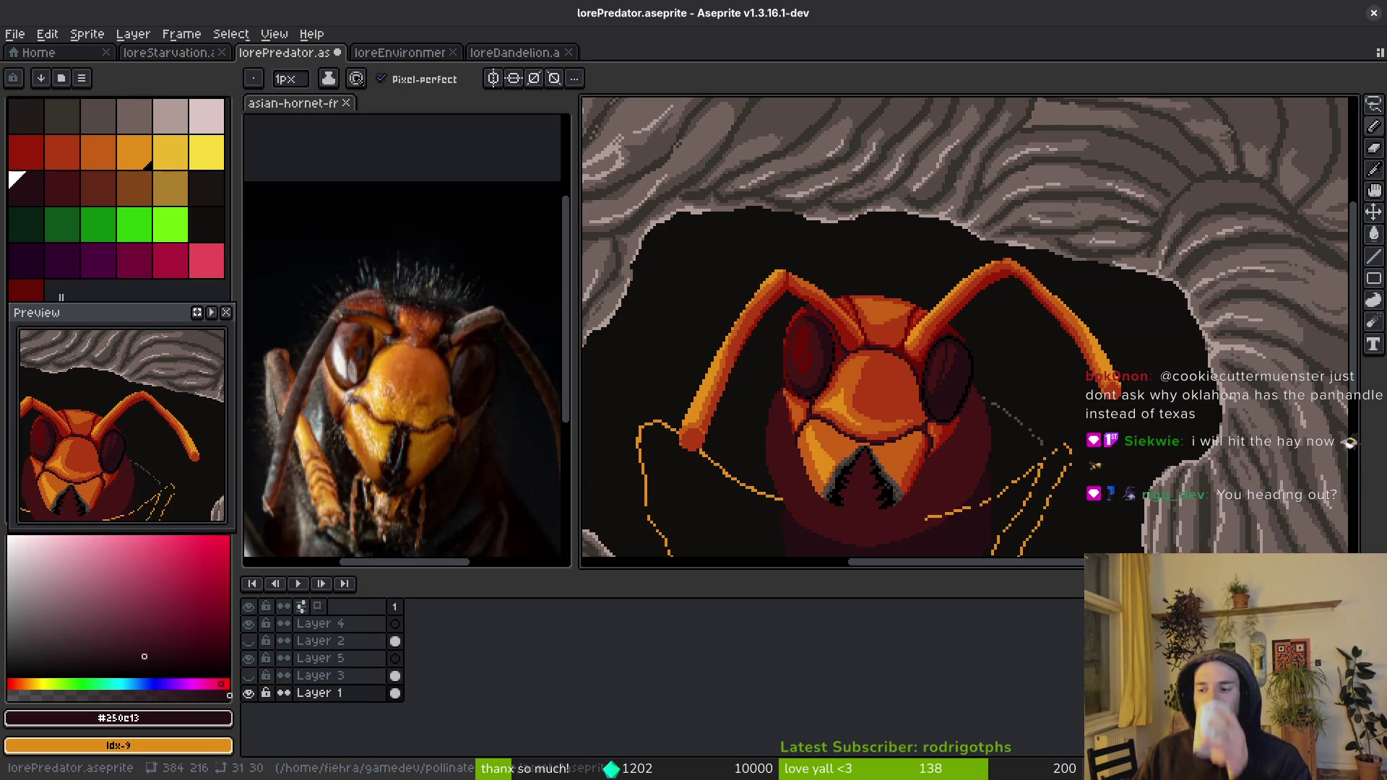
- Sample the red #af3a13 from the face and save the hornet file
scroll(914, 414, "up", 4)
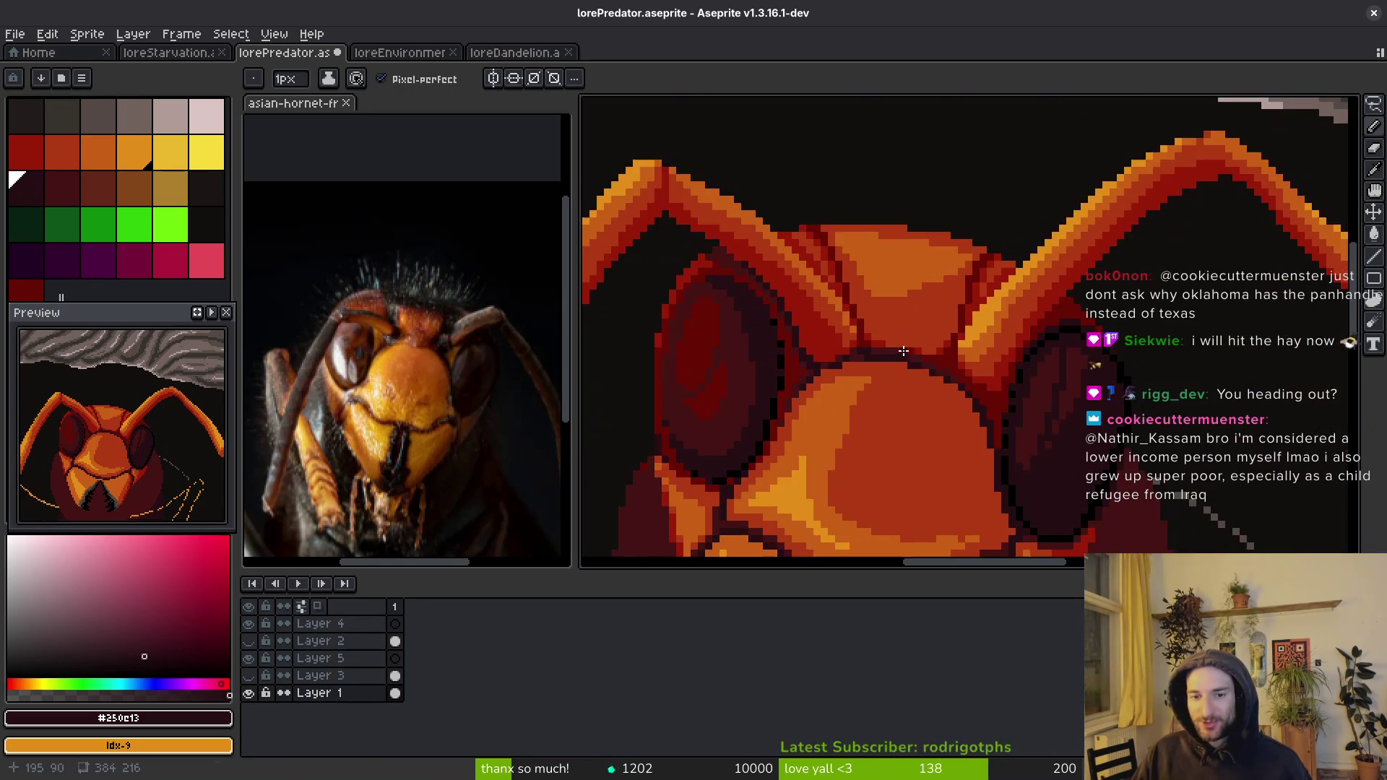
scroll(1005, 296, "down", 1)
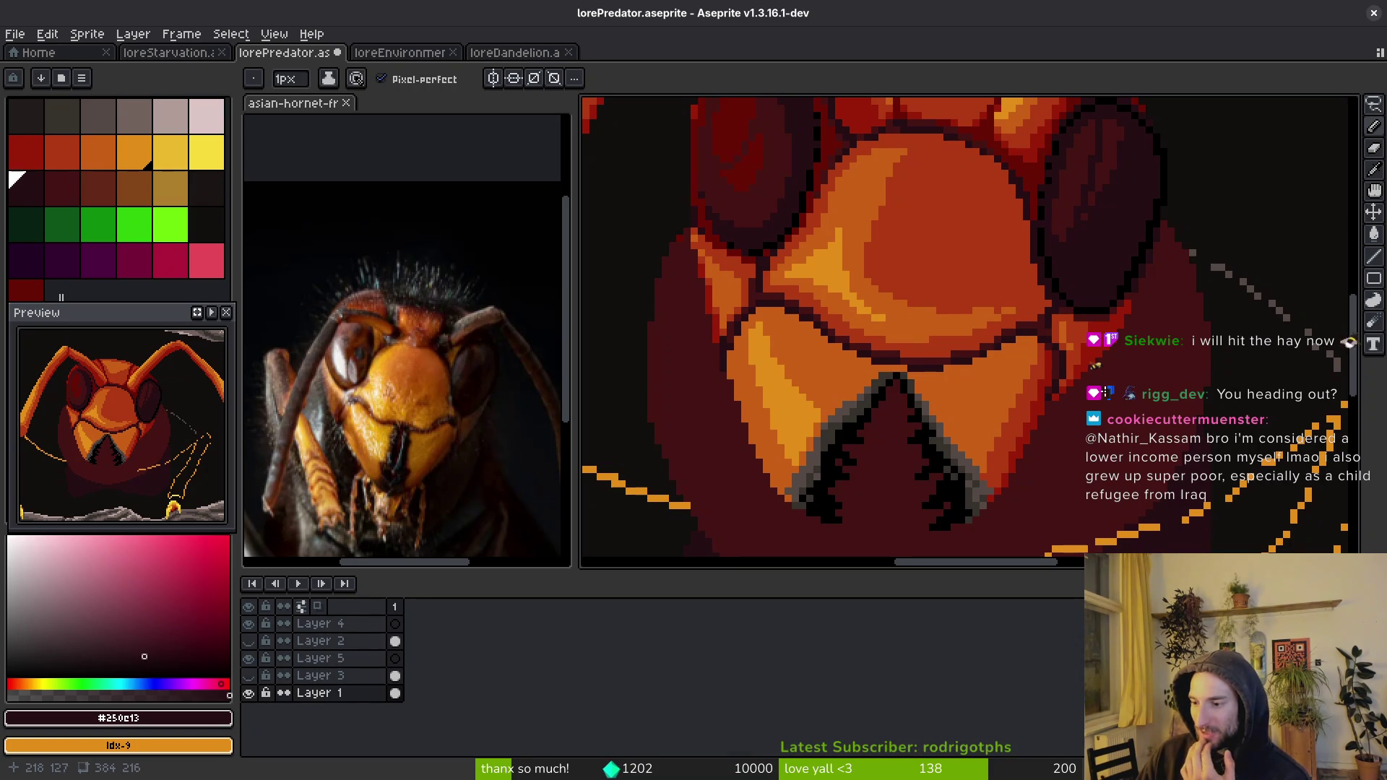
scroll(1087, 390, "down", 3)
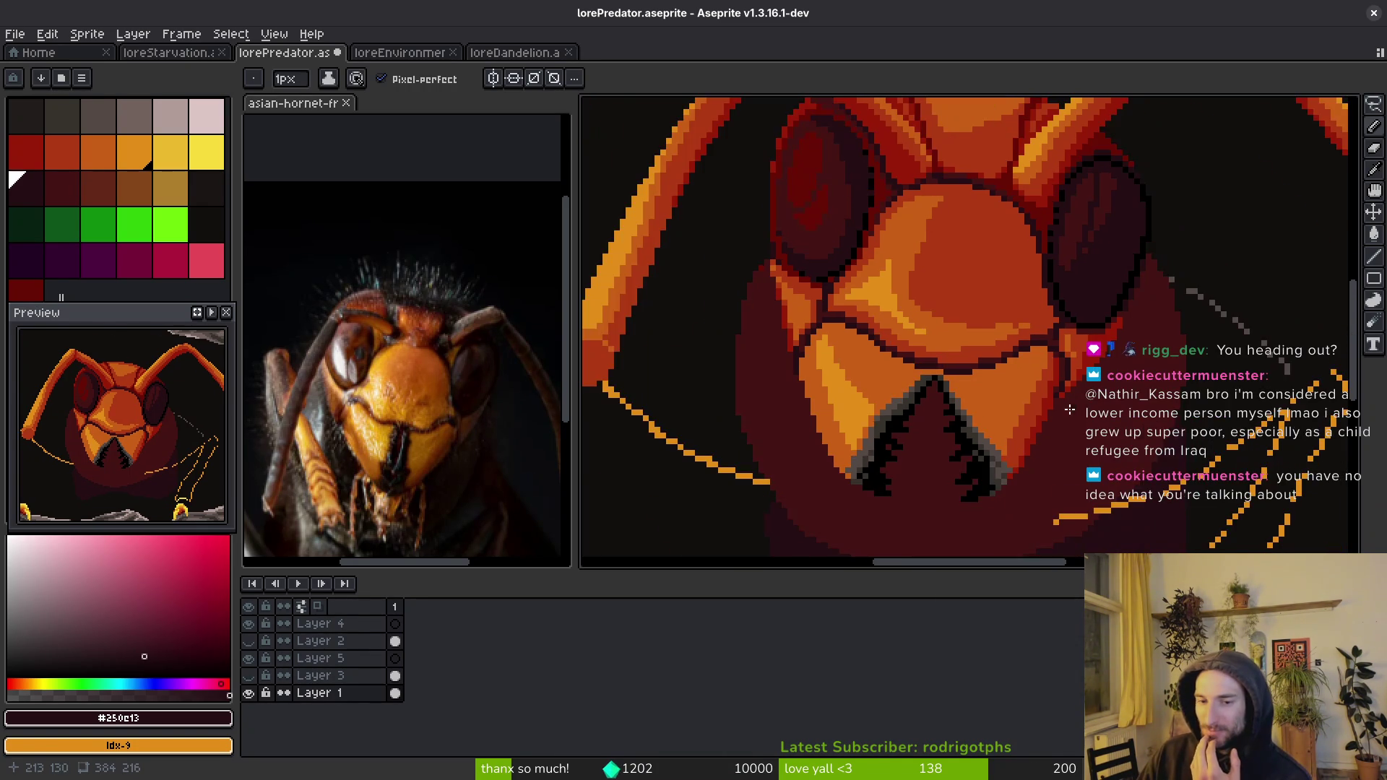
scroll(1071, 394, "up", 4)
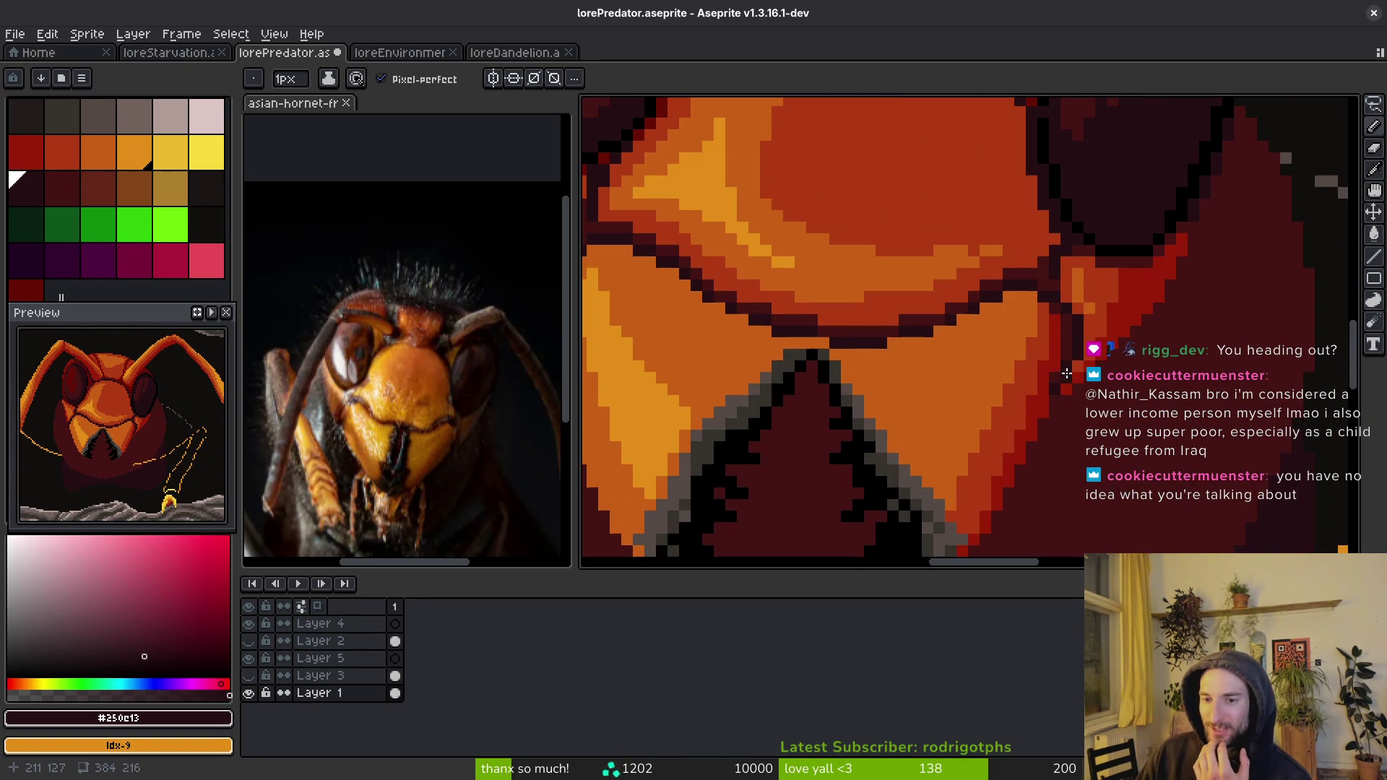
scroll(1067, 383, "down", 2)
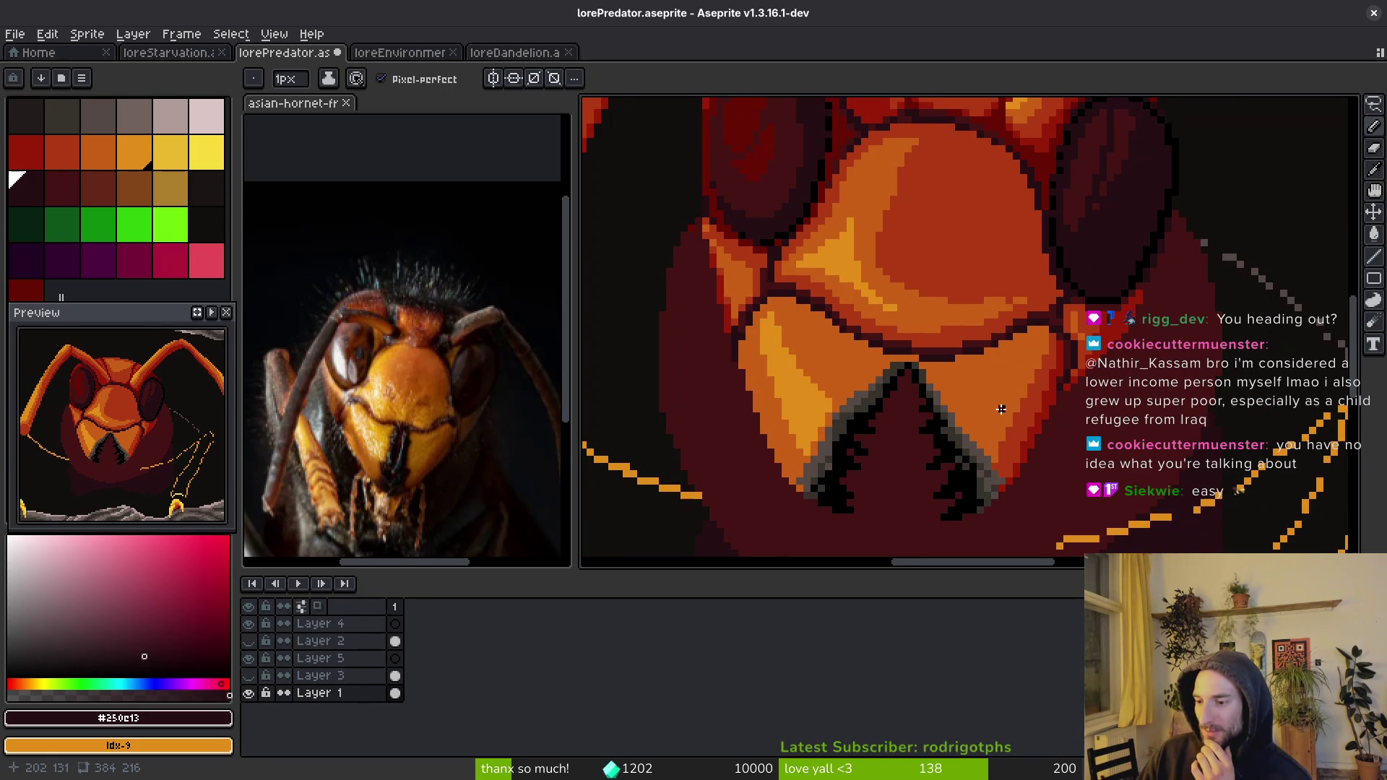
scroll(1006, 409, "down", 2)
scroll(999, 377, "up", 2)
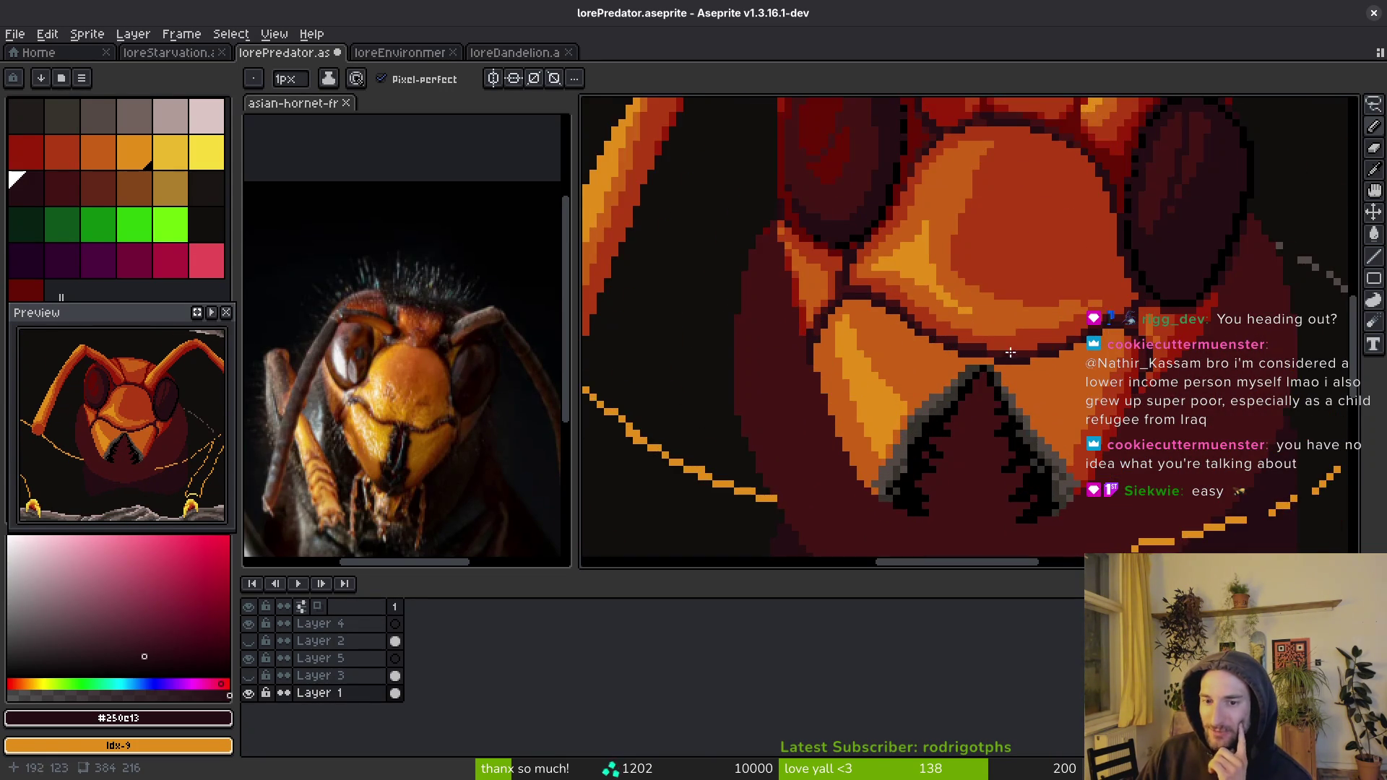
scroll(1000, 377, "up", 1)
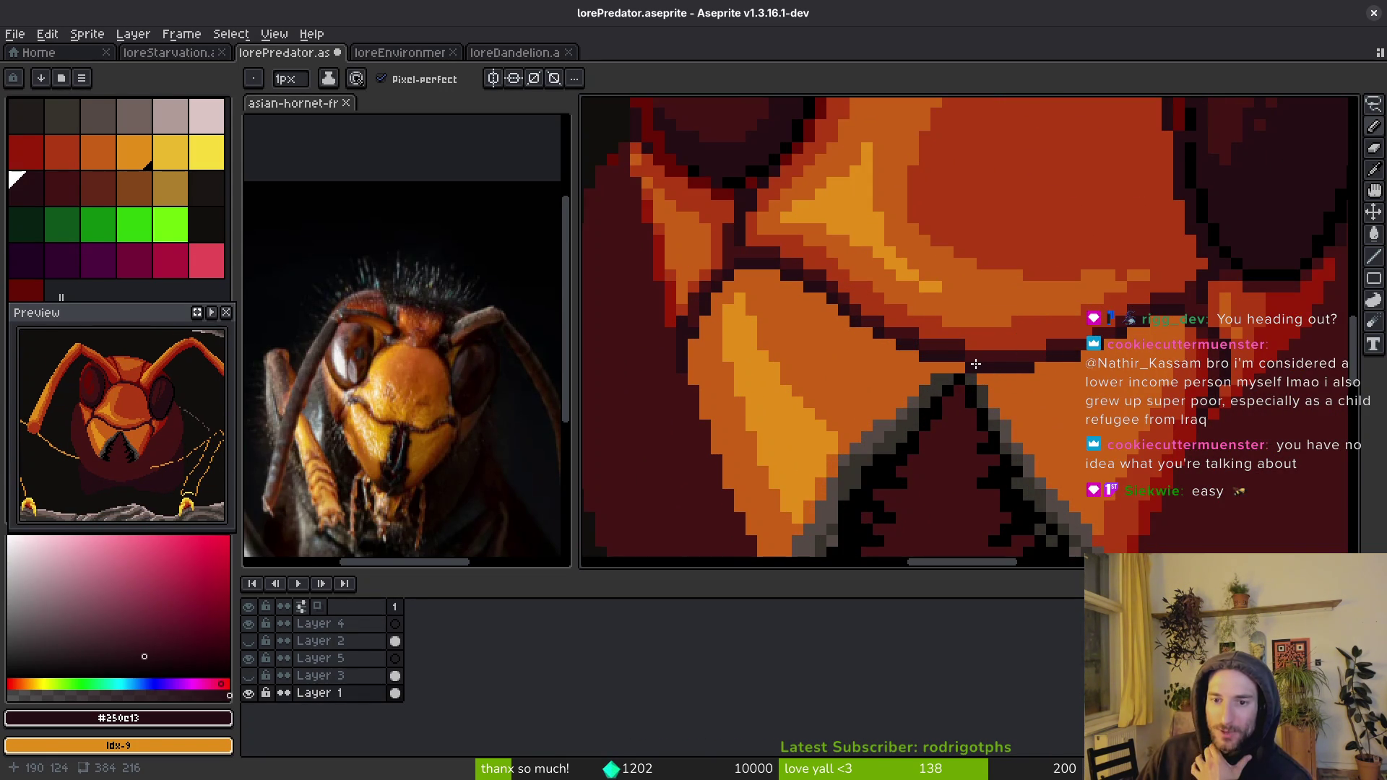
scroll(997, 342, "up", 2)
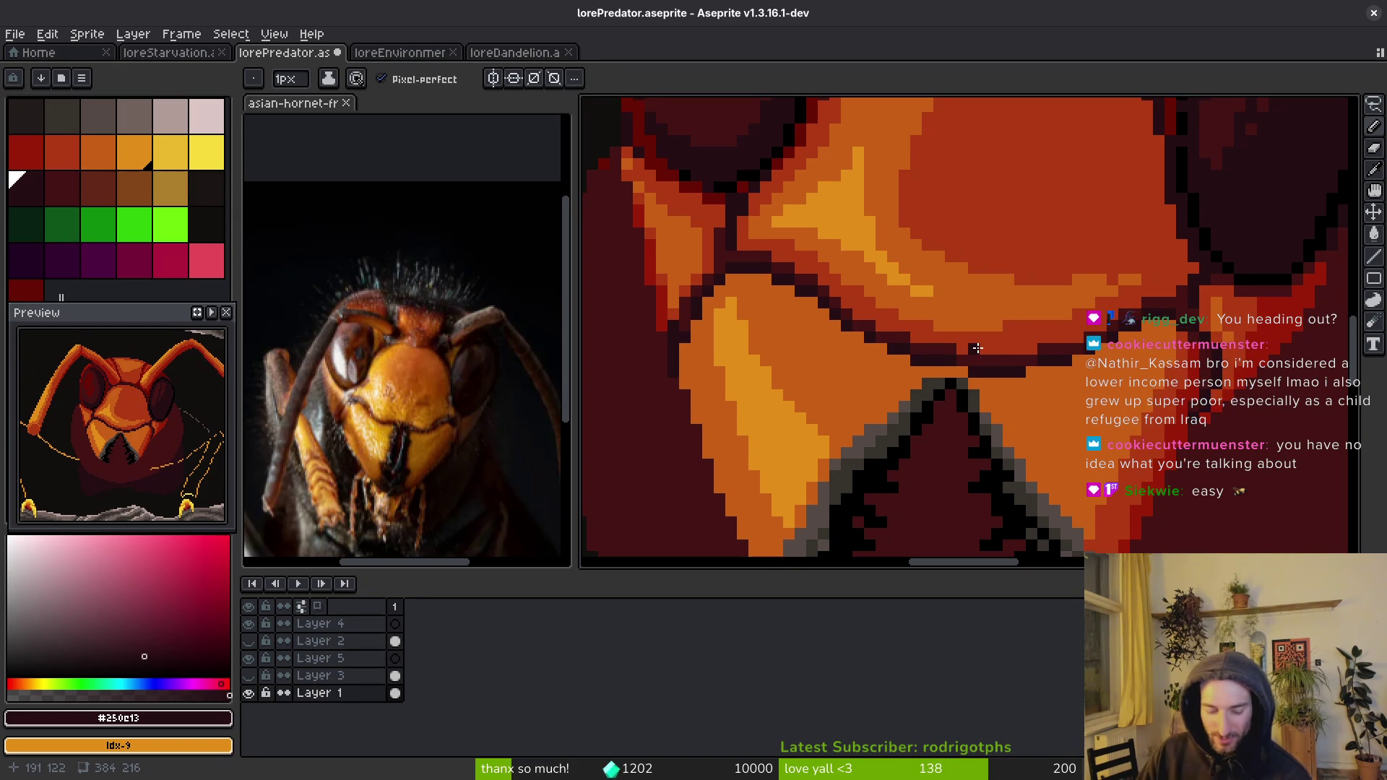
scroll(969, 347, "up", 2)
left_click(961, 339, "alt")
scroll(920, 347, "down", 2)
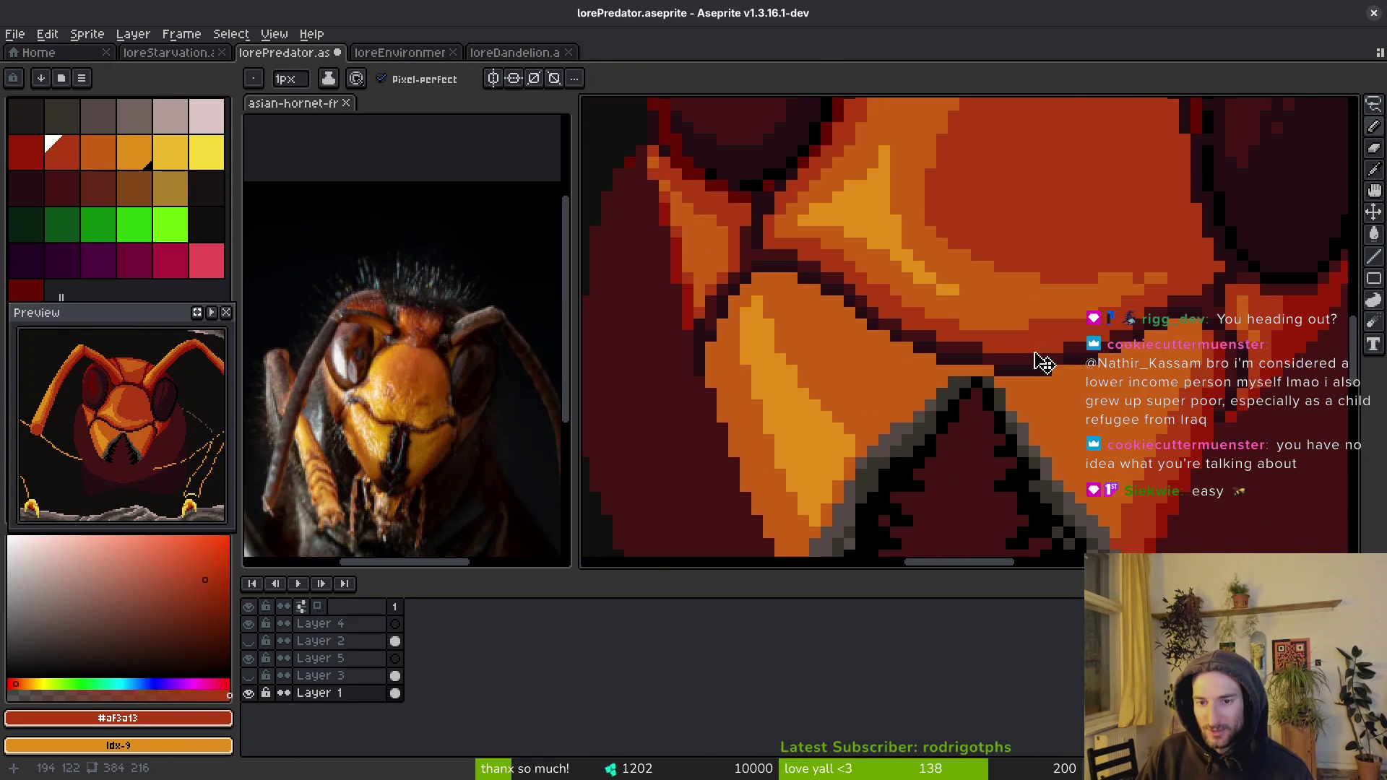
key("ctrl+s")
- Pick dark #431414, try a pixel on the face, then undo it
scroll(889, 311, "up", 2)
left_click(880, 309, "alt")
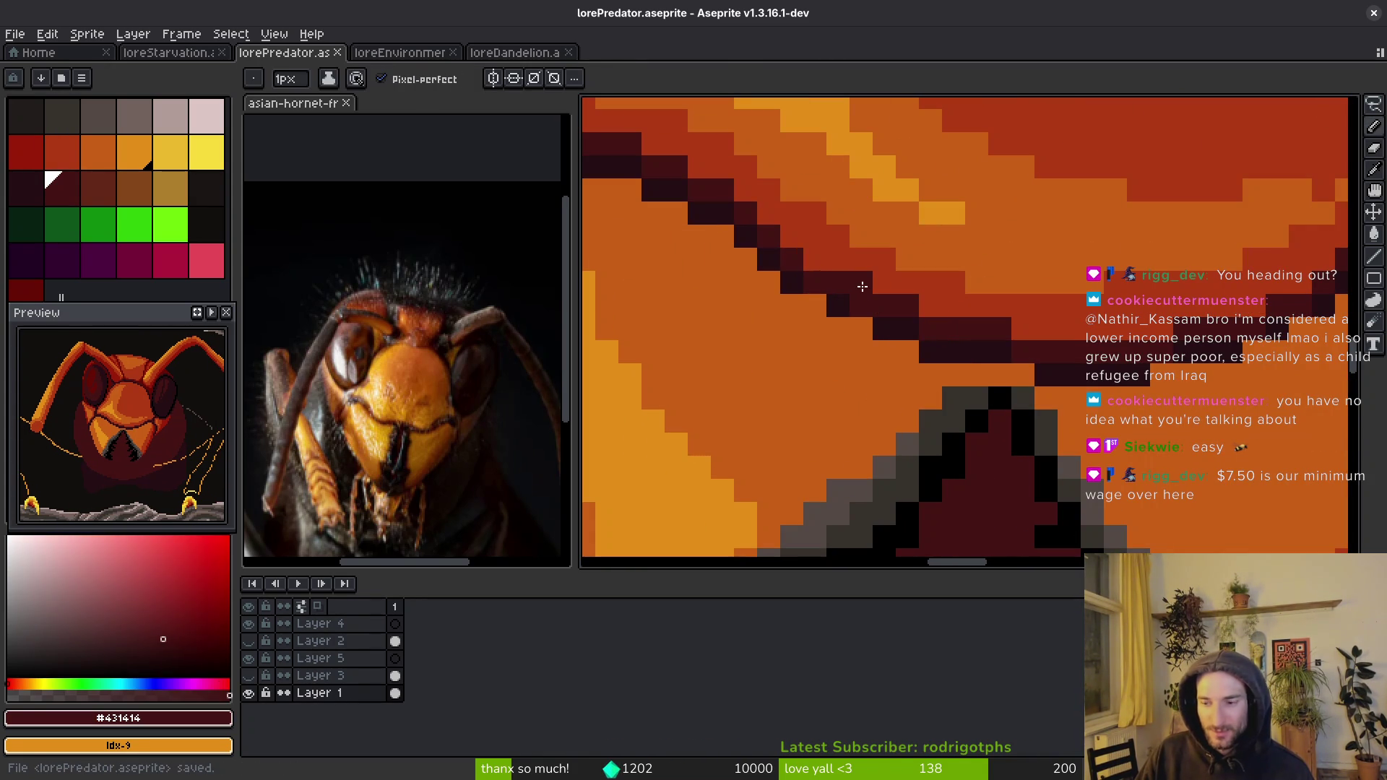
scroll(932, 347, "down", 1)
scroll(939, 354, "up", 1)
left_click(954, 359)
key("ctrl+z")
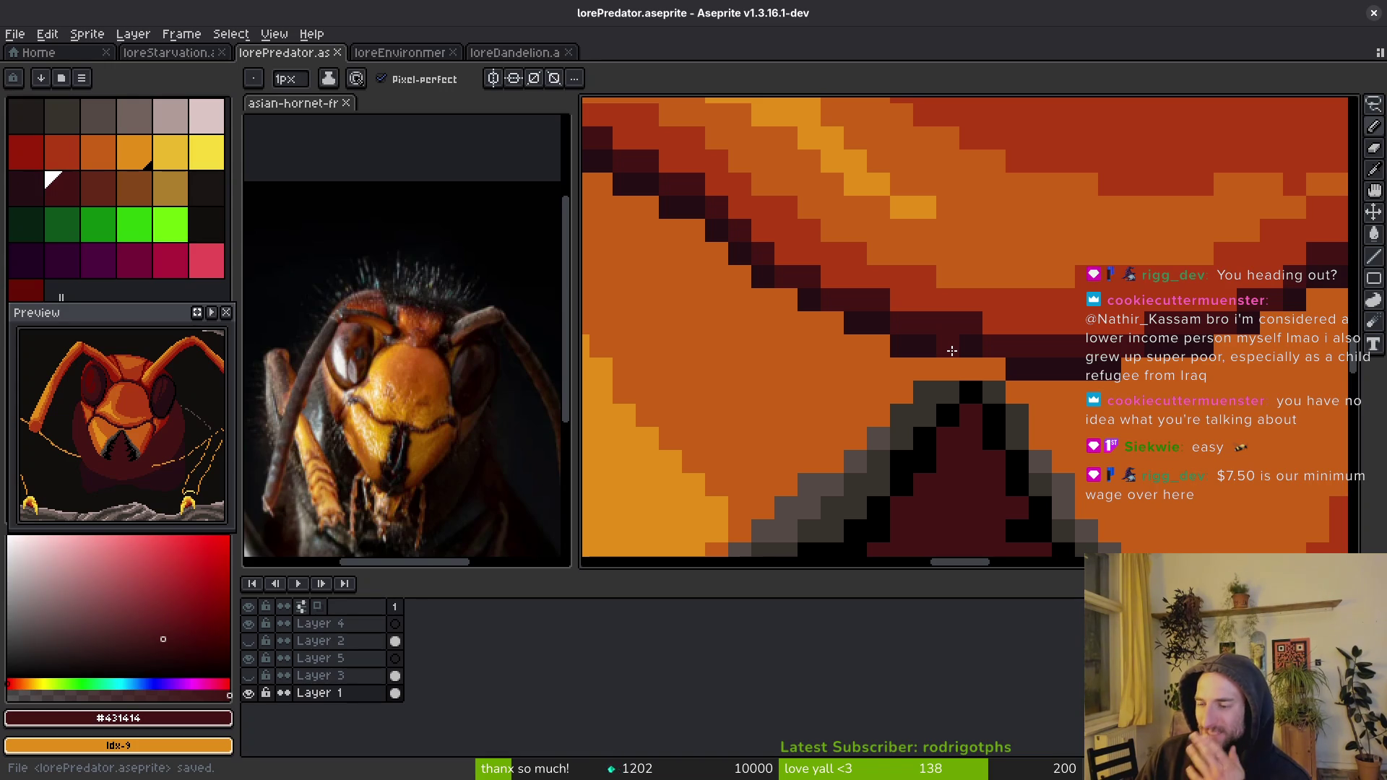
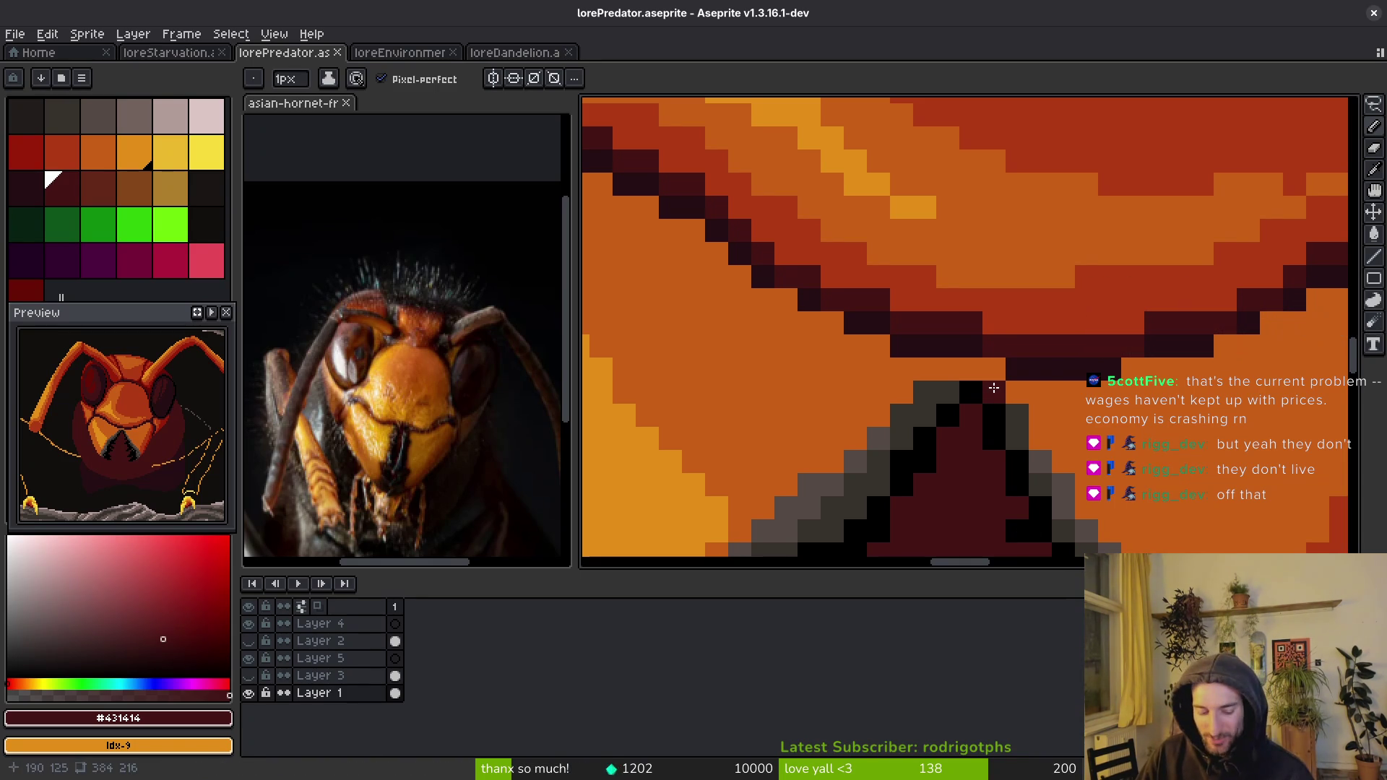
- Paint a few dark grey pixels on the mandible tip and save the sprite
left_click(994, 390, "alt")
left_click(949, 368)
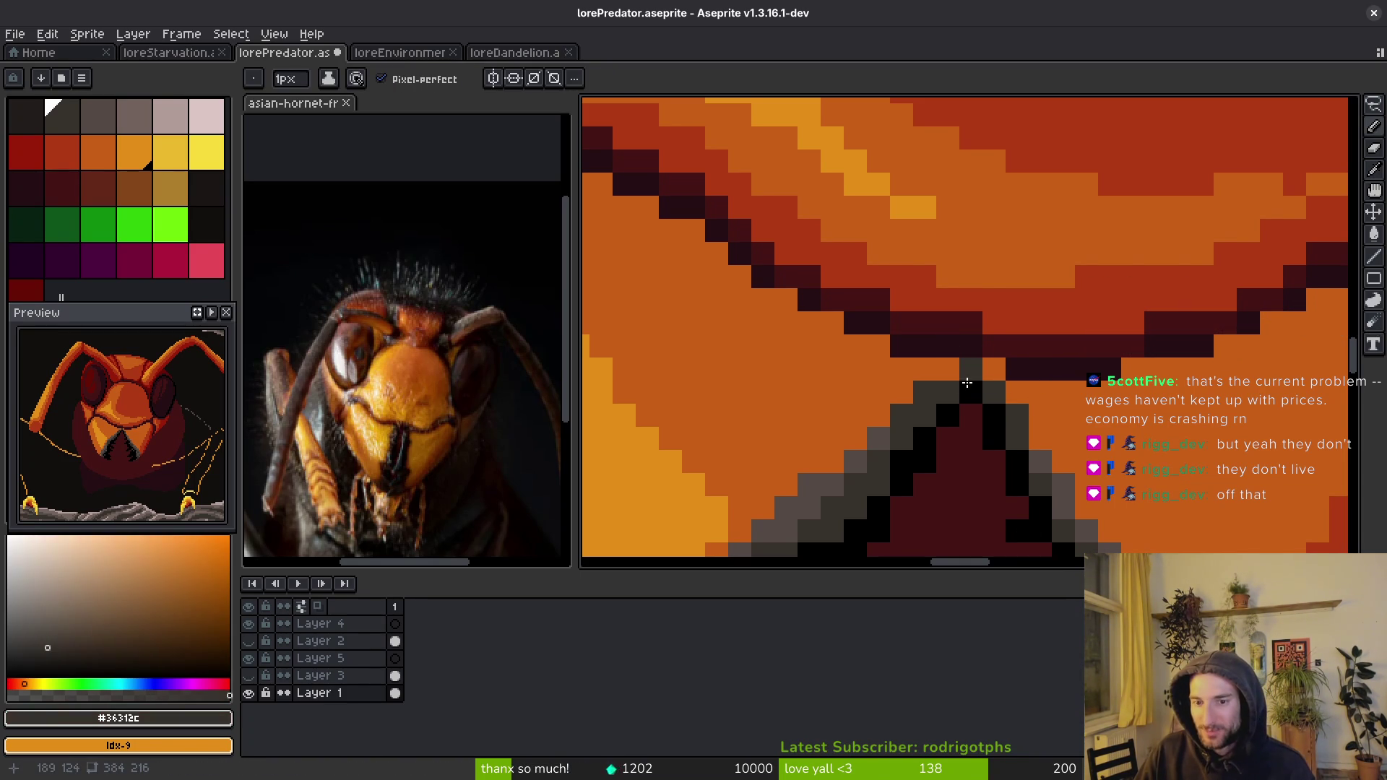
key("ctrl+s")
scroll(1047, 448, "down", 5)
scroll(1062, 473, "up", 5)
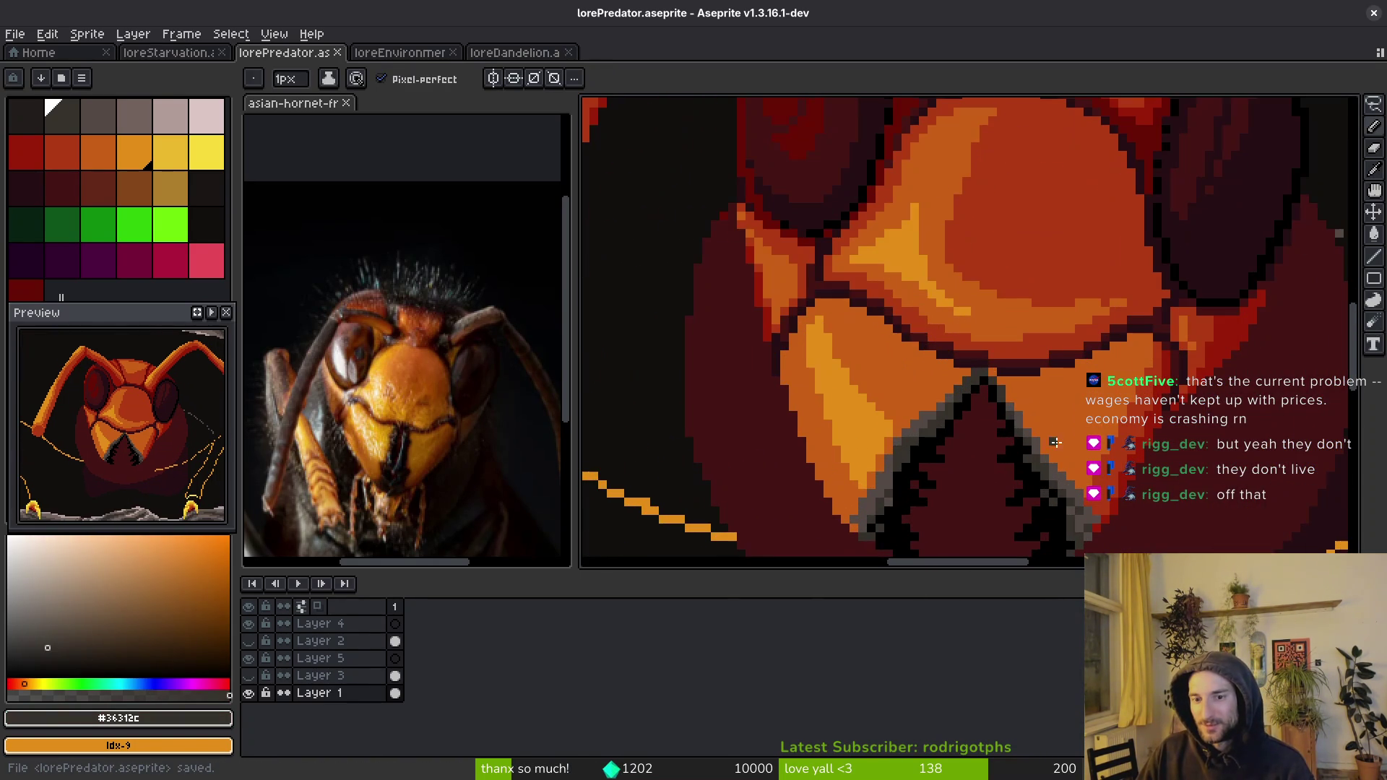
scroll(1077, 427, "down", 3)
- Undo the stray pencil stroke, sample the face's dark red, and save again
key("ctrl+z")
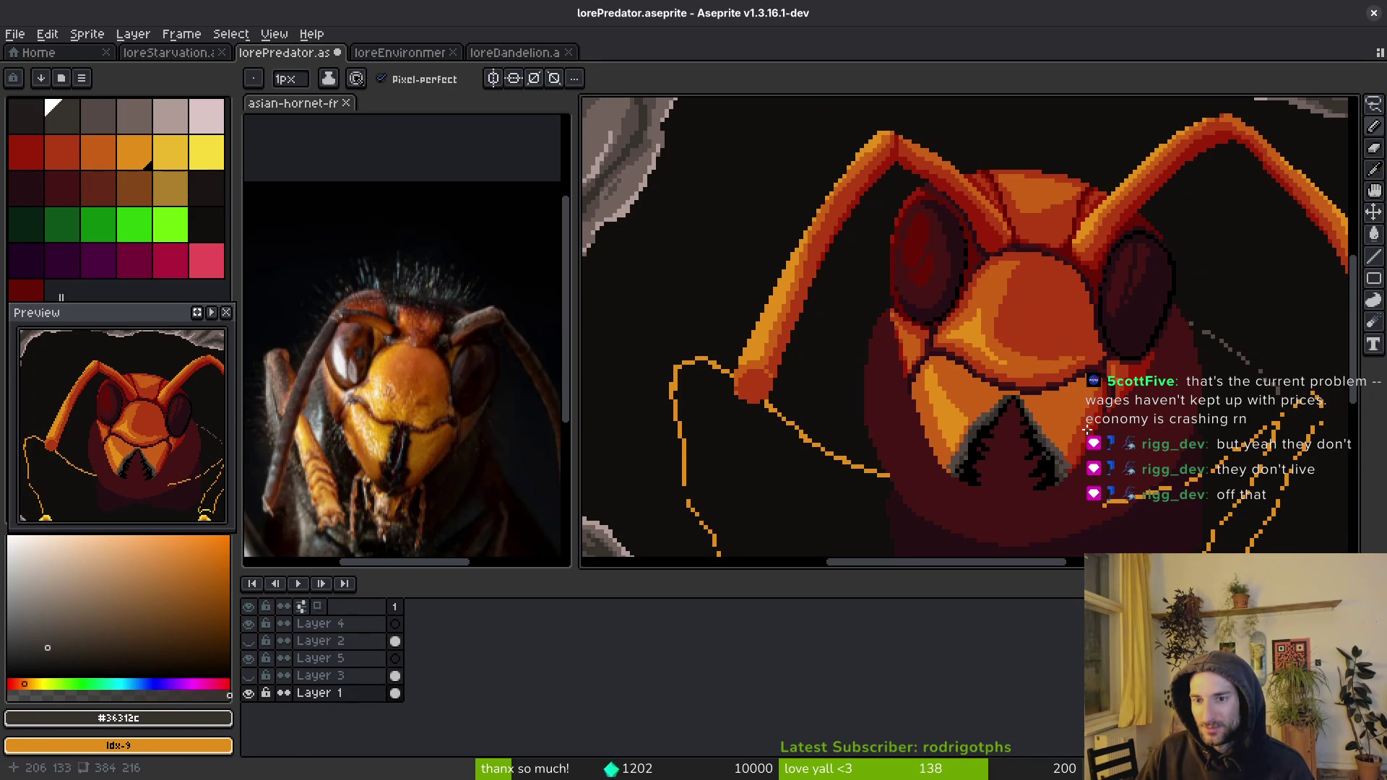
scroll(1069, 289, "up", 3)
key("alt")
left_click(1065, 293, "alt")
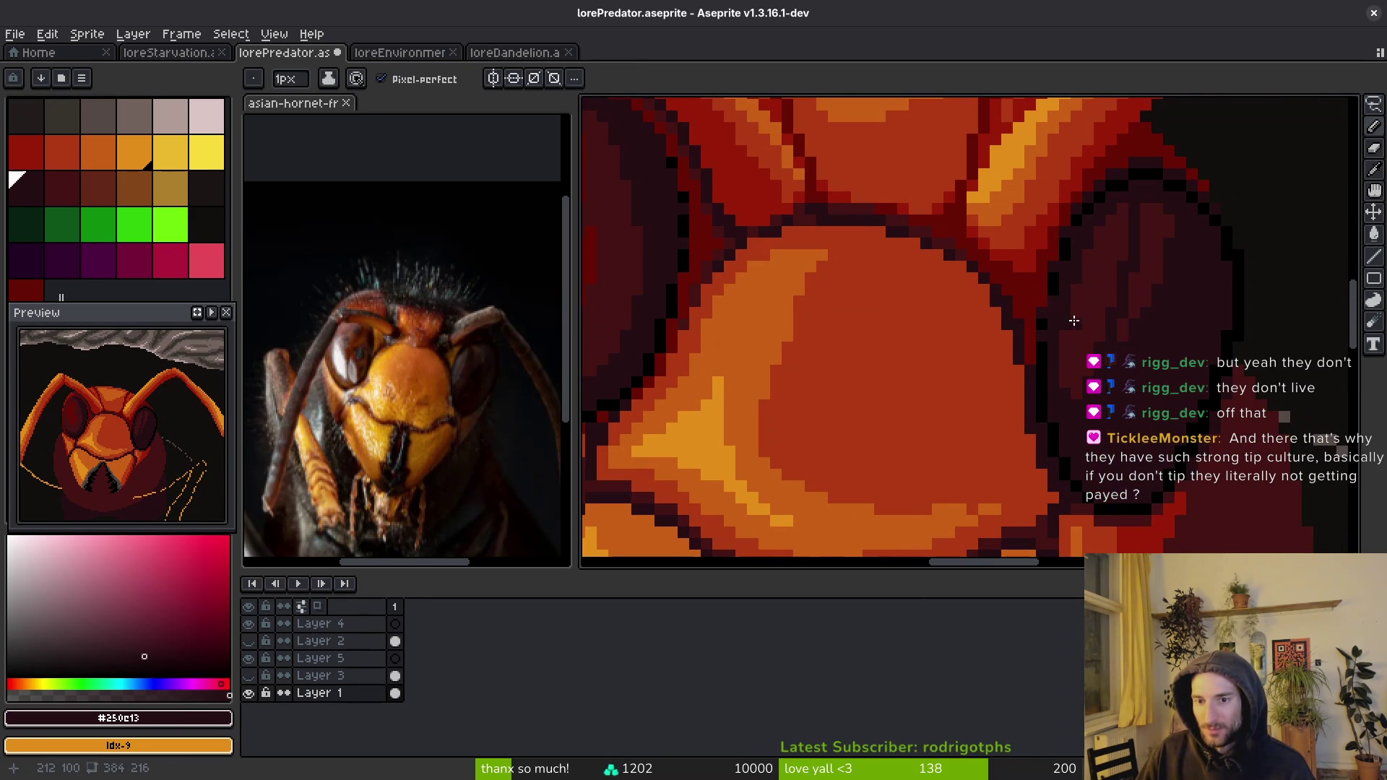
scroll(1062, 311, "down", 1)
key("ctrl+s")
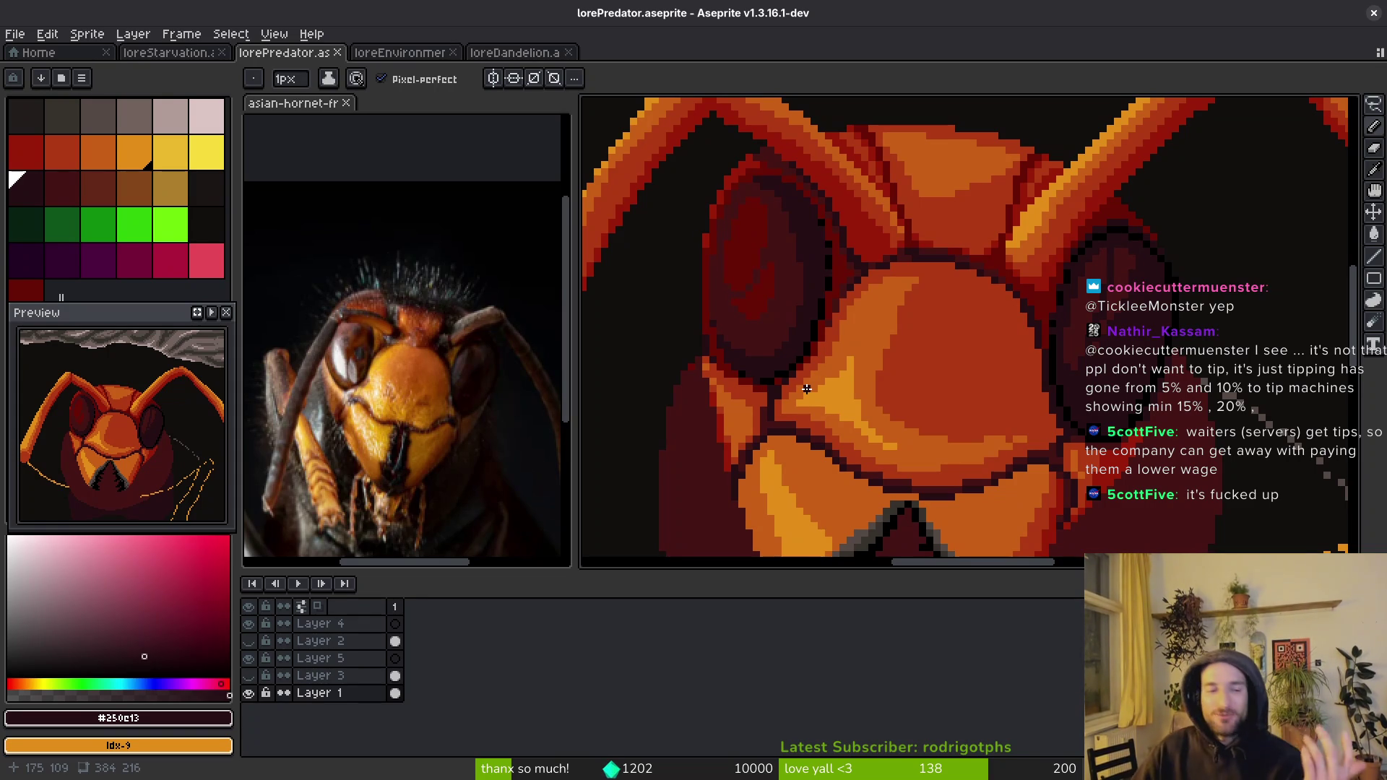
scroll(807, 389, "down", 2)
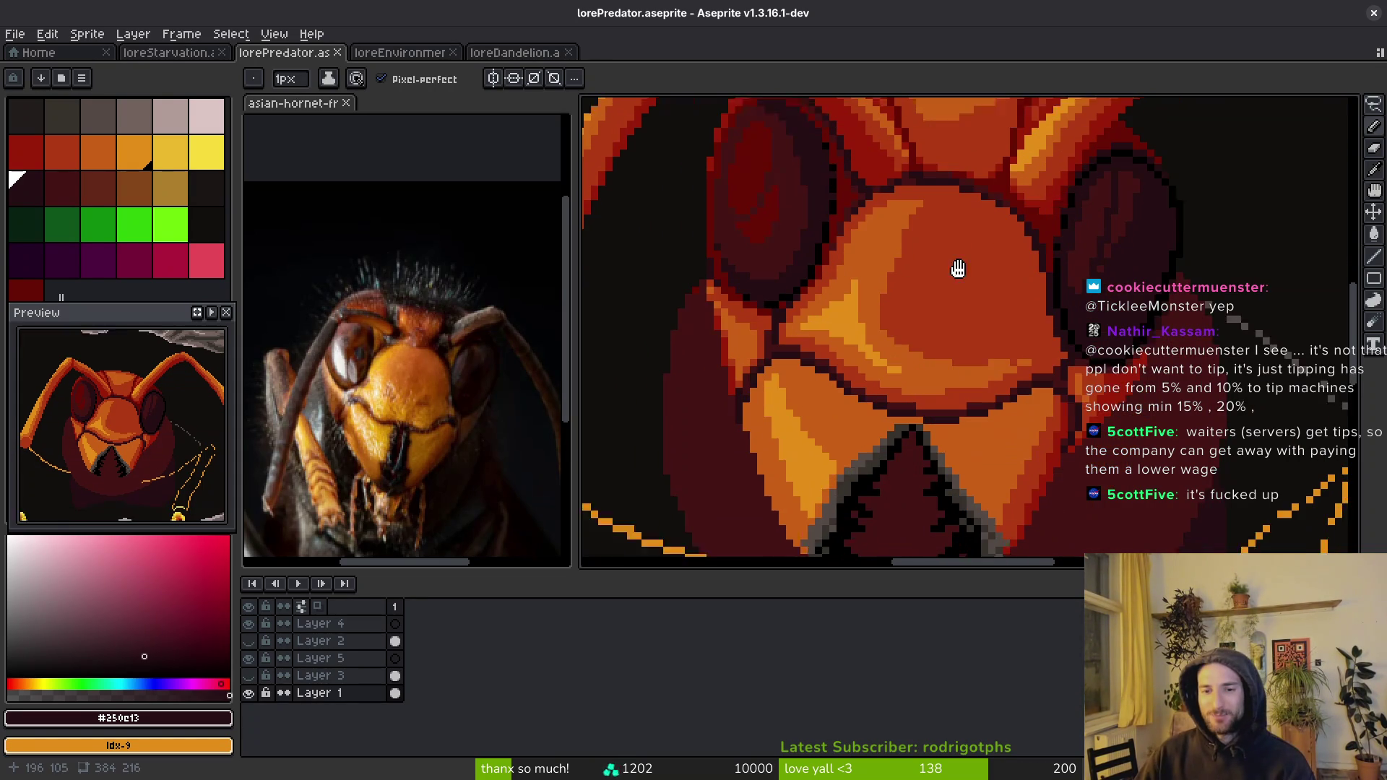
- Sample the face-plate orange, save, and return to the Pencil tool
scroll(833, 396, "up", 4)
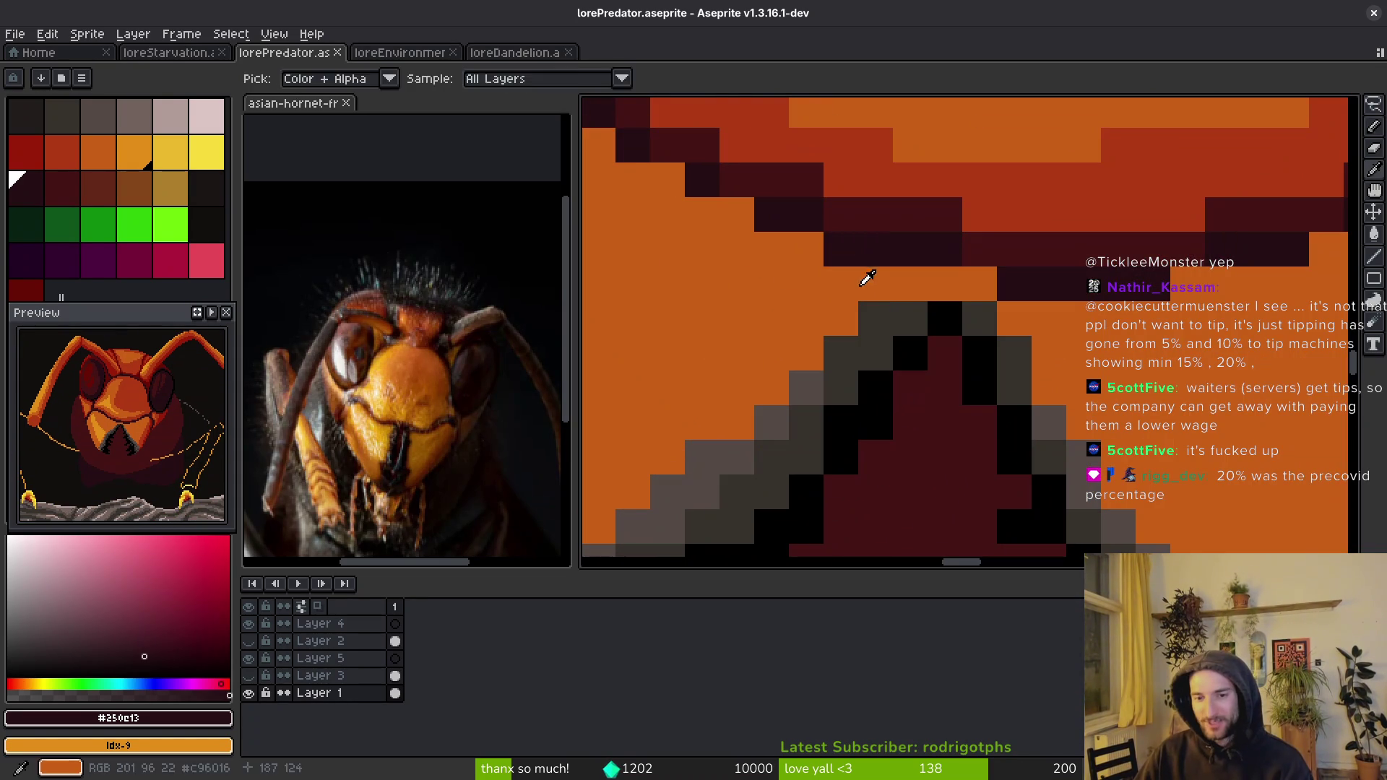
left_click(870, 282, "alt")
scroll(971, 350, "down", 3)
key("ctrl+s")
key("b")
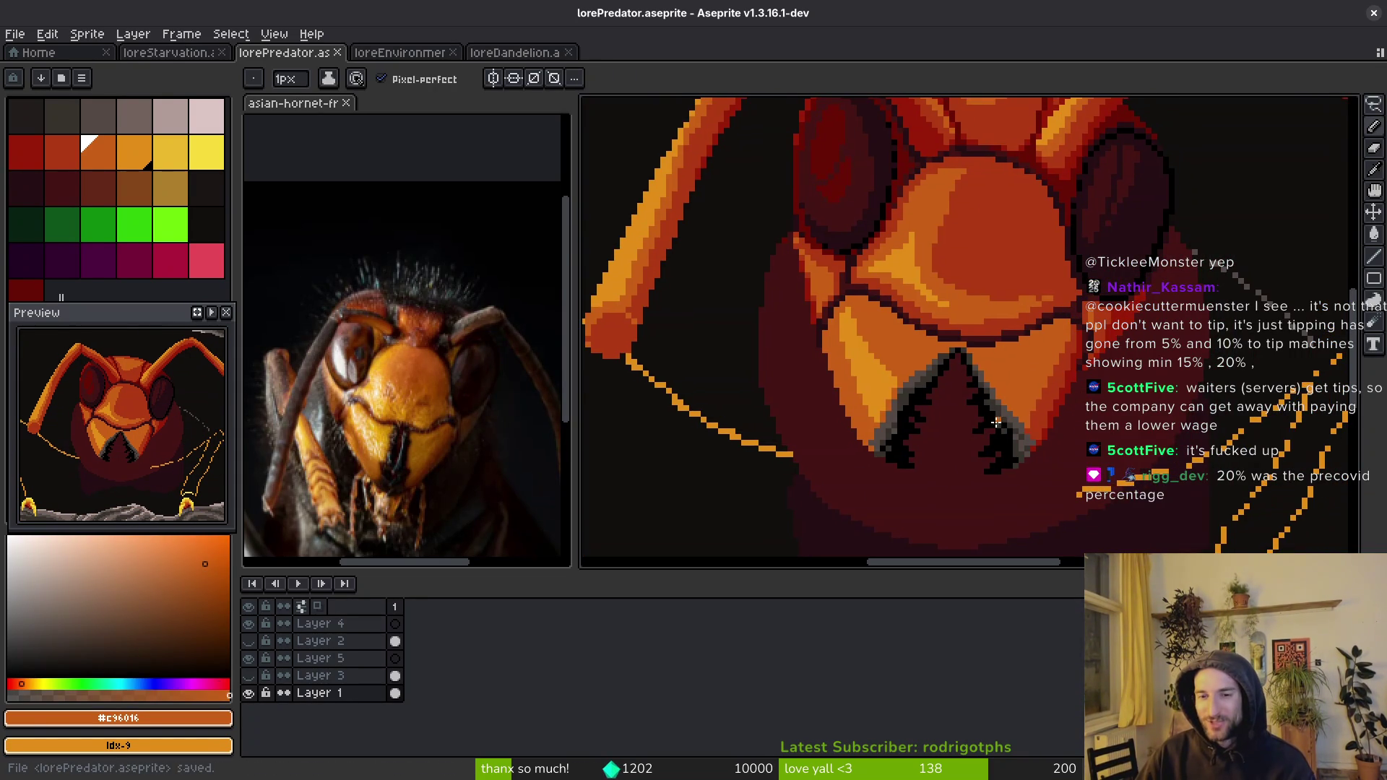
scroll(1053, 390, "up", 2)
- Bring the right mandible's edge into view, pick the red-orange shading colour, and save
mouse_move(1053, 391)
left_mouse_down()
mouse_move(1012, 356)
mouse_move(1006, 381)
left_mouse_up()
left_click(1012, 357, "alt")
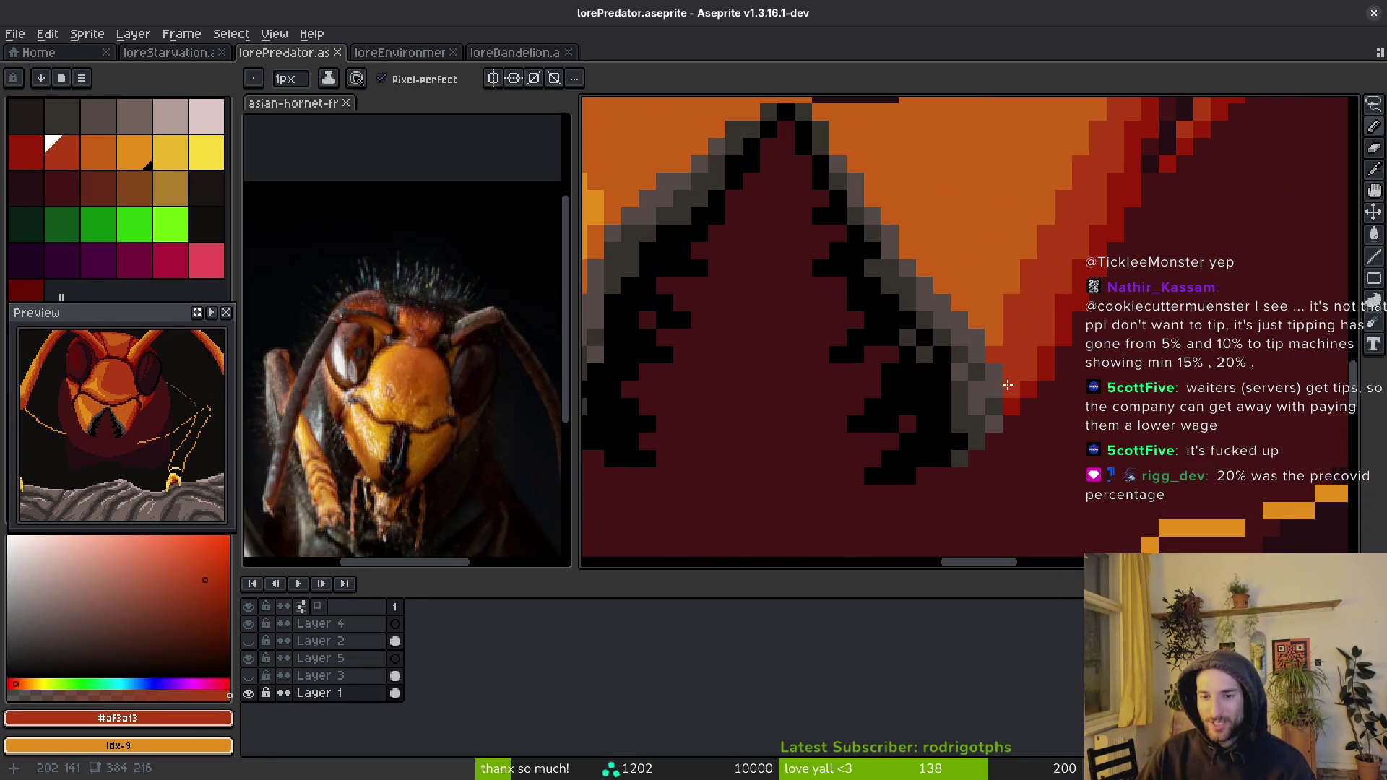
scroll(1000, 392, "down", 3)
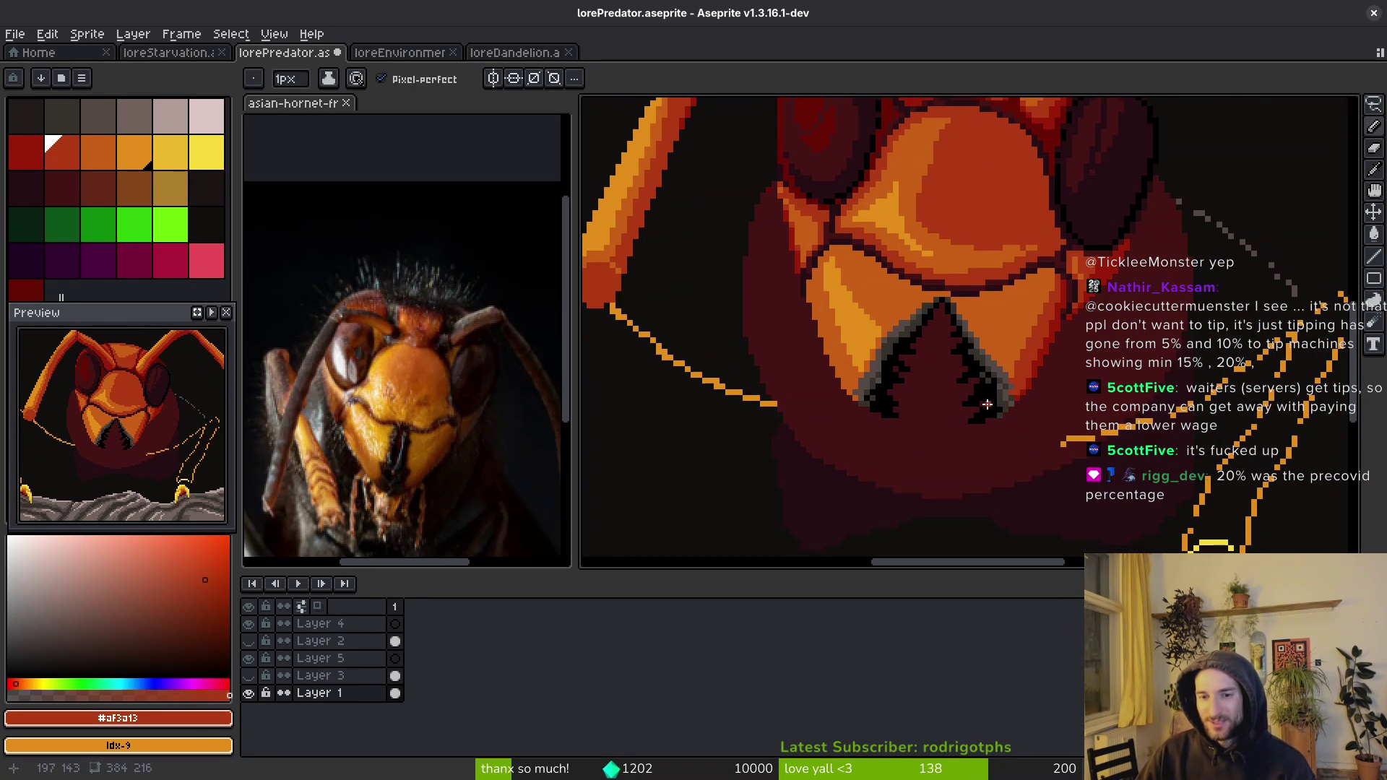
scroll(1048, 378, "up", 3)
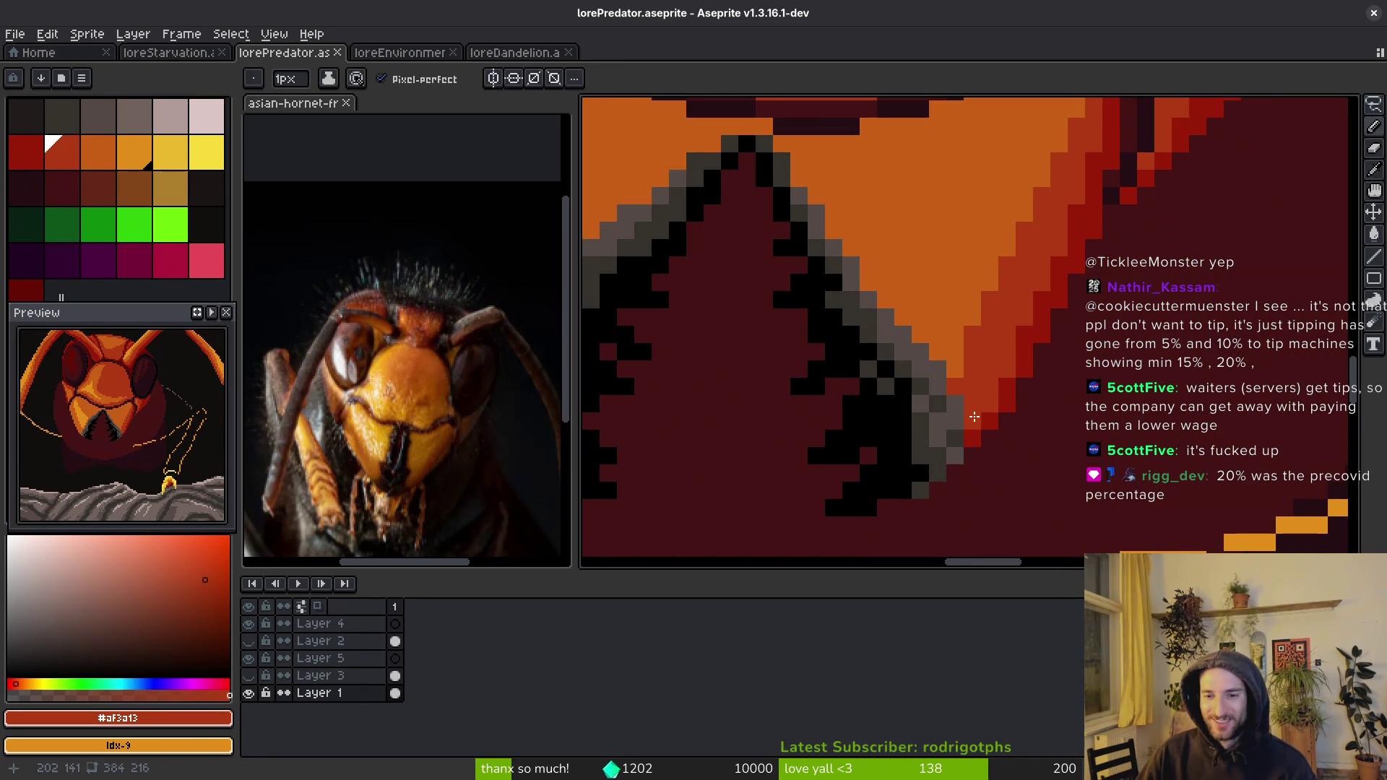
key("ctrl+s")
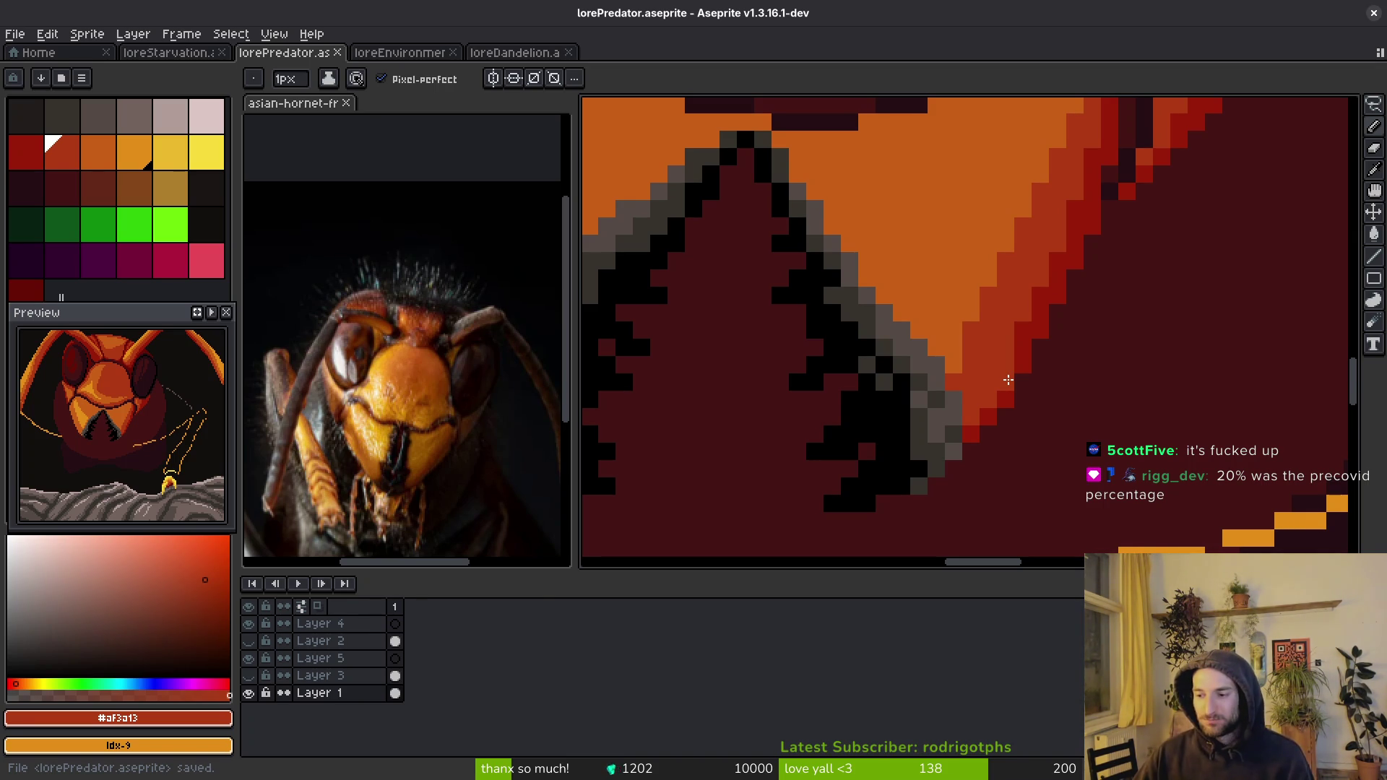
scroll(928, 402, "up", 2)
- Paint dark grey pixels along the right mandible's outer edge and save
left_click(923, 372, "alt")
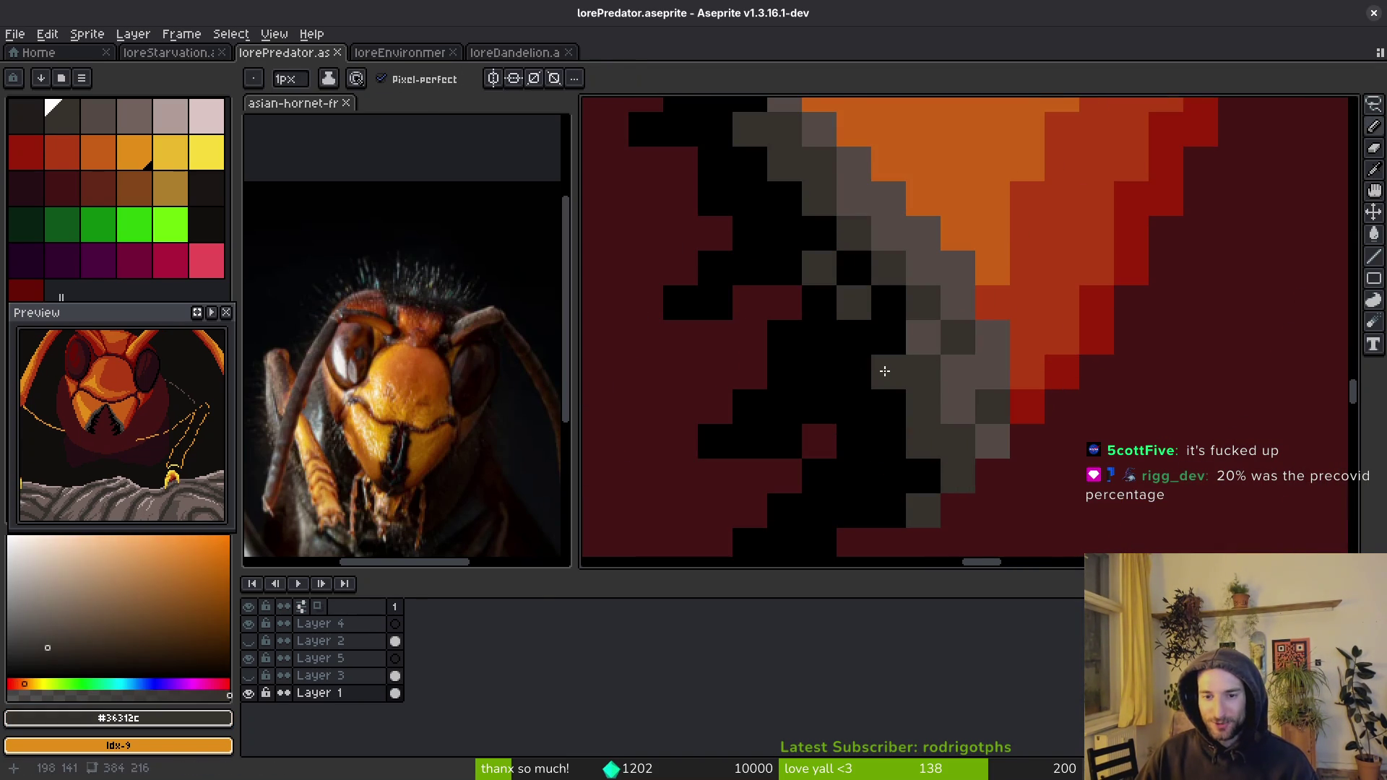
left_click(928, 402)
scroll(955, 421, "down", 3)
key("ctrl+s")
scroll(975, 375, "down", 3)
scroll(975, 339, "up", 3)
scroll(972, 347, "up", 1)
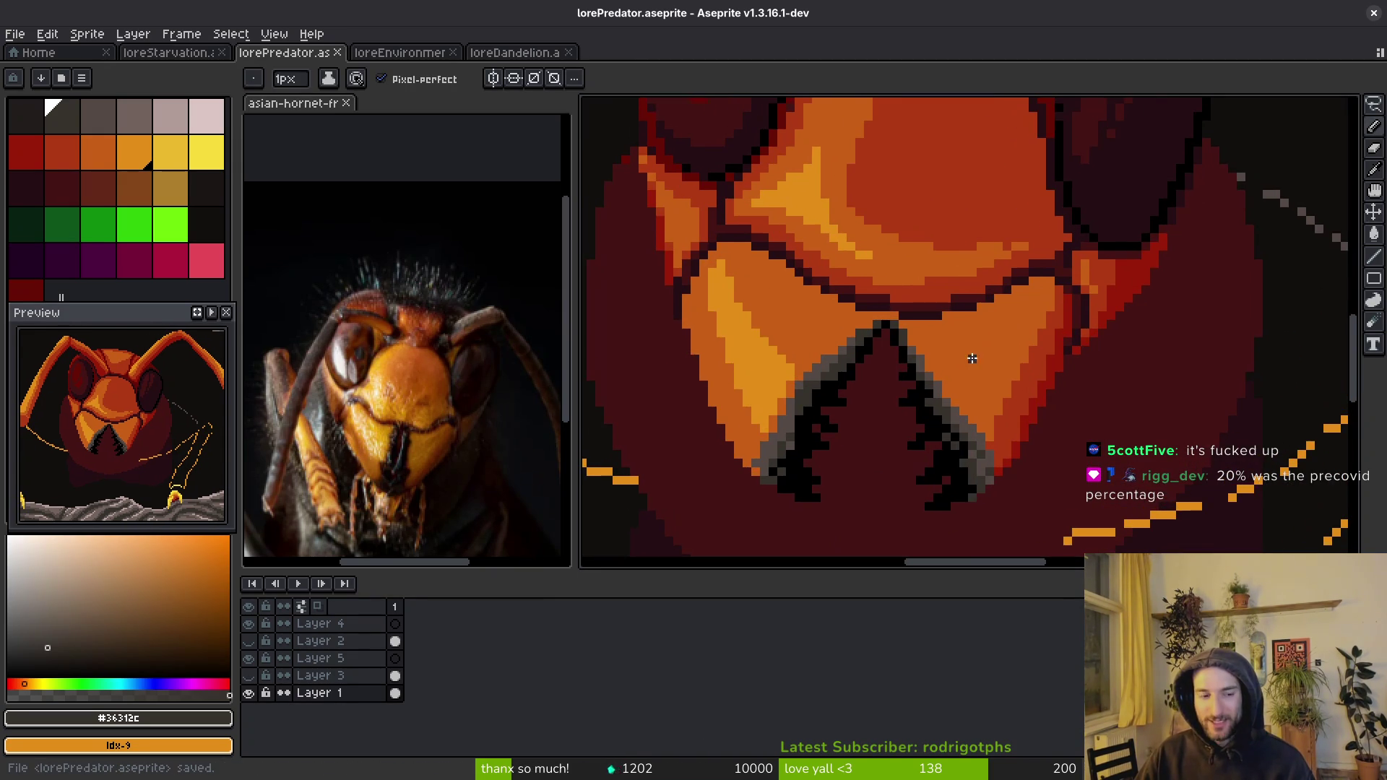
scroll(1010, 377, "up", 1)
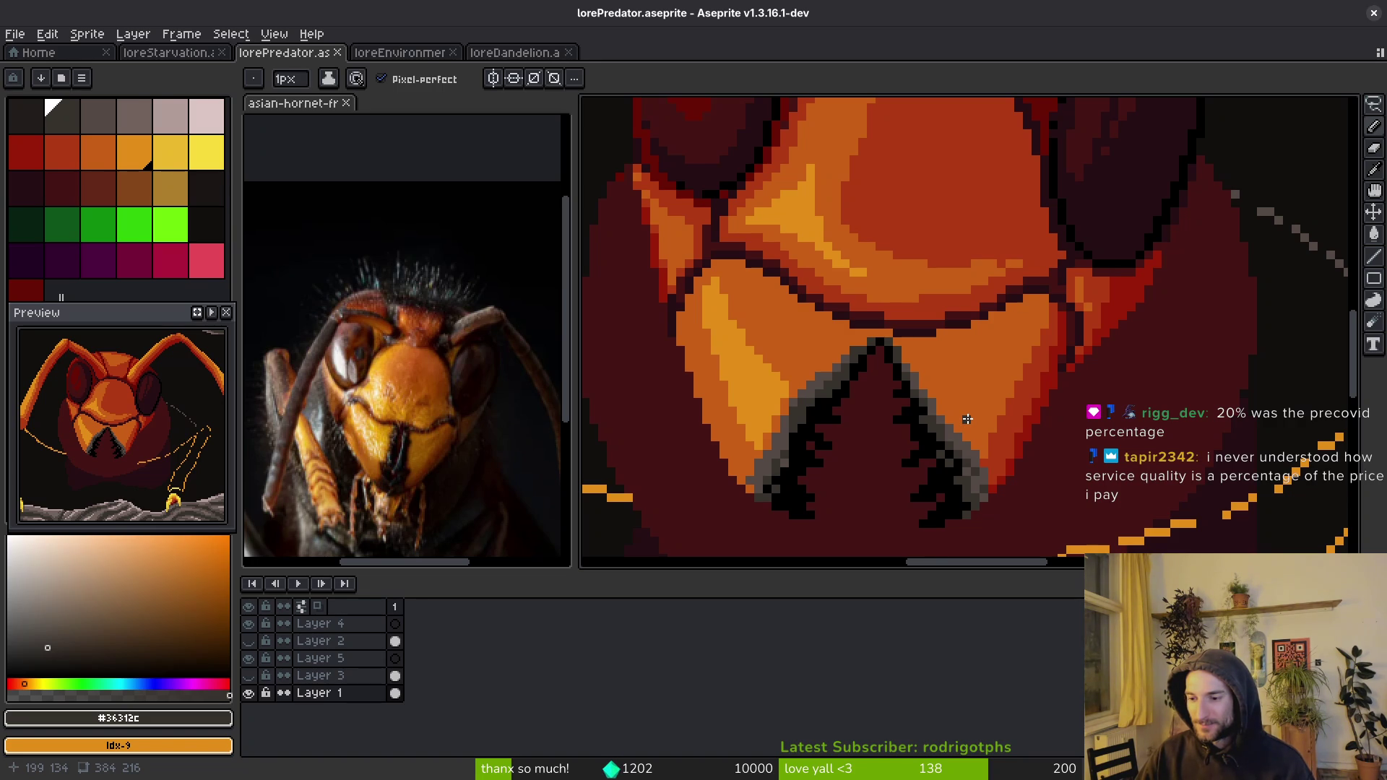
- Sample the orange #c96016 from the face plate and save the sprite again
left_click(986, 361, "alt")
scroll(995, 383, "up", 2)
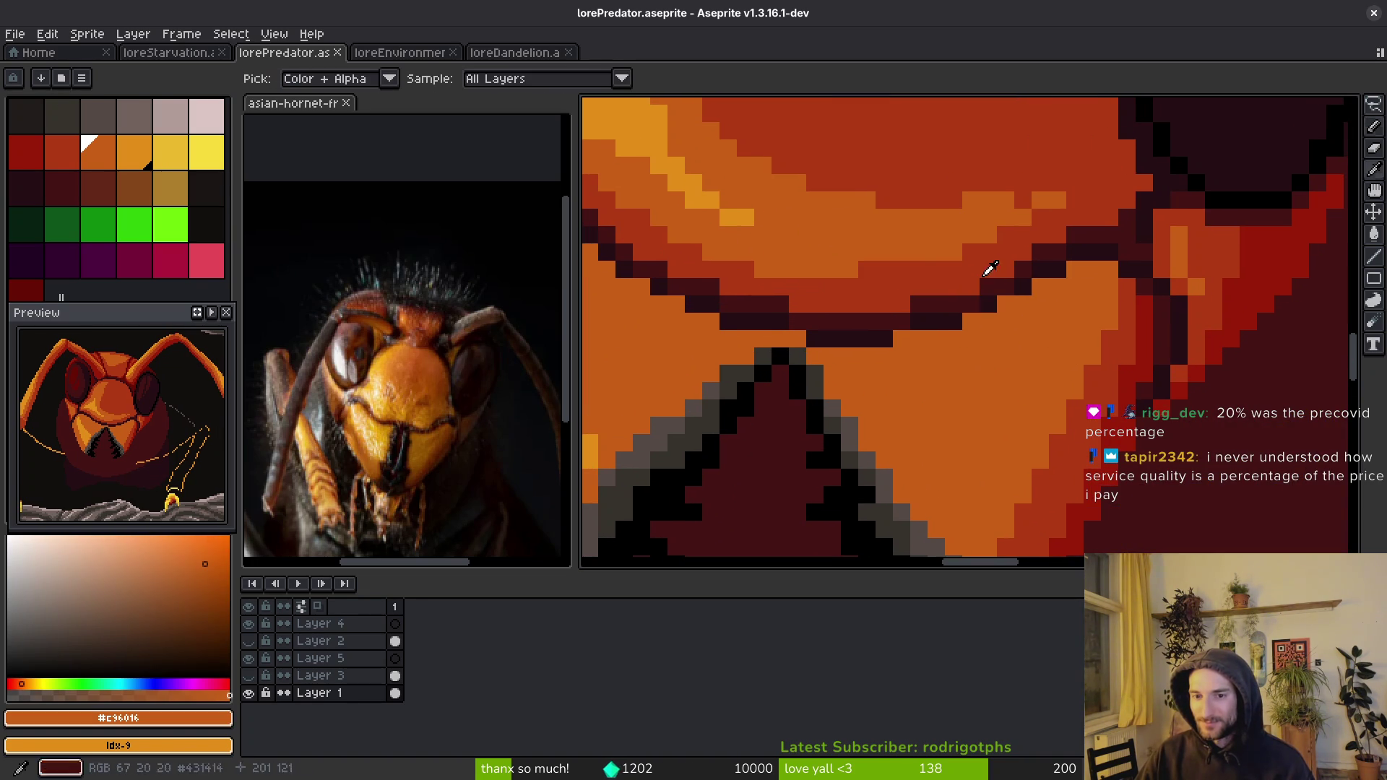
scroll(1013, 258, "down", 3)
key("ctrl+s")
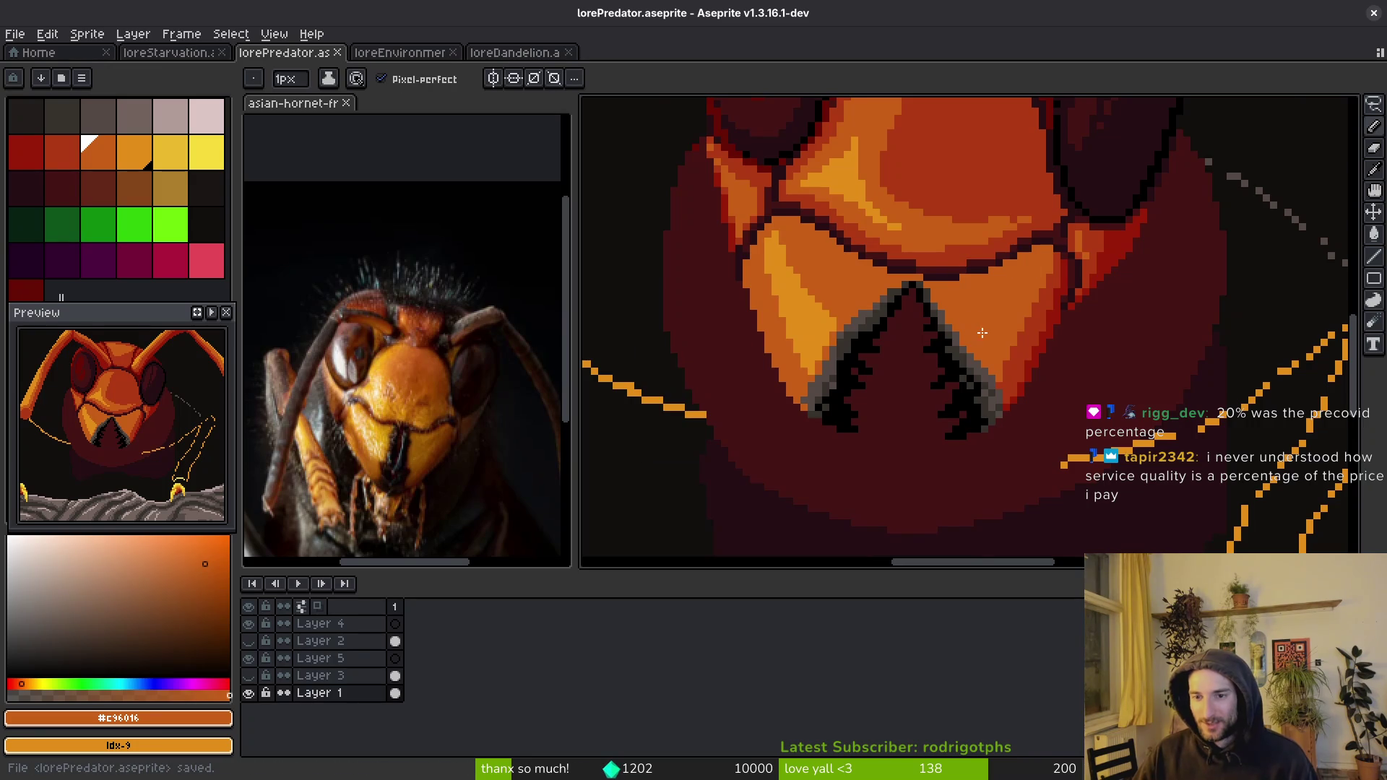
scroll(914, 288, "down", 3)
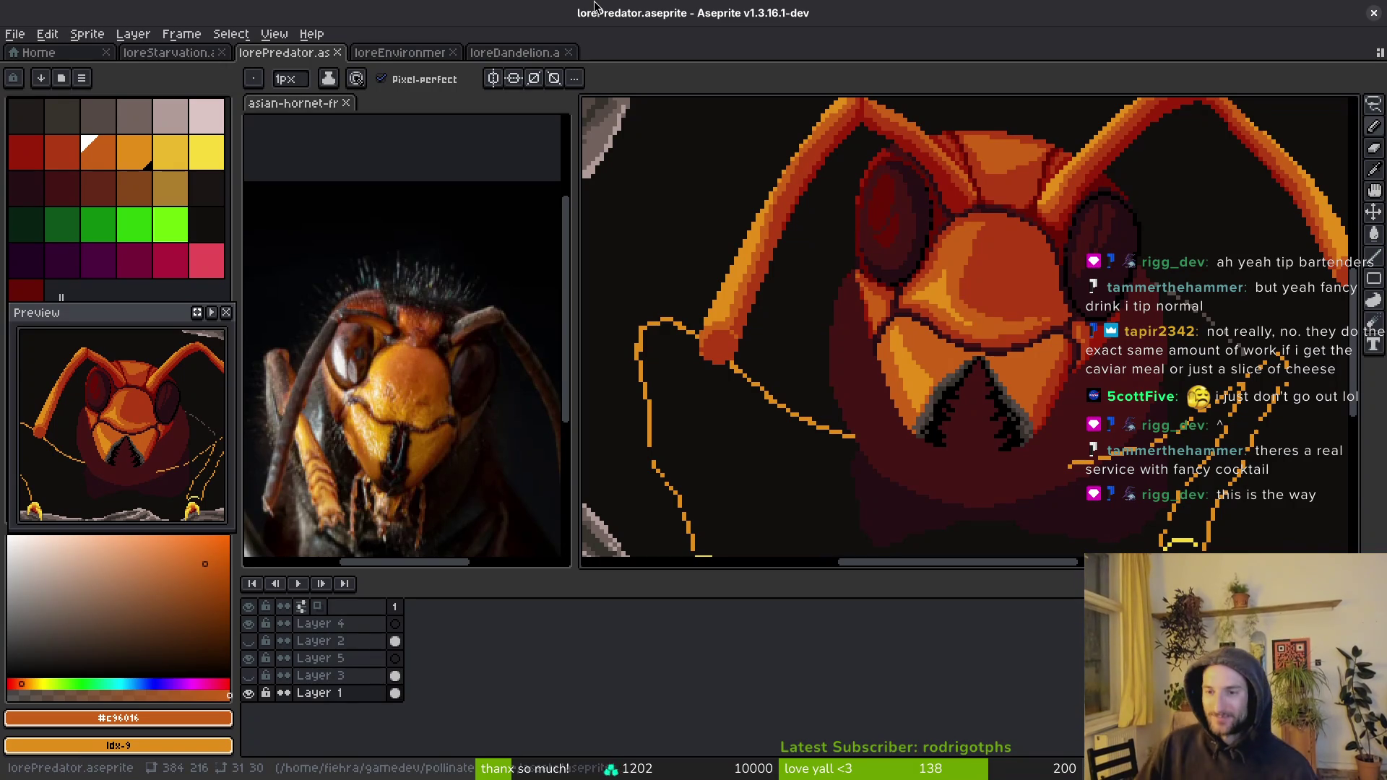
- Pick the dark red-brown outline colour from the canvas and save
scroll(663, 311, "up", 5)
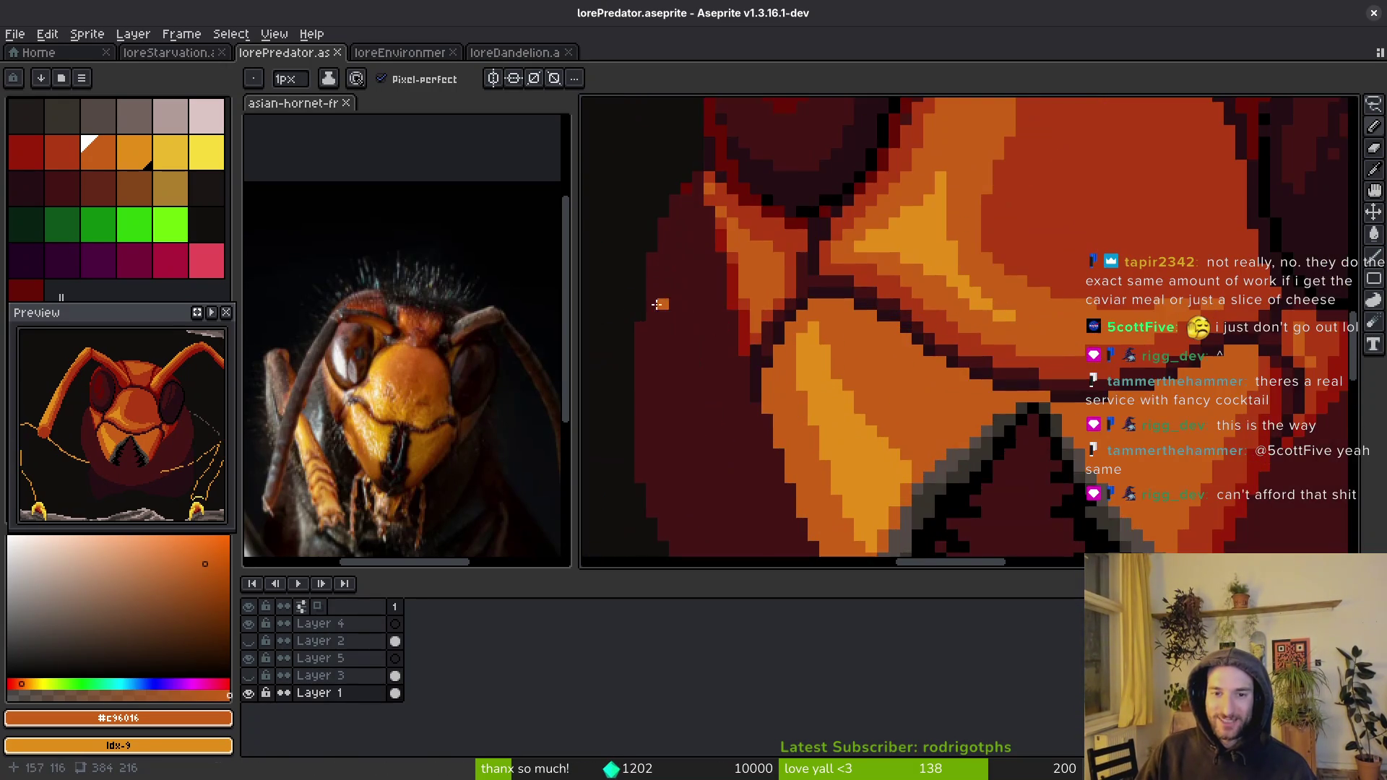
scroll(663, 310, "down", 2)
left_click(751, 271, "alt")
scroll(1119, 459, "down", 2)
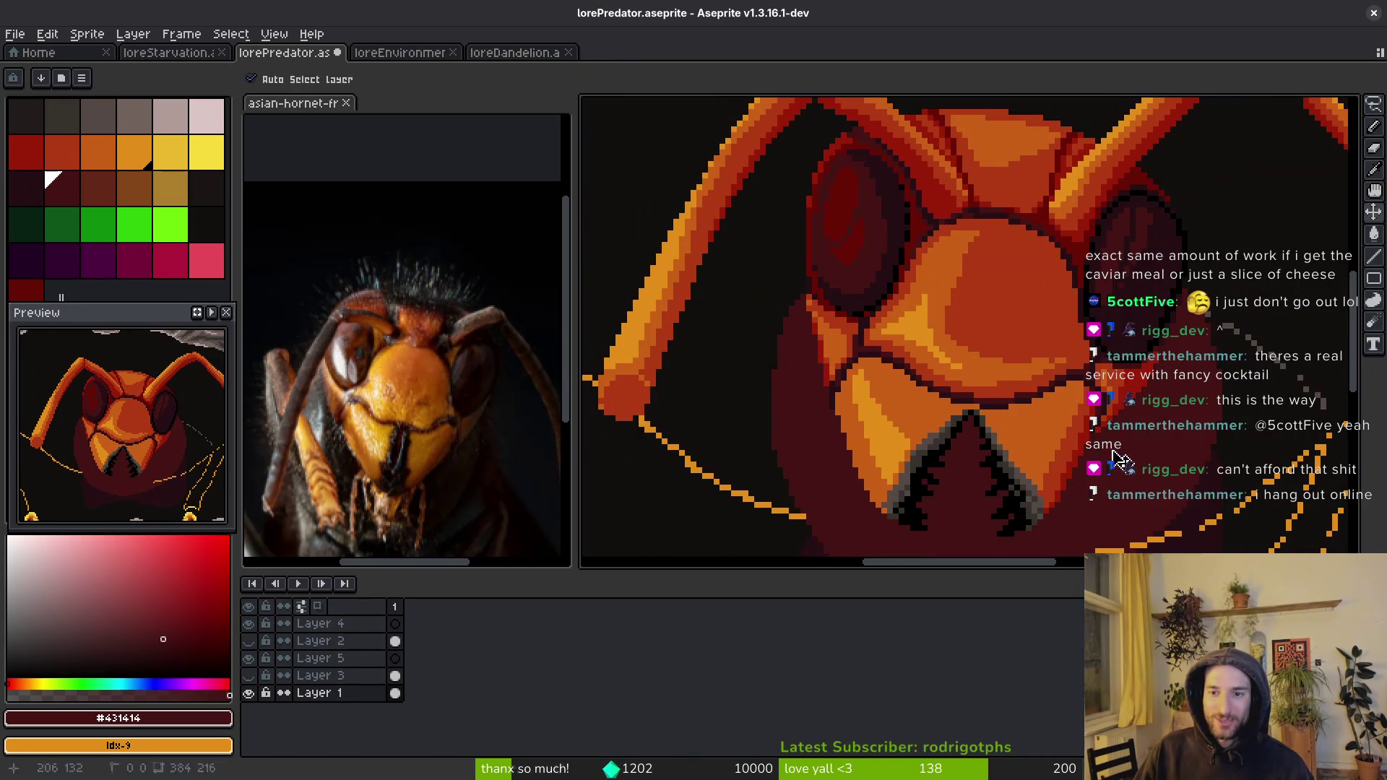
key("ctrl+s")
scroll(1119, 458, "down", 1)
scroll(1111, 435, "up", 2)
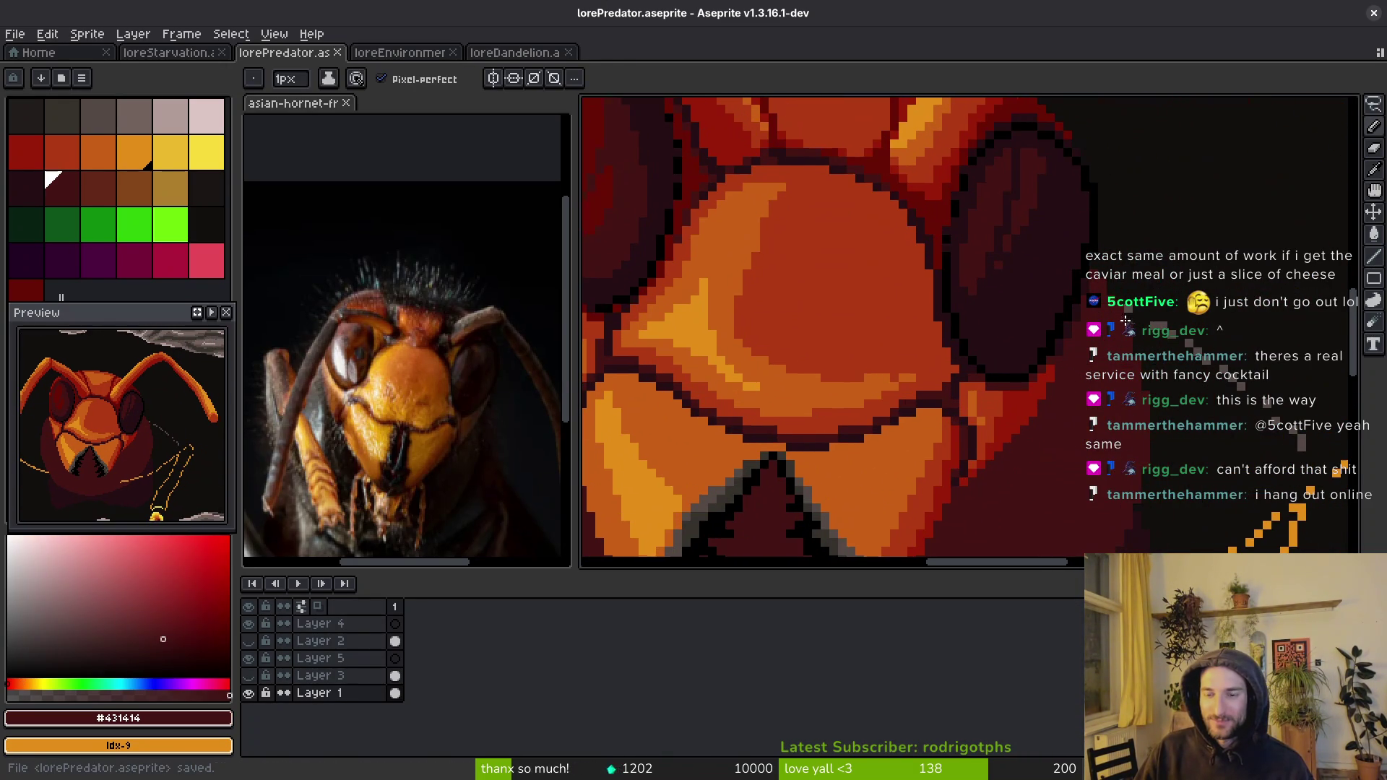
- Paint a near-black pixel and a short near-black stroke on the face, then save
left_click(1131, 273, "alt")
left_click(1095, 274)
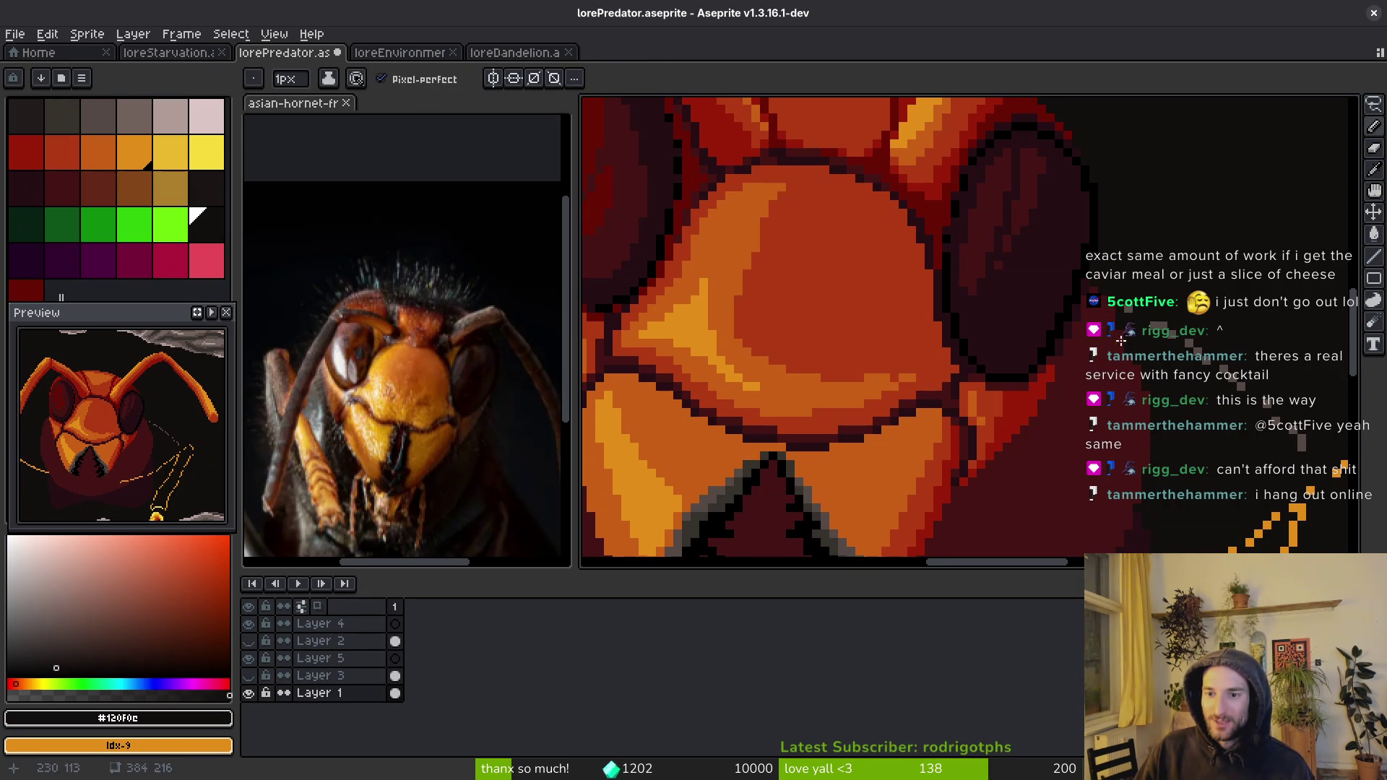
left_click_drag(1126, 353, 1144, 390)
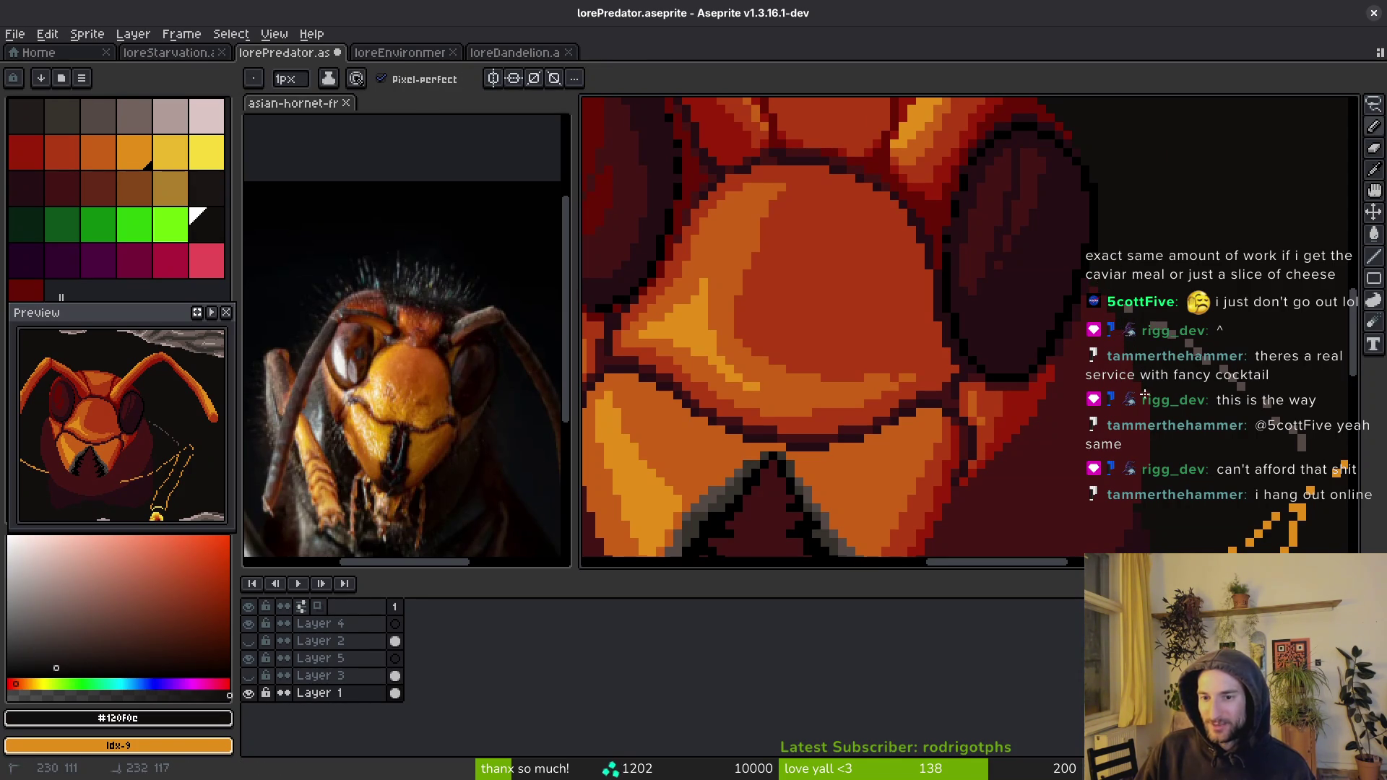
scroll(1138, 383, "down", 2)
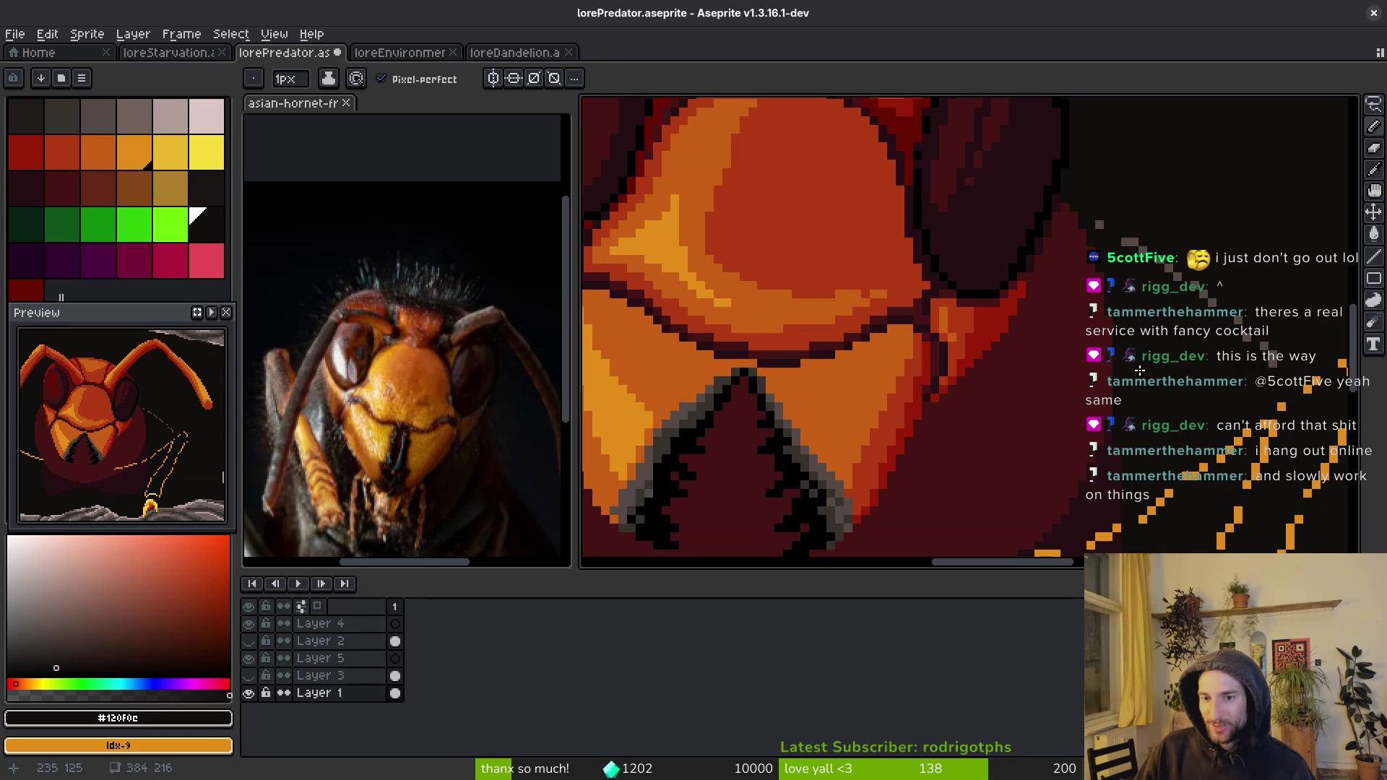
key("ctrl+s")
scroll(1113, 394, "down", 1)
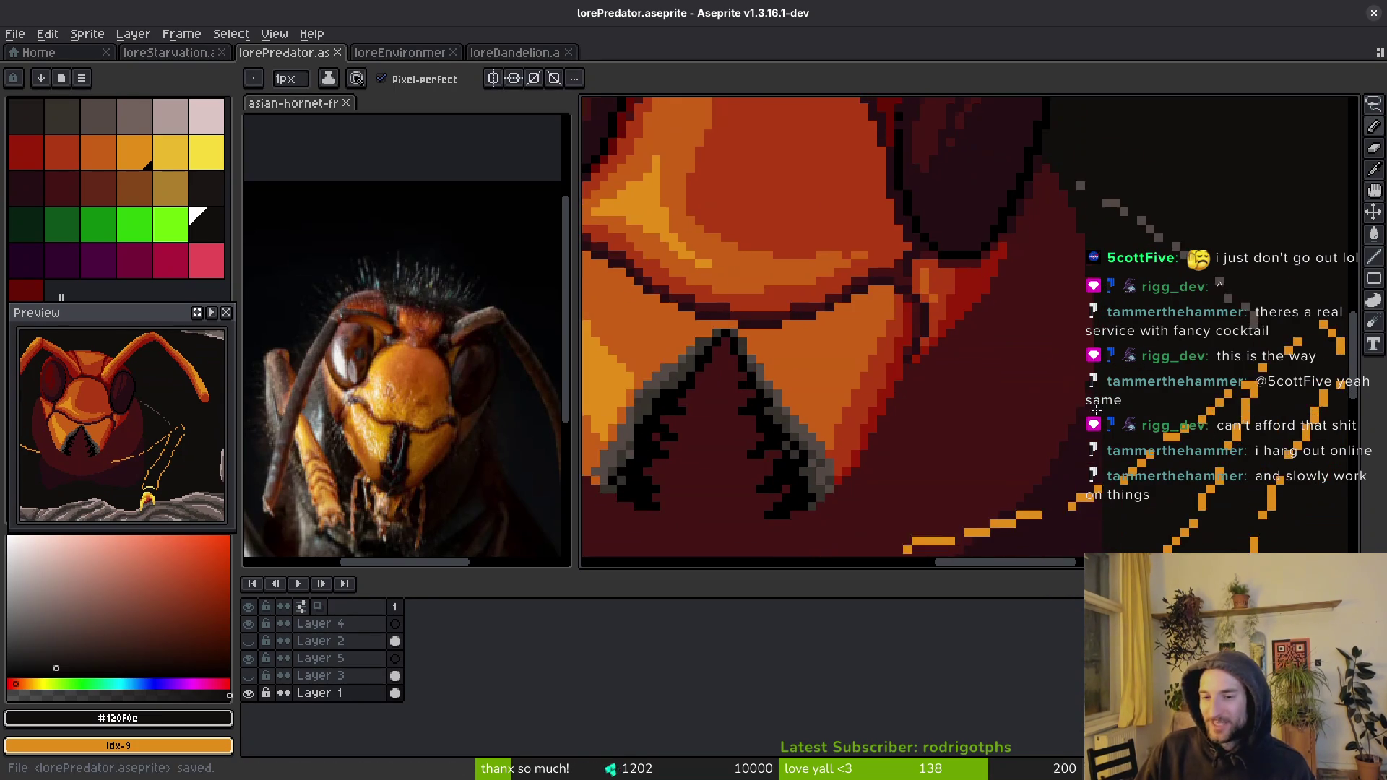
scroll(1096, 411, "up", 1)
scroll(1077, 307, "down", 1)
key("ctrl+s")
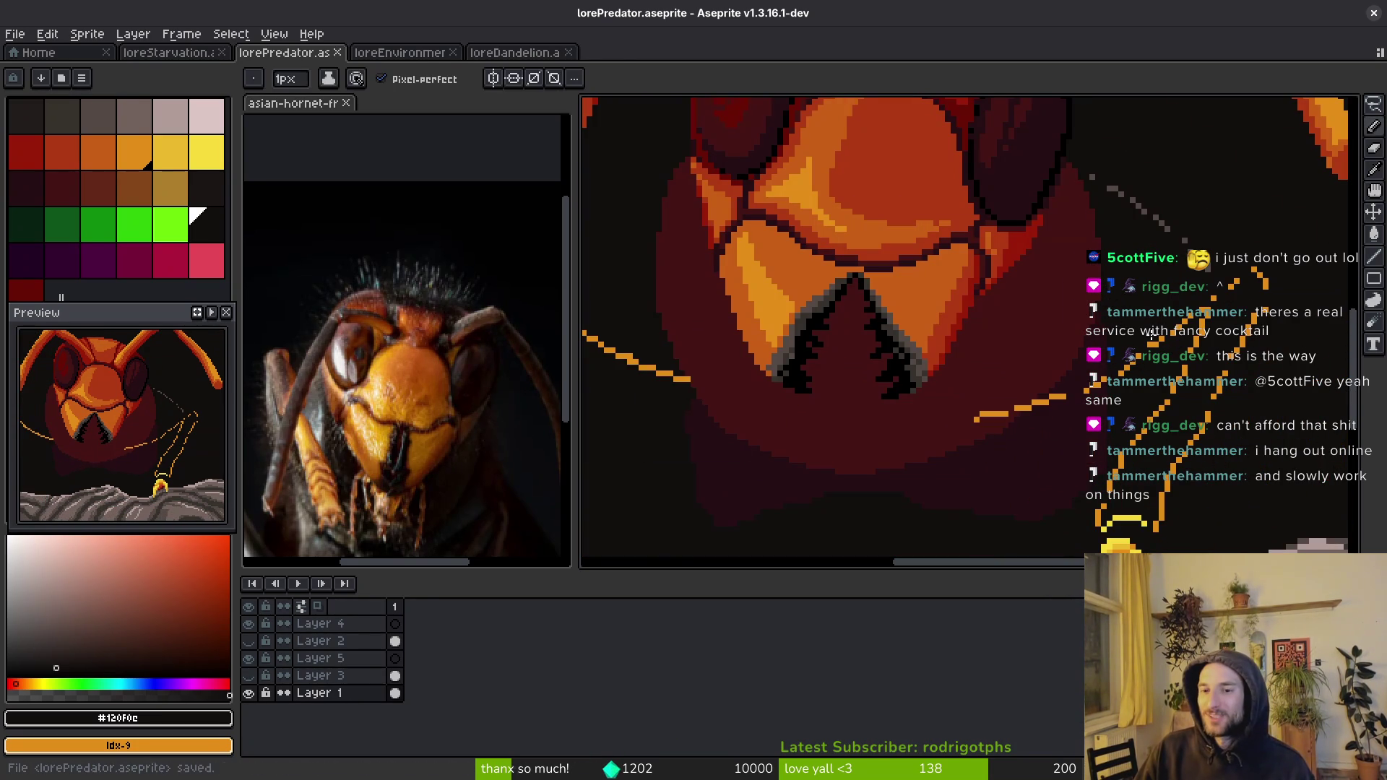
- Eyedrop dark red and near-black from the head, ending on dark red, and save
scroll(1153, 334, "up", 3)
left_click(1044, 290, "alt")
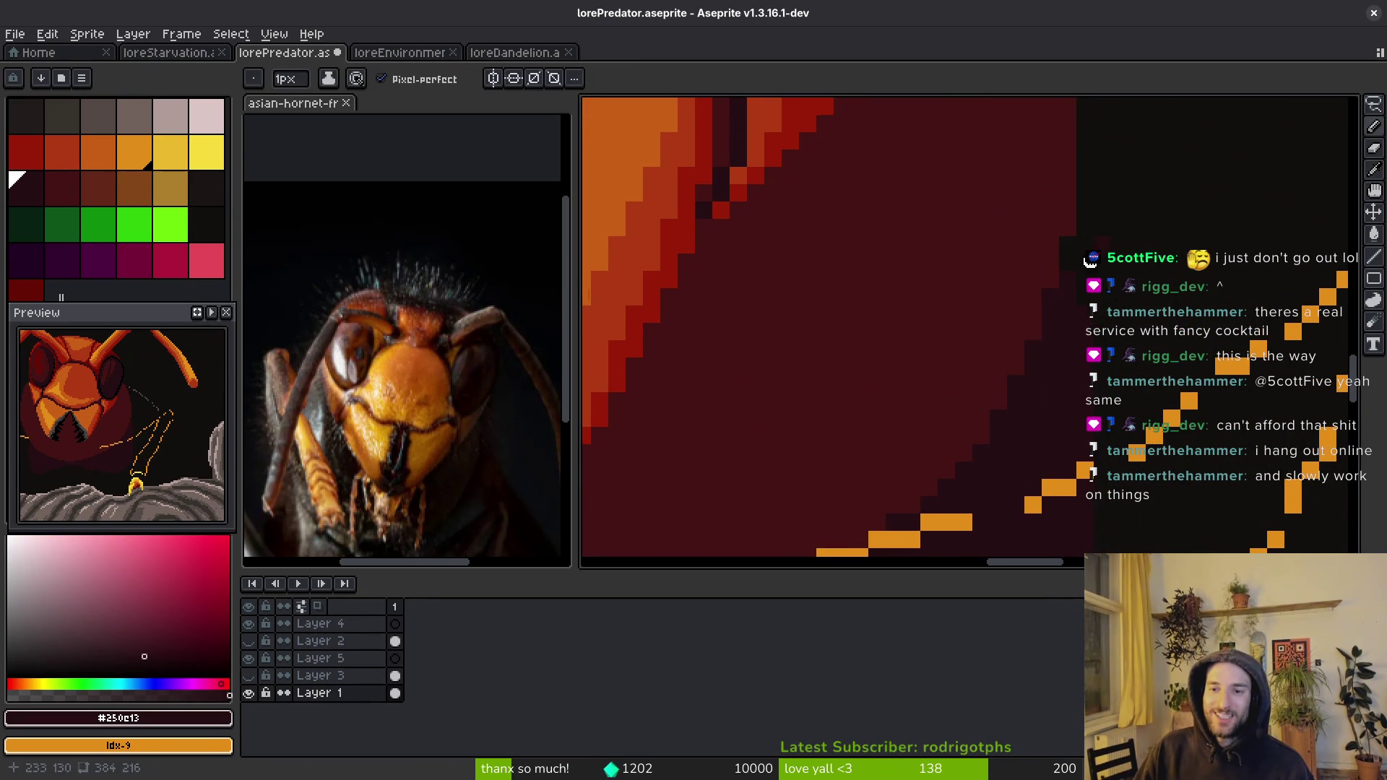
left_click(1068, 238, "alt")
key("ctrl+s")
scroll(1077, 249, "down", 3)
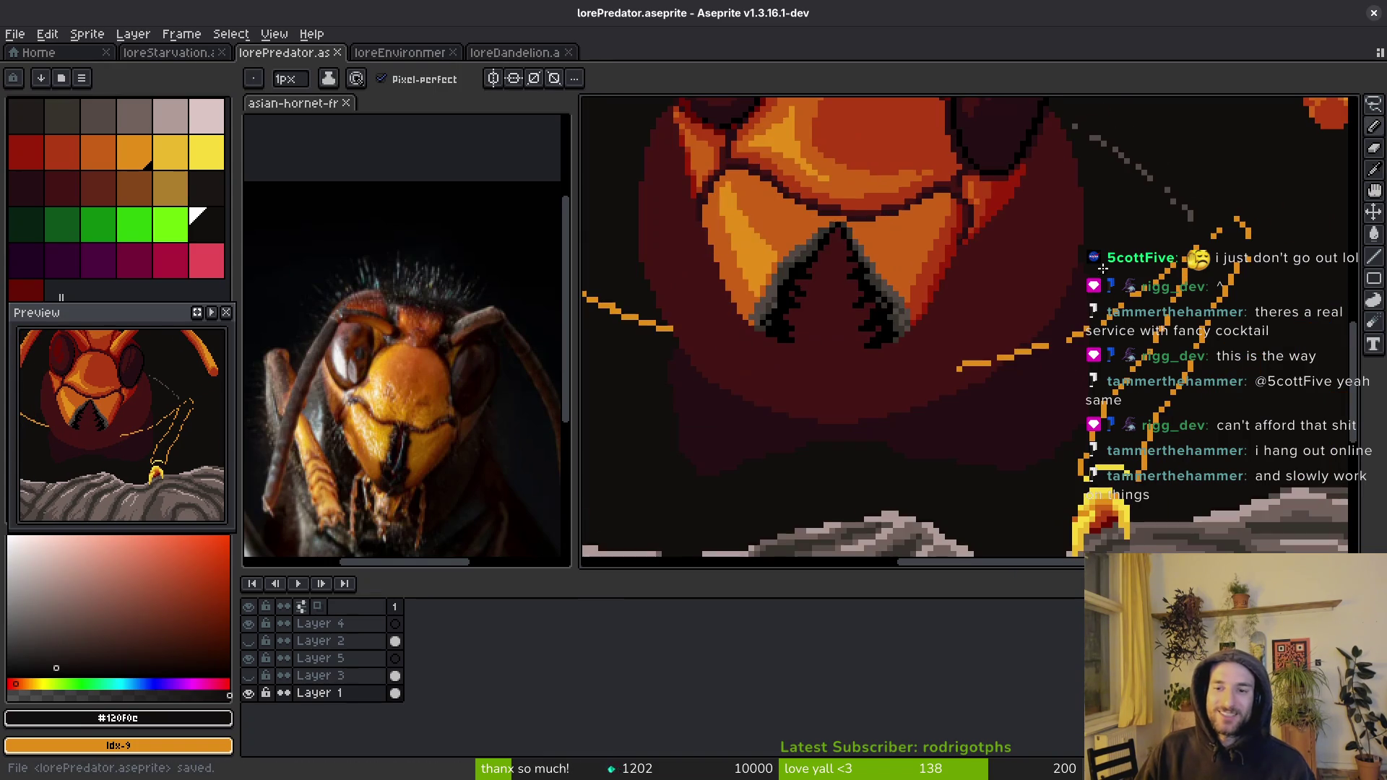
scroll(1055, 345, "up", 1)
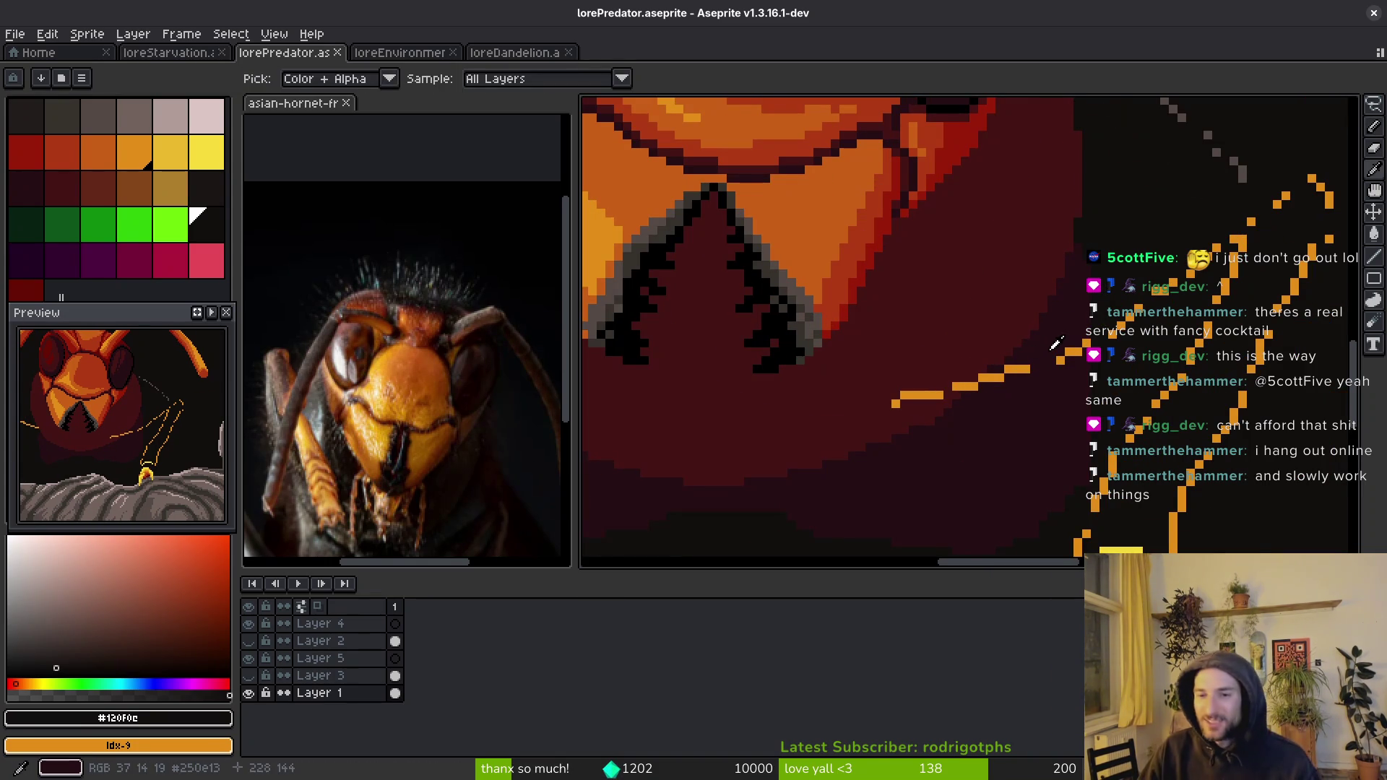
left_click(1054, 345, "alt")
key("ctrl+s")
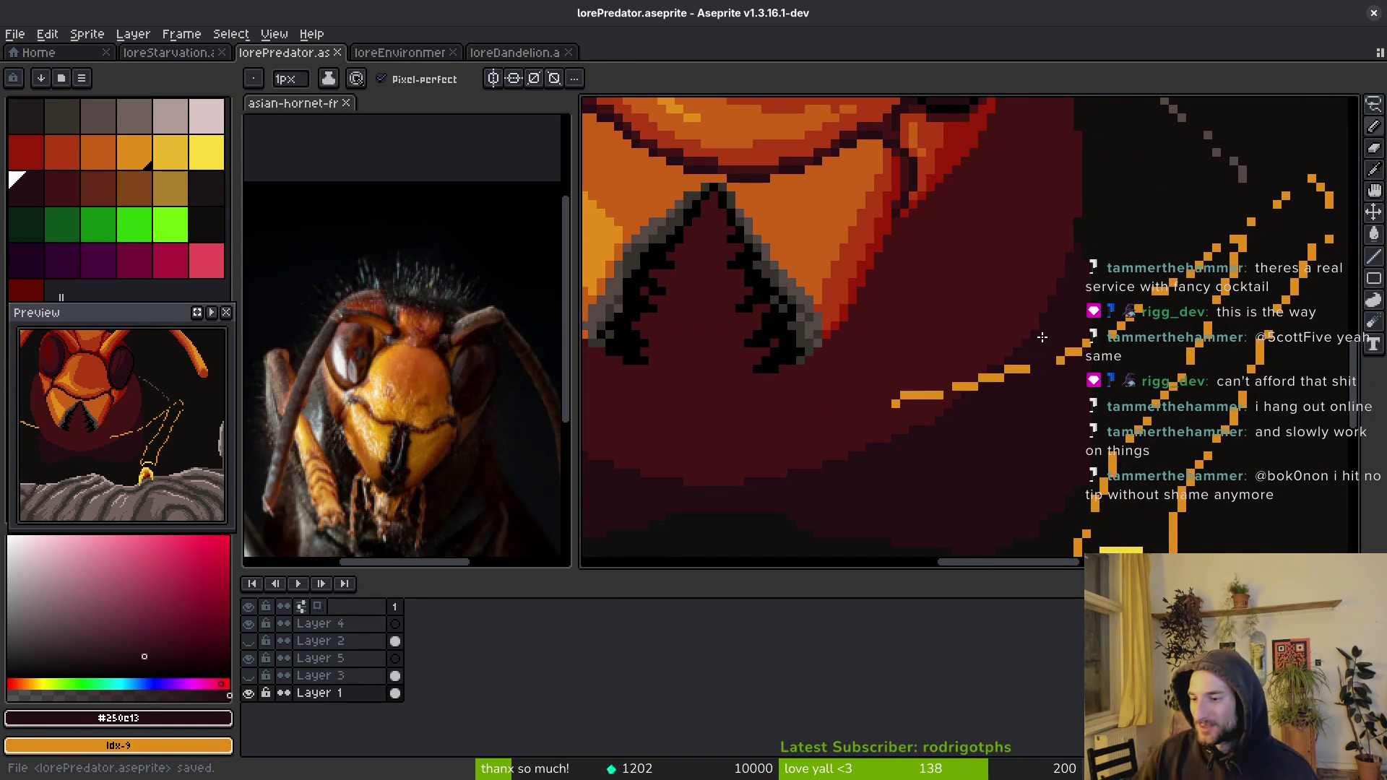
- Pick dark red #431414 under the mandibles, then orange #c28c18 from the leg line, and save
left_click_drag(1078, 318, 1242, 288)
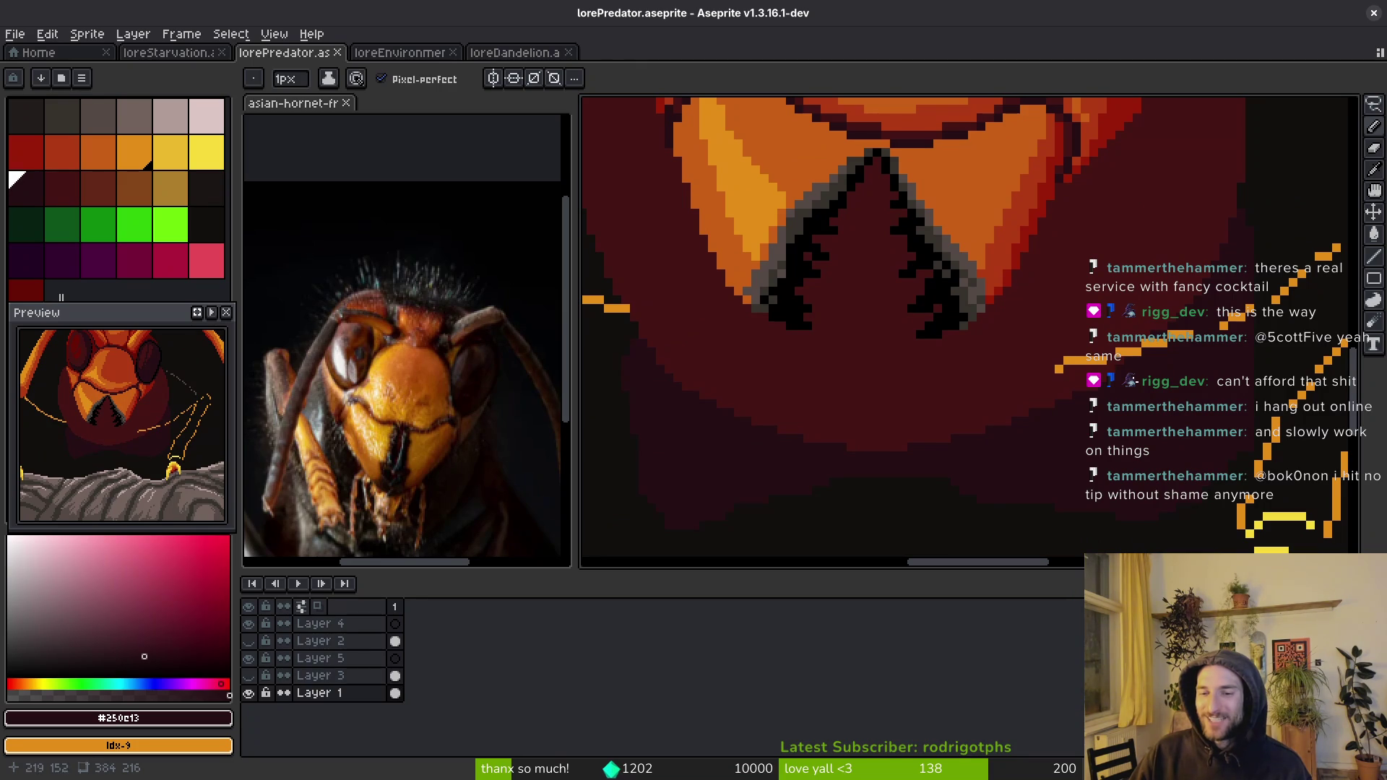
left_click(1165, 331, "alt")
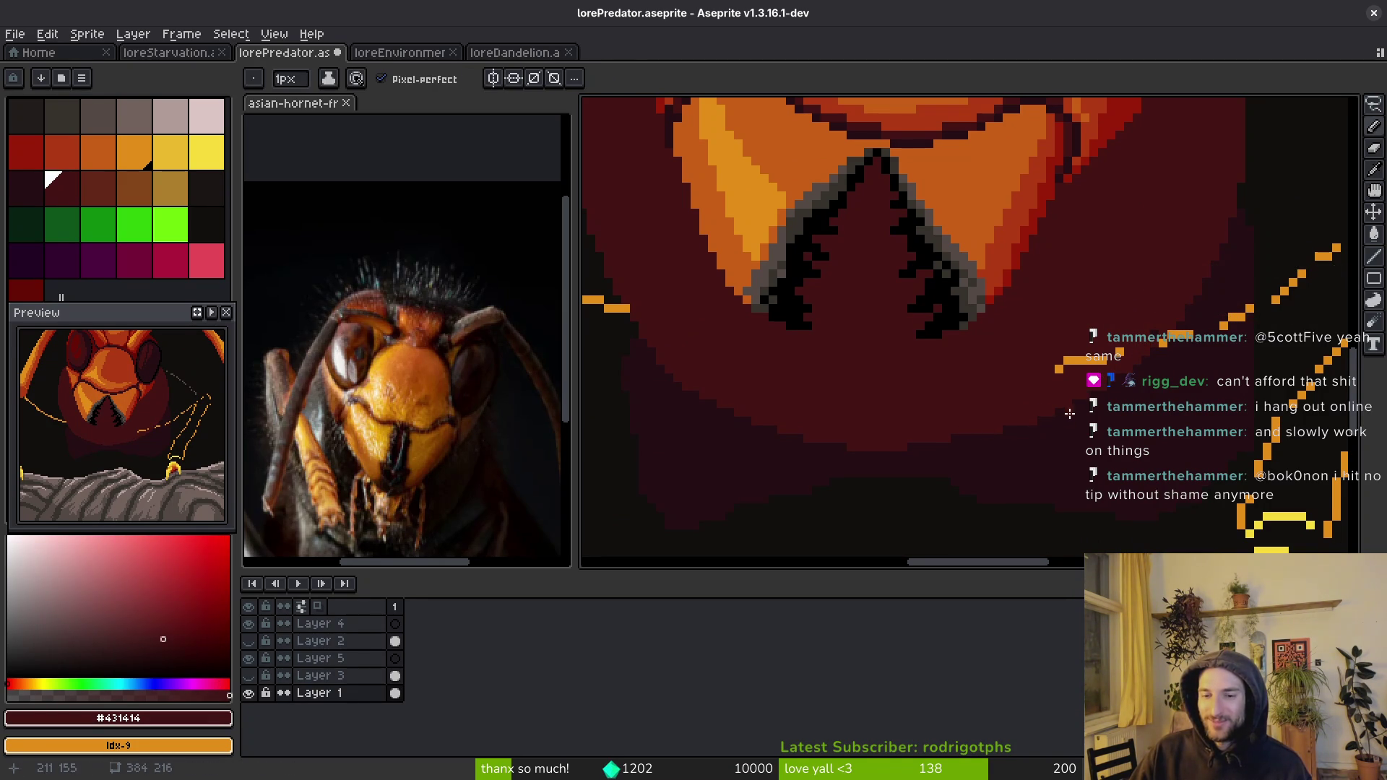
scroll(1040, 415, "down", 4)
scroll(1118, 392, "up", 3)
left_click_drag(1130, 352, 1099, 313)
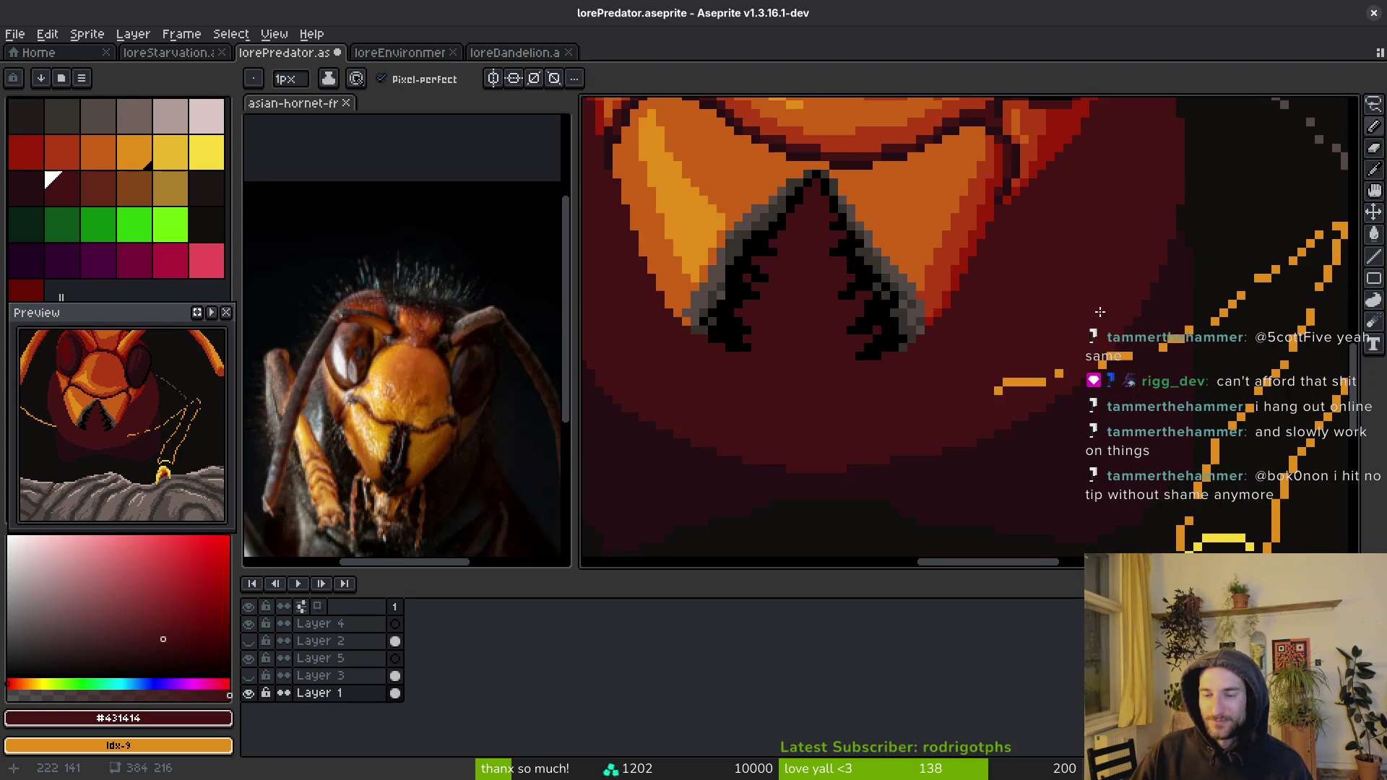
left_click(1064, 372, "alt")
key("ctrl+s")
- Sample the dark red #431414 from the face again and save lorePredator
scroll(1063, 372, "down", 2)
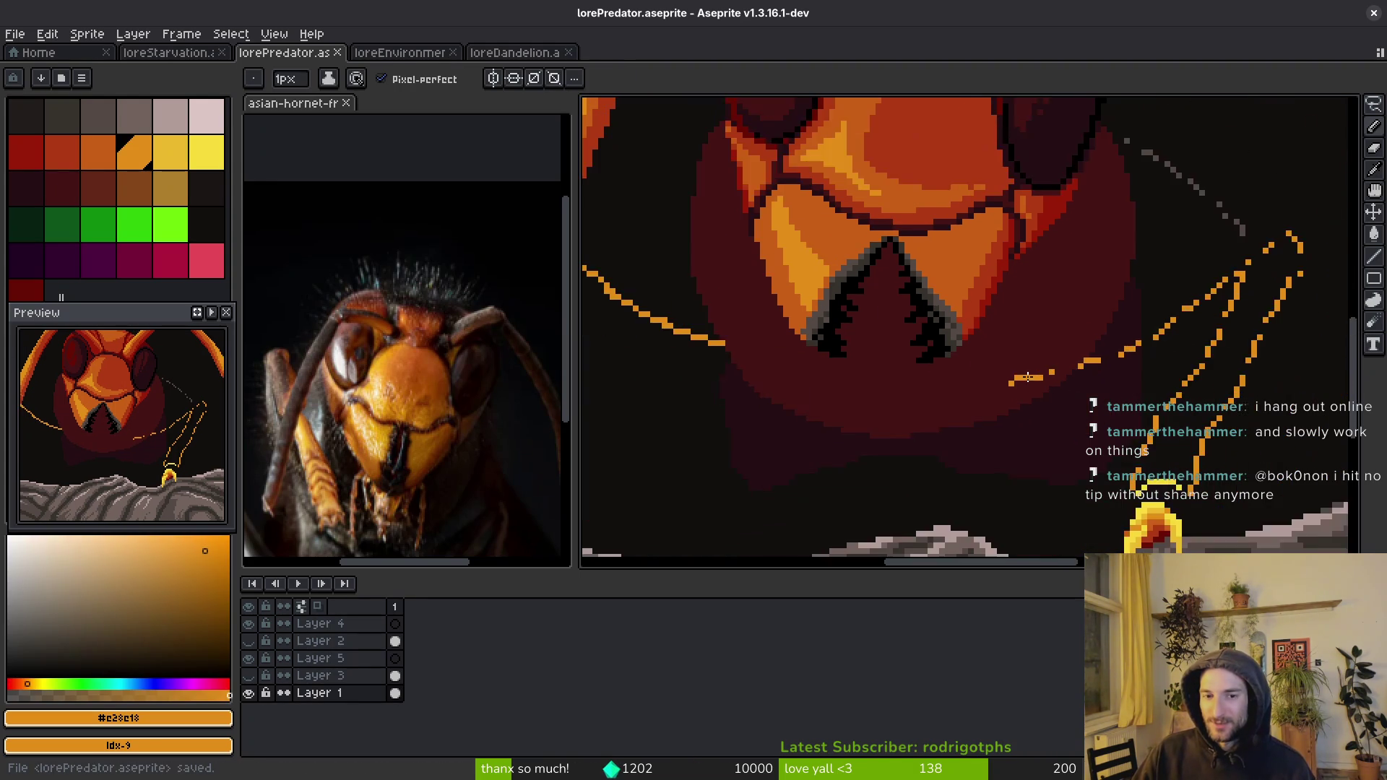
scroll(838, 379, "up", 2)
left_click(849, 381, "alt")
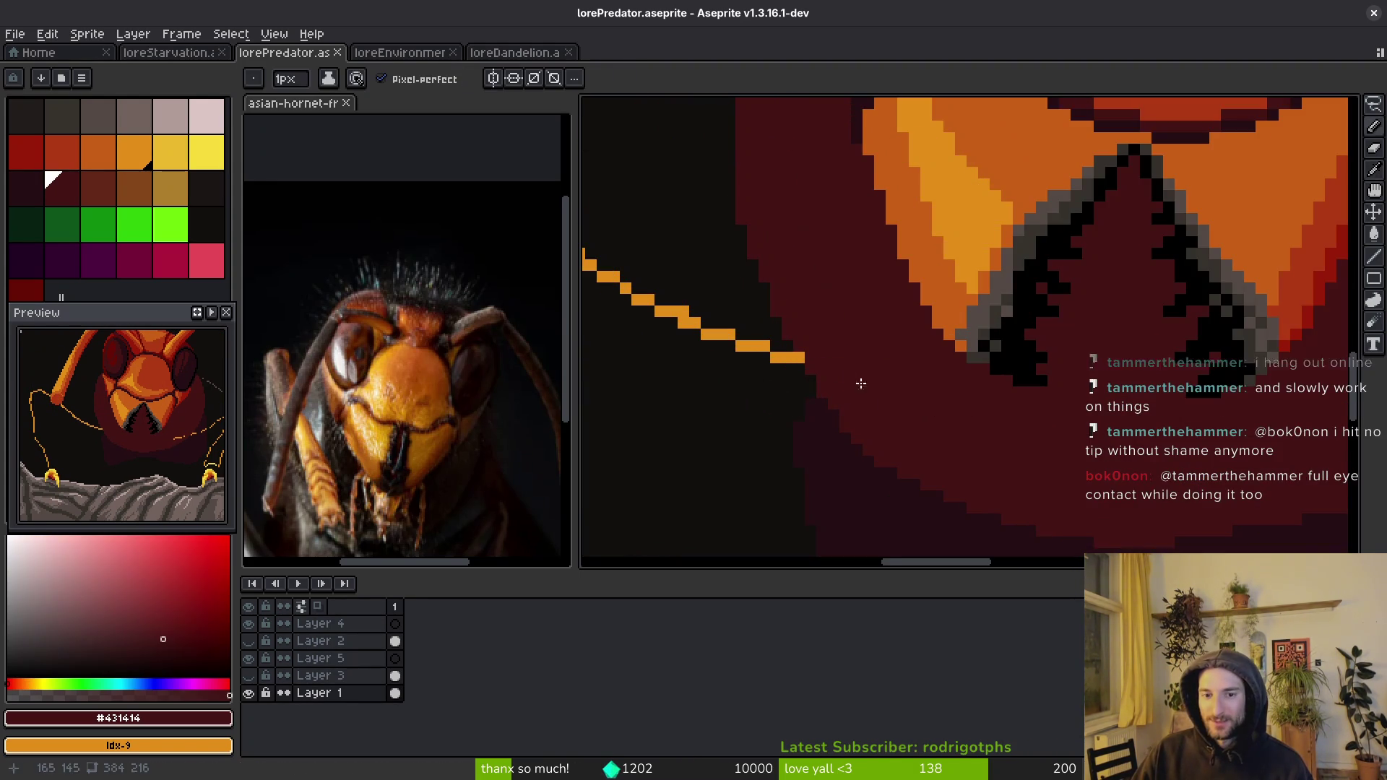
scroll(848, 381, "up", 3)
key("ctrl+s")
scroll(946, 412, "down", 3)
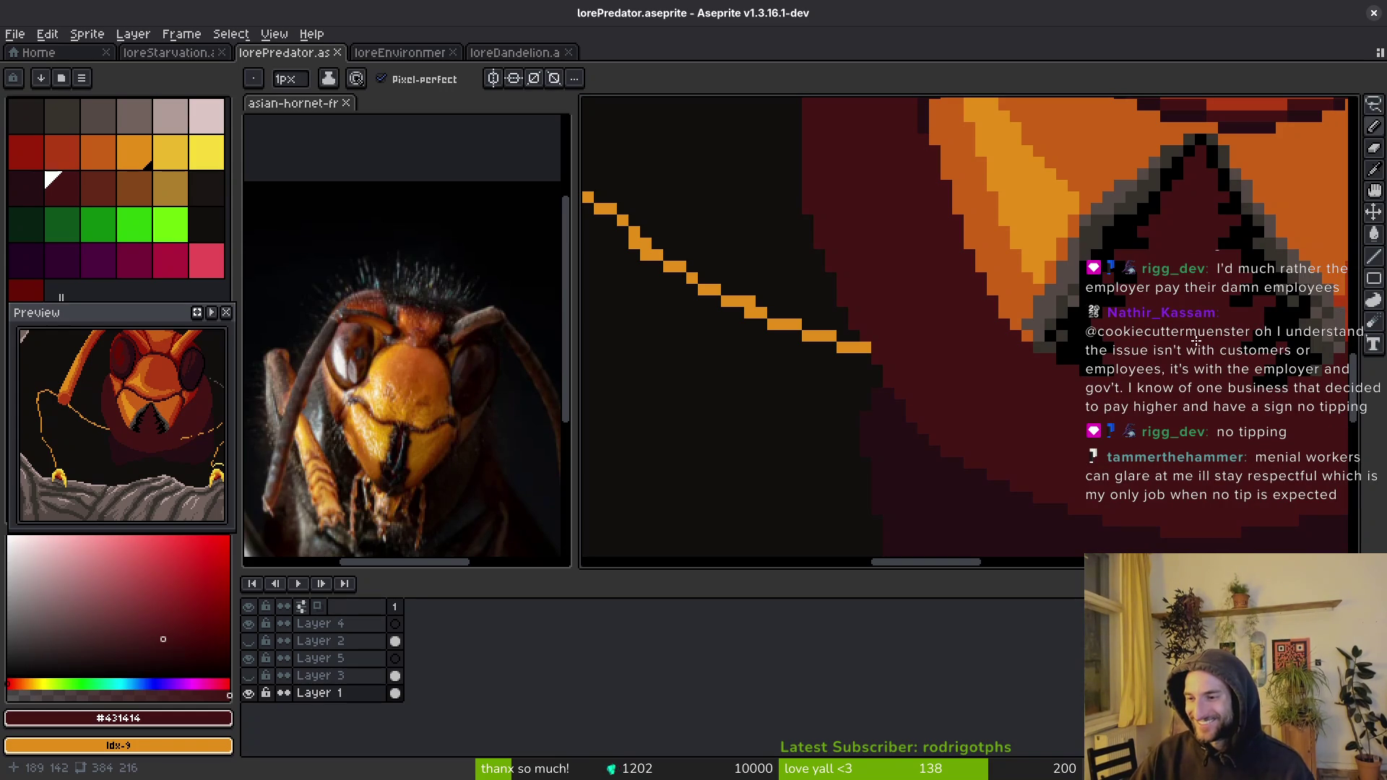
- Paint two grey #544a45 pixels on the mandible edge, pick darker grey #36312c, and save
scroll(972, 393, "up", 2)
scroll(938, 279, "up", 3)
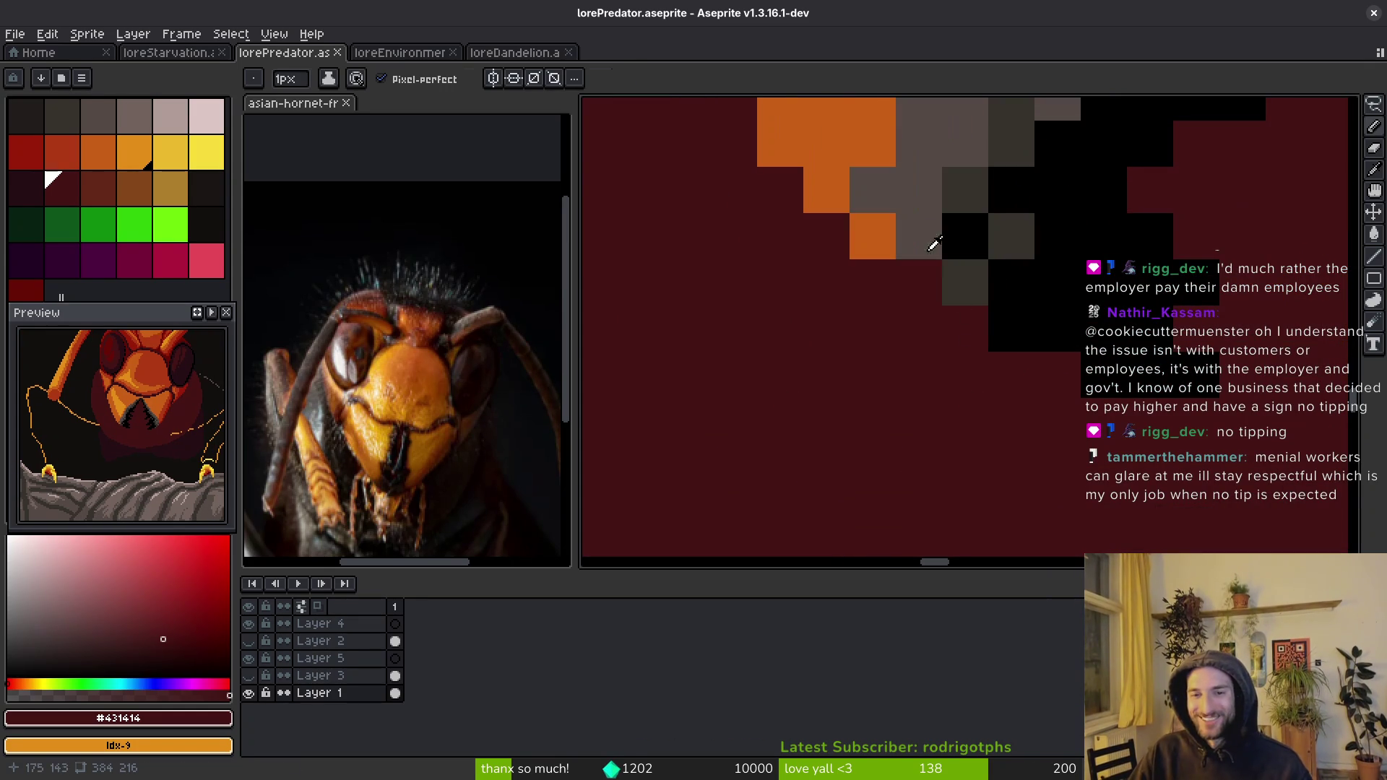
left_click(949, 276, "alt")
left_click(920, 275)
left_click(976, 326)
left_click(1011, 236, "alt")
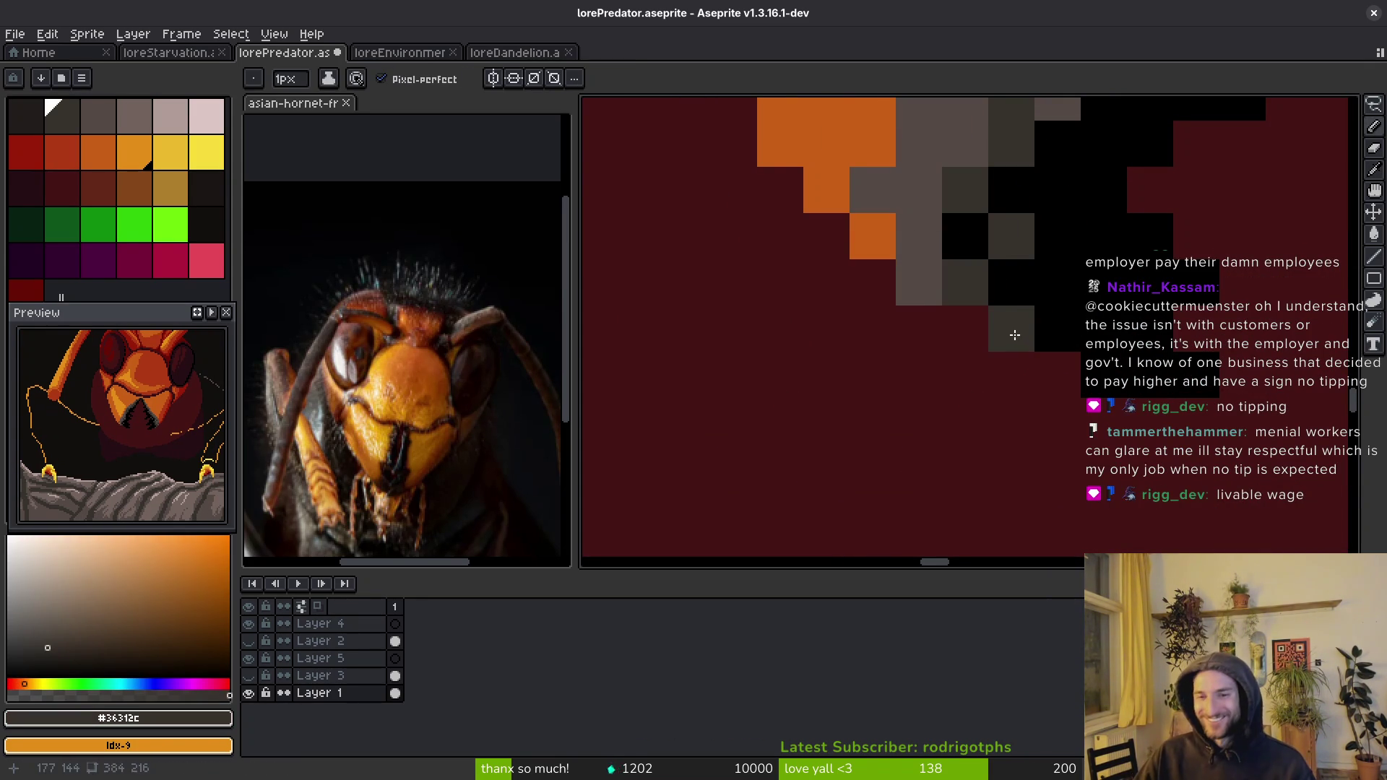
scroll(1057, 375, "down", 3)
key("ctrl+s")
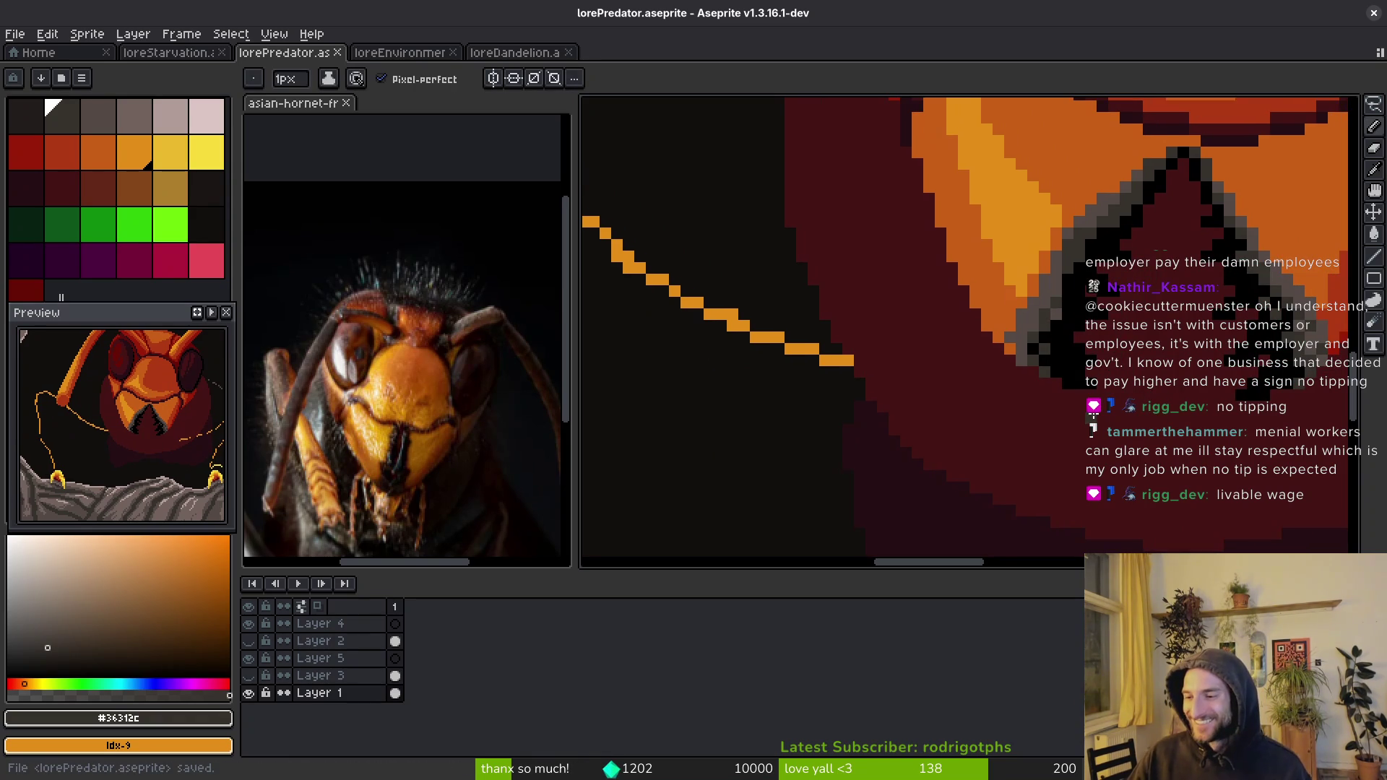
- Scroll around the mandible to review the grey outline and save again
scroll(1114, 363, "right", 2)
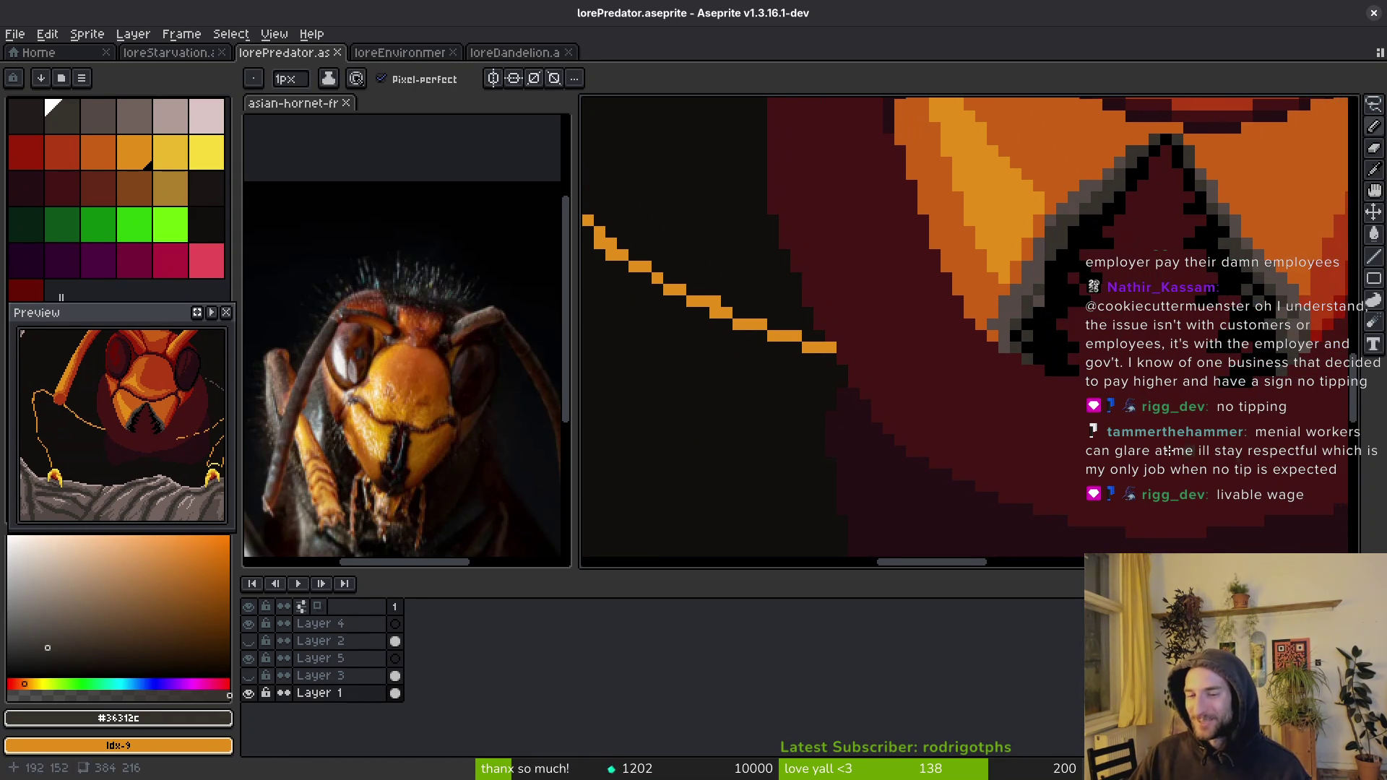
scroll(1090, 456, "up", 2)
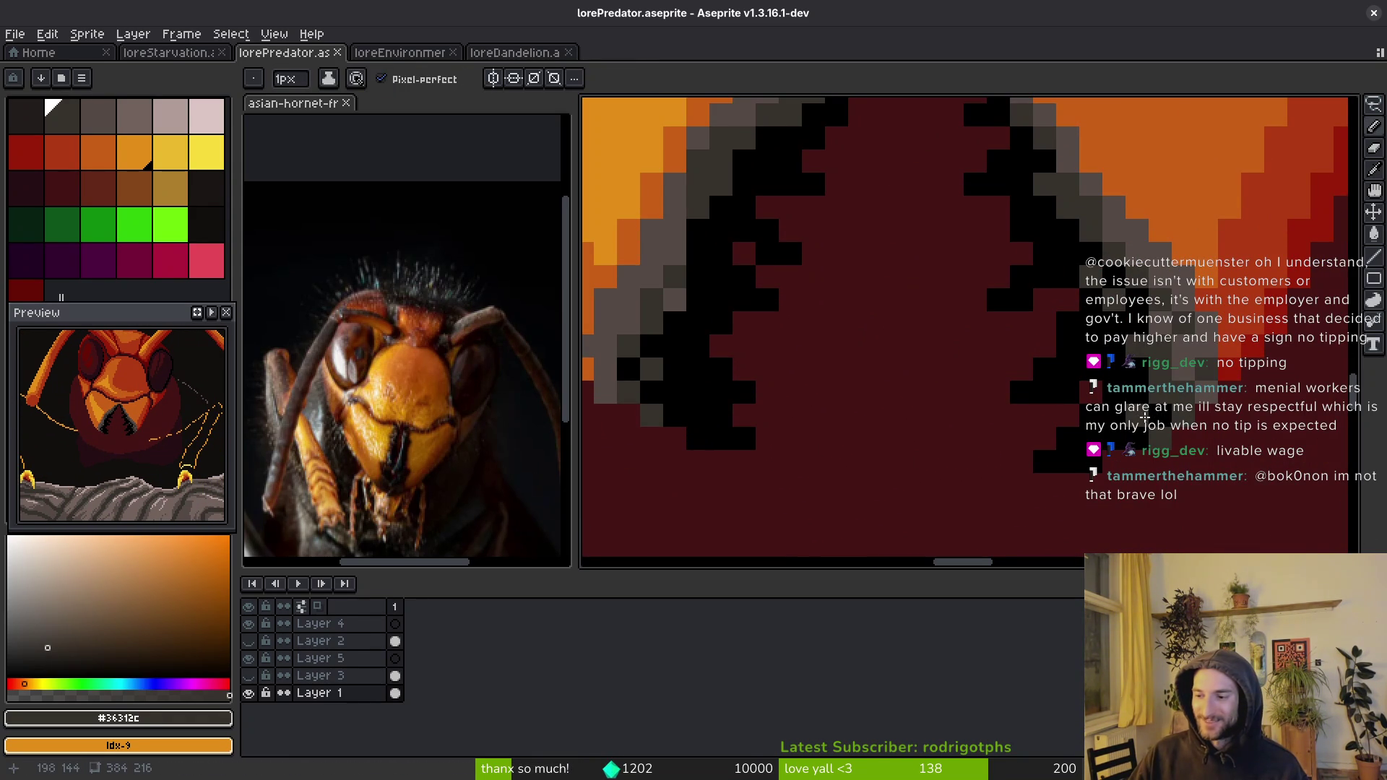
scroll(1140, 465, "down", 3)
key("ctrl+s")
scroll(1140, 465, "down", 2)
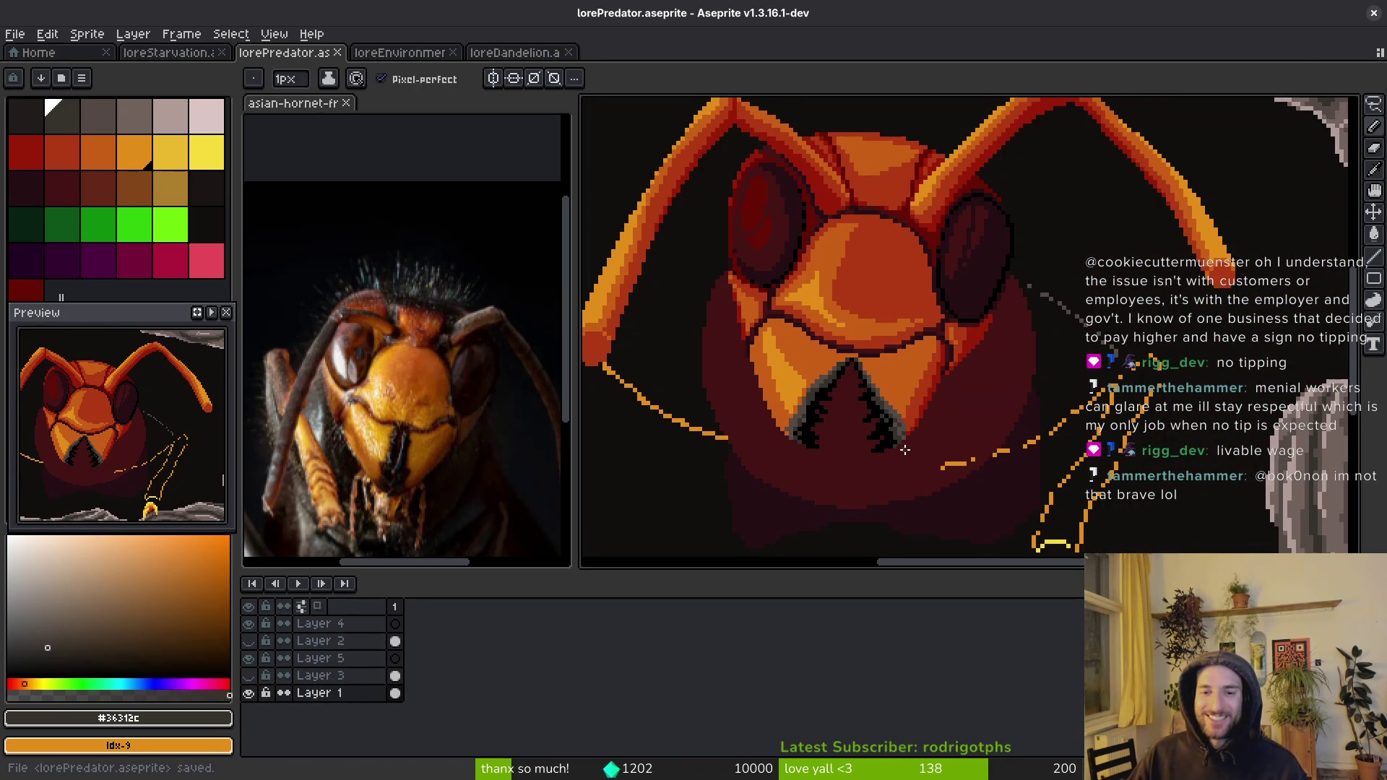
scroll(904, 451, "up", 2)
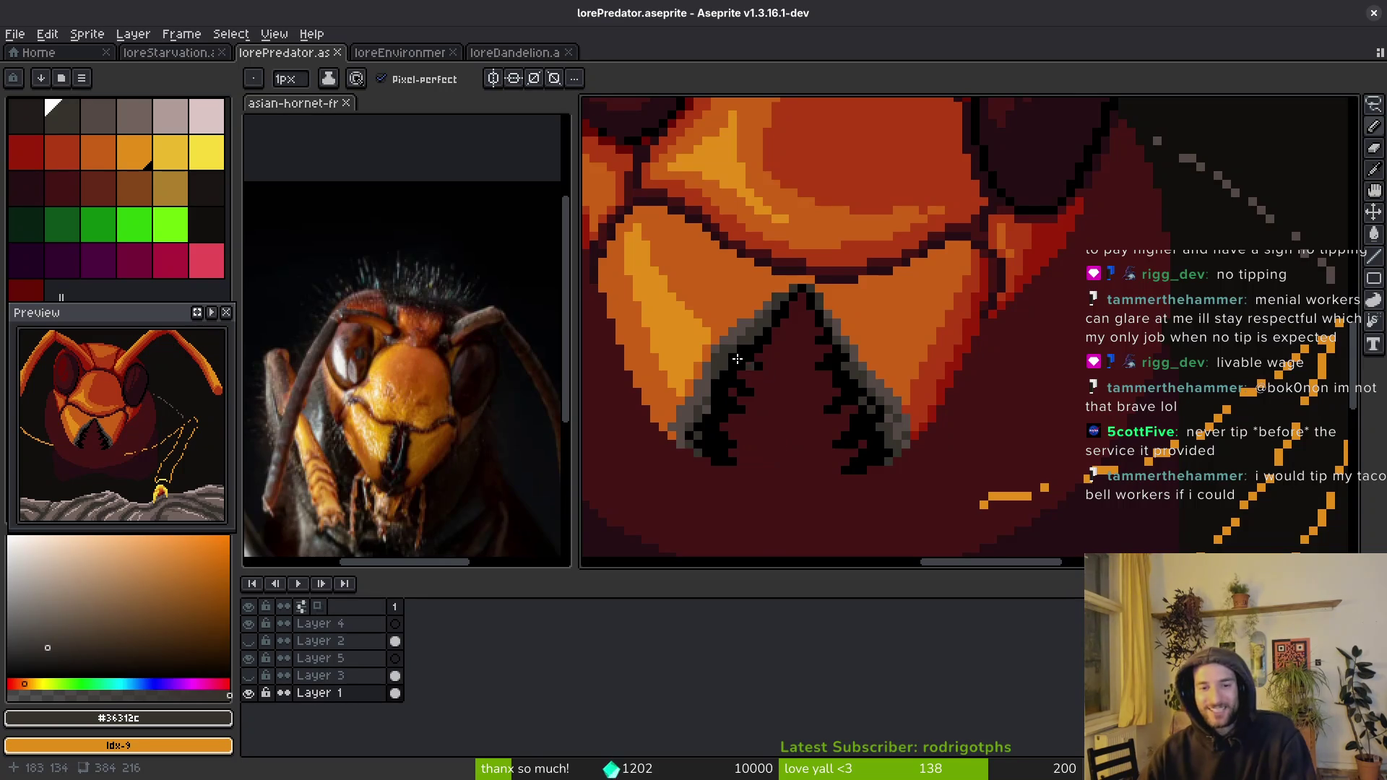
scroll(728, 358, "up", 2)
- Paint two stray grey cells with the face-plate orange #c96016 and save
left_click_drag(761, 317, 796, 301)
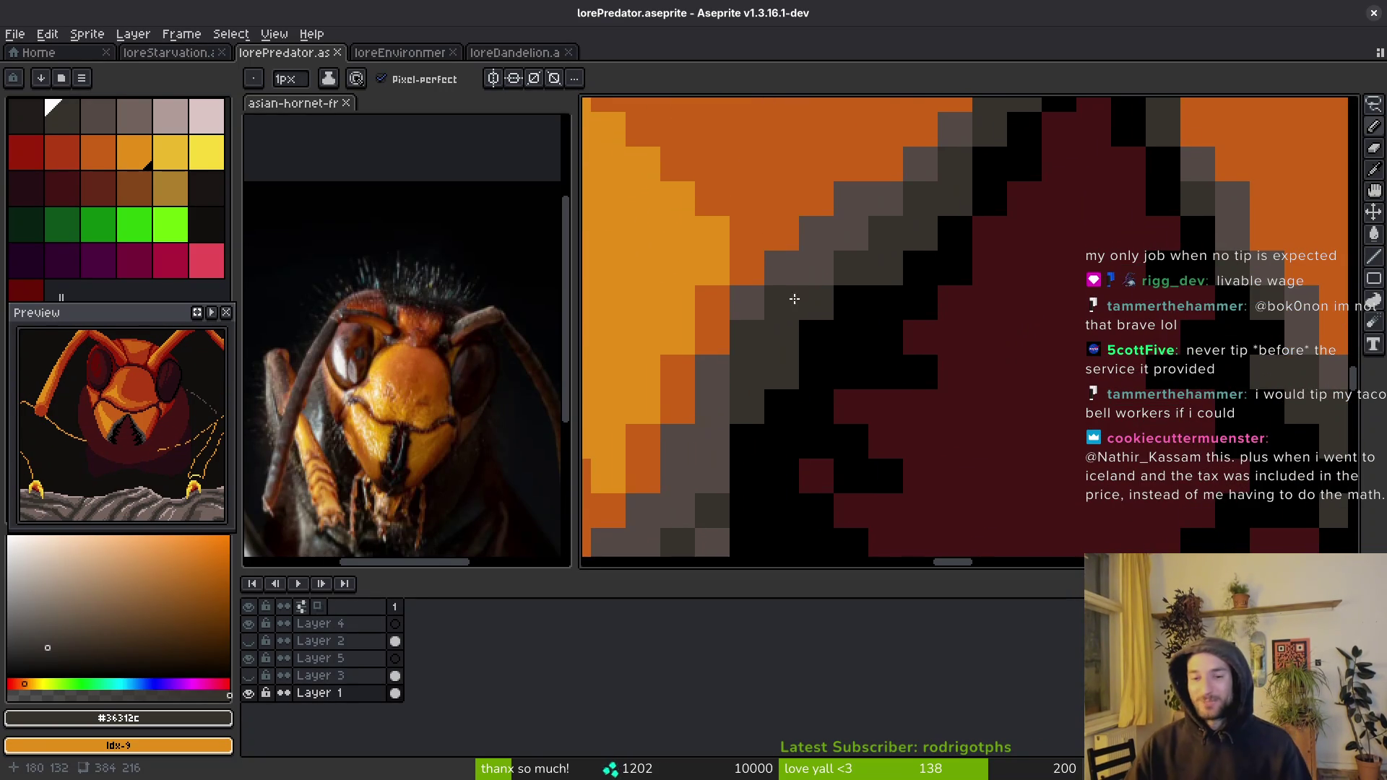
left_click(769, 273, "alt")
left_click(747, 302)
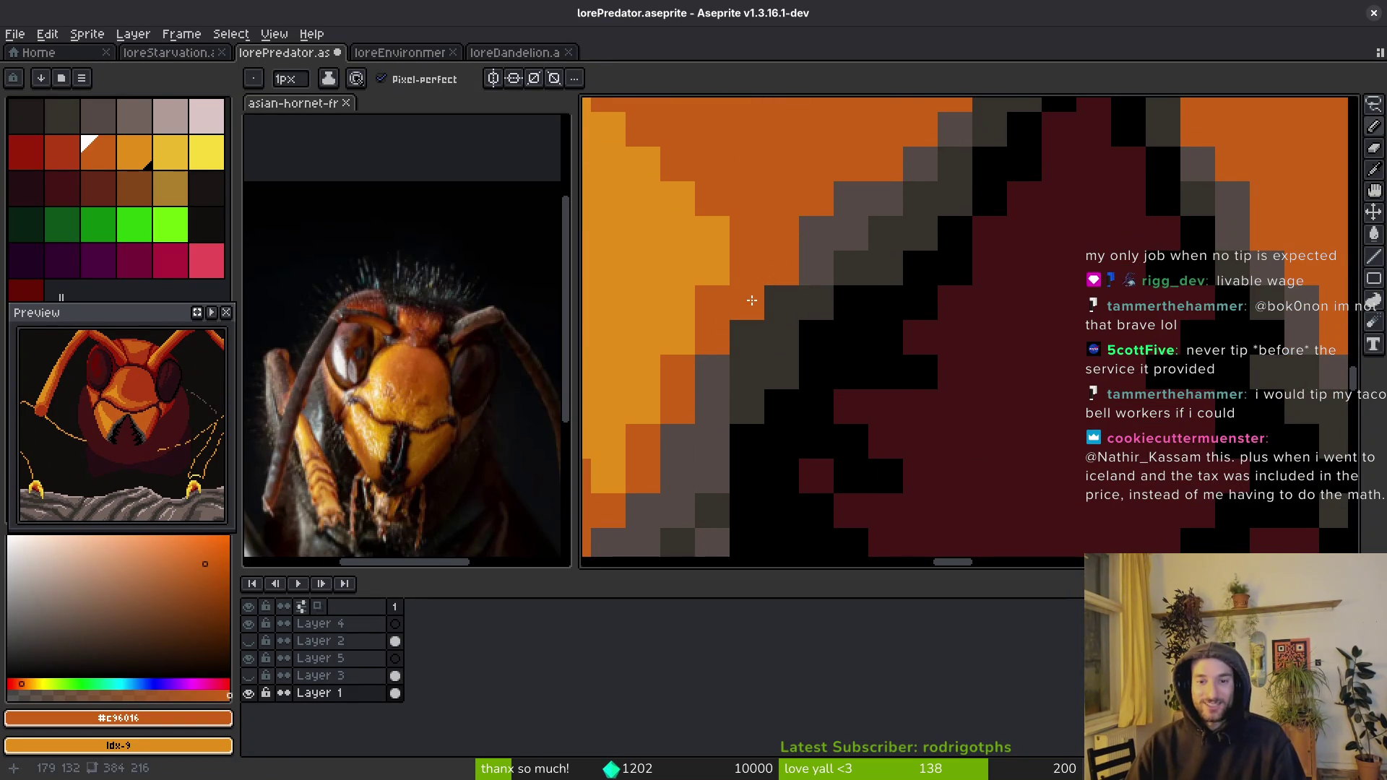
left_click(712, 372)
key("v")
key("ctrl+s")
scroll(725, 383, "down", 5)
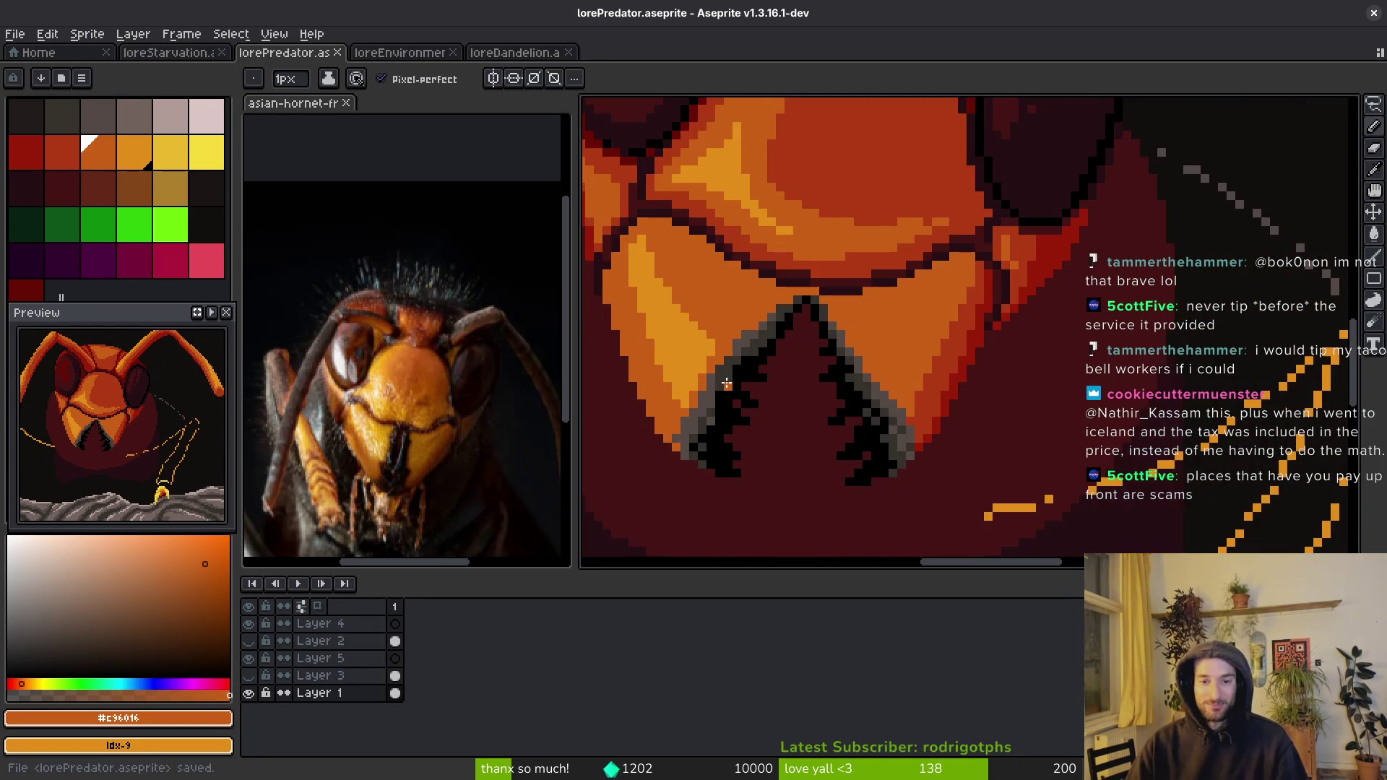
scroll(747, 344, "up", 2)
- Add an orange pixel on the mandible edge, then pick grey #544a45 from the fang outline and save
left_click(800, 396)
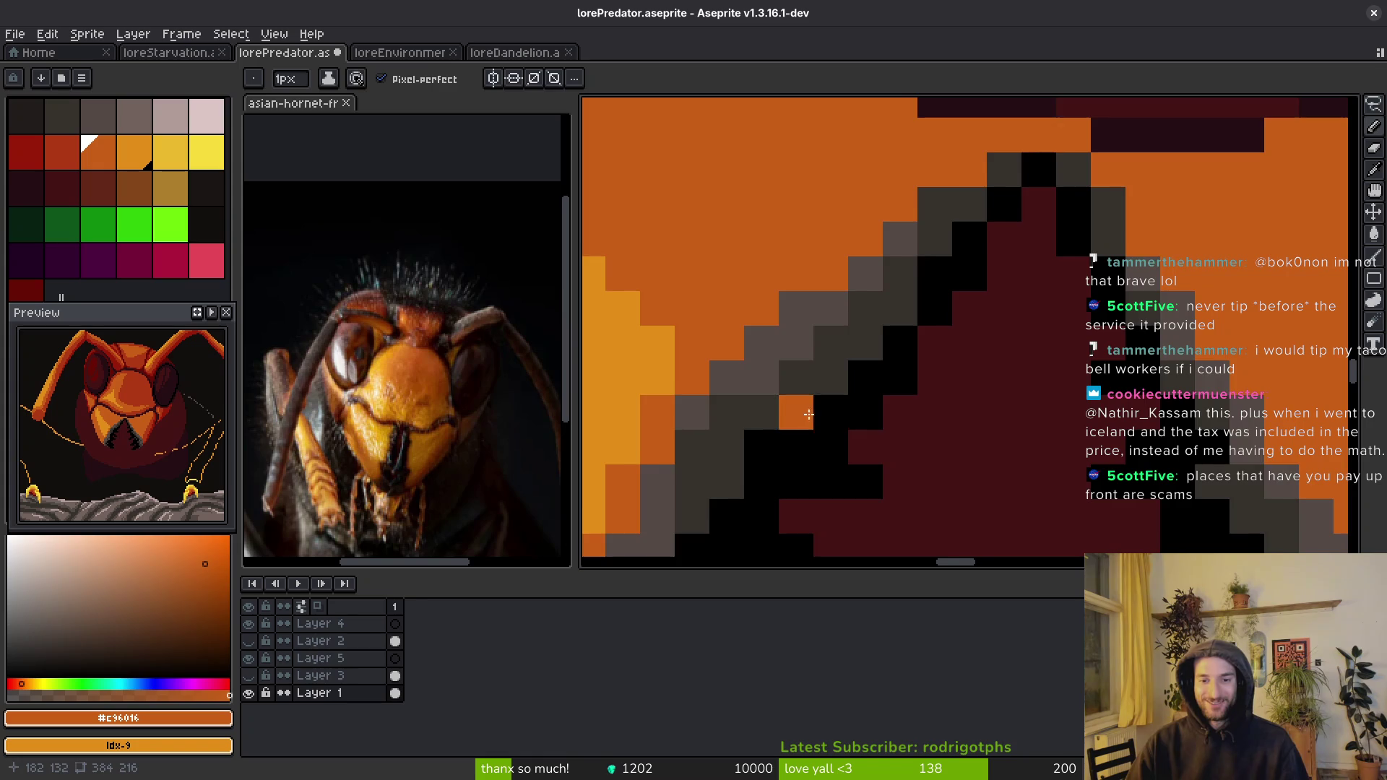
scroll(831, 395, "up", 1)
key("ctrl+s")
scroll(711, 396, "down", 4)
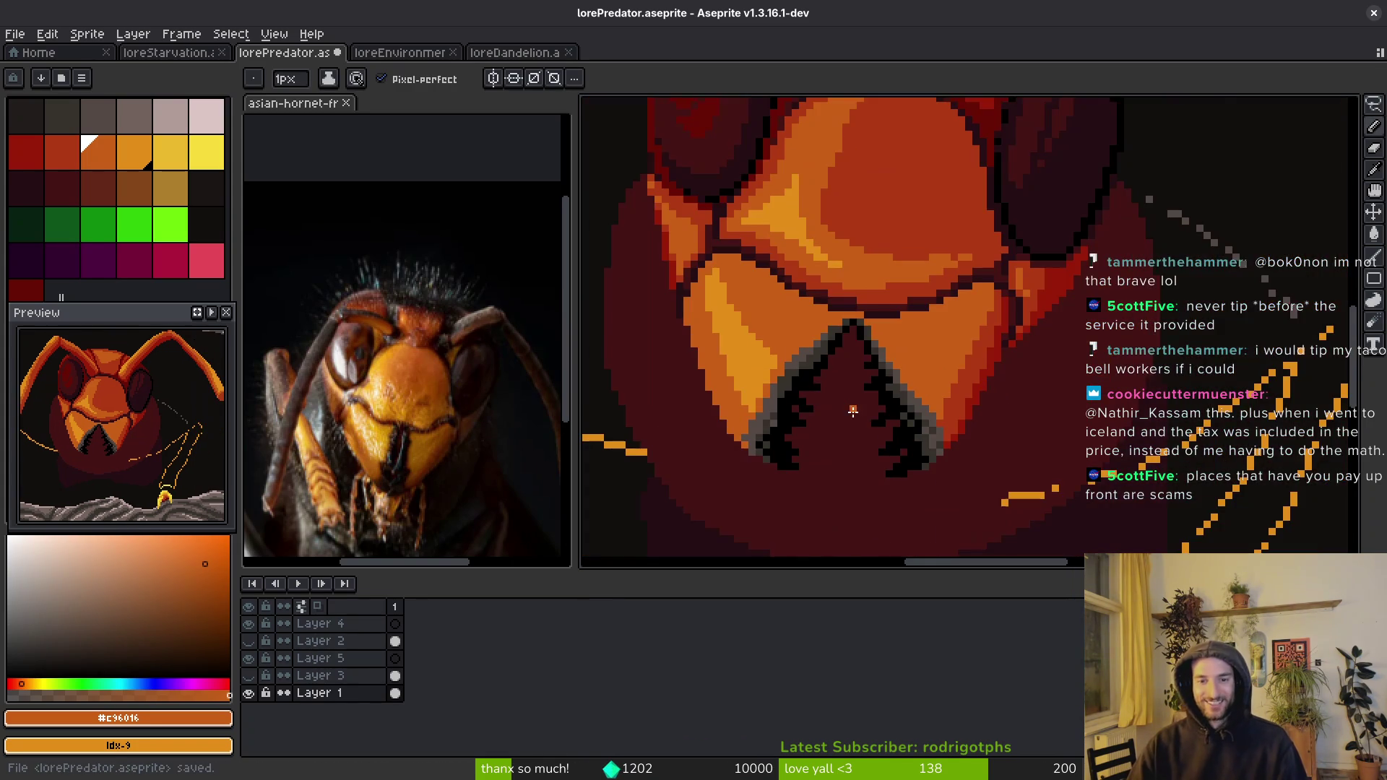
scroll(938, 404, "up", 3)
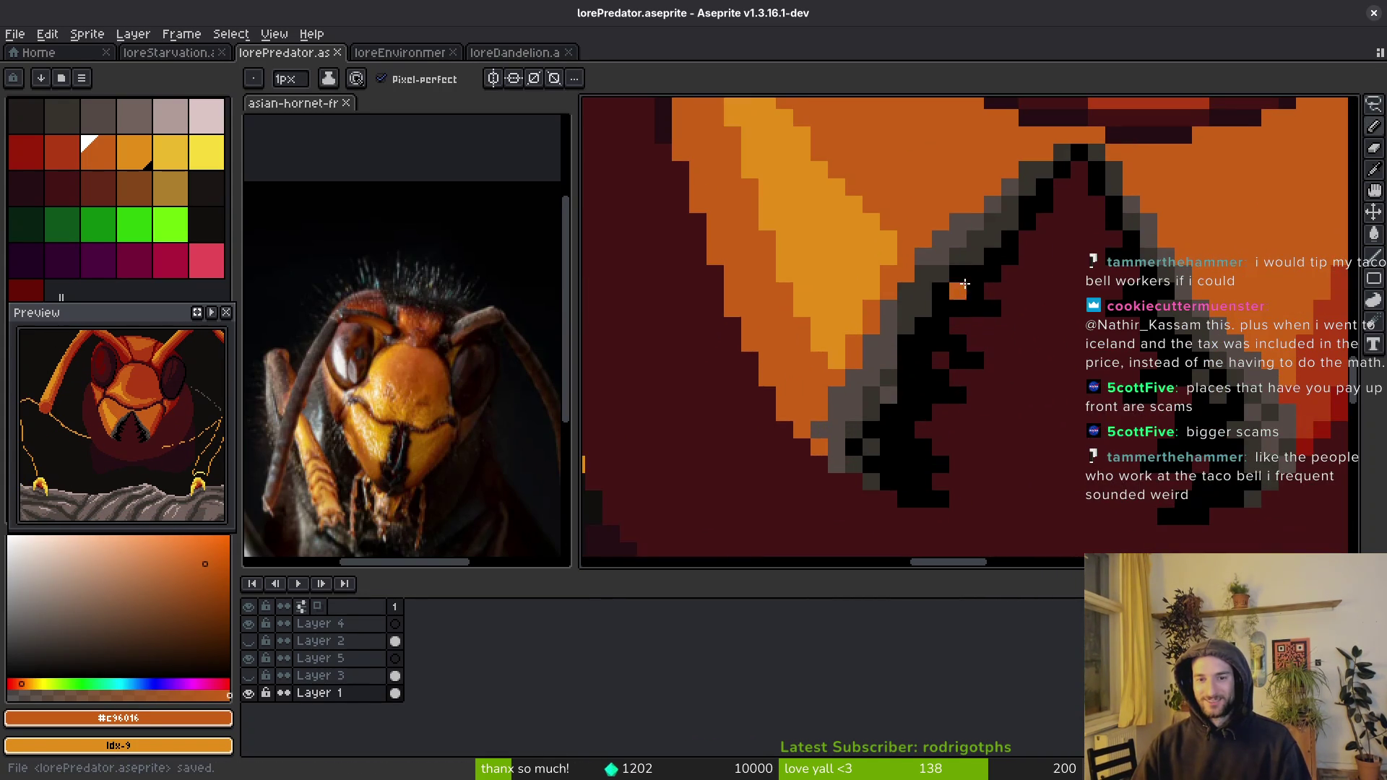
left_click(950, 249, "alt")
scroll(950, 250, "up", 2)
key("ctrl+s")
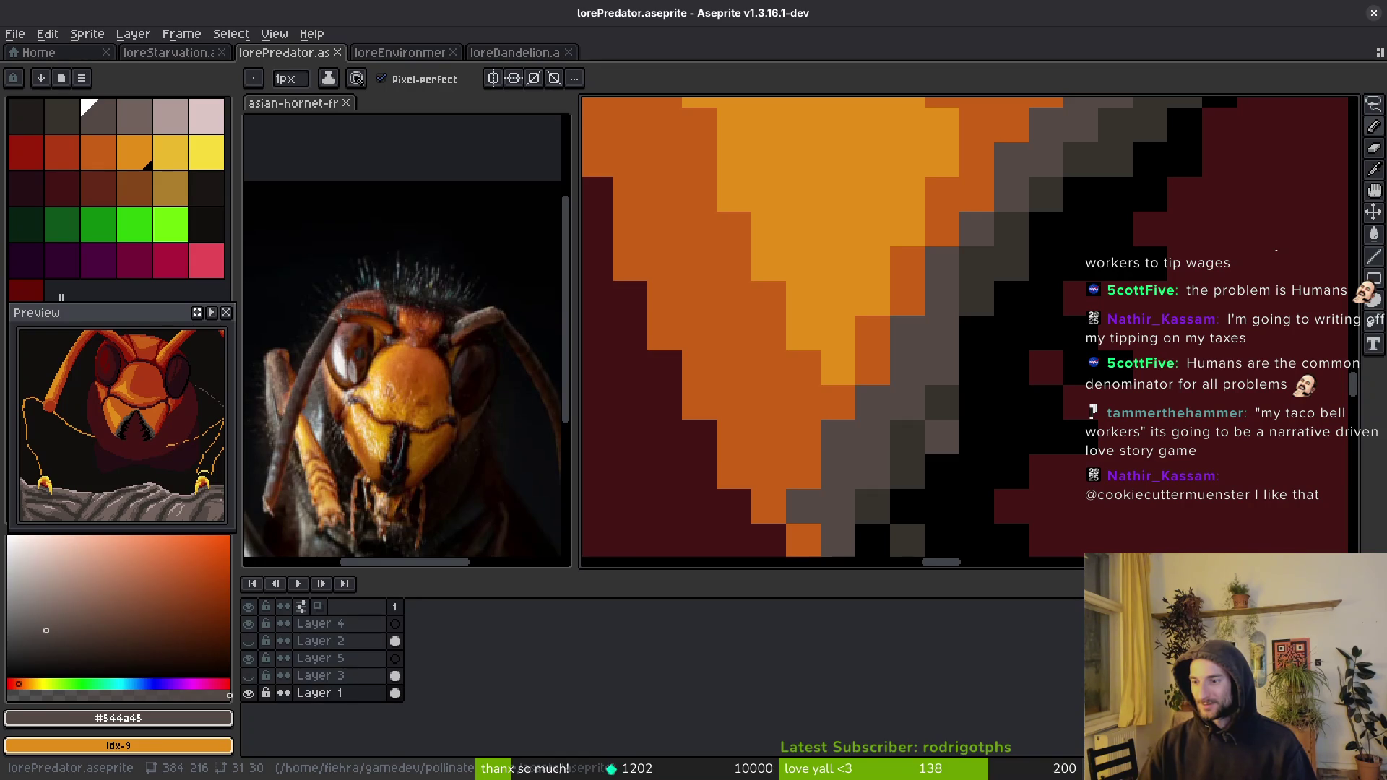
scroll(795, 383, "down", 3)
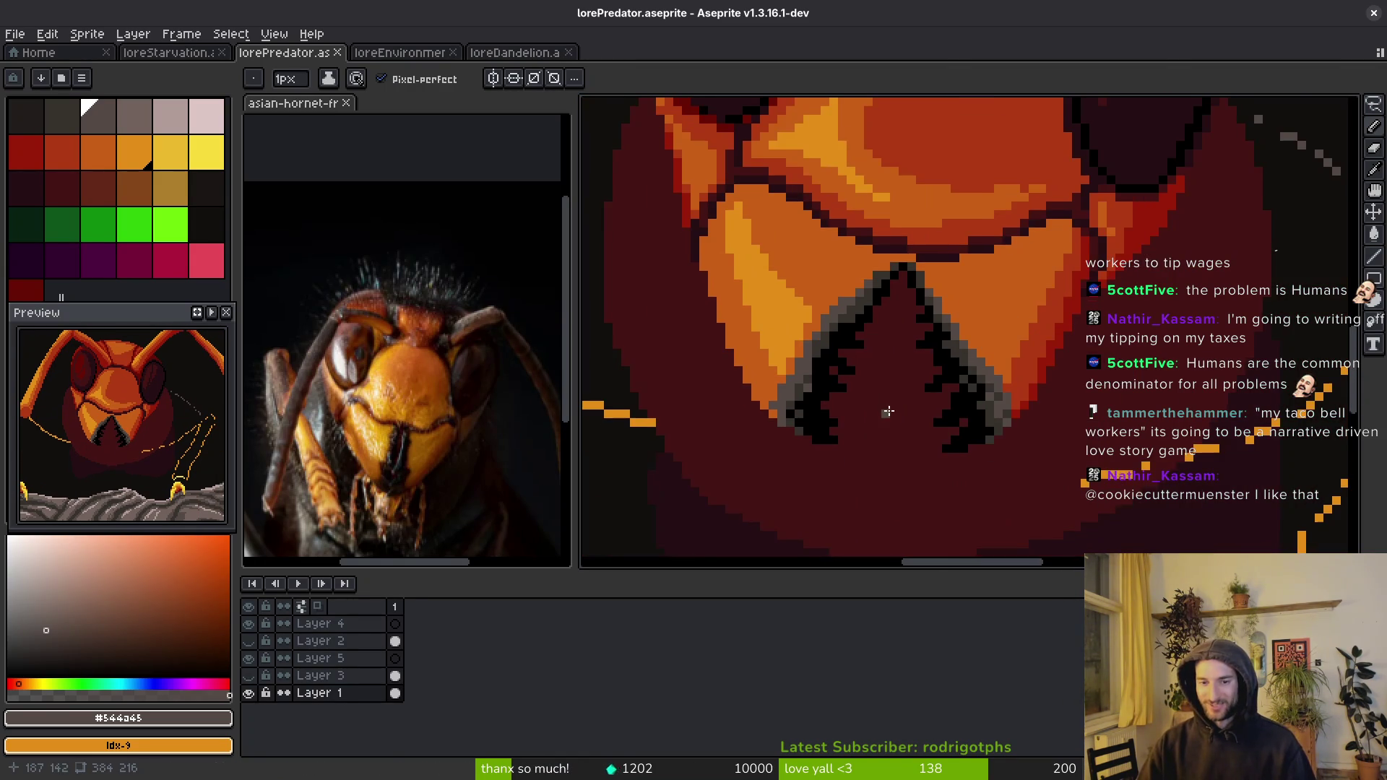
scroll(979, 384, "up", 1)
scroll(1018, 393, "down", 1)
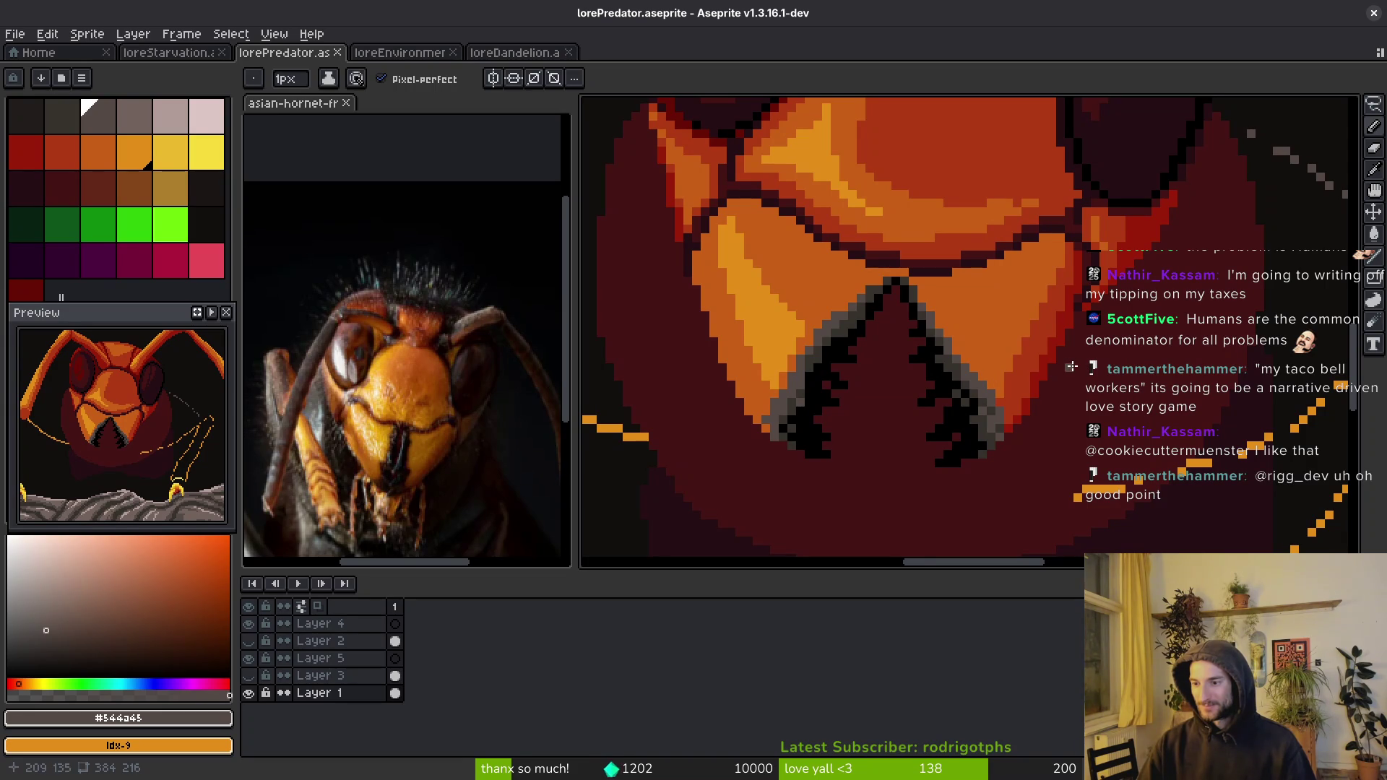
scroll(1070, 379, "up", 1)
scroll(1098, 364, "down", 1)
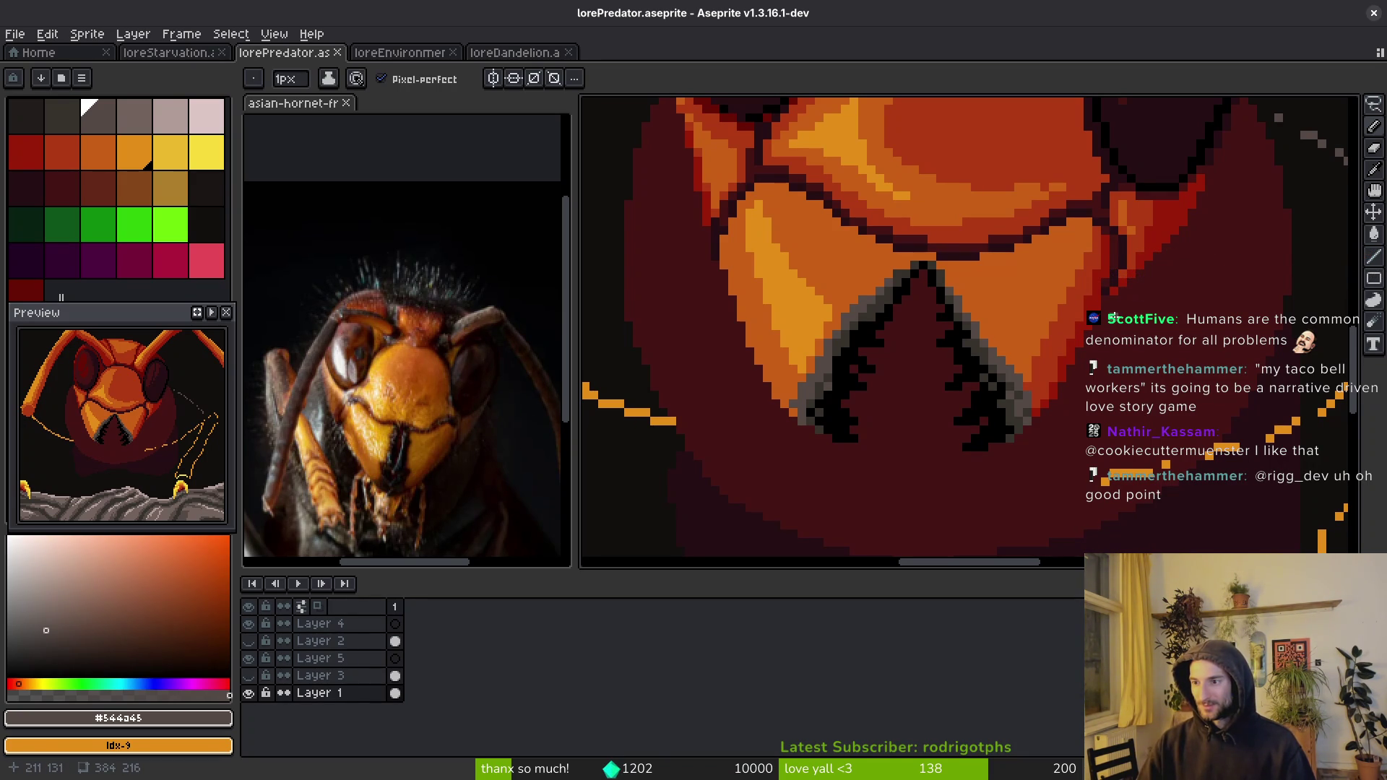
scroll(1113, 318, "down", 3)
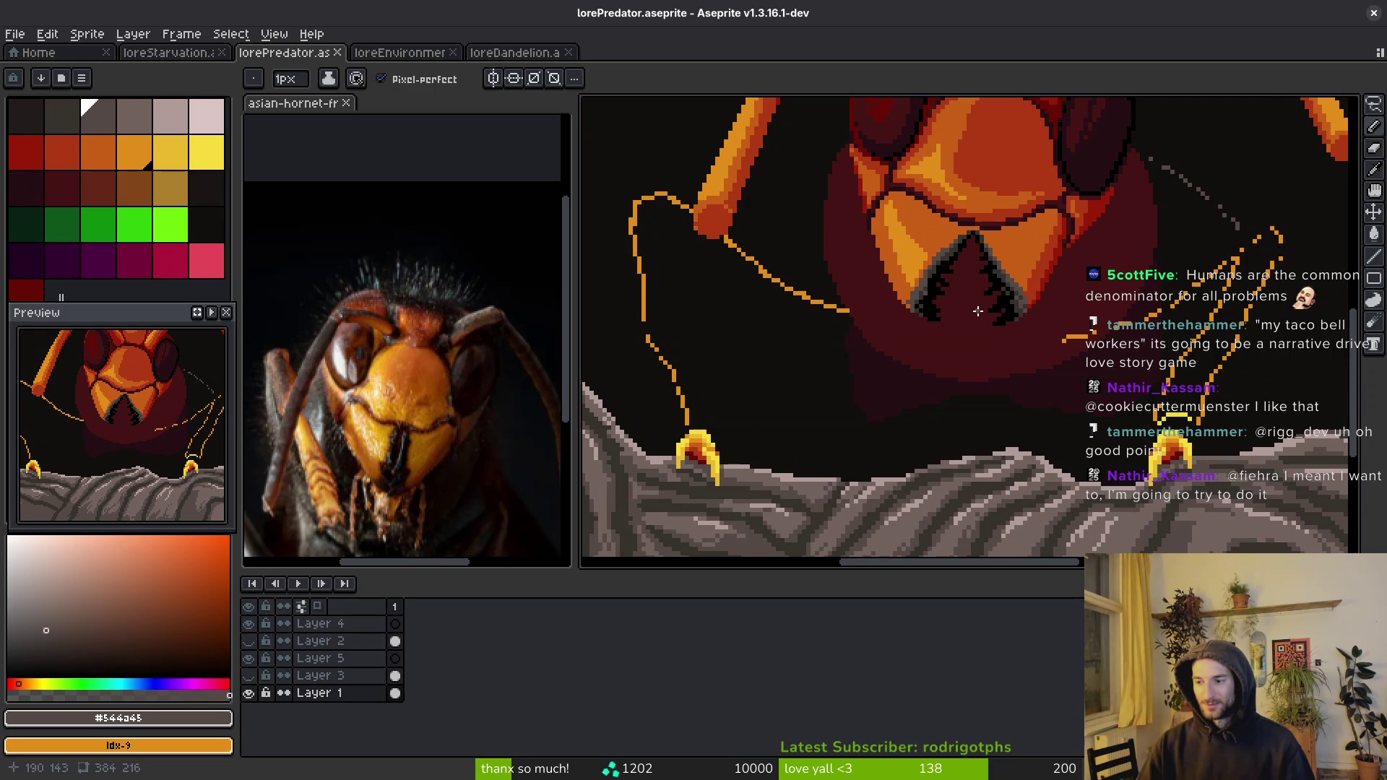
scroll(981, 312, "up", 2)
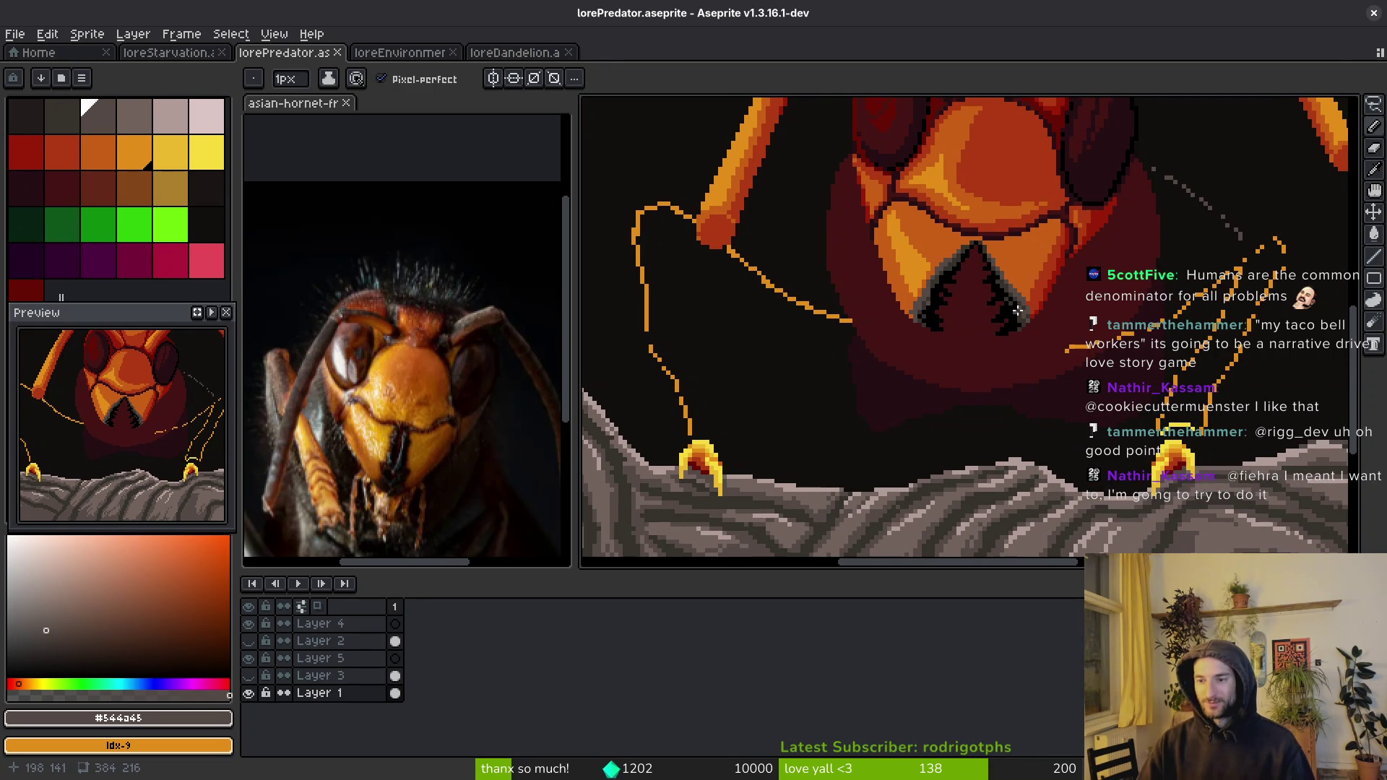
scroll(999, 331, "up", 4)
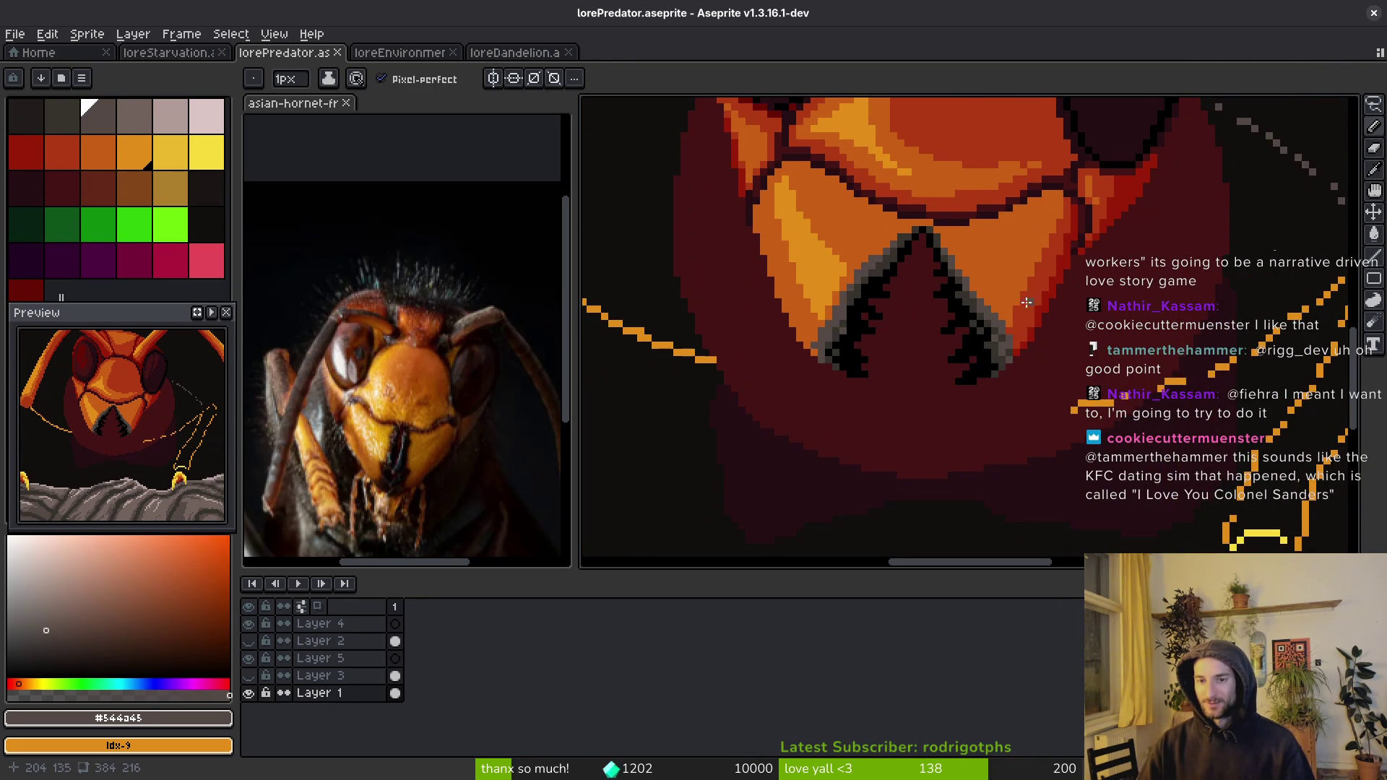
left_click(1000, 277, "alt")
scroll(1001, 289, "down", 2)
scroll(1004, 332, "up", 3)
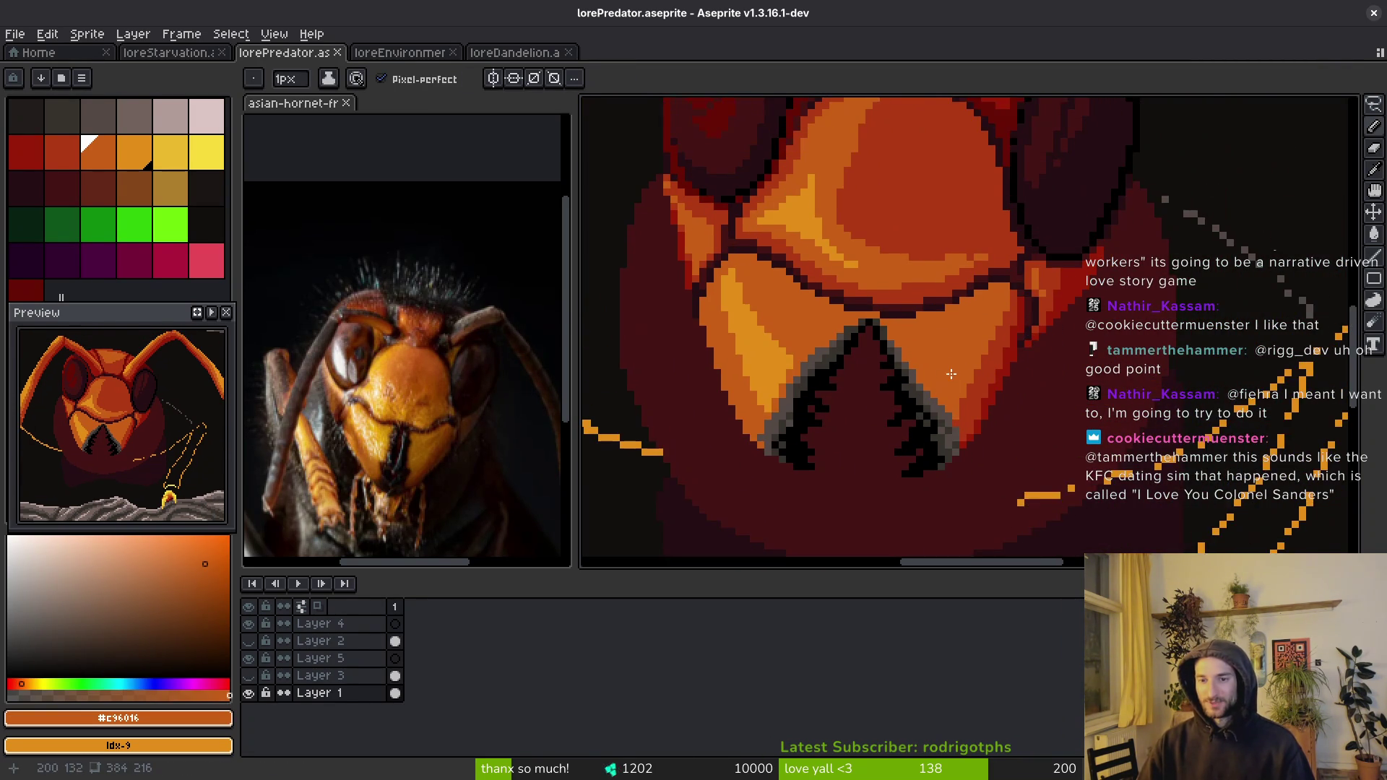
scroll(1005, 340, "down", 2)
scroll(881, 349, "up", 2)
scroll(882, 349, "down", 3)
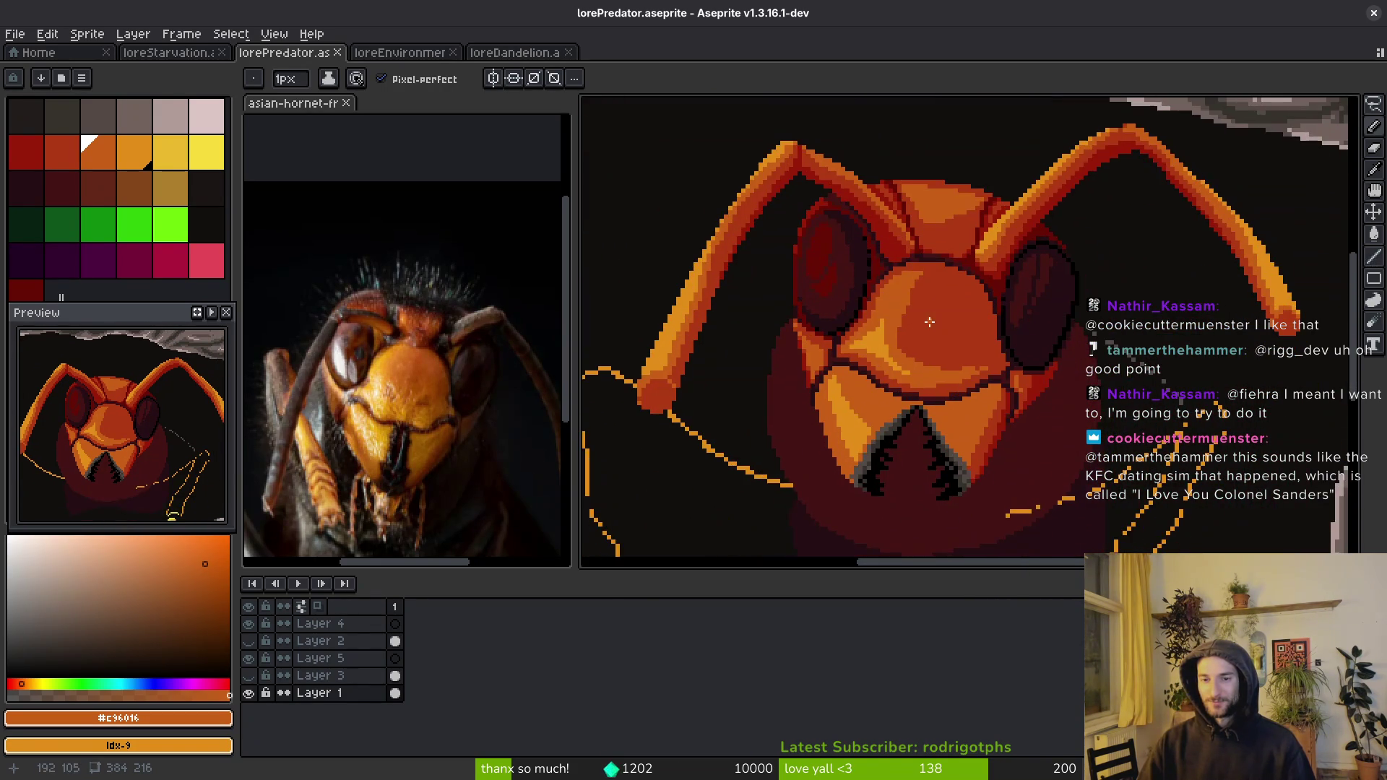
scroll(862, 220, "up", 5)
mouse_move(795, 230)
left_mouse_down()
mouse_move(922, 325)
mouse_move(793, 271)
mouse_move(876, 316)
mouse_move(942, 260)
mouse_move(925, 235)
mouse_move(867, 271)
left_mouse_up()
- Paint dark-red #af3a13 and orange #c96016 pixels onto the head plate and beside the antenna
left_click(831, 195, "alt")
left_click(796, 195)
left_click(900, 231)
scroll(900, 230, "down", 3)
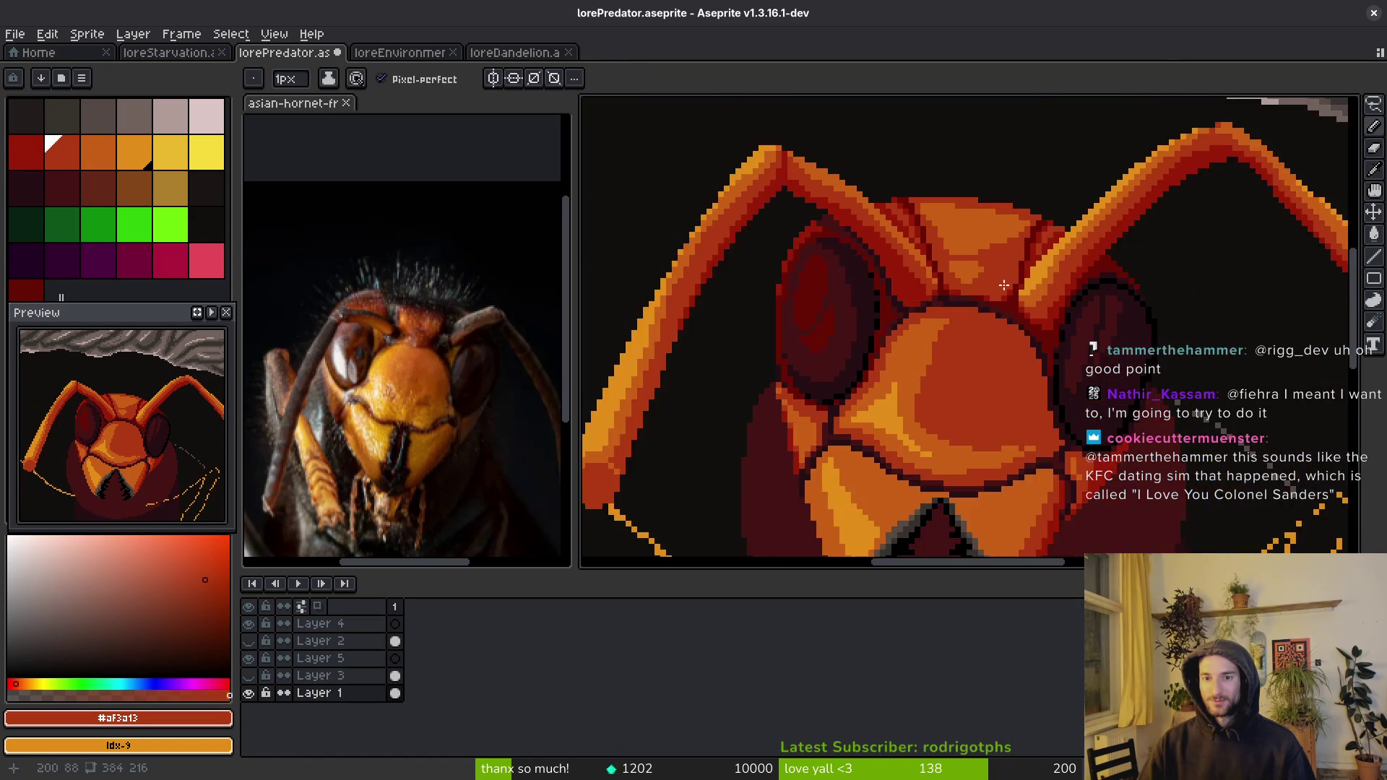
scroll(981, 263, "up", 3)
left_click(985, 258, "alt")
scroll(975, 247, "up", 3)
mouse_move(1010, 237)
left_mouse_down()
mouse_move(1062, 198)
mouse_move(1018, 211)
mouse_move(1106, 170)
left_mouse_up()
left_click(1185, 235)
scroll(1184, 235, "down", 5)
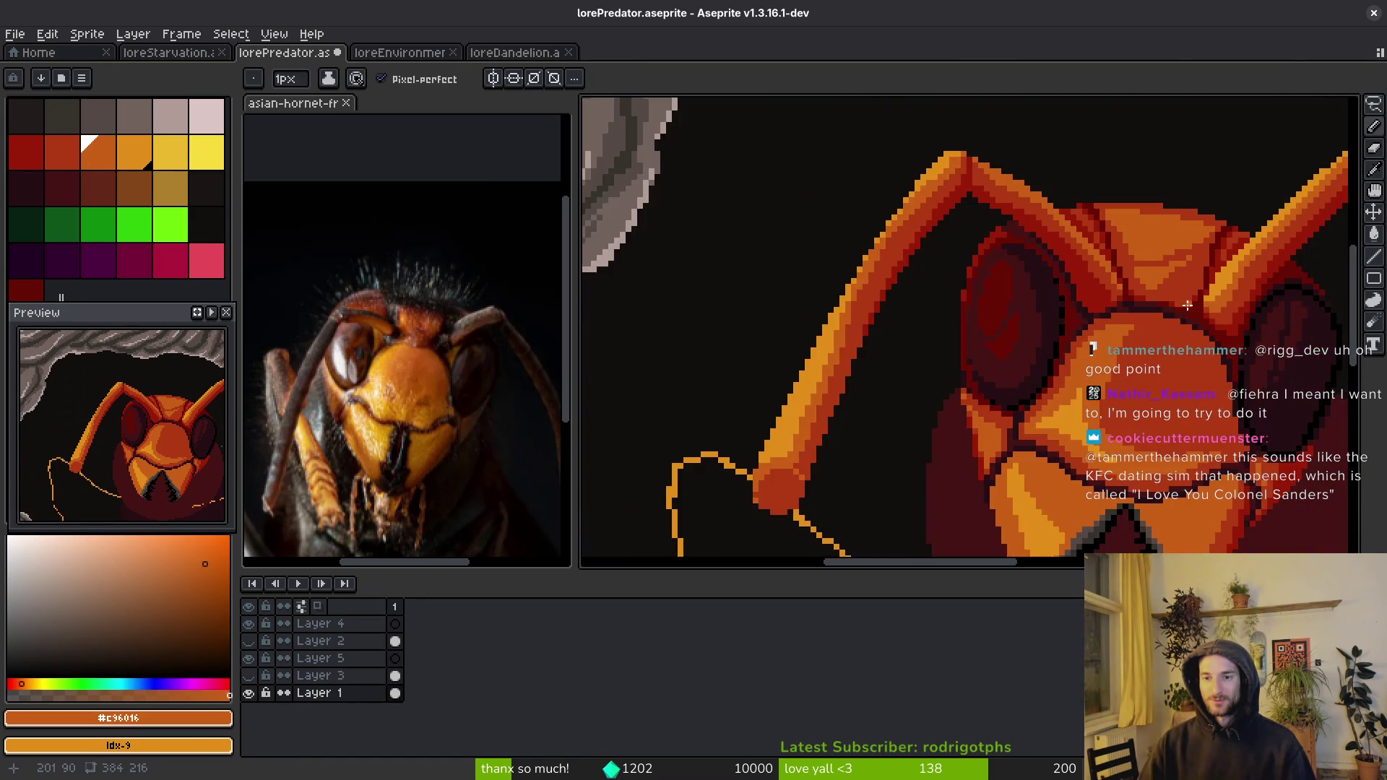
scroll(894, 262, "right", 3)
- Undo the stray orange stroke, then bucket-fill the dark-red eye-row blocks orange
key("ctrl+z")
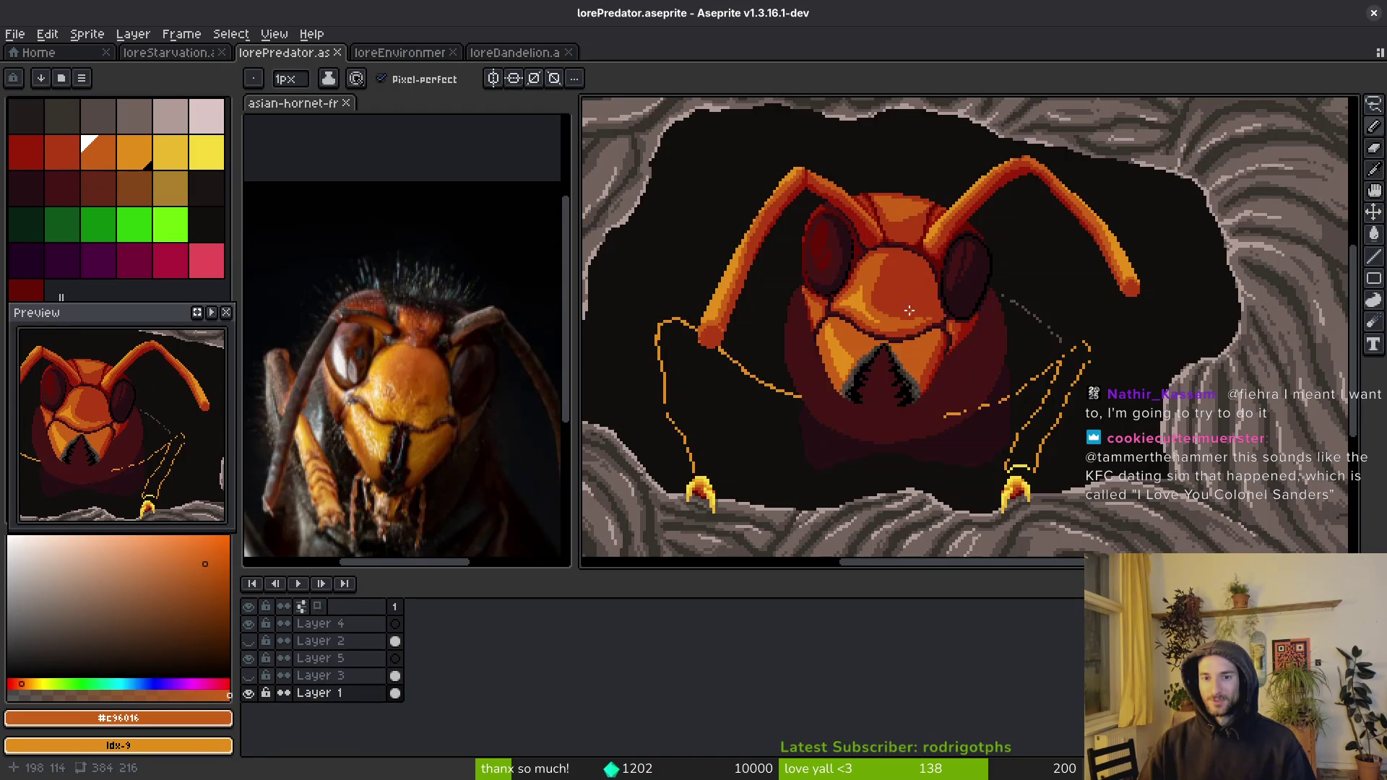
scroll(888, 295, "up", 3)
scroll(947, 357, "down", 2)
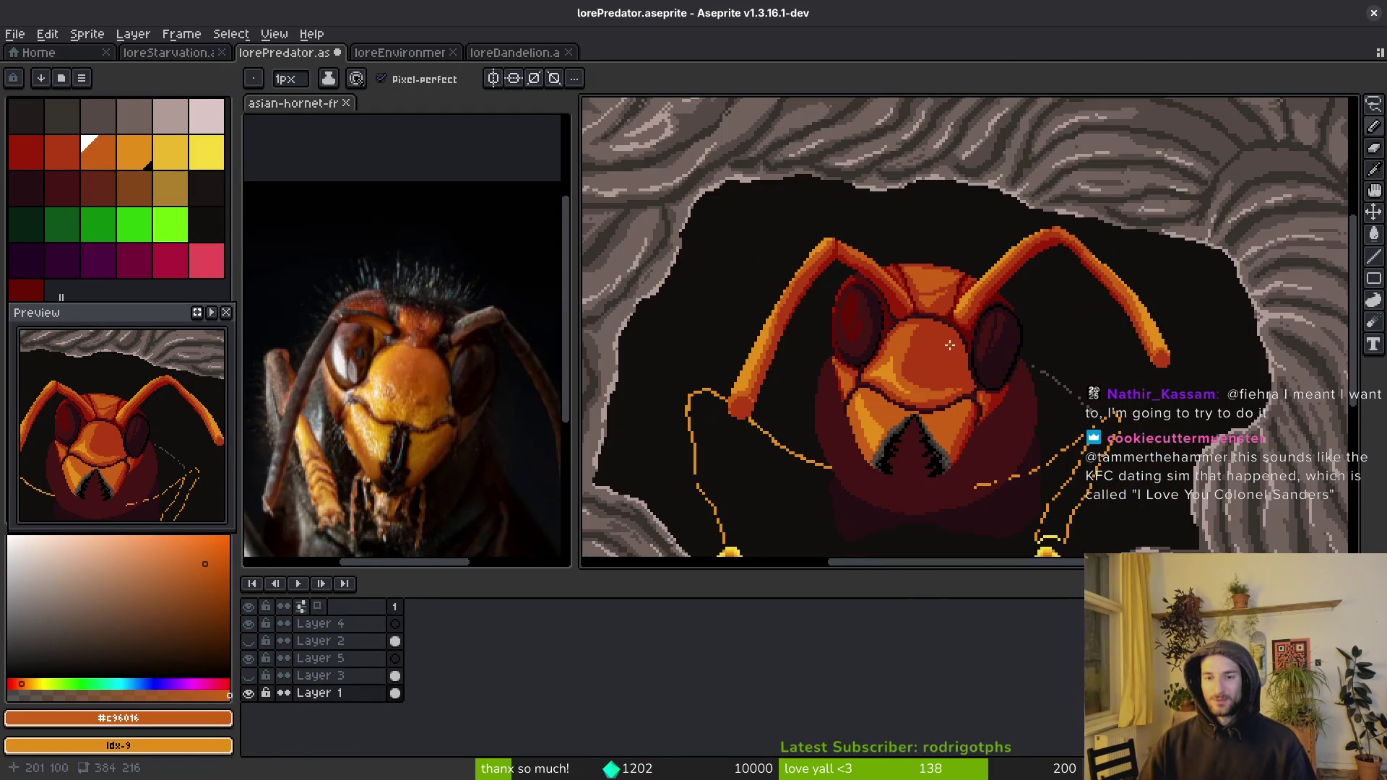
scroll(903, 354, "down", 2)
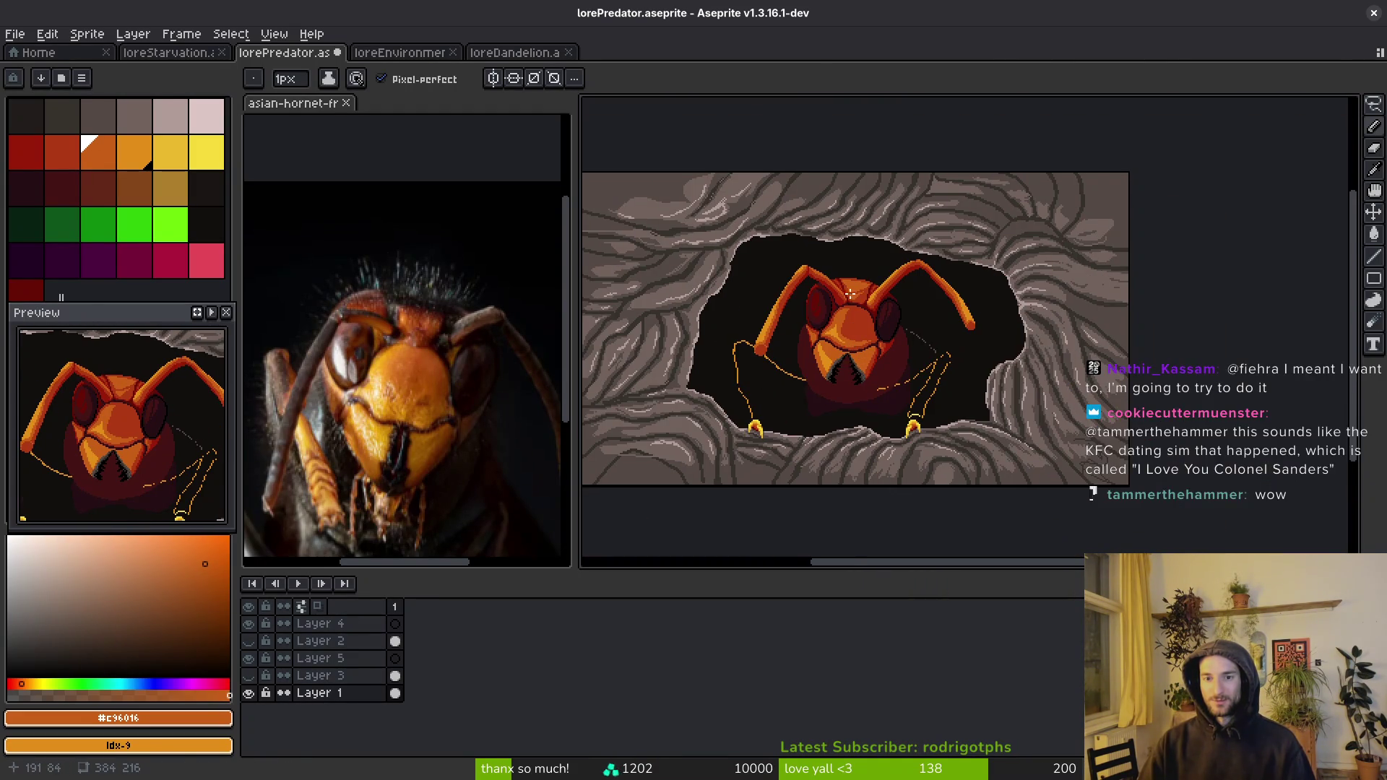
scroll(852, 298, "up", 5)
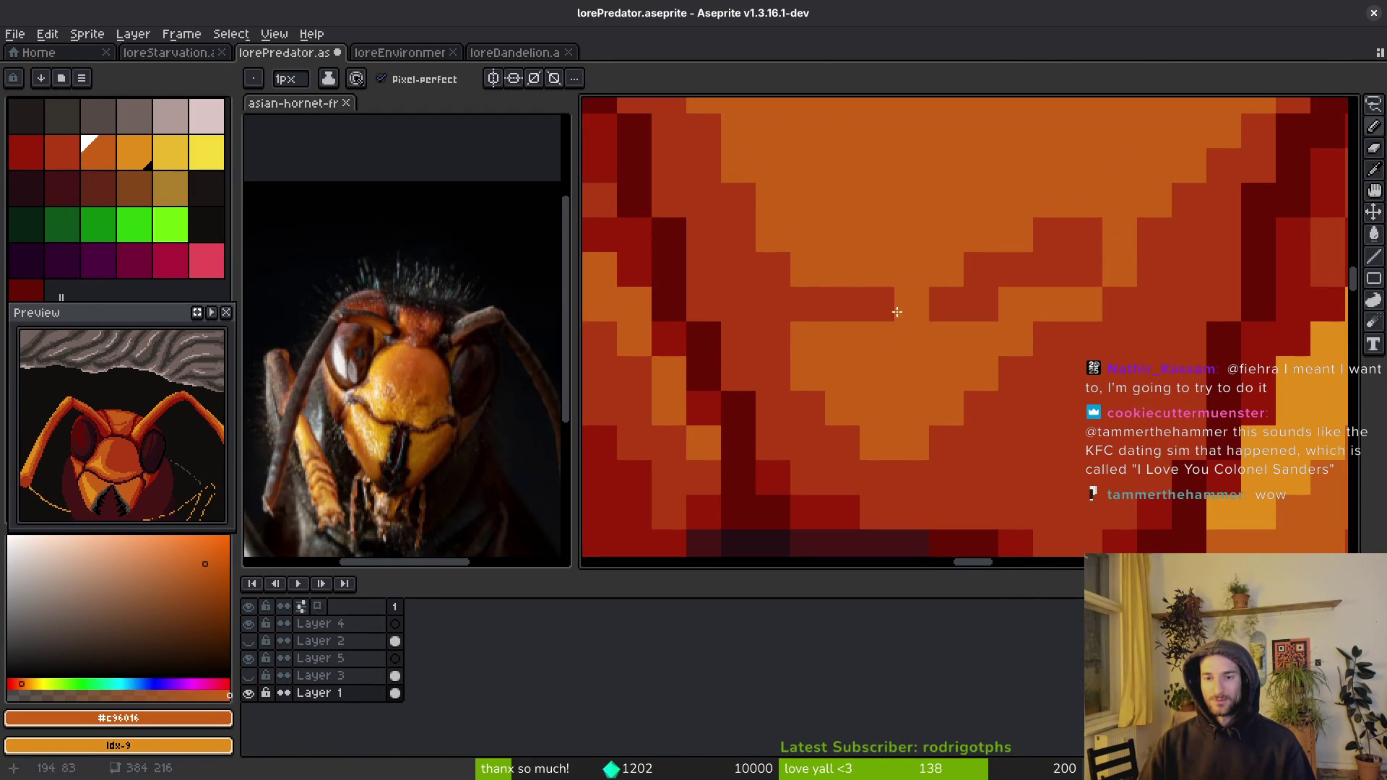
key("g")
left_click(802, 307)
left_click(826, 309)
key("ctrl+z")
left_click(925, 292)
left_click(927, 290)
scroll(926, 291, "down", 2)
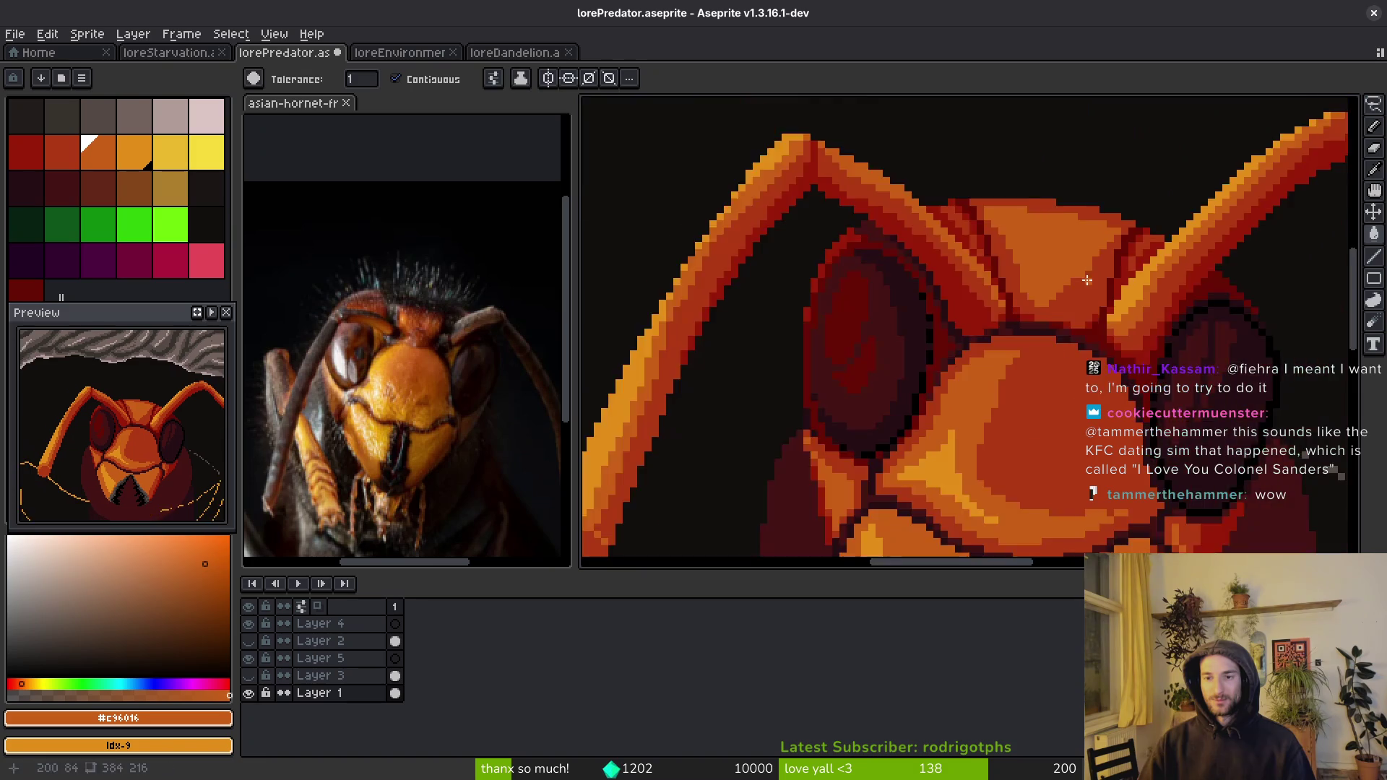
scroll(927, 290, "up", 1)
- Return to the Pencil with orange #c96016 restored as the colour, and save lorePredator
key("b")
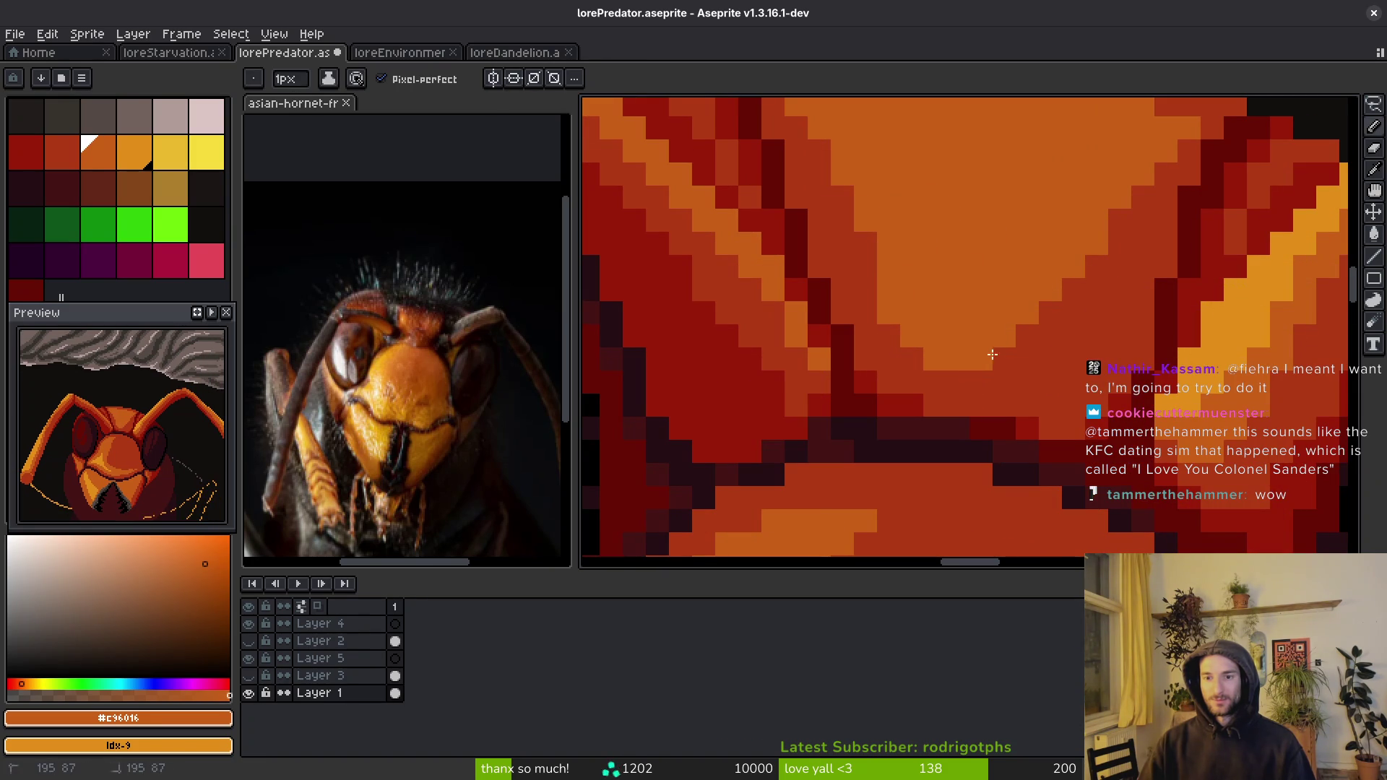
scroll(1171, 269, "down", 2)
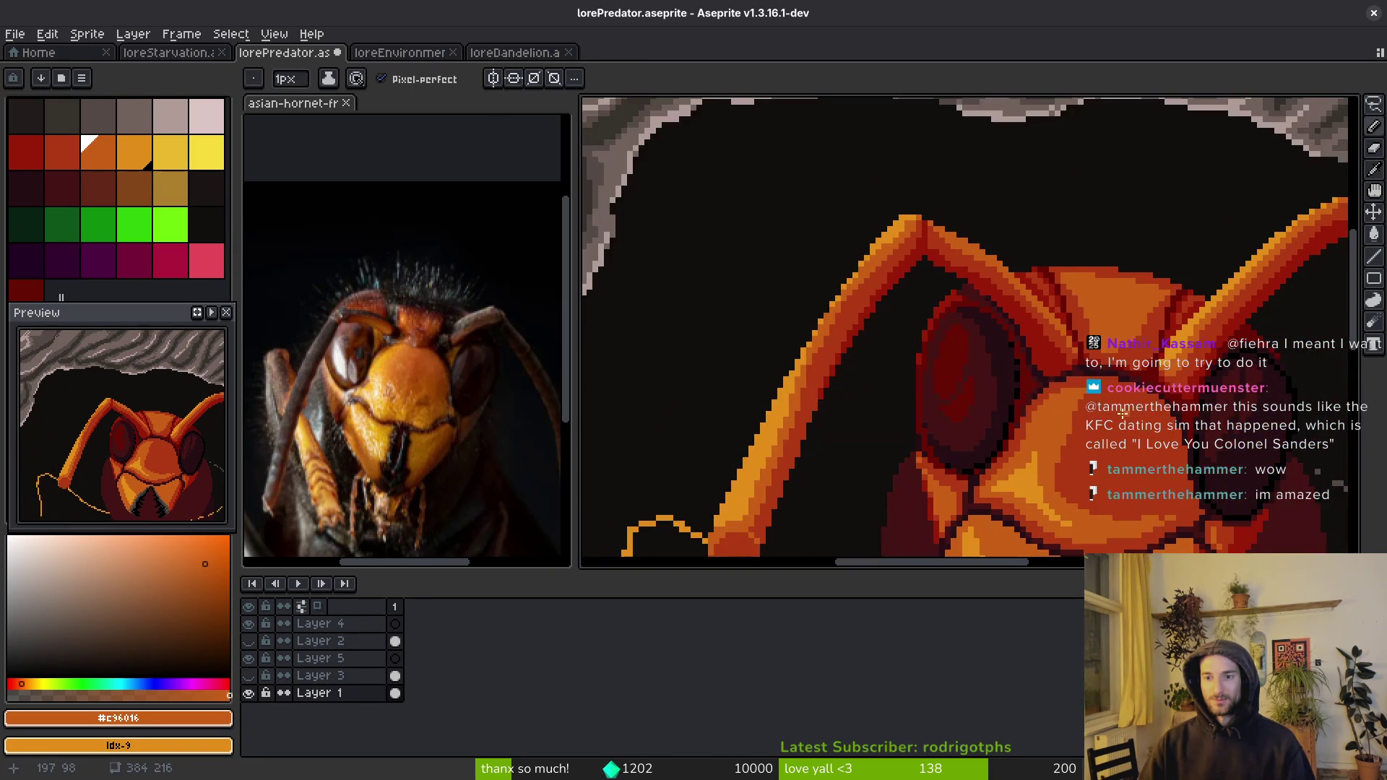
scroll(1172, 393, "up", 2)
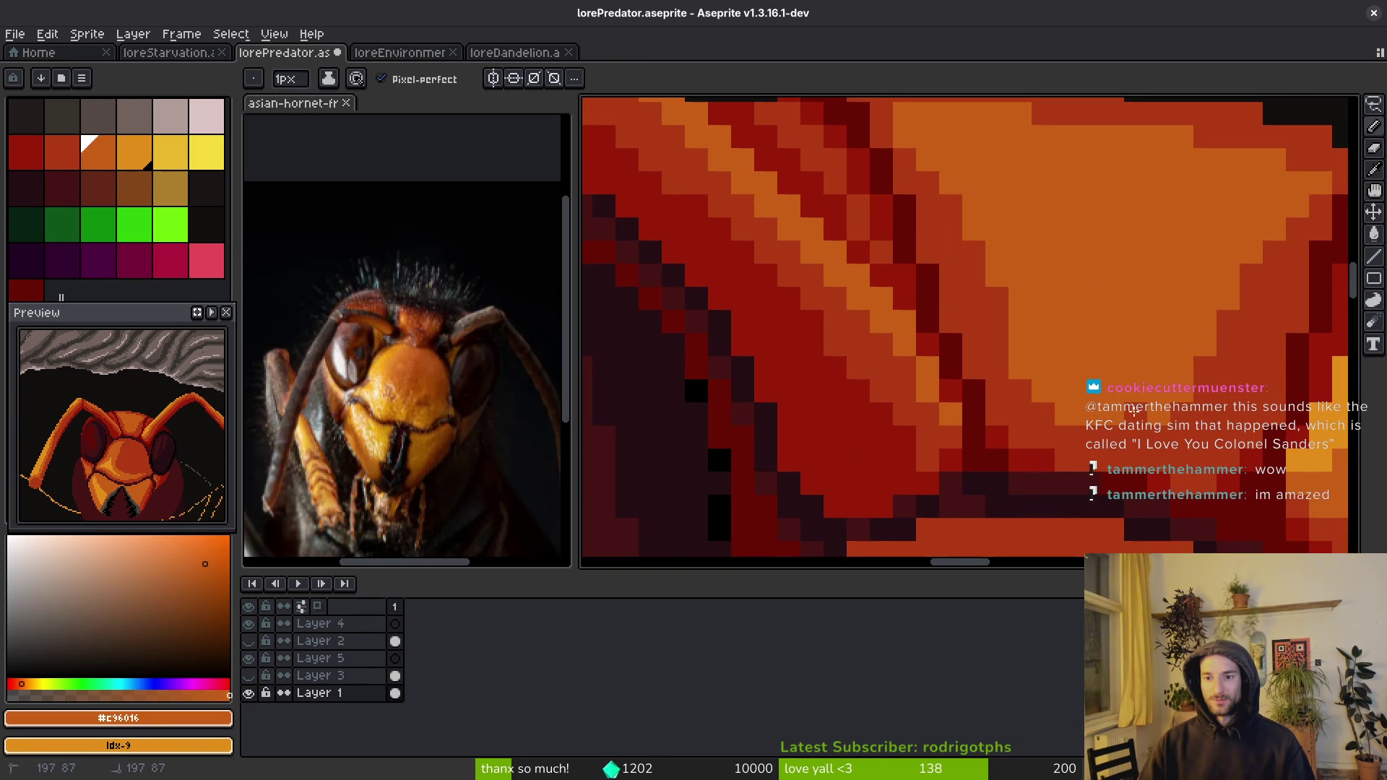
left_click(1220, 315, "alt")
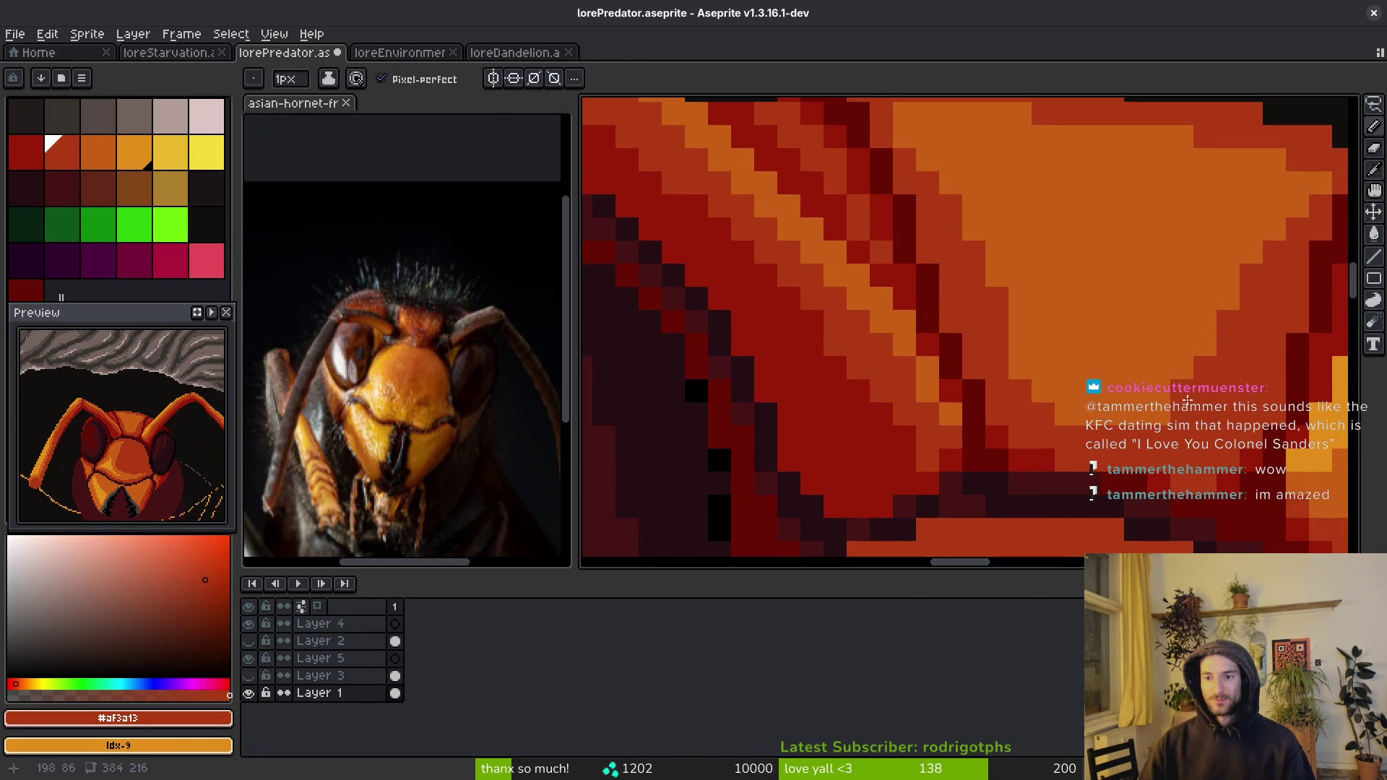
scroll(1219, 314, "down", 2)
left_click(1219, 314, "alt")
scroll(1219, 315, "down", 2)
left_click_drag(1220, 315, 1026, 317)
scroll(941, 318, "up", 1)
key("ctrl+s")
left_click_drag(941, 319, 947, 318)
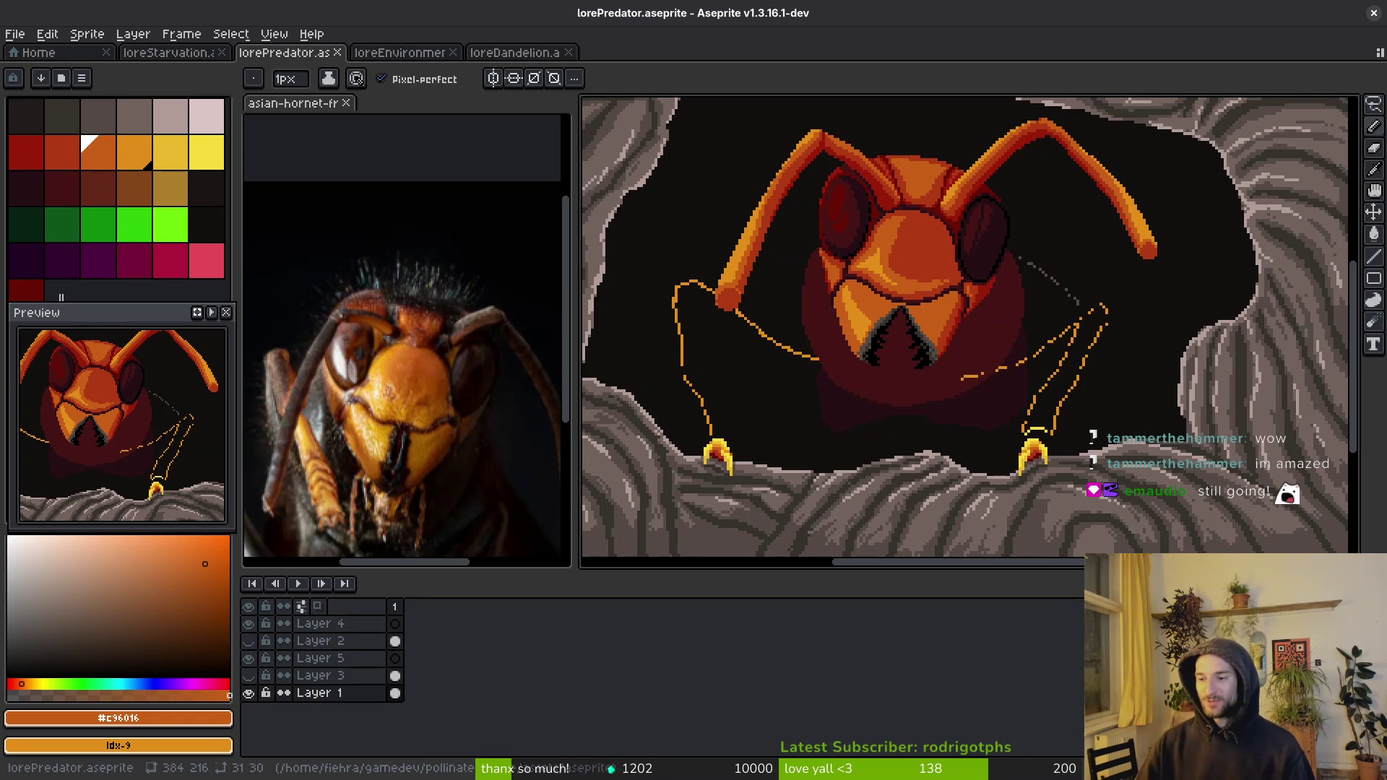
scroll(1090, 433, "down", 2)
scroll(1089, 305, "up", 4)
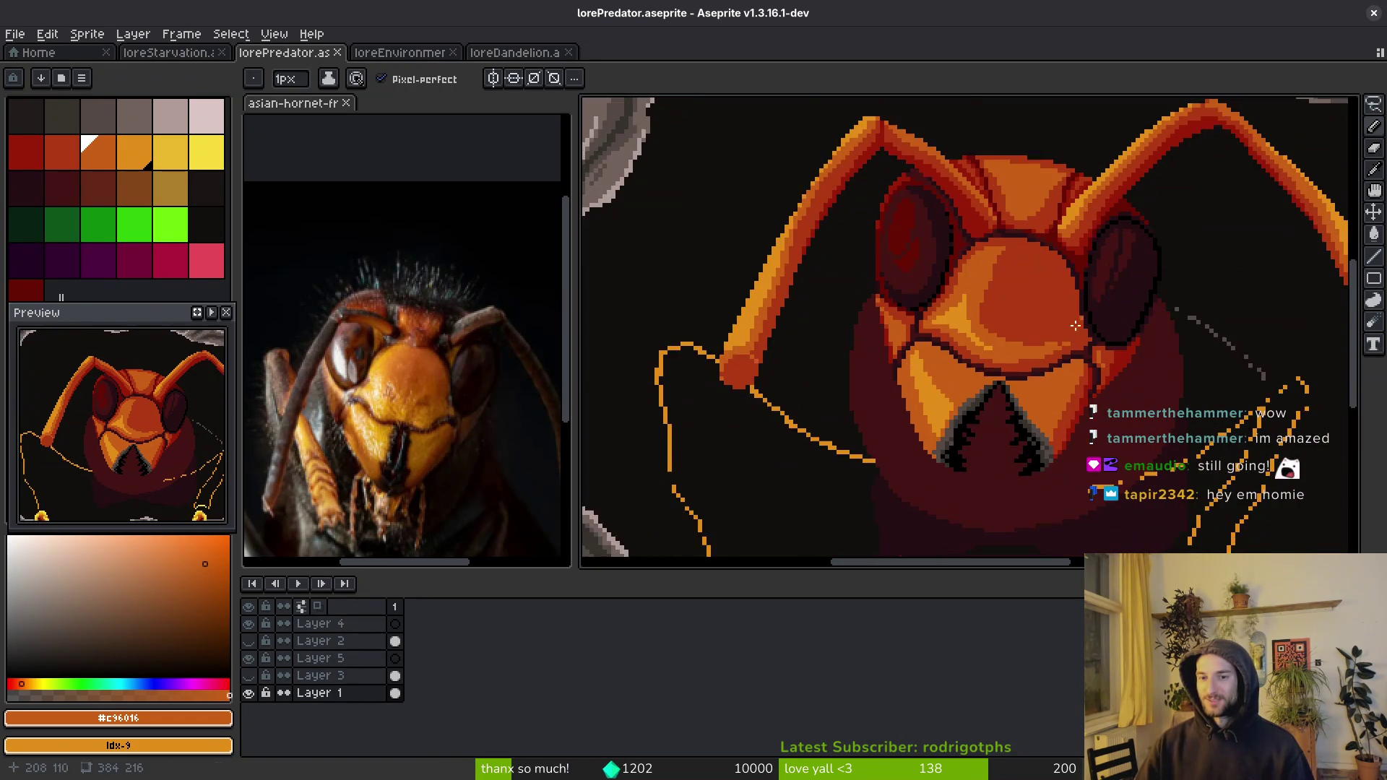
scroll(1089, 305, "up", 4)
key("i")
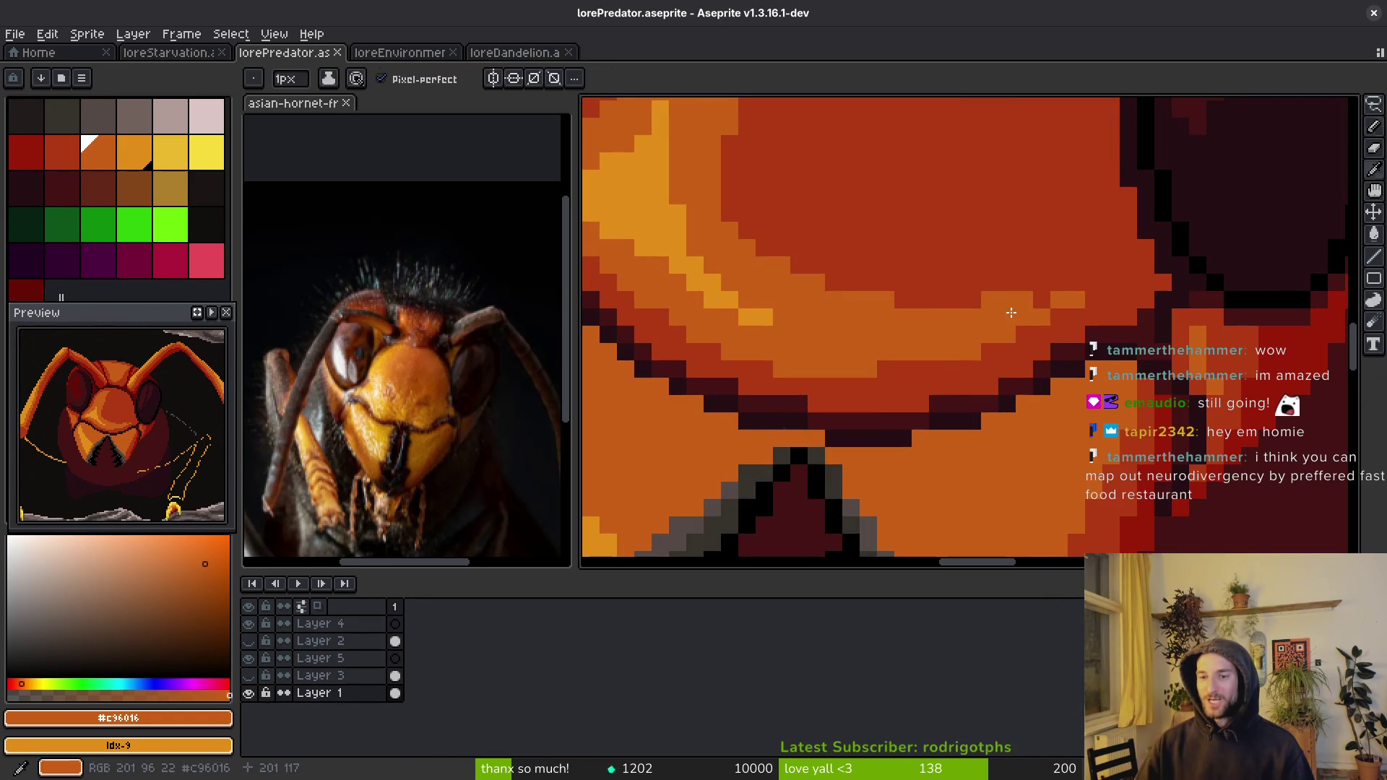
key("b")
scroll(1047, 336, "down", 2)
key("ctrl+s")
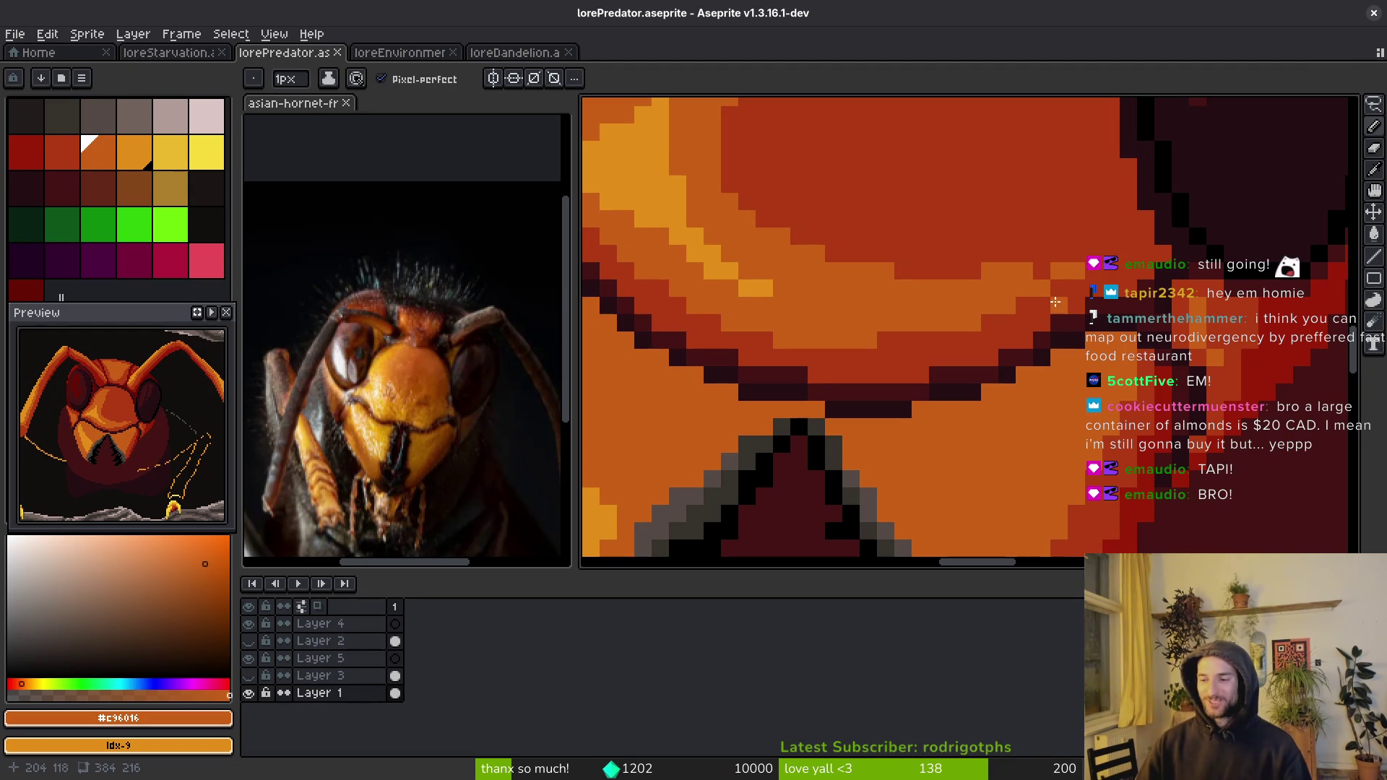
scroll(1065, 309, "down", 2)
scroll(1034, 322, "down", 3)
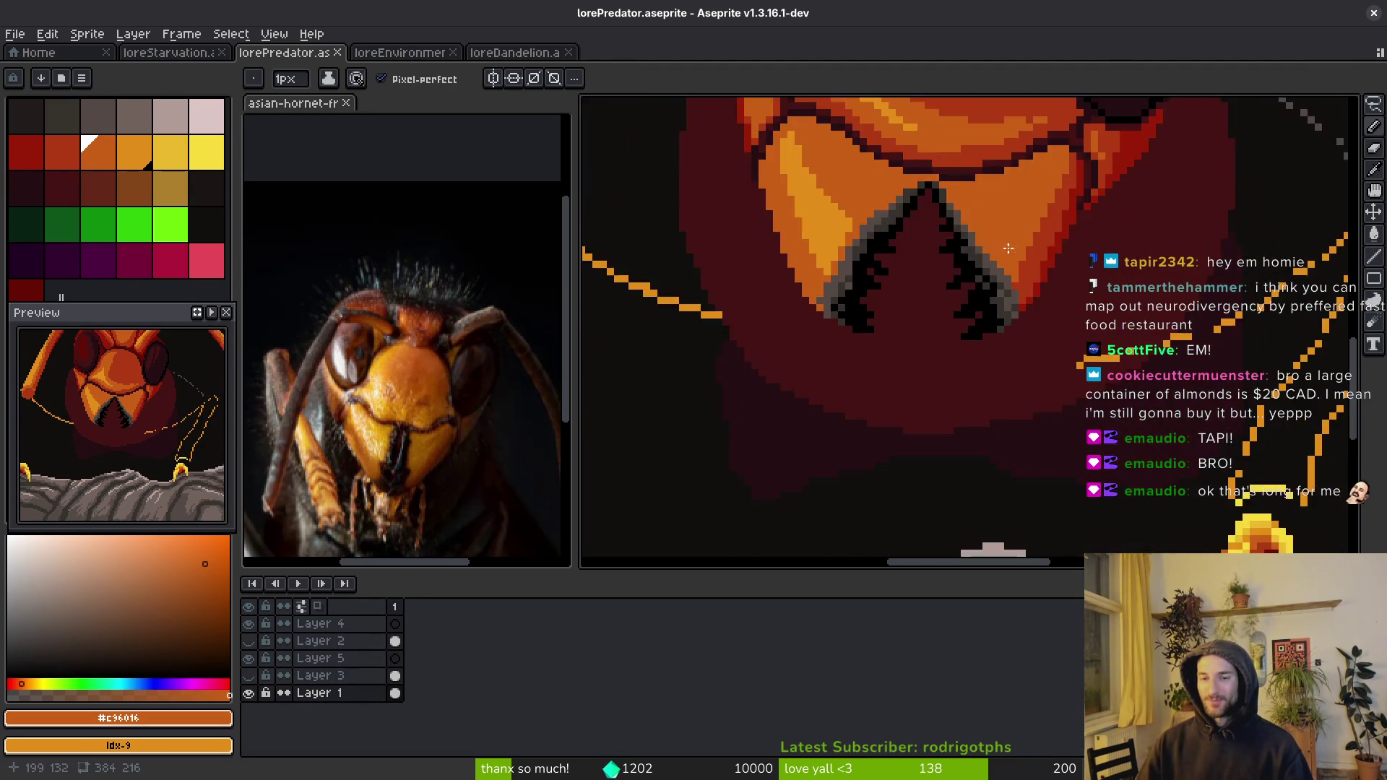
scroll(1017, 211, "left", 3)
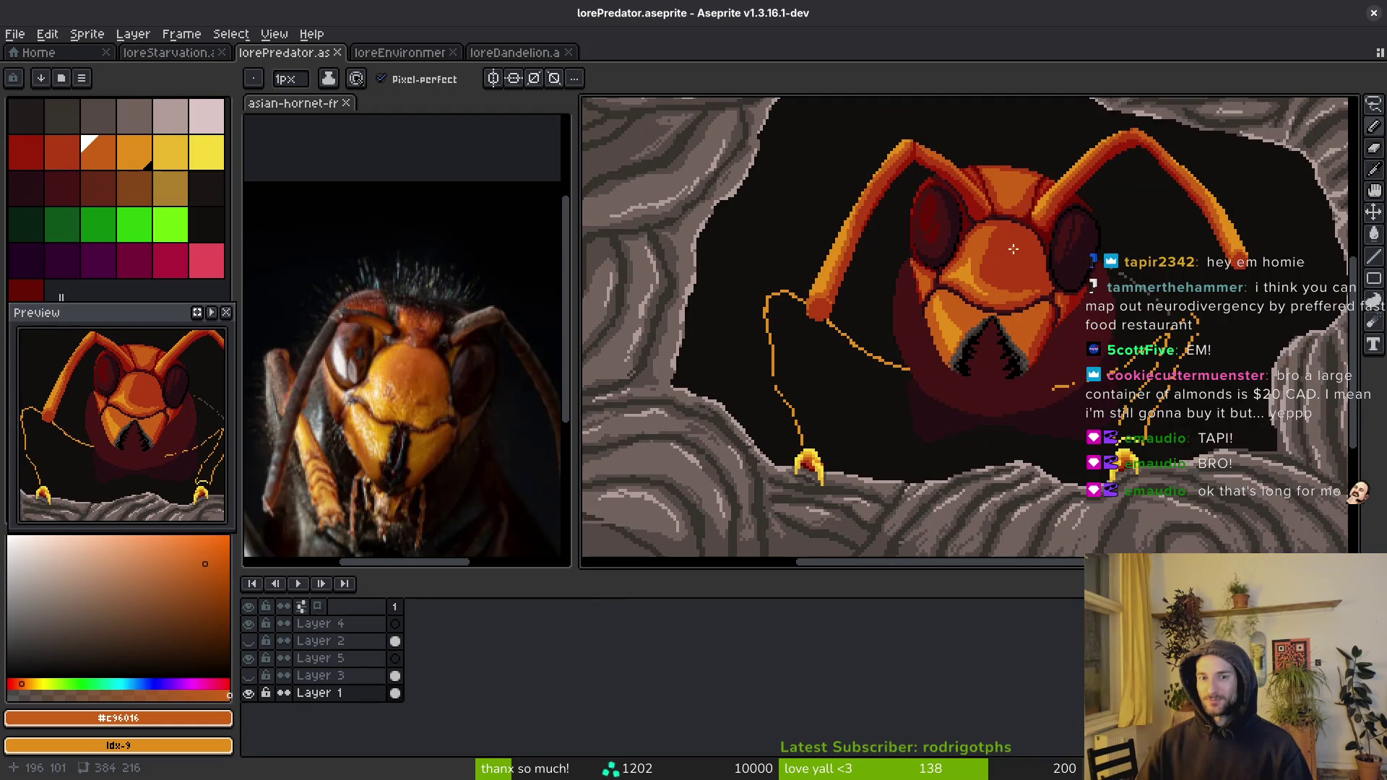
scroll(940, 340, "down", 3)
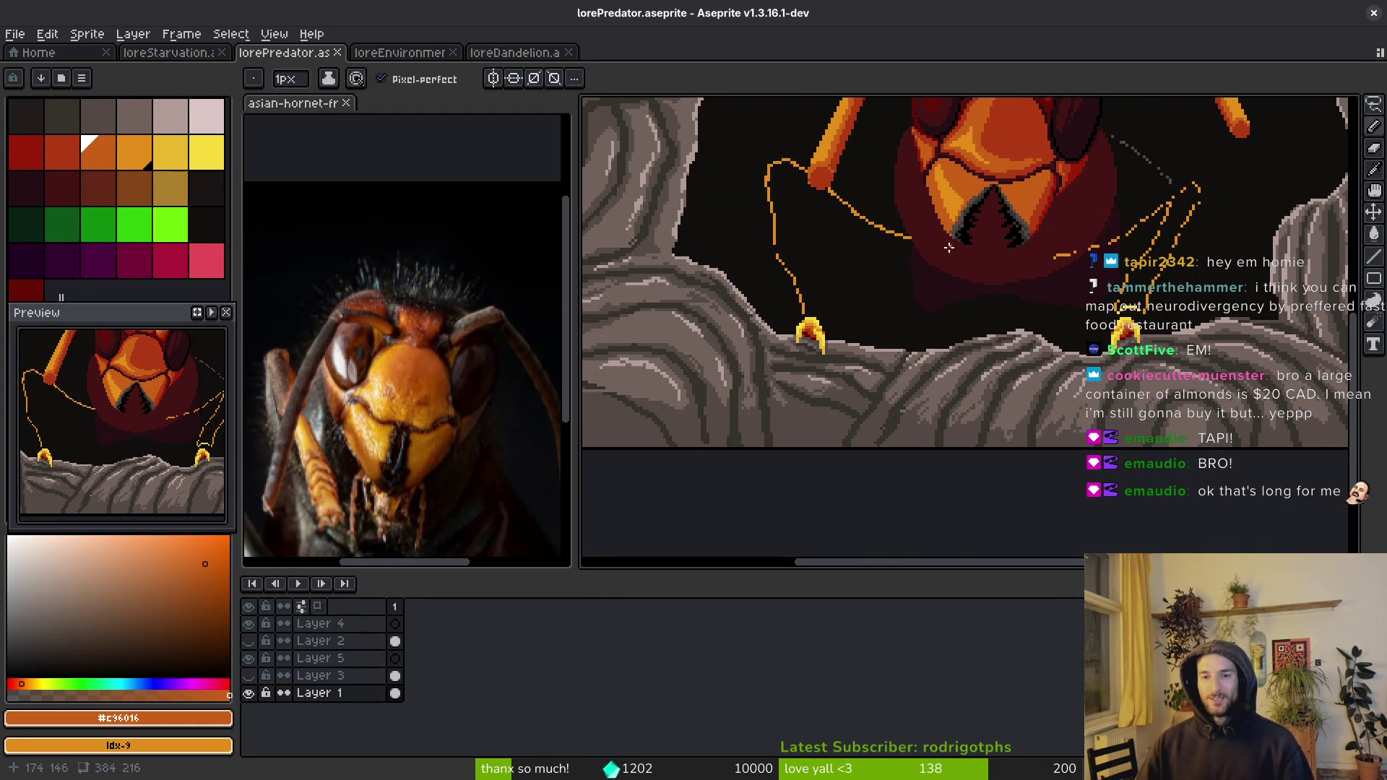
scroll(949, 248, "up", 3)
scroll(984, 453, "up", 2)
key("alt")
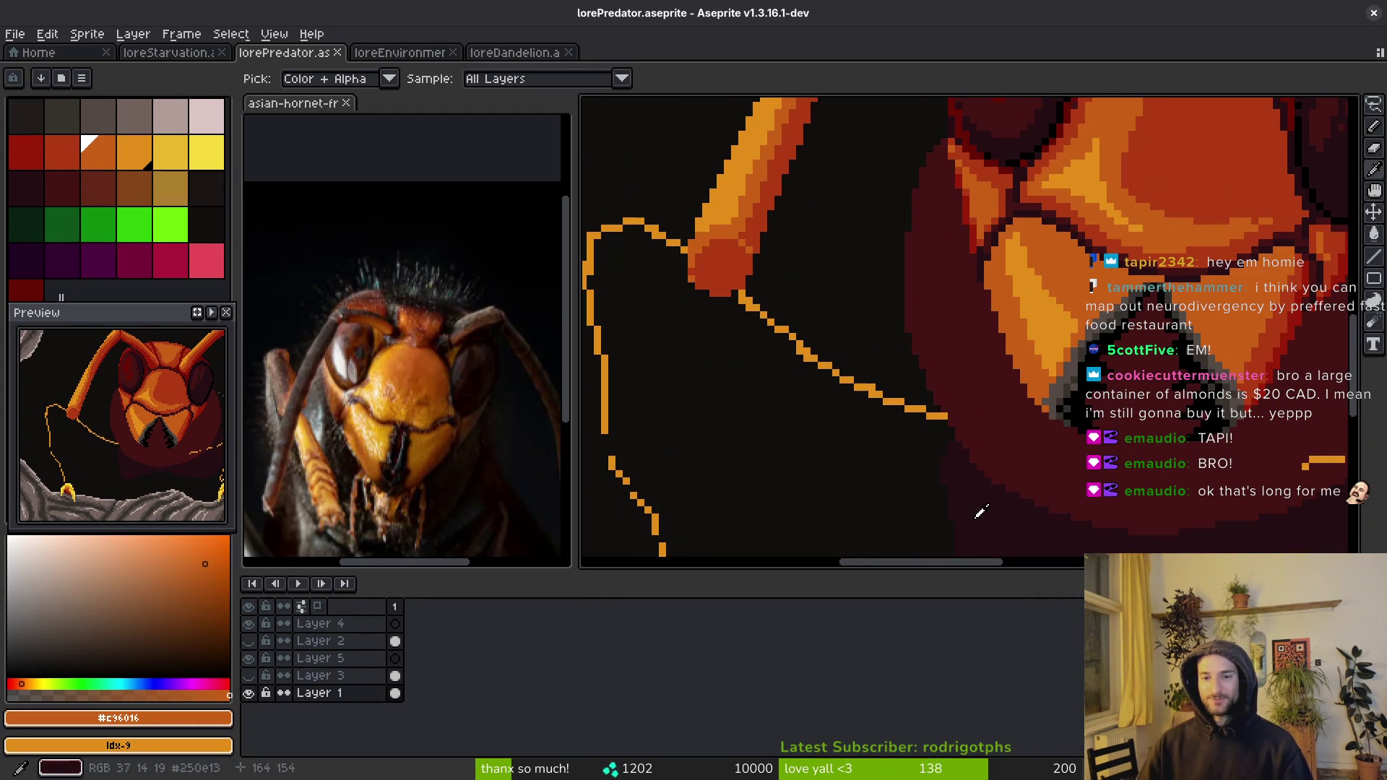
- Paint a short dark-maroon stroke along the hornet's head edge
left_click(951, 376, "alt")
scroll(941, 247, "up", 3)
left_click_drag(882, 201, 882, 310)
key("ctrl+z")
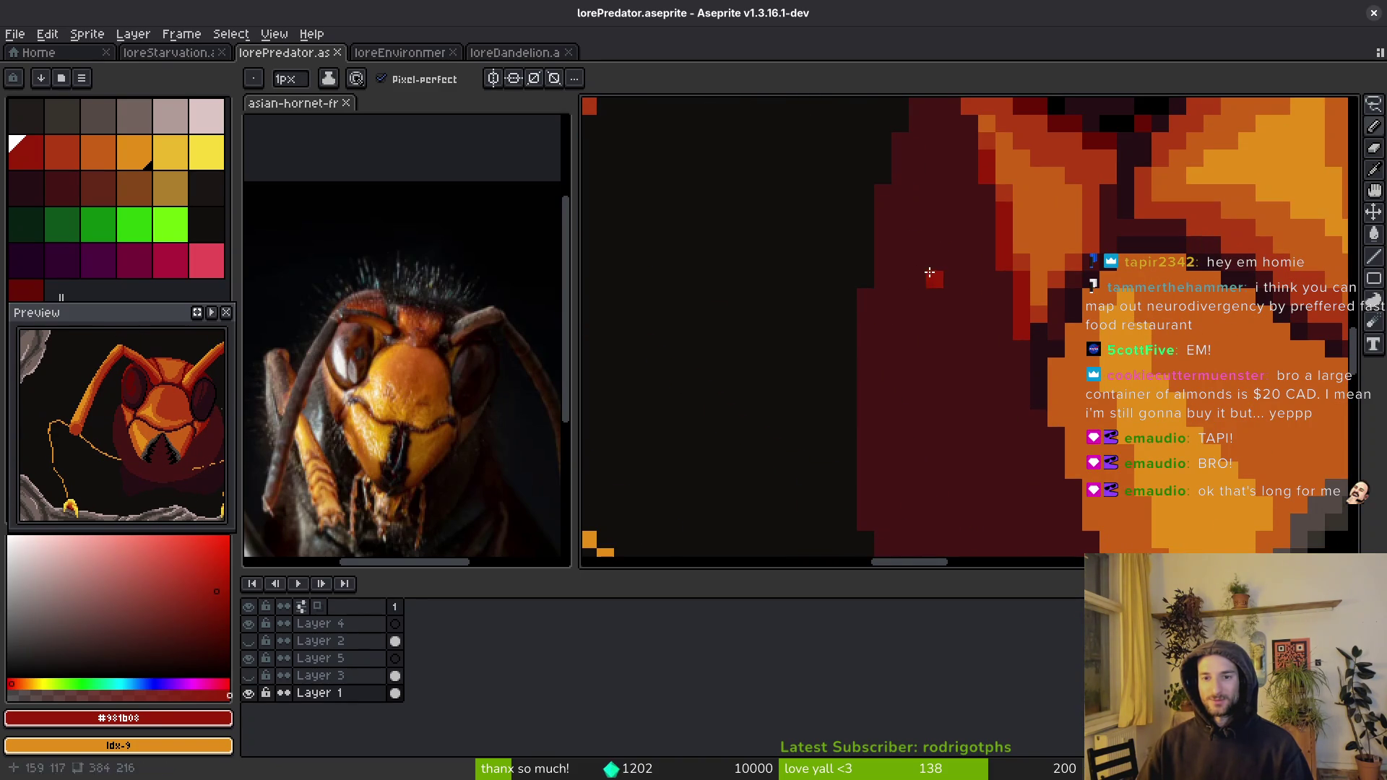
left_click(942, 266, "alt")
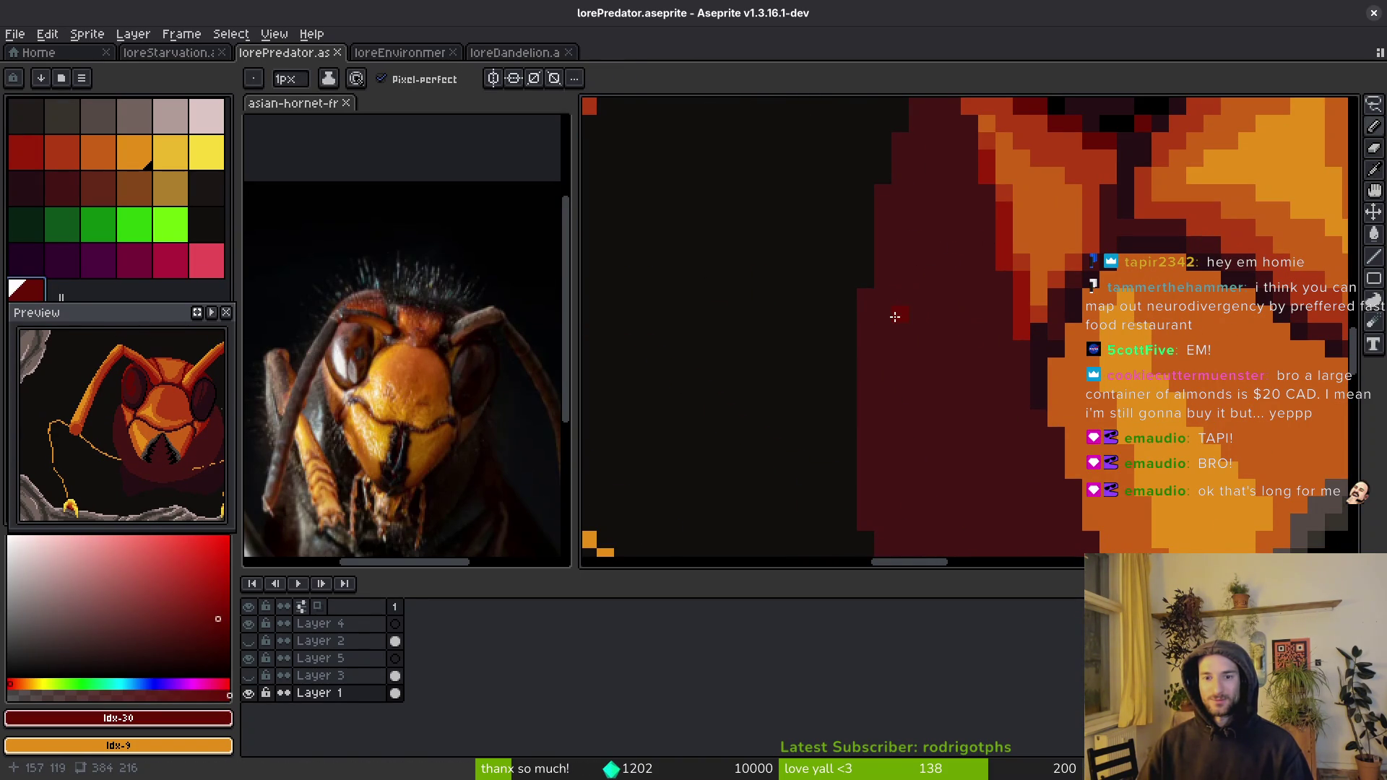
mouse_move(906, 184)
left_mouse_down()
mouse_move(882, 236)
mouse_move(938, 294)
left_mouse_up()
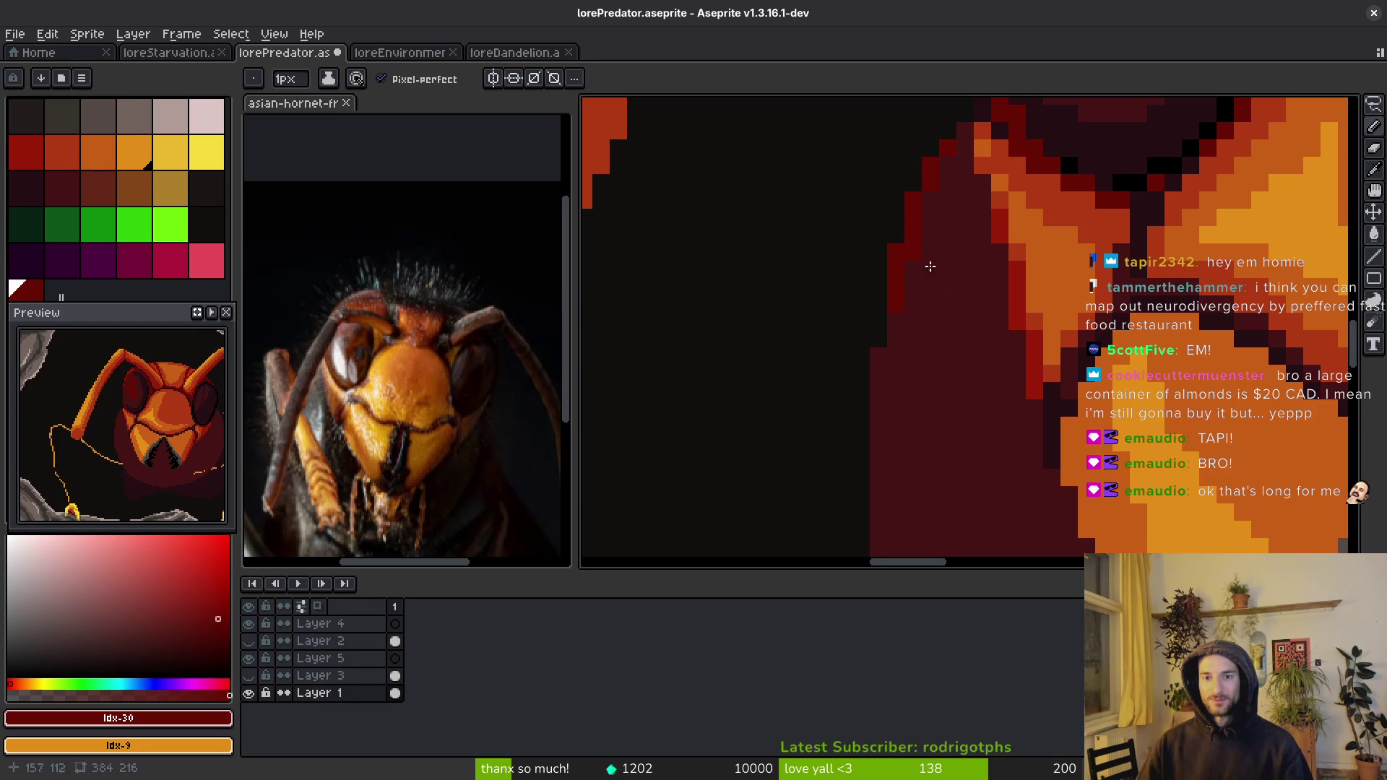
scroll(906, 289, "down", 1)
scroll(905, 273, "up", 1)
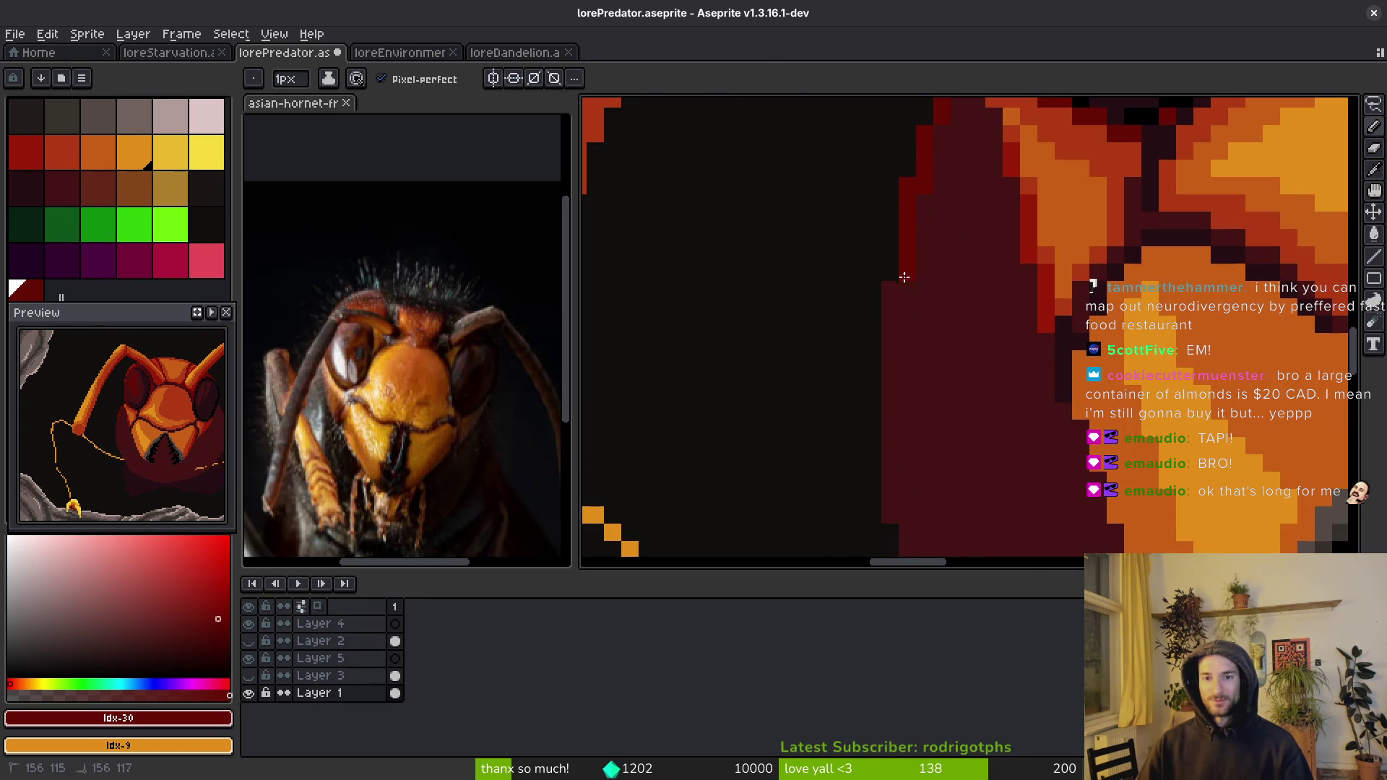
left_click_drag(929, 430, 849, 208)
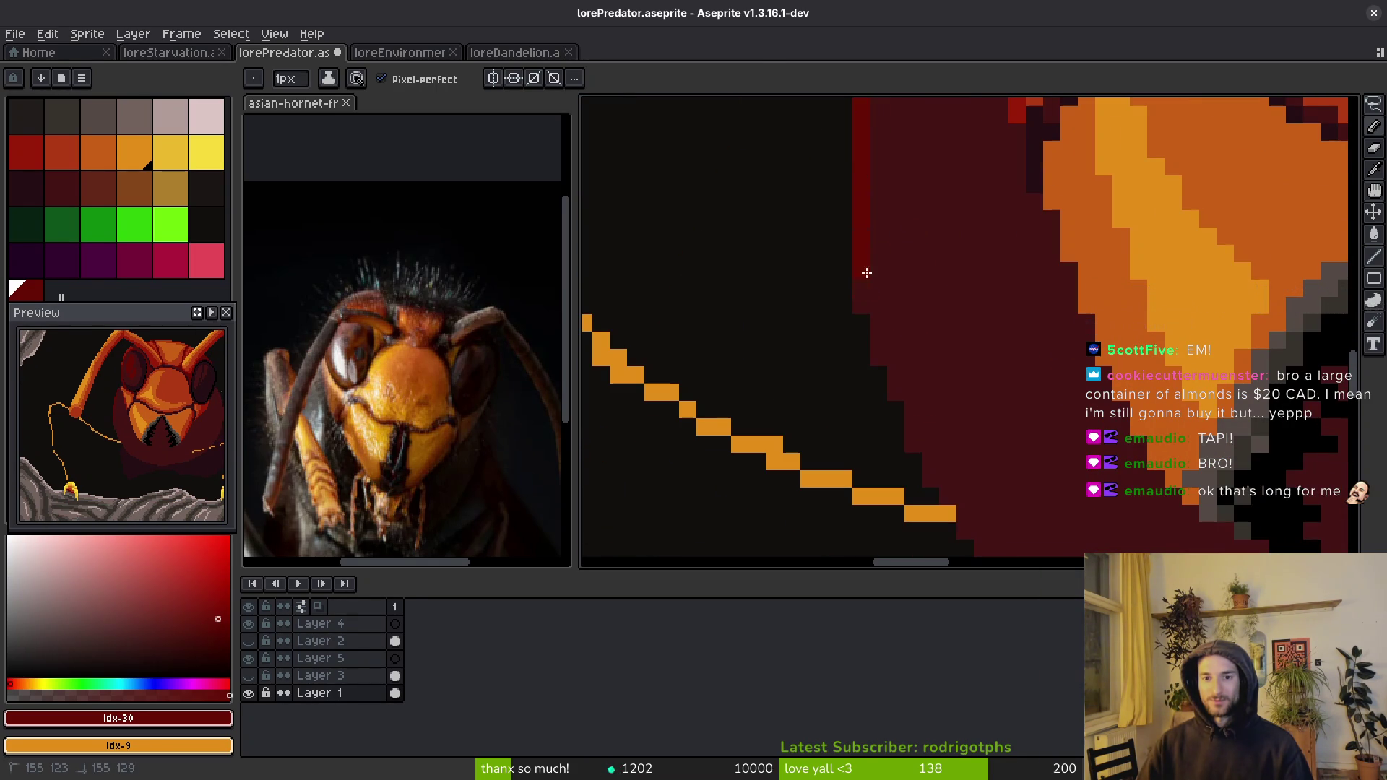
mouse_move(873, 289)
left_mouse_down()
mouse_move(935, 227)
mouse_move(869, 171)
left_mouse_up()
- Add bright red pixels down the head's left edge and below the orange line, then save
left_click(869, 171, "alt")
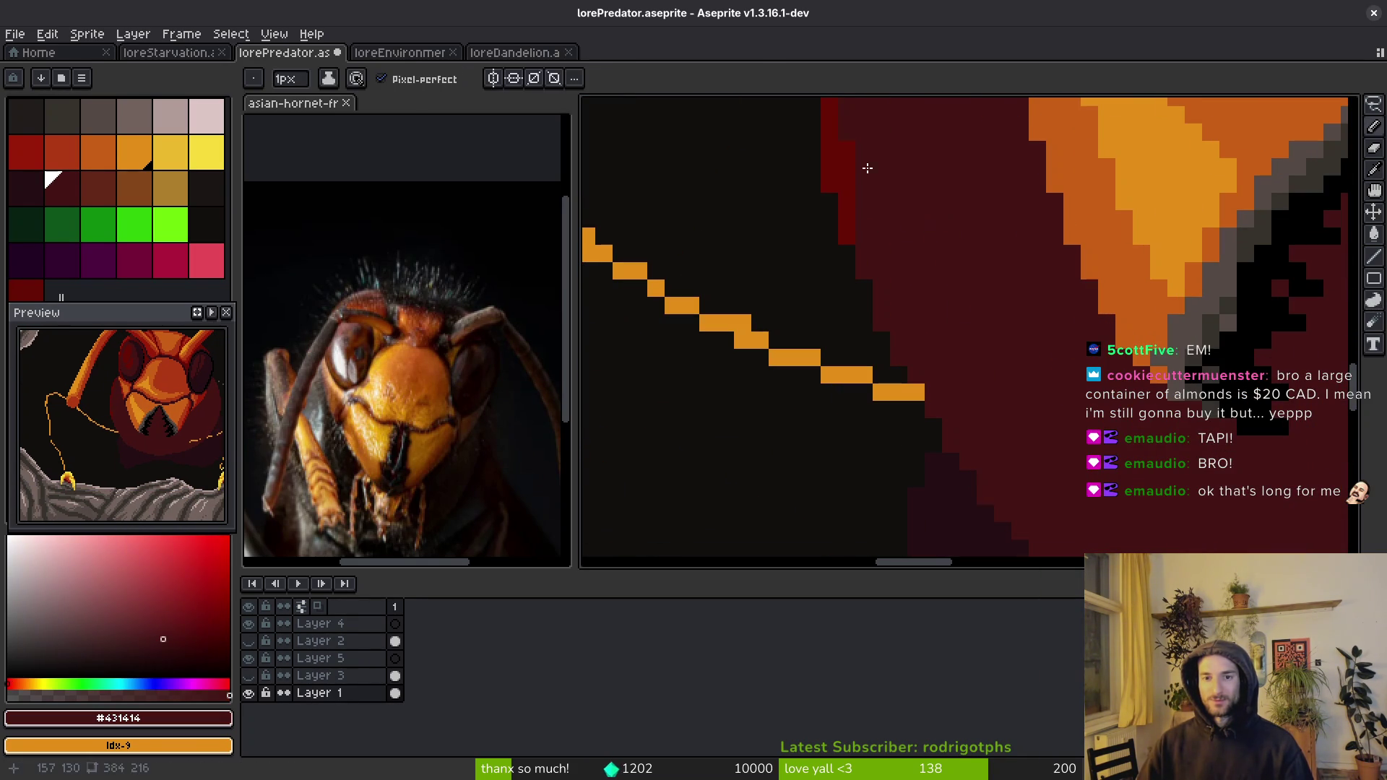
left_click(853, 207, "alt")
left_click_drag(865, 264, 885, 316)
left_click(932, 409)
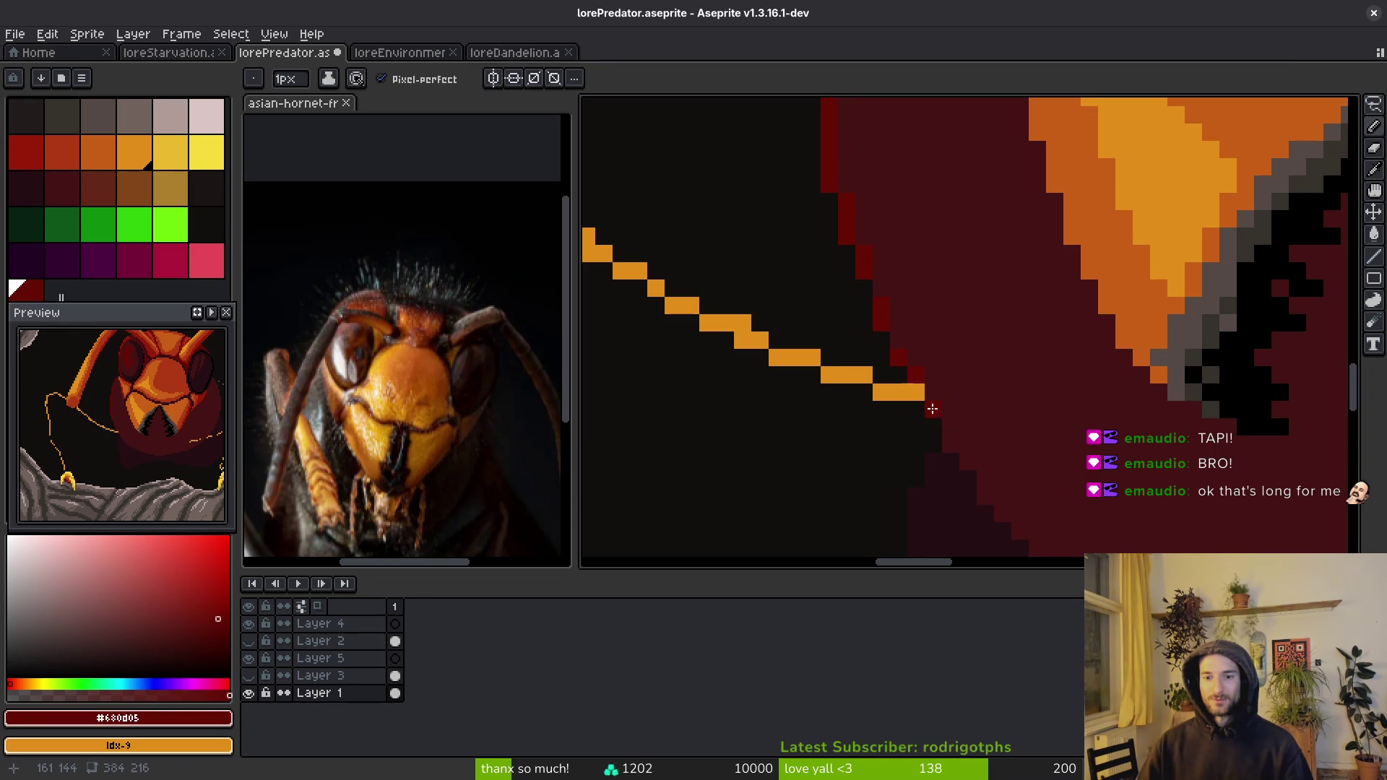
left_click(916, 379)
scroll(915, 382, "down", 3)
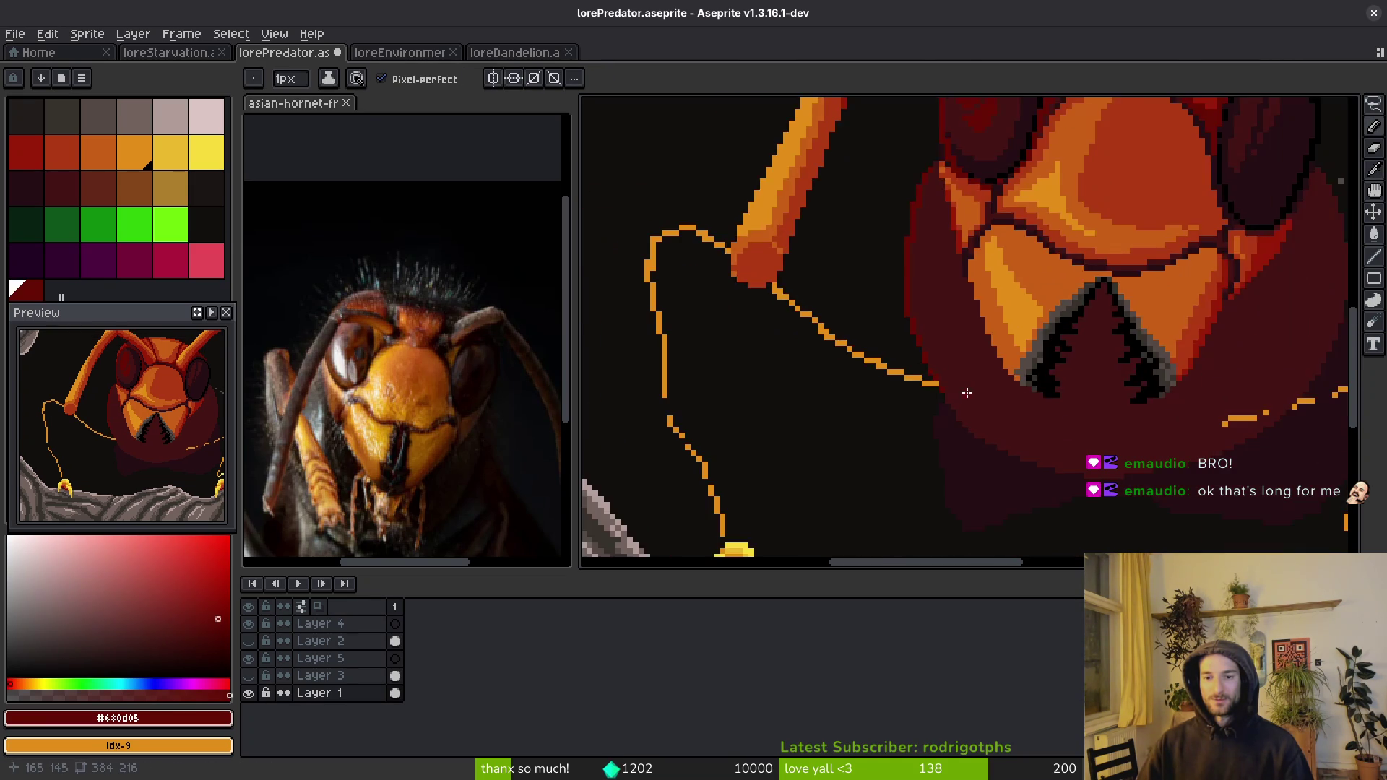
scroll(962, 428, "up", 2)
scroll(951, 404, "down", 2)
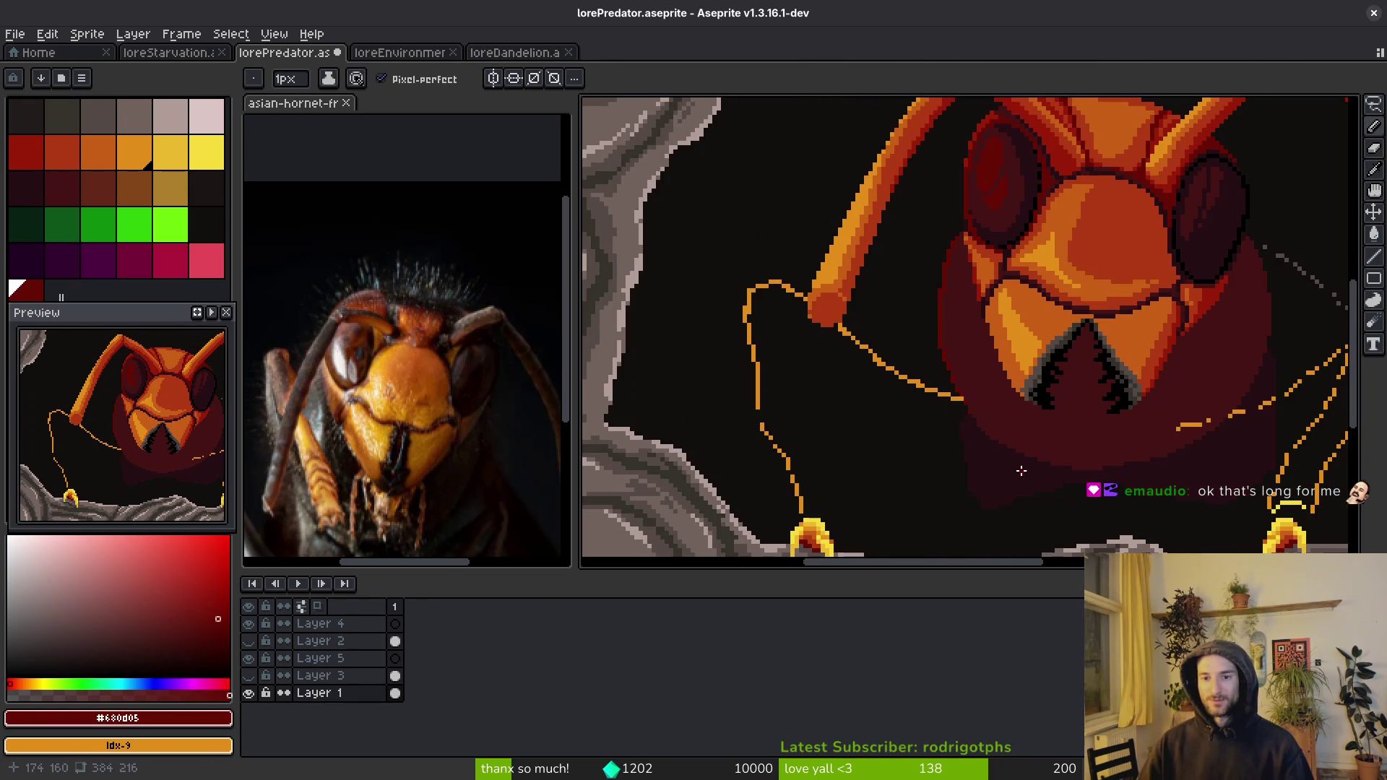
scroll(1026, 448, "down", 2)
scroll(1047, 412, "up", 4)
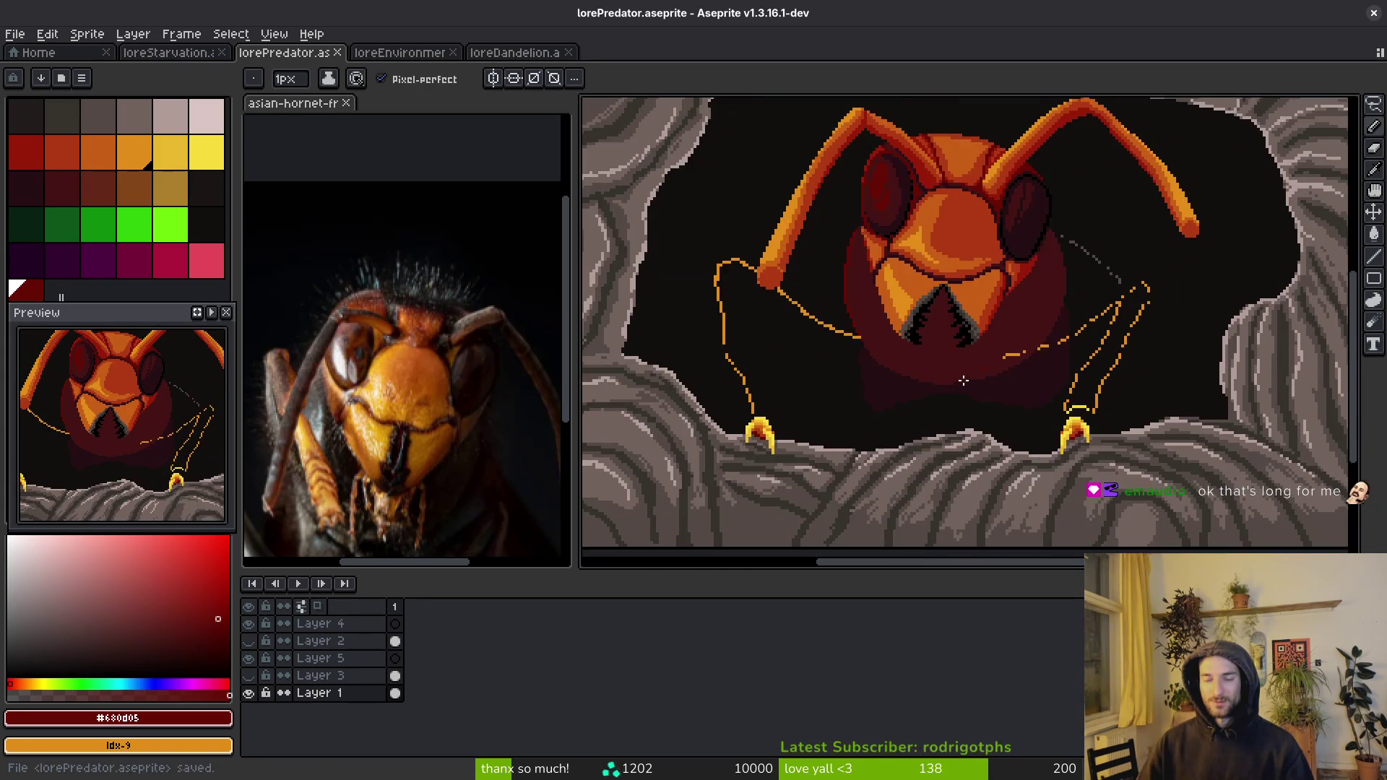
key("ctrl+s")
- Darken the head's staircase edge with near-black maroon #250e13 and save the sprite
left_click(768, 312, "alt")
scroll(771, 309, "up", 2)
mouse_move(753, 214)
left_mouse_down()
mouse_move(799, 272)
mouse_move(979, 371)
left_mouse_up()
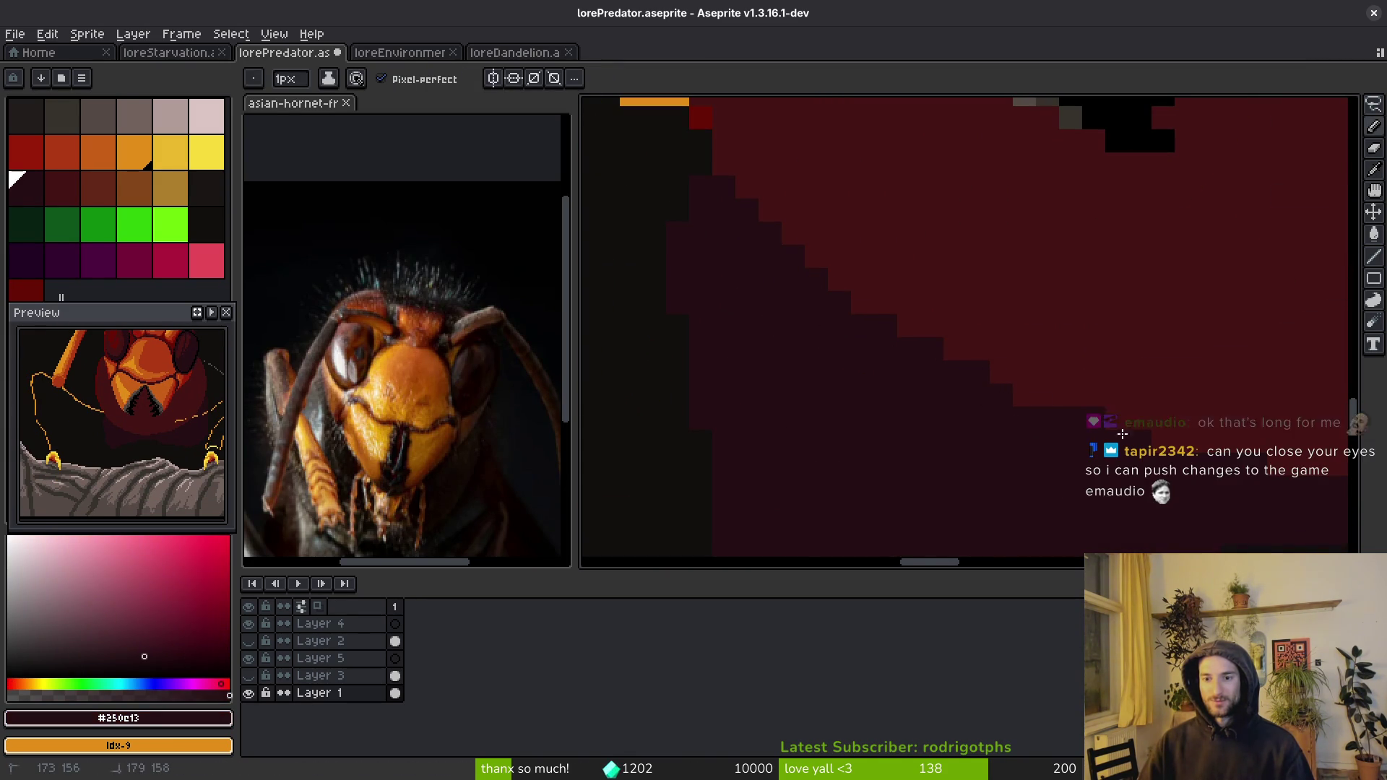
scroll(774, 390, "right", 5)
left_click_drag(774, 393, 1102, 400)
scroll(1031, 434, "left", 5)
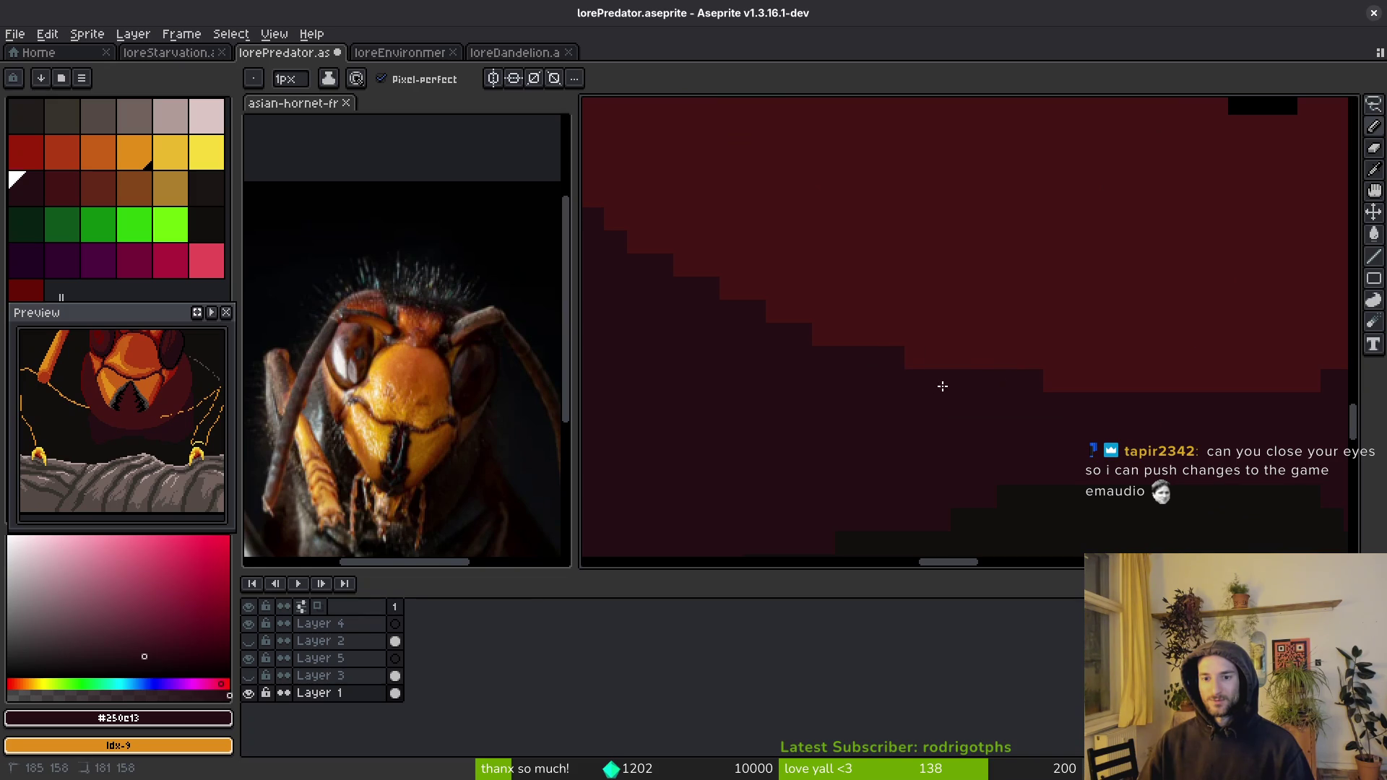
scroll(761, 357, "down", 1)
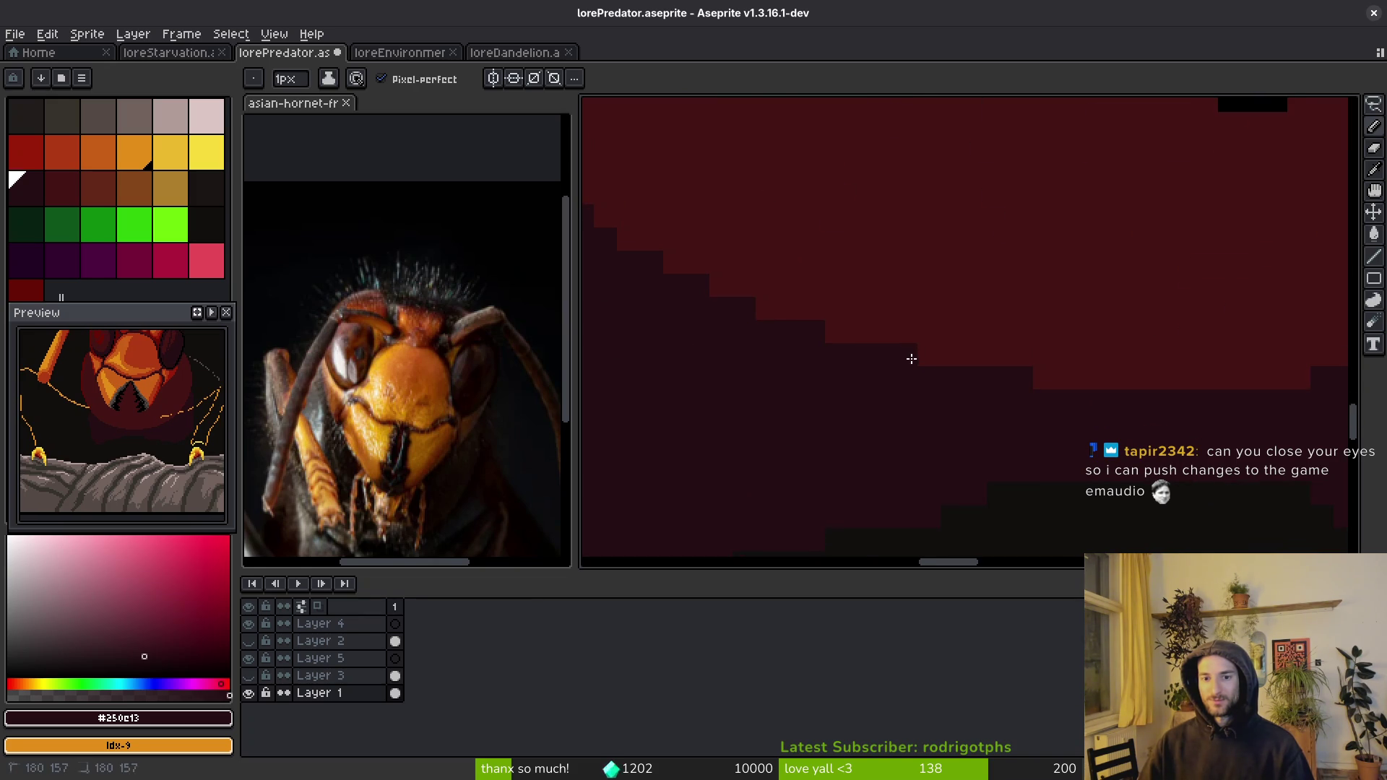
scroll(907, 356, "down", 2)
scroll(1062, 398, "up", 2)
key("ctrl+s")
scroll(997, 375, "up", 3)
left_click_drag(1055, 385, 1081, 340)
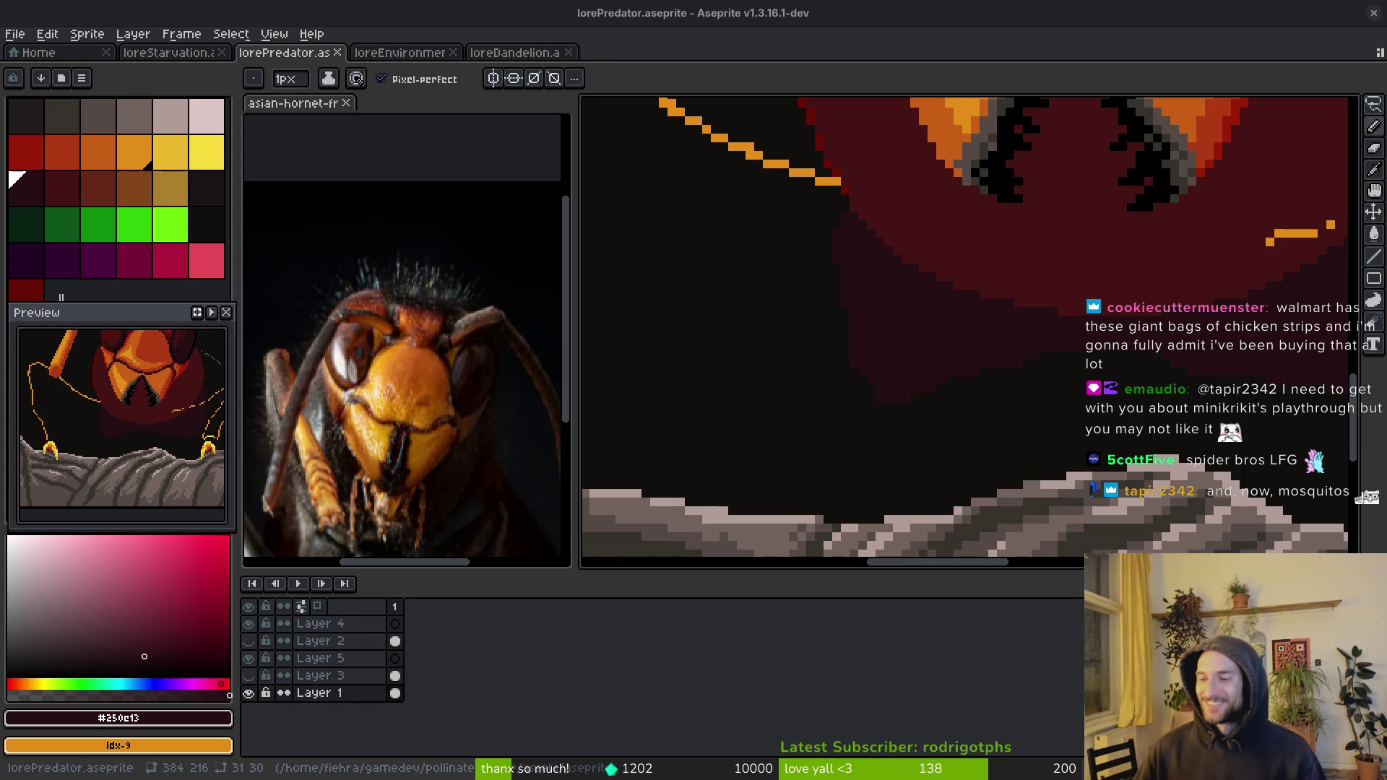
scroll(773, 351, "down", 1)
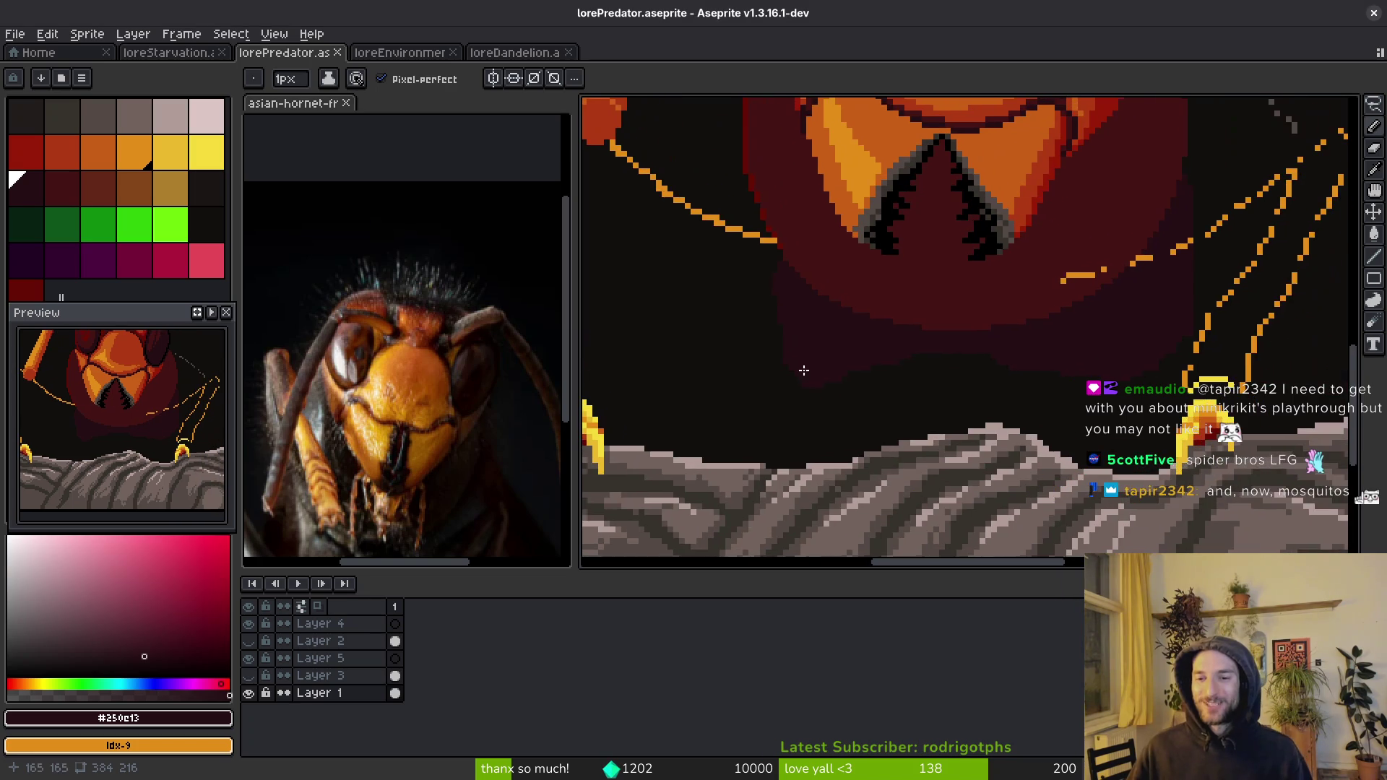
- Add dark-red pixels along the shadow's left edge and save
scroll(835, 355, "up", 2)
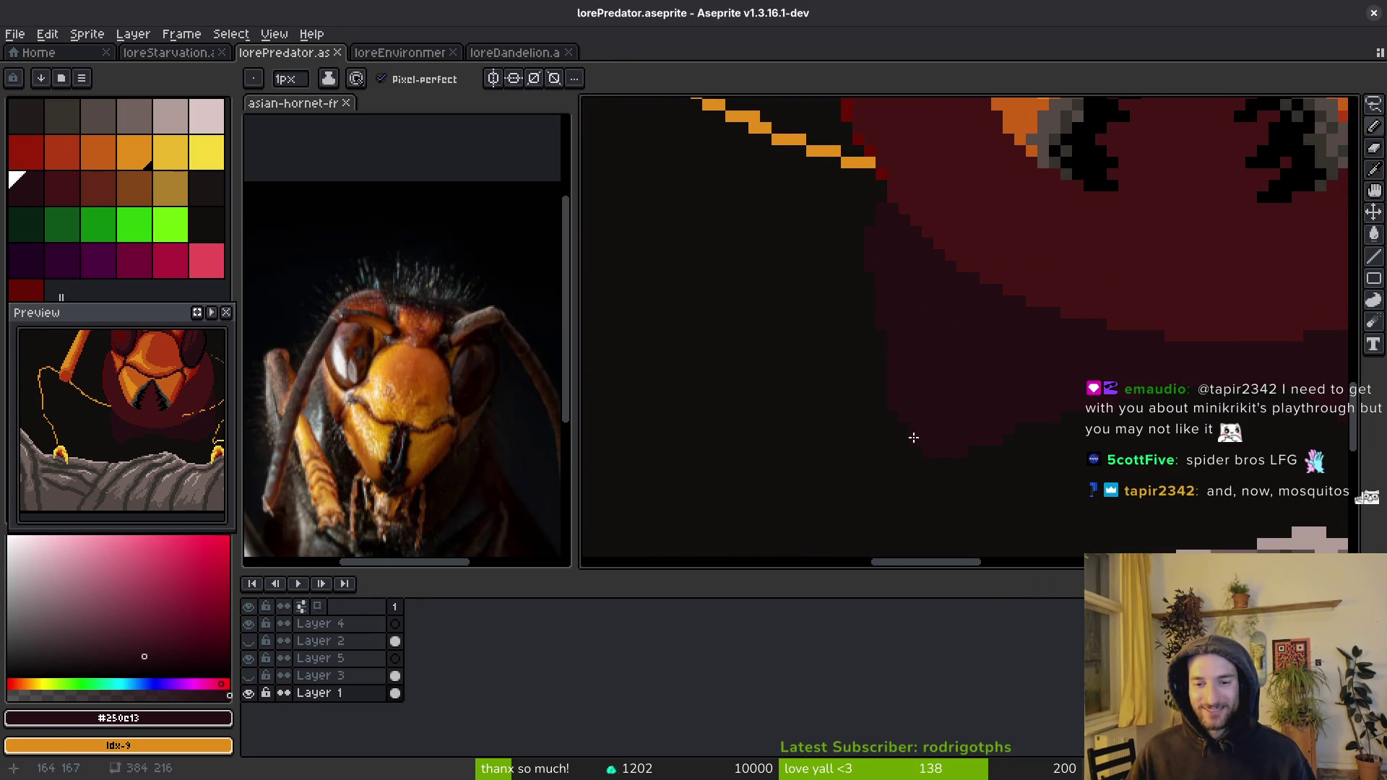
left_click_drag(876, 388, 880, 294)
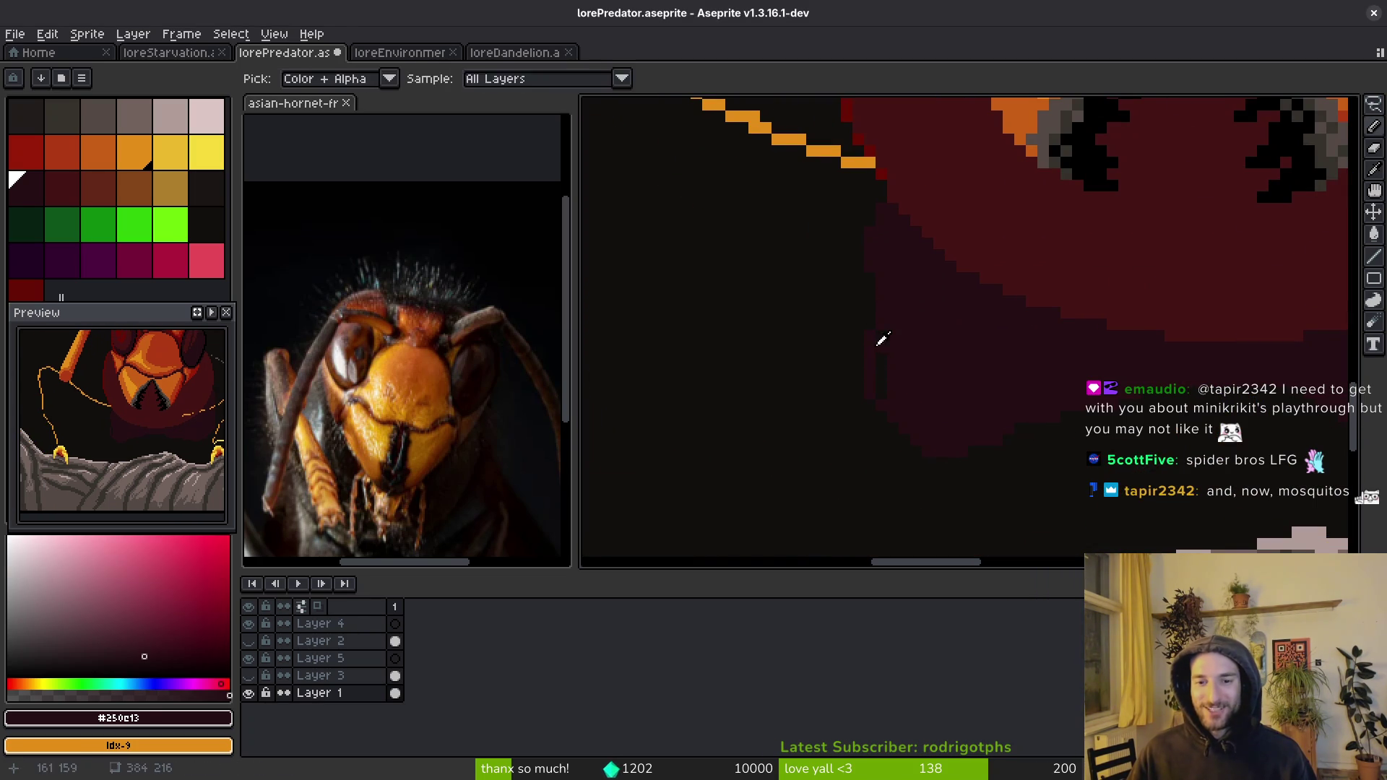
left_click(868, 325, "alt")
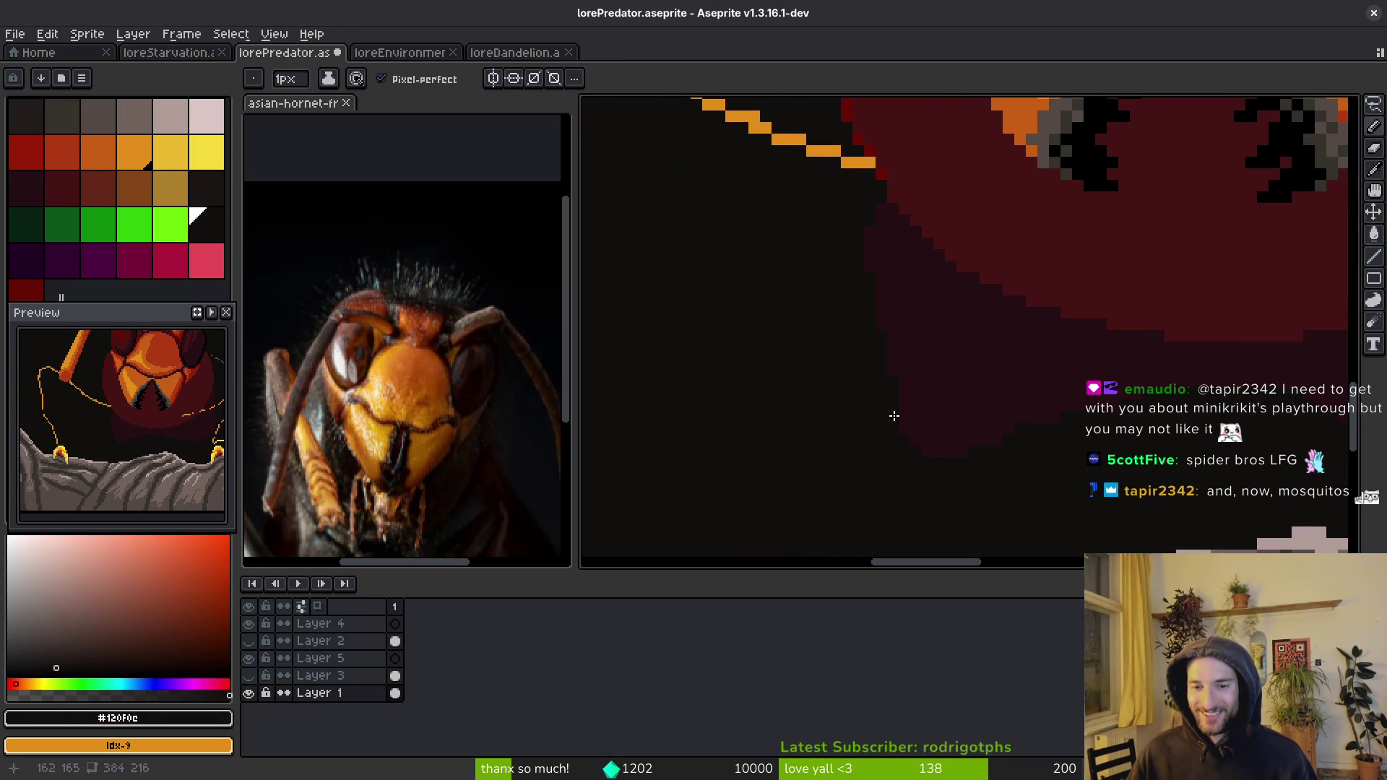
left_click(877, 289, "alt")
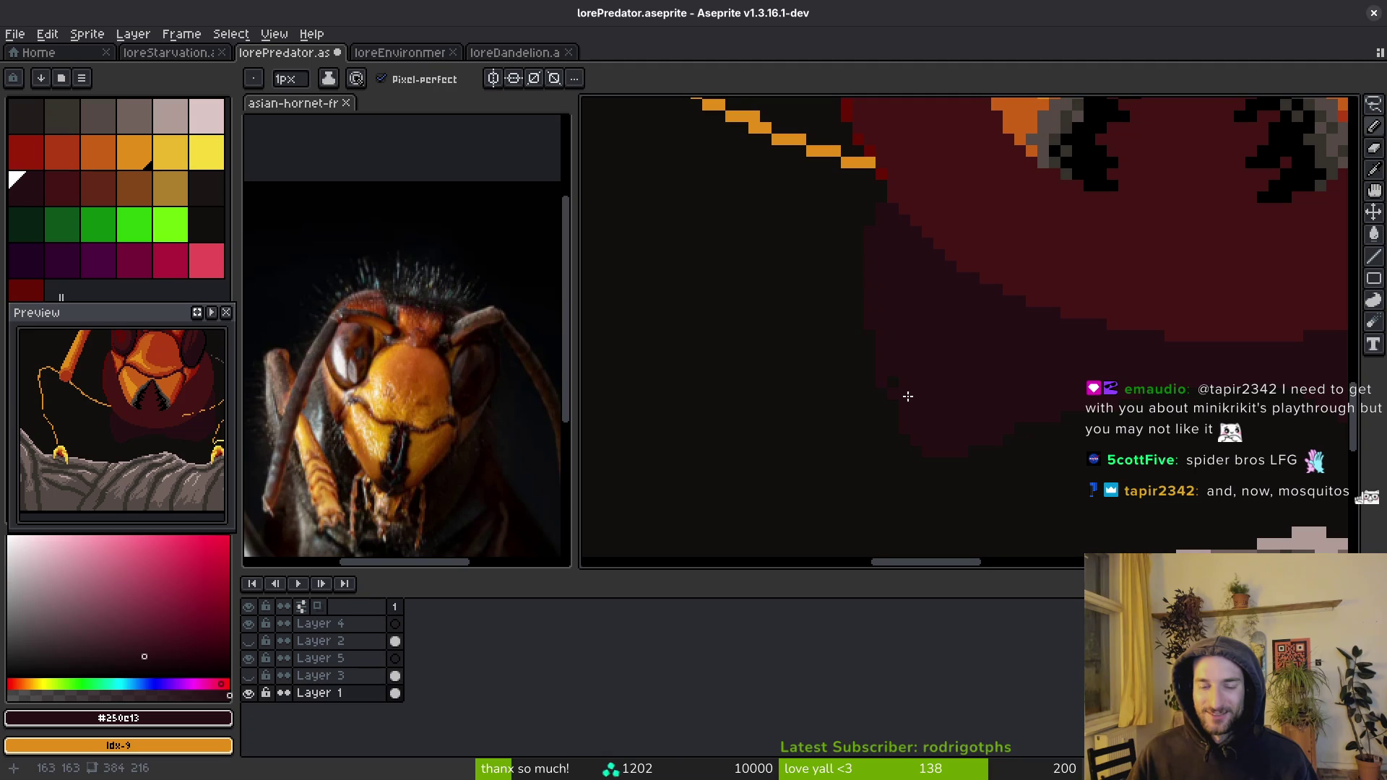
scroll(914, 380, "up", 2)
key("ctrl+s")
- Fill the dark notch in the shadow's edge with the dark-red shadow colour
scroll(1027, 378, "down", 2)
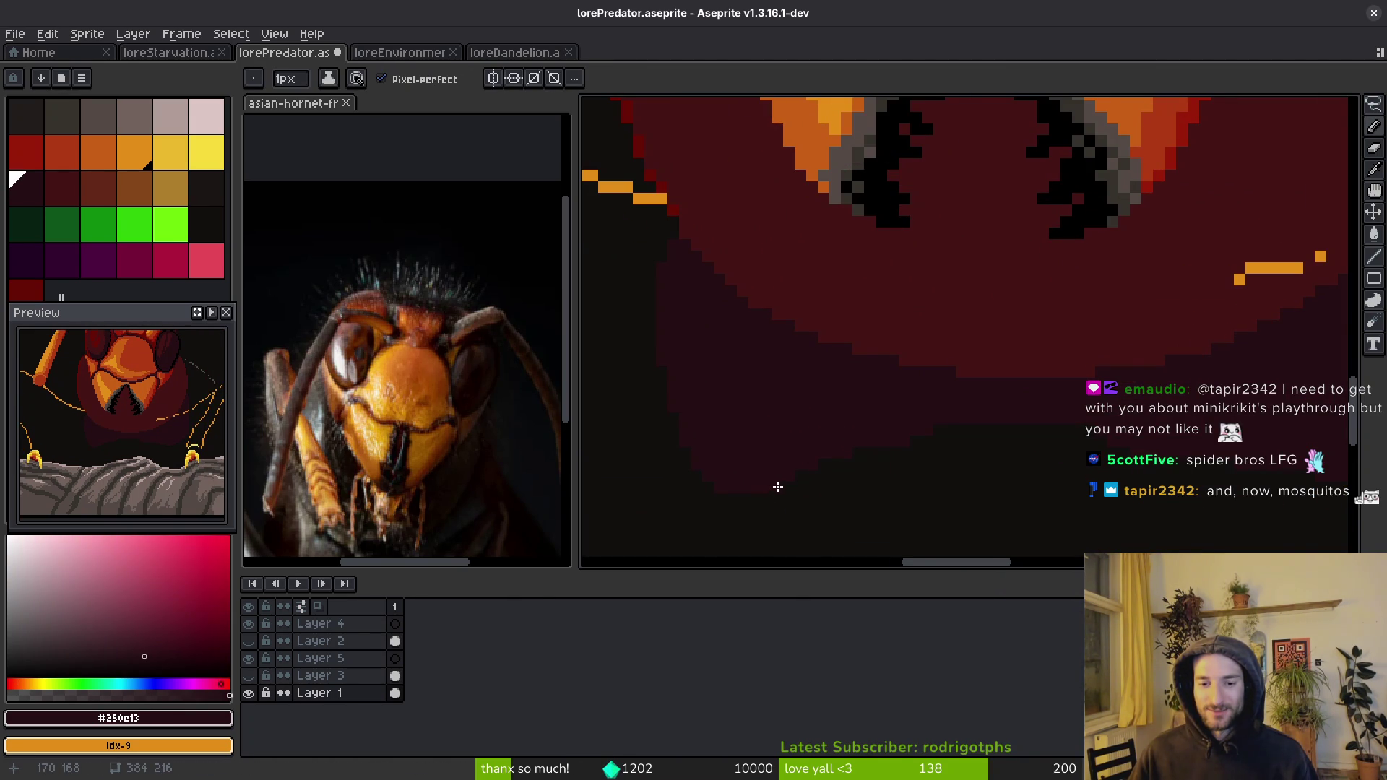
scroll(853, 489, "down", 2)
scroll(886, 430, "up", 2)
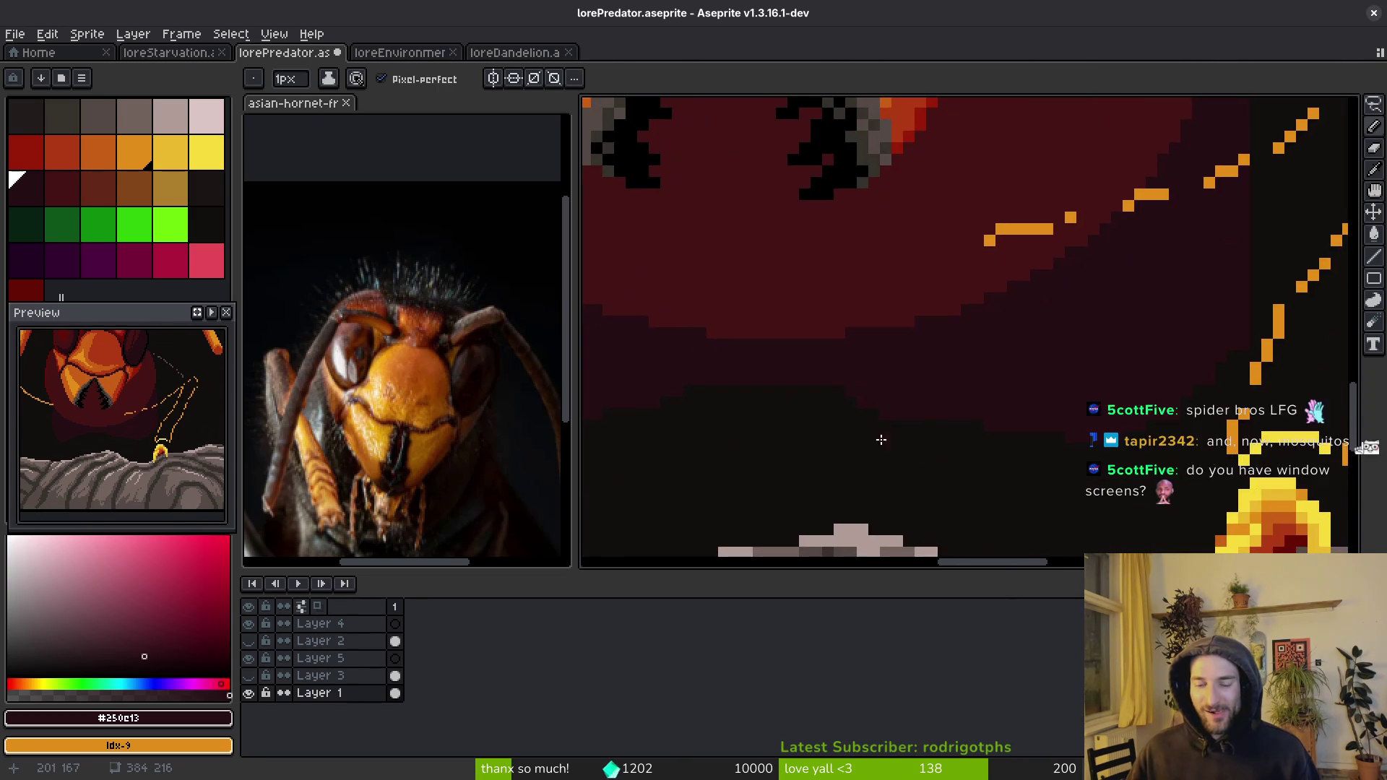
left_click(886, 431, "alt")
scroll(875, 415, "up", 1)
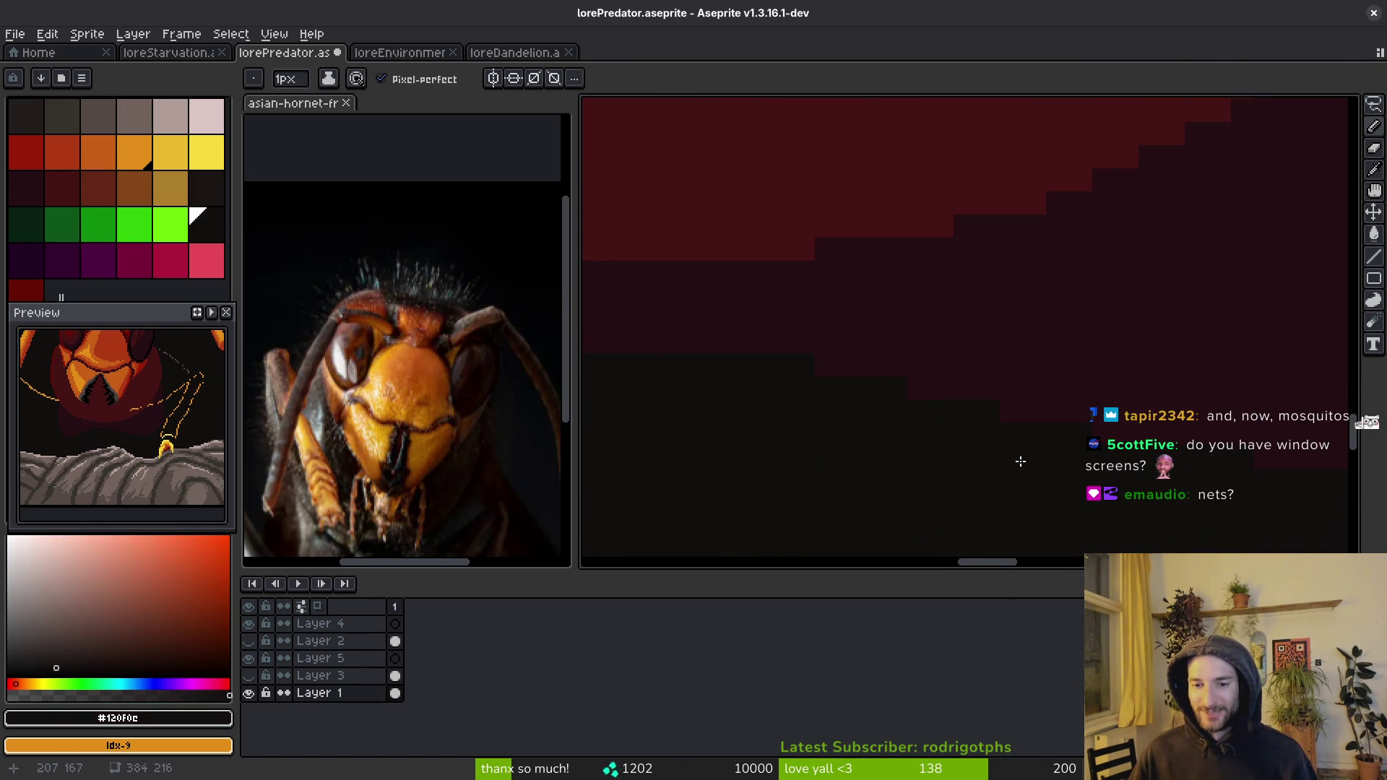
scroll(1024, 461, "down", 1)
left_click(994, 347, "alt")
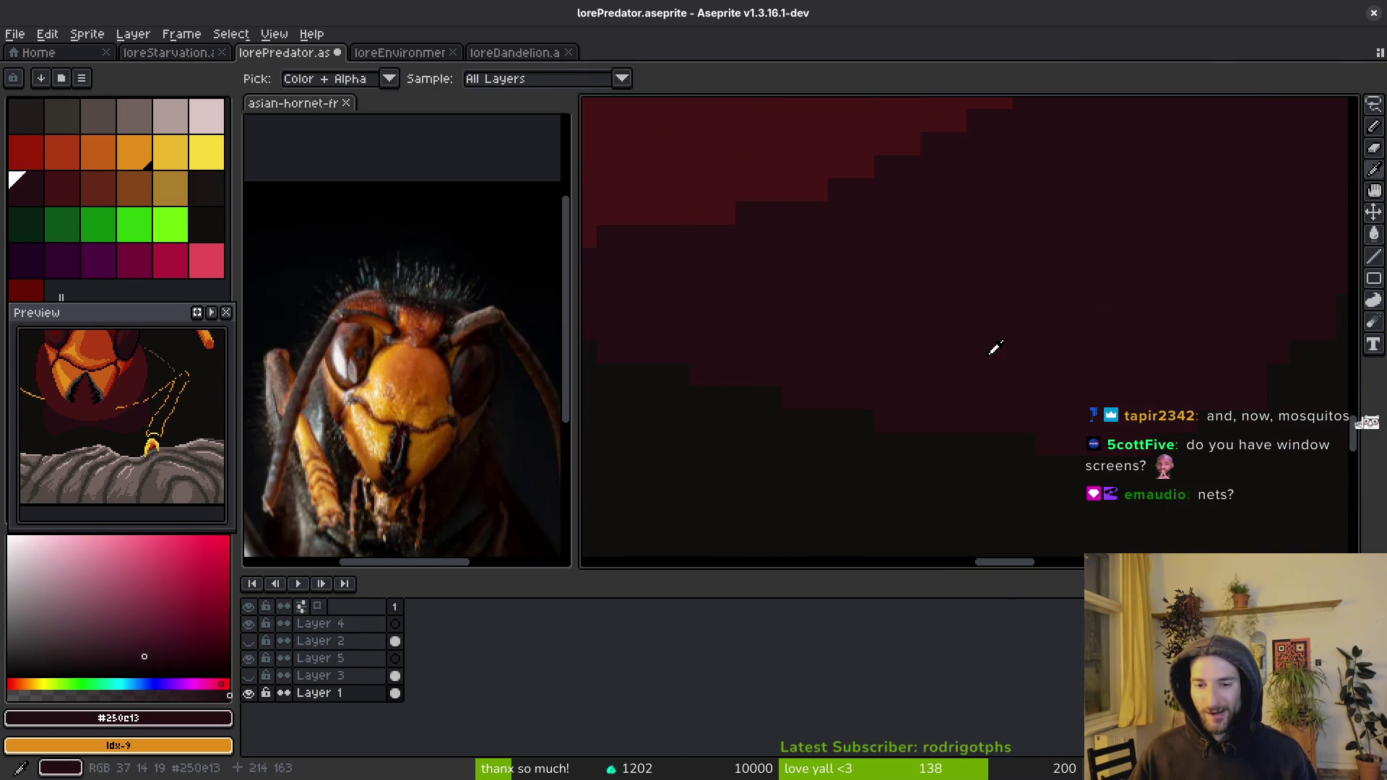
left_click(859, 426)
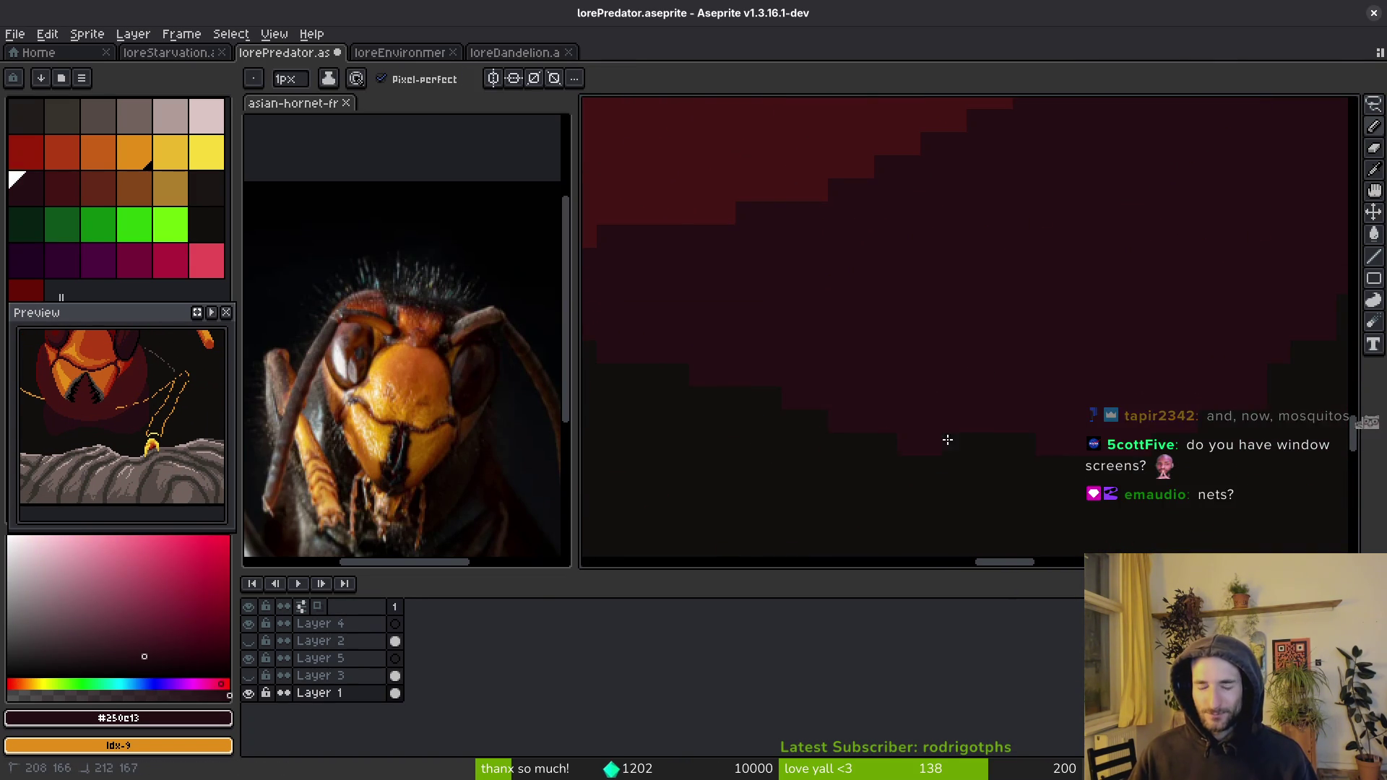
- Paint near-black over the red staircase edge, save, and switch to the mosquito-screen image search
scroll(977, 480, "right", 1)
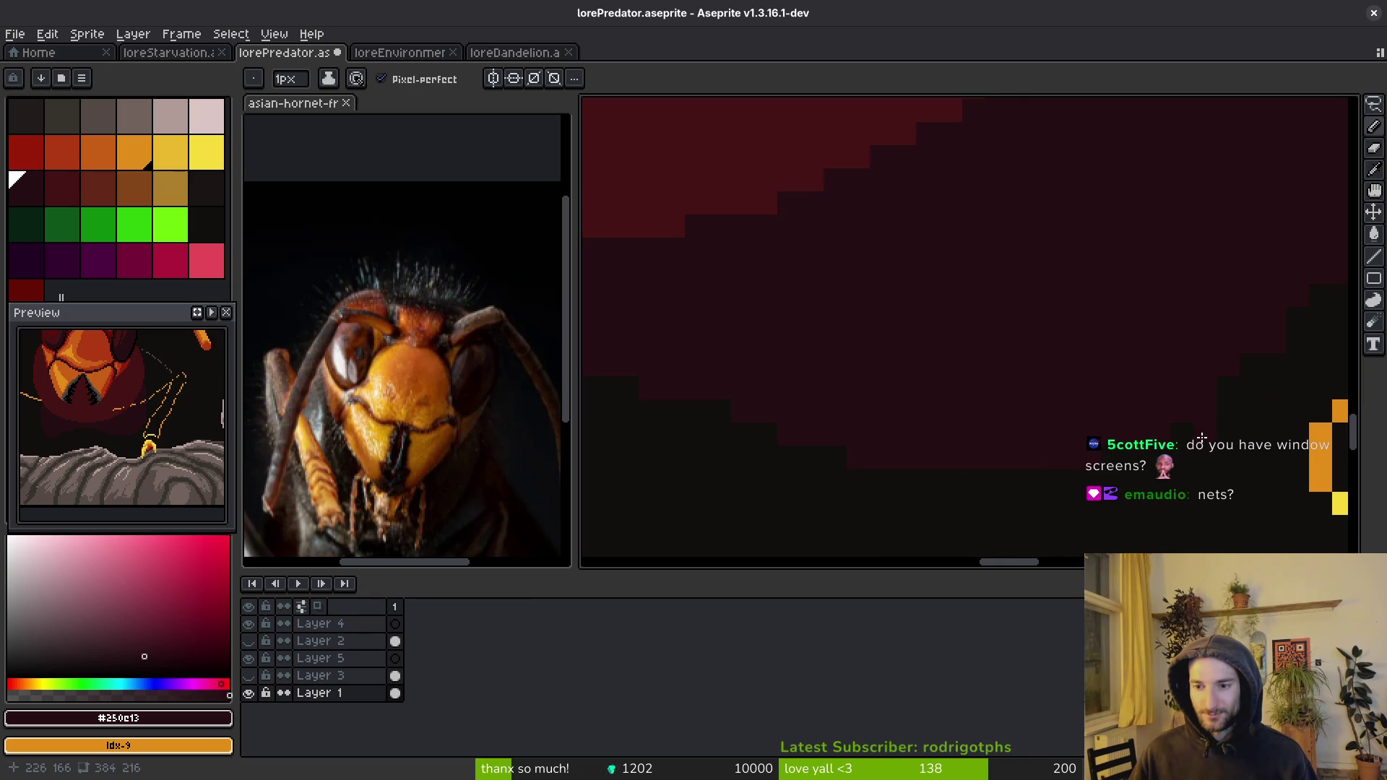
scroll(1134, 411, "right", 2)
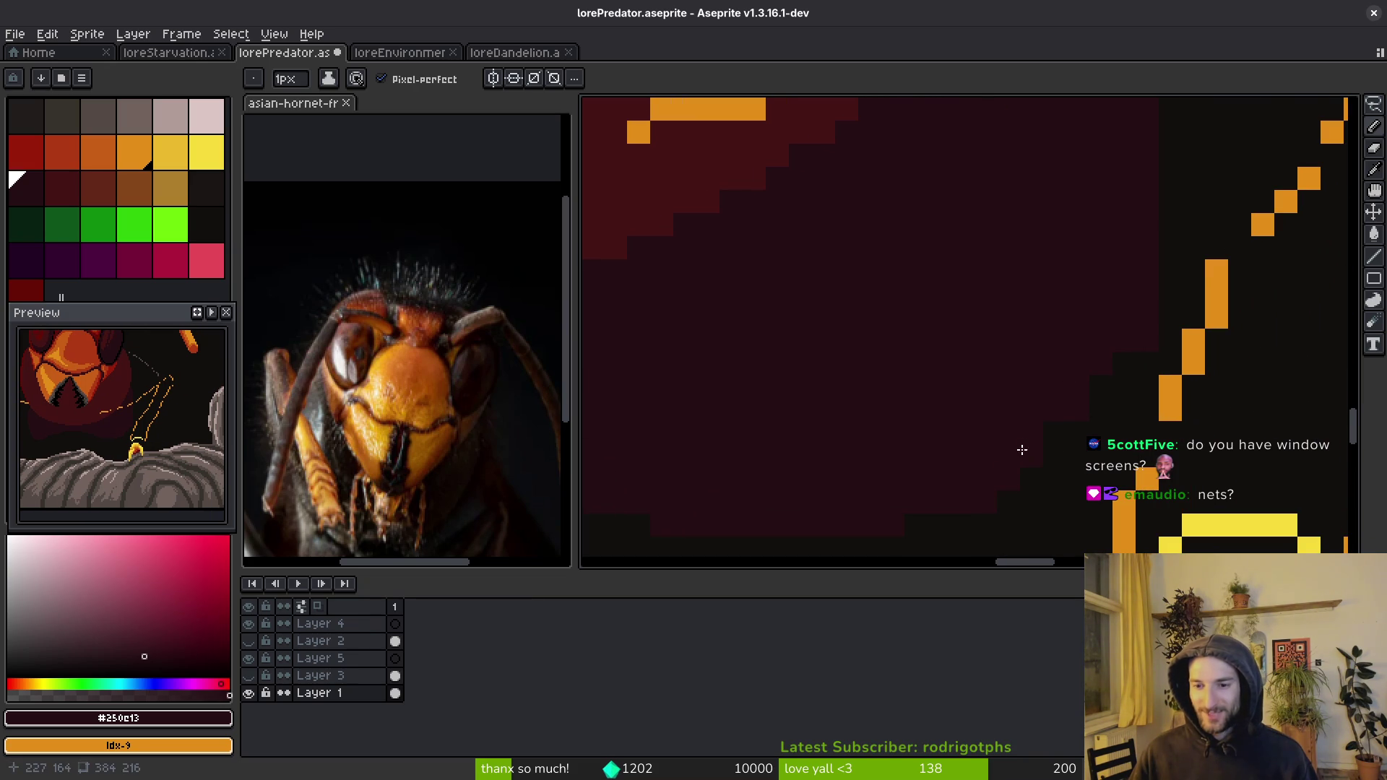
left_click(1095, 413, "alt")
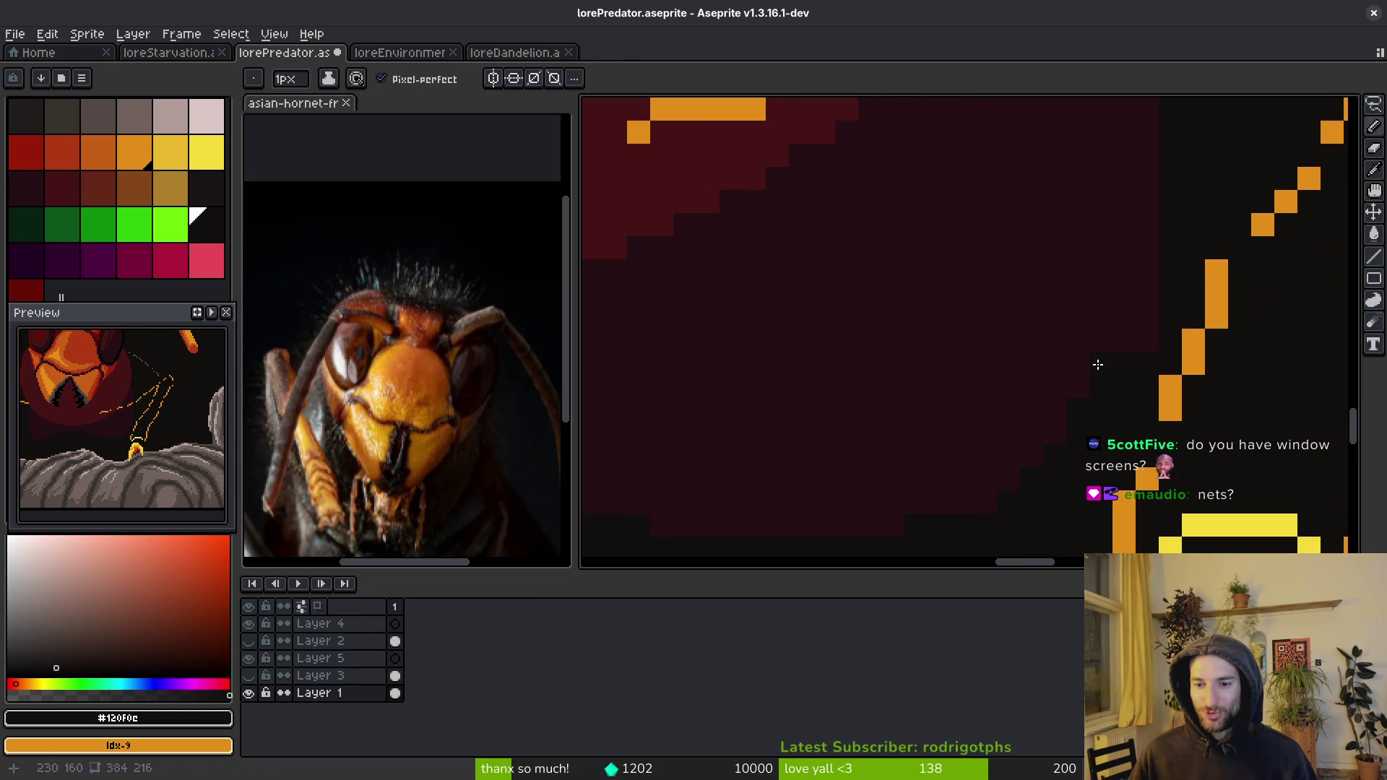
left_click_drag(1149, 277, 1130, 336)
key("ctrl+s")
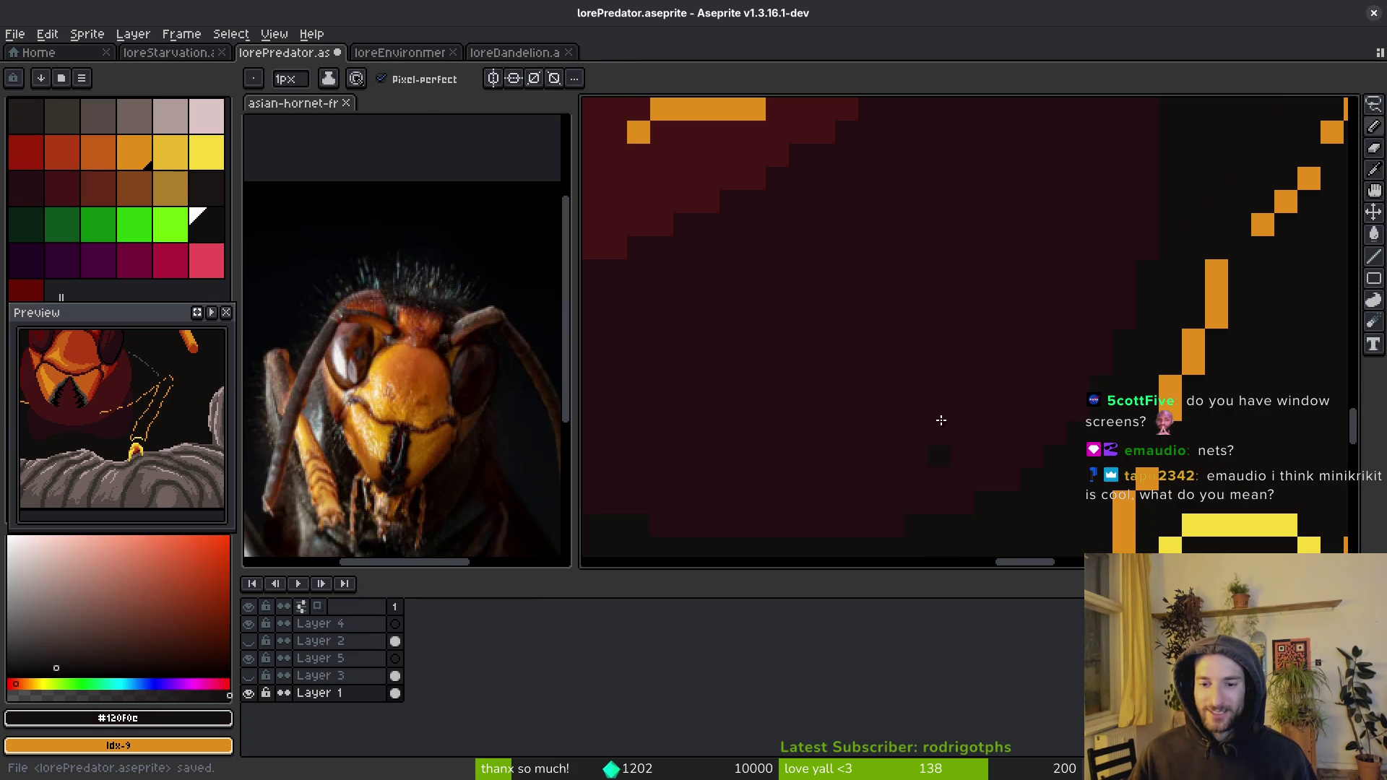
scroll(957, 325, "down", 3)
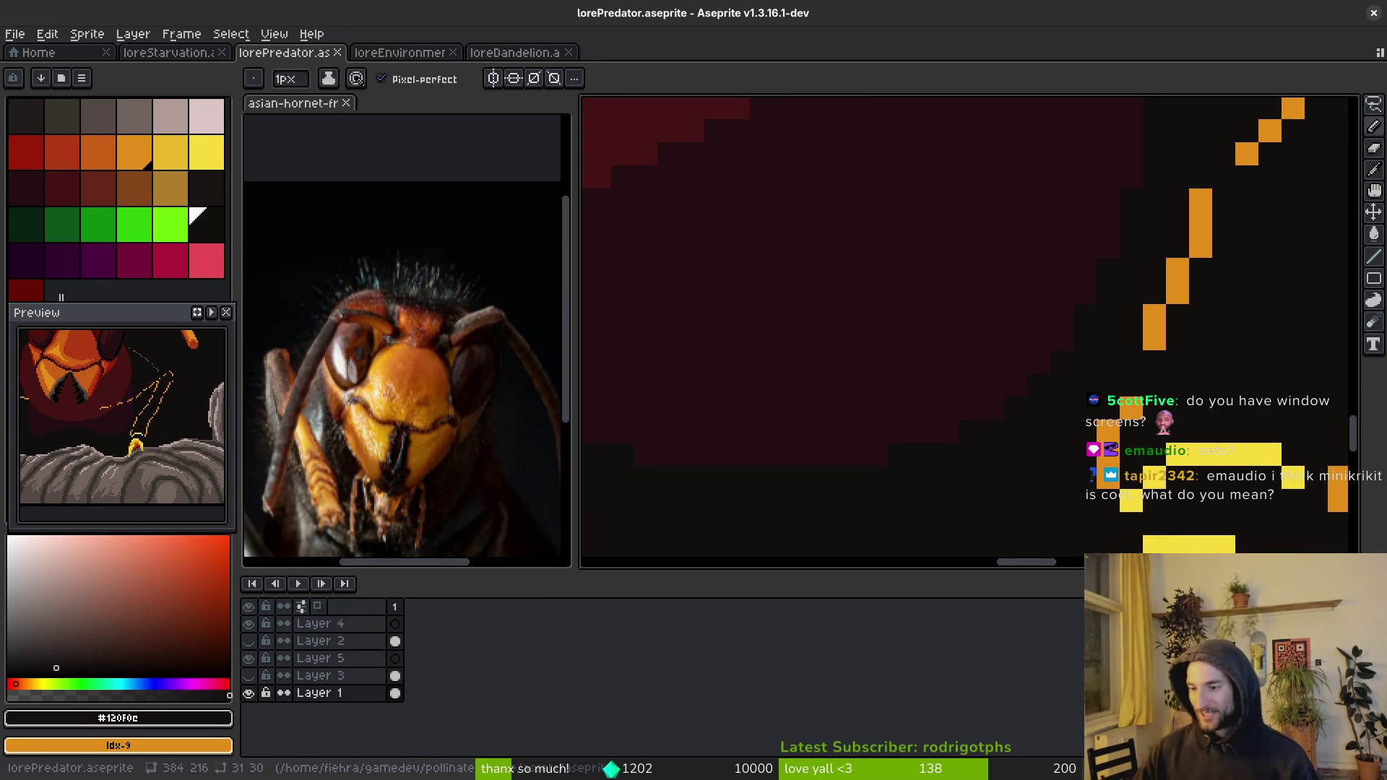
scroll(1042, 431, "down", 5)
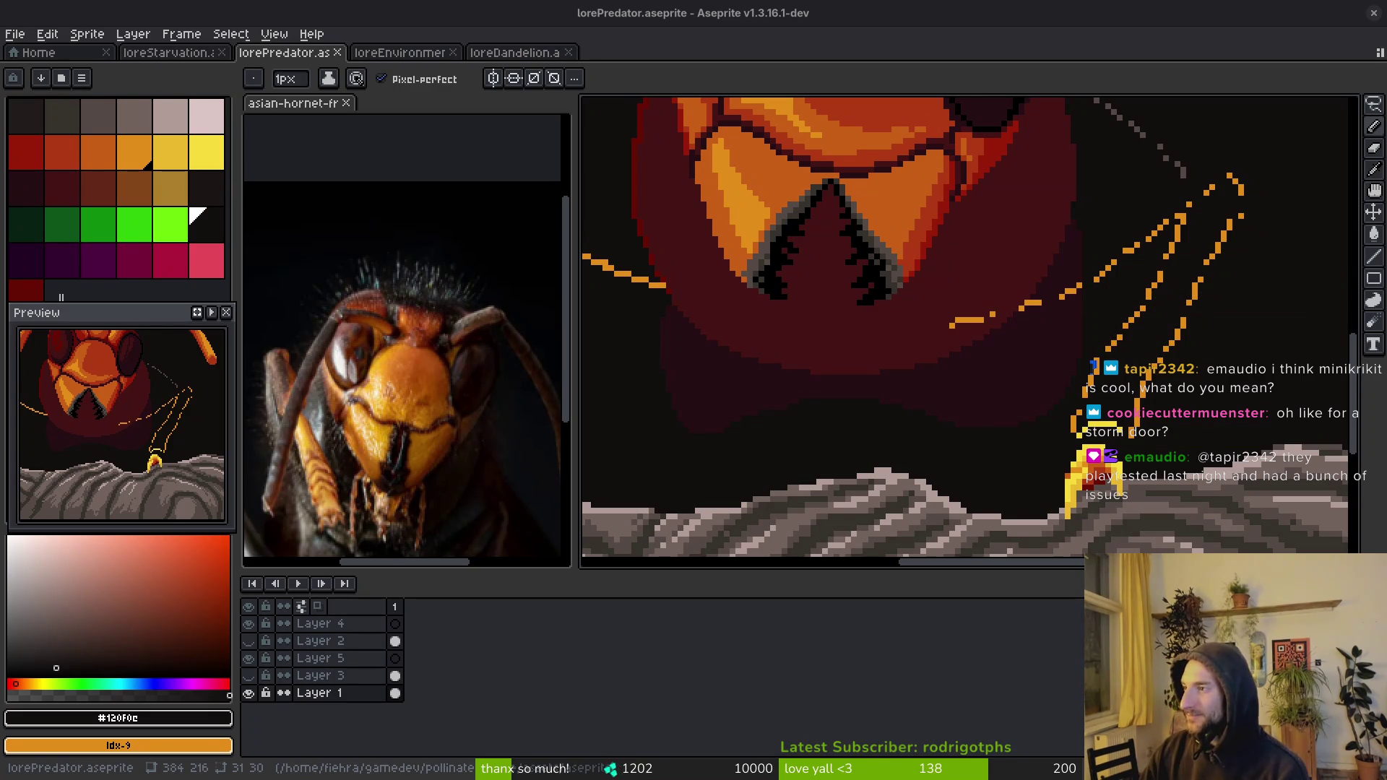
key("alt+Tab")
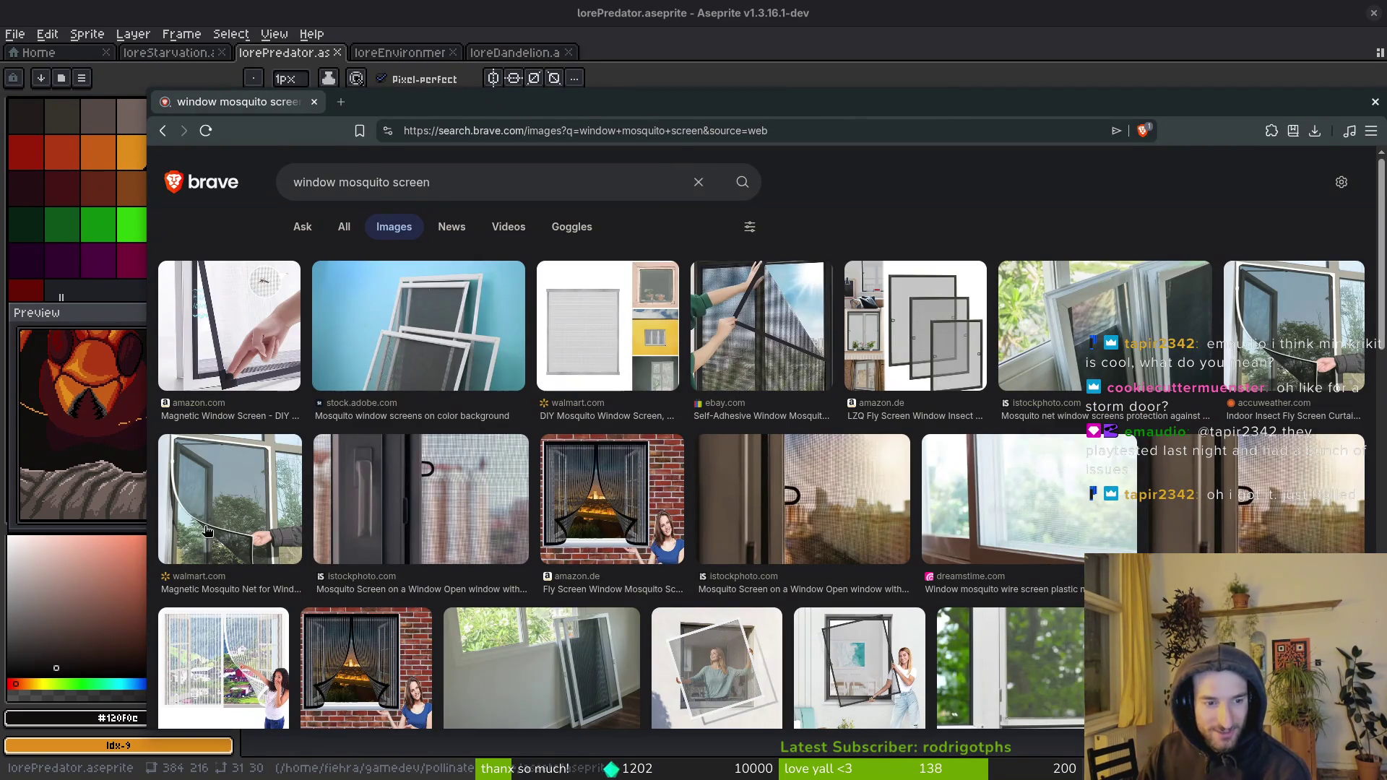
left_click(239, 521)
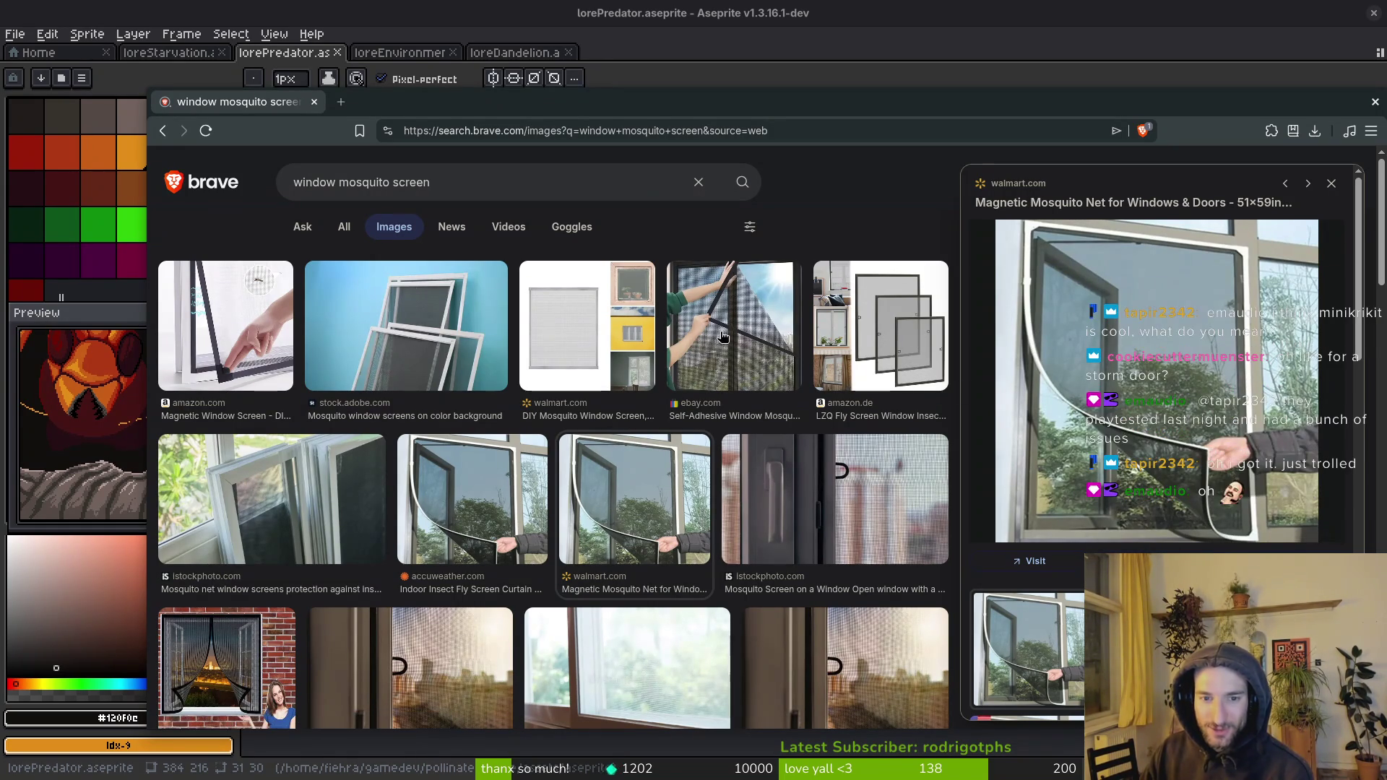
left_click(1331, 185)
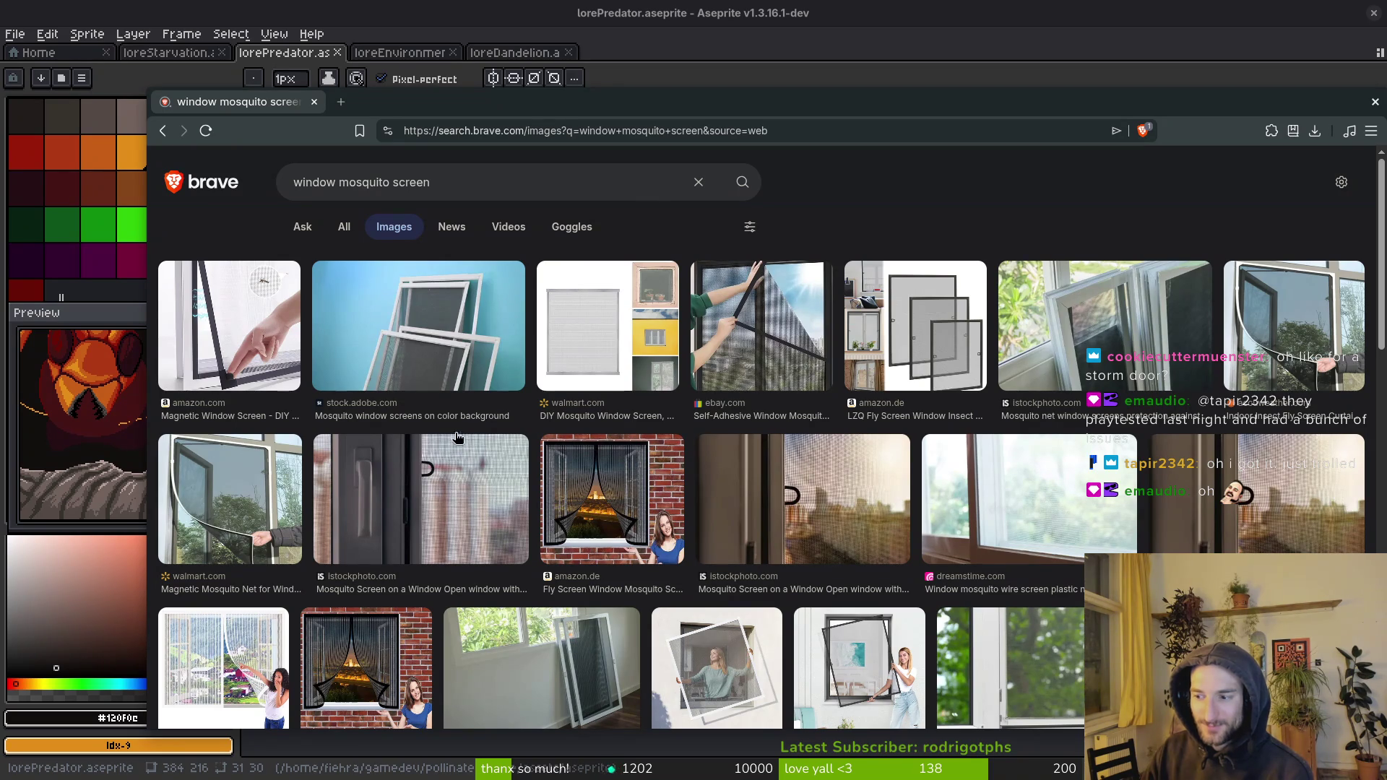
scroll(557, 374, "down", 3)
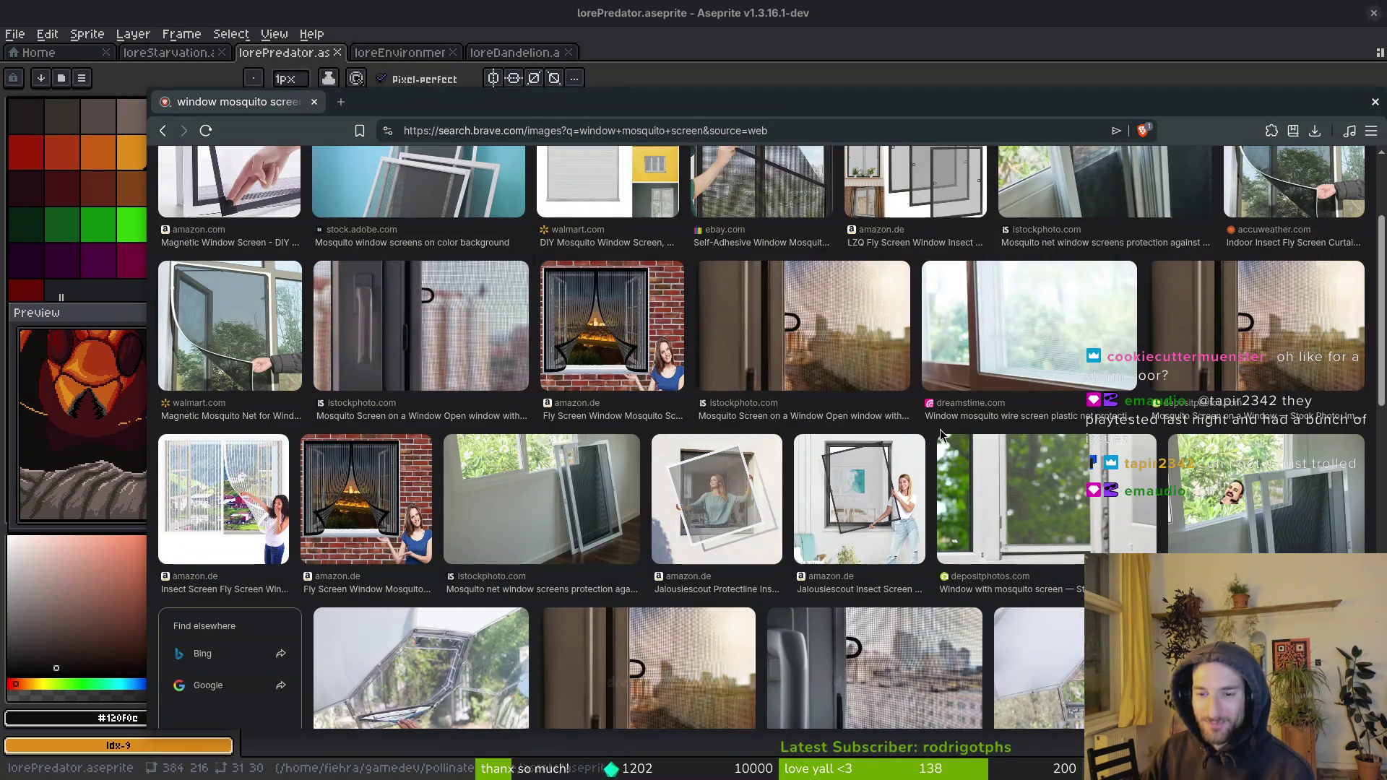
scroll(942, 434, "down", 9)
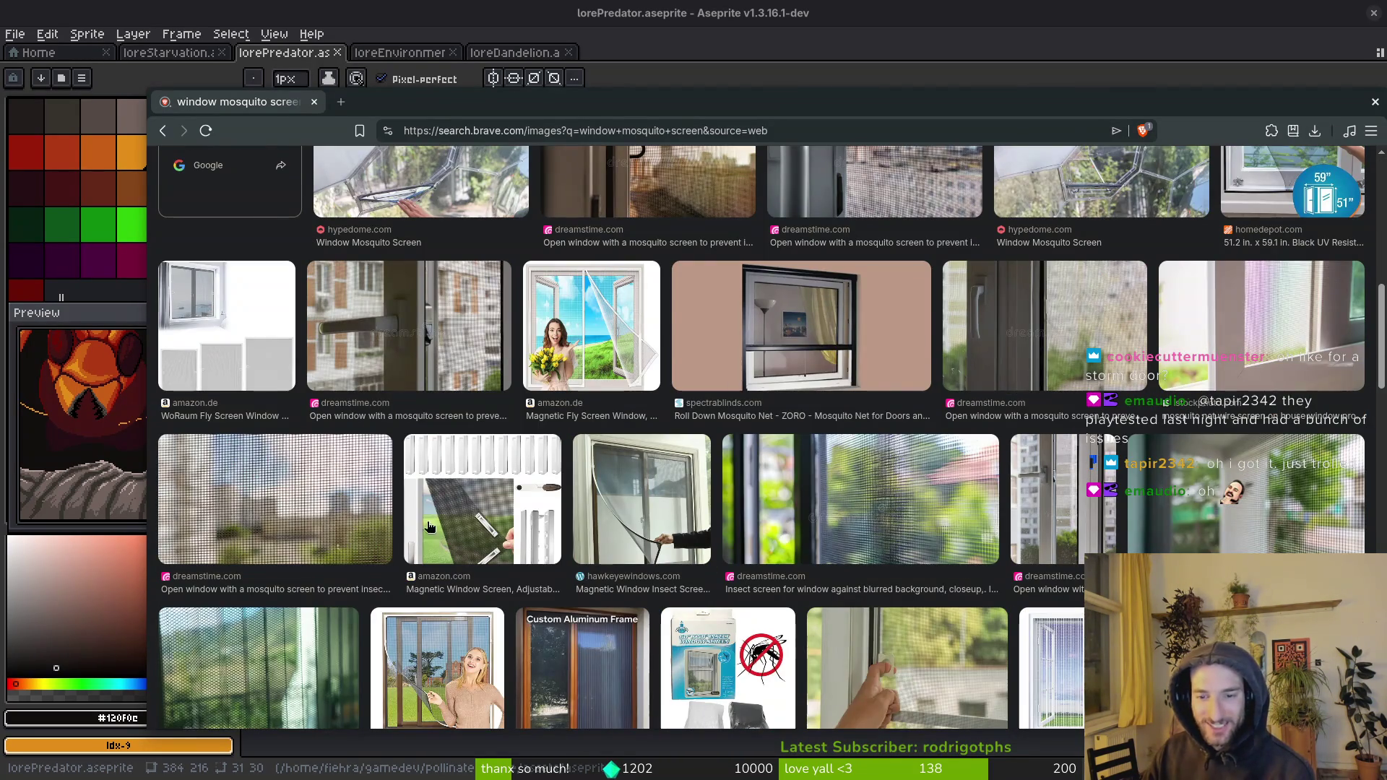
scroll(860, 519, "down", 3)
scroll(914, 488, "down", 3)
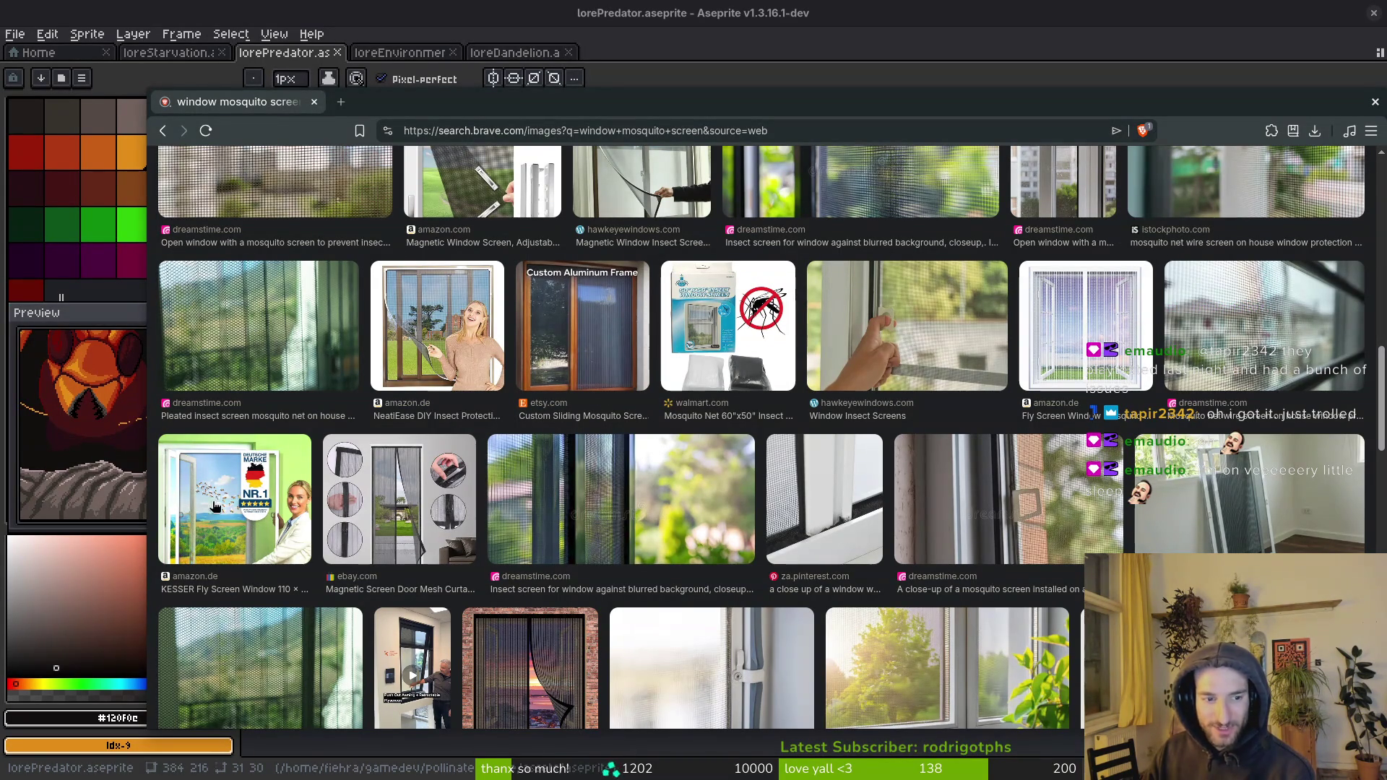
scroll(1012, 586, "down", 3)
scroll(792, 517, "down", 3)
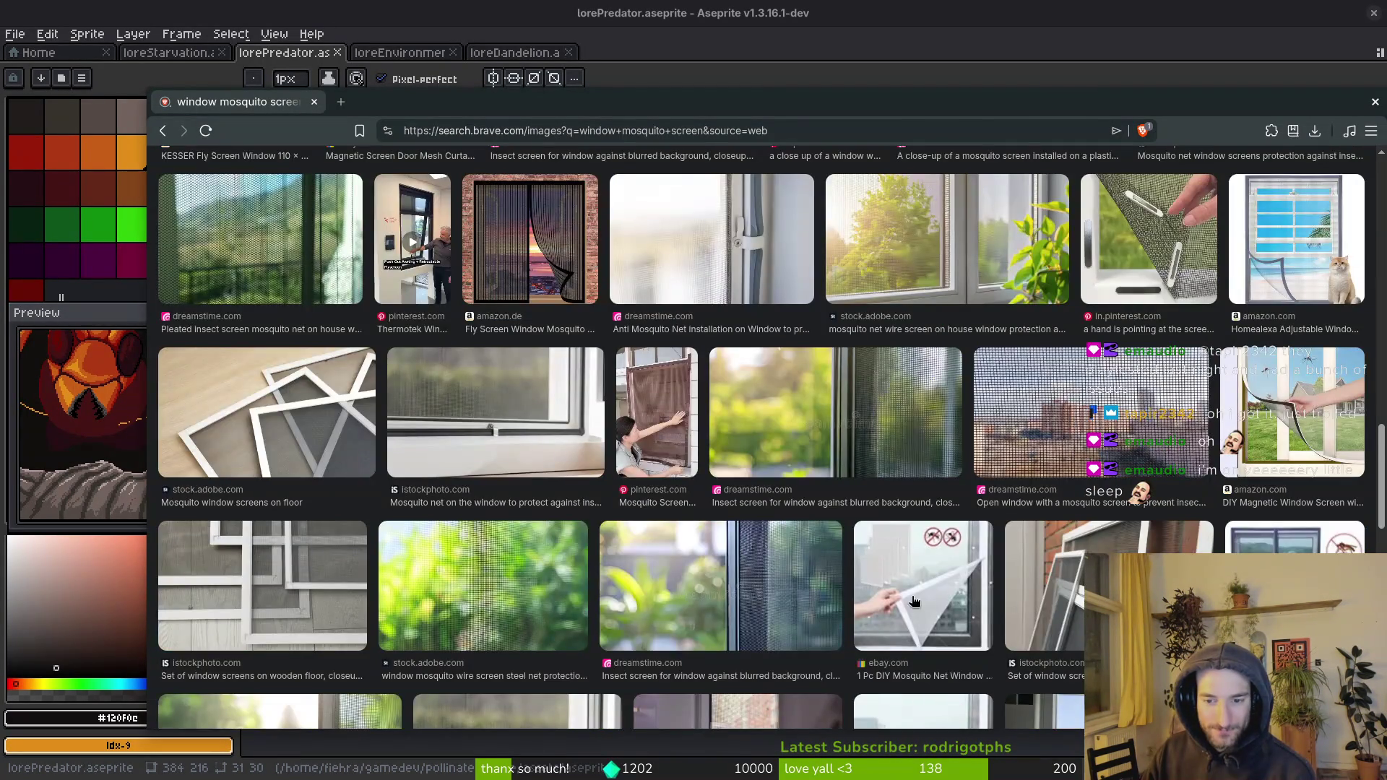
scroll(792, 518, "down", 5)
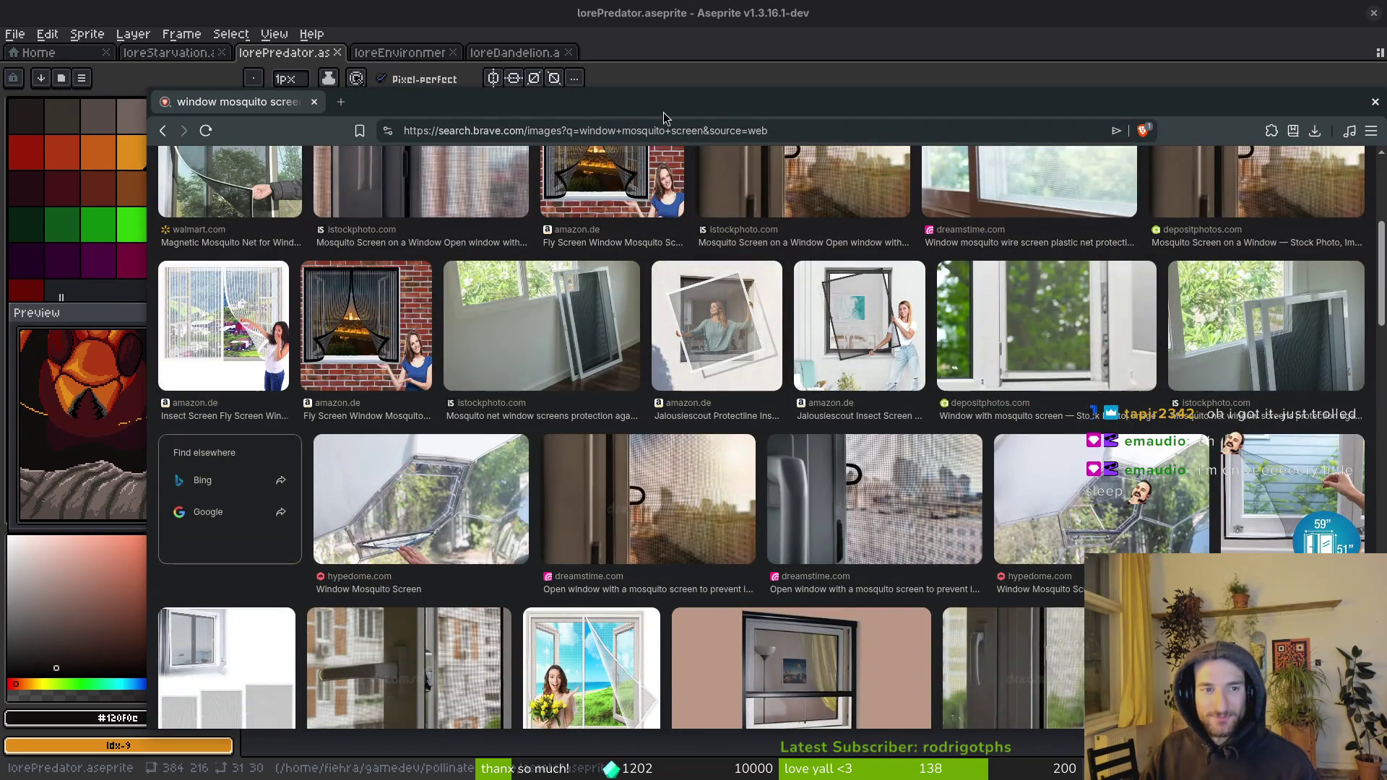
key("alt+Tab")
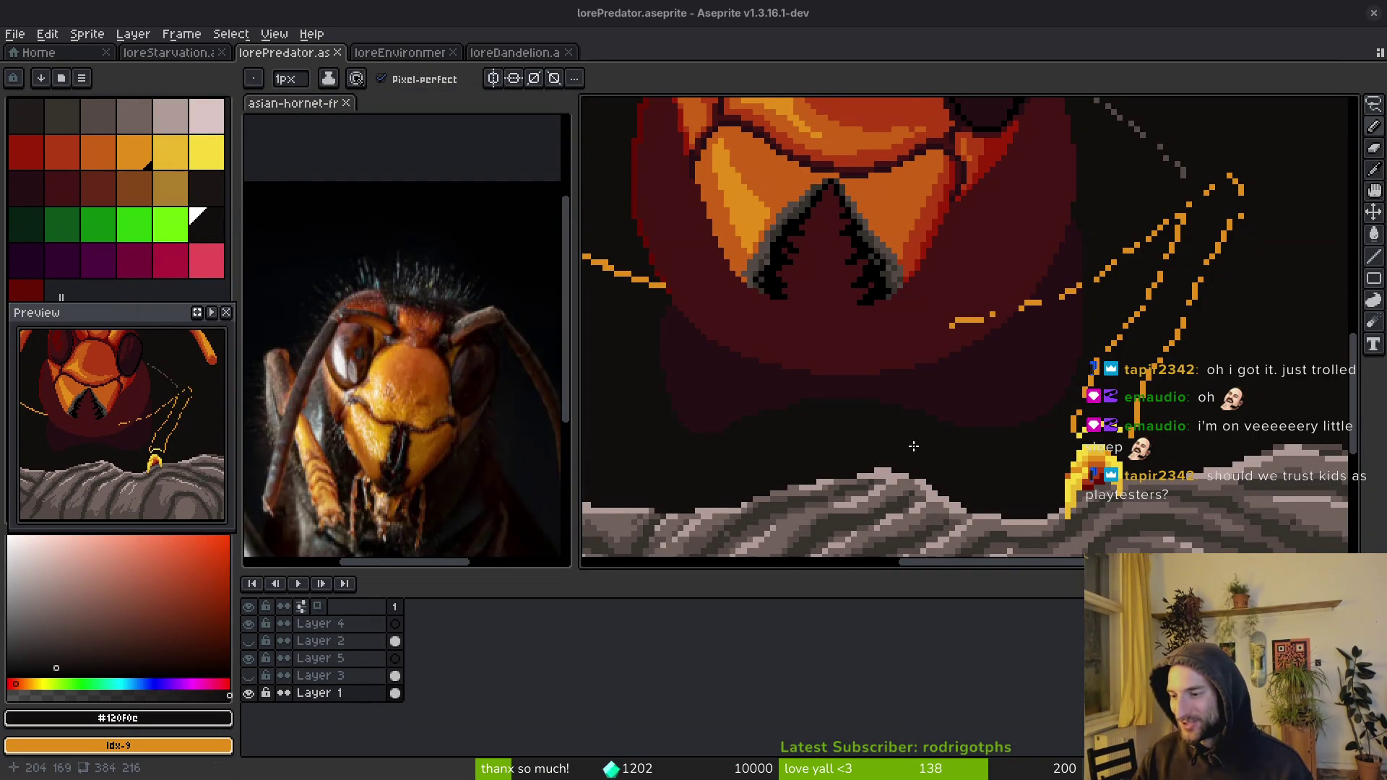
left_click_drag(894, 394, 952, 412)
left_click(997, 315, "alt")
mouse_move(1021, 322)
left_mouse_down()
mouse_move(1000, 371)
mouse_move(1137, 374)
left_mouse_up()
key("ctrl+s")
mouse_move(906, 412)
left_mouse_down()
mouse_move(835, 309)
mouse_move(1022, 418)
mouse_move(1077, 379)
left_mouse_up()
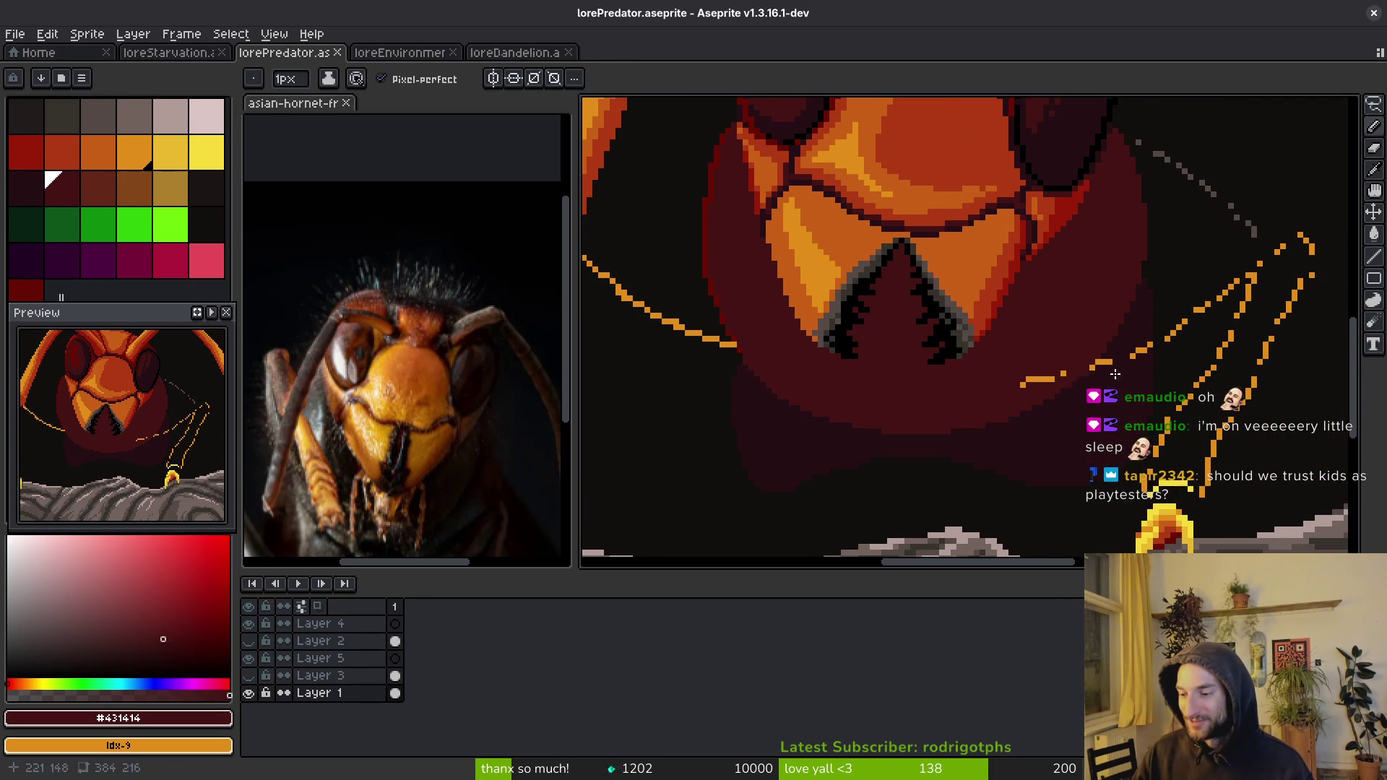
key("alt")
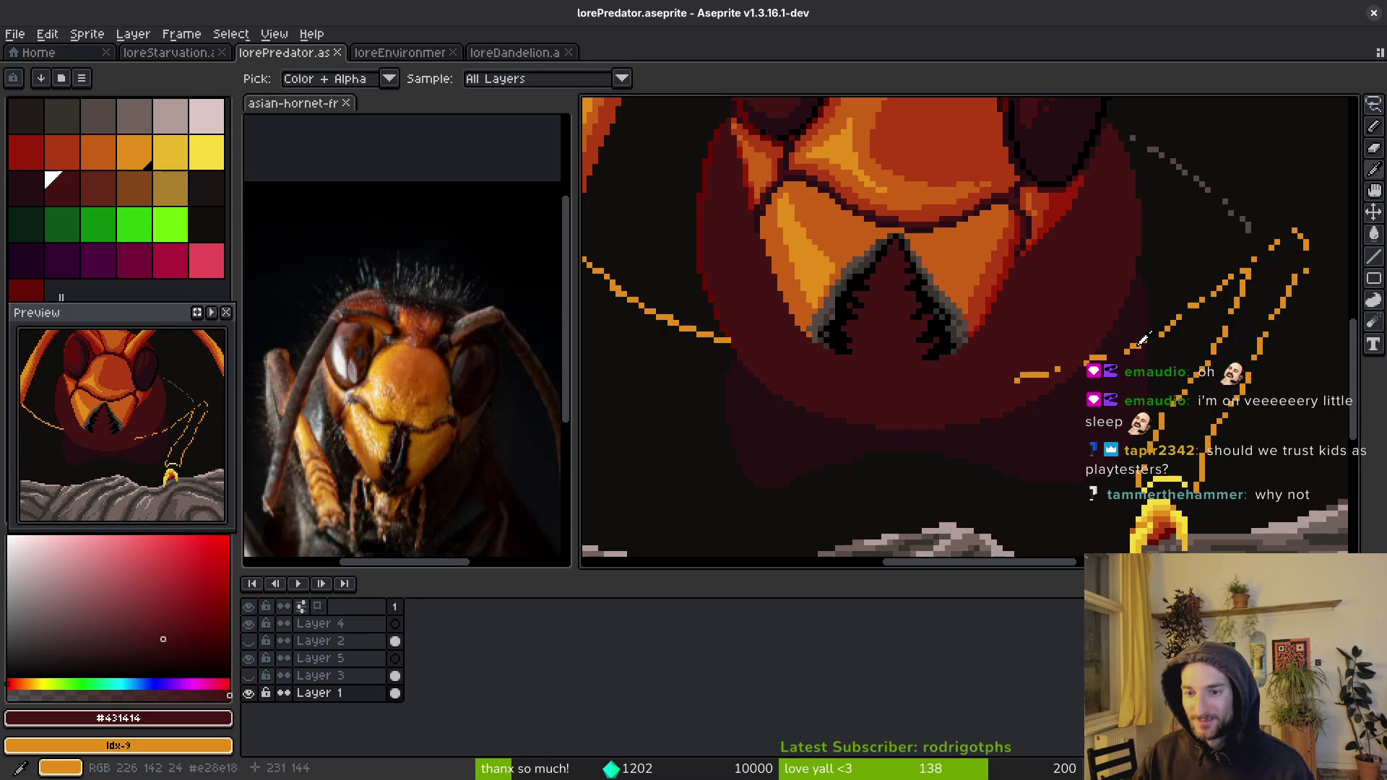
left_click(1143, 340)
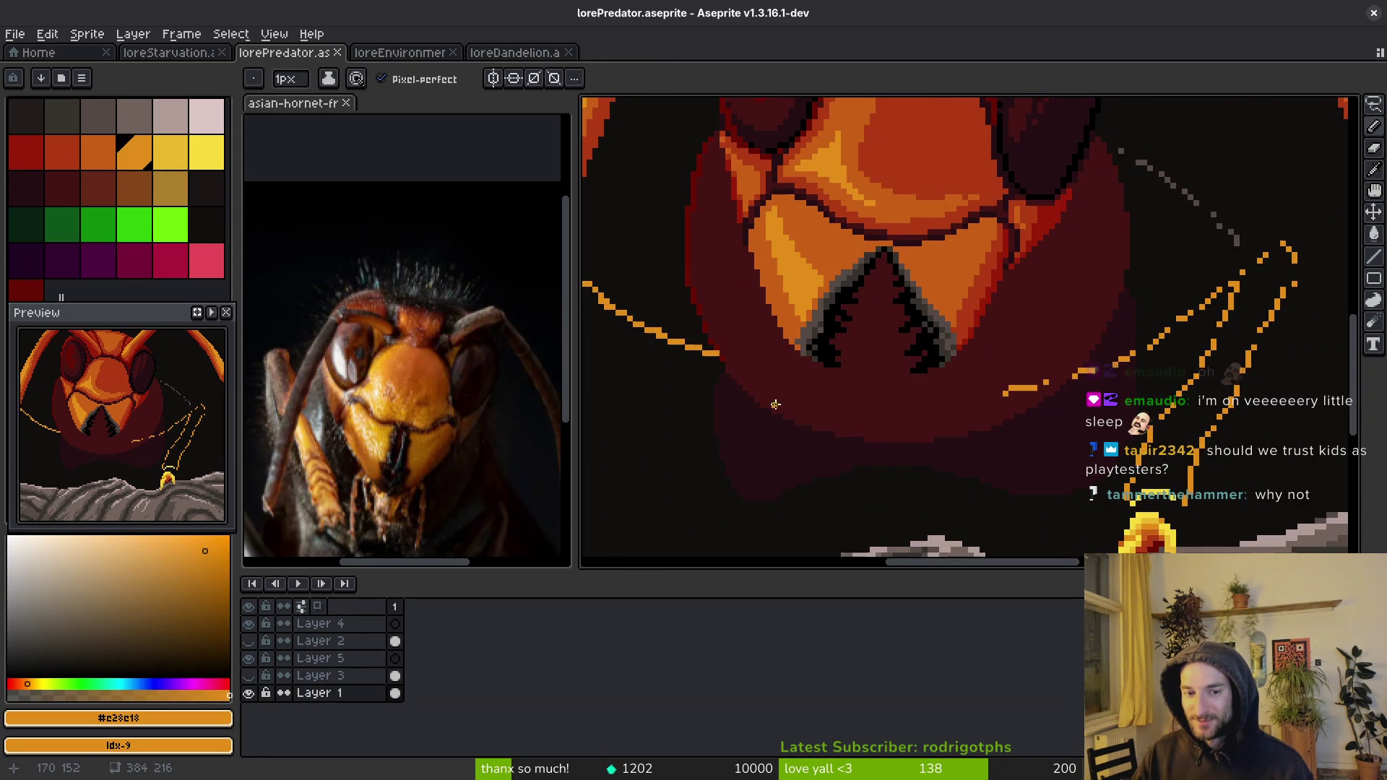
left_click_drag(780, 403, 998, 407)
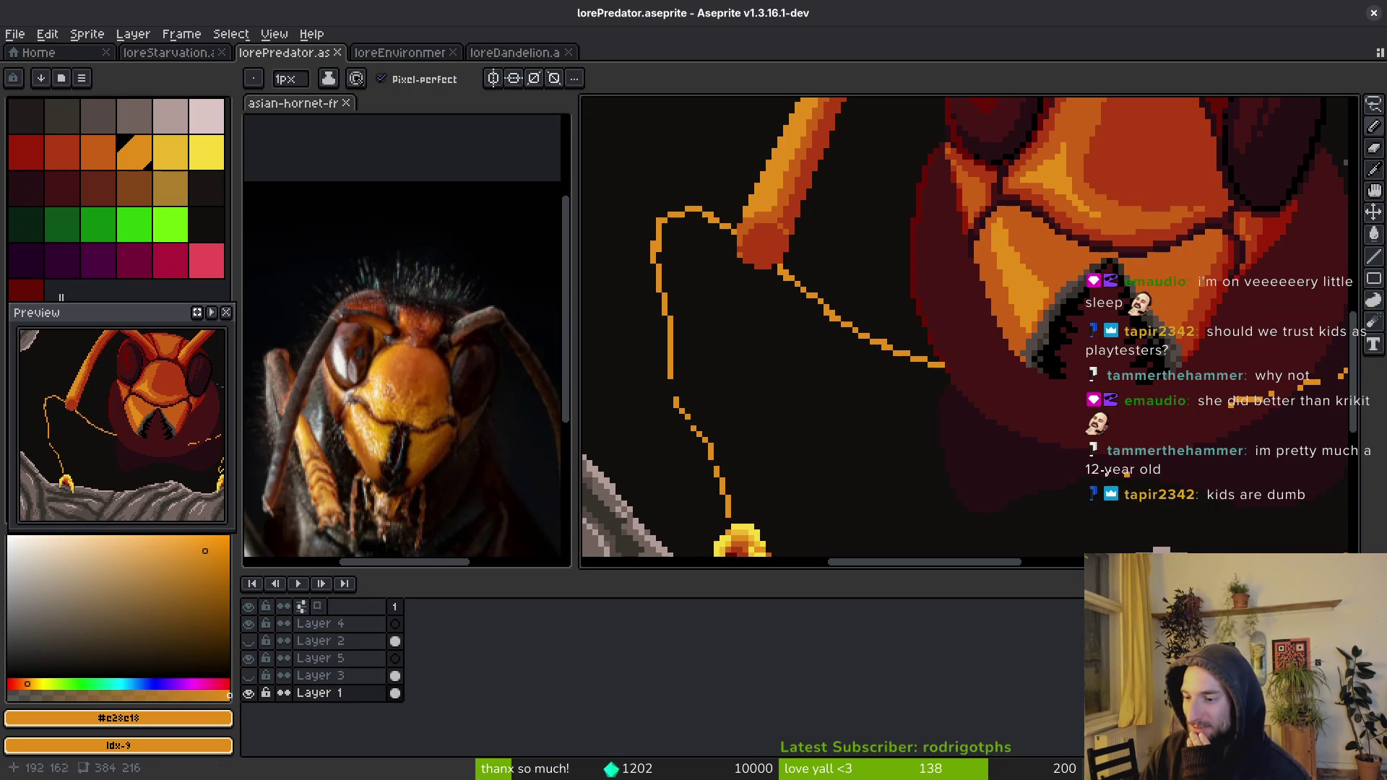
left_click_drag(1119, 479, 1048, 445)
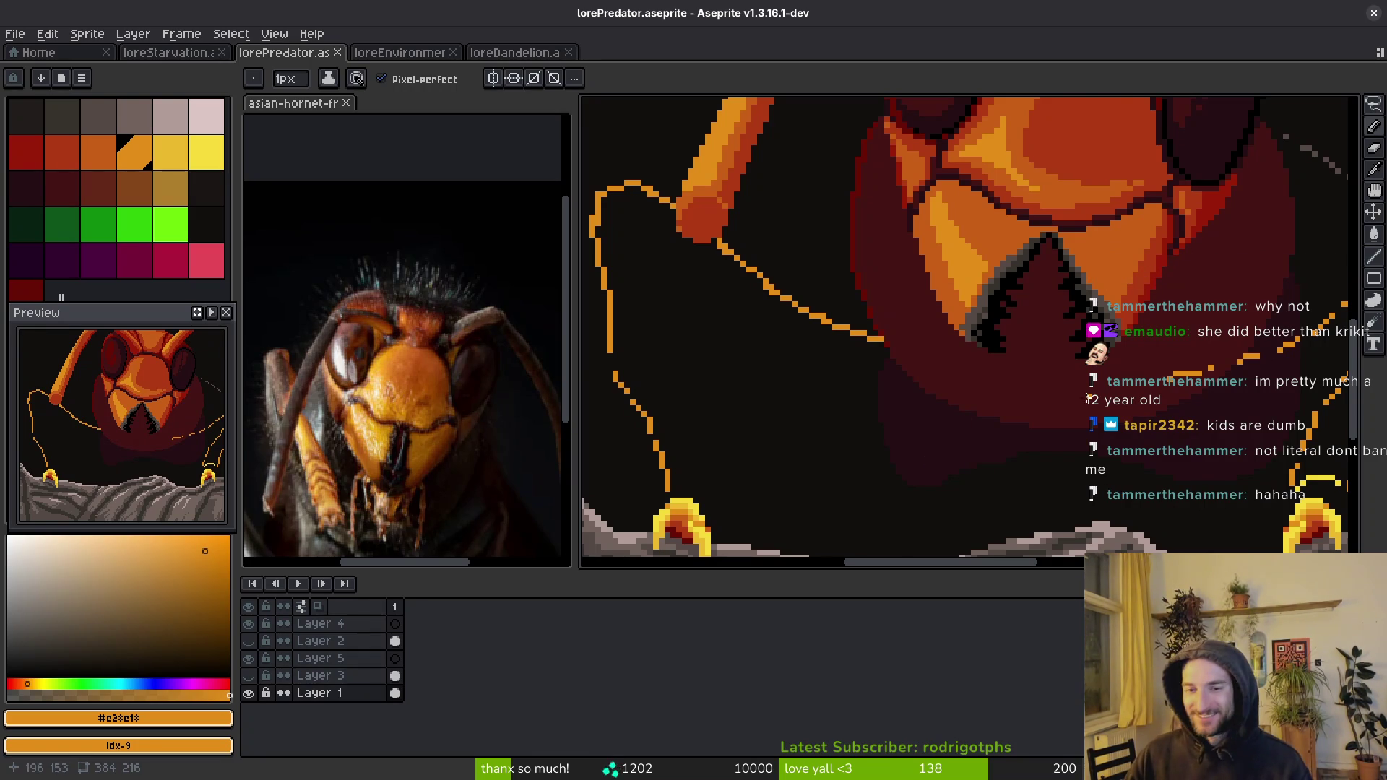
scroll(1090, 400, "down", 3)
scroll(1089, 400, "down", 1)
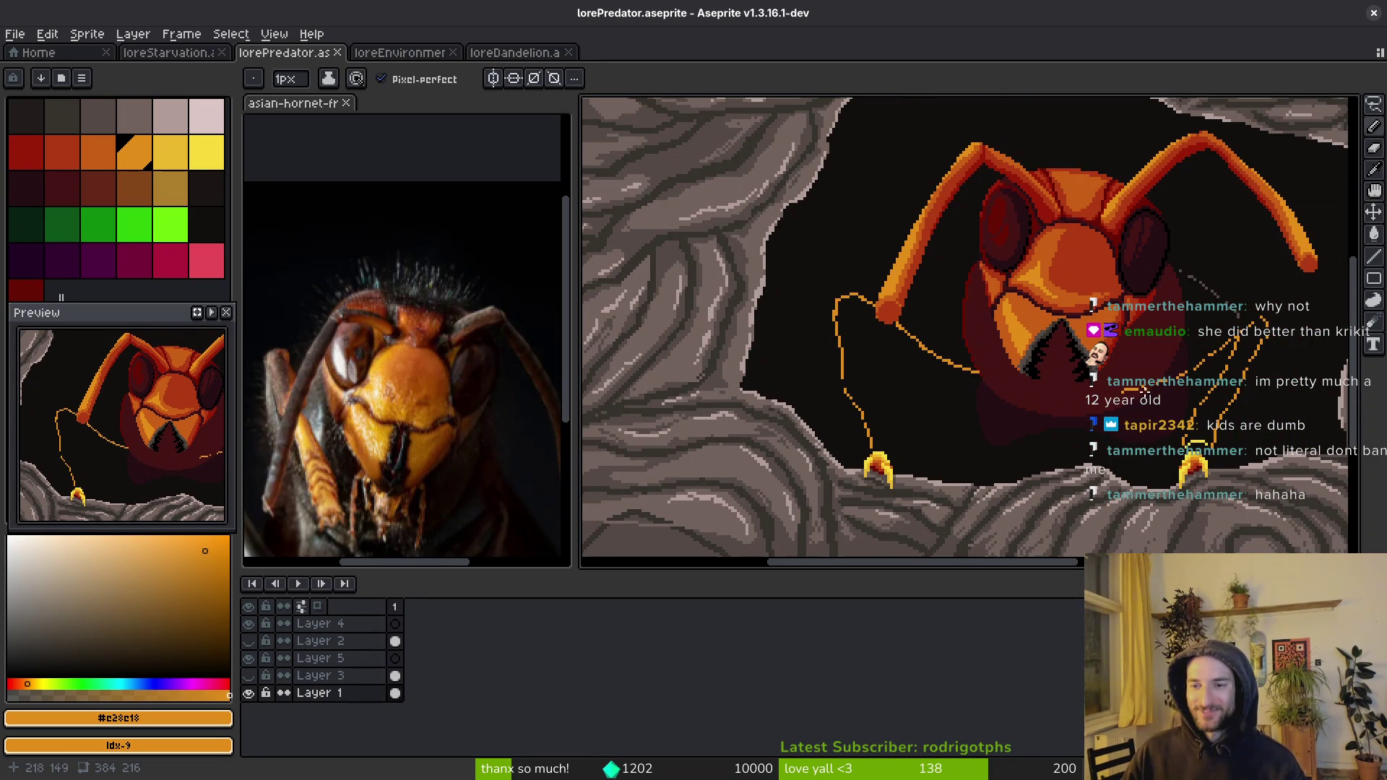
- Sample the face's red and paint a red pixel on its edge, then save
scroll(1141, 327, "up", 4)
left_click(1068, 379, "alt")
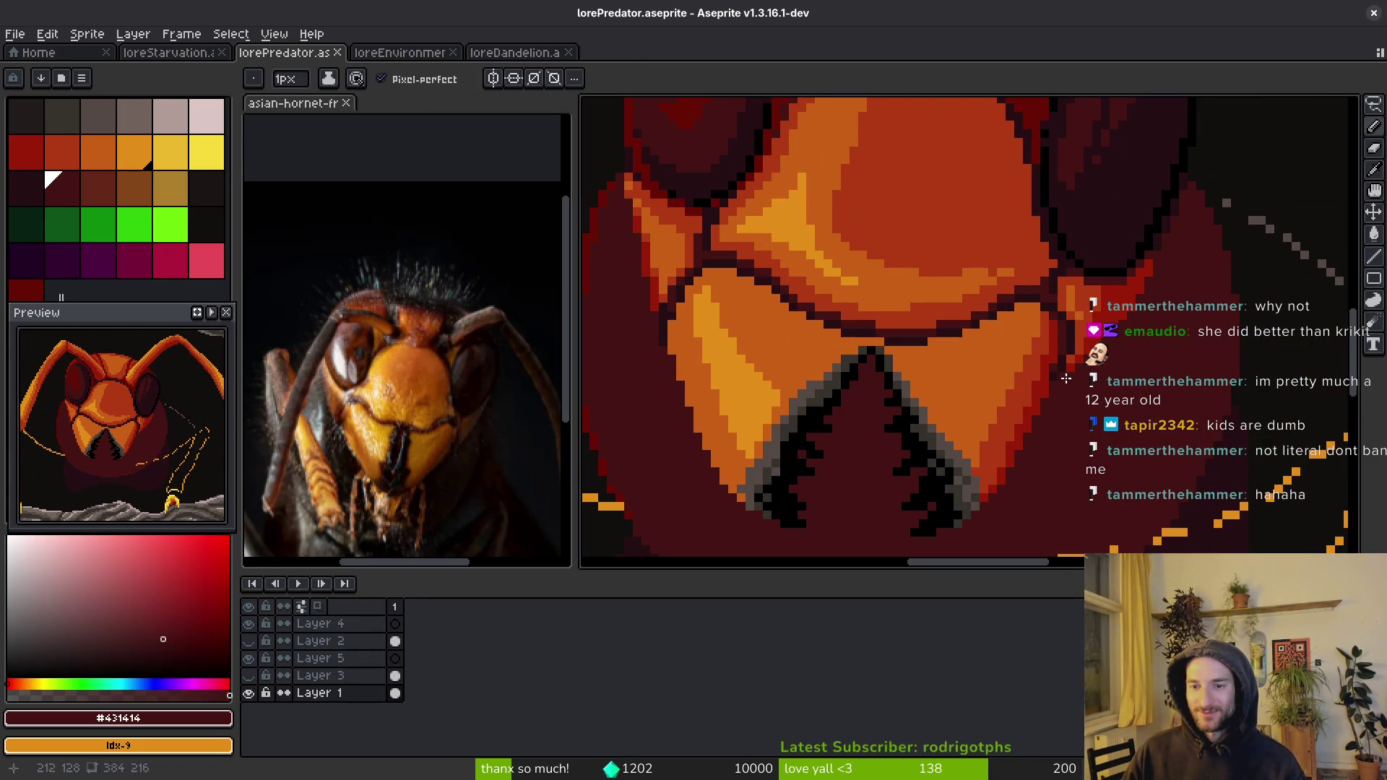
scroll(1096, 369, "down", 4)
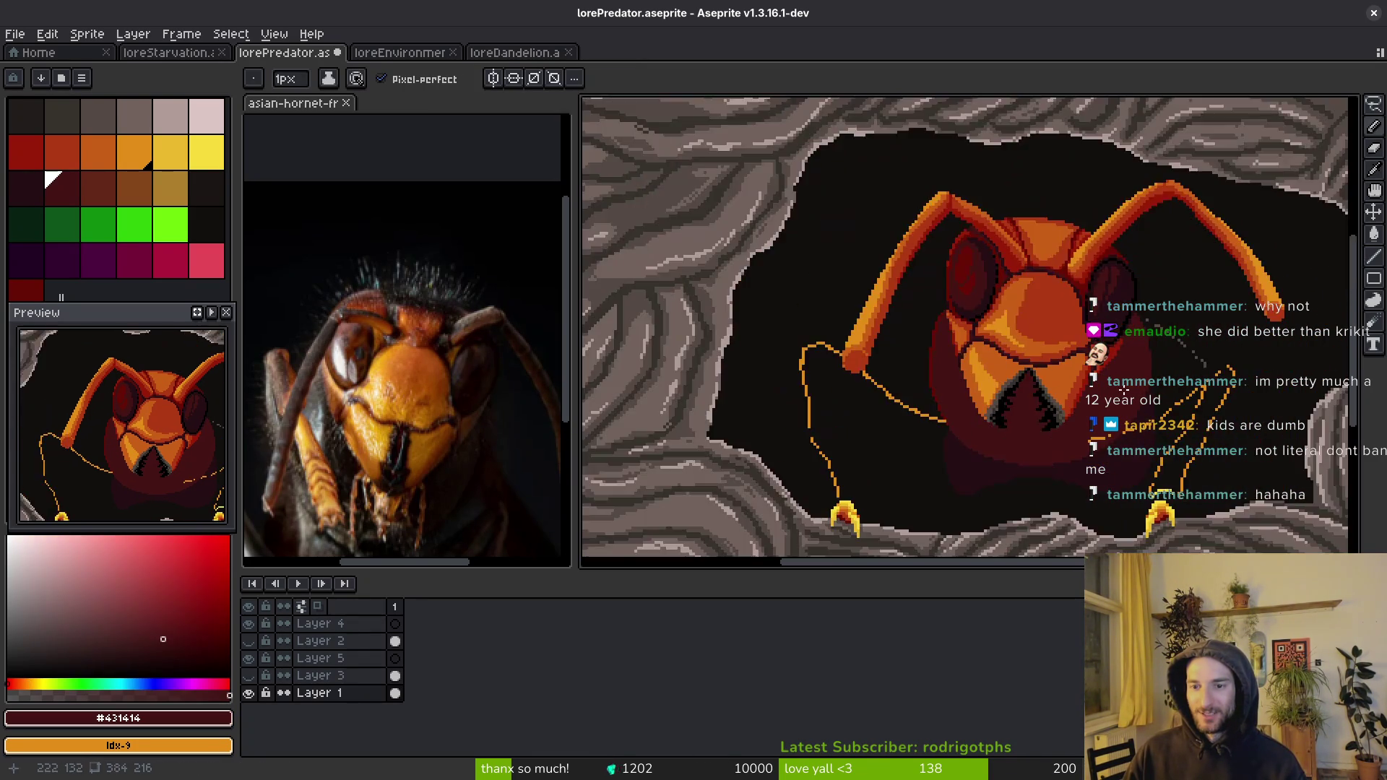
scroll(1070, 348, "up", 4)
scroll(1110, 372, "up", 2)
left_click(1026, 336, "alt")
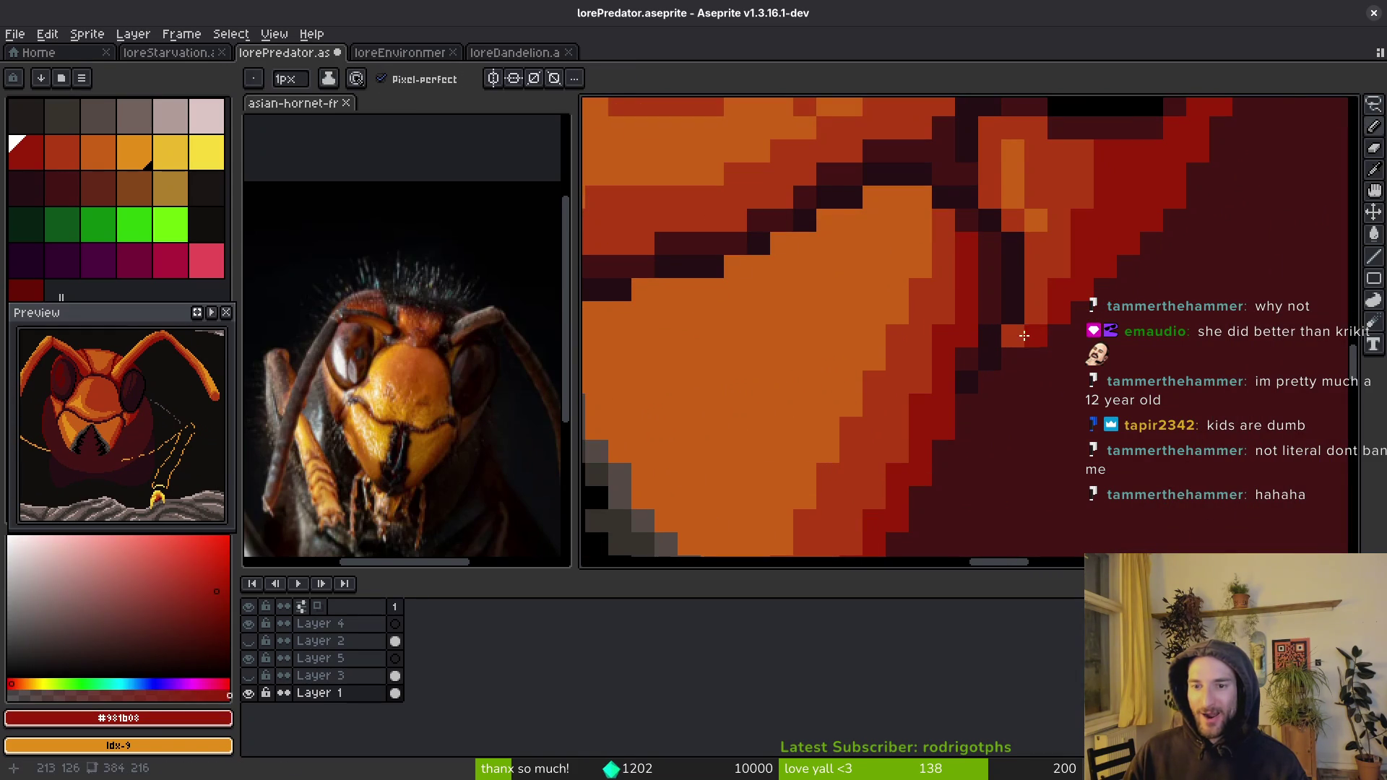
left_click(1155, 309)
scroll(1156, 304, "down", 3)
key("ctrl+s")
scroll(1156, 390, "down", 2)
scroll(1158, 393, "up", 5)
- Add another red face pixel, switch between darkest maroon and bright red, and save
left_click(1132, 341)
scroll(1132, 341, "up", 1)
scroll(1192, 321, "down", 3)
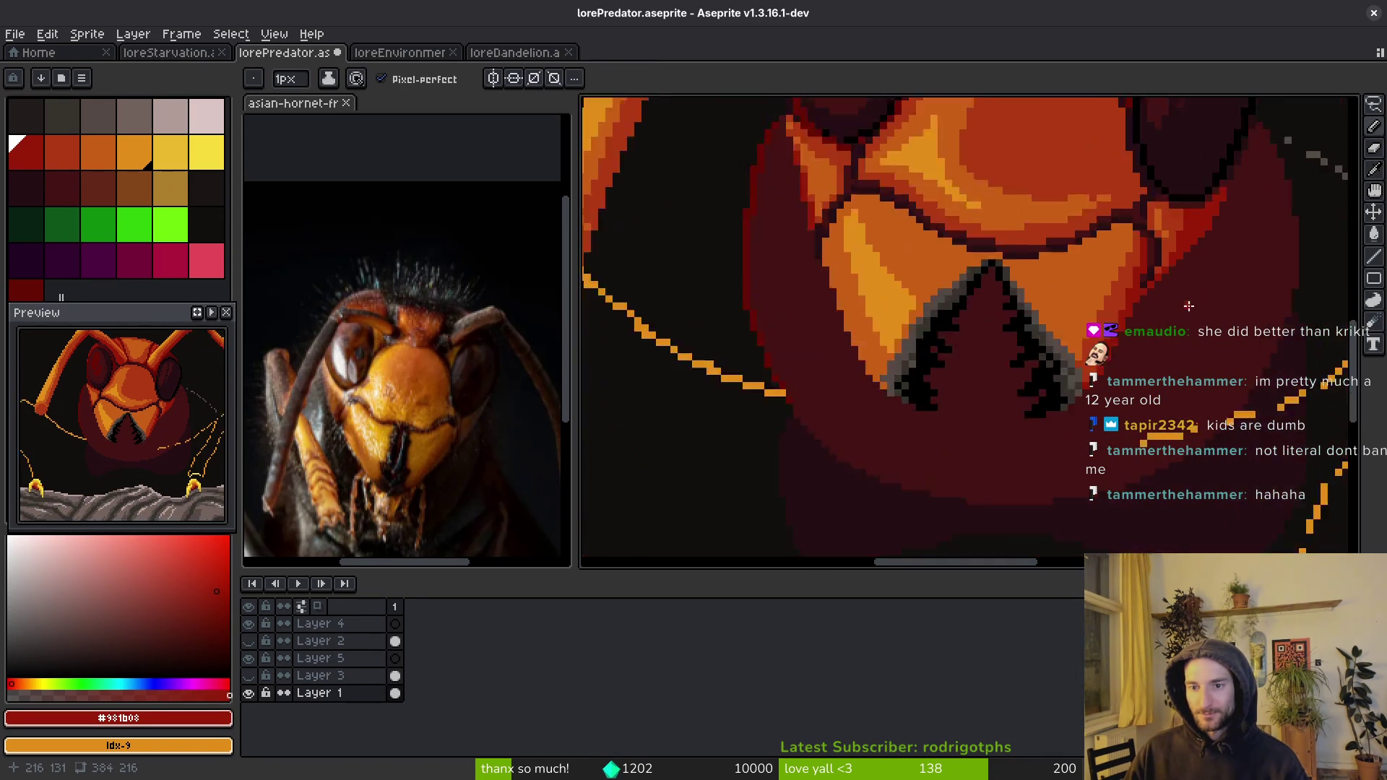
scroll(1192, 321, "up", 3)
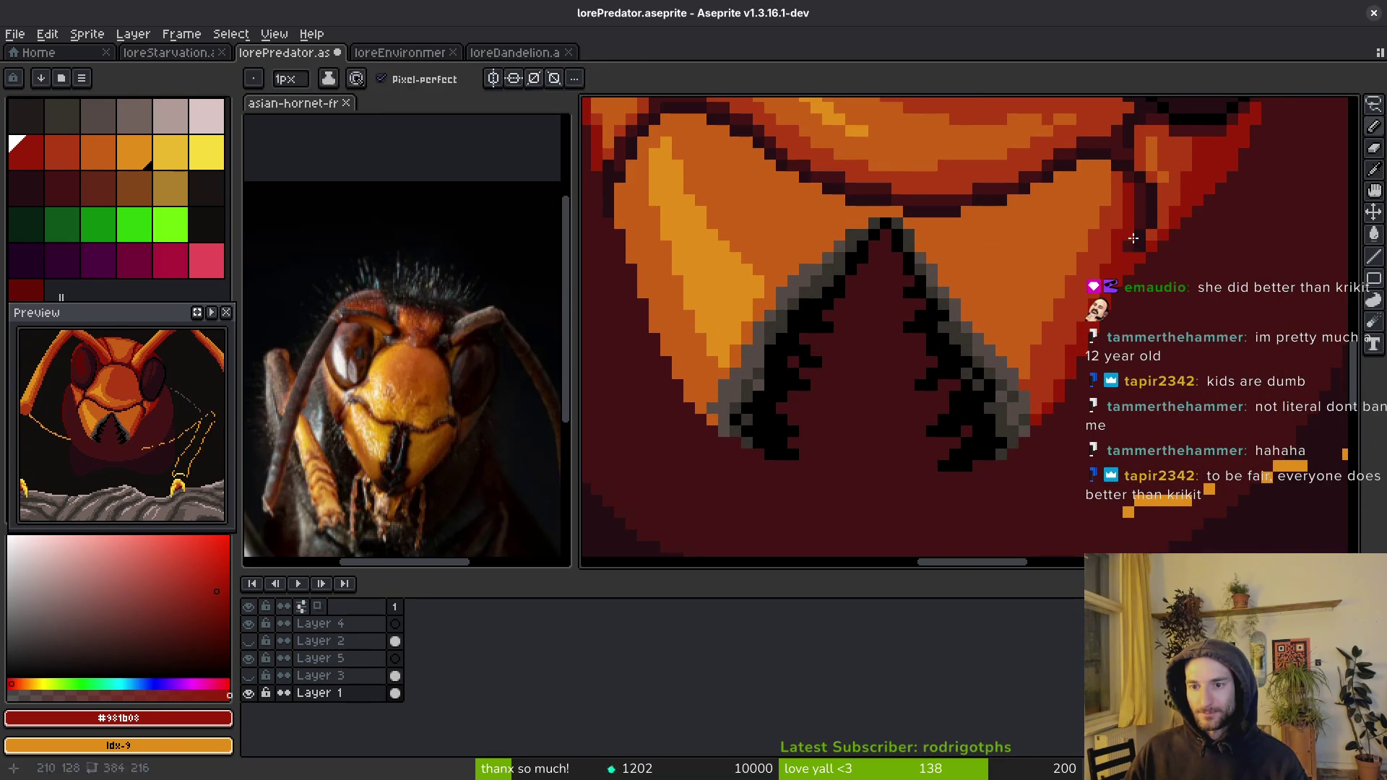
left_click(1138, 255, "alt")
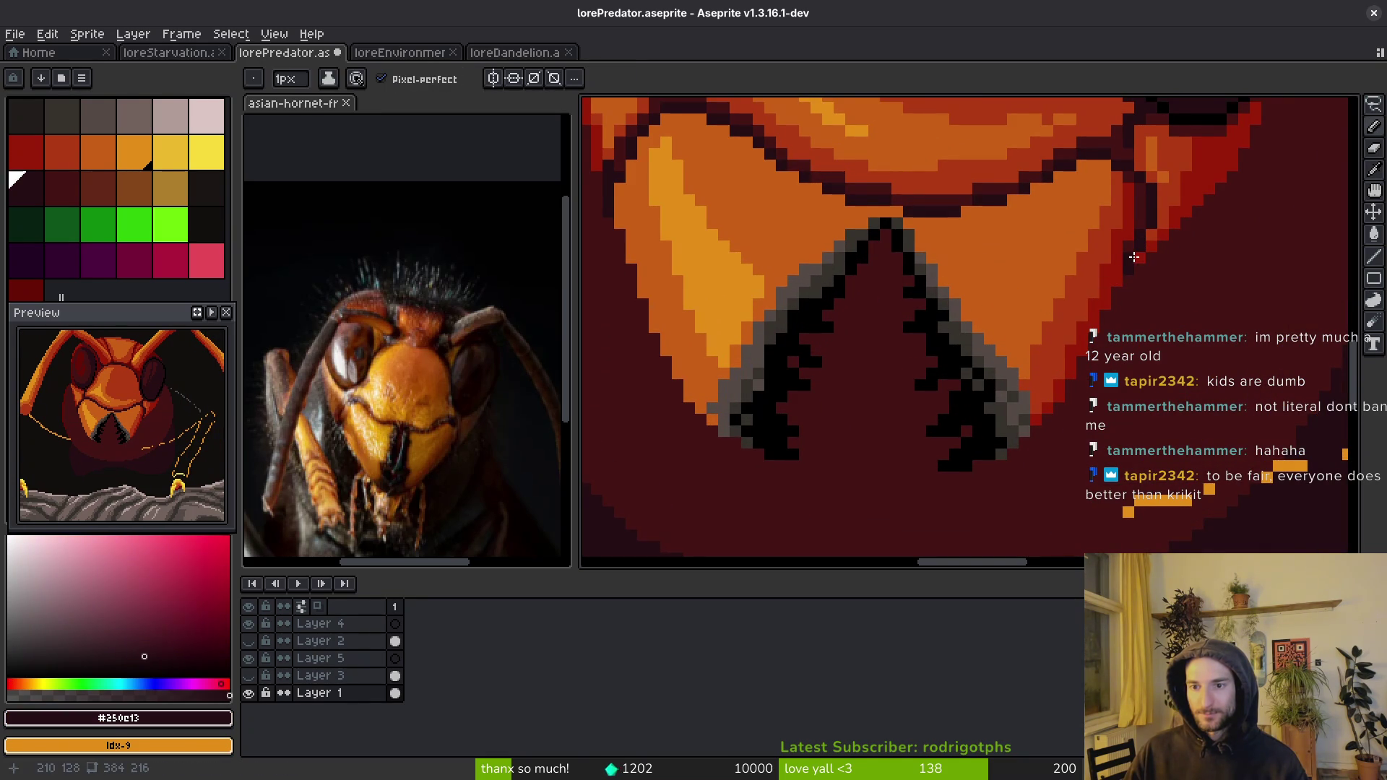
key("0")
left_click(1140, 224, "alt")
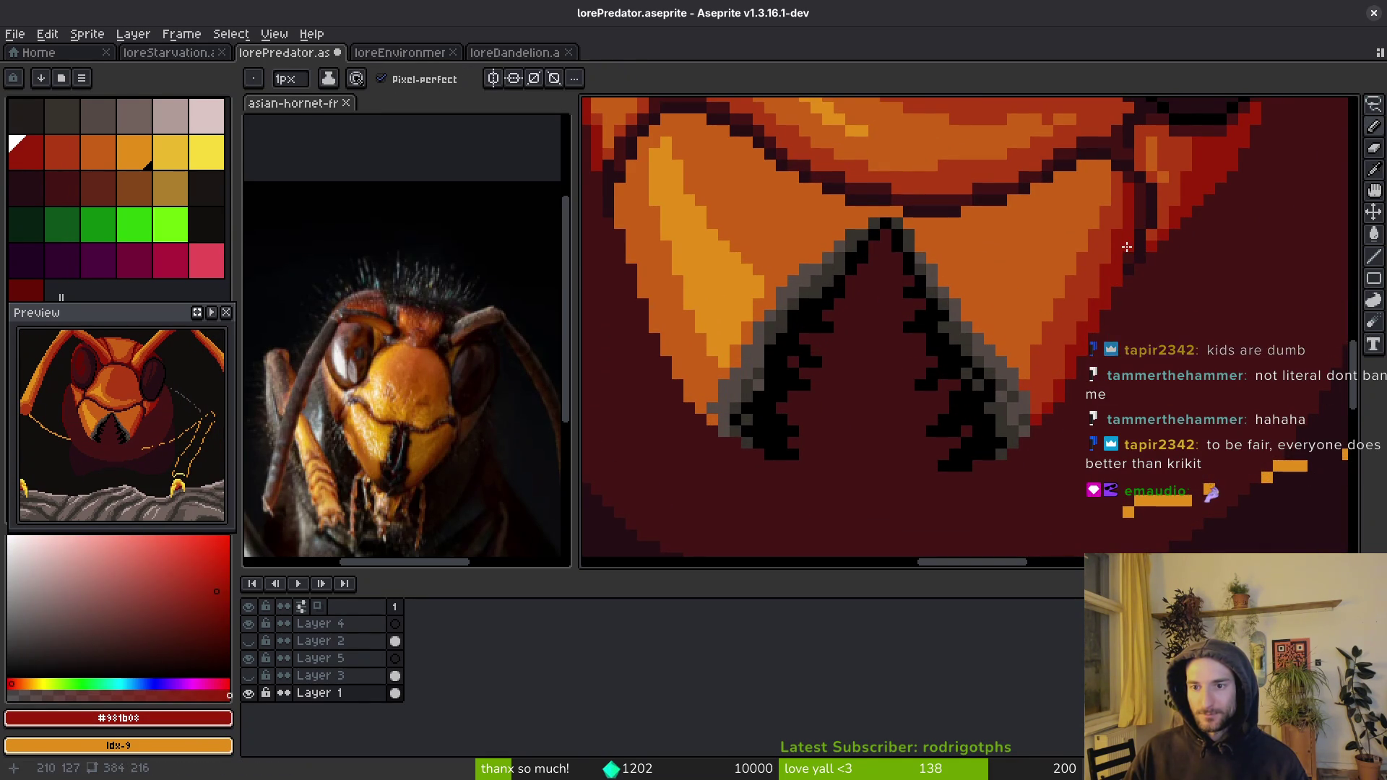
scroll(1156, 267, "down", 2)
key("ctrl+s")
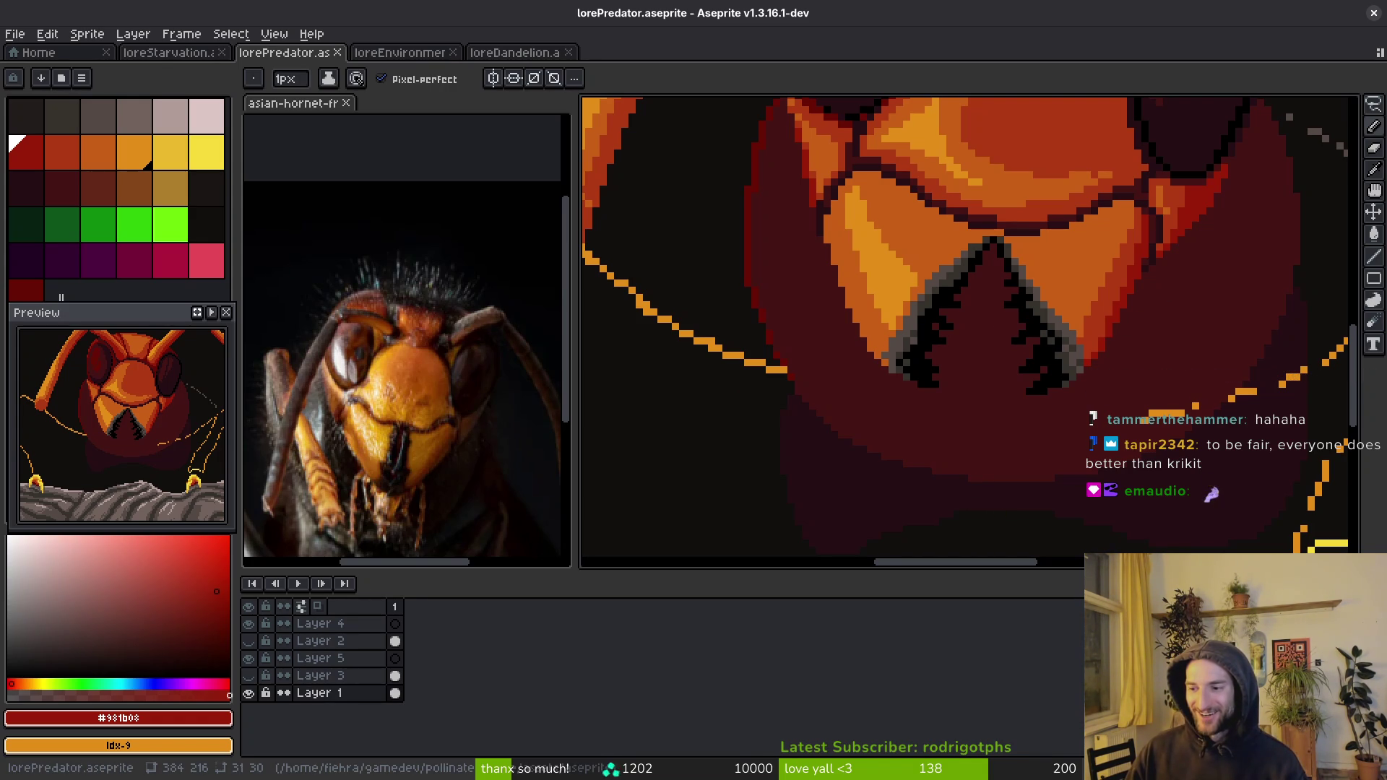
- Paint over the mandible's grey rim with orange sampled beside it, and save
scroll(1047, 339, "right", 2)
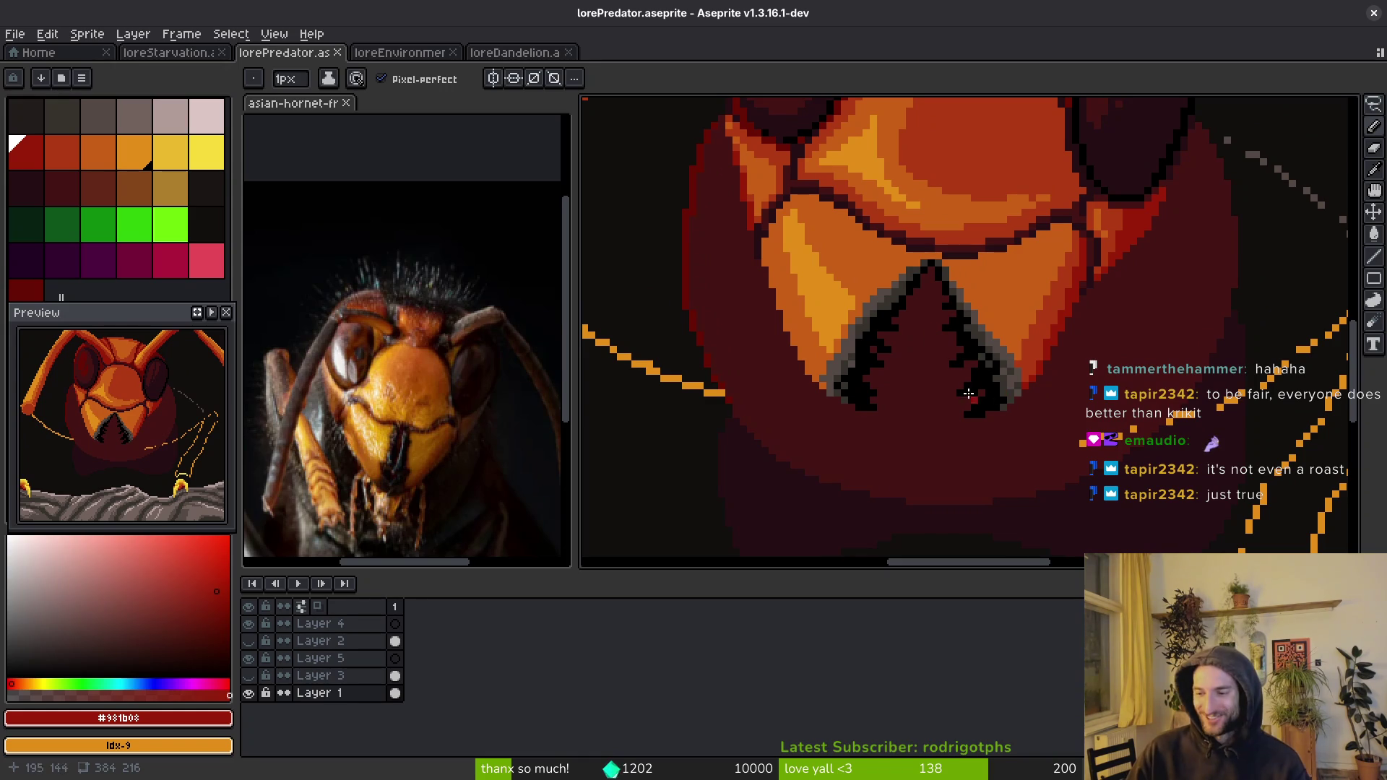
scroll(896, 296, "up", 4)
left_click(953, 207, "alt")
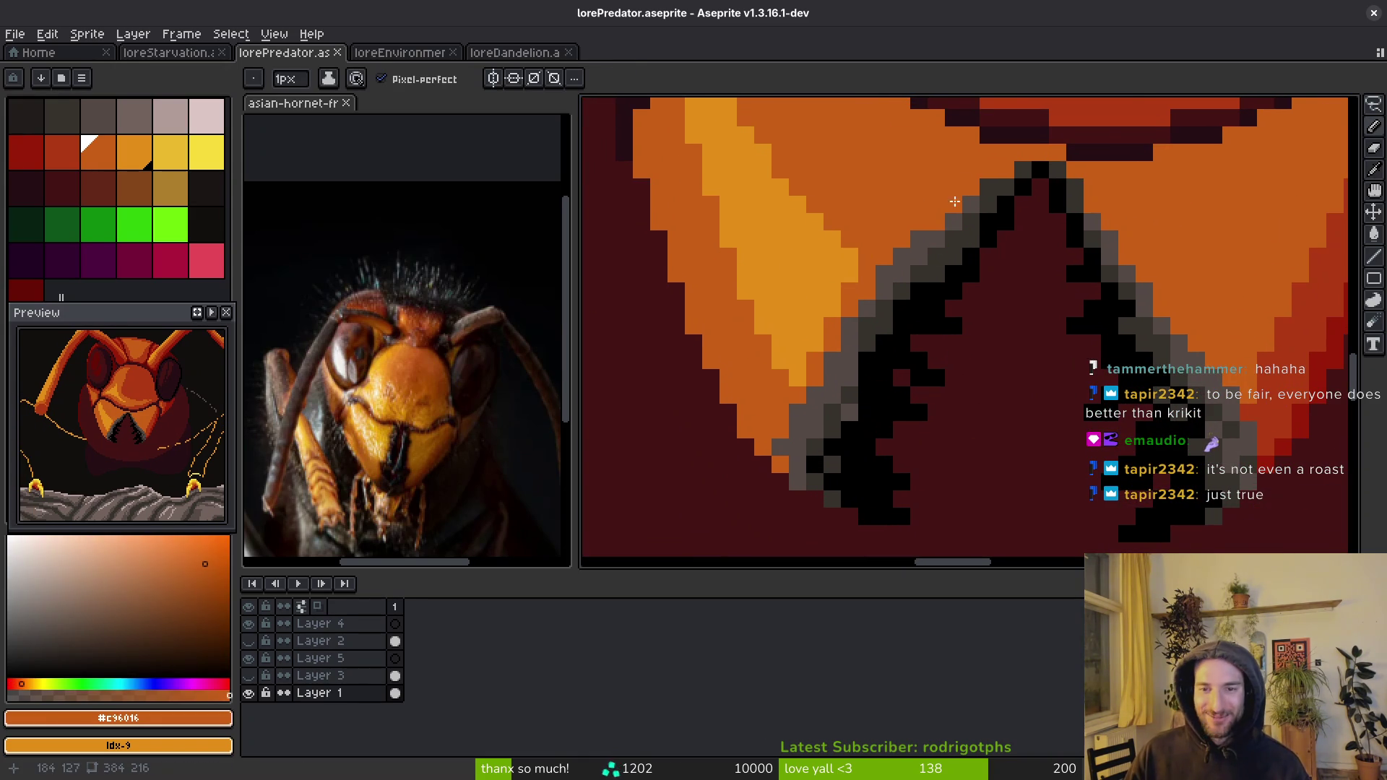
left_click_drag(953, 207, 900, 257)
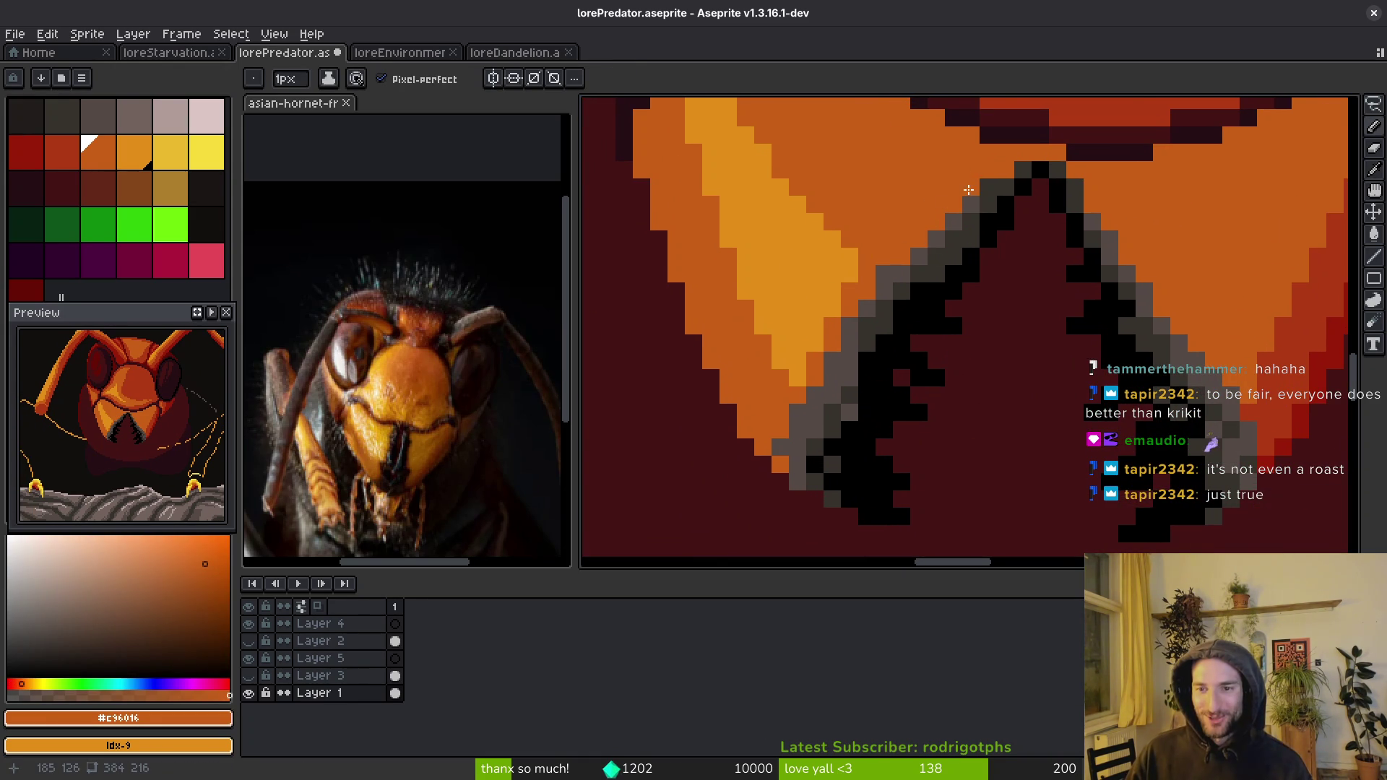
left_click(883, 274)
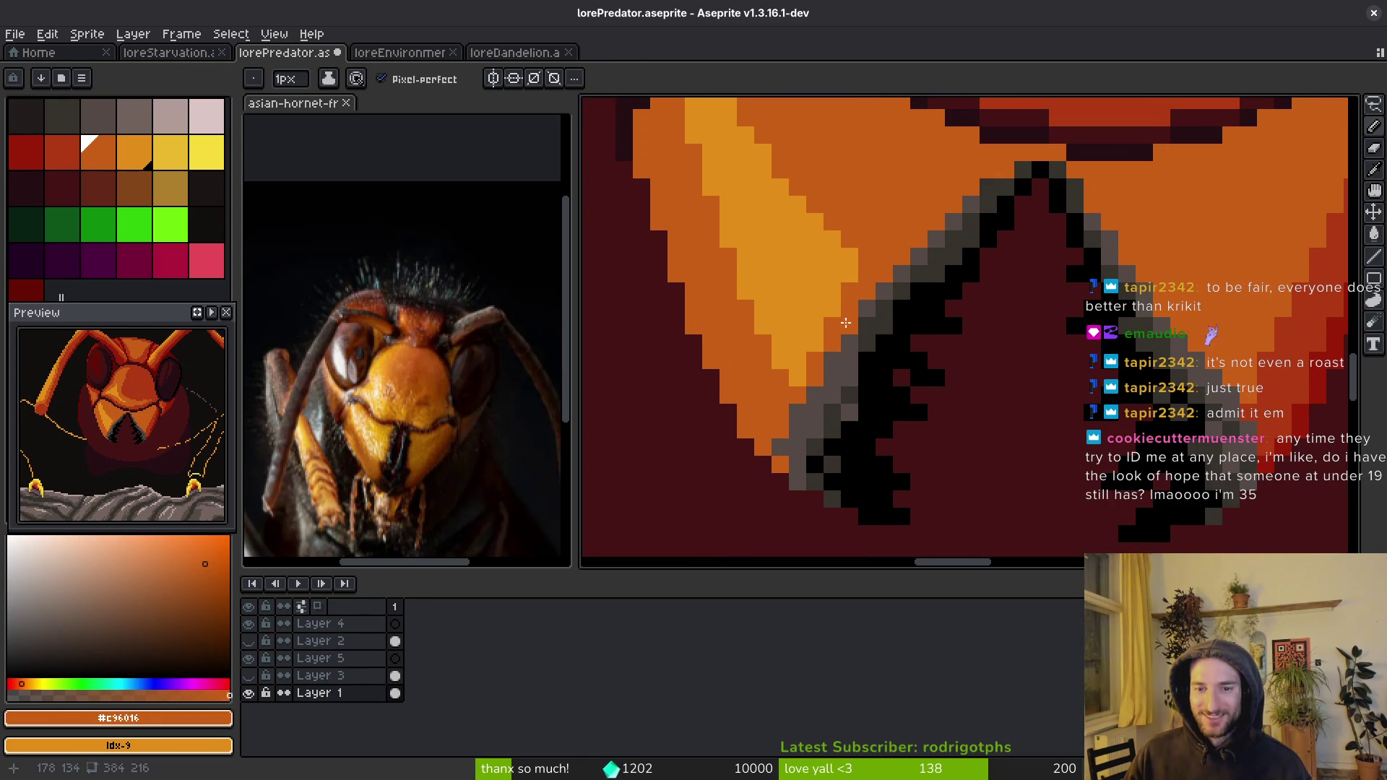
key("ctrl+s")
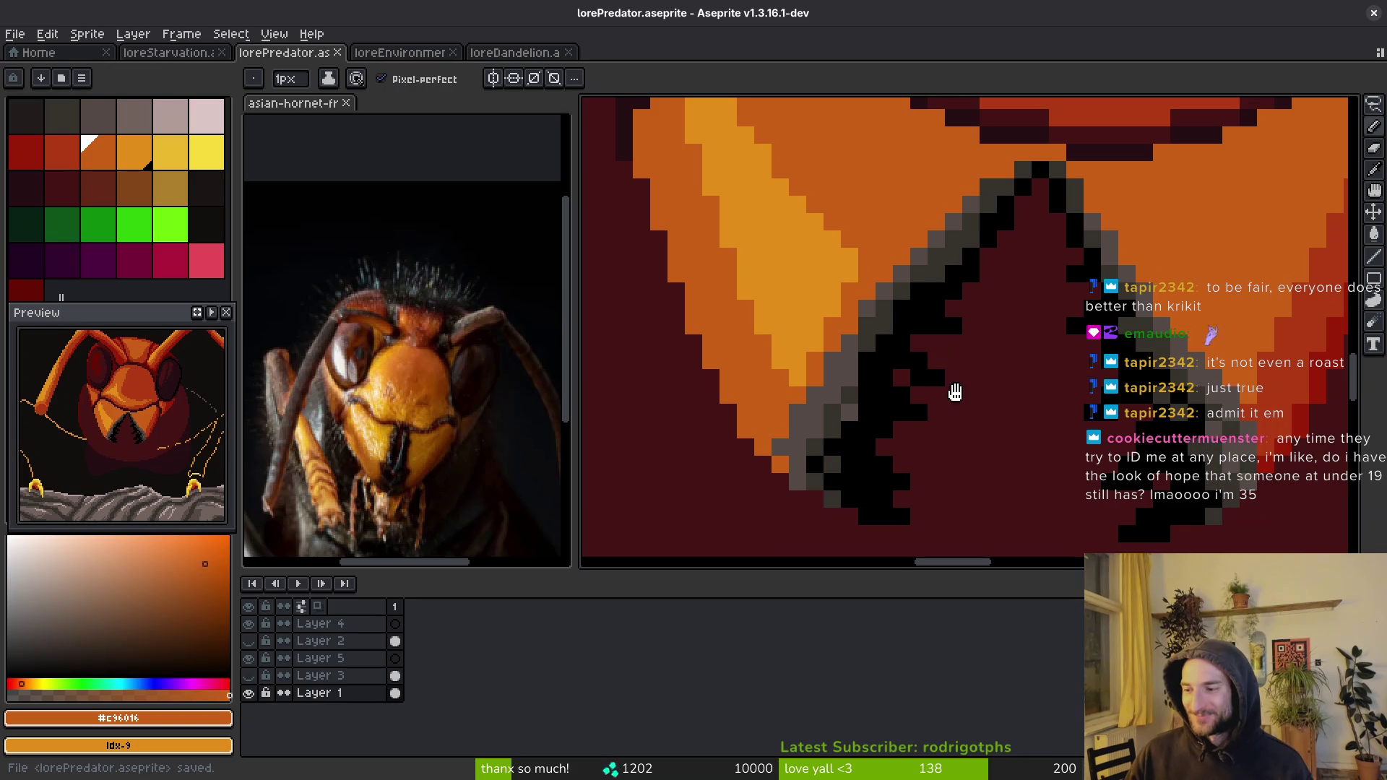
- Sample the mandible rim grey, then the face's orange and red-orange #af3a13, saving twice
left_click_drag(955, 392, 962, 382)
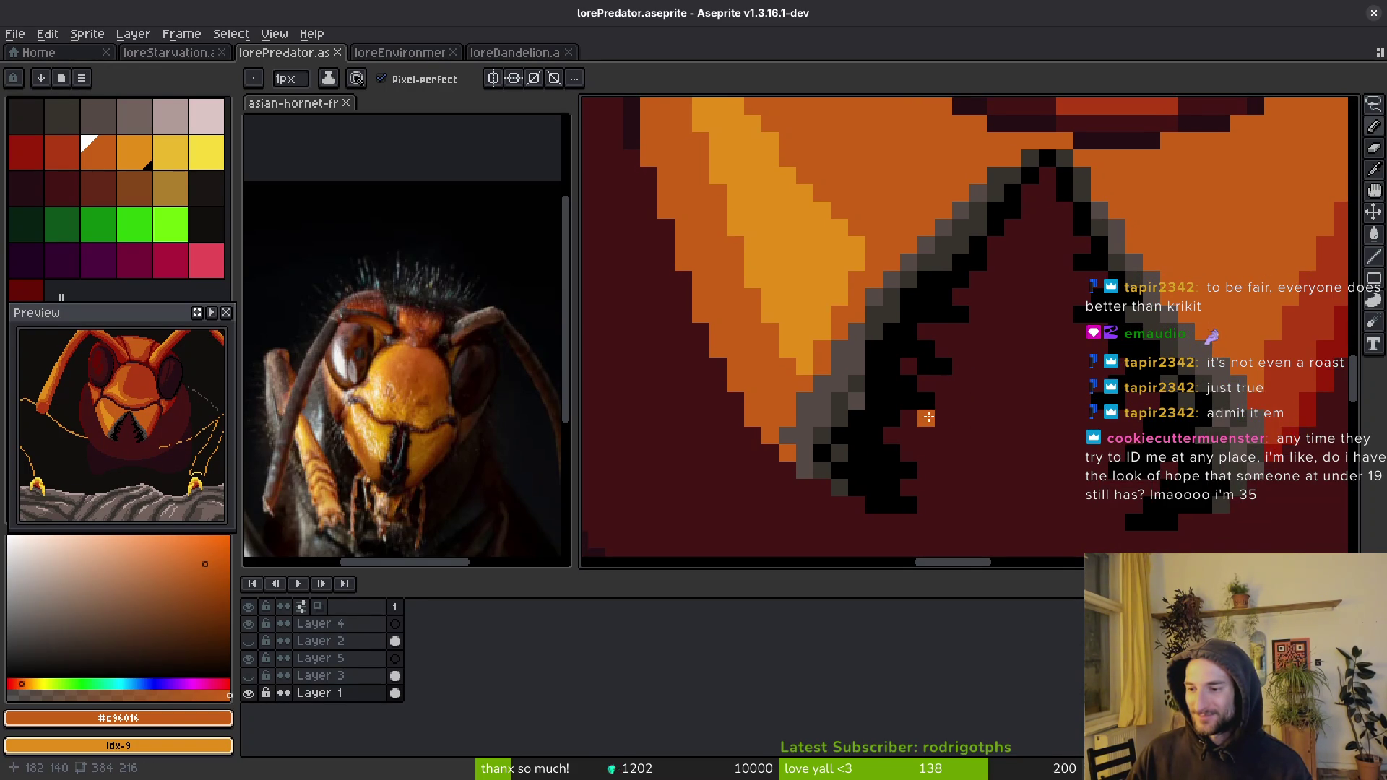
scroll(975, 397, "down", 5)
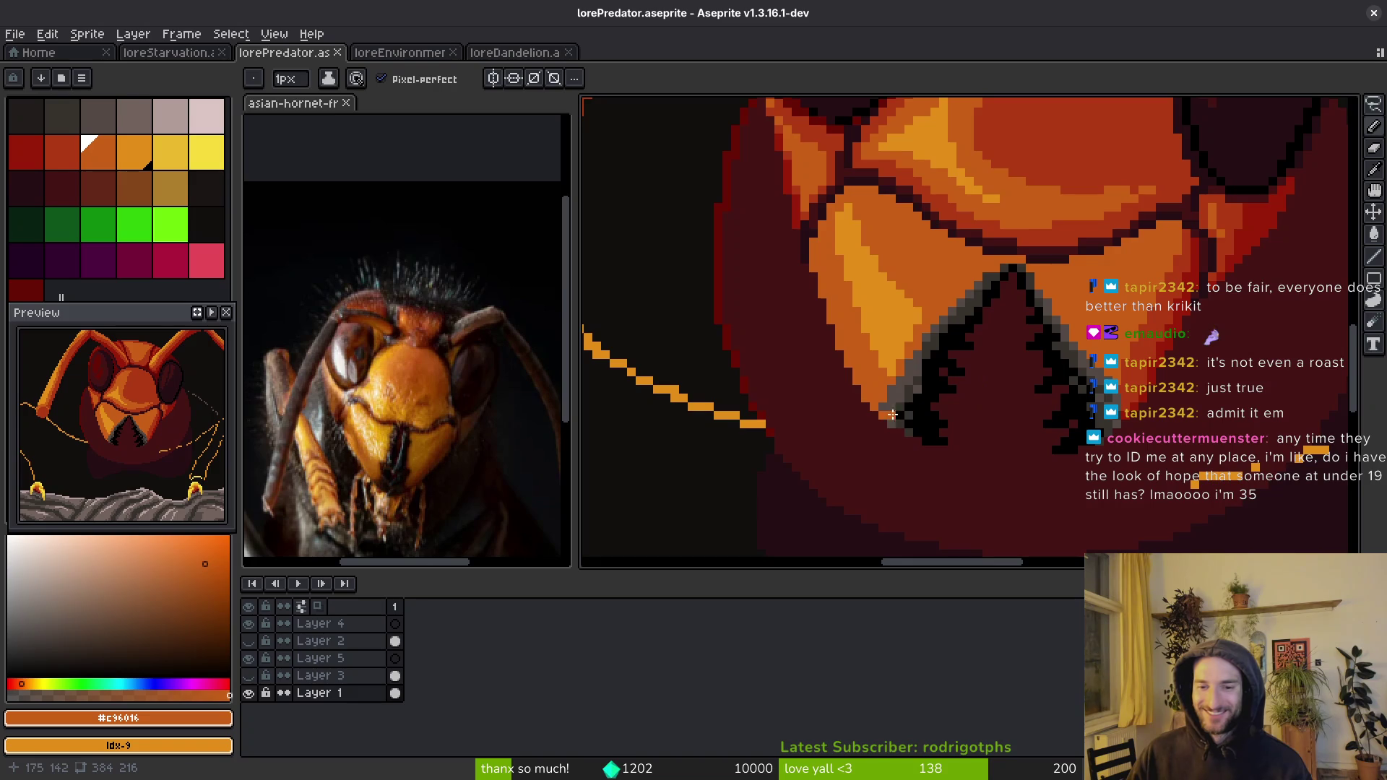
scroll(893, 390, "up", 6)
left_click(929, 371, "alt")
mouse_move(1199, 369)
left_mouse_down()
mouse_move(991, 356)
mouse_move(931, 387)
left_mouse_up()
key("ctrl+s")
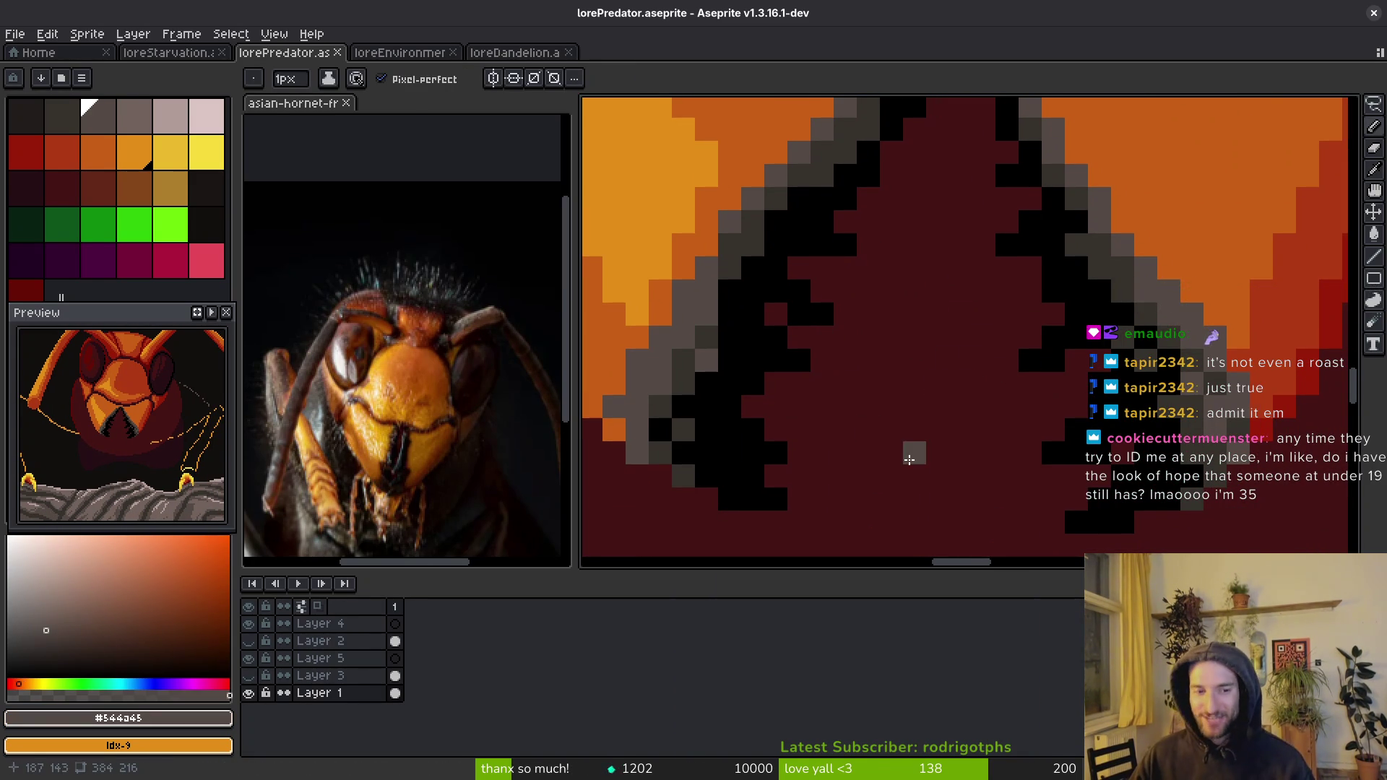
scroll(914, 361, "down", 3)
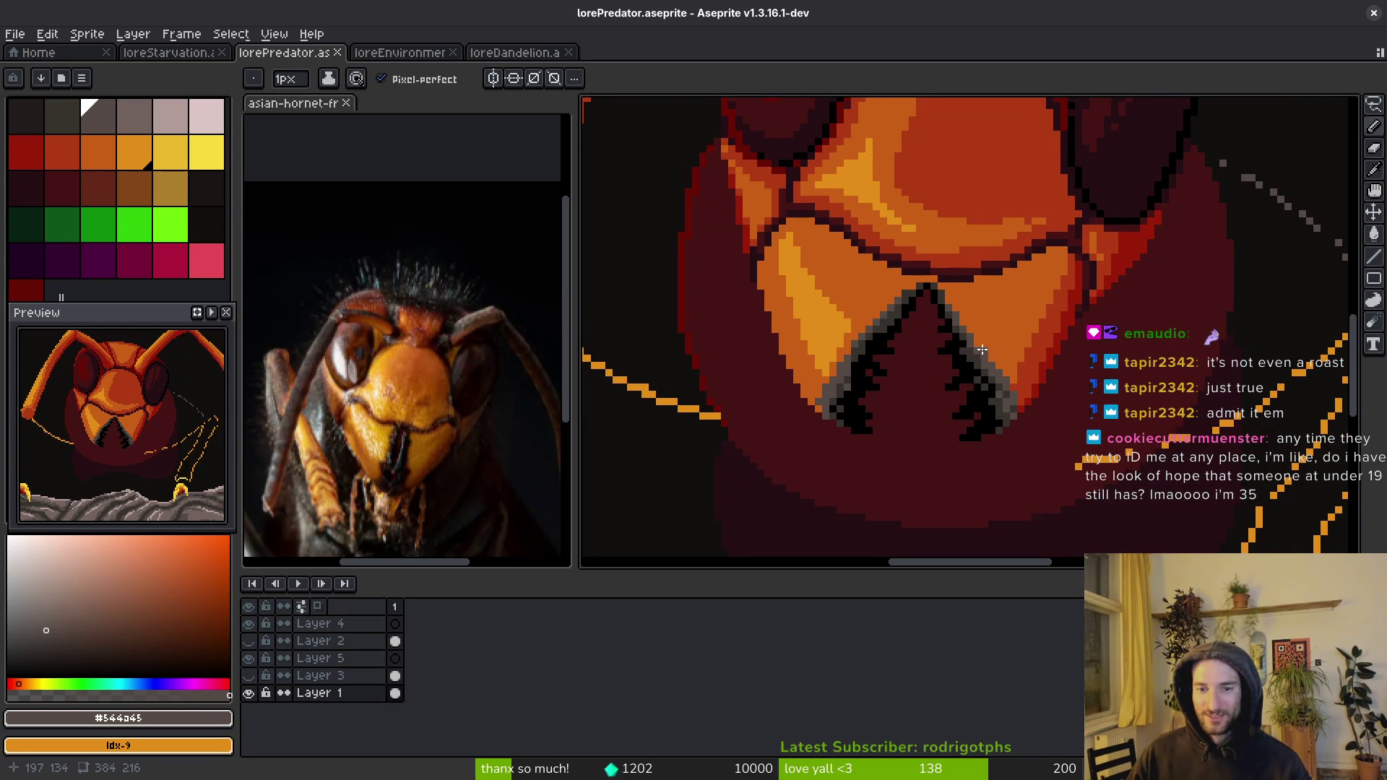
scroll(1001, 365, "up", 1)
left_click(1010, 345, "alt")
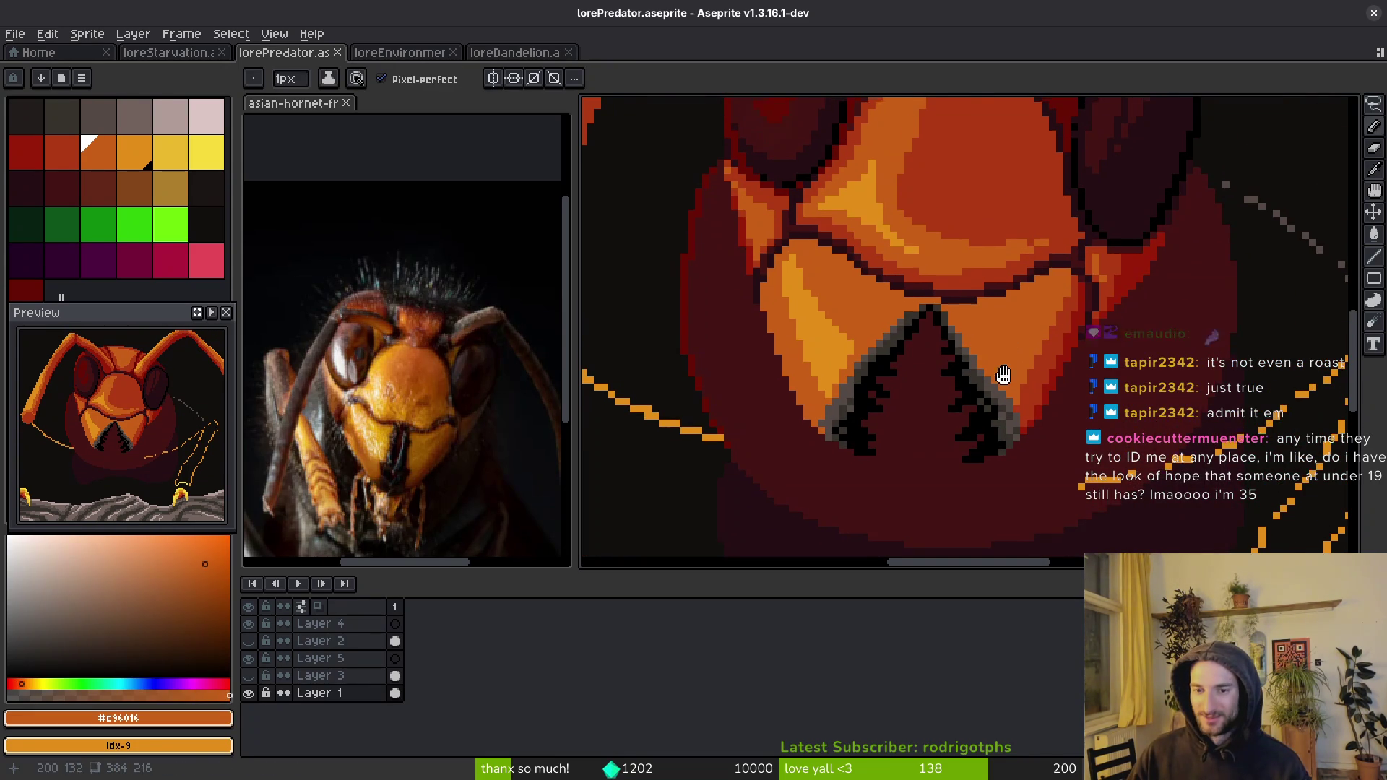
scroll(1010, 344, "up", 3)
left_click(959, 439, "alt")
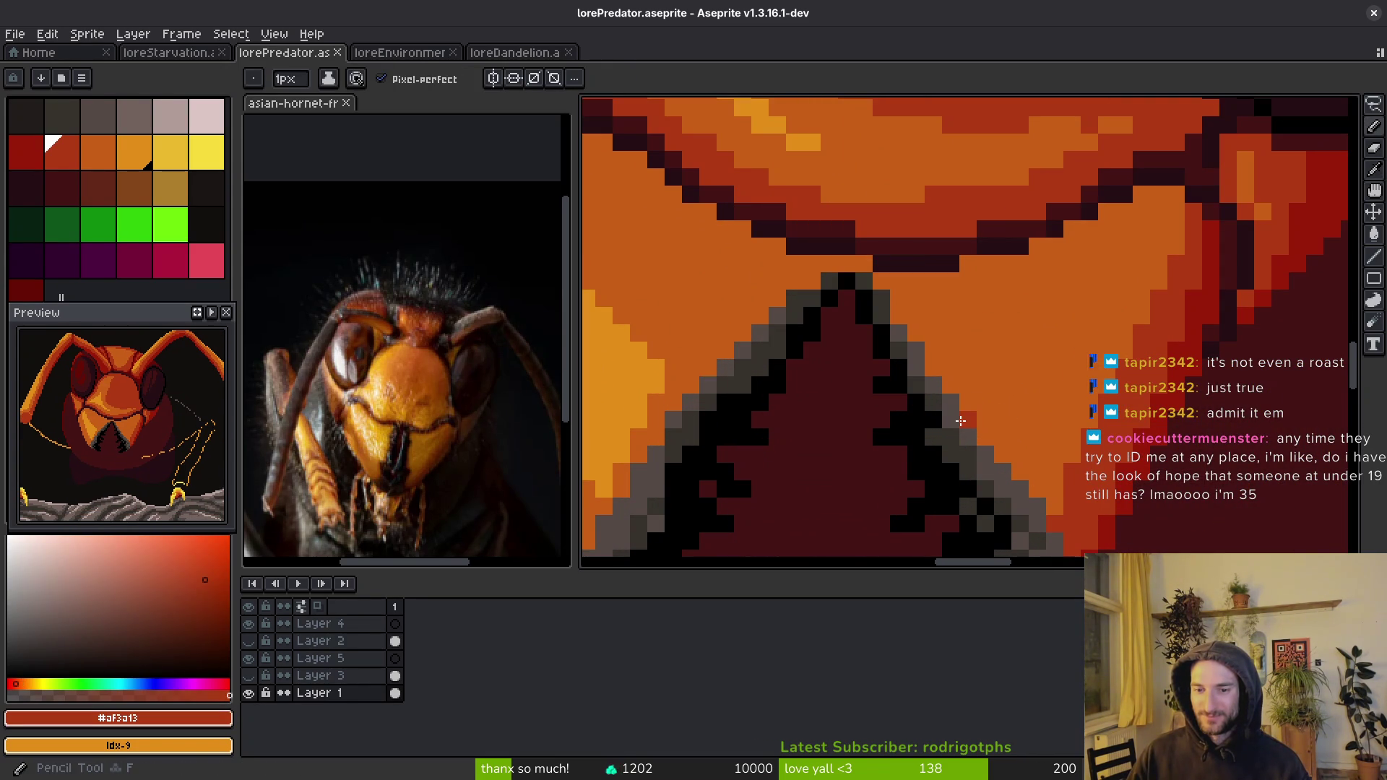
scroll(1012, 394, "down", 3)
key("ctrl+s")
left_click_drag(1020, 394, 1043, 347)
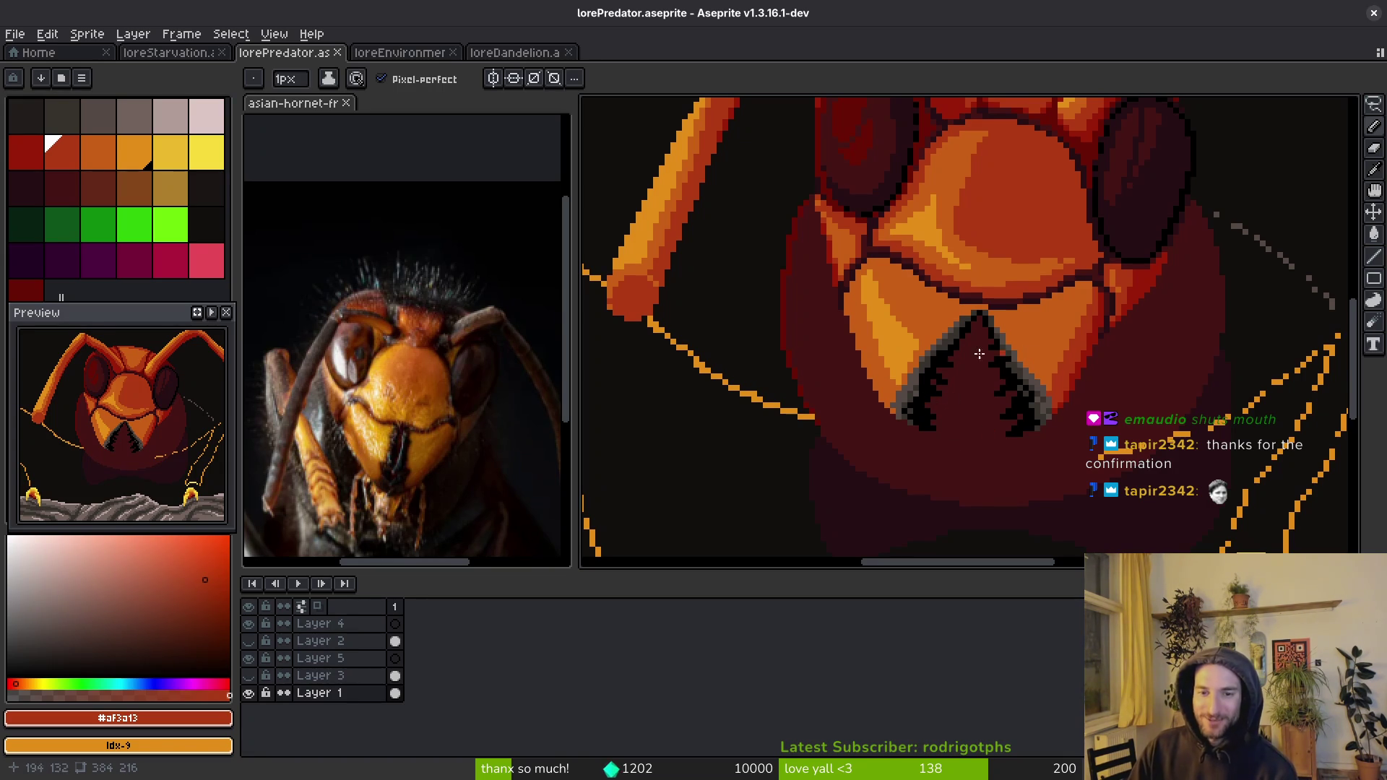
- Recolour red pixels on the left face plate orange-red
left_click_drag(1020, 353, 1107, 491)
scroll(923, 406, "up", 5)
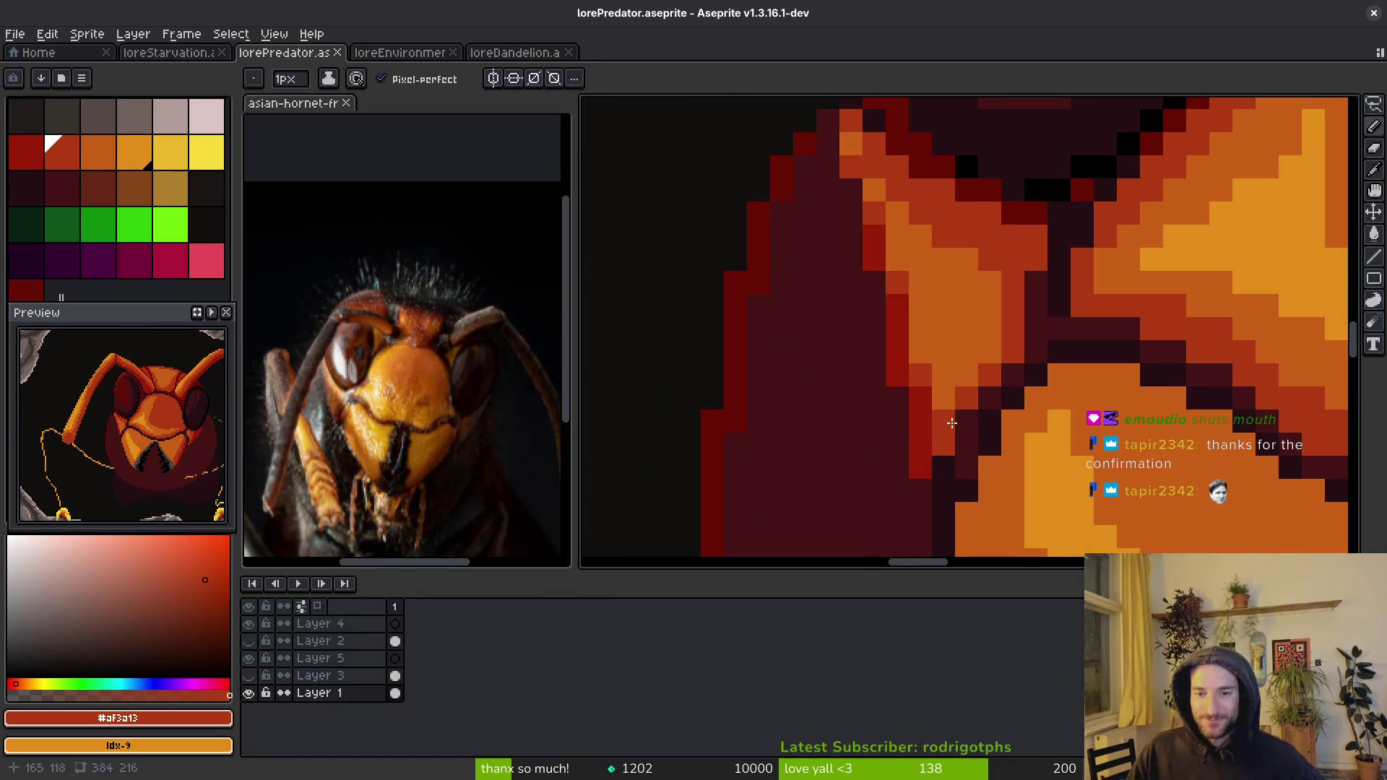
left_click(924, 400)
left_click(897, 306)
left_click(897, 329)
- Sample the lighter face orange and paint several more left-plate pixels with it
left_click(929, 260, "alt")
left_click(898, 281)
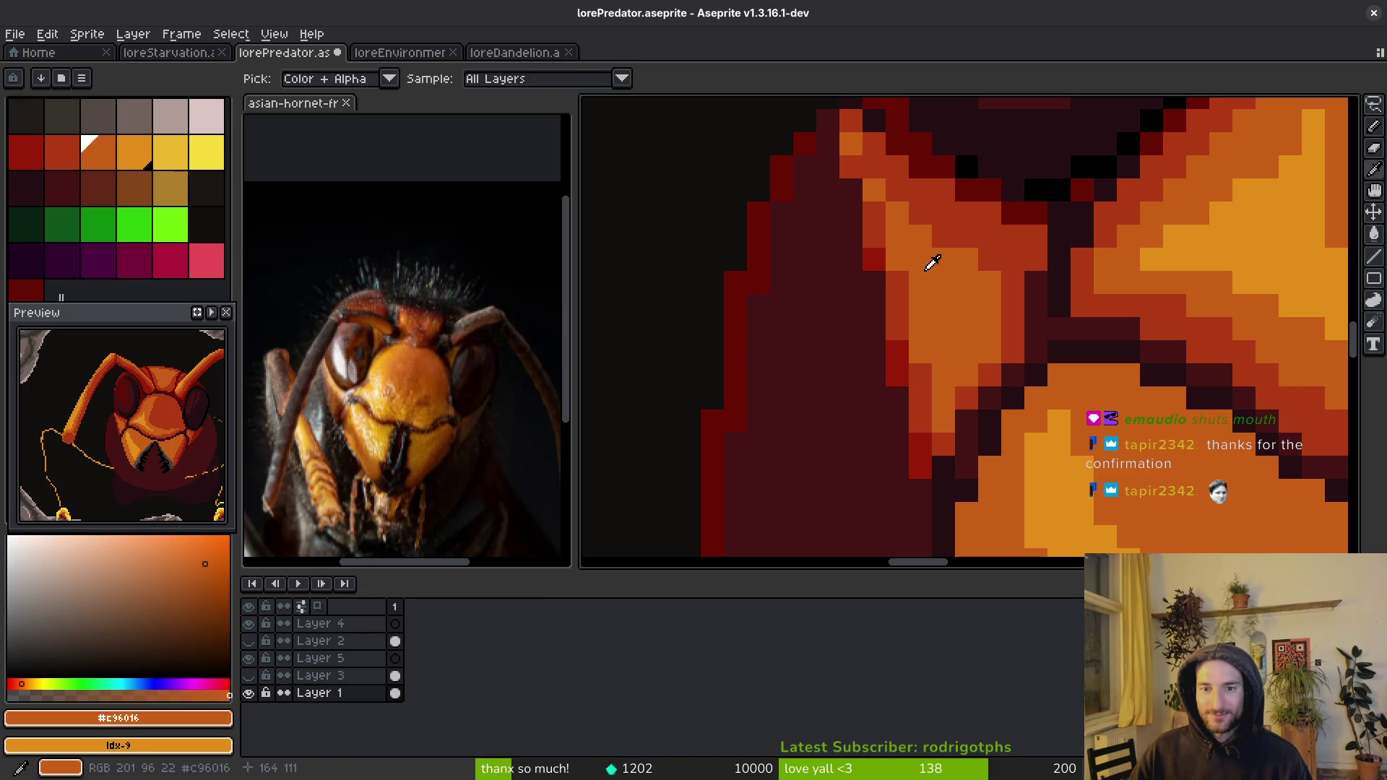
left_click(897, 305)
left_click(873, 167)
left_click(920, 190)
- Pick the dark maroon, then sample pure black #000000 from the mandibles
scroll(1036, 341, "down", 5)
scroll(1010, 346, "up", 2)
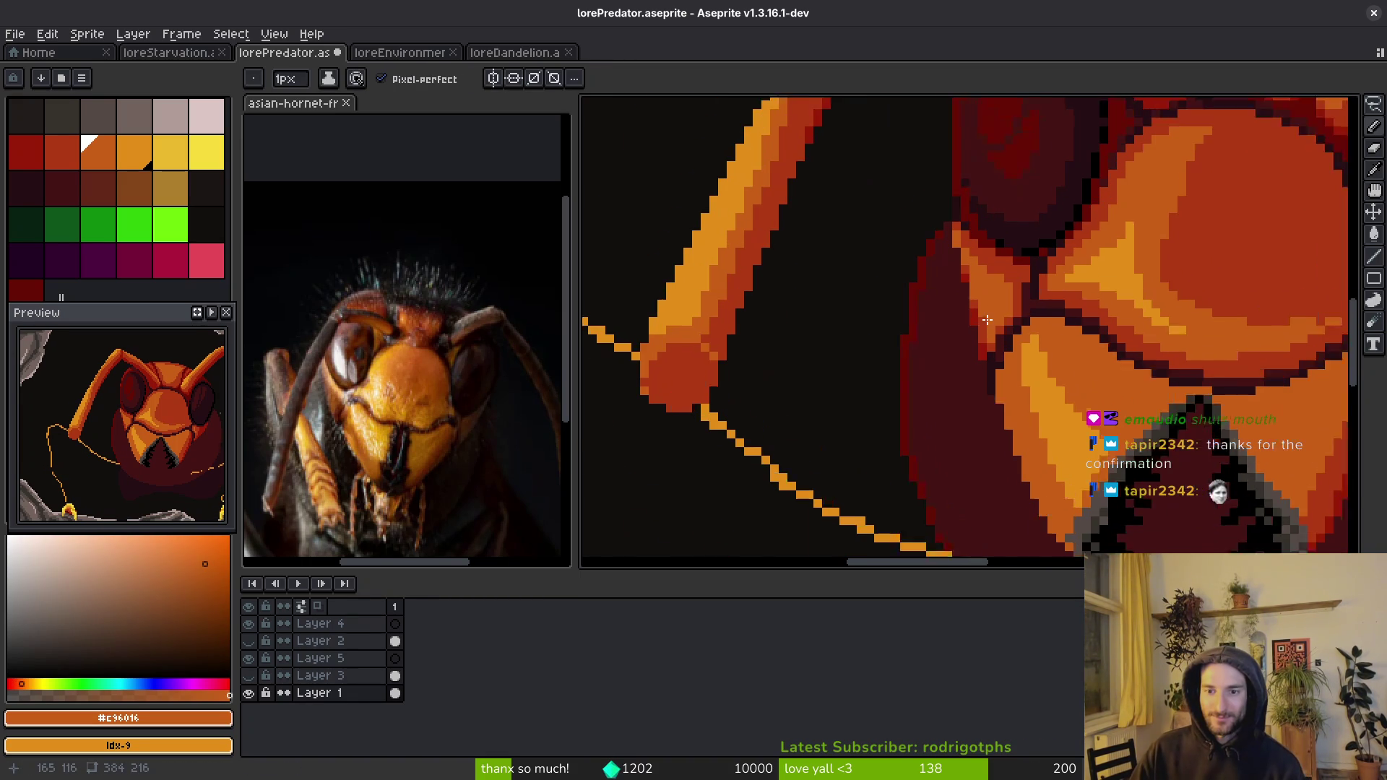
scroll(1031, 356, "down", 3)
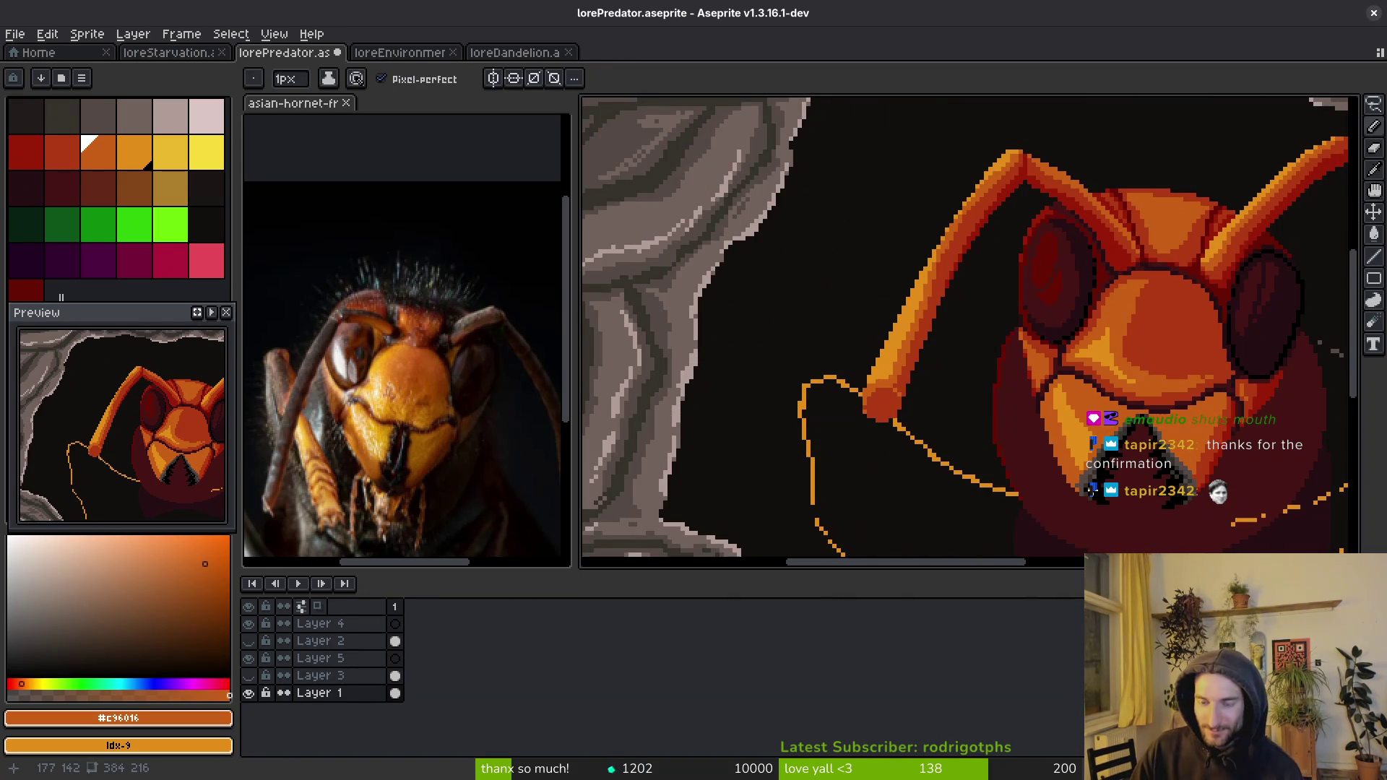
scroll(1012, 455, "down", 5)
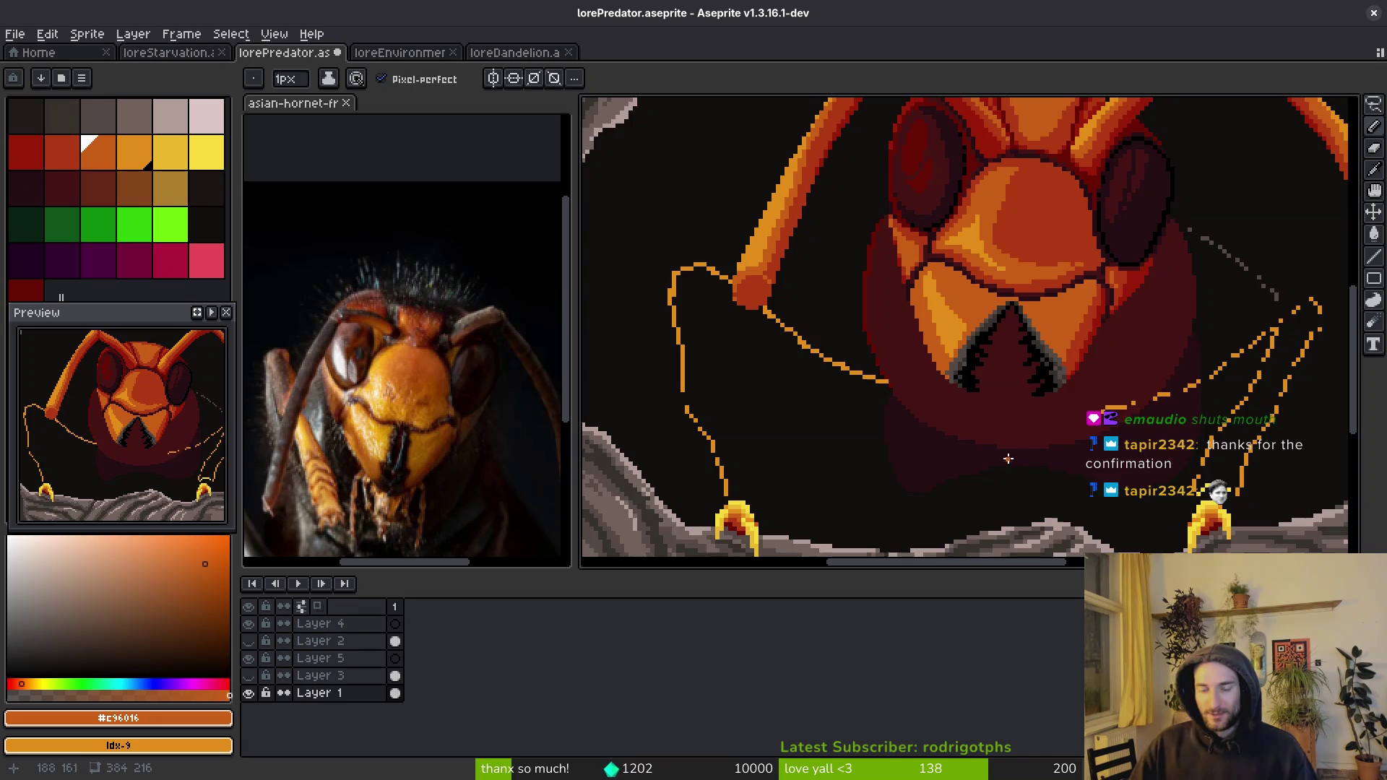
left_click(903, 422, "alt")
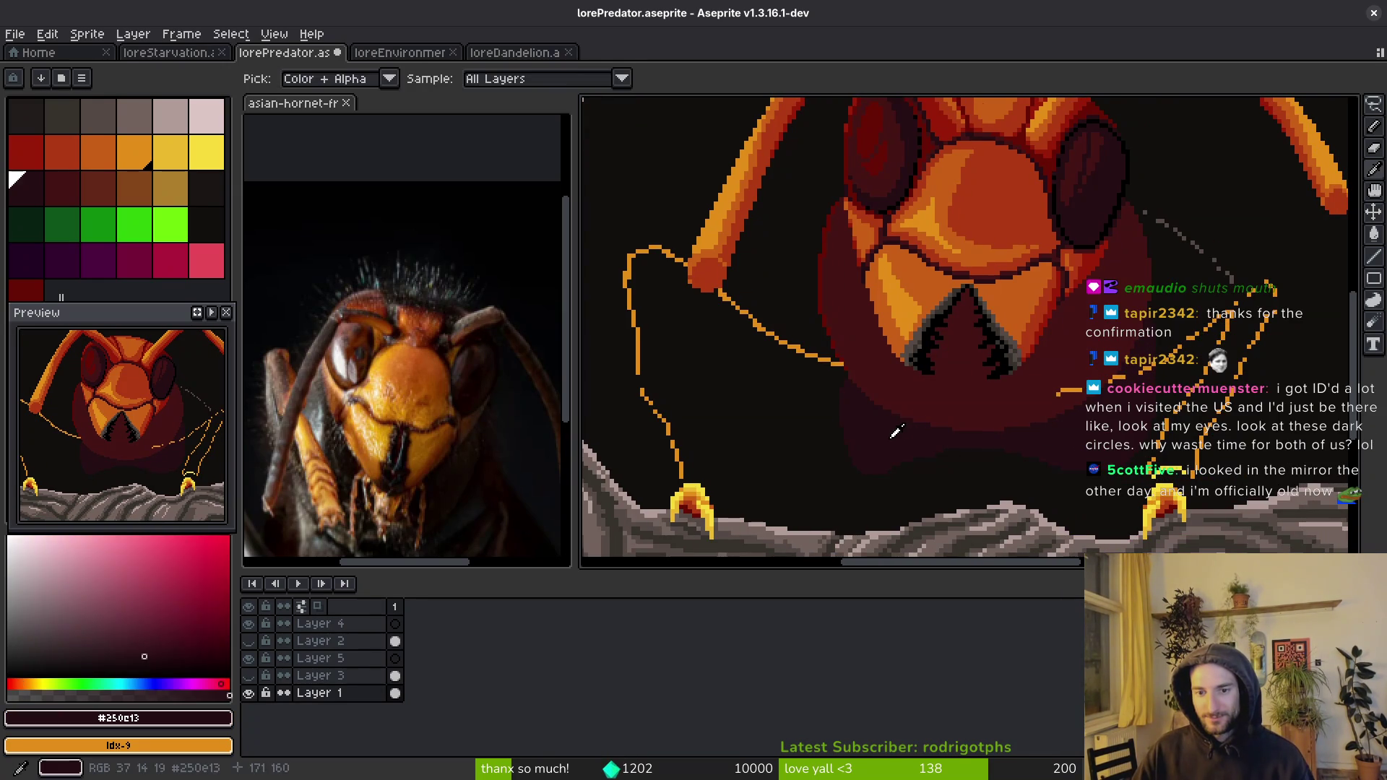
scroll(903, 423, "up", 2)
scroll(965, 346, "down", 3)
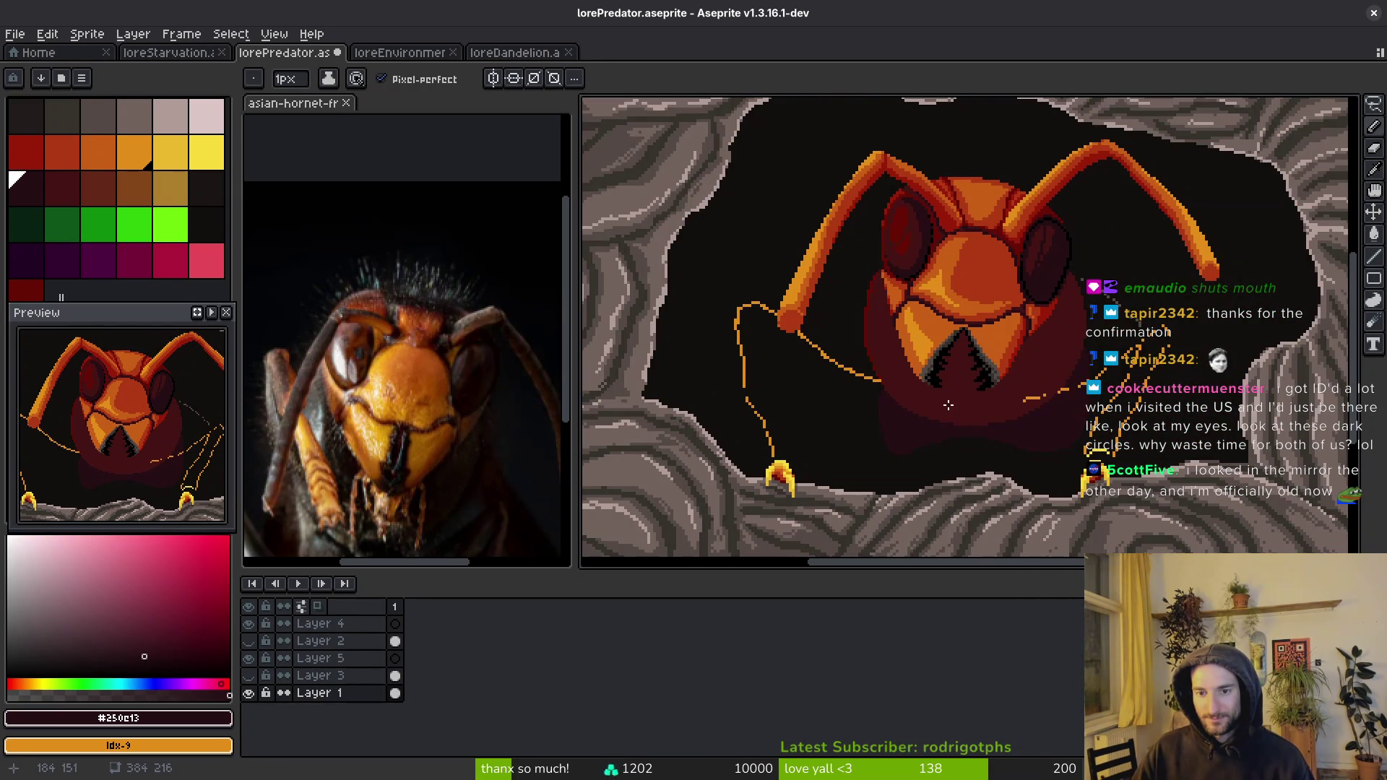
scroll(949, 410, "up", 3)
left_click(923, 285, "alt")
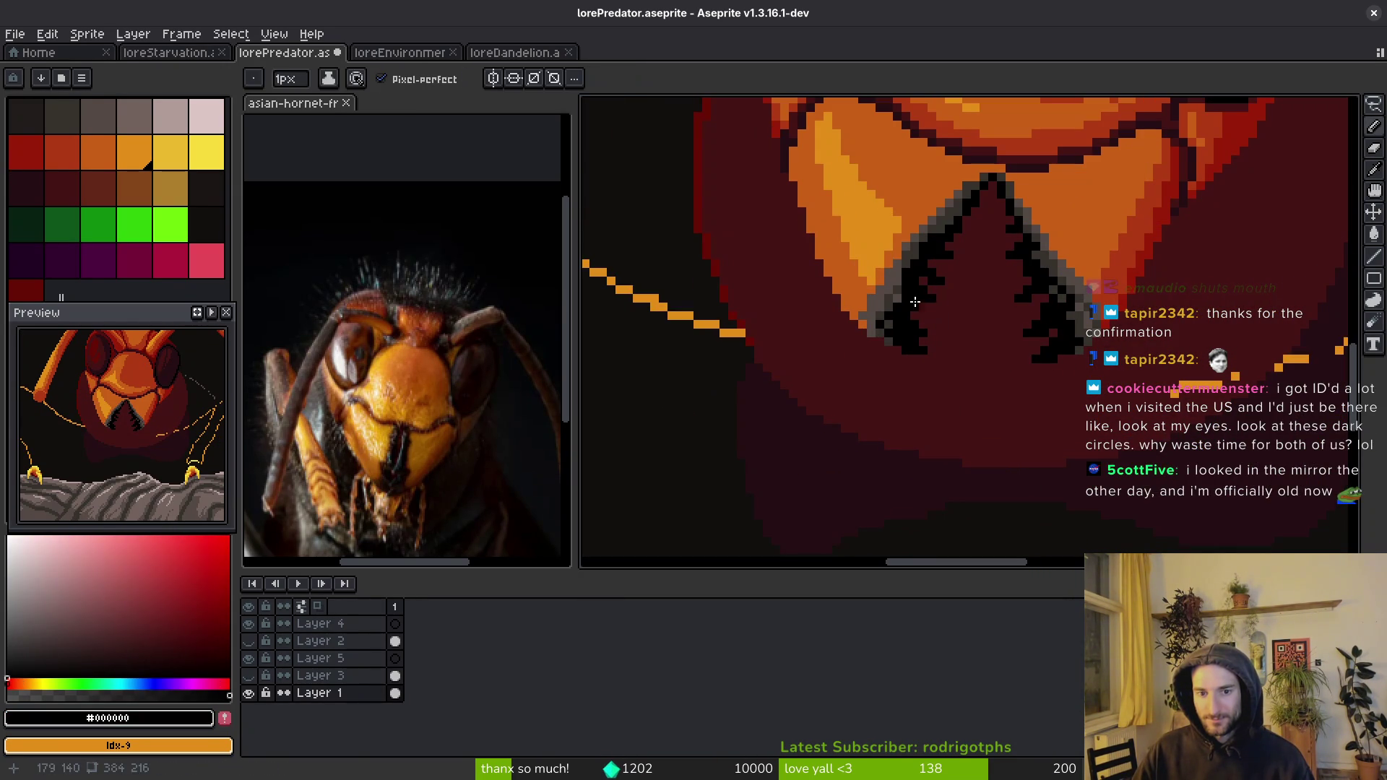
key("q")
mouse_move(1026, 154)
left_mouse_down()
mouse_move(799, 332)
mouse_move(1138, 285)
mouse_move(1140, 271)
left_mouse_up()
key("alt")
scroll(903, 325, "down", 1)
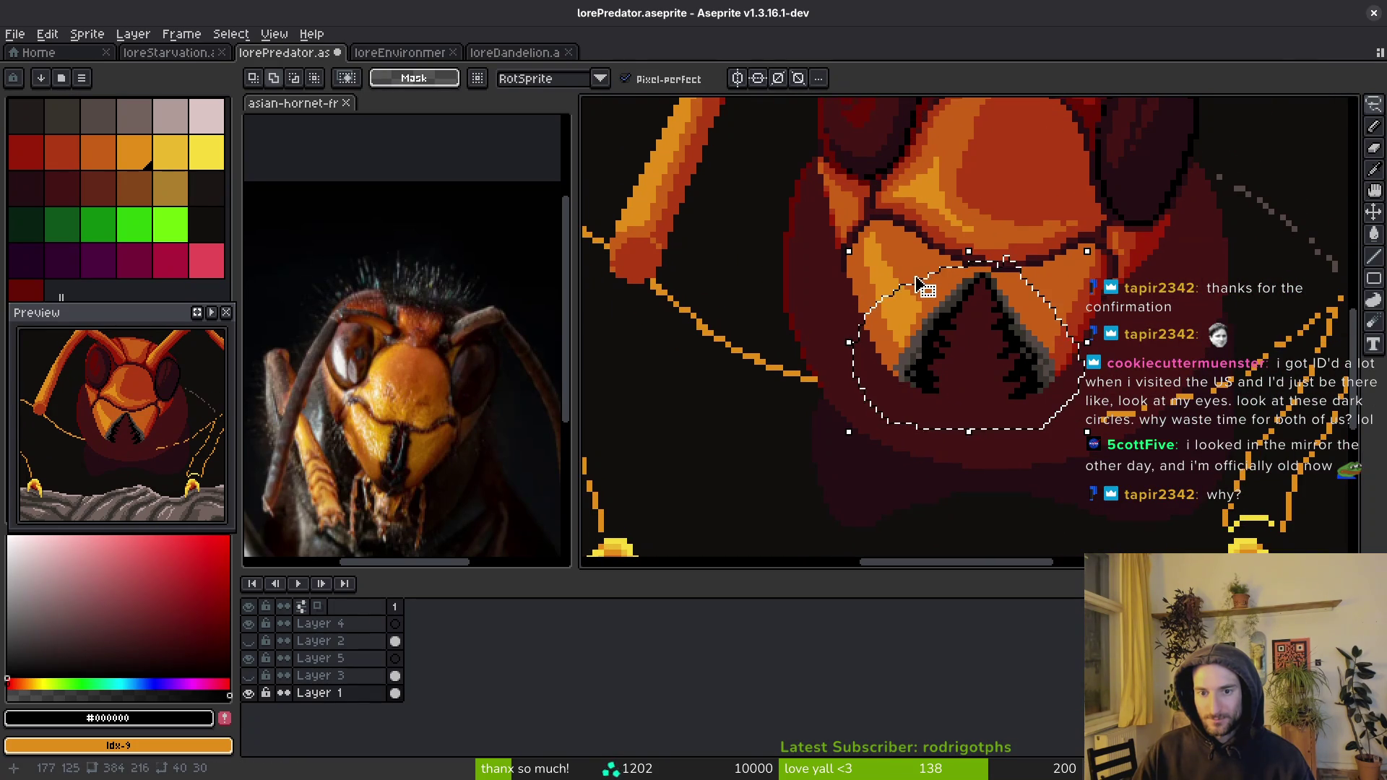
left_click(207, 152)
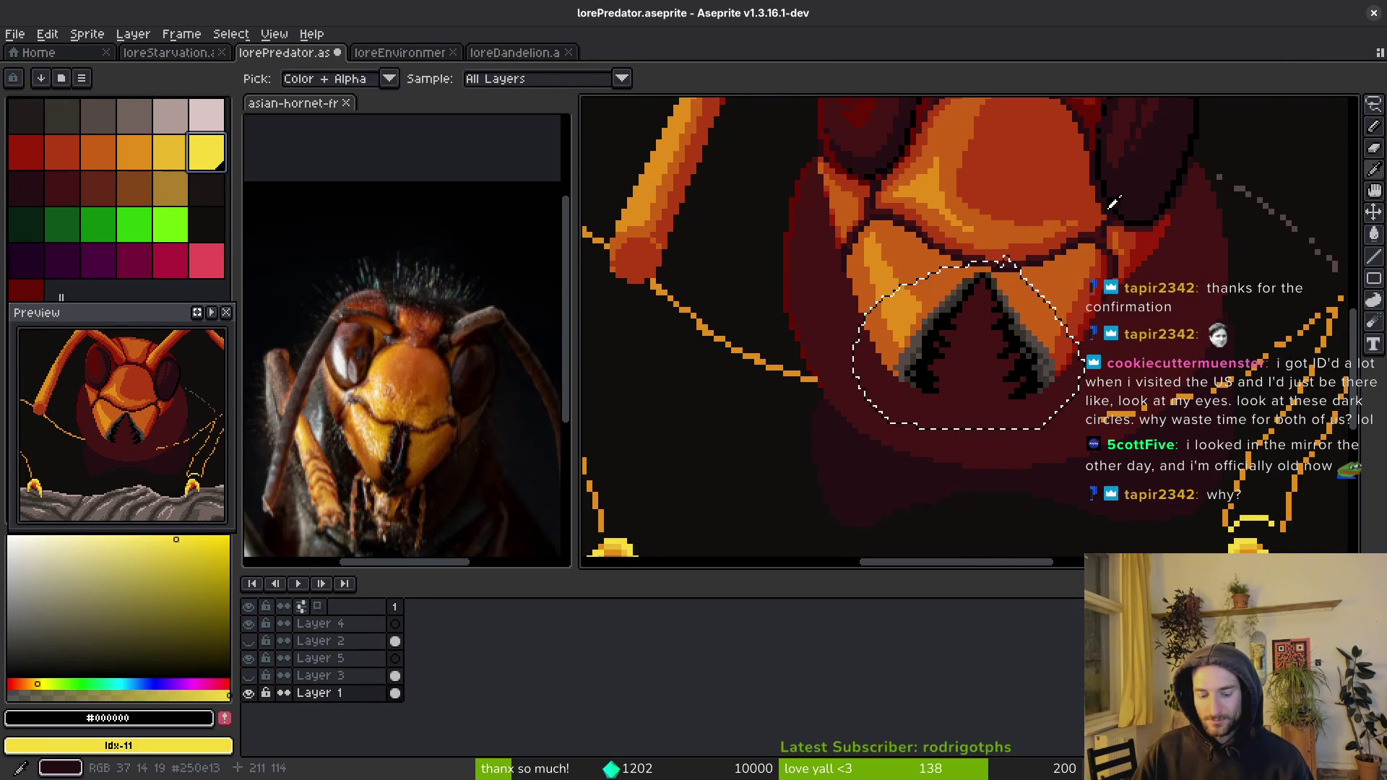
key("shift+r")
left_click(1049, 206)
scroll(1066, 359, "down", 2)
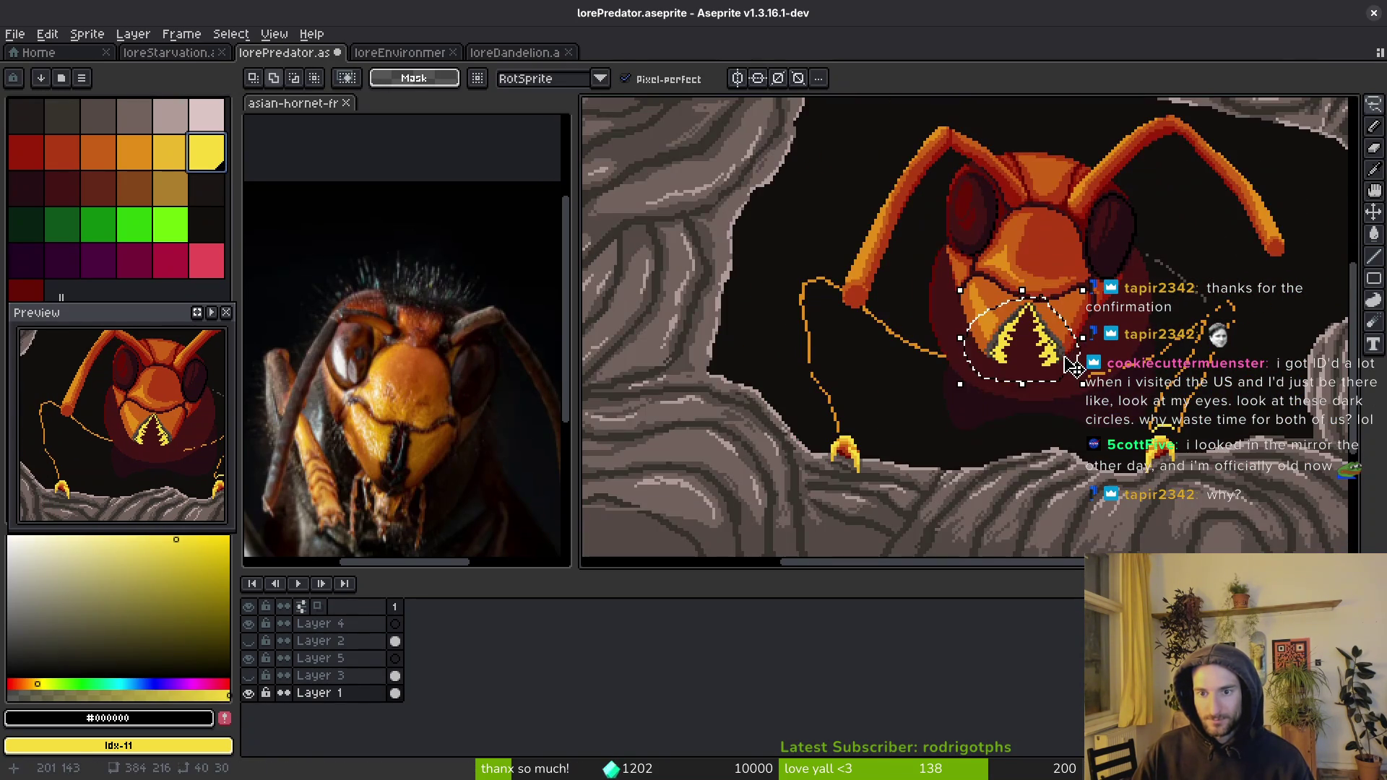
scroll(1066, 359, "down", 2)
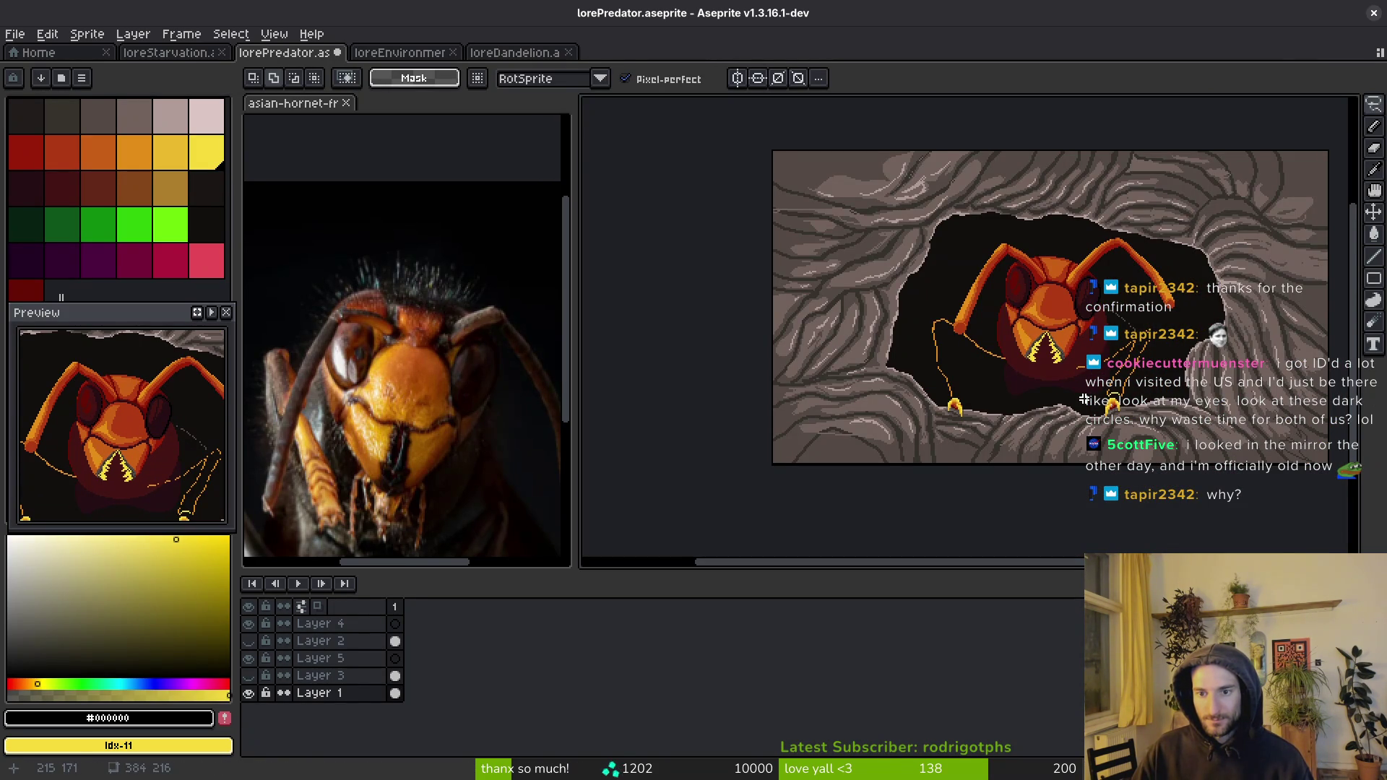
key("ctrl+z")
key("ctrl+s")
mouse_move(1068, 390)
left_mouse_down()
mouse_move(1024, 365)
mouse_move(987, 285)
left_mouse_up()
scroll(1026, 347, "up", 3)
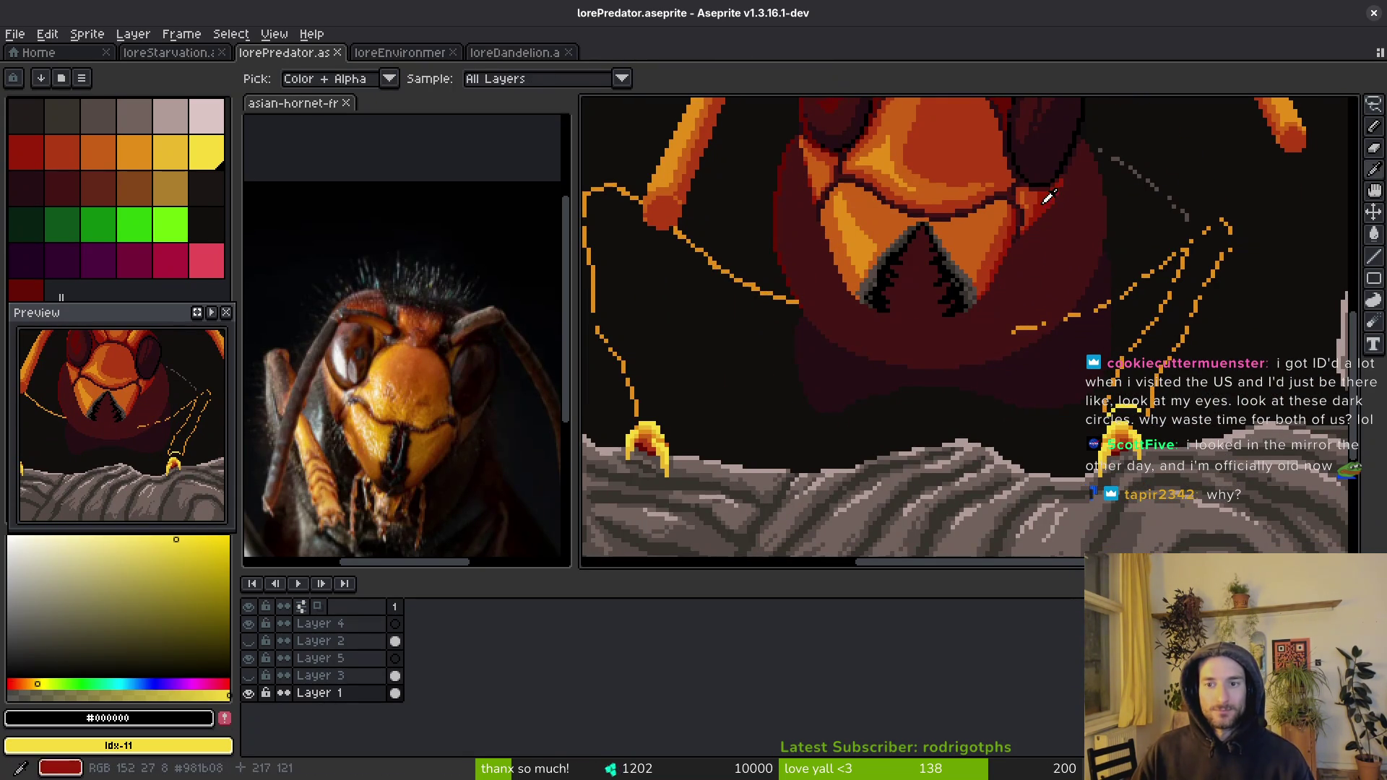
left_click(1044, 192, "alt")
scroll(1072, 274, "up", 2)
left_click_drag(1072, 274, 1032, 207)
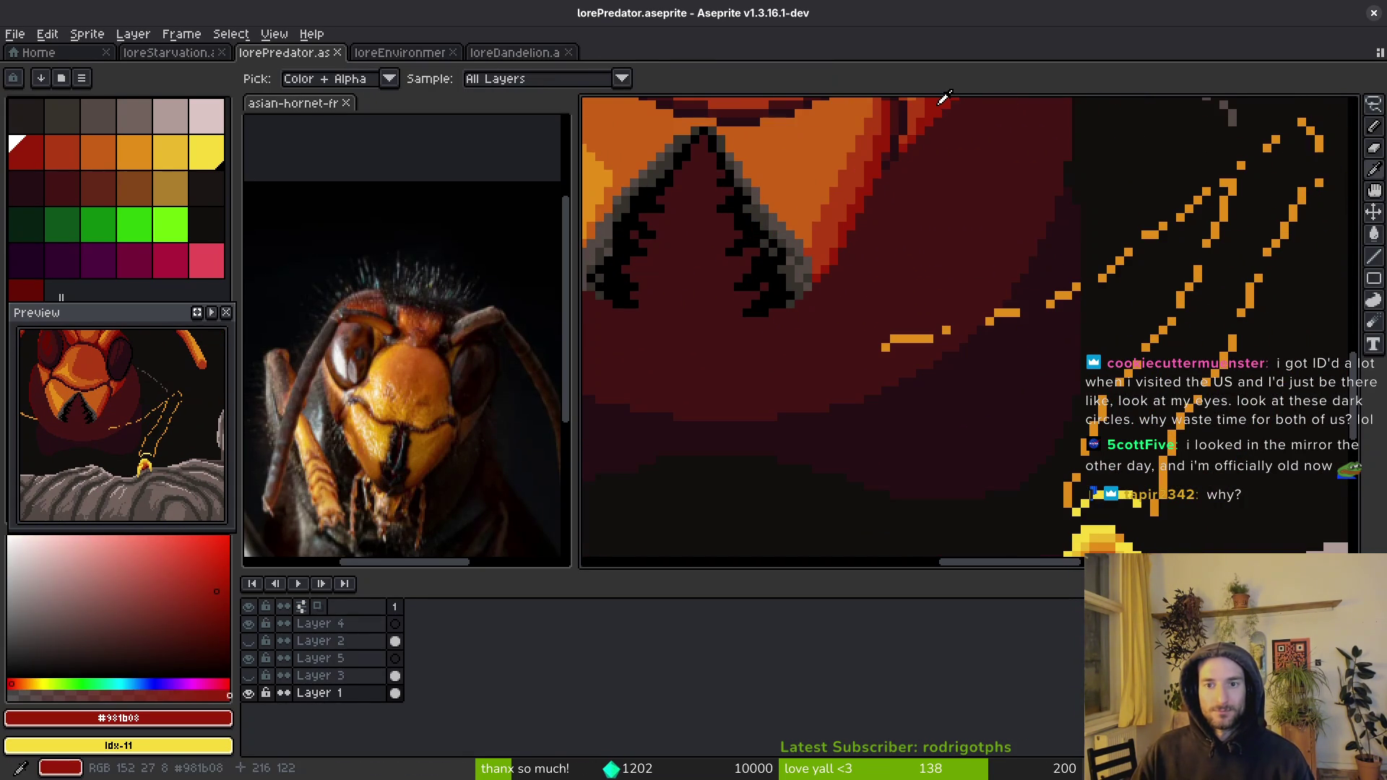
left_click(660, 295, "alt")
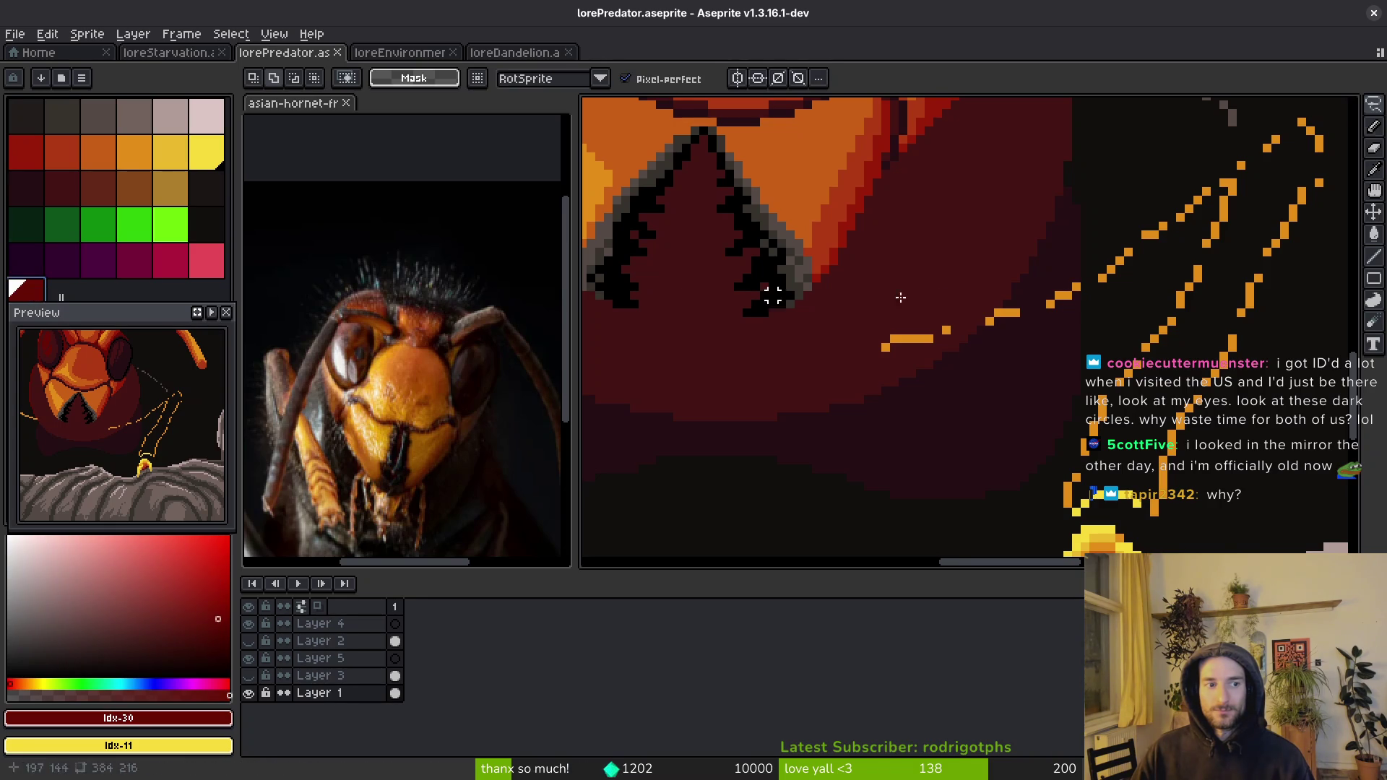
left_click_drag(610, 326, 878, 409)
key("g")
left_click(738, 303)
scroll(795, 354, "down", 5)
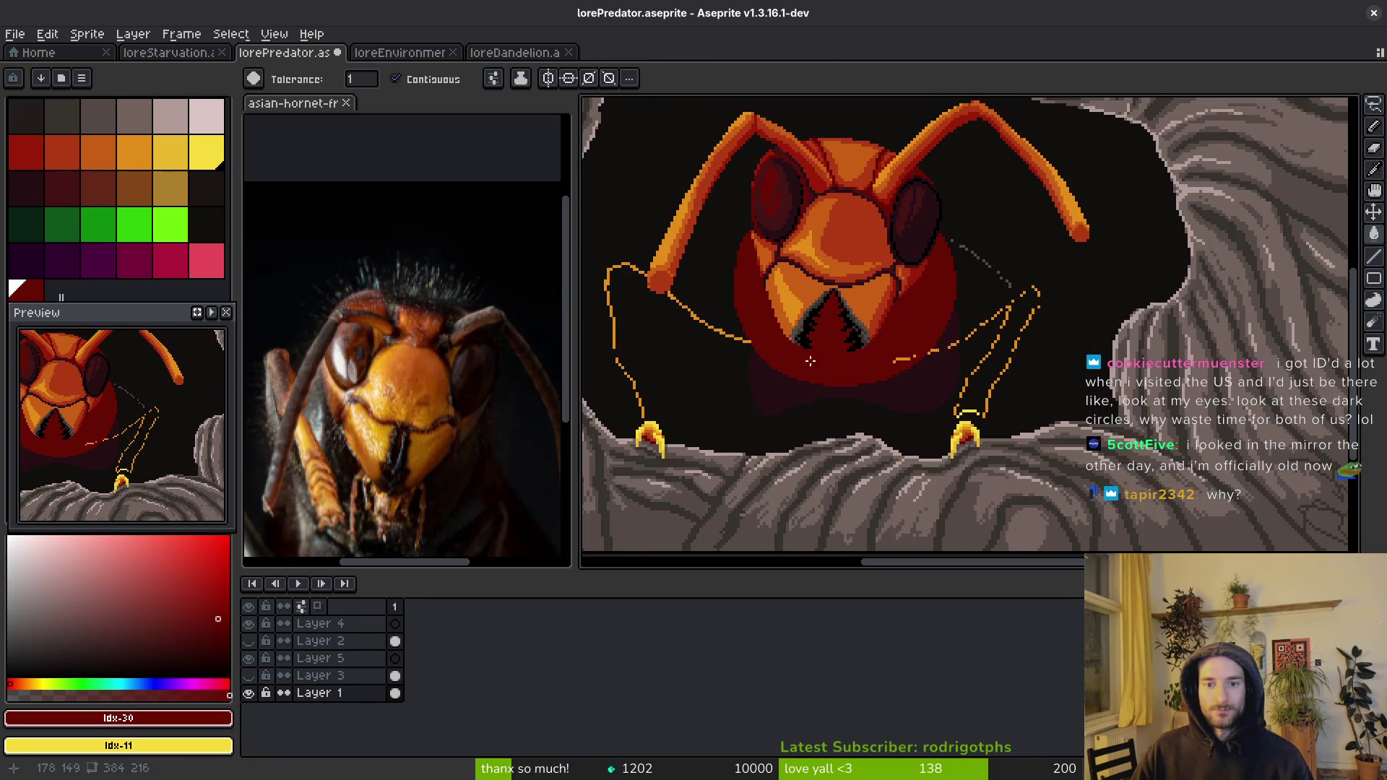
scroll(903, 374, "up", 5)
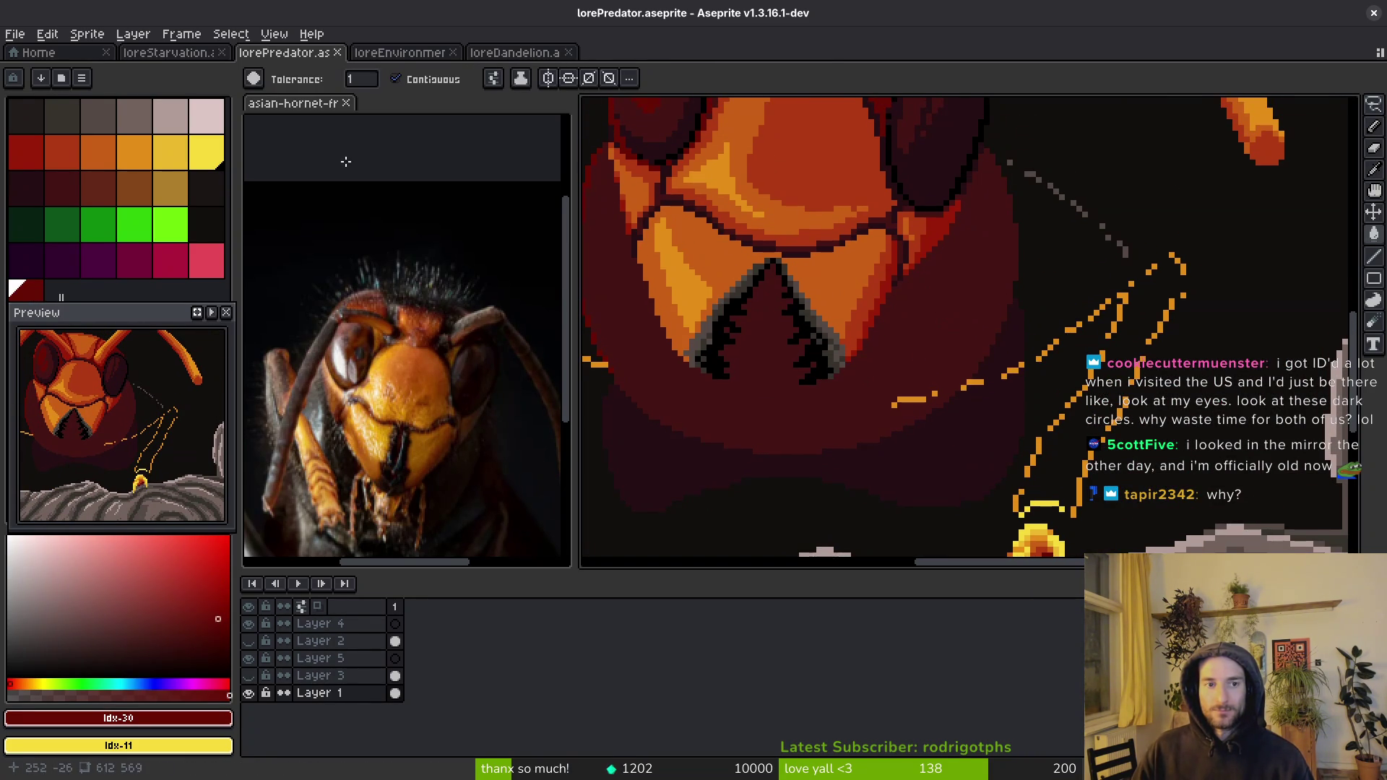
mouse_move(439, 406)
left_mouse_down()
mouse_move(470, 366)
mouse_move(512, 414)
left_mouse_up()
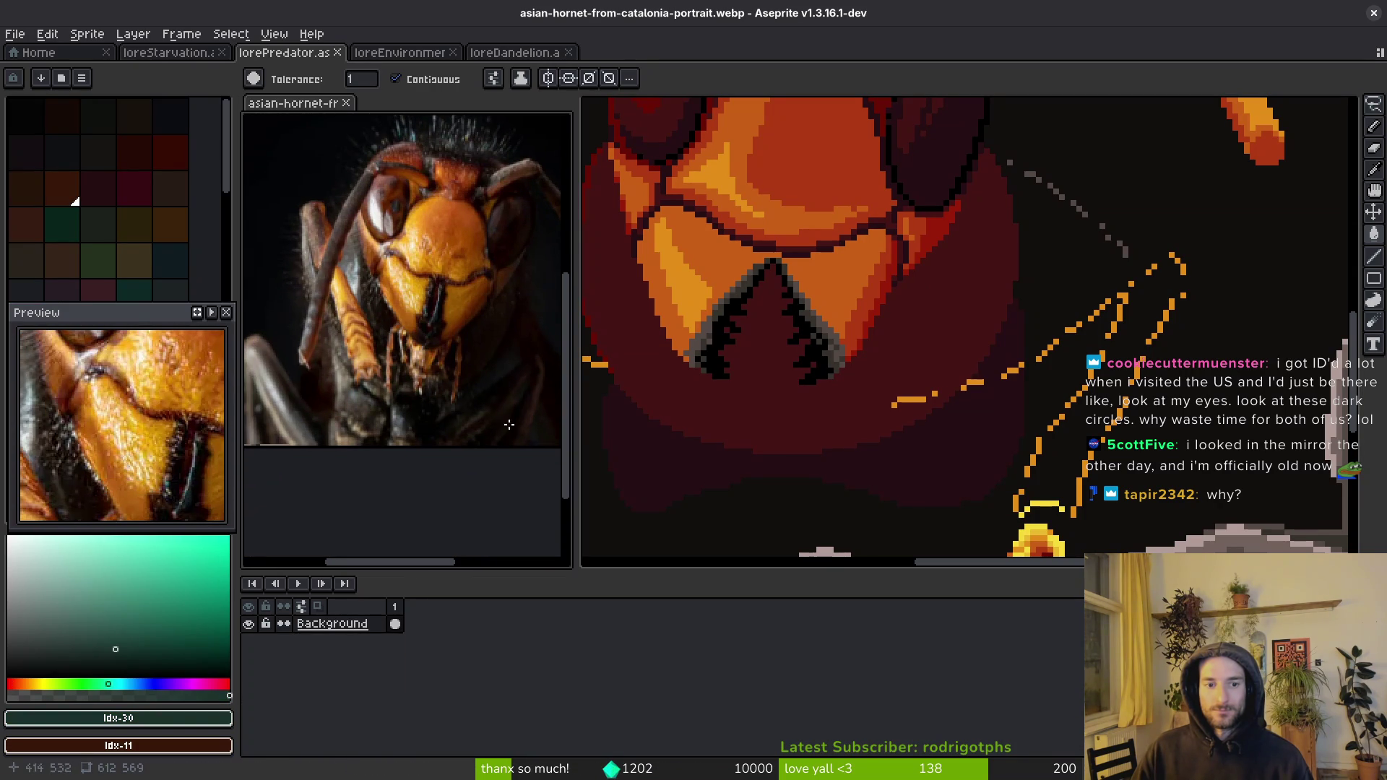
mouse_move(626, 391)
left_mouse_down()
mouse_move(758, 367)
mouse_move(737, 300)
mouse_move(795, 289)
left_mouse_up()
left_click_drag(752, 339, 864, 282)
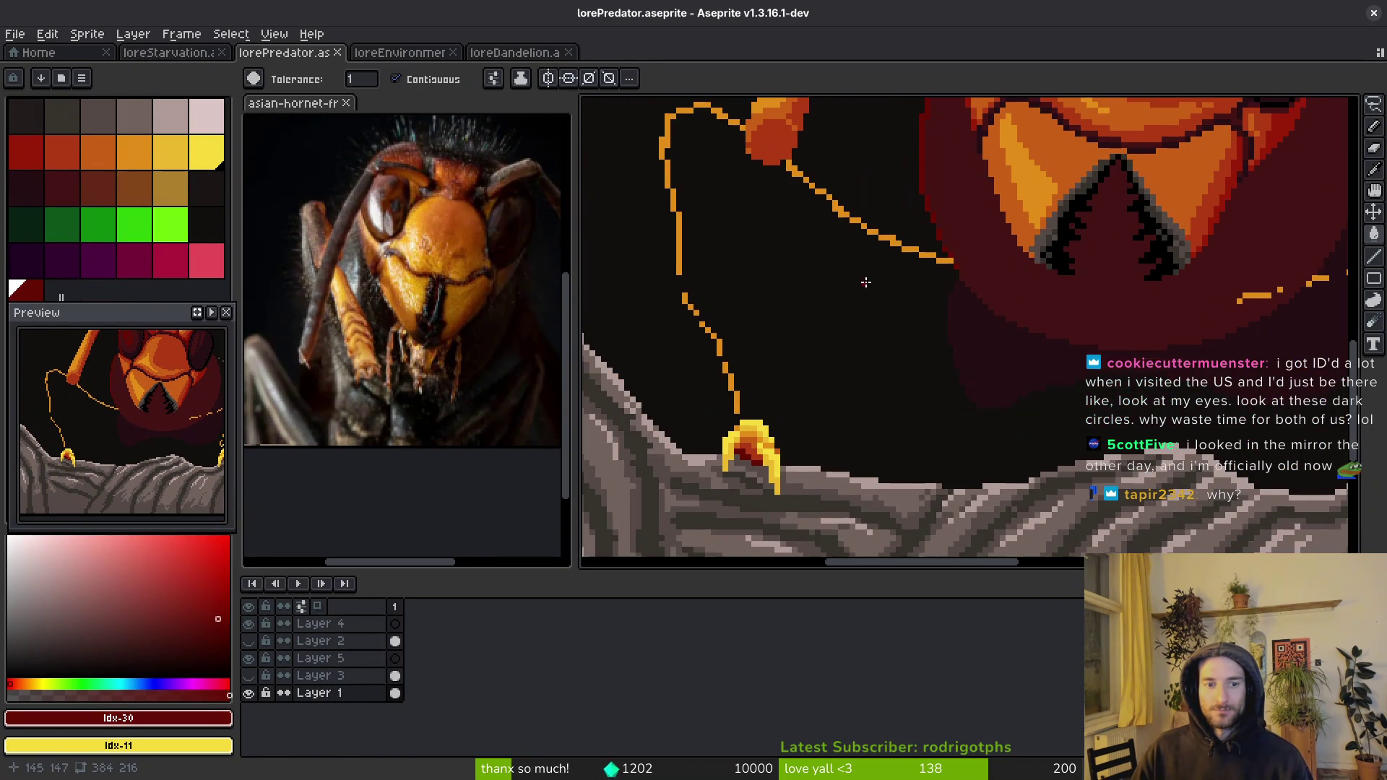
key("i")
left_click(730, 394)
key("b")
left_click(98, 152)
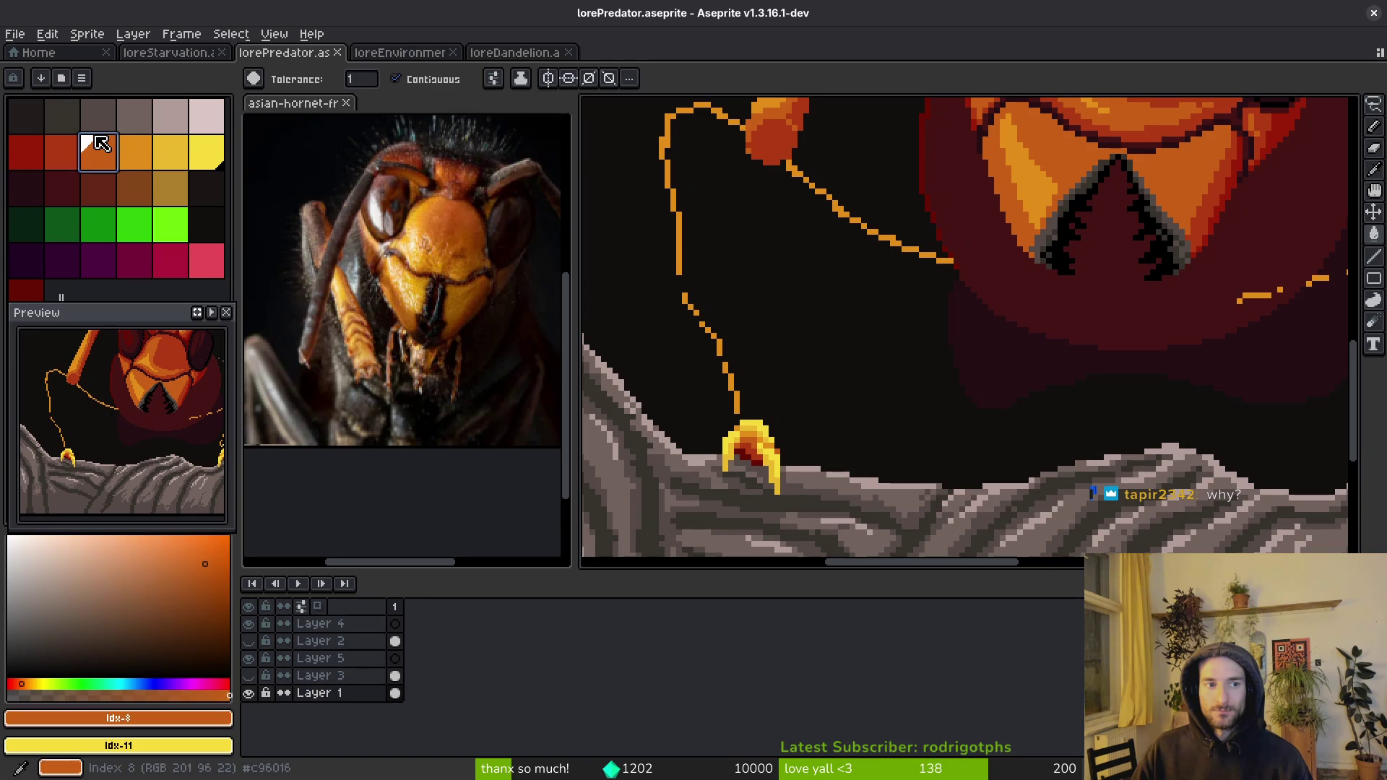
- Redraw the left leg line in darker orange and sample the leg's orange
scroll(730, 468, "up", 2)
left_click_drag(729, 468, 683, 310)
scroll(694, 310, "down", 2)
left_click_drag(738, 352, 840, 444)
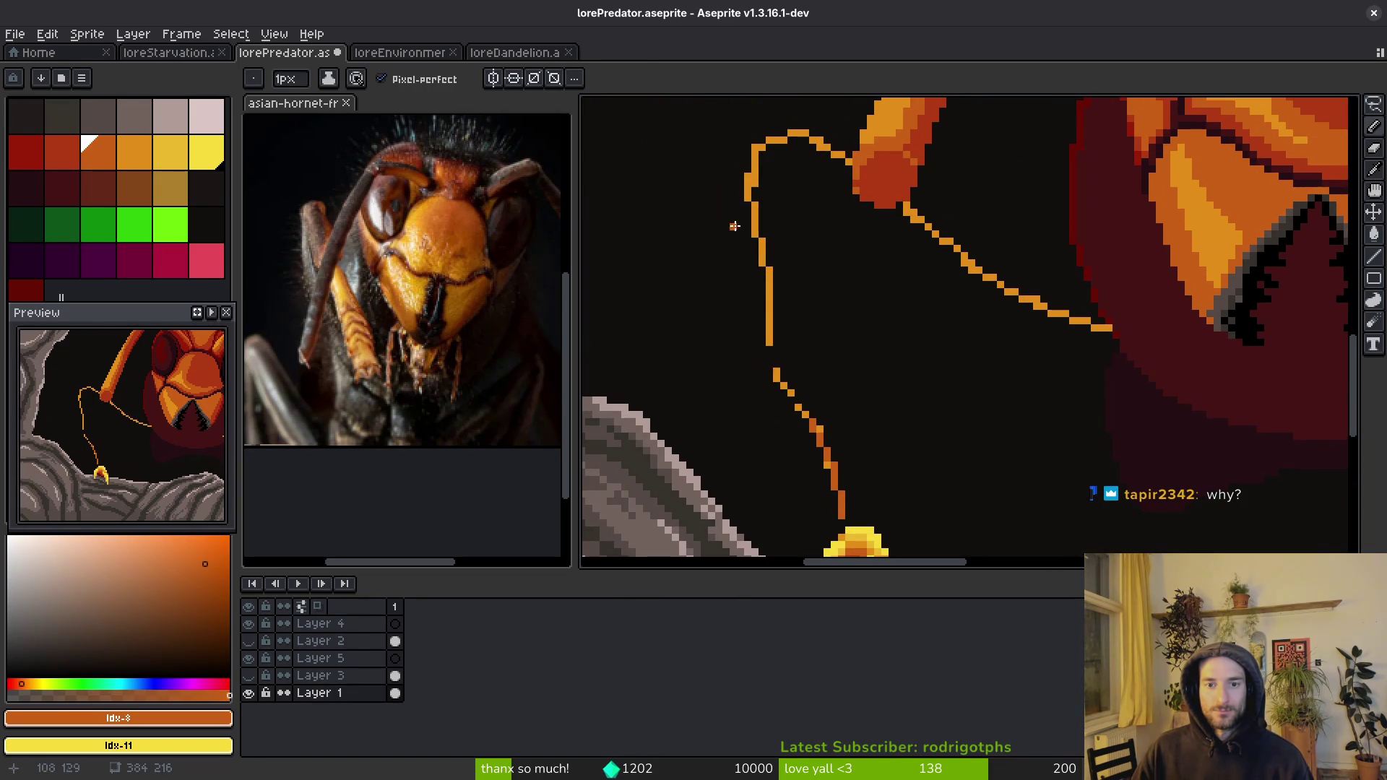
mouse_move(748, 166)
left_mouse_down()
mouse_move(755, 151)
mouse_move(775, 353)
mouse_move(822, 427)
mouse_move(783, 332)
mouse_move(761, 327)
left_mouse_up()
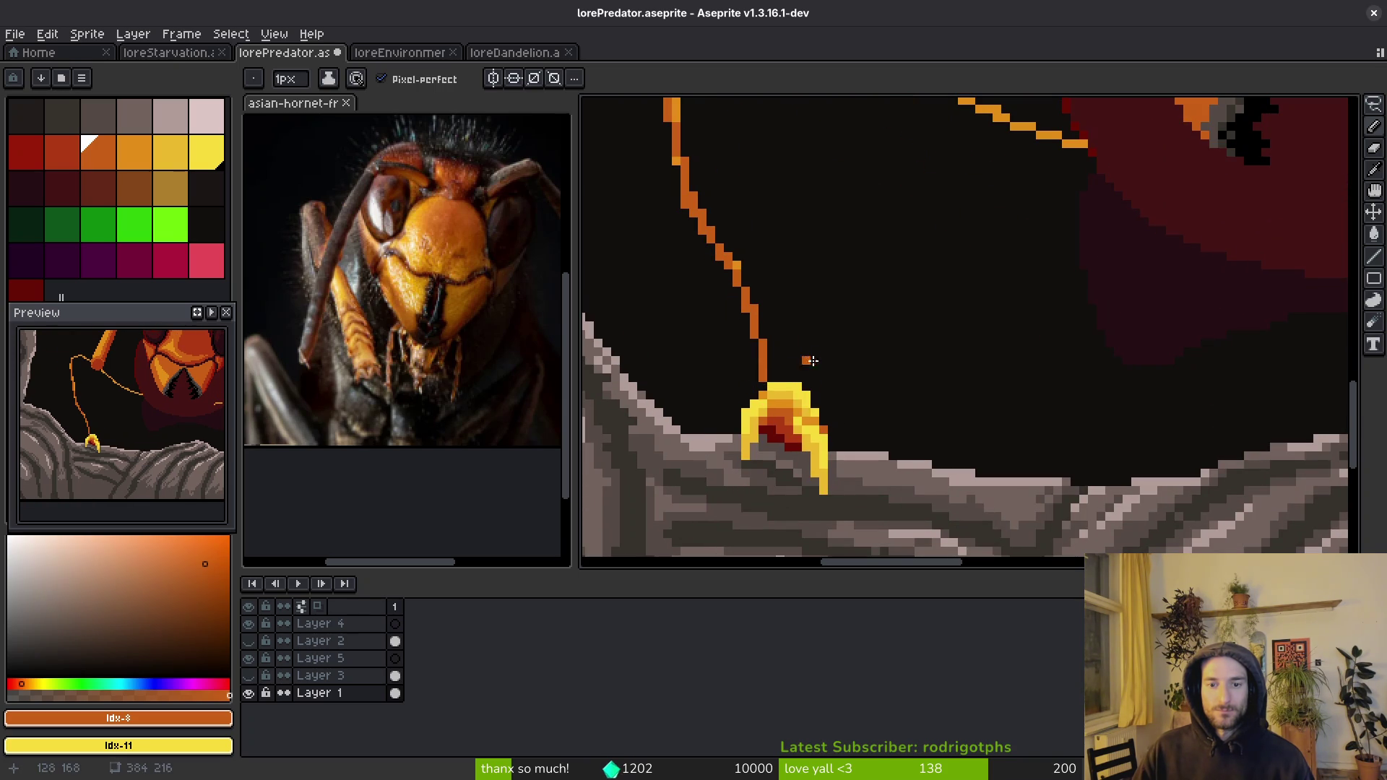
left_click(760, 372, "alt")
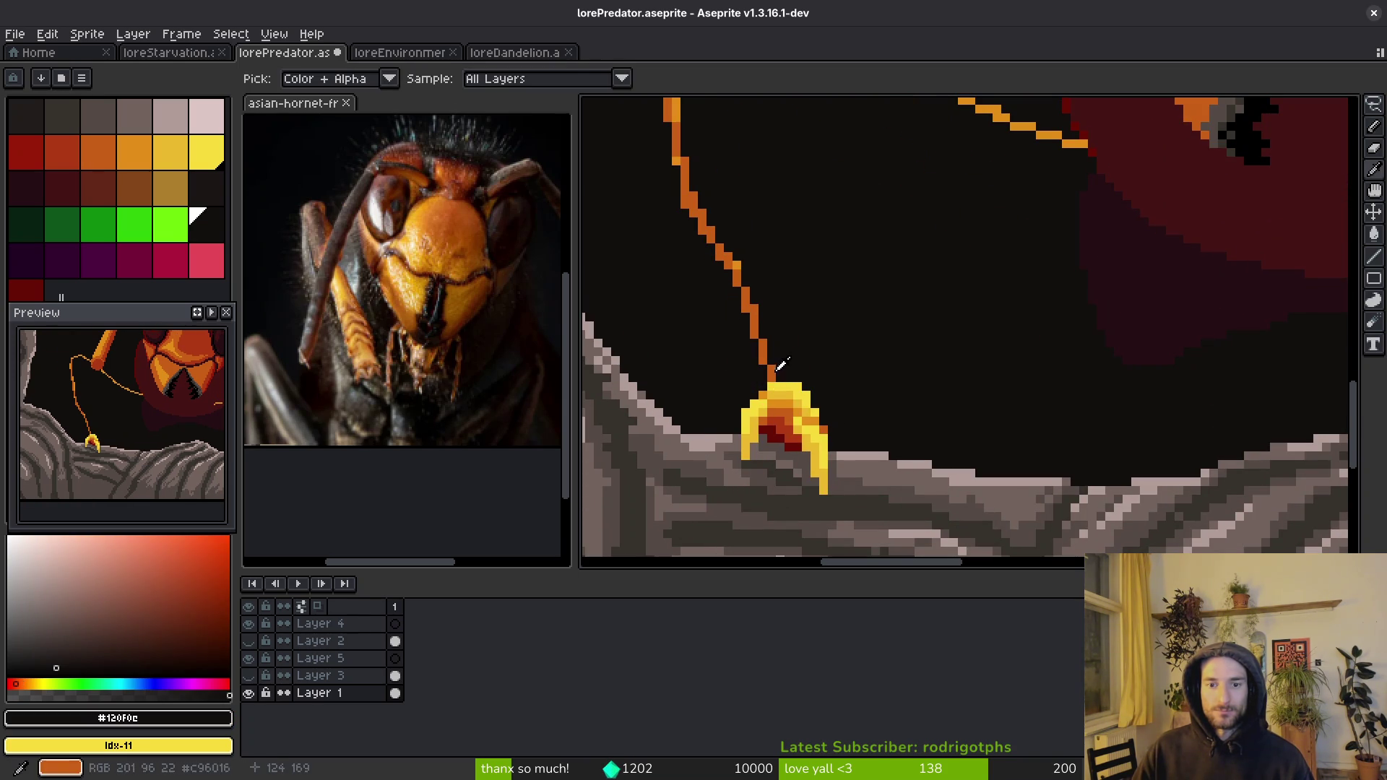
left_click(765, 365, "alt")
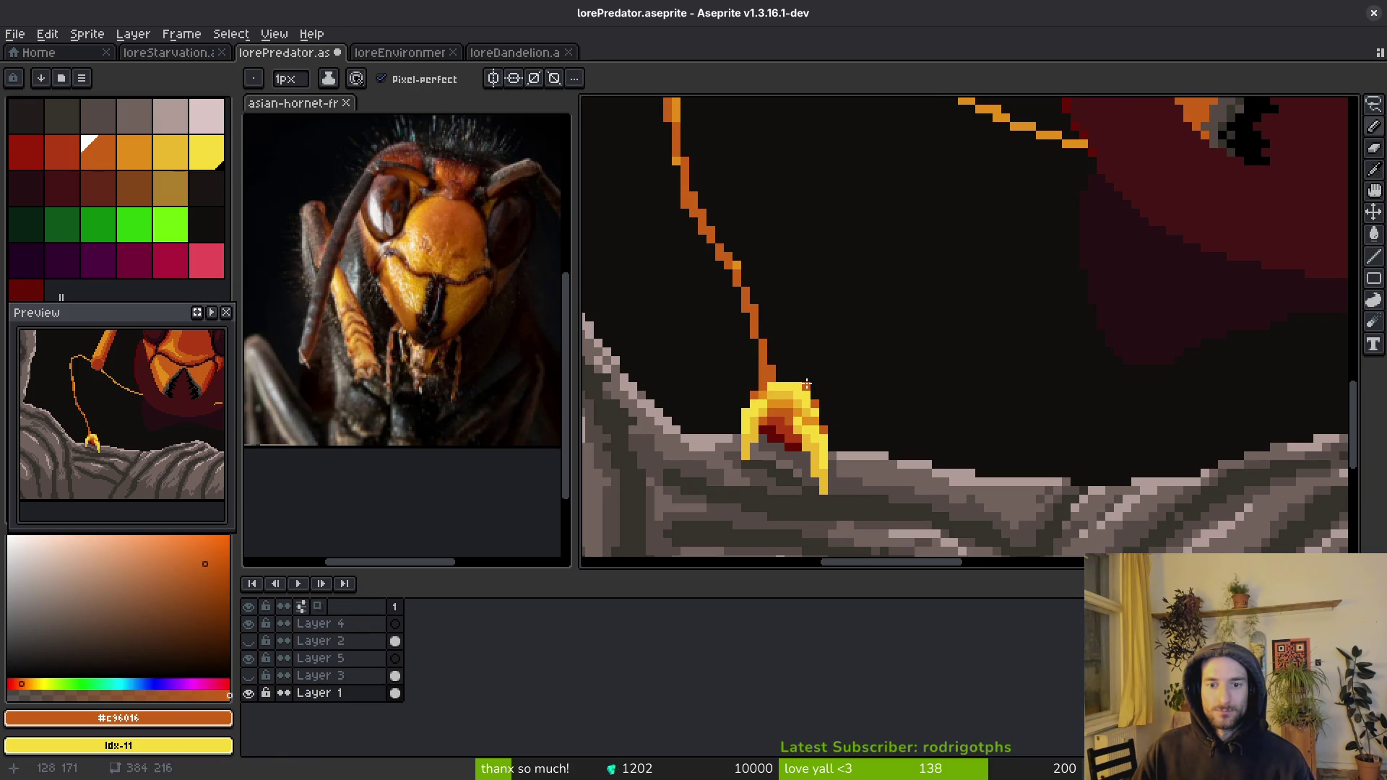
- Draw a parallel second orange leg line down to the yellow claw, extending toward the body
left_click_drag(798, 345, 775, 244)
scroll(830, 395, "down", 2)
scroll(832, 424, "up", 2)
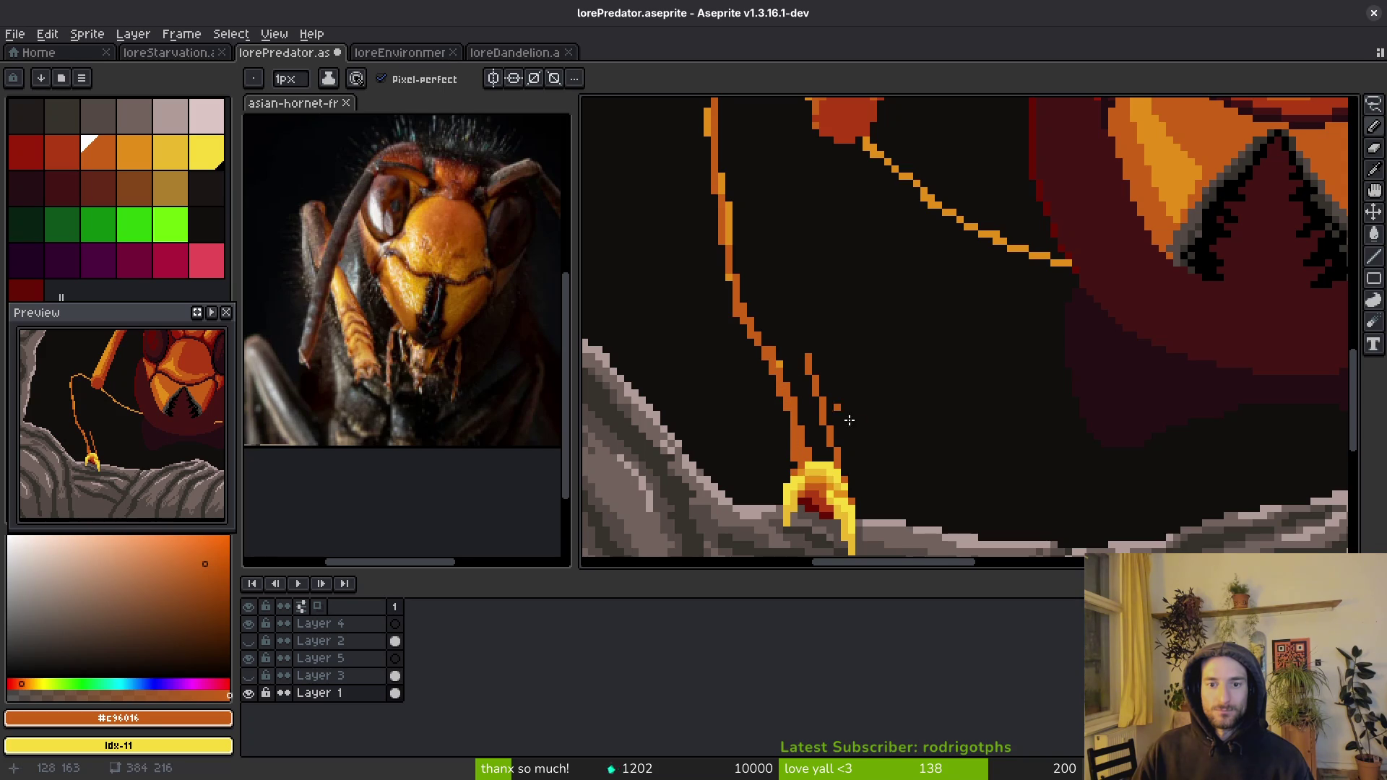
scroll(816, 262, "up", 2)
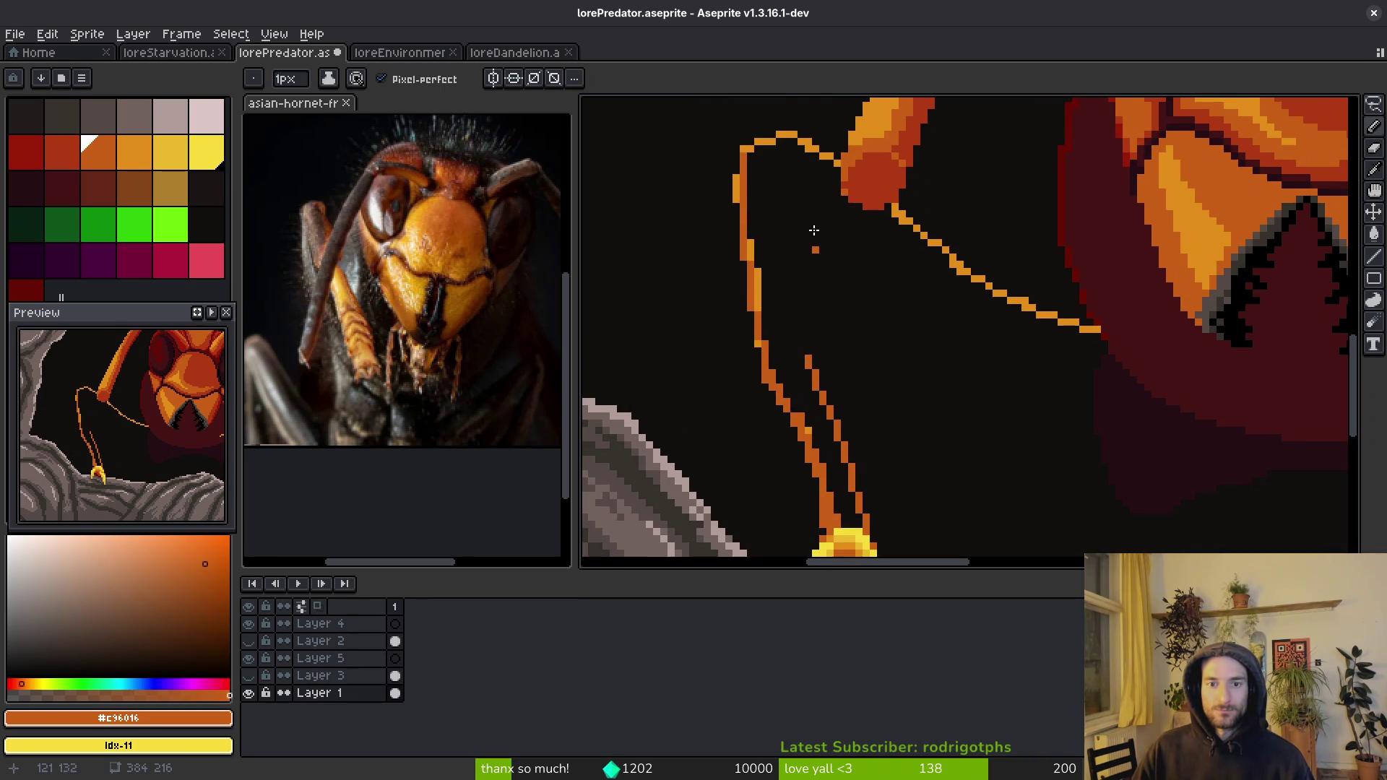
left_click_drag(796, 179, 812, 351)
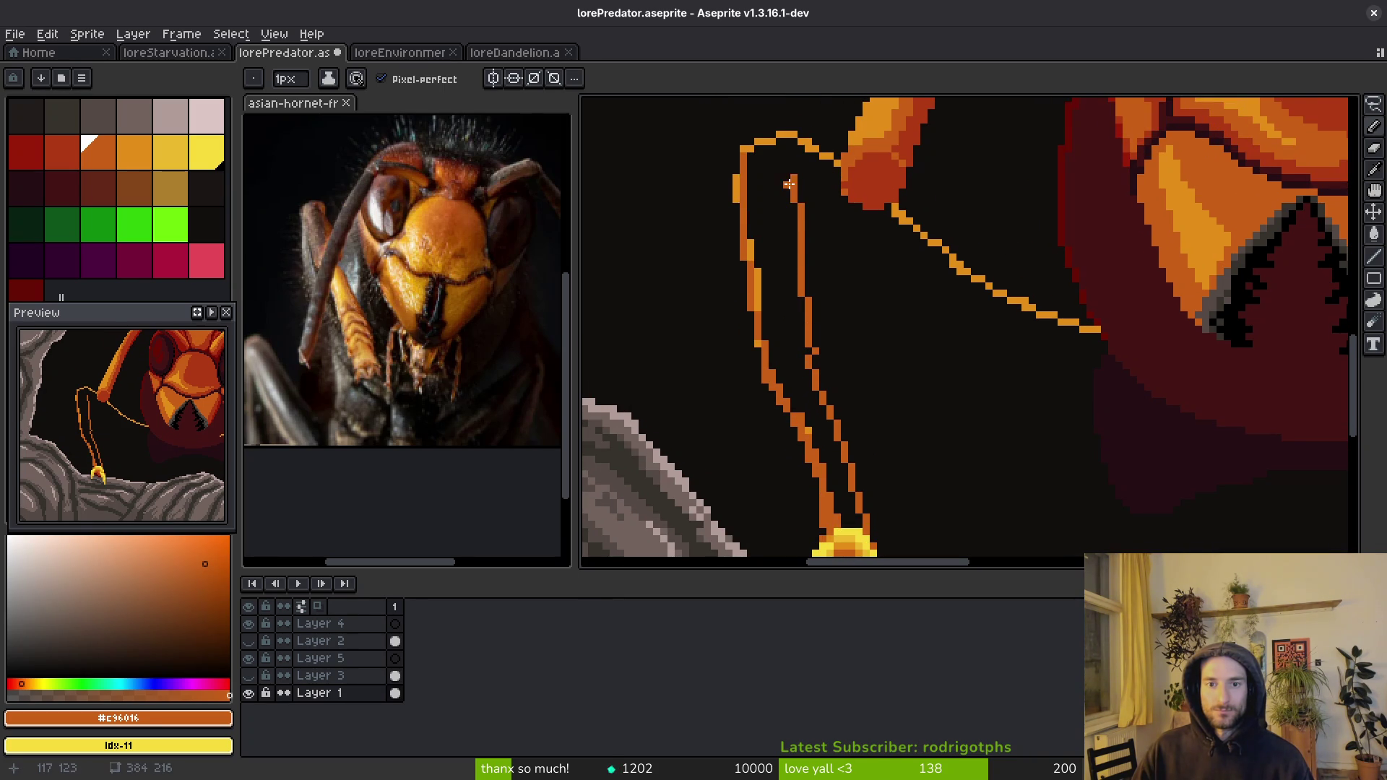
left_click_drag(787, 187, 830, 227)
mouse_move(982, 331)
left_mouse_down()
mouse_move(1085, 374)
mouse_move(1080, 354)
left_mouse_up()
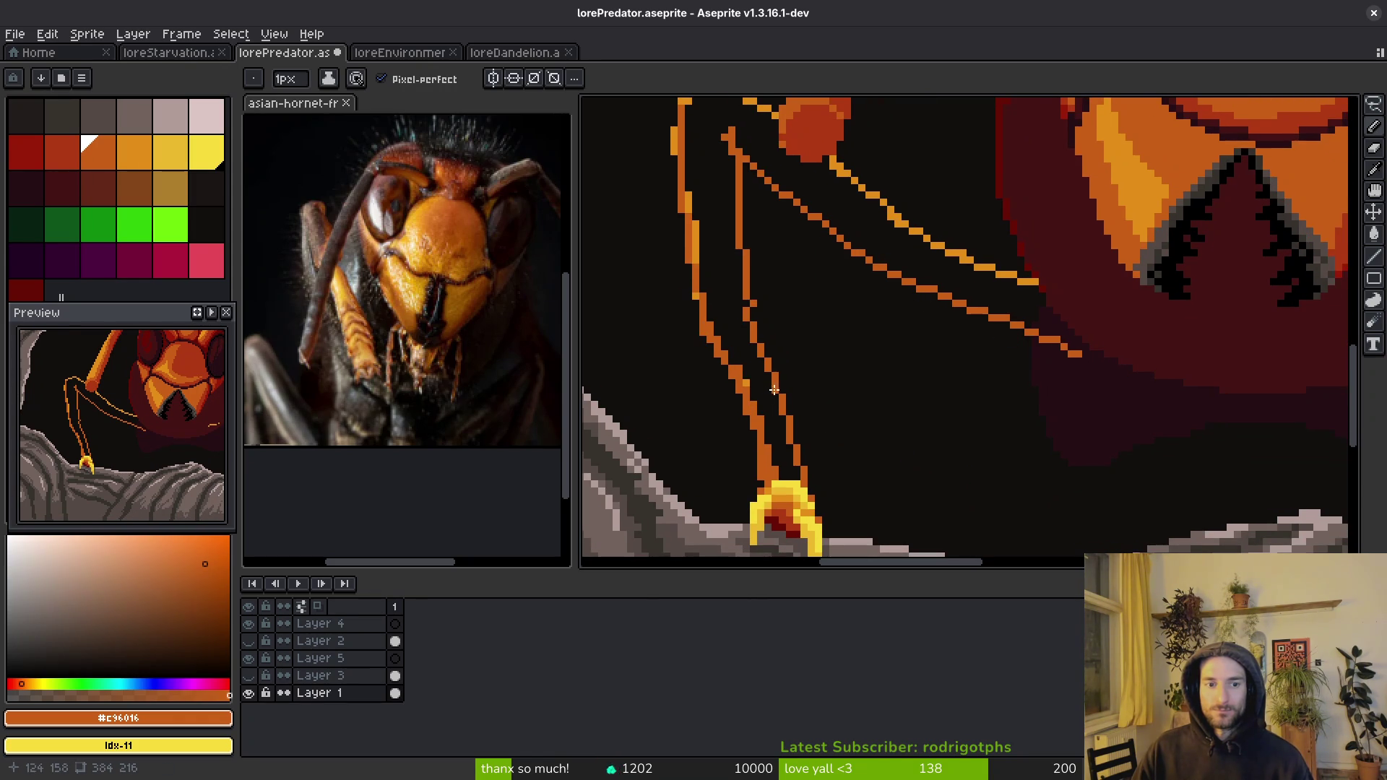
- Flood-fill the thickened leg outline with solid orange
scroll(923, 407, "down", 2)
scroll(827, 356, "up", 2)
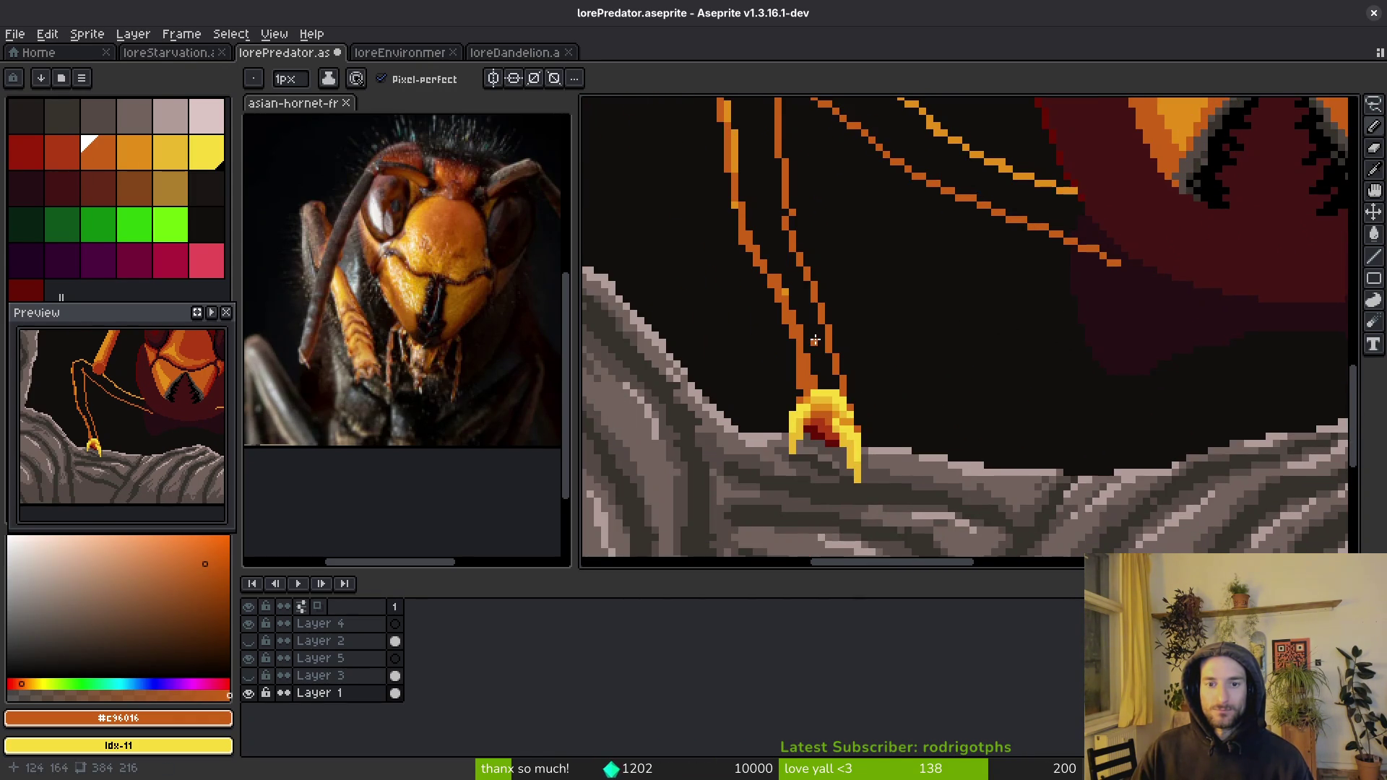
key("g")
scroll(815, 340, "up", 2)
left_click(849, 263)
left_click_drag(864, 278, 896, 301)
- Choose dark red from the palette and paint a band across the leg
scroll(896, 301, "down", 6)
scroll(921, 345, "up", 5)
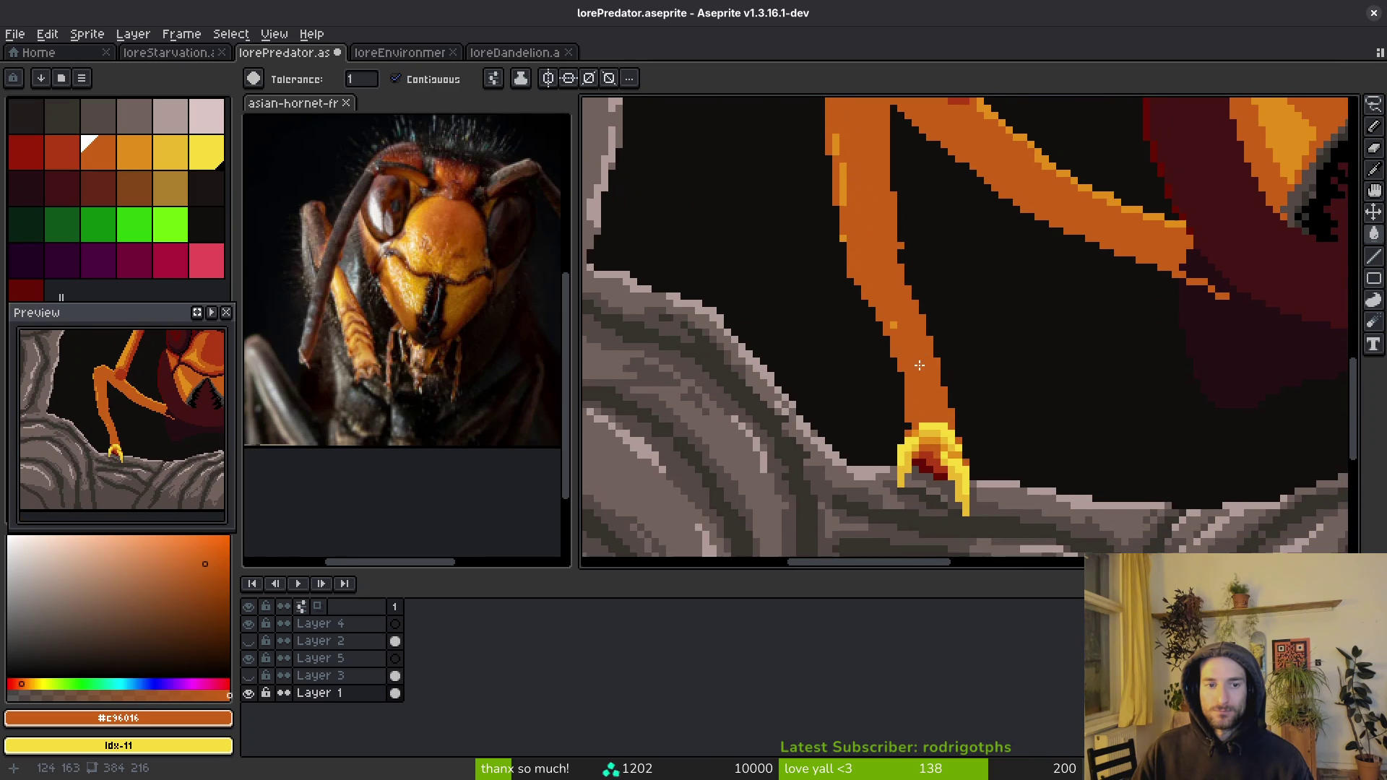
scroll(874, 340, "up", 3)
left_click(62, 152)
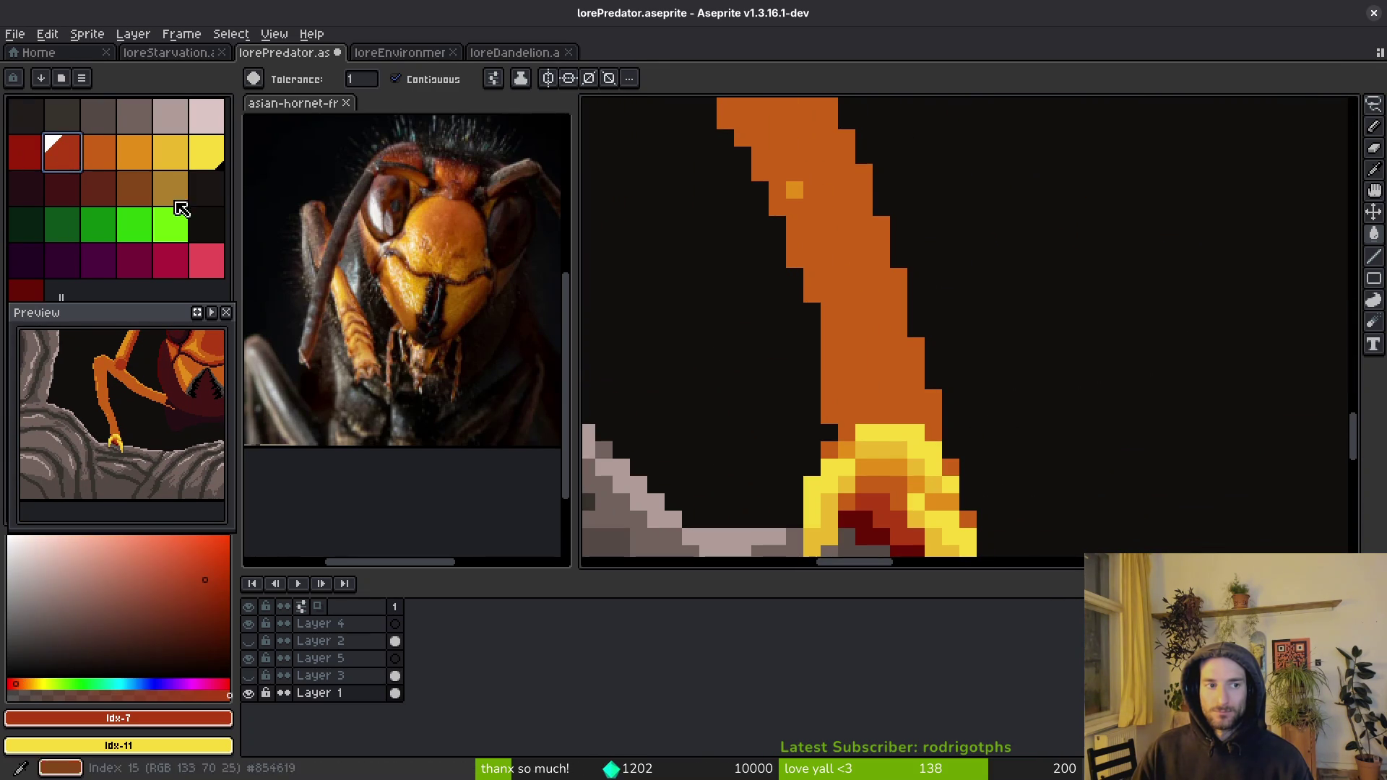
key("b")
scroll(975, 414, "up", 2)
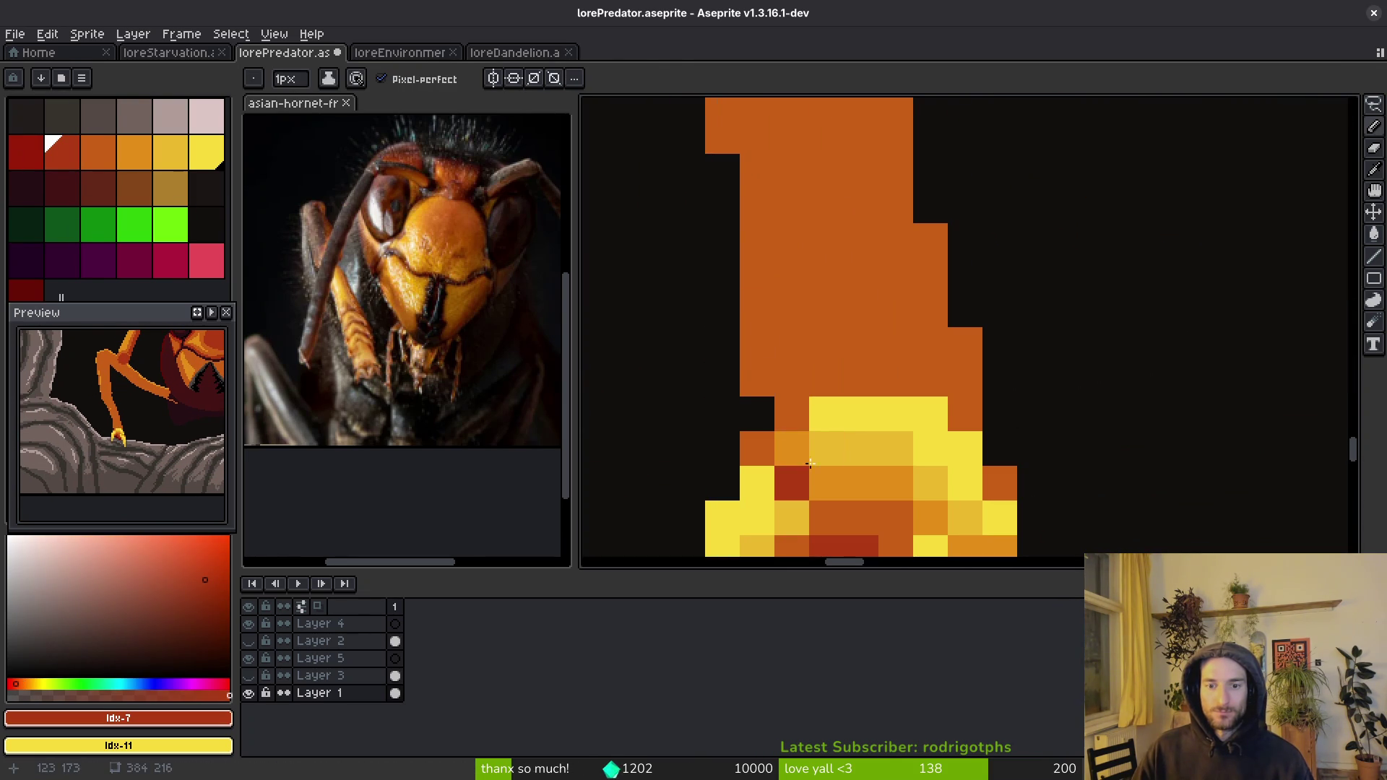
scroll(825, 494, "down", 3)
scroll(818, 434, "up", 5)
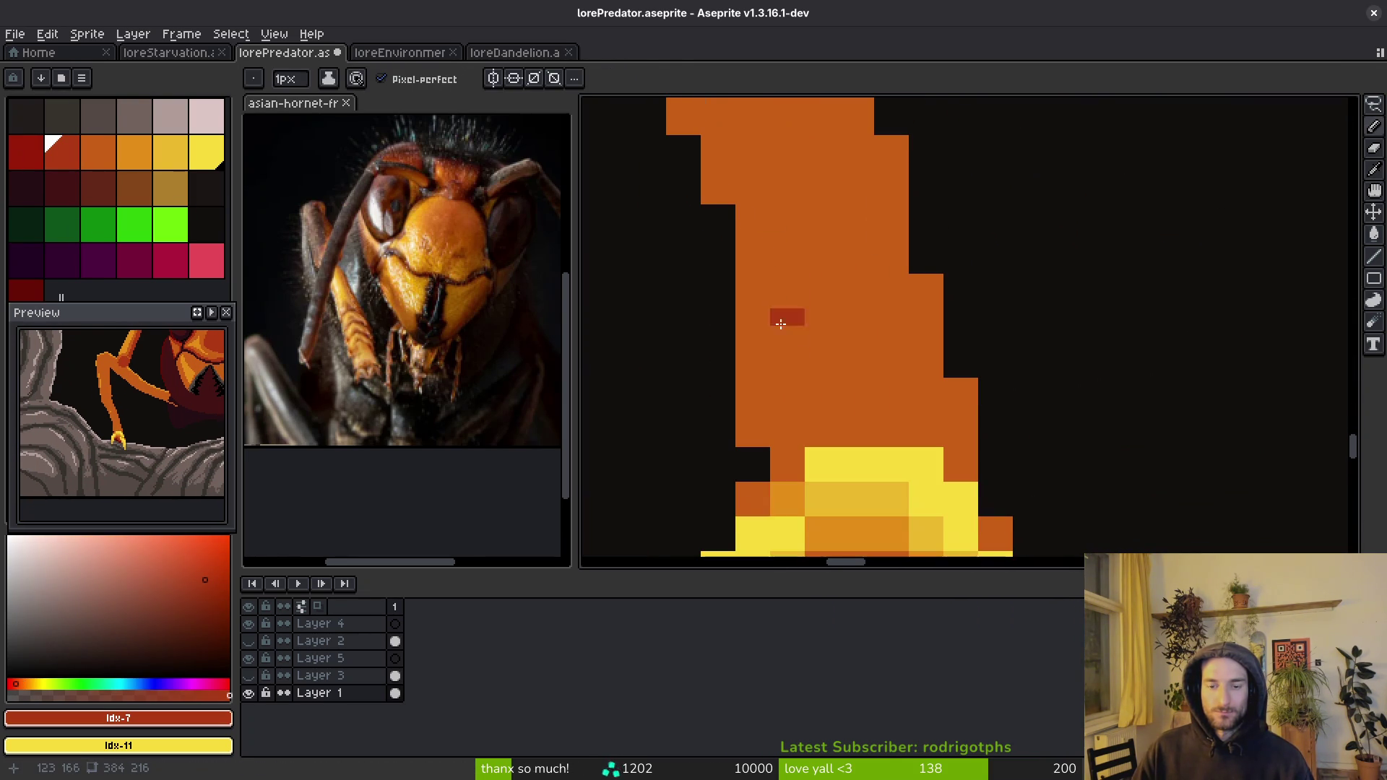
mouse_move(753, 361)
left_mouse_down()
mouse_move(821, 289)
mouse_move(923, 310)
mouse_move(927, 326)
left_mouse_up()
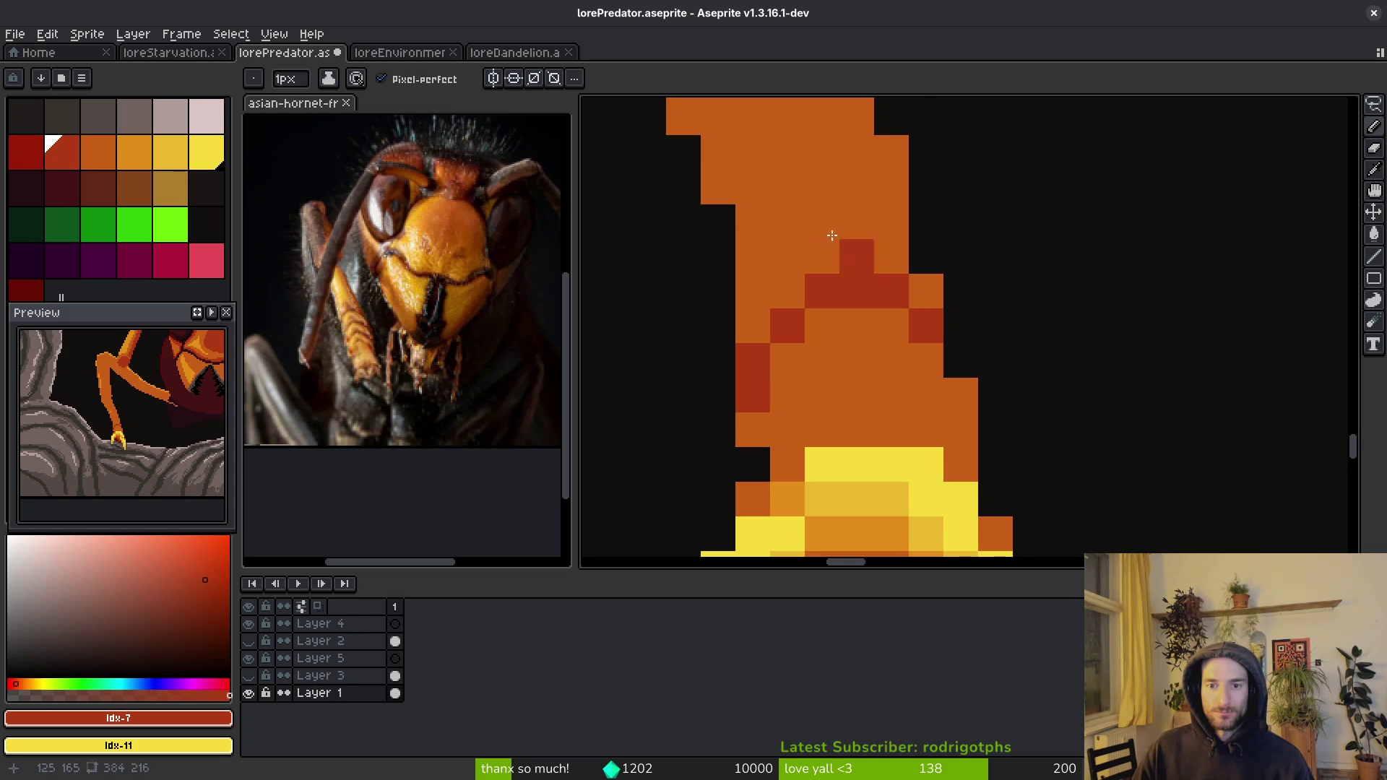
- Add zig-zag dark red segment marks down the leg
scroll(802, 328, "up", 2)
scroll(802, 329, "left", 1)
mouse_move(839, 347)
left_mouse_down()
mouse_move(900, 289)
mouse_move(966, 310)
mouse_move(939, 278)
mouse_move(838, 311)
mouse_move(802, 346)
left_mouse_up()
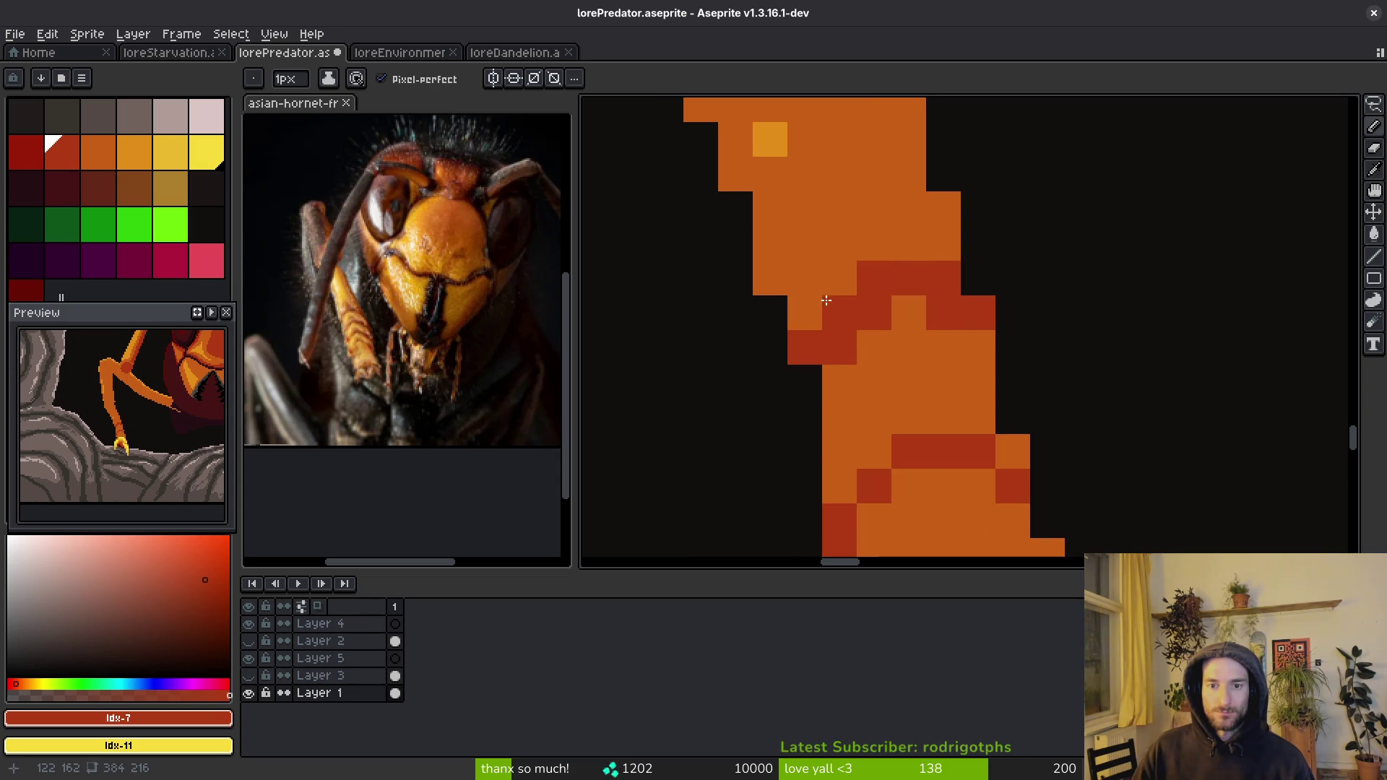
mouse_move(883, 246)
left_mouse_down()
mouse_move(907, 243)
mouse_move(803, 310)
left_mouse_up()
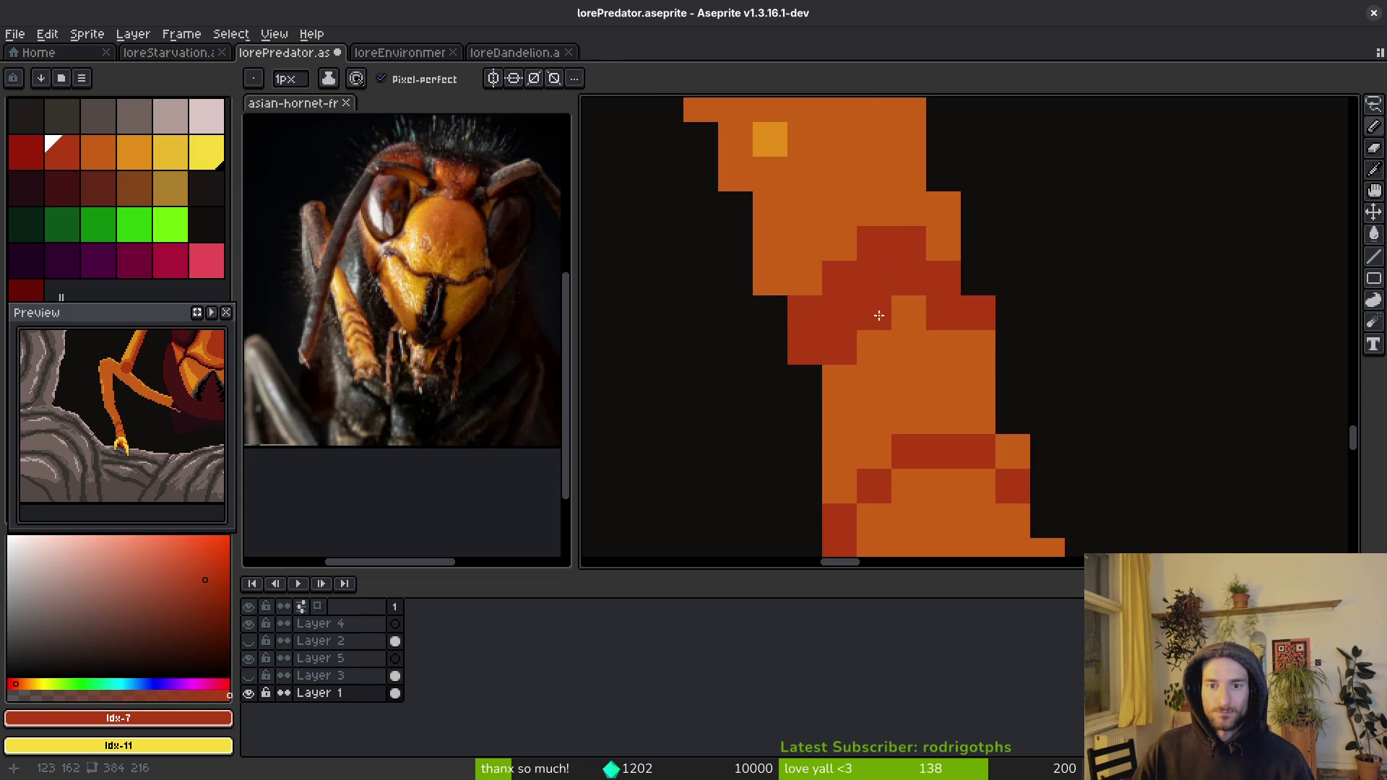
- Repaint two stray dark red pixels with the leg's orange
left_click(868, 321, "alt")
left_click(840, 347)
left_click(944, 313)
scroll(932, 333, "down", 3)
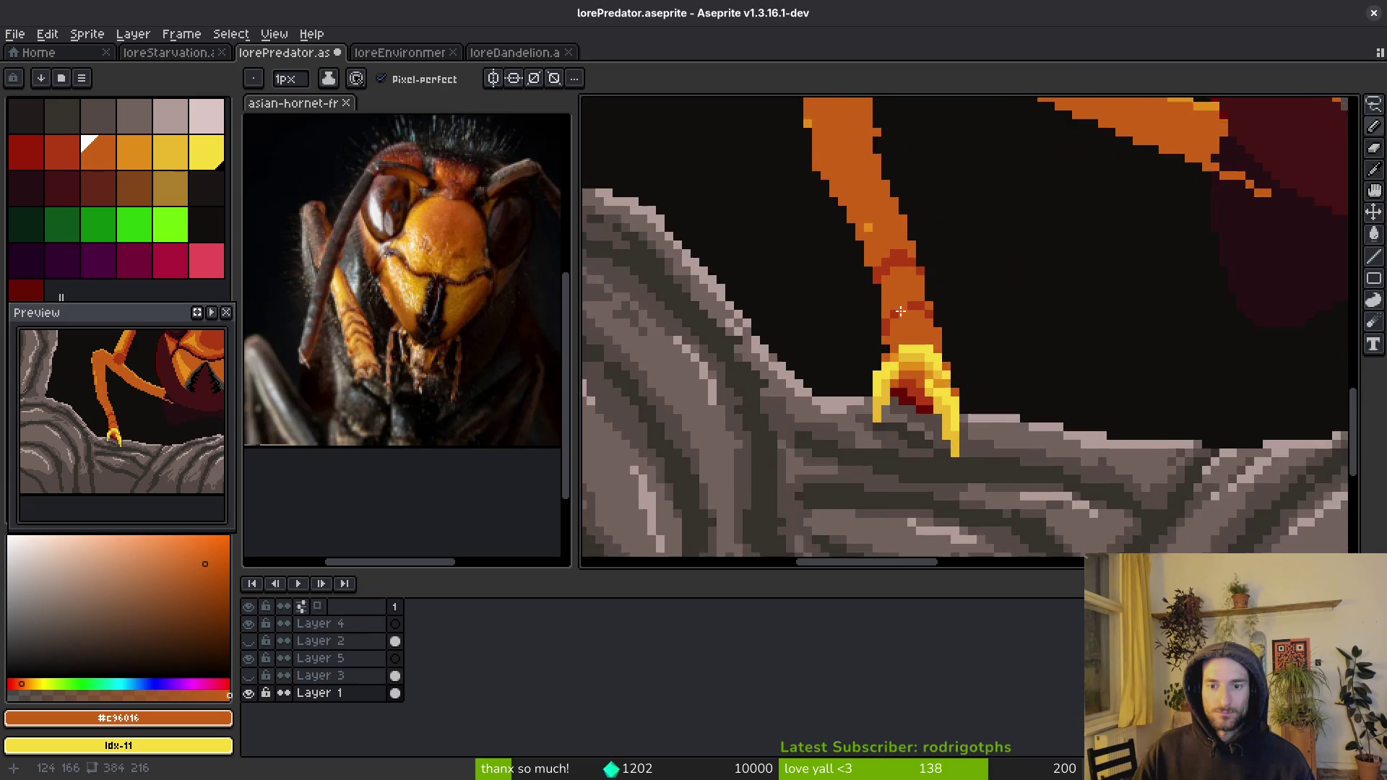
scroll(876, 257, "up", 2)
- Sample #af3a13 from the leg, add a joint band, and clean up the edge bump
key("alt")
left_click(876, 257, "alt")
mouse_move(844, 291)
left_mouse_down()
mouse_move(867, 268)
mouse_move(969, 271)
left_mouse_up()
scroll(977, 303, "down", 3)
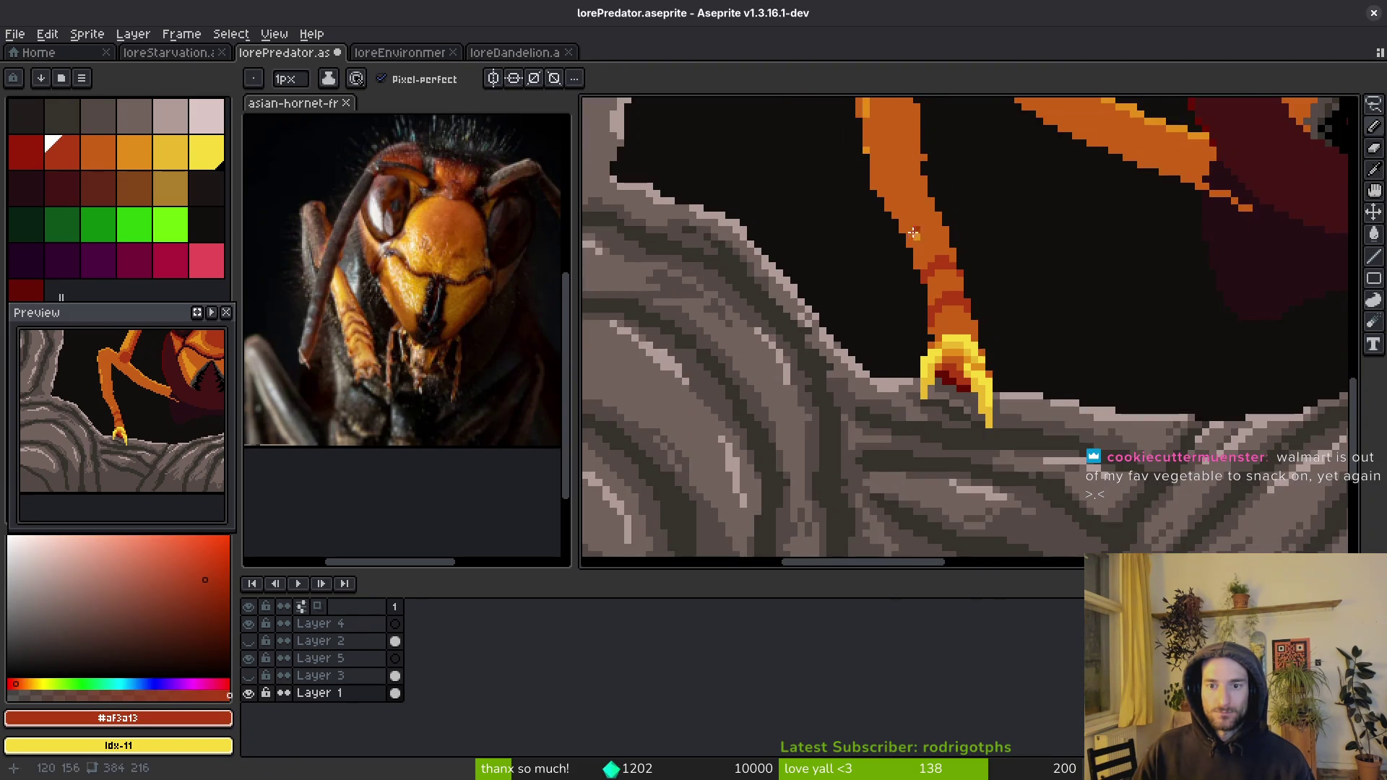
scroll(915, 233, "up", 3)
mouse_move(895, 341)
left_mouse_down()
mouse_move(914, 291)
mouse_move(974, 298)
mouse_move(919, 277)
left_mouse_up()
left_click(1012, 288, "alt")
left_click(932, 281, "alt")
- Touch up band pixels alternating #c96016 orange and #af3a13 dark red, then save
left_click(949, 243, "alt")
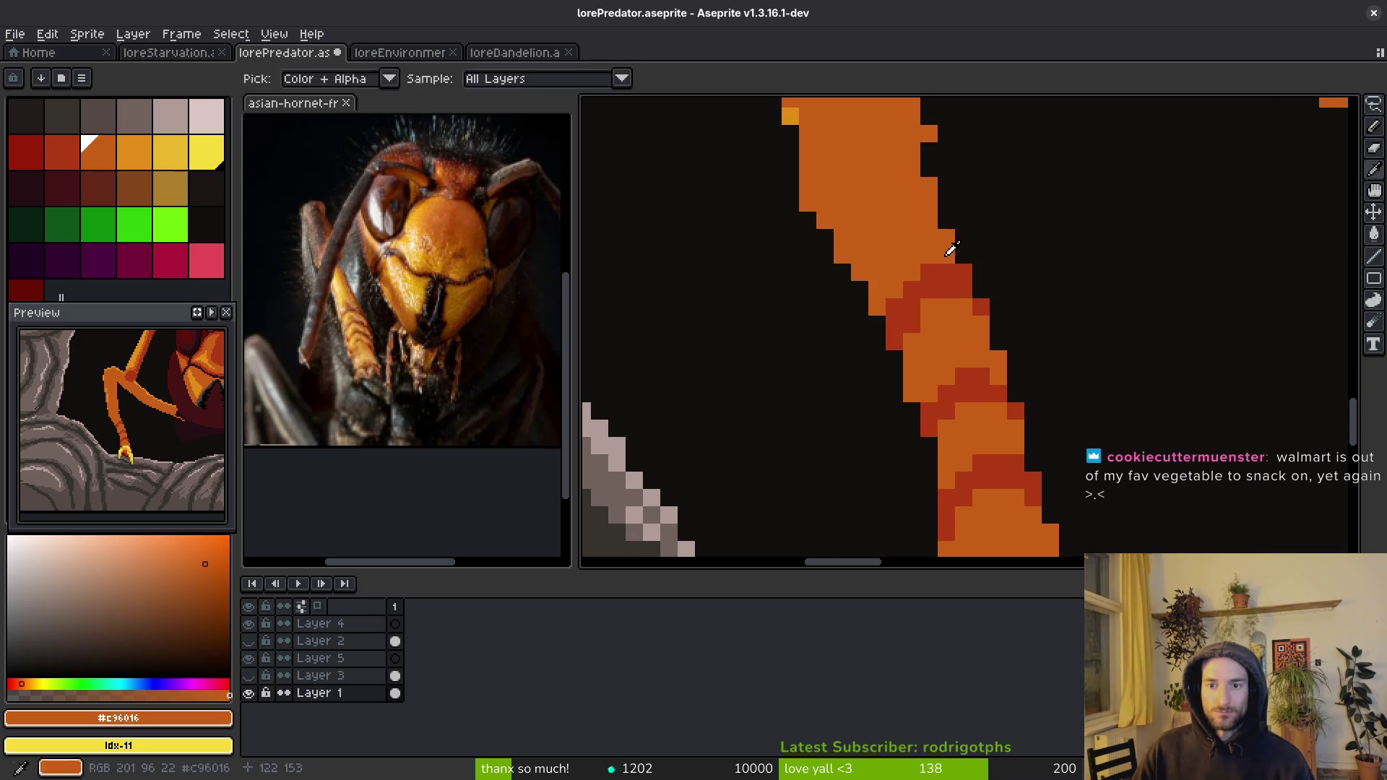
left_click(936, 283, "alt")
left_click(911, 276)
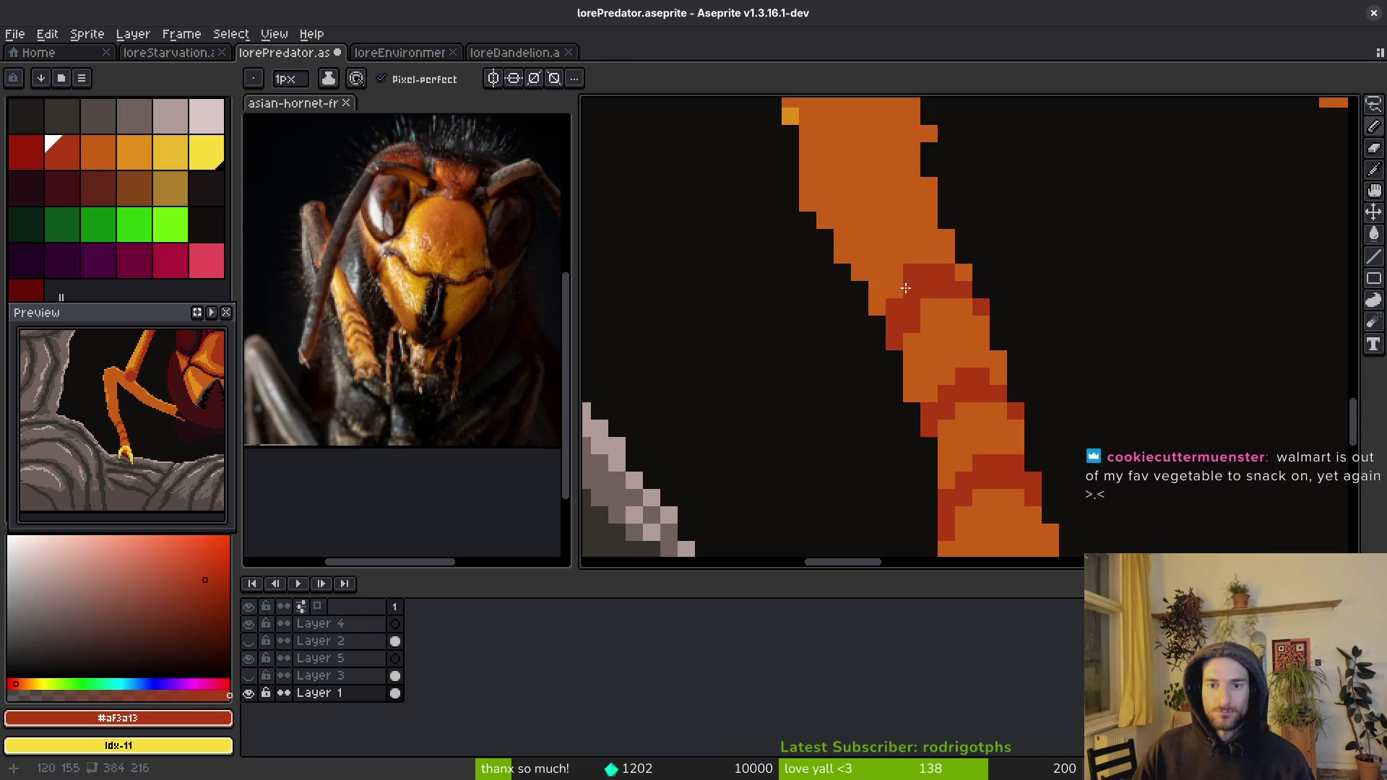
left_click(940, 311, "alt")
left_click(912, 325)
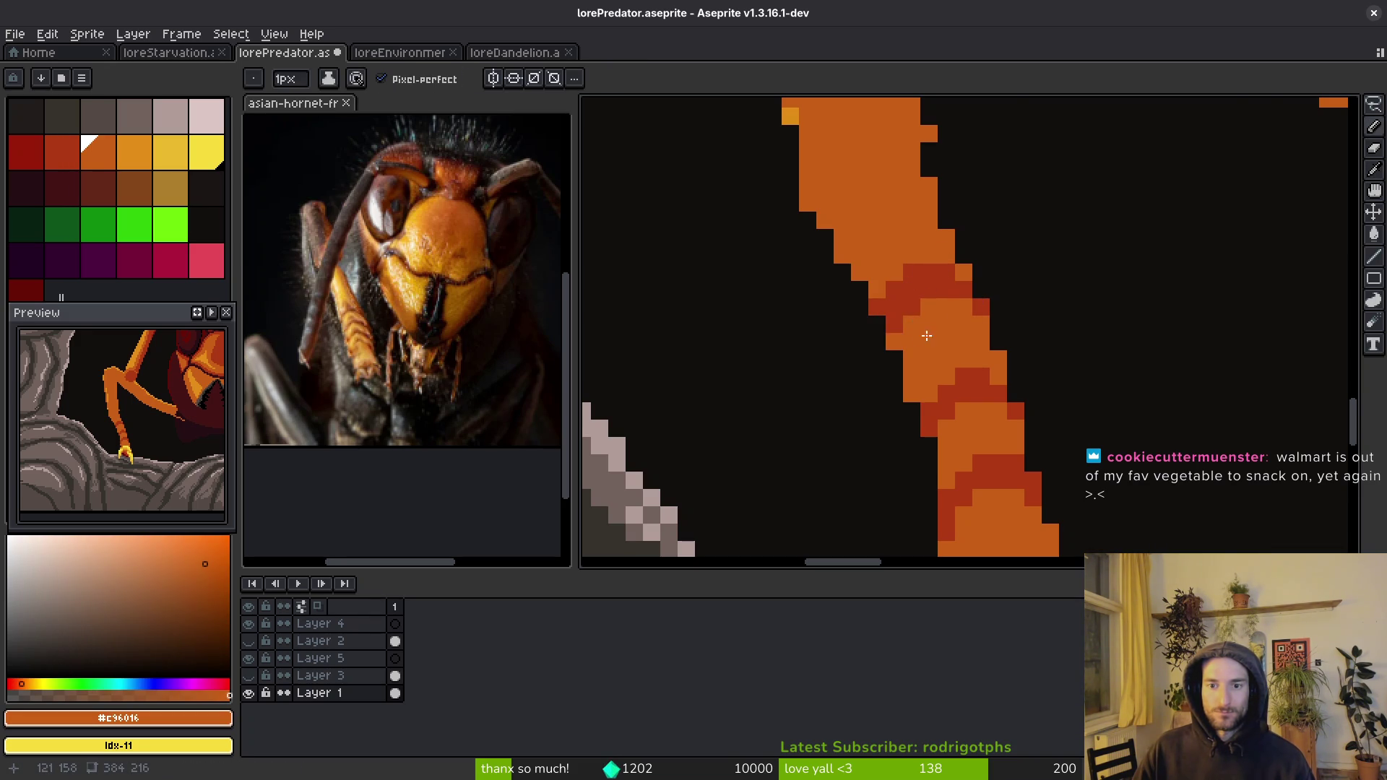
scroll(925, 338, "down", 2)
scroll(986, 373, "up", 4)
left_click(957, 338, "alt")
key("ctrl+s")
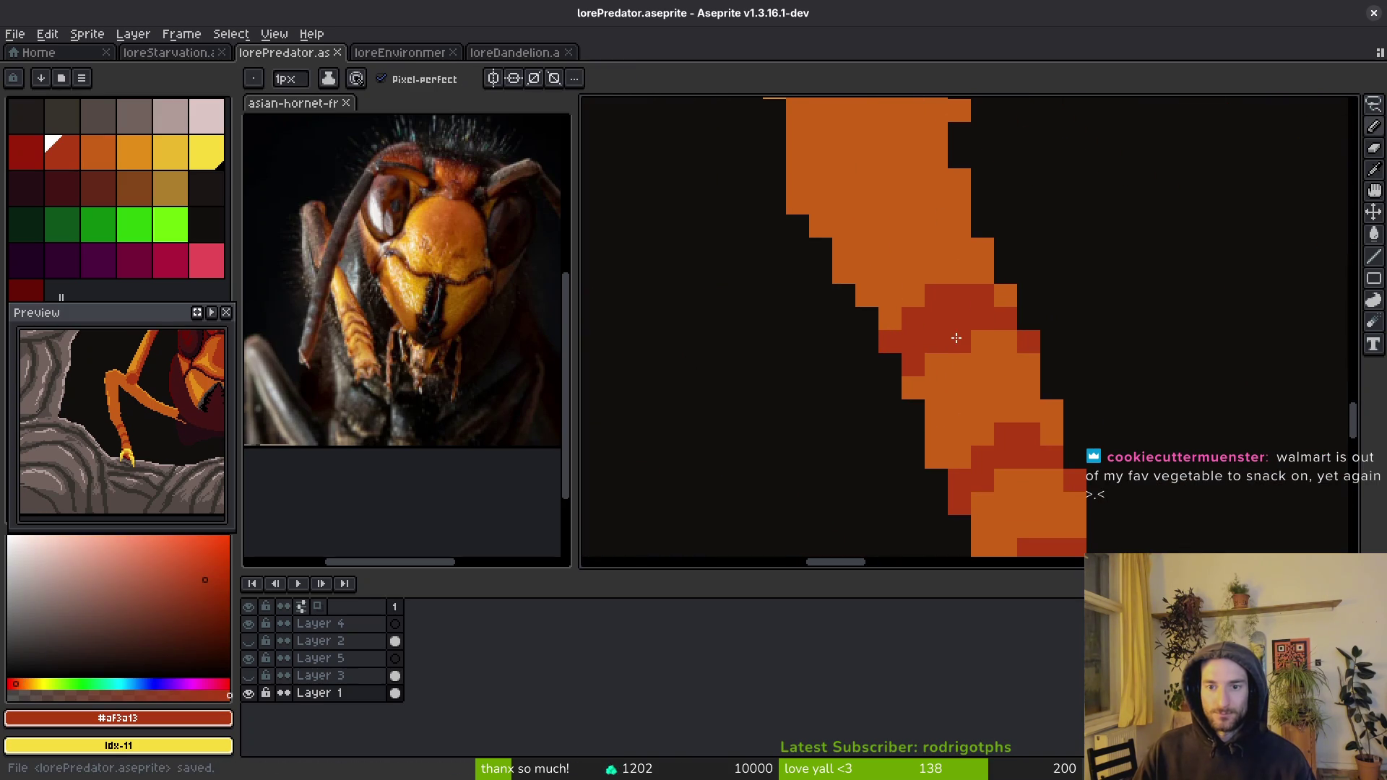
- Recolour three dark-red leg pixels orange #c96016 and save the file
left_click(986, 351, "alt")
left_click(936, 286)
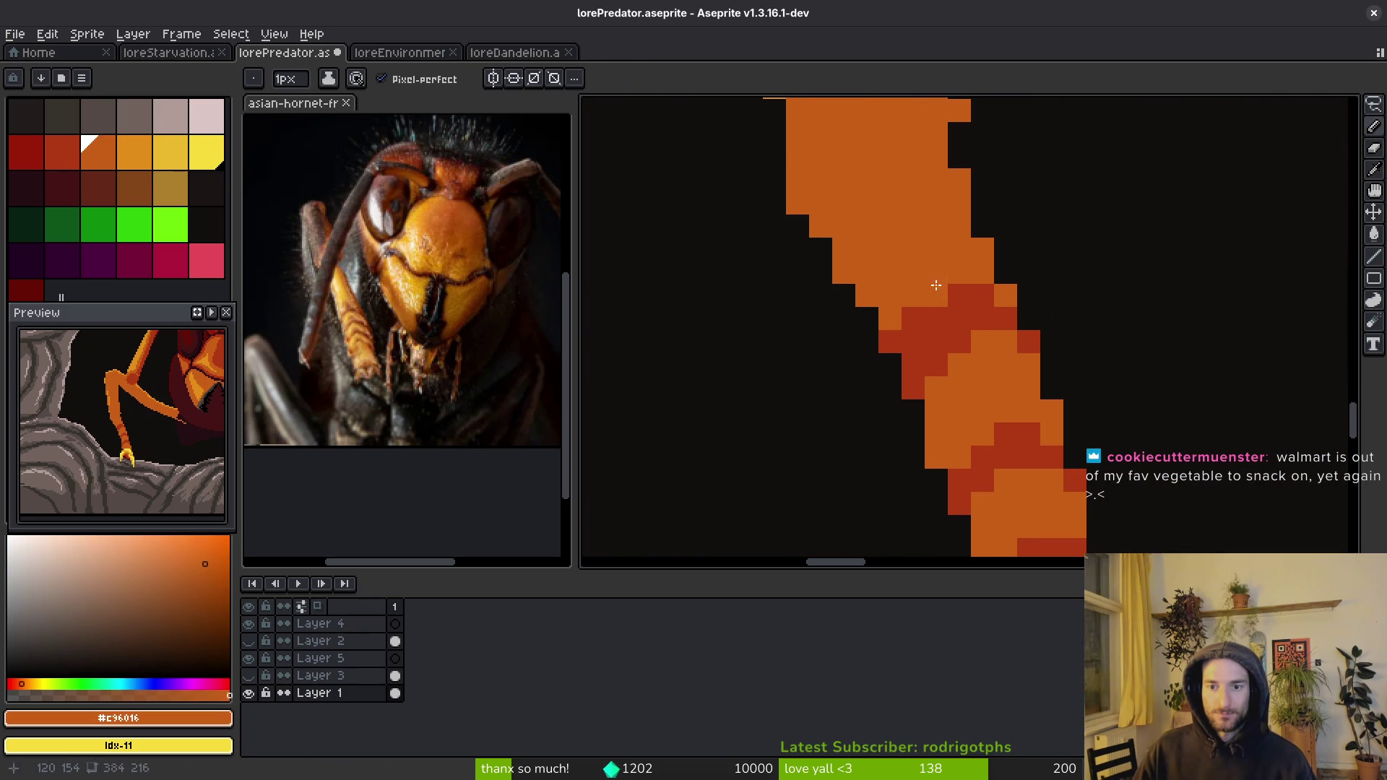
left_click(894, 334)
left_click(957, 318)
scroll(961, 333, "down", 2)
key("ctrl+s")
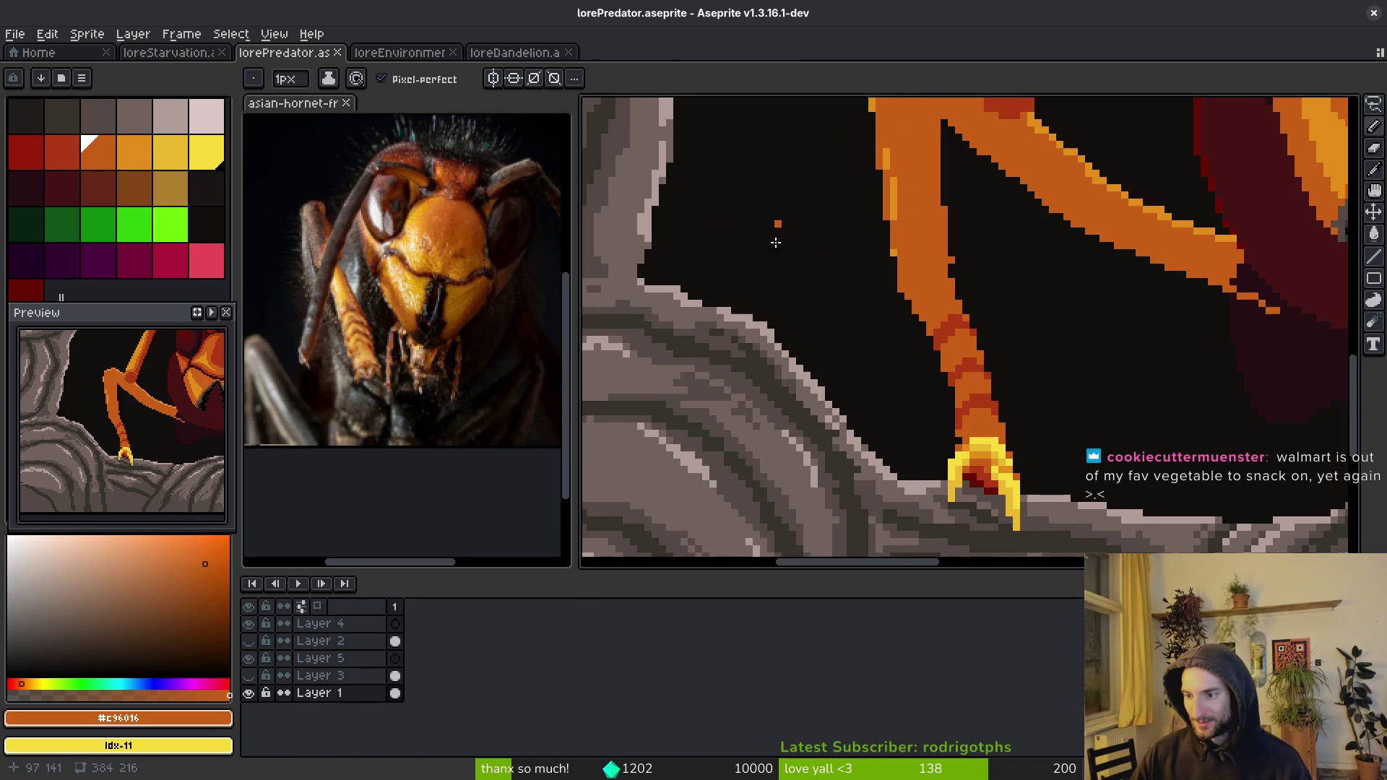
- Sample the dark red #af3a13 from the leg band again
scroll(975, 336, "up", 2)
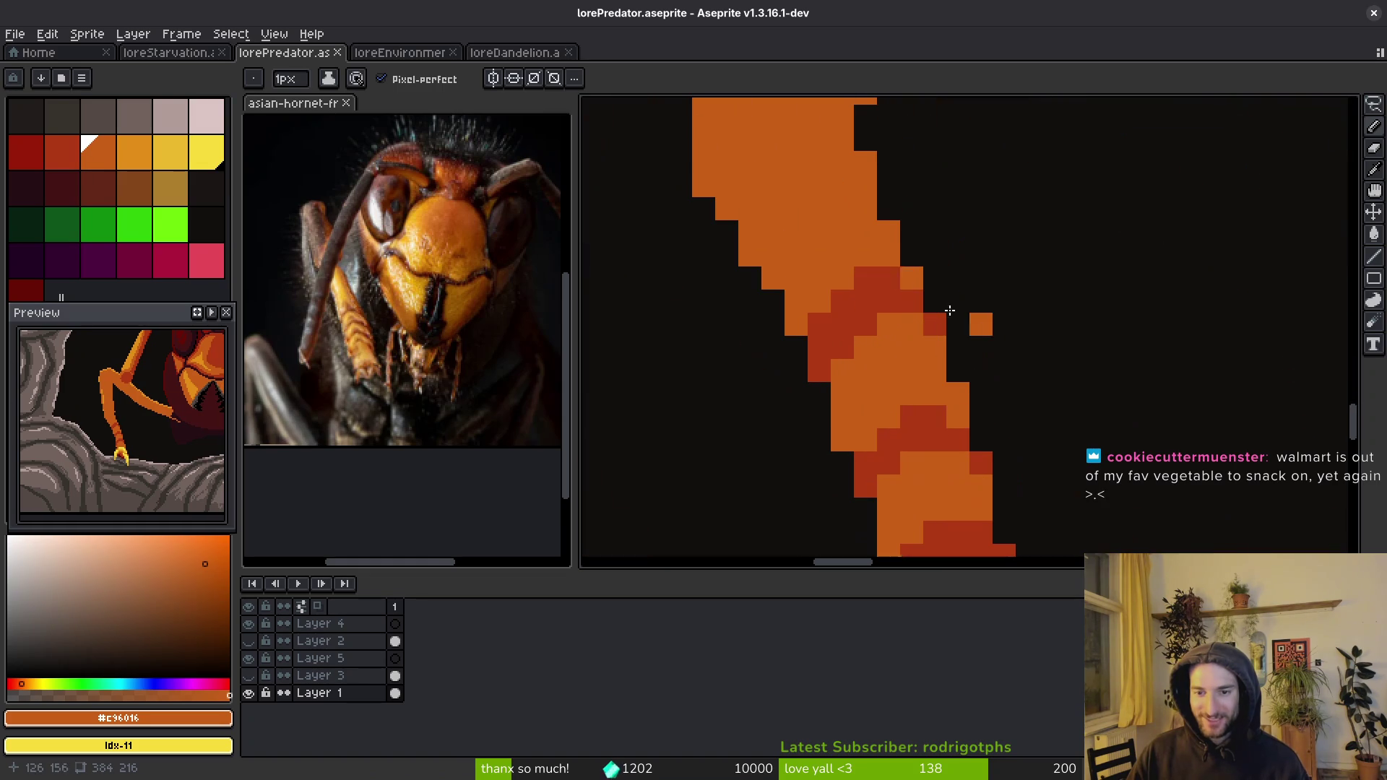
left_click(921, 293, "alt")
left_click(958, 302)
scroll(953, 319, "down", 1)
scroll(952, 318, "up", 1)
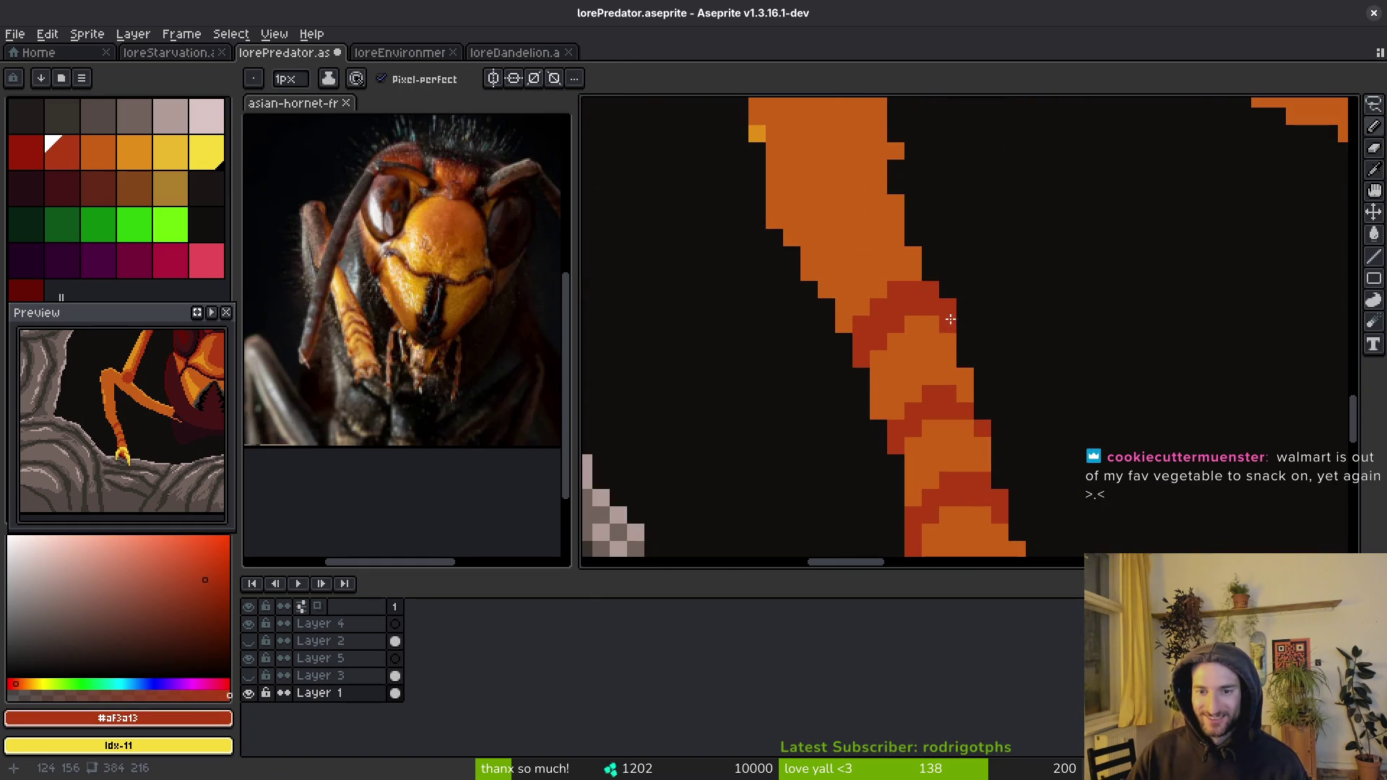
scroll(871, 263, "down", 1)
scroll(844, 253, "up", 2)
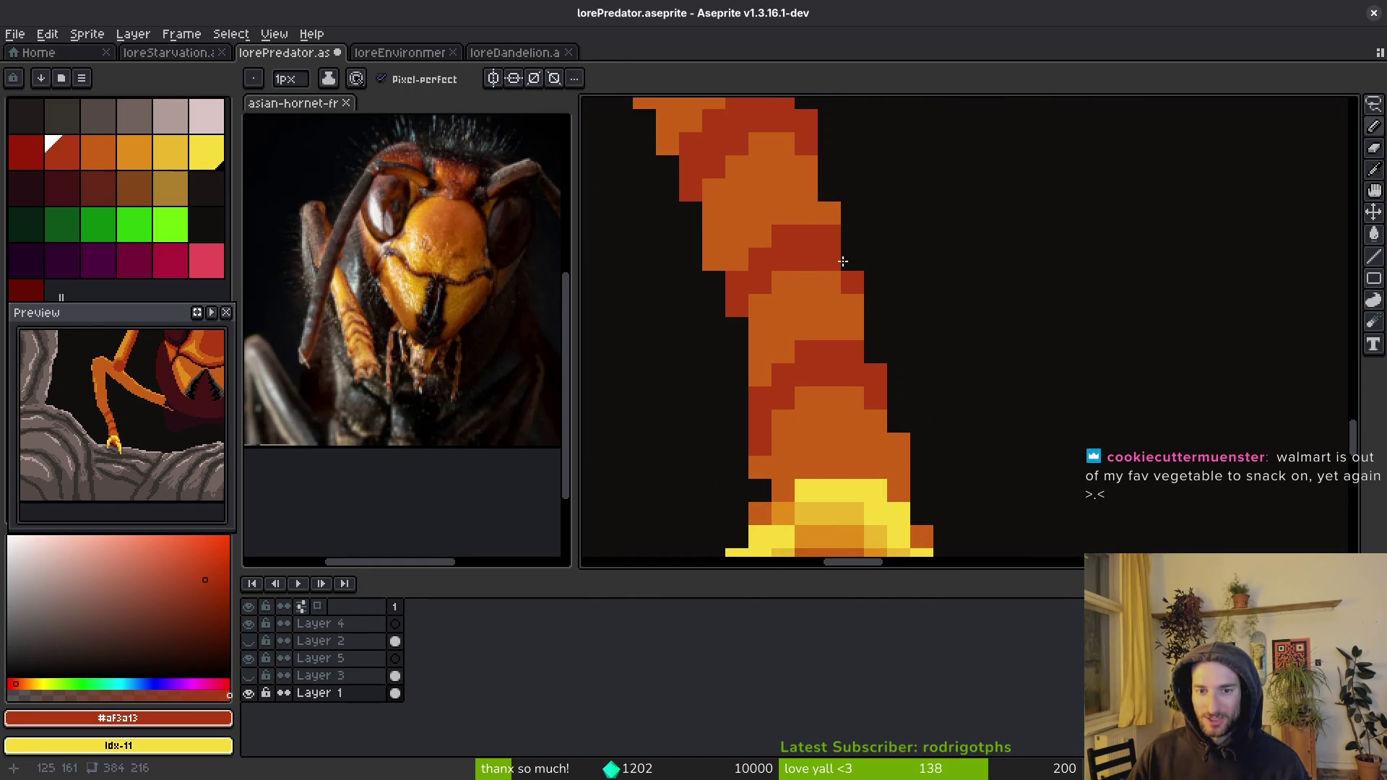
scroll(954, 340, "down", 3)
scroll(960, 341, "down", 1)
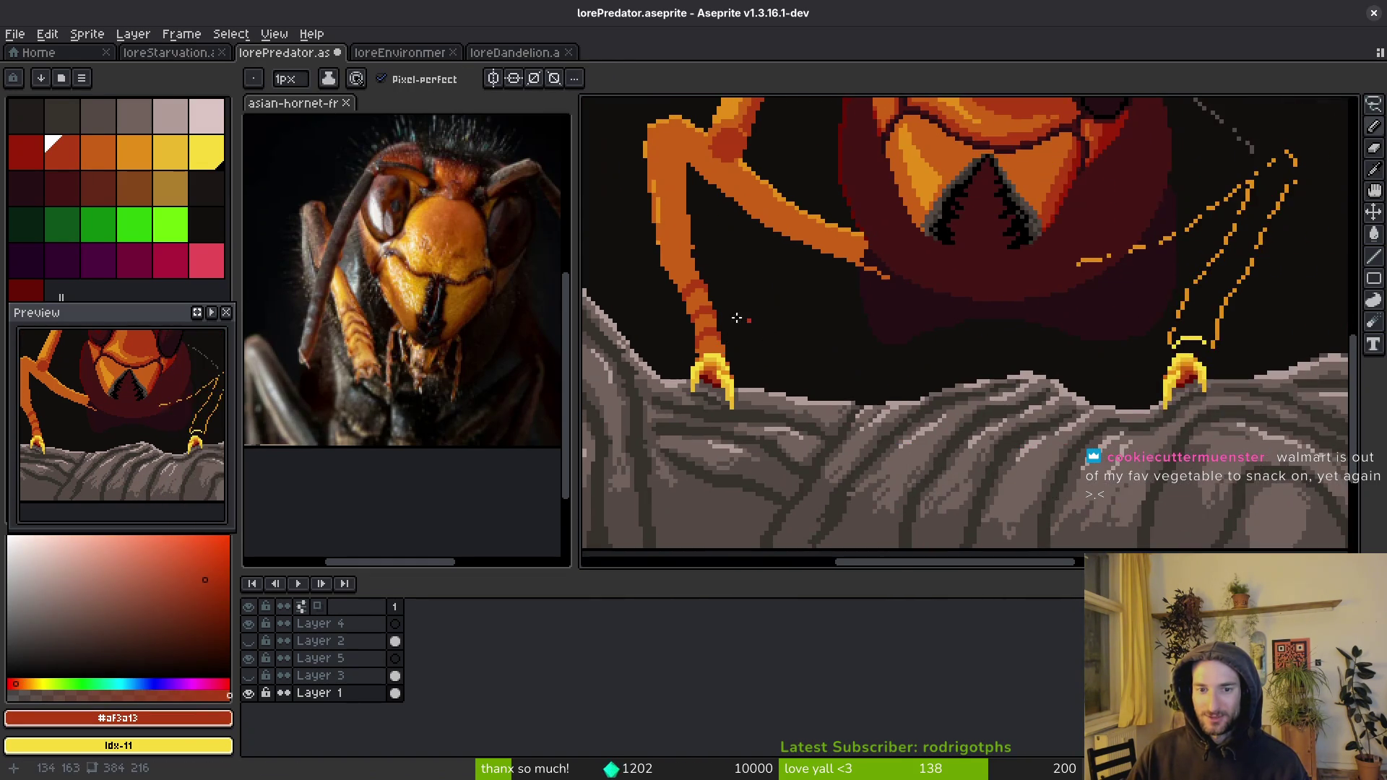
scroll(938, 349, "up", 1)
- Paint a dark-red band and an orange stroke across the lower leg
scroll(881, 330, "up", 3)
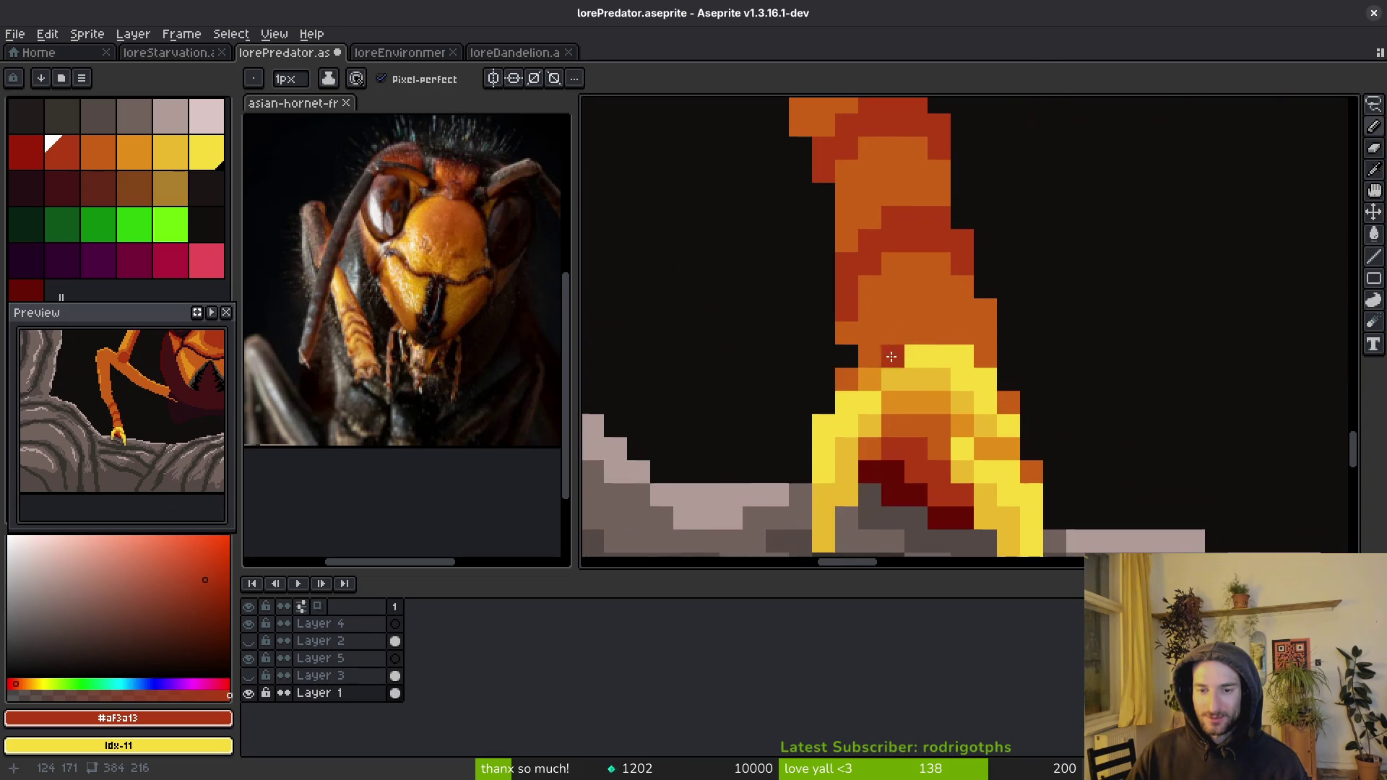
mouse_move(865, 333)
left_mouse_down()
mouse_move(903, 318)
mouse_move(994, 330)
mouse_move(971, 313)
mouse_move(875, 317)
mouse_move(853, 335)
mouse_move(913, 294)
mouse_move(870, 258)
left_mouse_up()
key("ctrl+z")
left_click_drag(881, 199, 946, 193)
left_click(939, 257, "alt")
mouse_move(952, 244)
left_mouse_down()
mouse_move(908, 244)
mouse_move(859, 291)
left_mouse_up()
left_click(864, 292, "alt")
left_click(853, 289, "alt")
left_click(847, 310)
- Add orange pixels along the leg's left edge
scroll(993, 351, "down", 2)
scroll(993, 352, "up", 2)
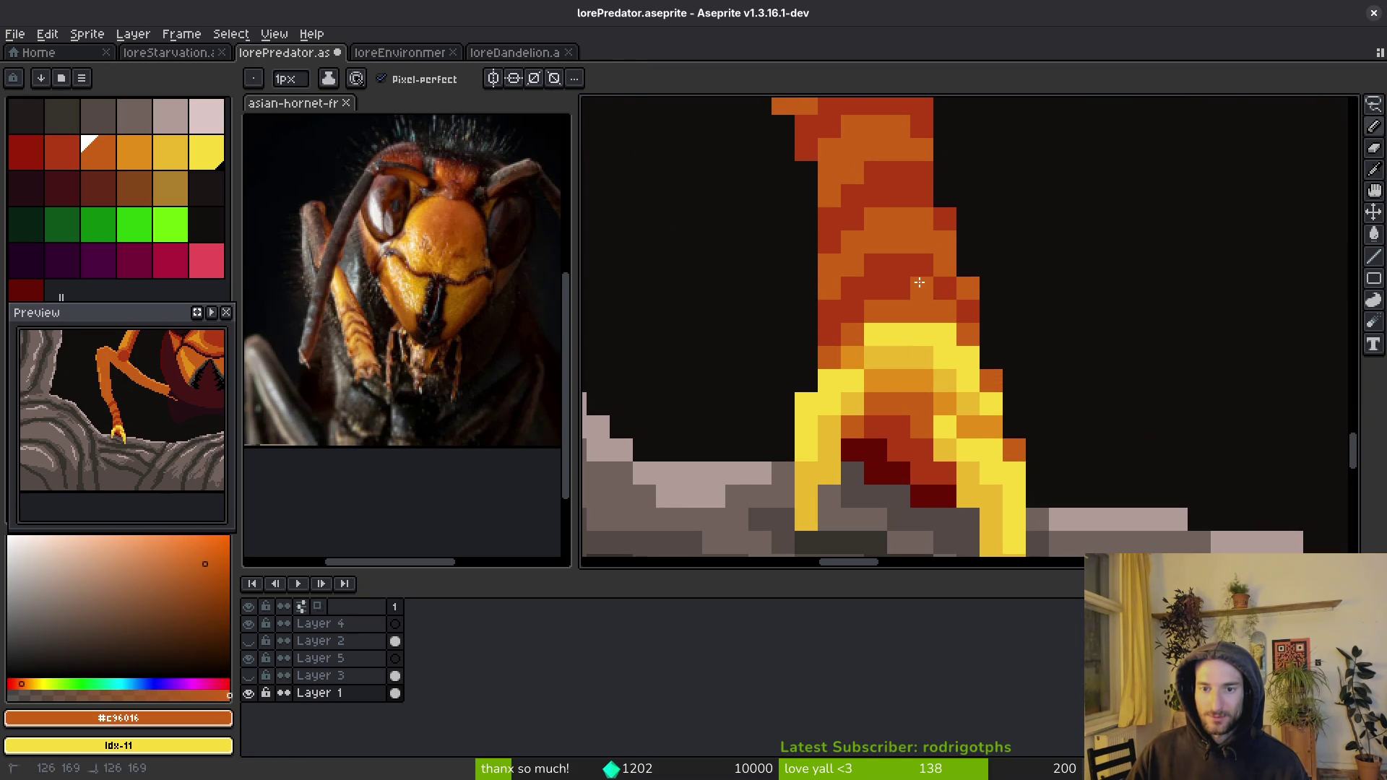
left_click(923, 290, "alt")
scroll(954, 294, "down", 4)
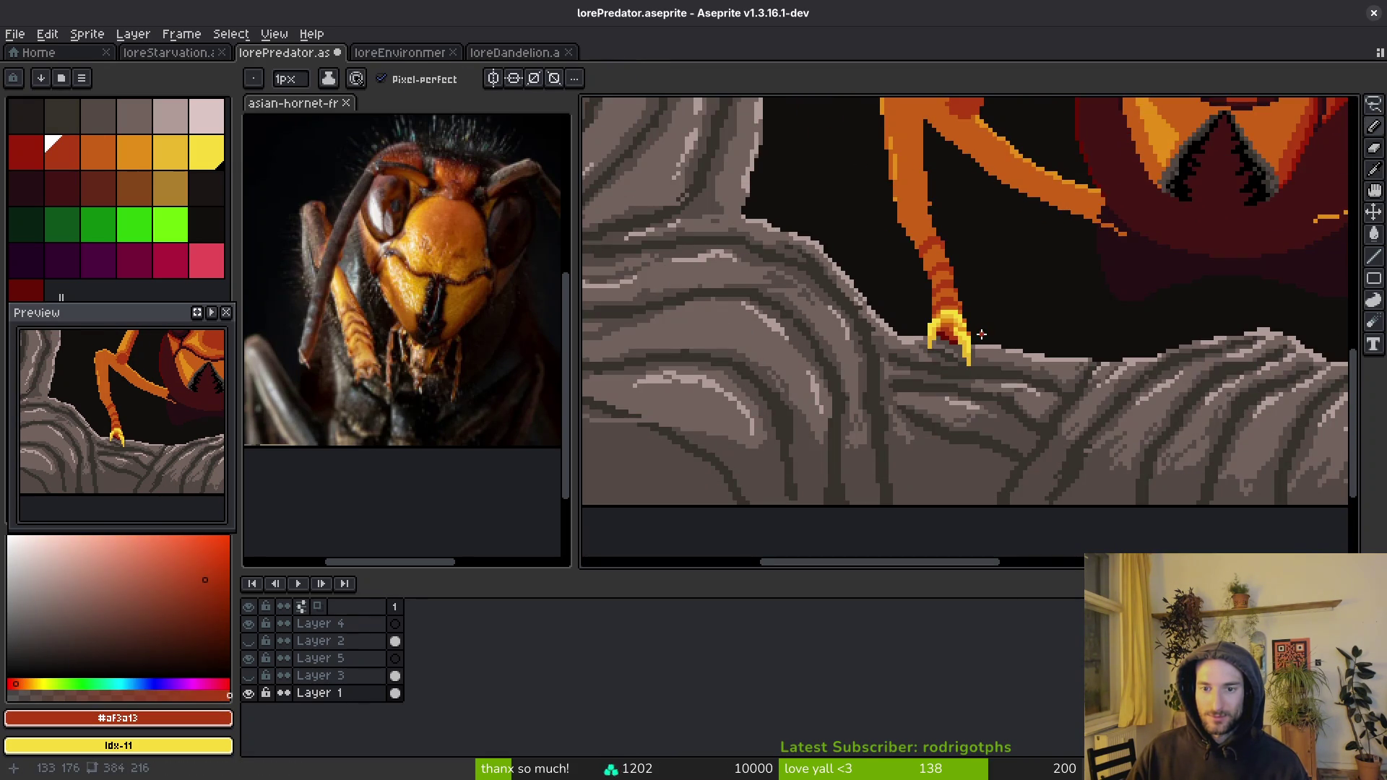
scroll(976, 322, "up", 4)
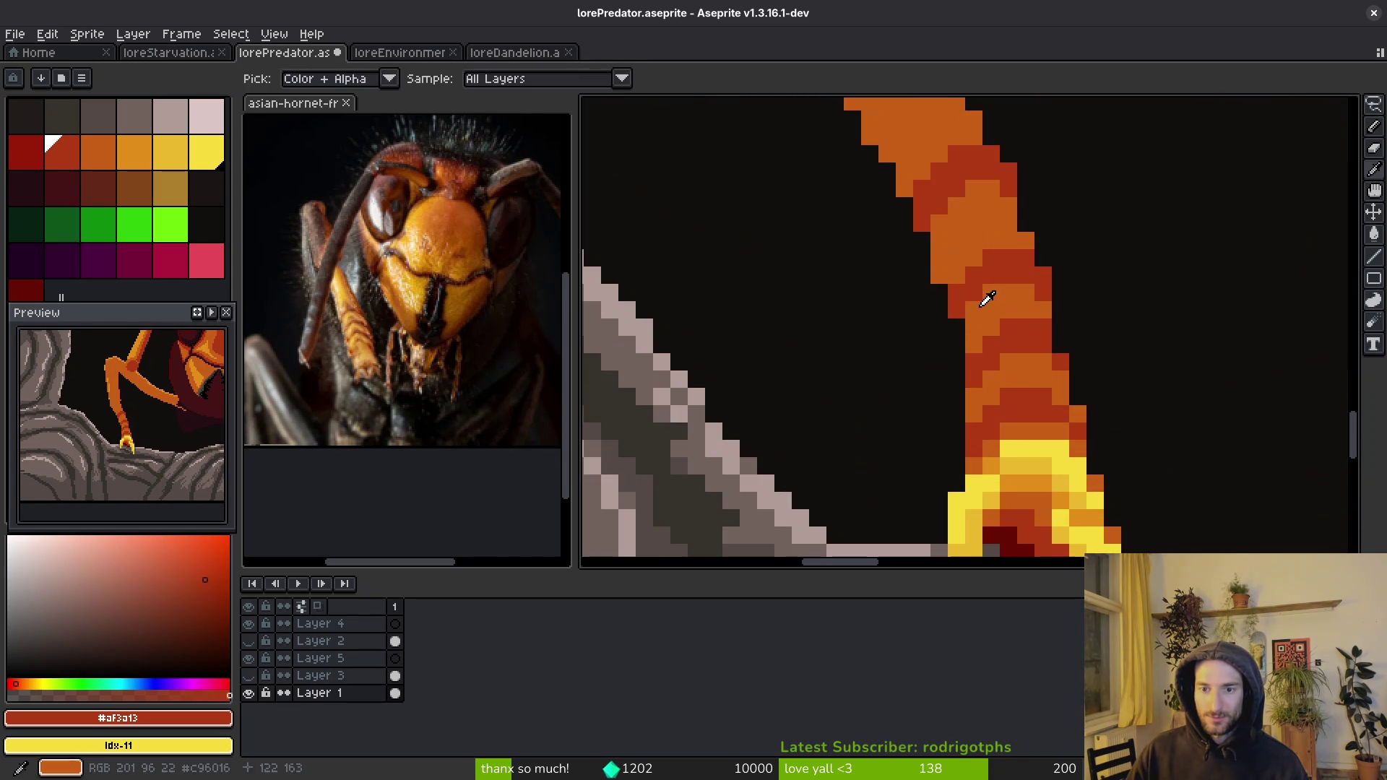
left_click(984, 297, "alt")
left_click(957, 346)
left_click(955, 375)
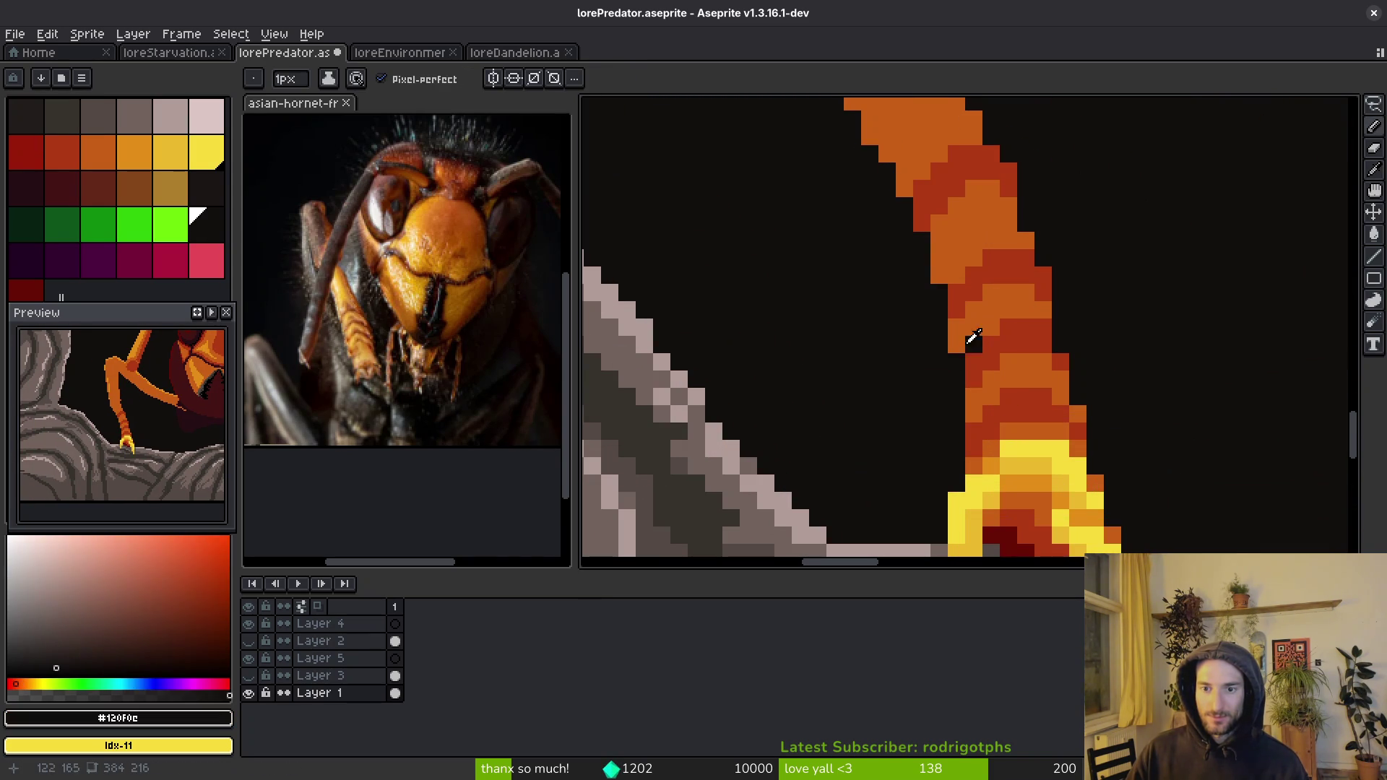
left_click(957, 349, "alt")
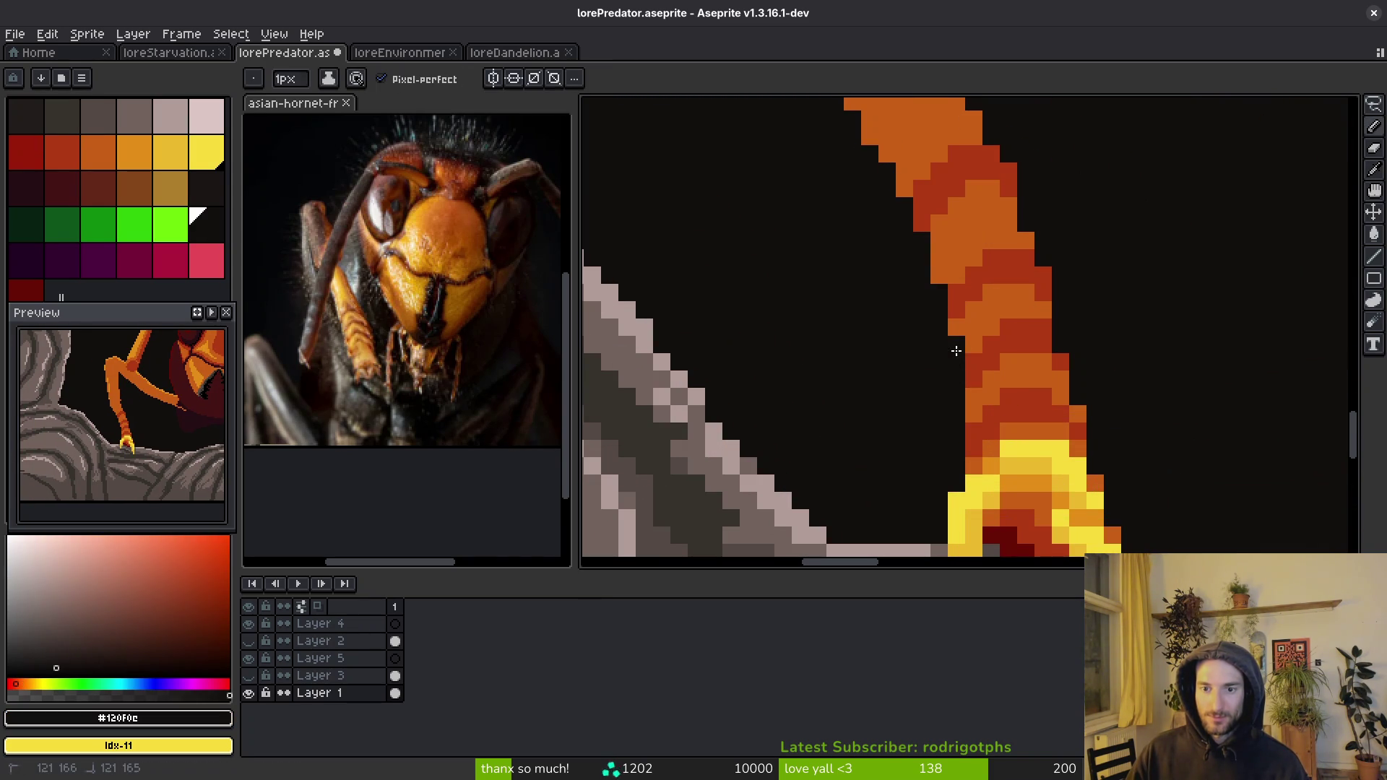
scroll(945, 290, "down", 3)
scroll(1008, 372, "up", 1)
scroll(1034, 376, "down", 2)
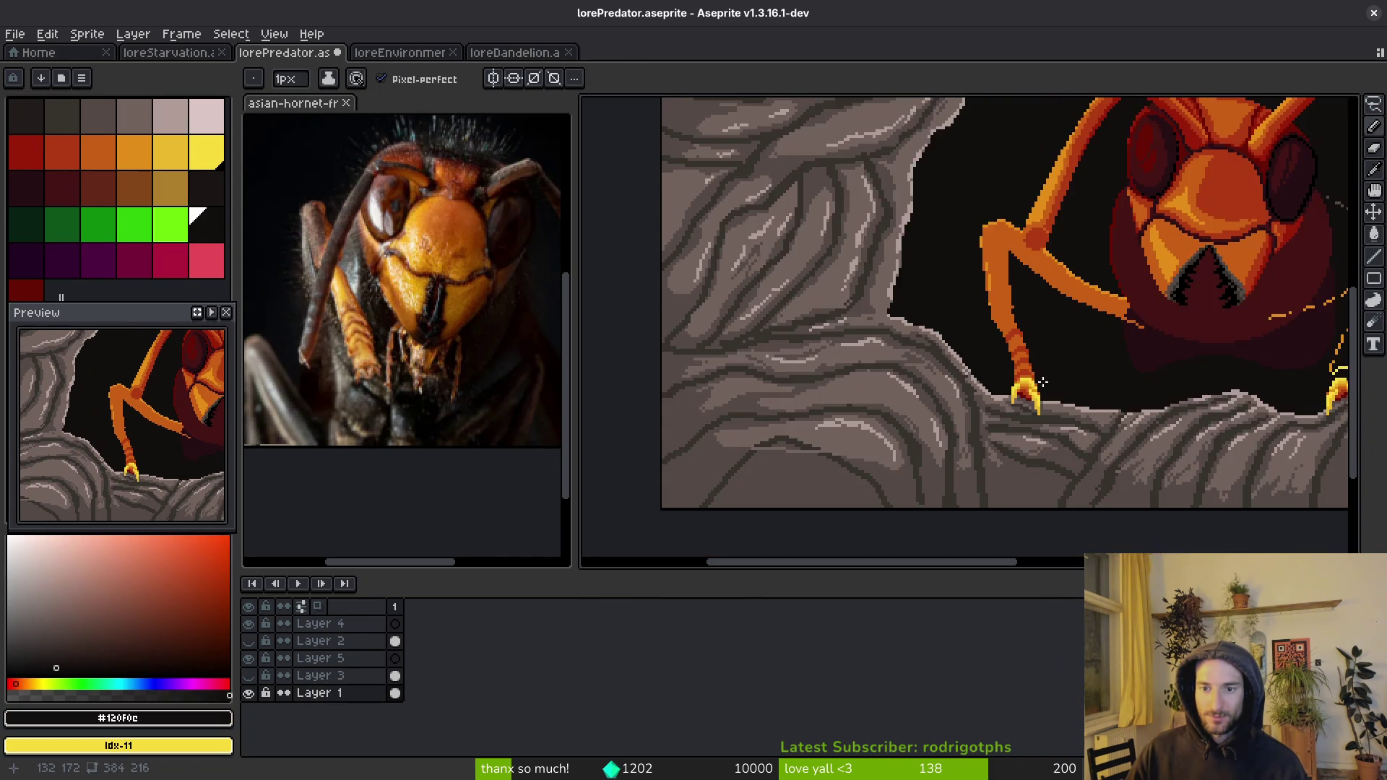
scroll(992, 295, "up", 3)
scroll(993, 295, "up", 1)
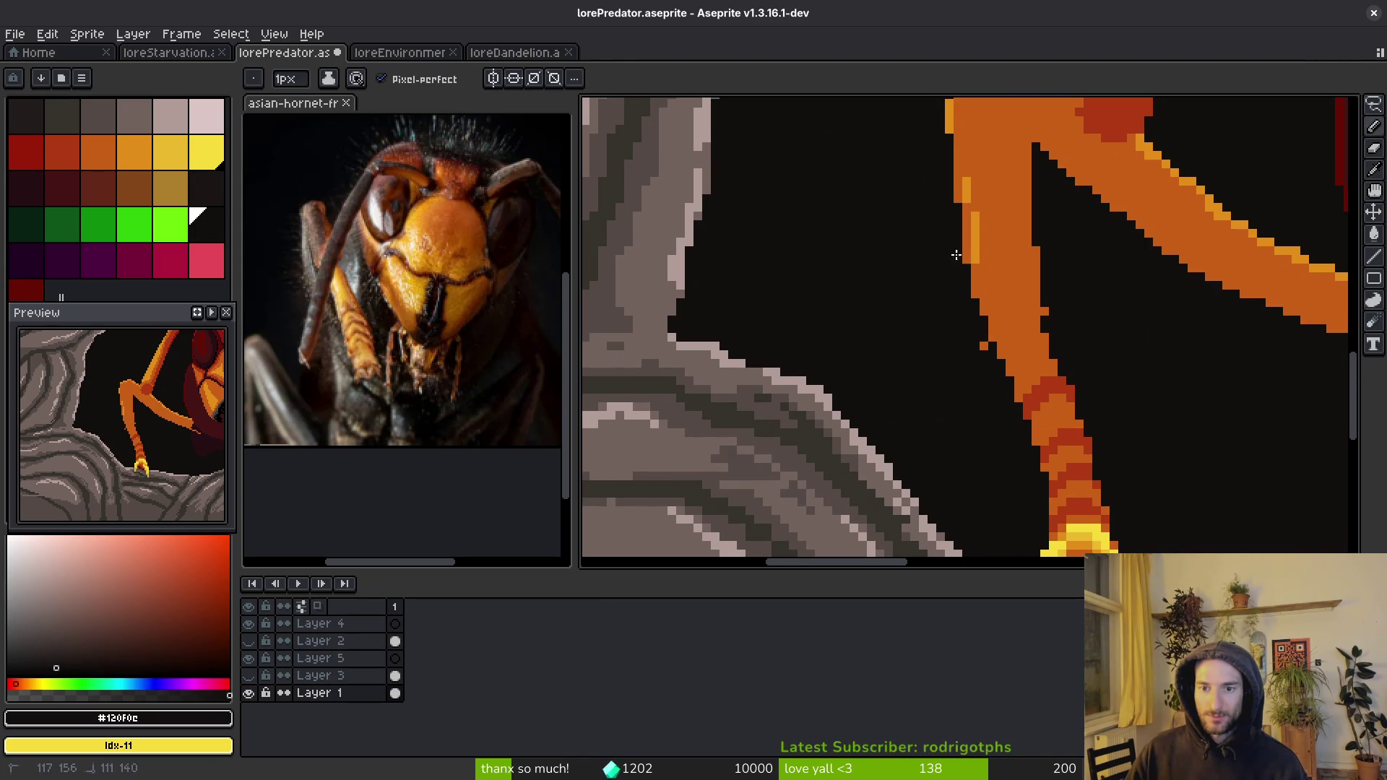
left_click(1007, 336, "alt")
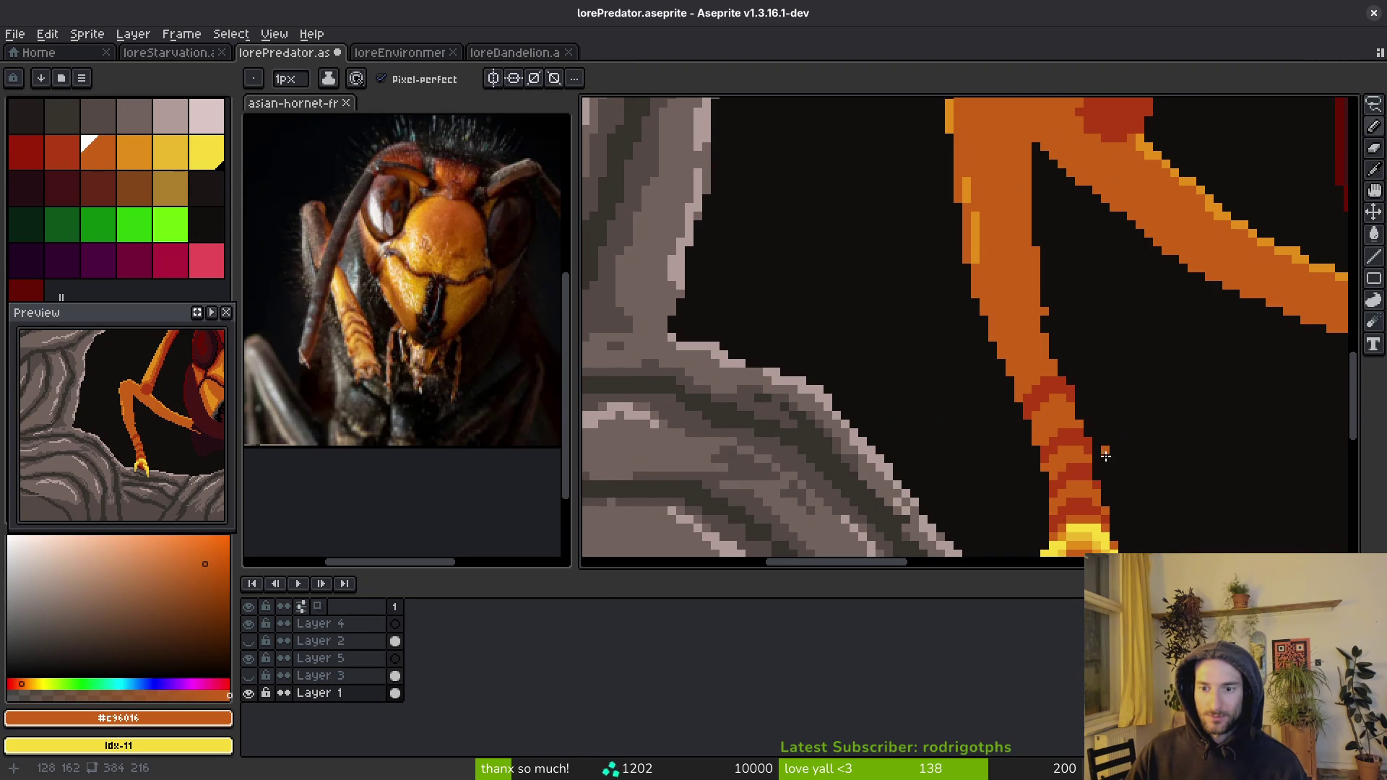
scroll(1091, 469, "up", 2)
- Tidy the red band's edges with orange and dark-red pixels
left_click(1083, 470, "alt")
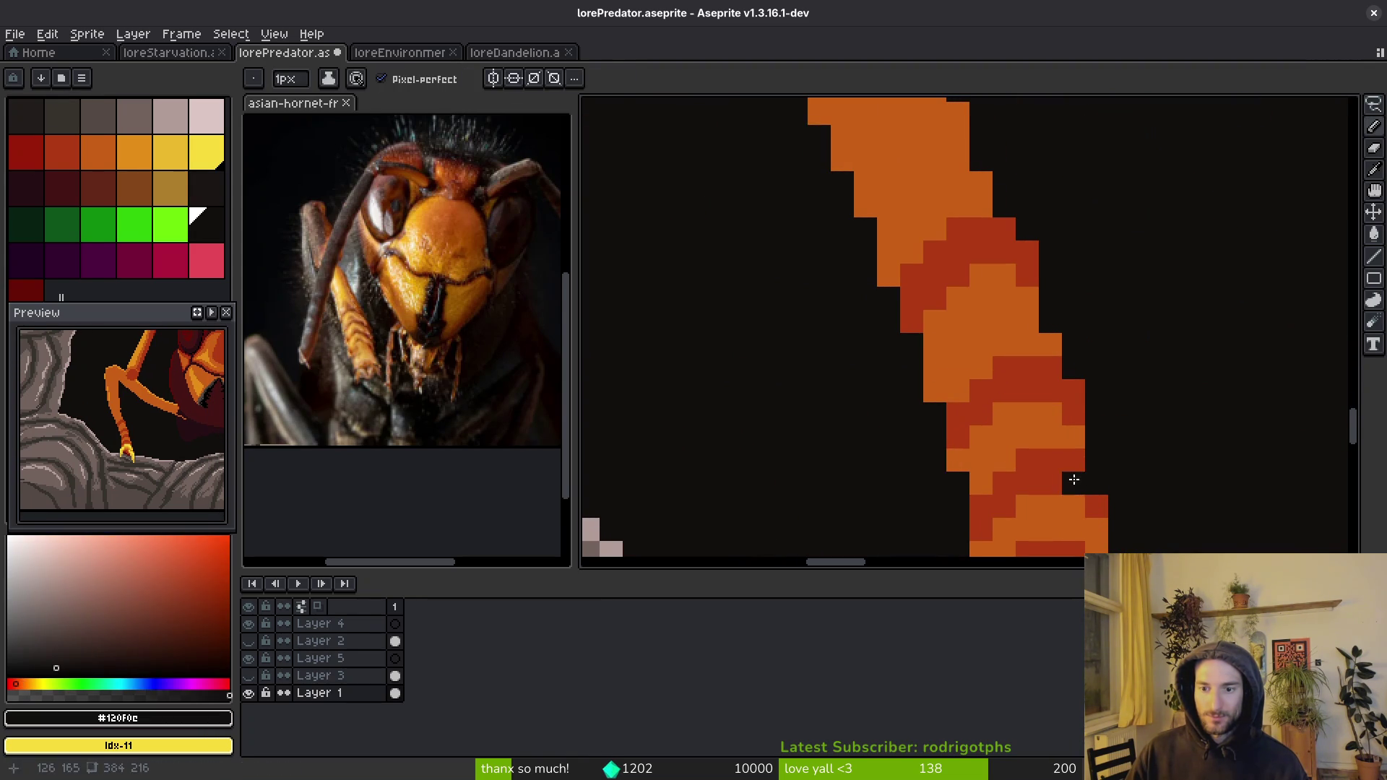
left_click(1075, 437, "alt")
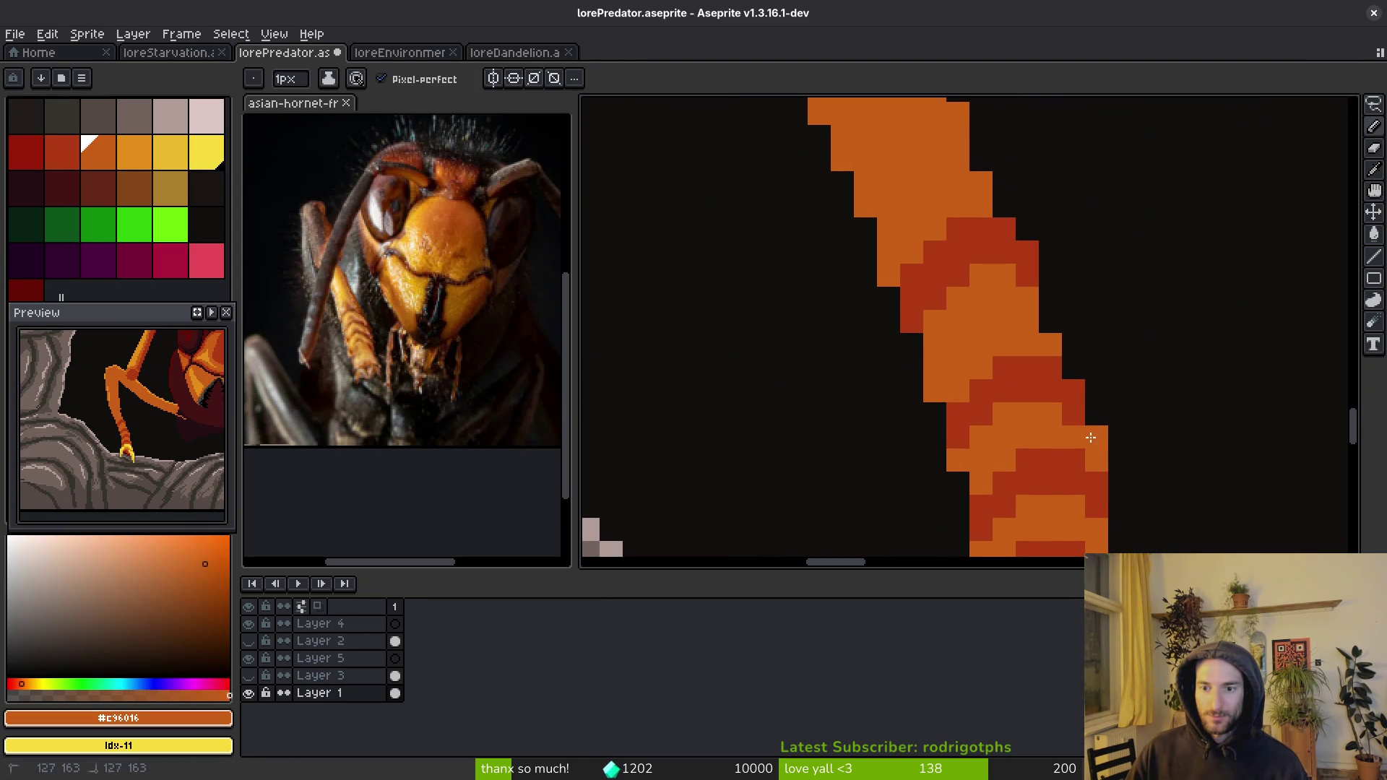
left_click(1073, 414)
left_click(1074, 393, "alt")
left_click(1097, 414)
left_click(1071, 417, "alt")
left_click(1075, 382, "alt")
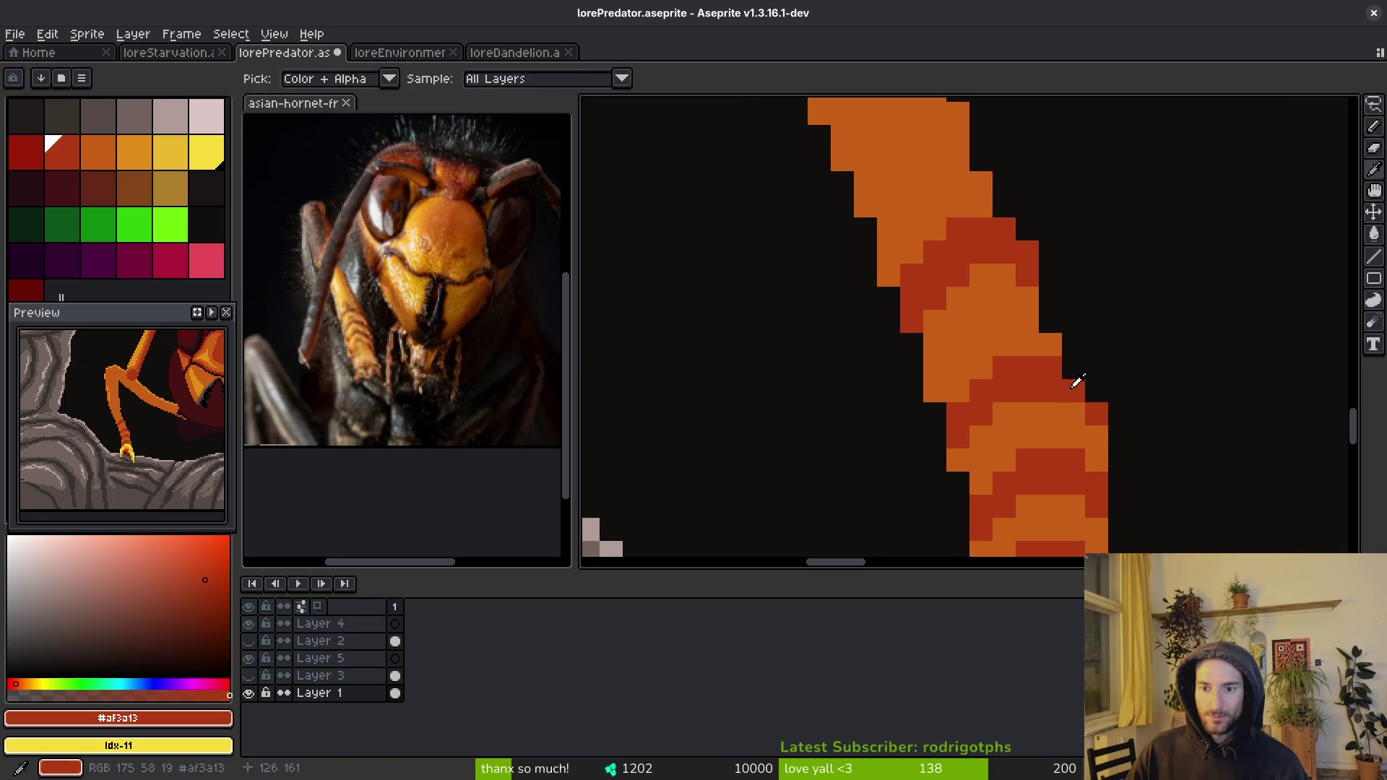
scroll(1174, 426, "down", 5)
scroll(1156, 445, "up", 3)
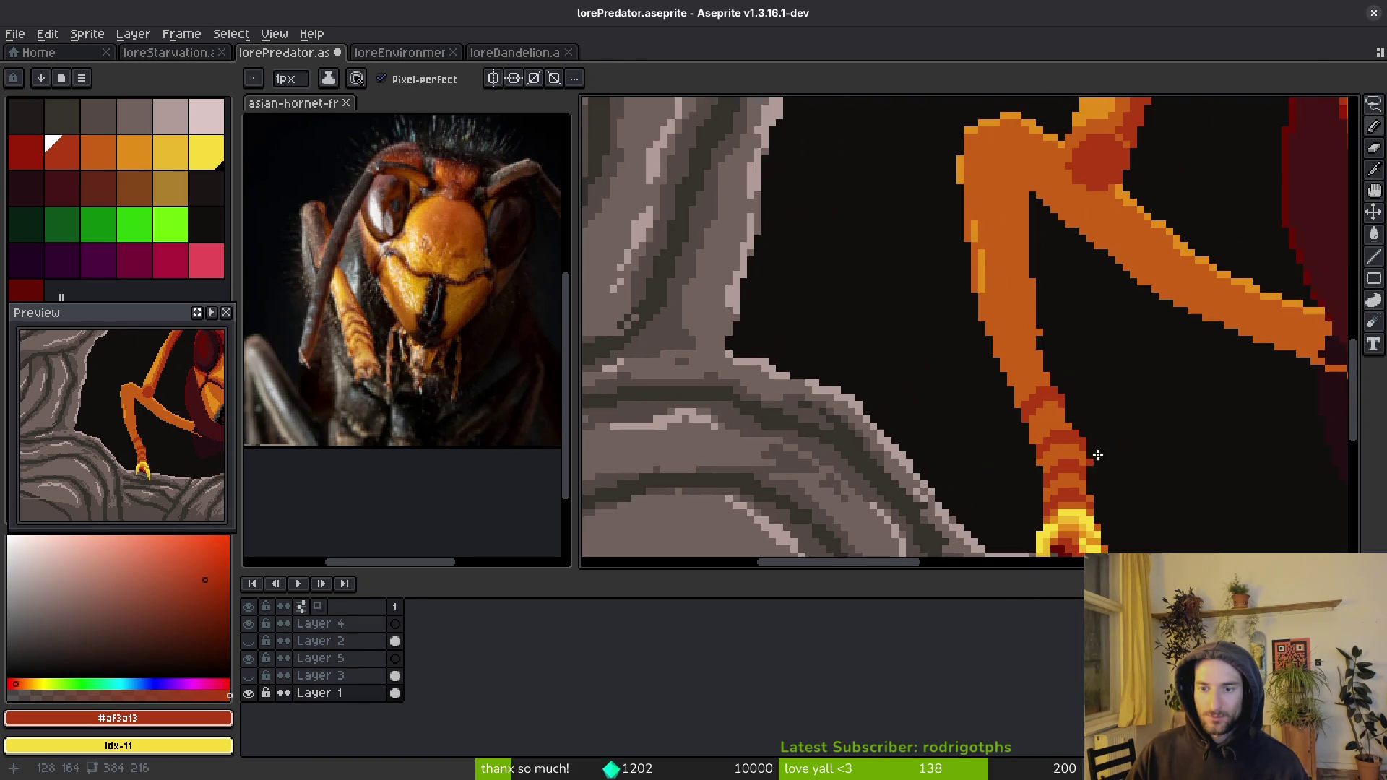
scroll(1102, 458, "up", 2)
left_click(1024, 403, "alt")
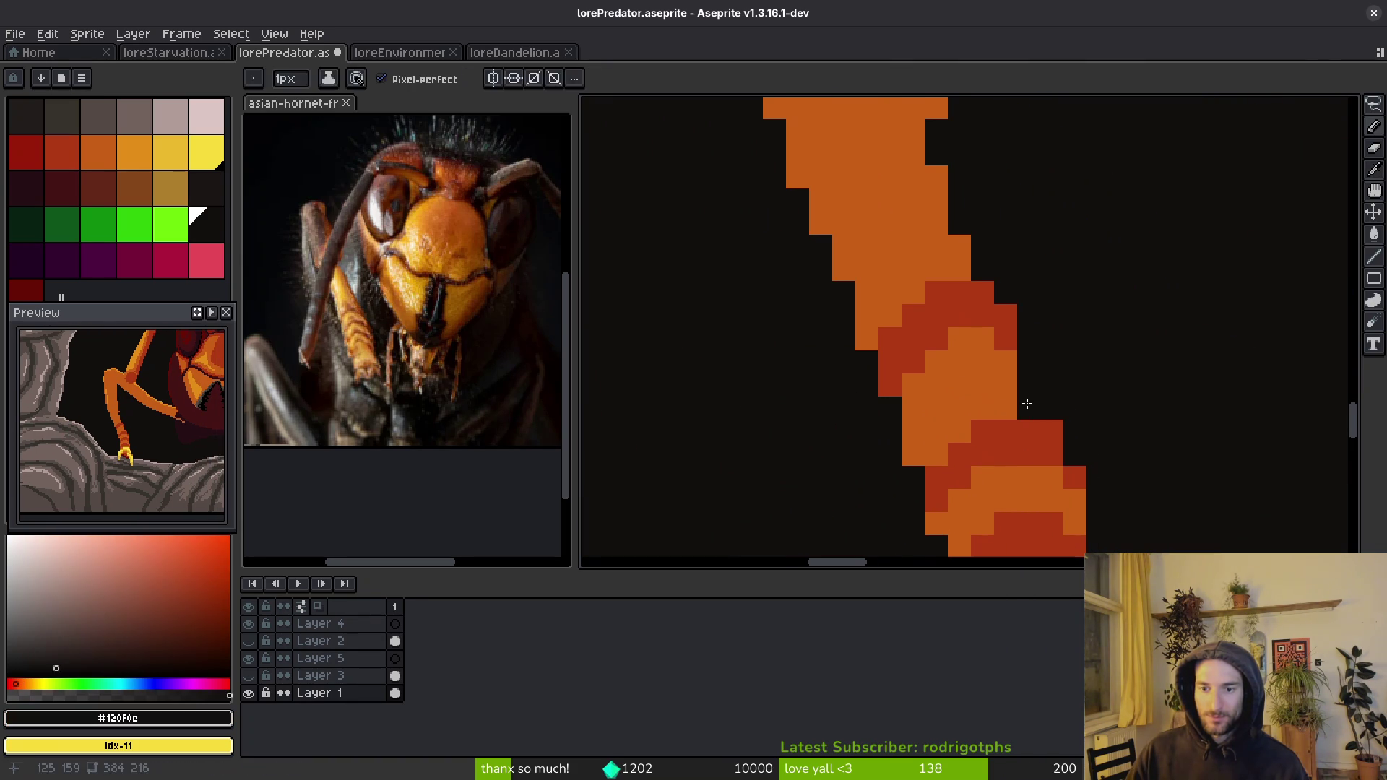
scroll(1012, 372, "up", 2)
left_click(986, 342)
scroll(1004, 363, "down", 4)
- Add orange and dark-red pixels on the leg's right side, then save
mouse_move(939, 405)
left_mouse_down()
mouse_move(943, 325)
mouse_move(956, 386)
left_mouse_up()
left_click(939, 310)
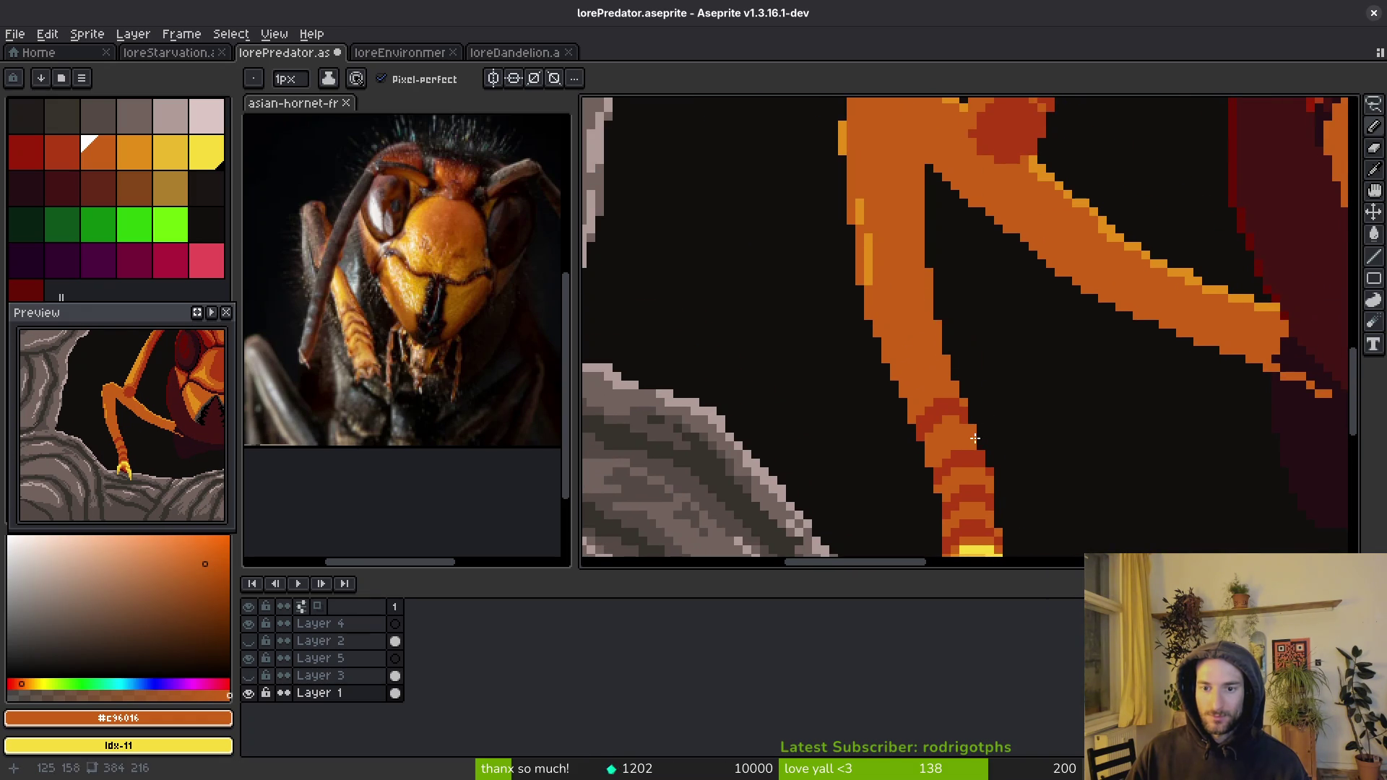
left_click(971, 416, "alt")
scroll(975, 426, "up", 1)
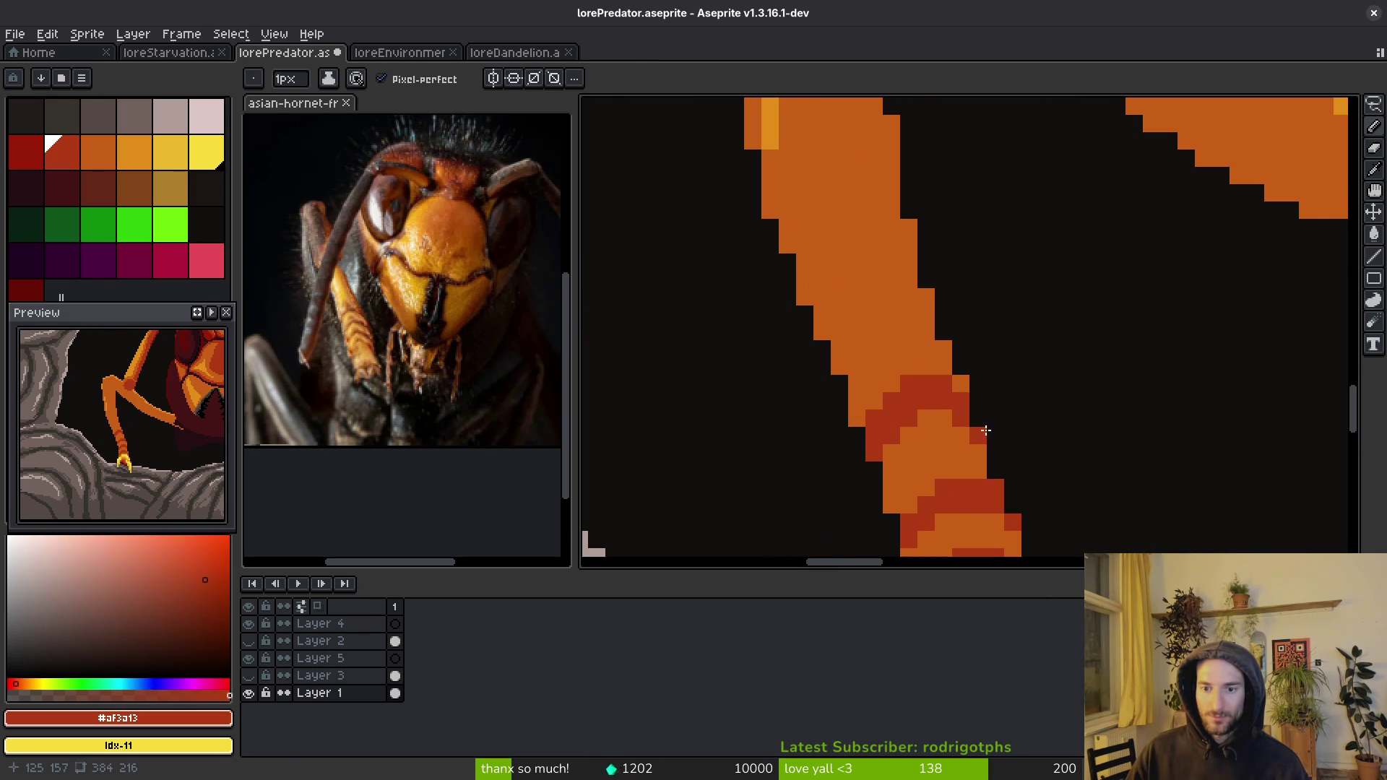
left_click(965, 442)
scroll(1012, 463, "down", 3)
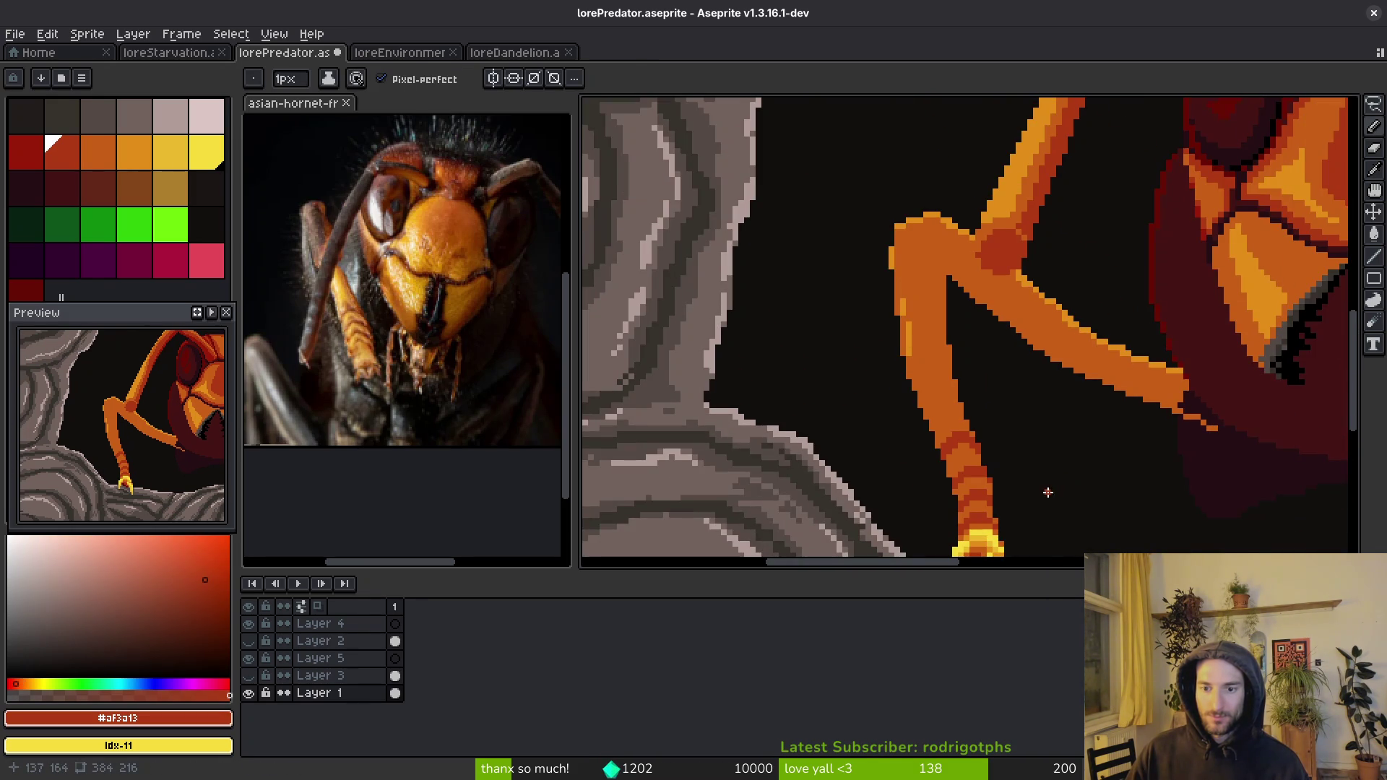
scroll(1049, 492, "up", 1)
left_click(962, 442, "alt")
scroll(1026, 434, "down", 2)
scroll(1030, 423, "up", 2)
scroll(1049, 443, "down", 3)
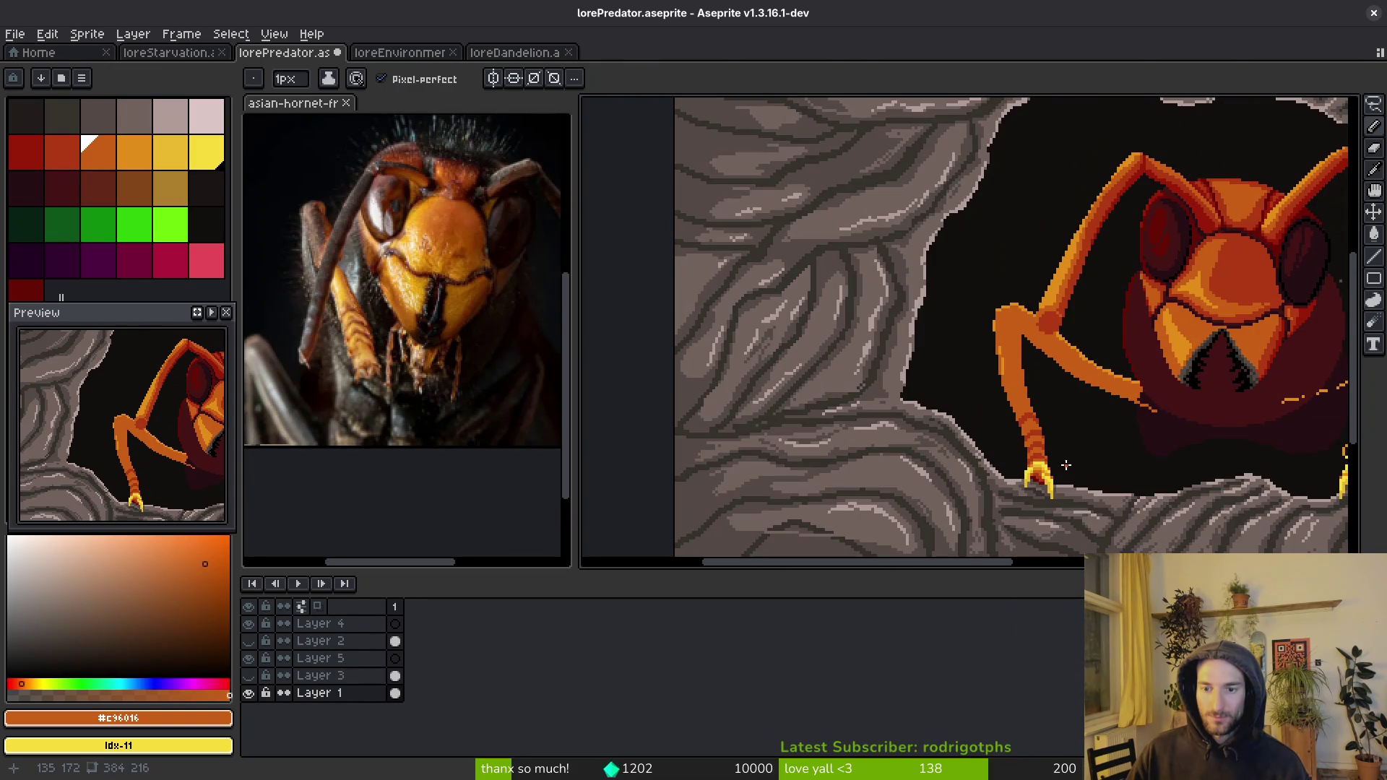
key("ctrl+s")
- Sample the leg's orange, retouch a lower-leg pixel, and save lorePredator.aseprite again
scroll(1048, 390, "up", 3)
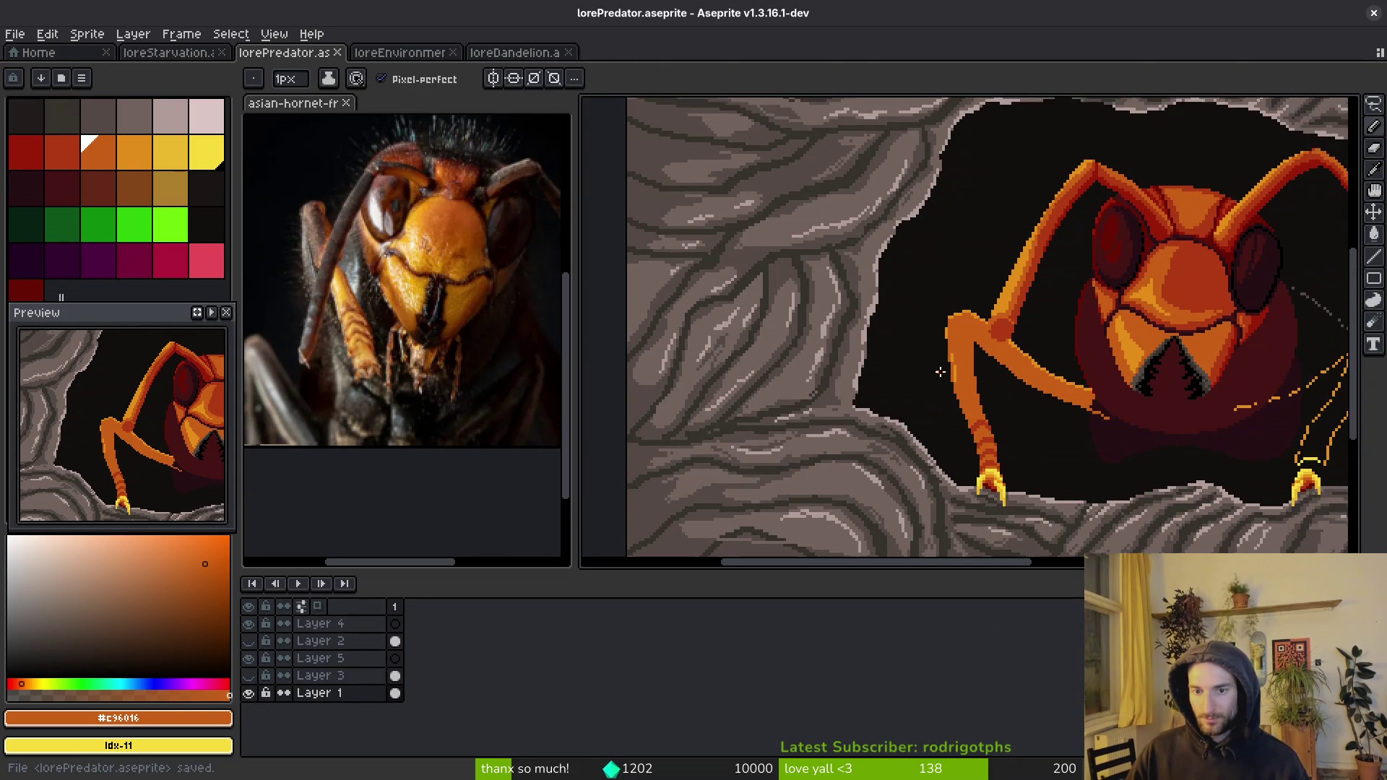
scroll(932, 394, "up", 2)
key("alt")
left_click(912, 378, "alt")
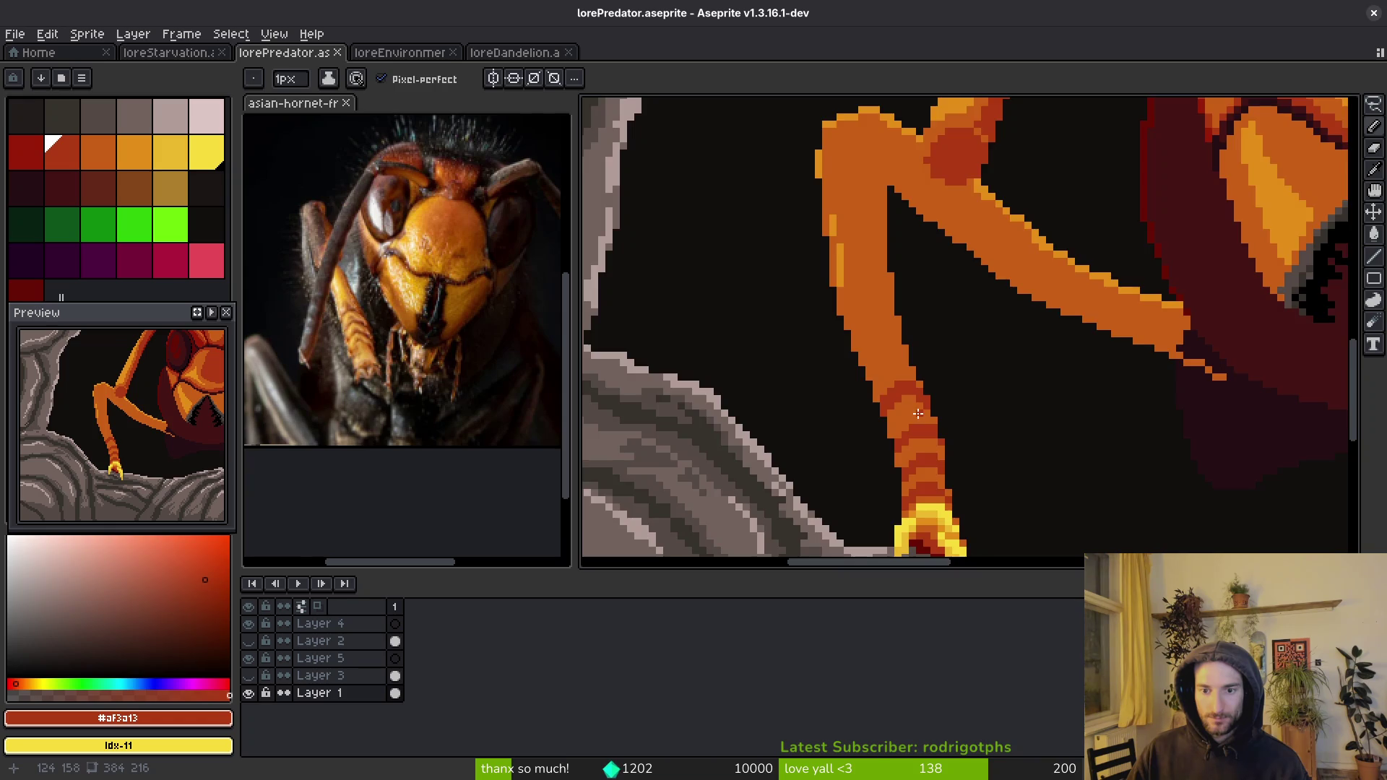
scroll(917, 386, "up", 2)
left_click(920, 390, "alt")
left_click(943, 388)
scroll(990, 425, "down", 4)
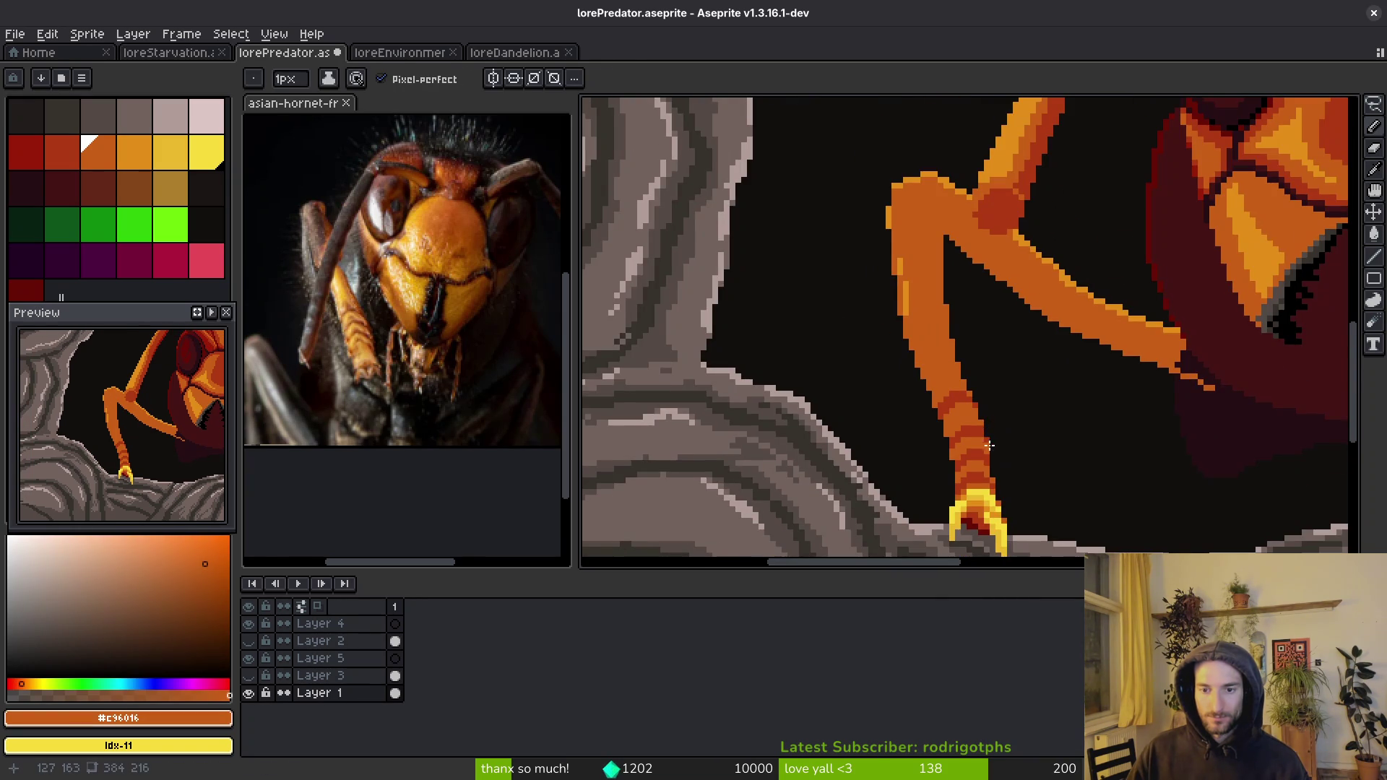
scroll(955, 397, "up", 4)
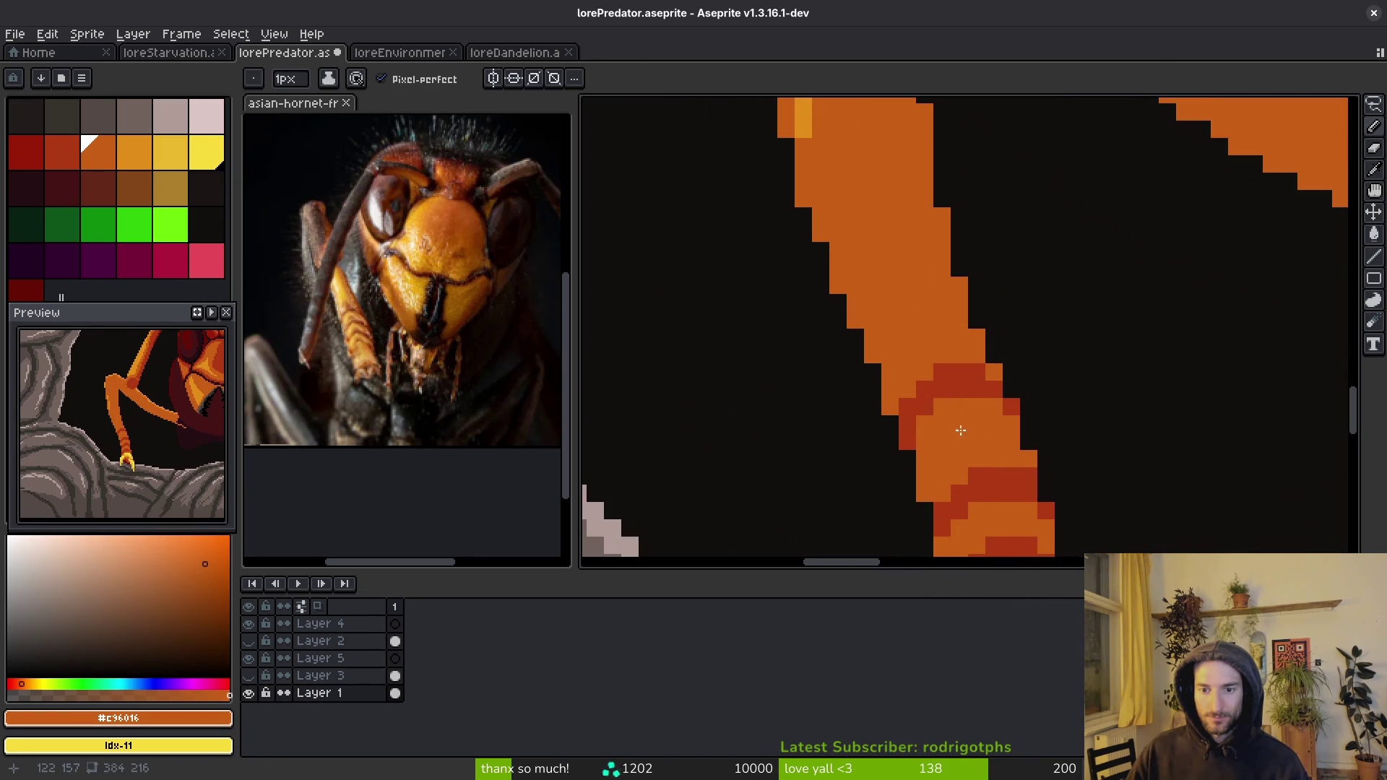
scroll(959, 430, "down", 4)
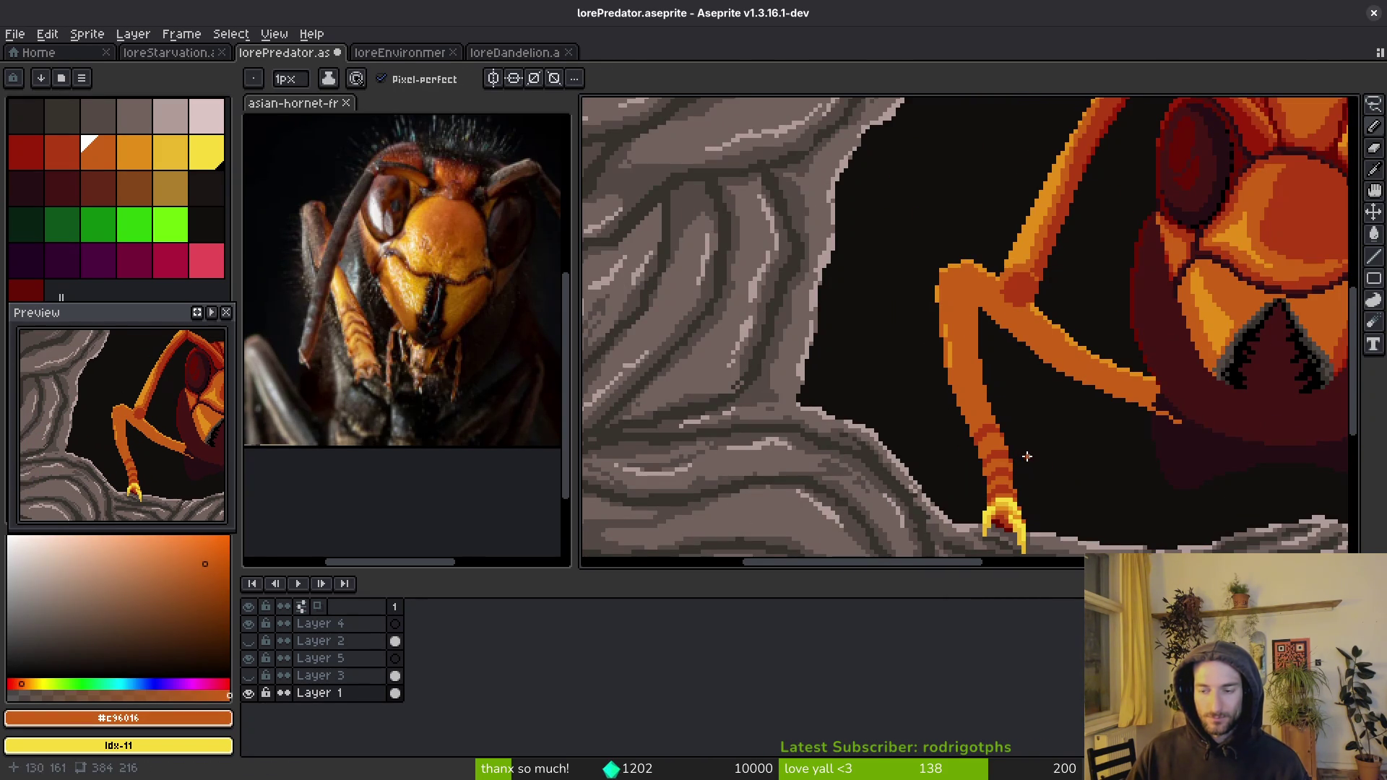
key("ctrl+s")
left_click_drag(1064, 482, 1128, 417)
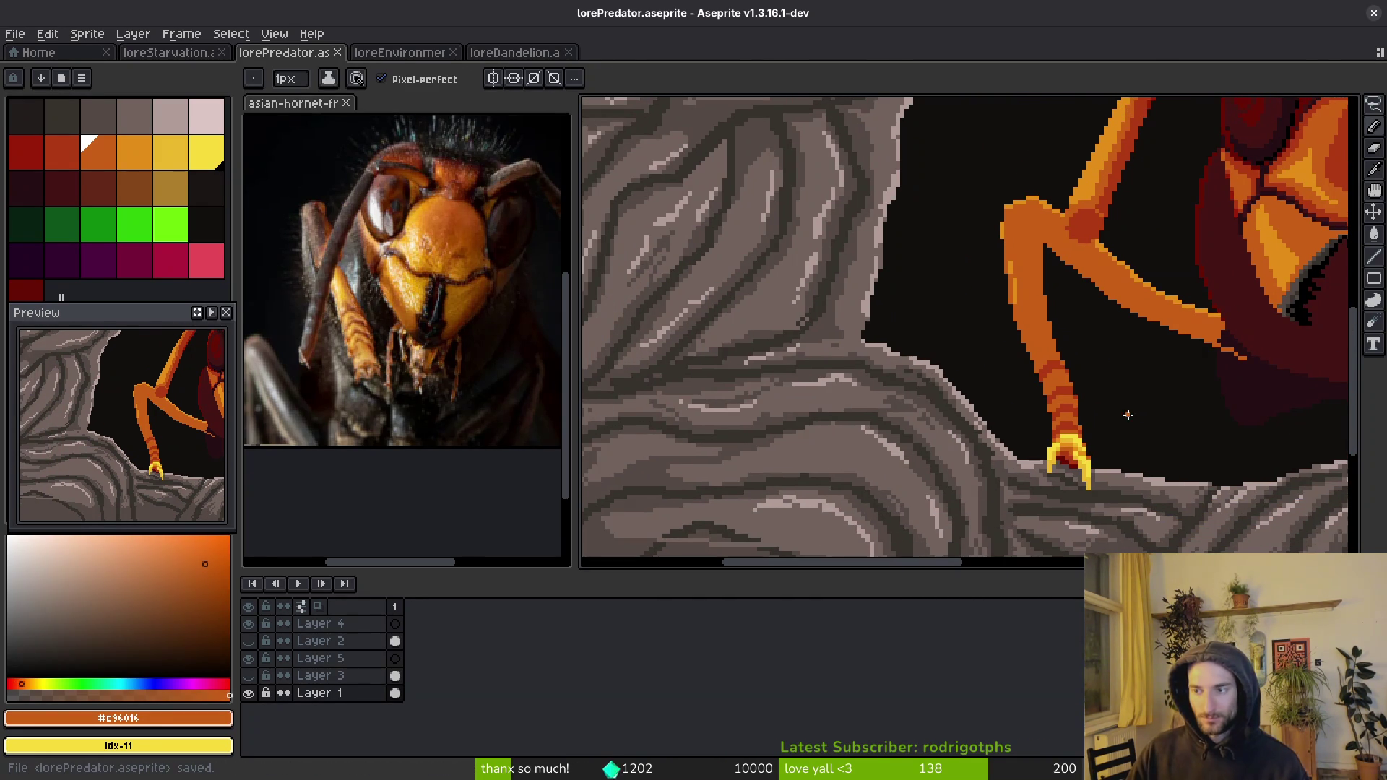
scroll(1077, 381, "up", 2)
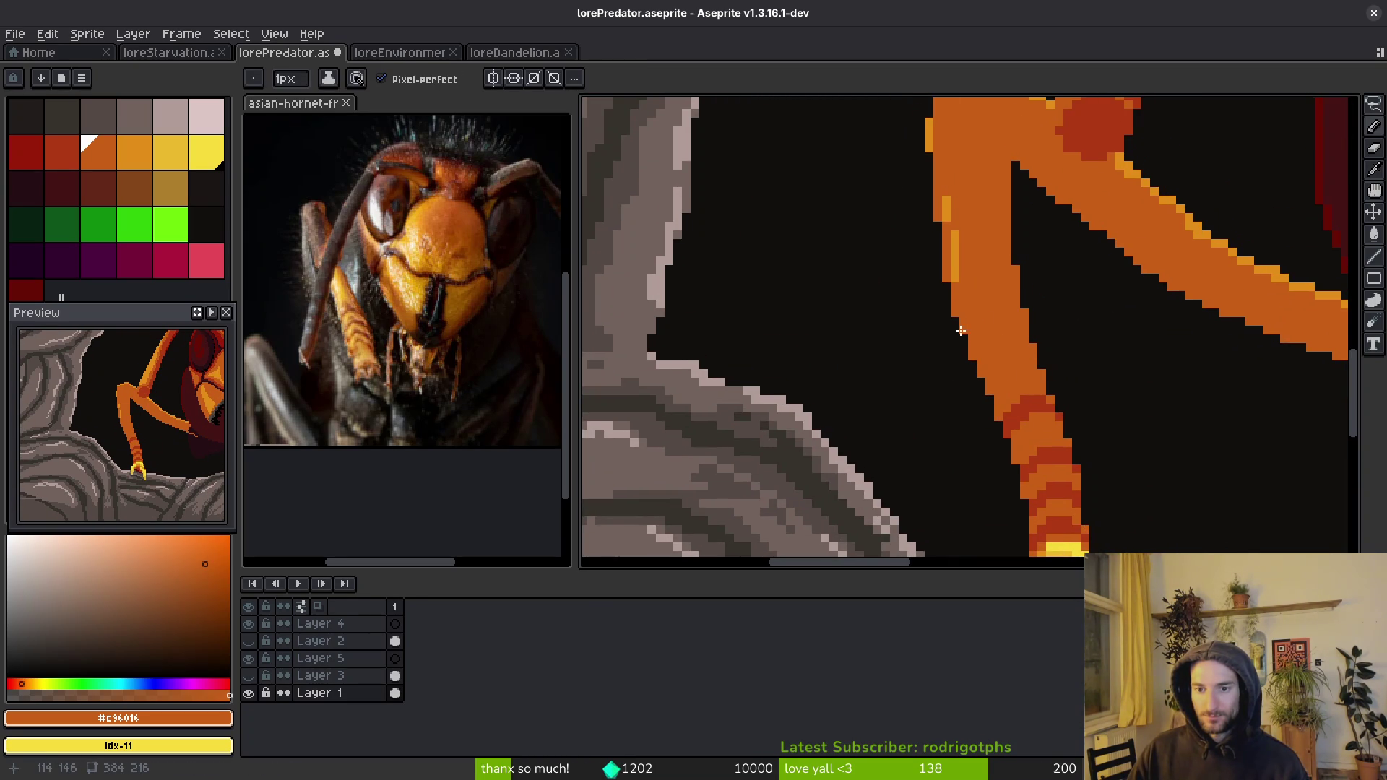
- Reselect the leg's orange colour and save the artwork
scroll(968, 339, "up", 1)
left_click(963, 376, "alt")
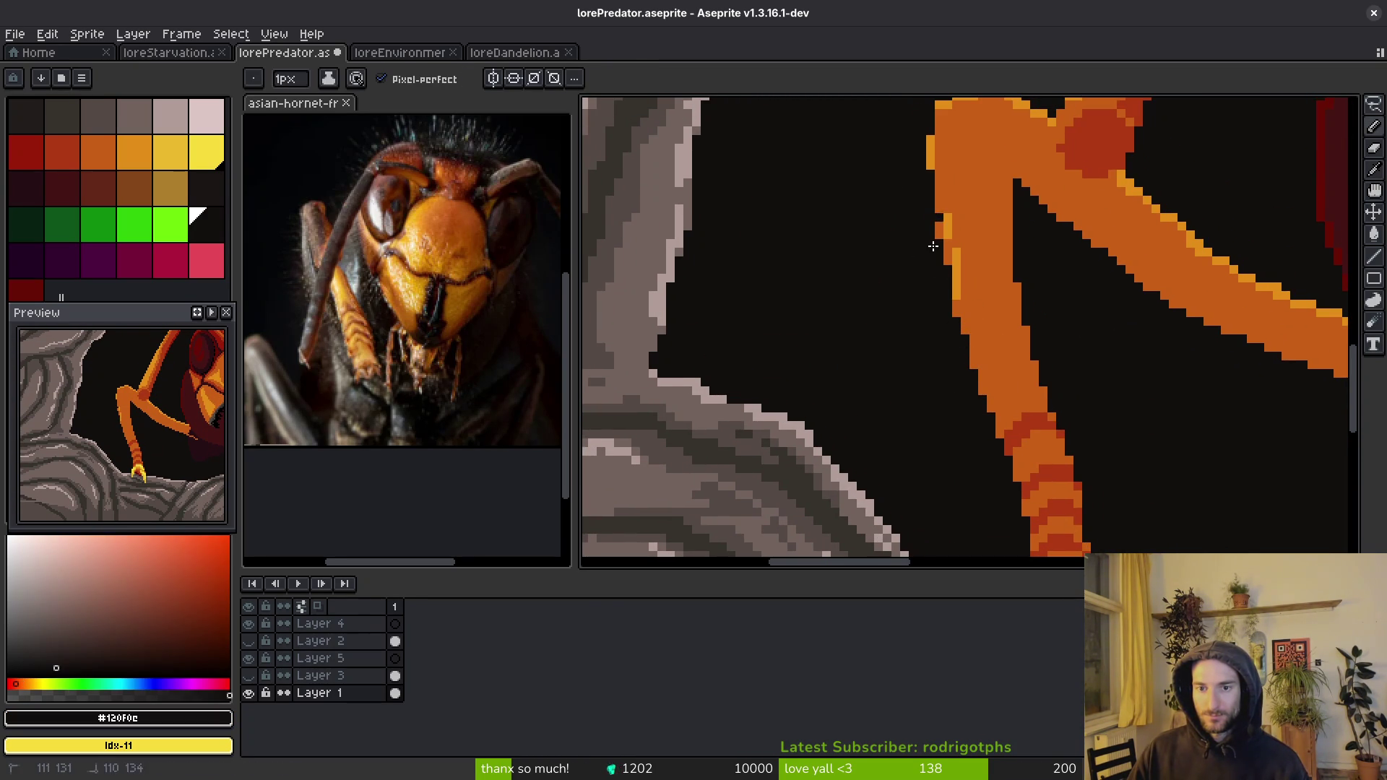
left_click(951, 274, "alt")
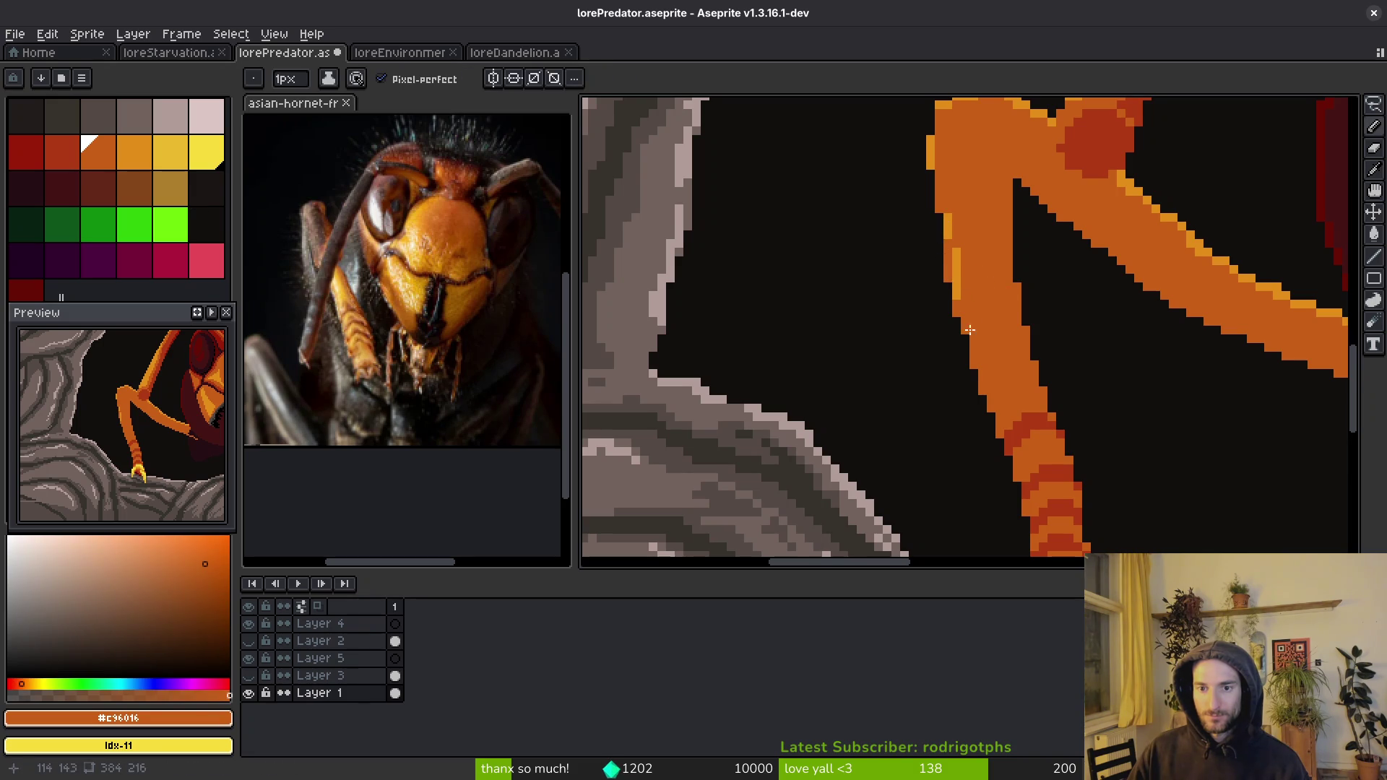
key("ctrl+s")
scroll(1004, 354, "down", 4)
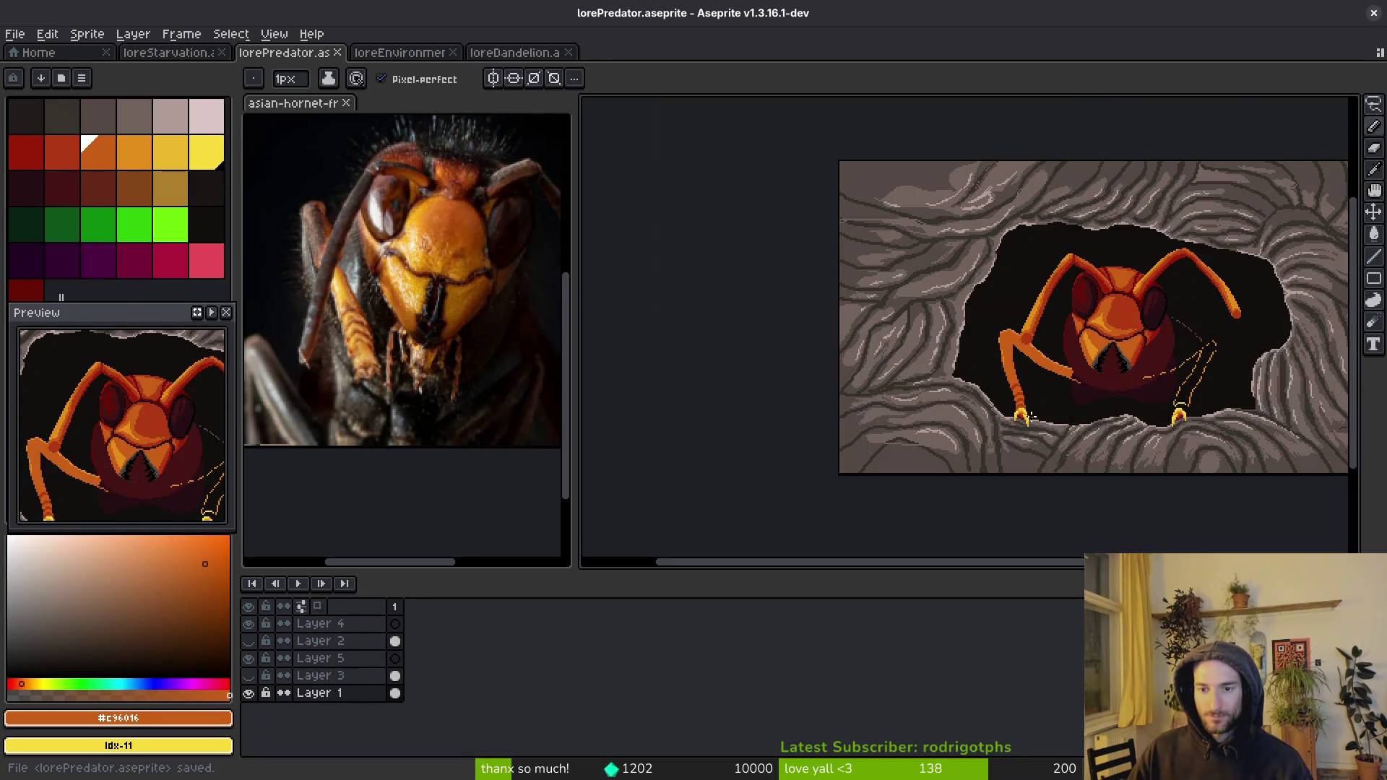
scroll(930, 344, "up", 4)
scroll(929, 344, "up", 1)
- Clean the knee edge: cover stray orange with background, fill and darken light edge pixels
key("g")
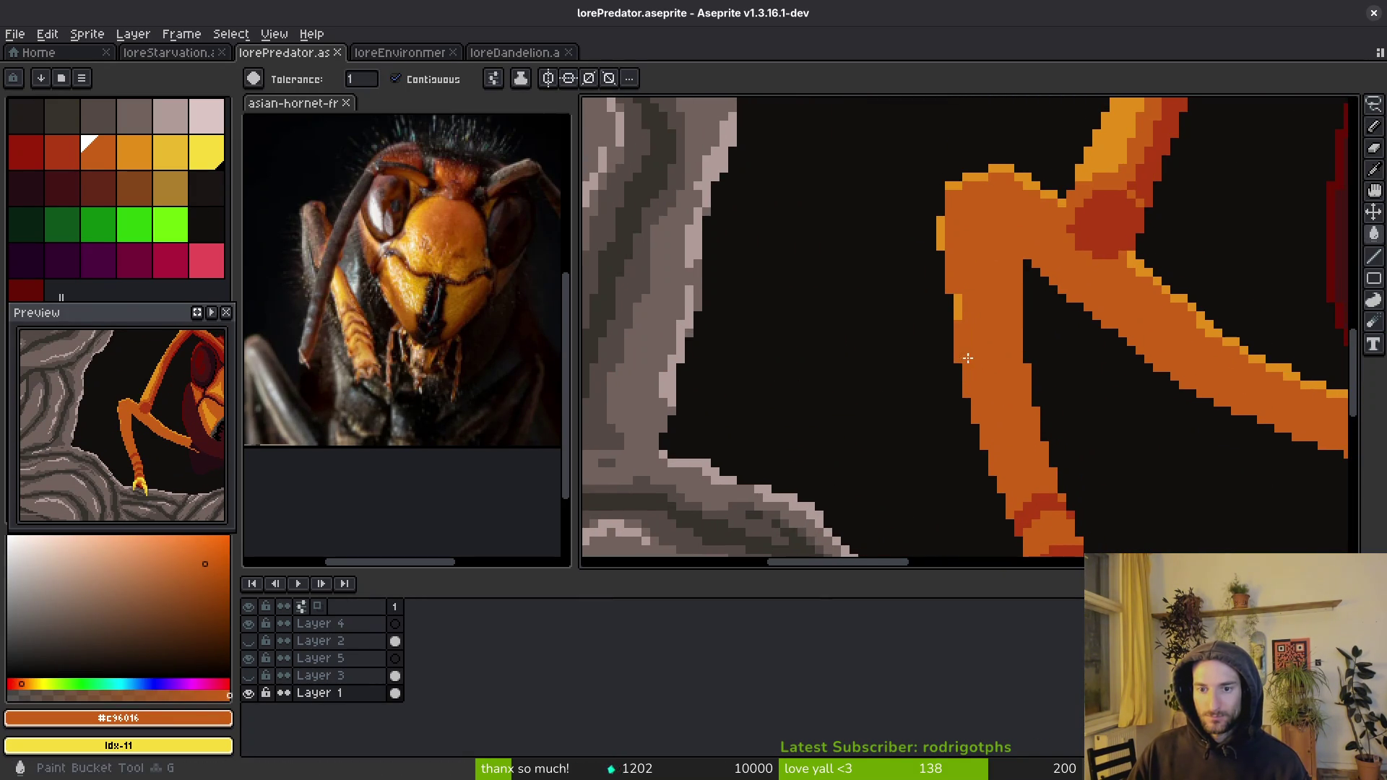
scroll(1011, 340, "up", 1)
scroll(977, 328, "down", 1)
key("e")
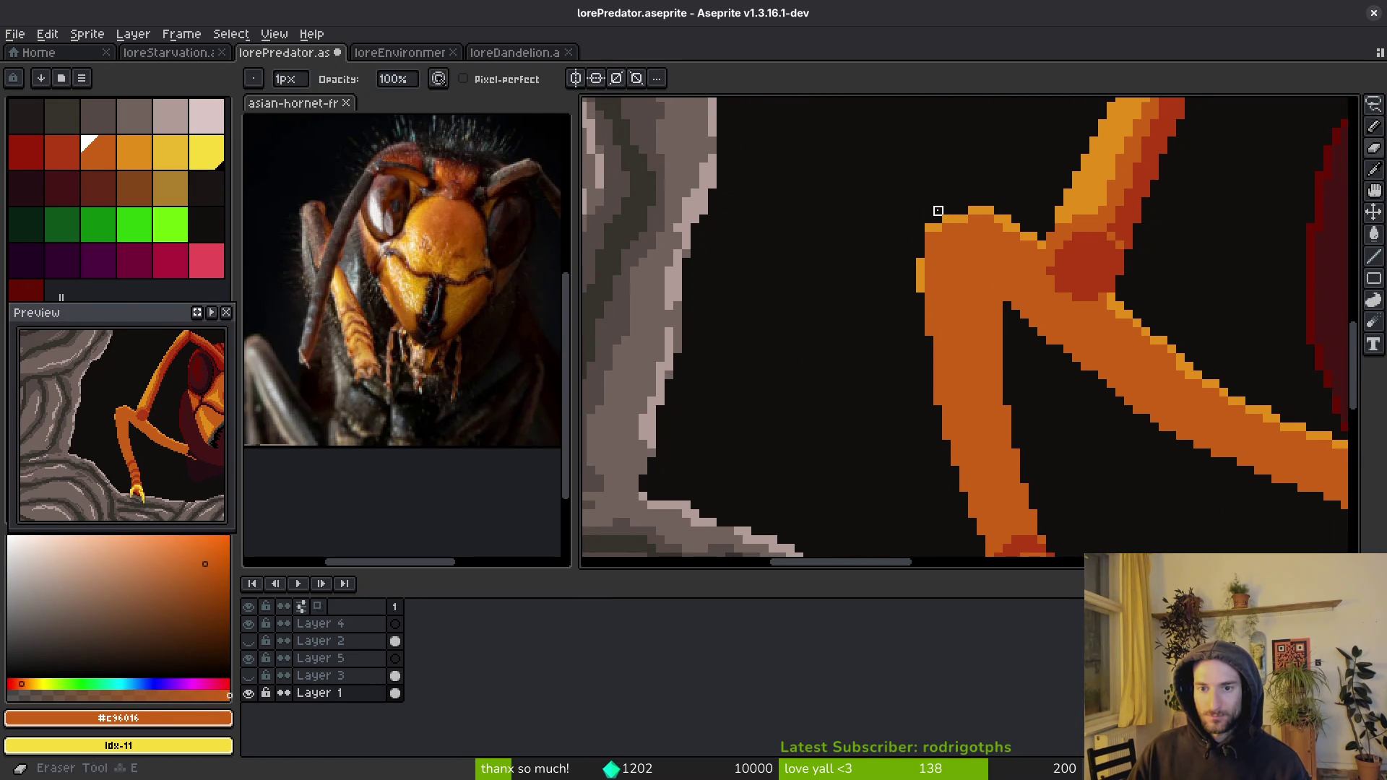
left_click(947, 203, "alt")
key("b")
left_click_drag(929, 228, 925, 240)
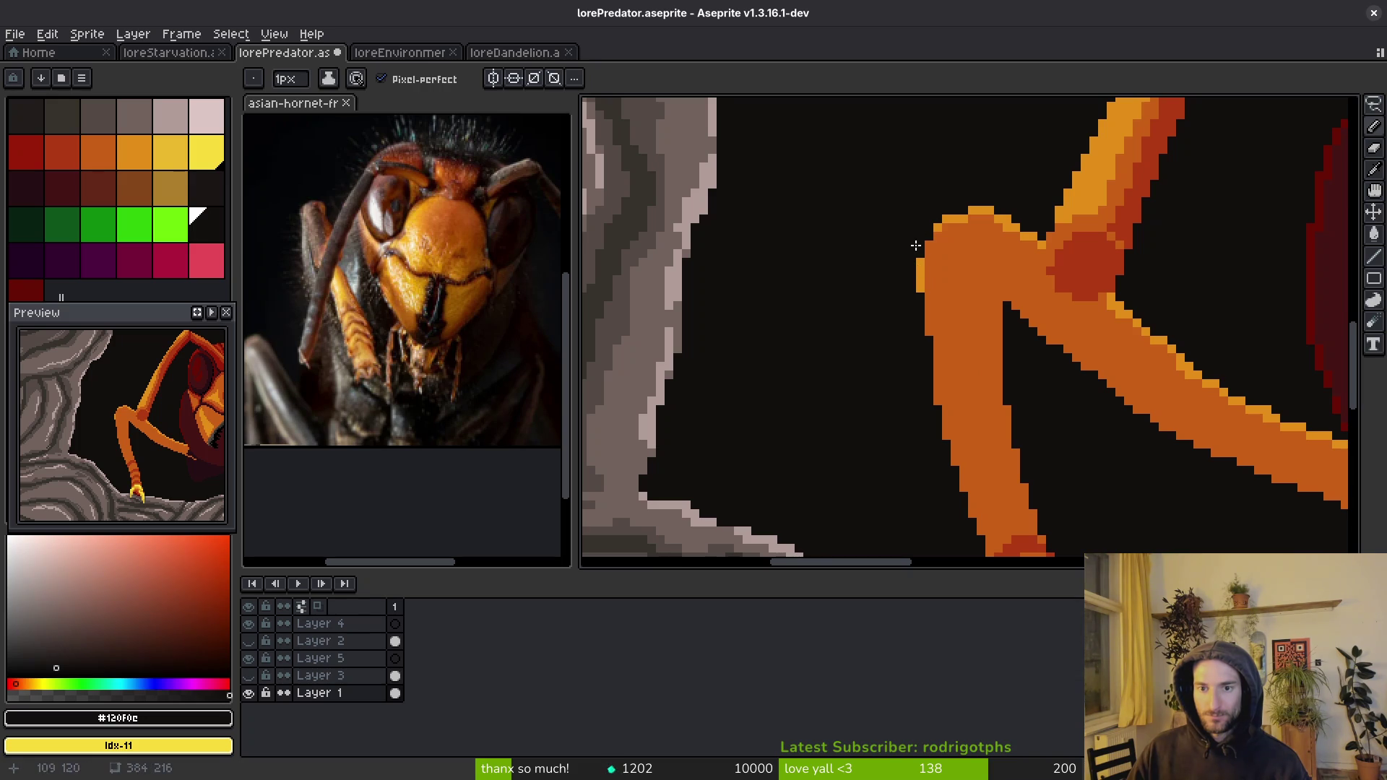
left_click(946, 273, "alt")
key("g")
left_click(923, 273)
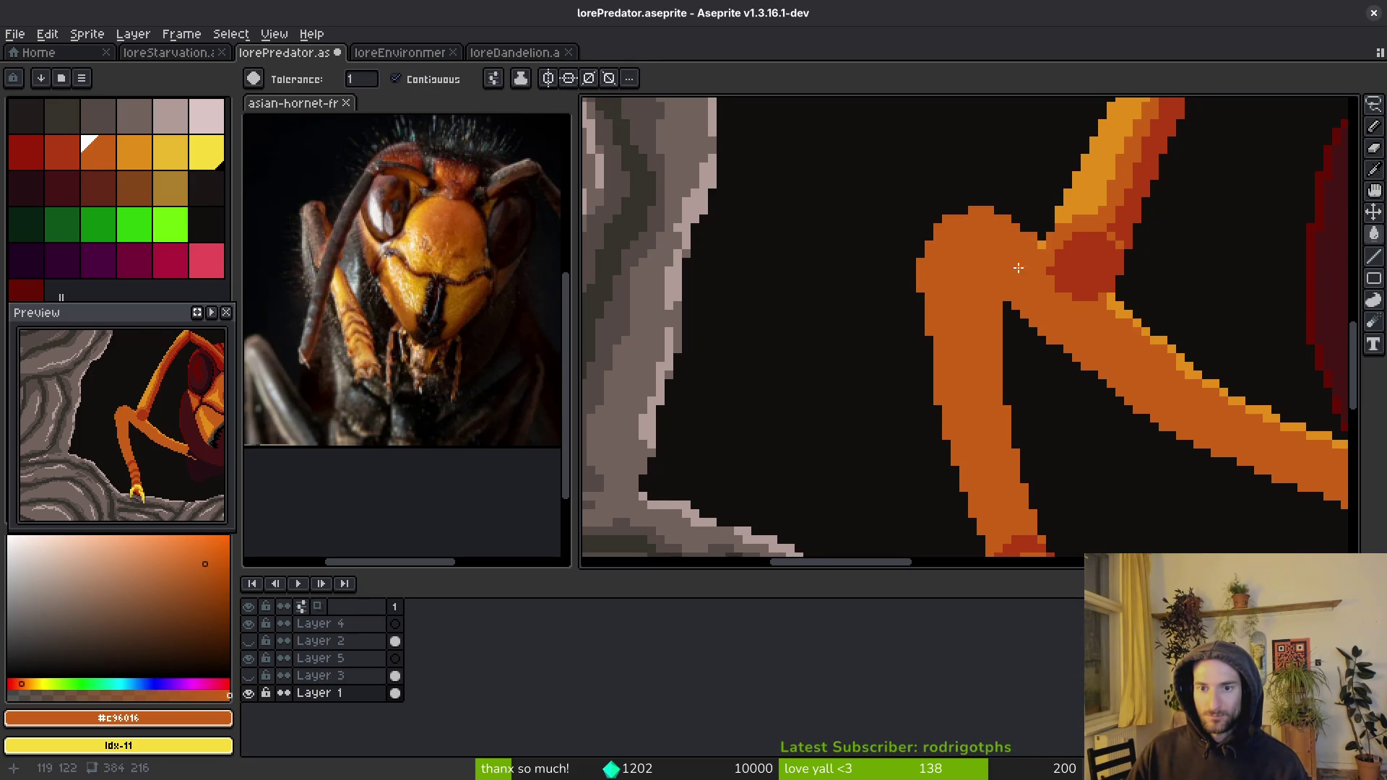
scroll(997, 260, "up", 3)
key("b")
left_click(1038, 289)
left_click(1021, 255)
- Fill the upper leg segment's light strip with the joint's darker red
scroll(979, 346, "down", 3)
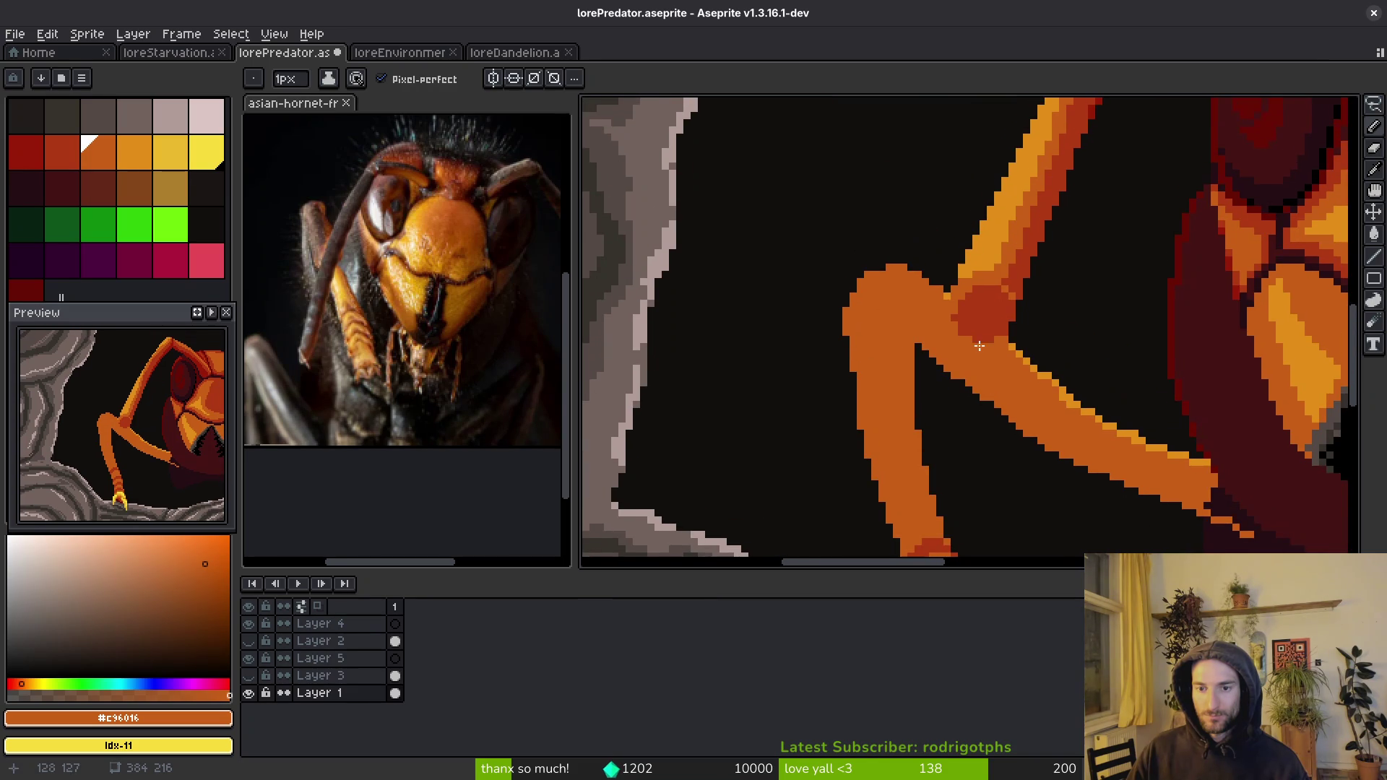
scroll(962, 355, "down", 2)
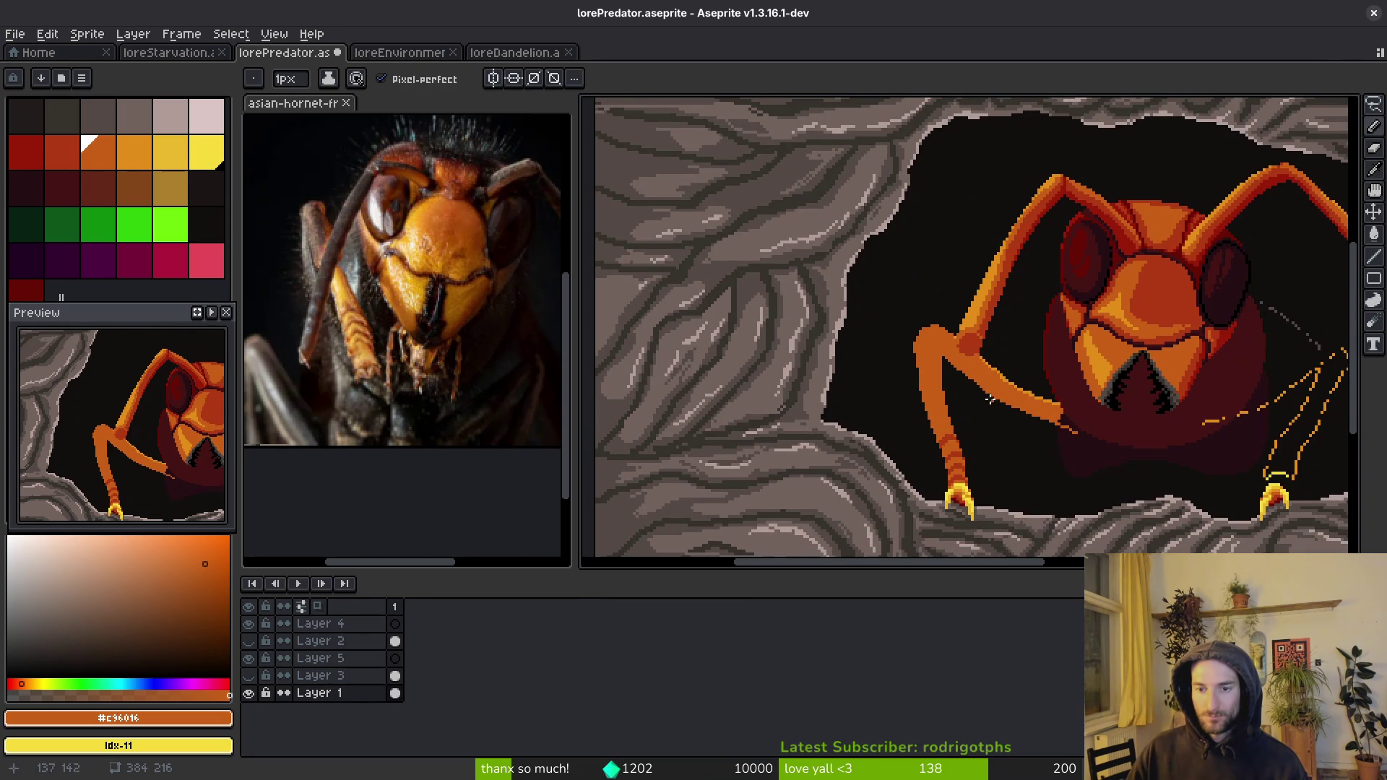
scroll(950, 318, "up", 3)
scroll(1014, 406, "down", 1)
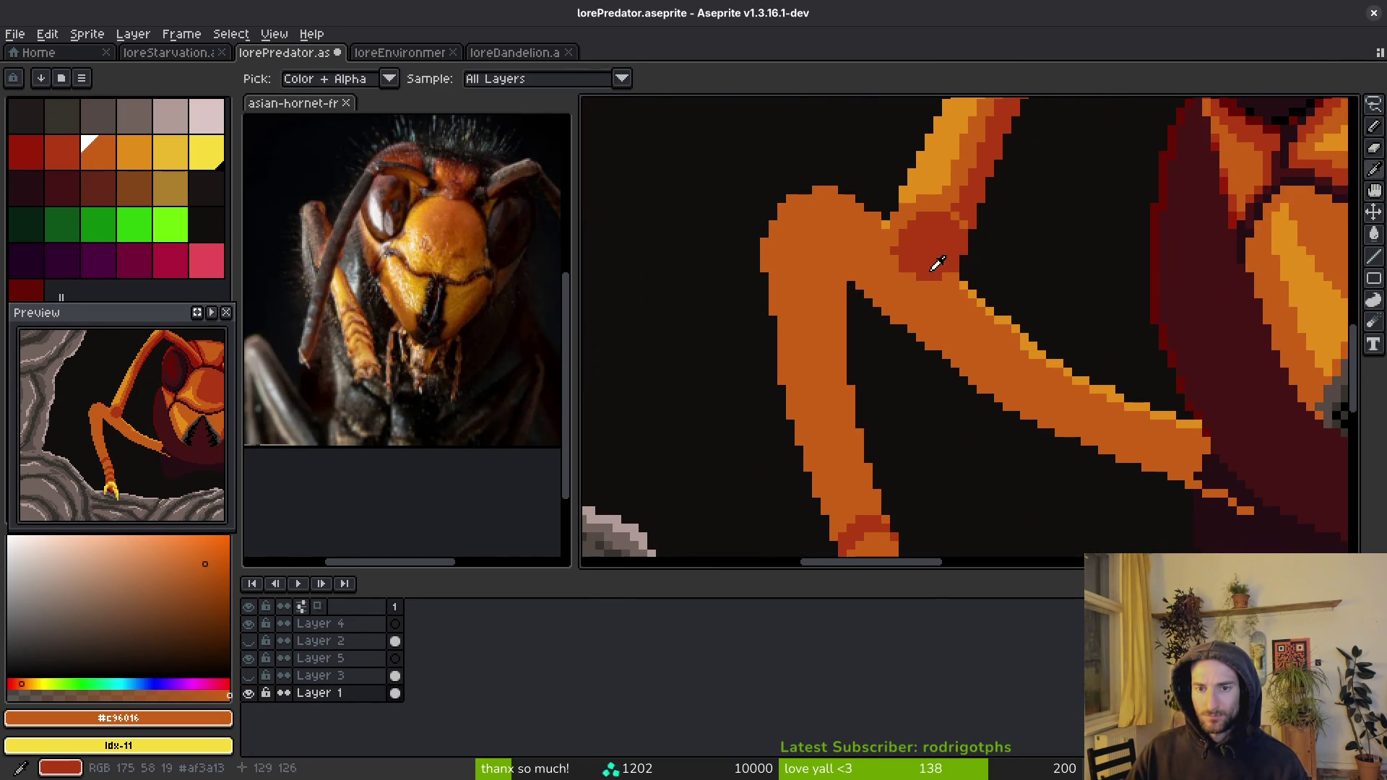
left_click(940, 278, "alt")
scroll(986, 340, "down", 1)
scroll(986, 341, "down", 2)
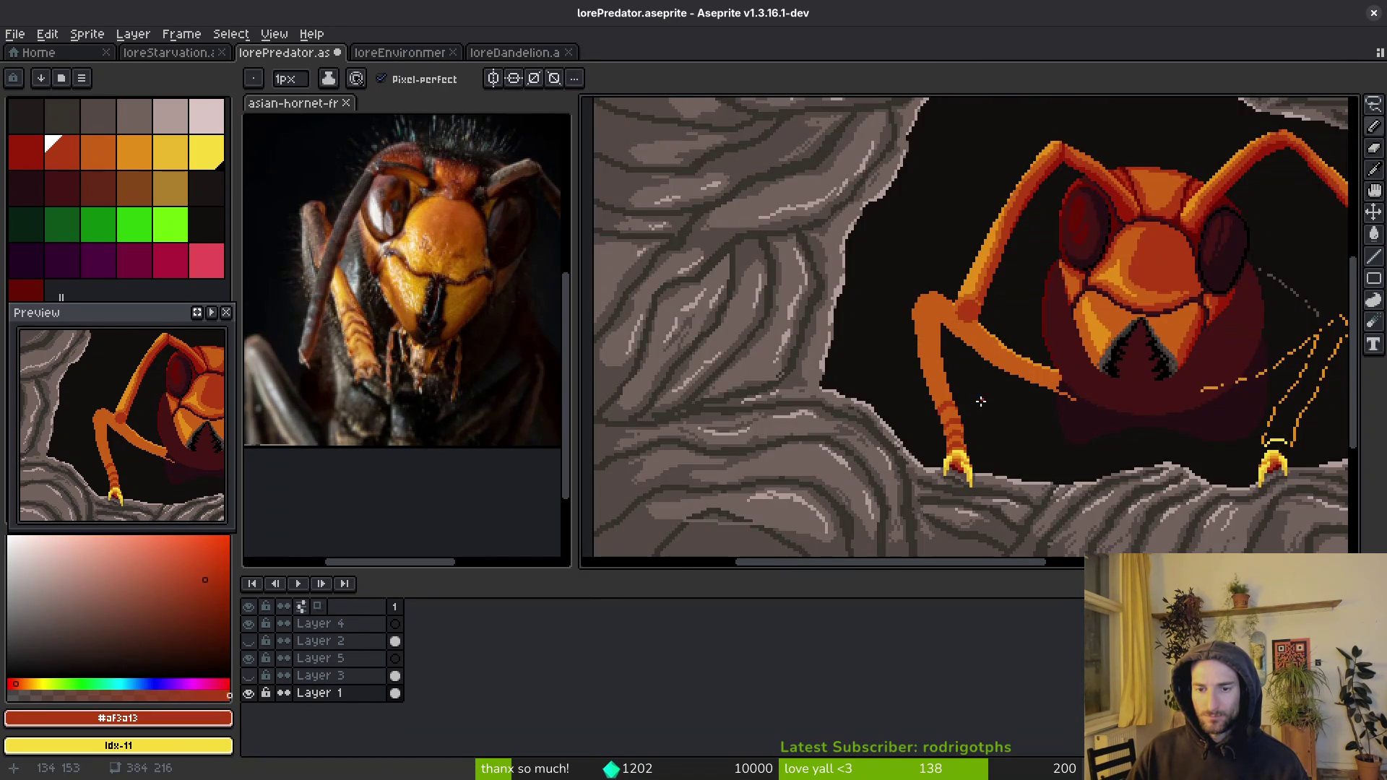
scroll(946, 366, "up", 2)
scroll(1049, 405, "down", 7)
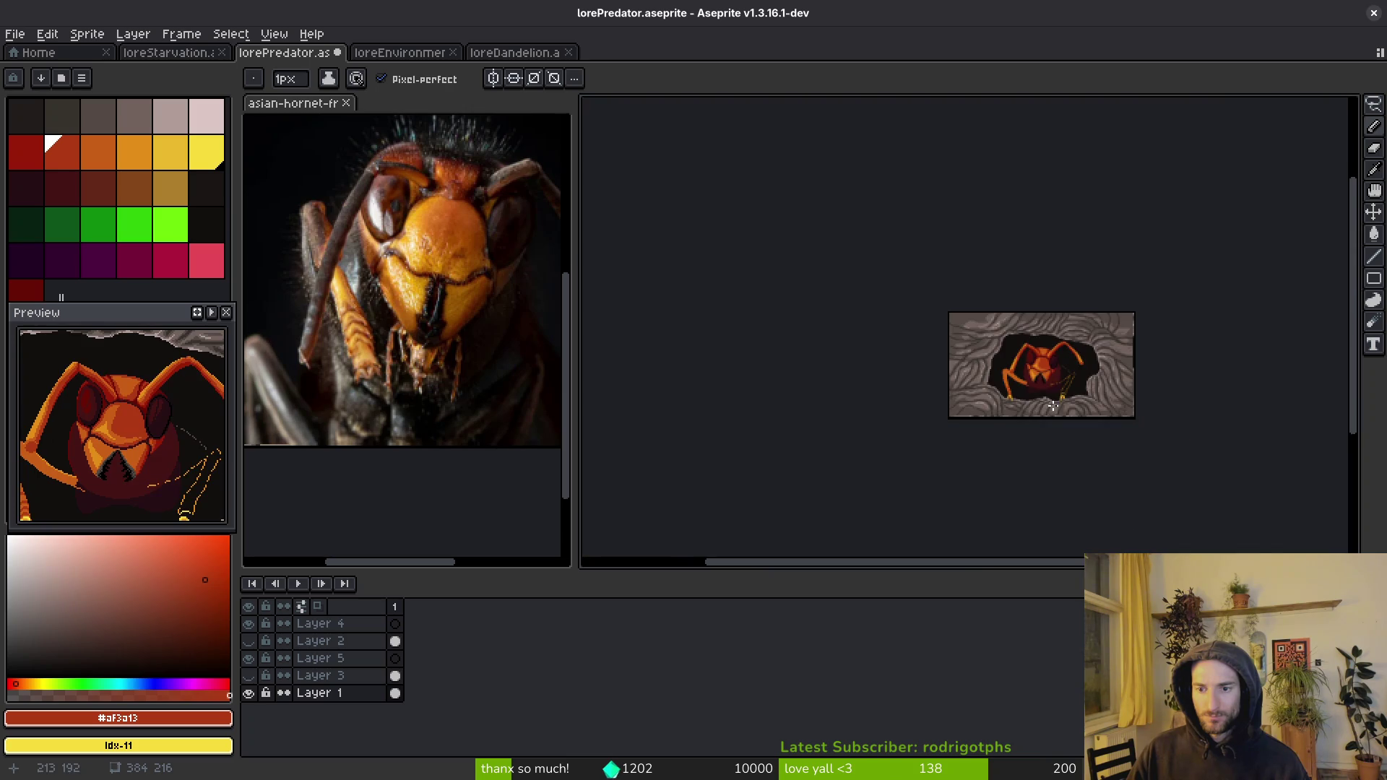
scroll(1019, 393, "up", 5)
scroll(947, 194, "up", 2)
scroll(906, 247, "down", 1)
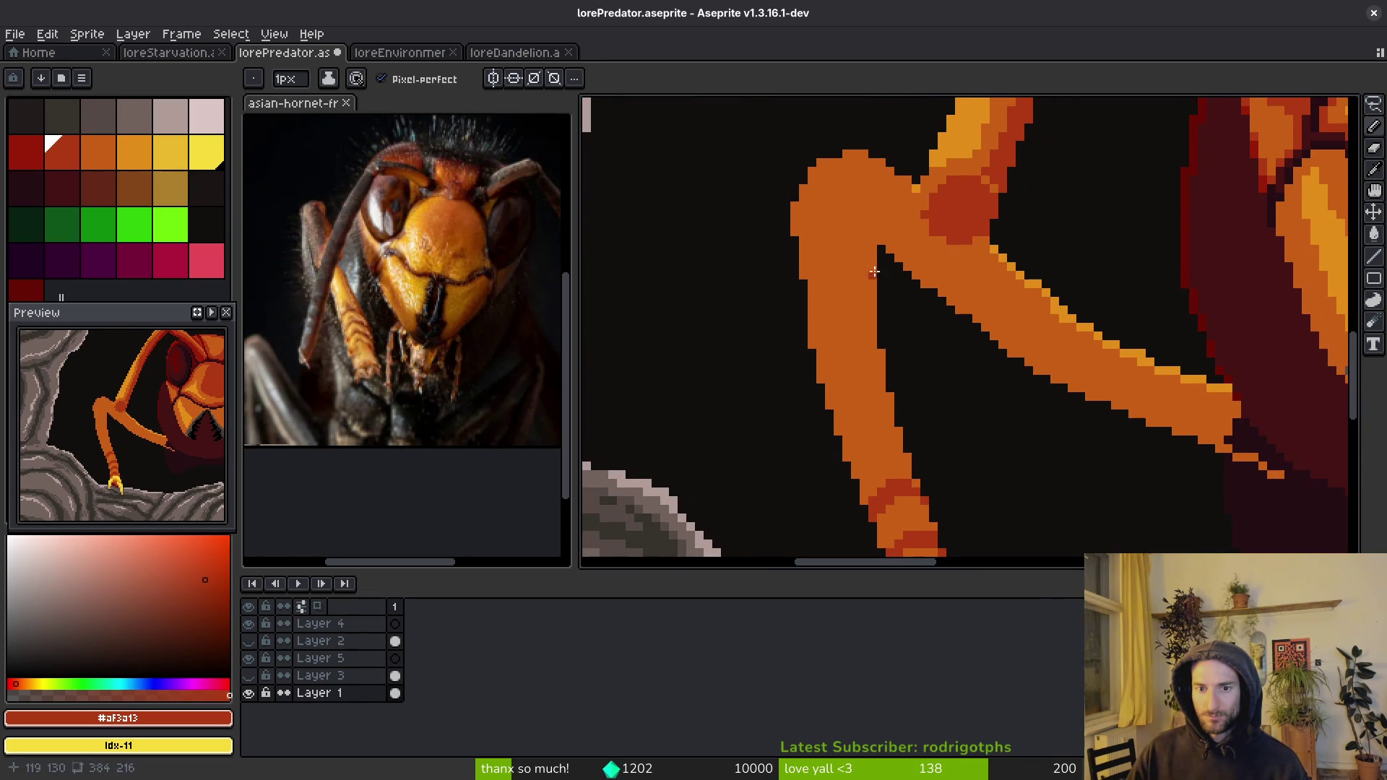
key("g")
left_click(984, 285)
scroll(979, 296, "down", 2)
key("ctrl+z")
scroll(984, 298, "up", 3)
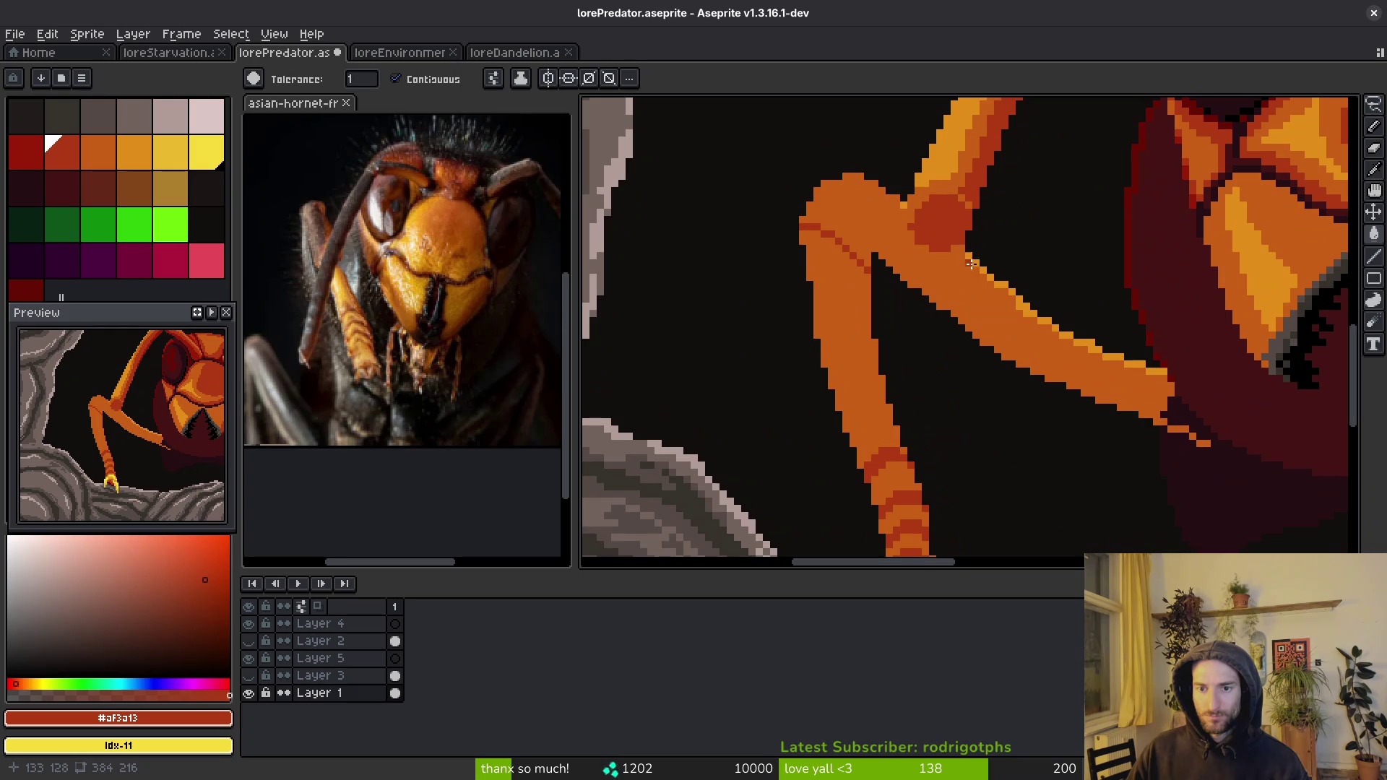
left_click(987, 282)
key("ctrl+z")
key("b")
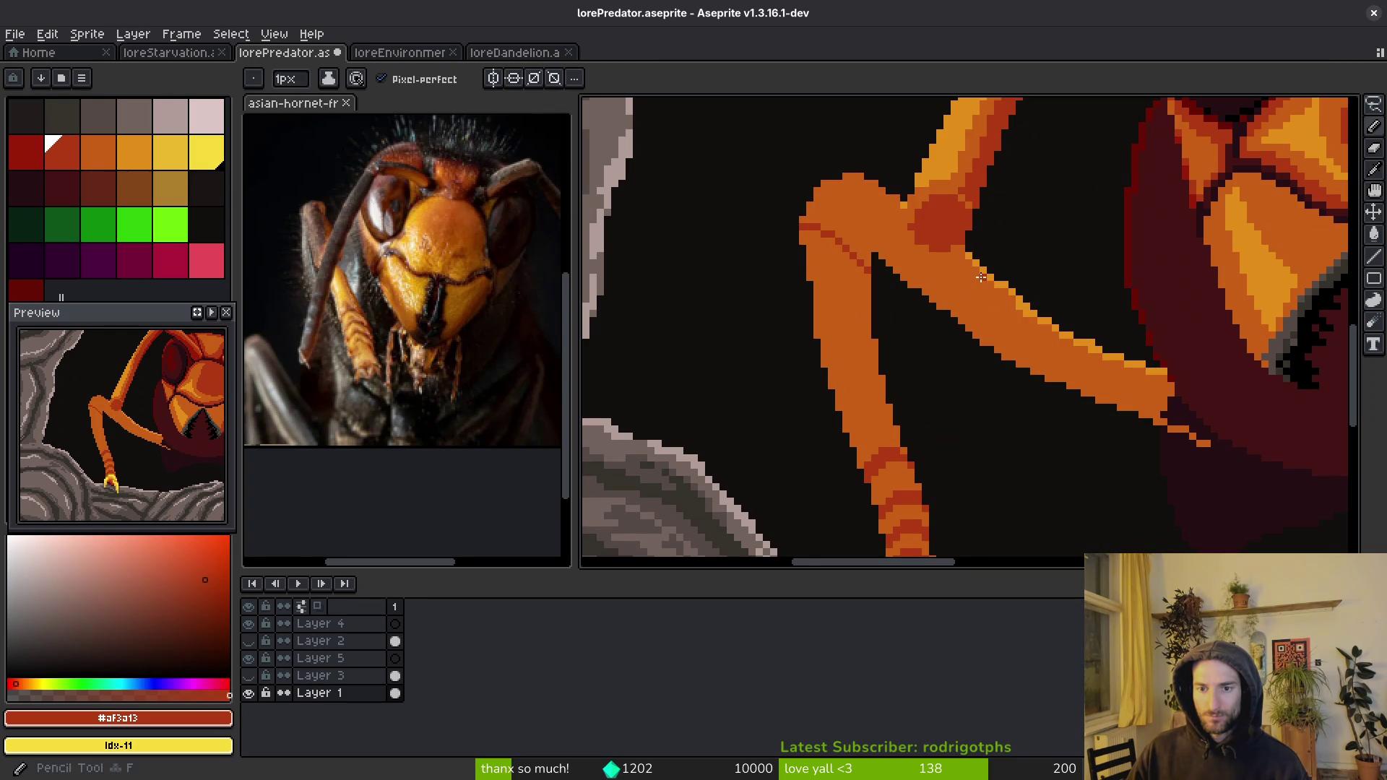
key("g")
left_click(996, 342)
scroll(1019, 354, "down", 4)
scroll(1045, 371, "up", 3)
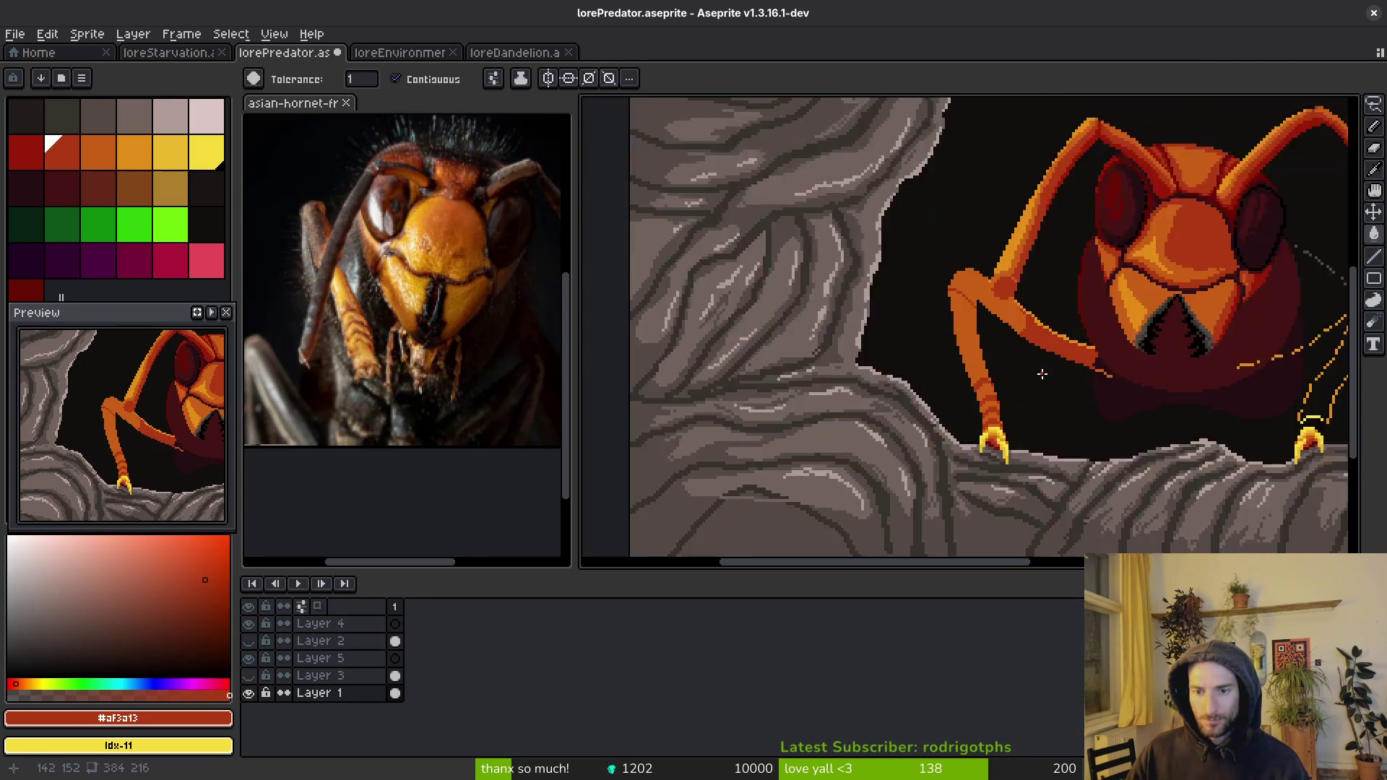
scroll(1046, 371, "up", 5)
- Draw a short dark-red line where the leg meets the head, then activate the reference photo
key("]")
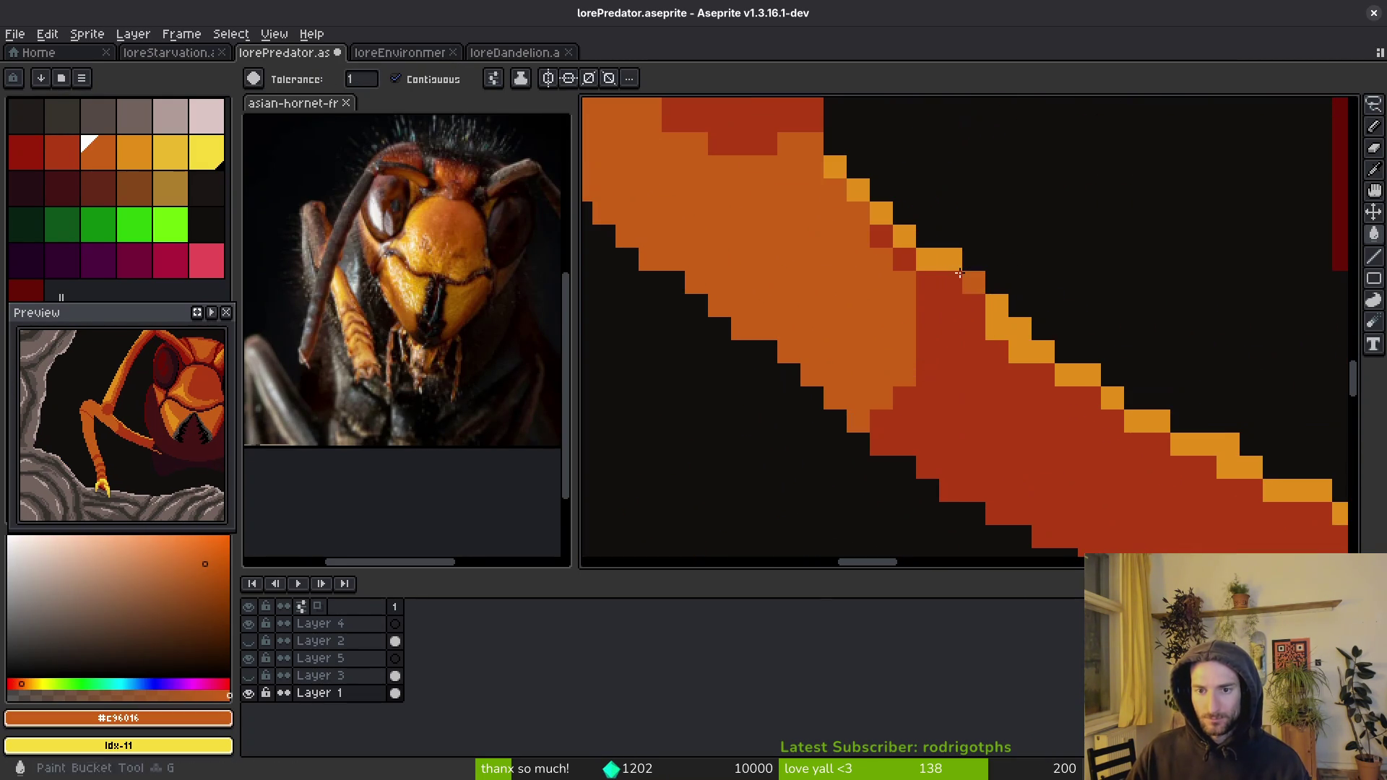
mouse_move(1155, 458)
left_mouse_down()
mouse_move(906, 386)
mouse_move(1185, 462)
left_mouse_up()
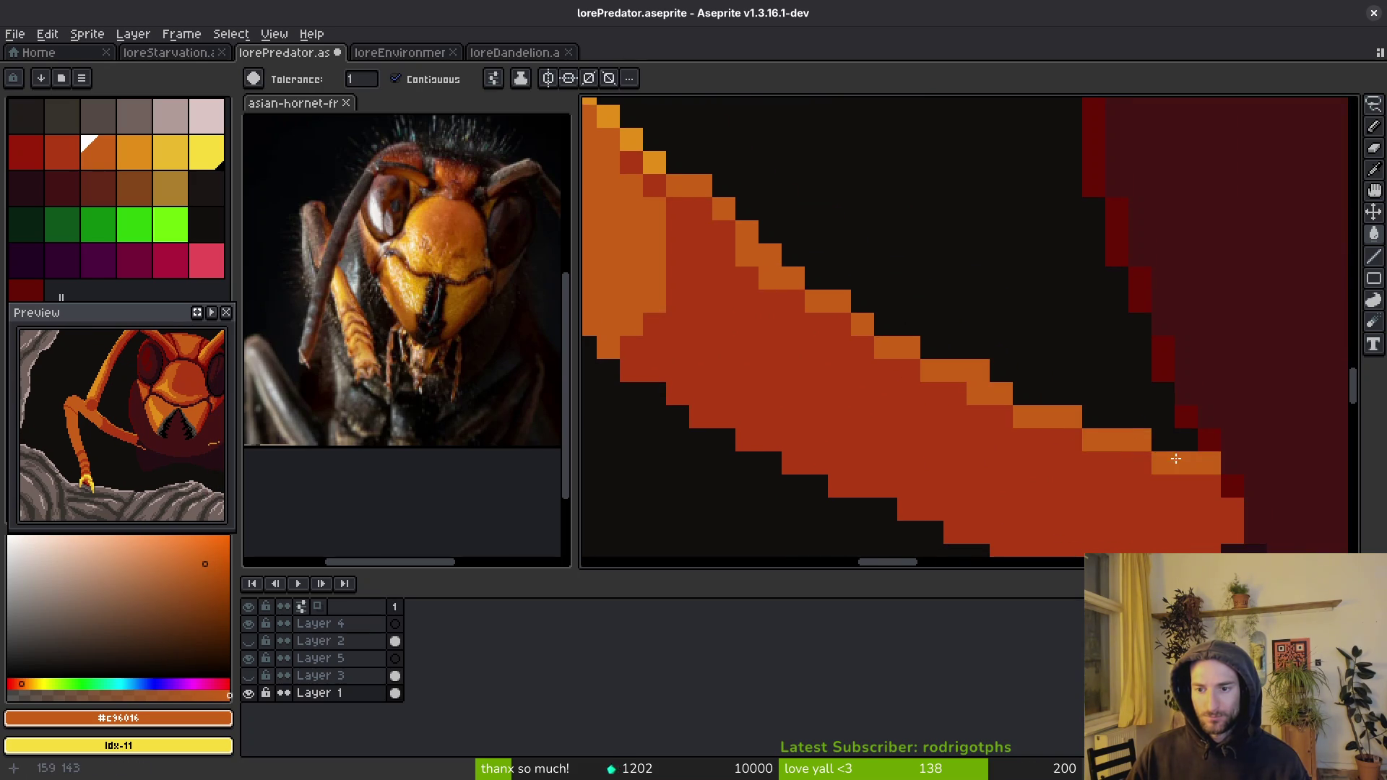
scroll(1150, 466, "down", 5)
scroll(1150, 466, "down", 1)
scroll(1102, 508, "down", 5)
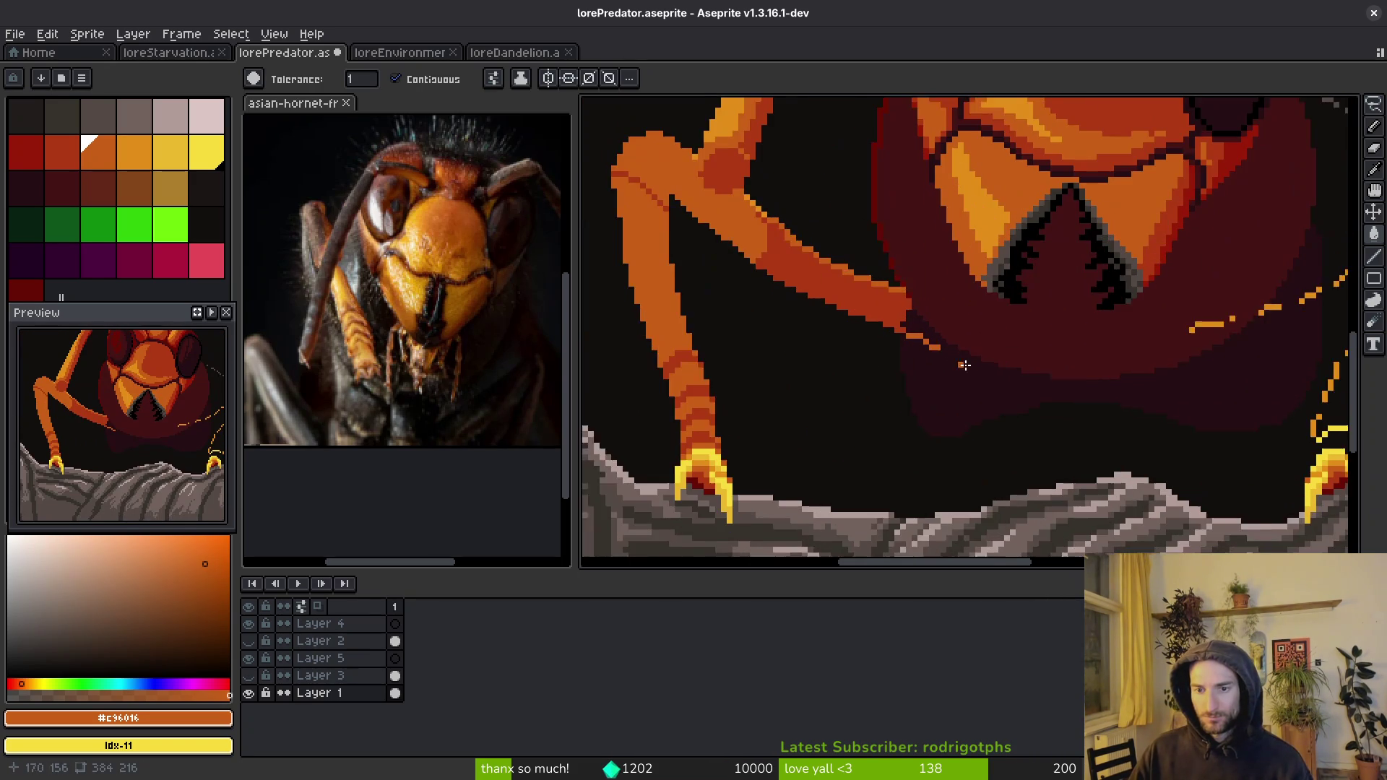
key("f")
left_click(997, 313, "alt")
scroll(998, 313, "up", 2)
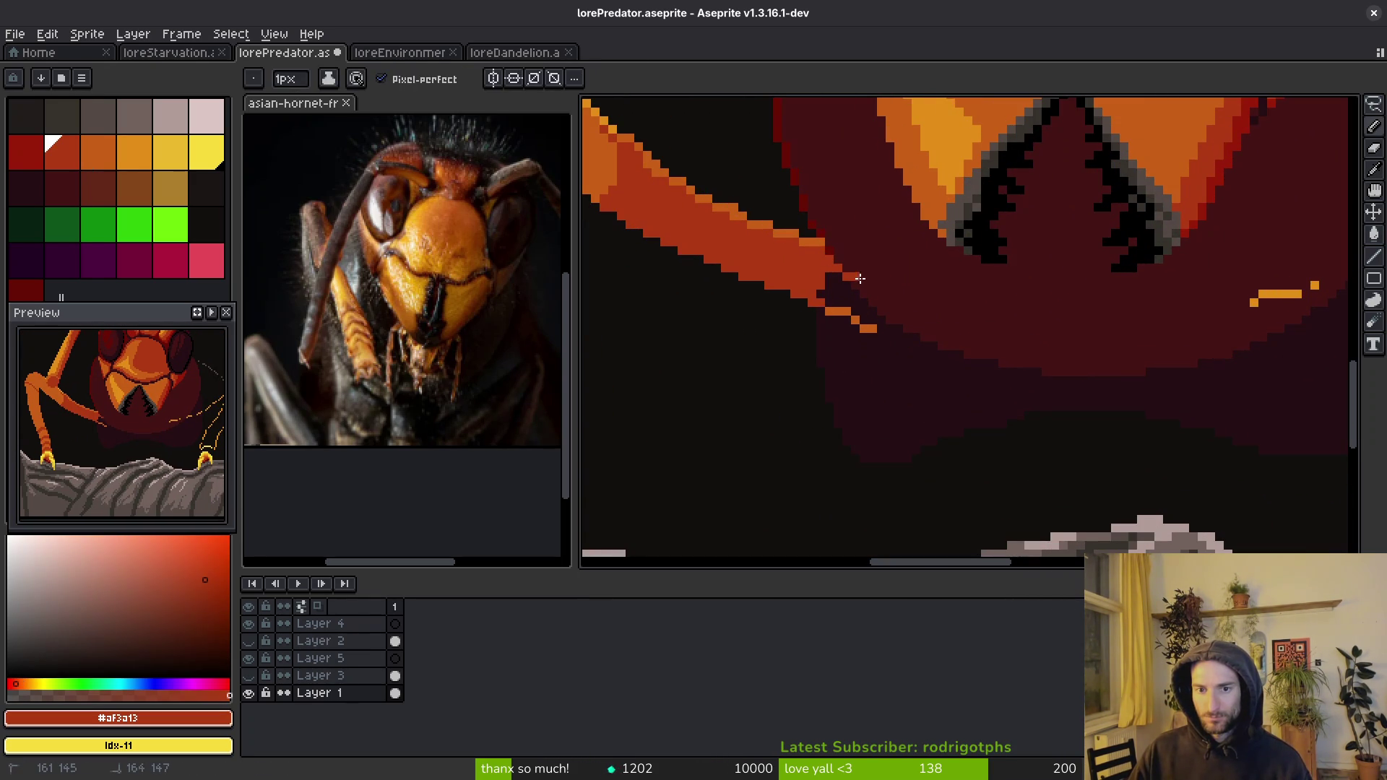
left_click(907, 302, "shift")
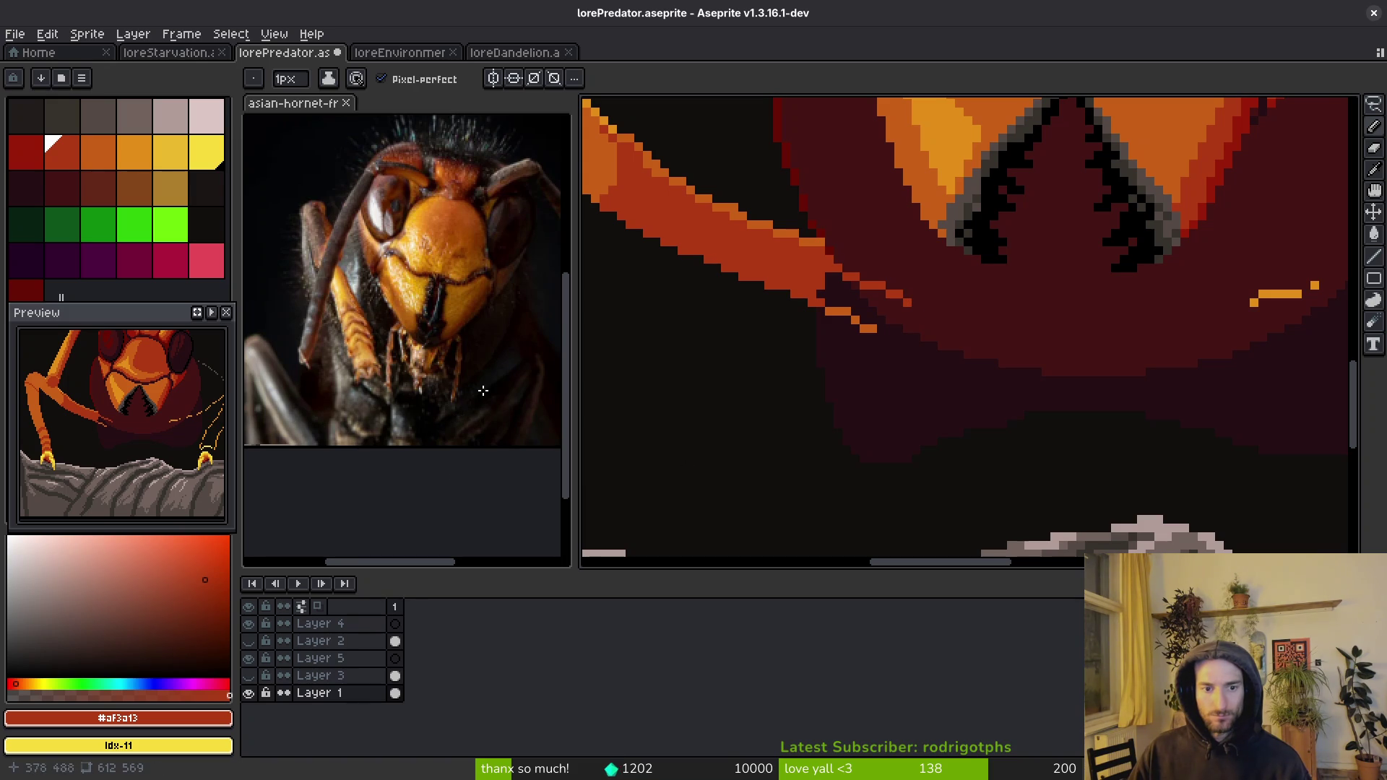
scroll(347, 323, "down", 3)
left_click(405, 325)
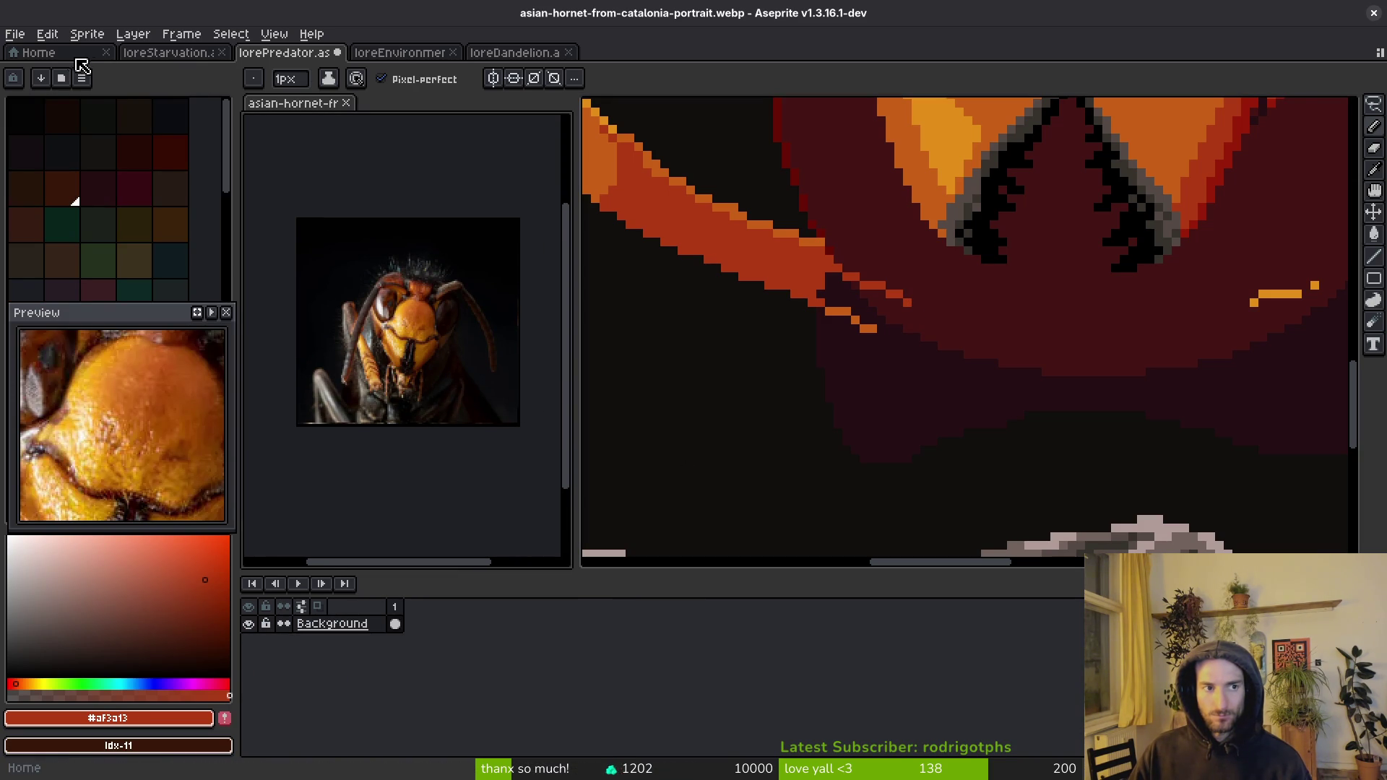
- Open the europe-on-alert flying hornet photo from the inspiration folder and dock it as a reference view
left_click(15, 34)
left_click(33, 68)
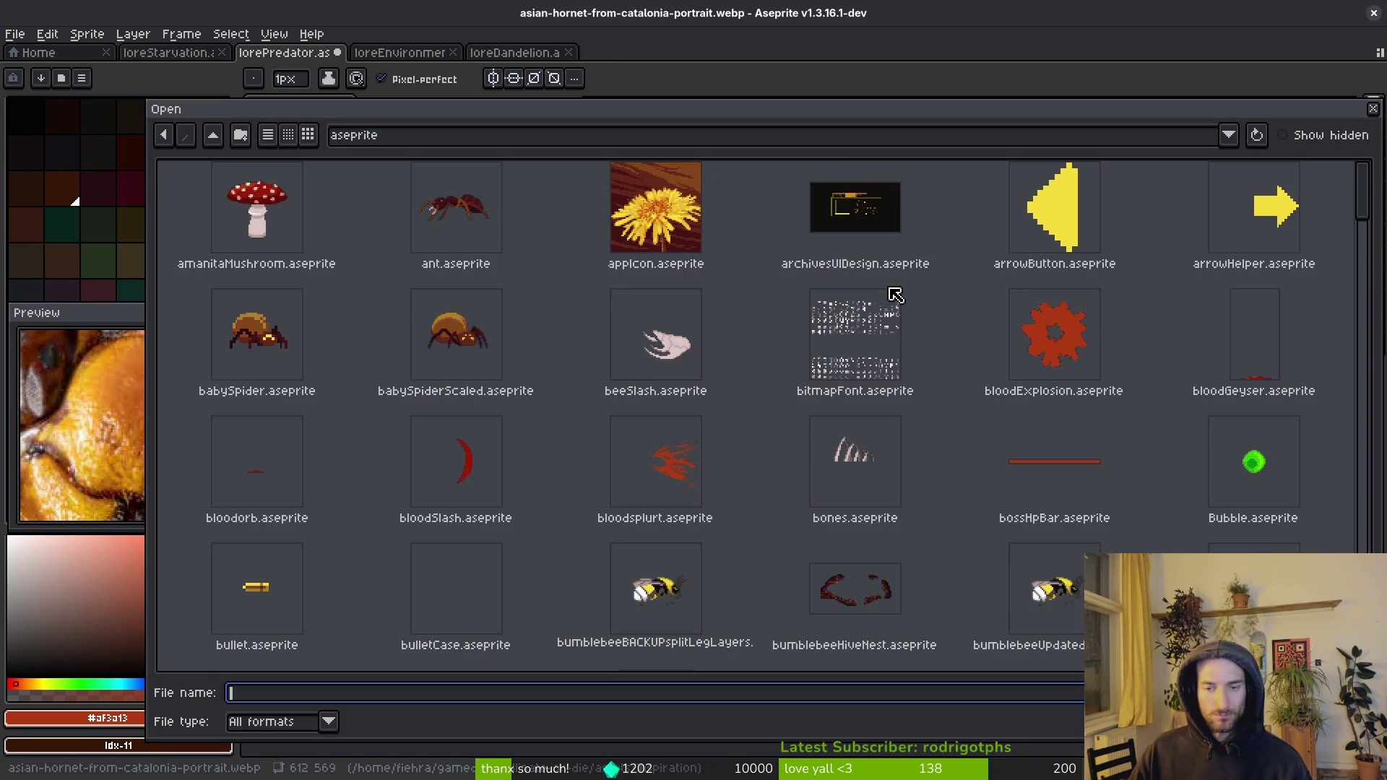
left_click(213, 135)
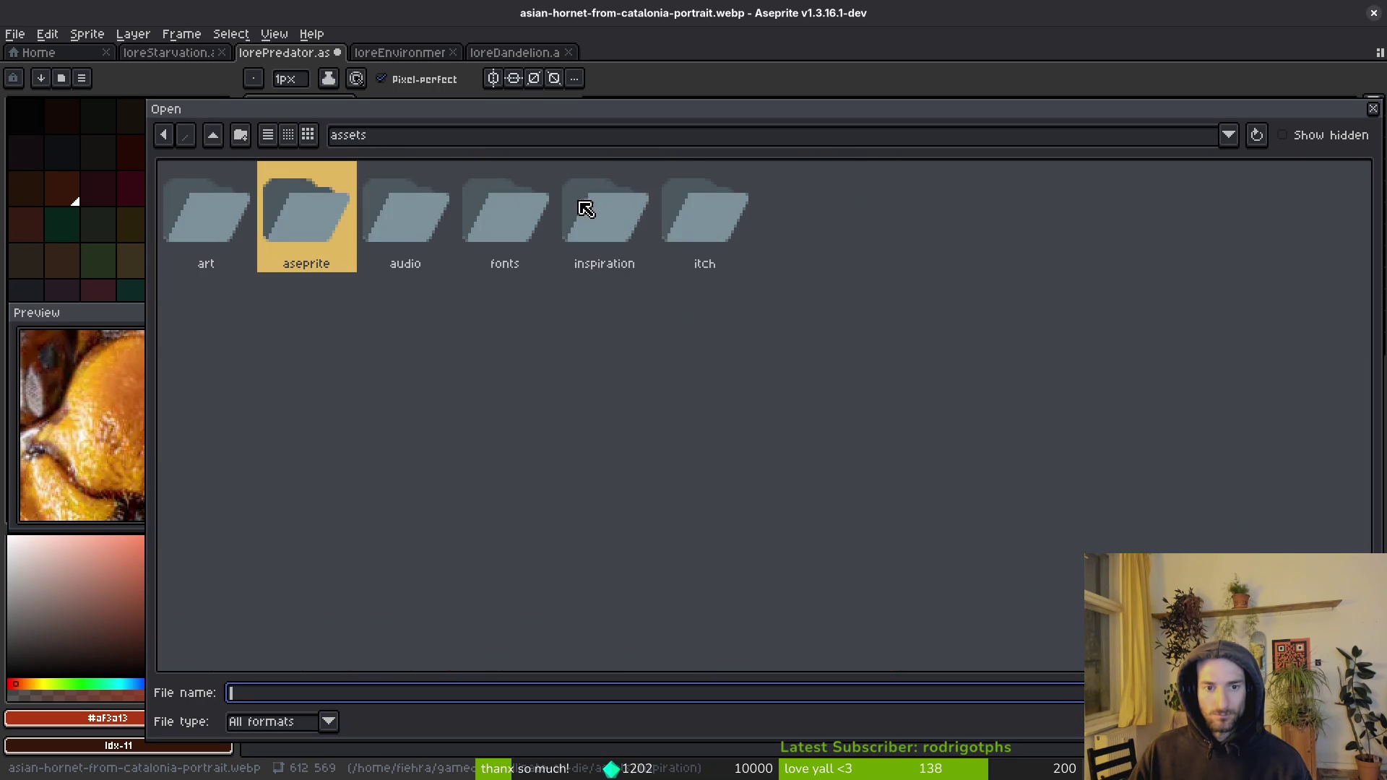
left_click(592, 209)
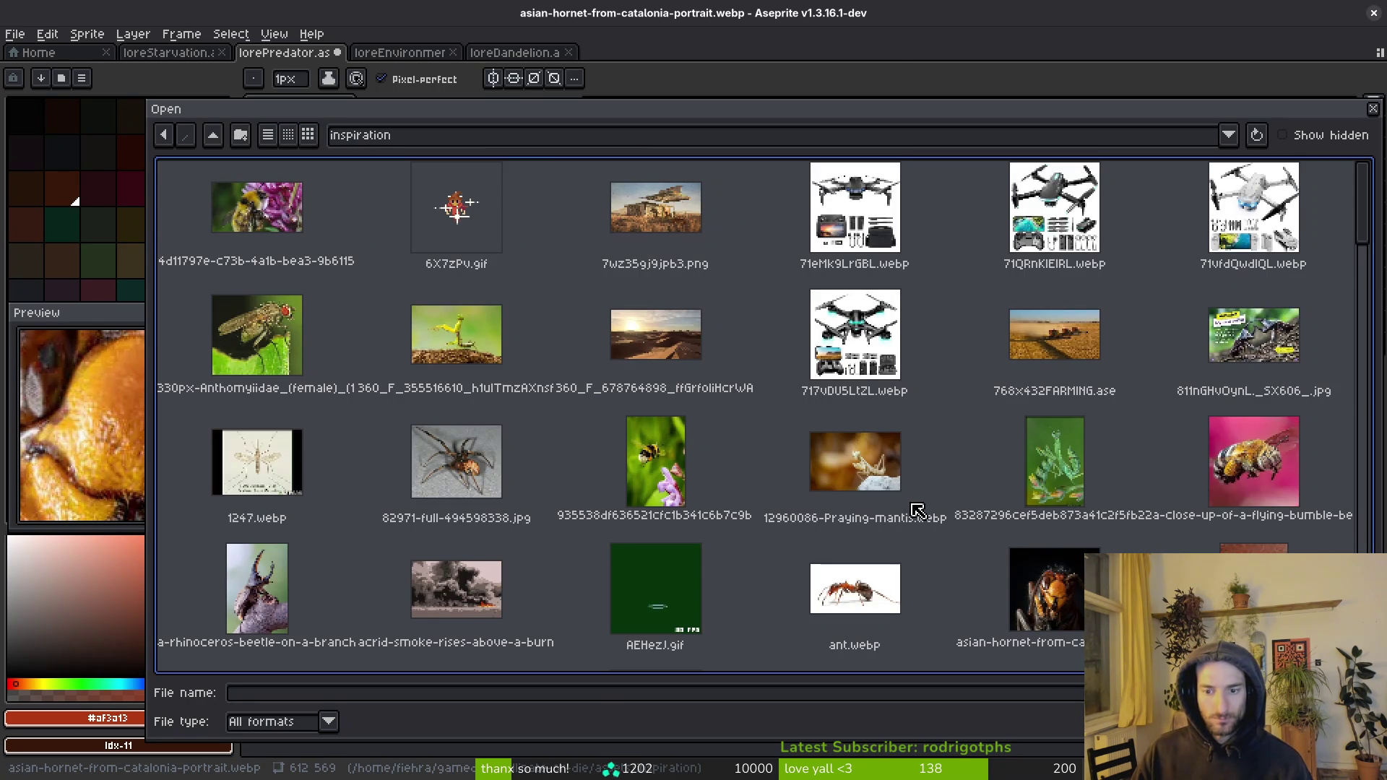
scroll(918, 488, "down", 5)
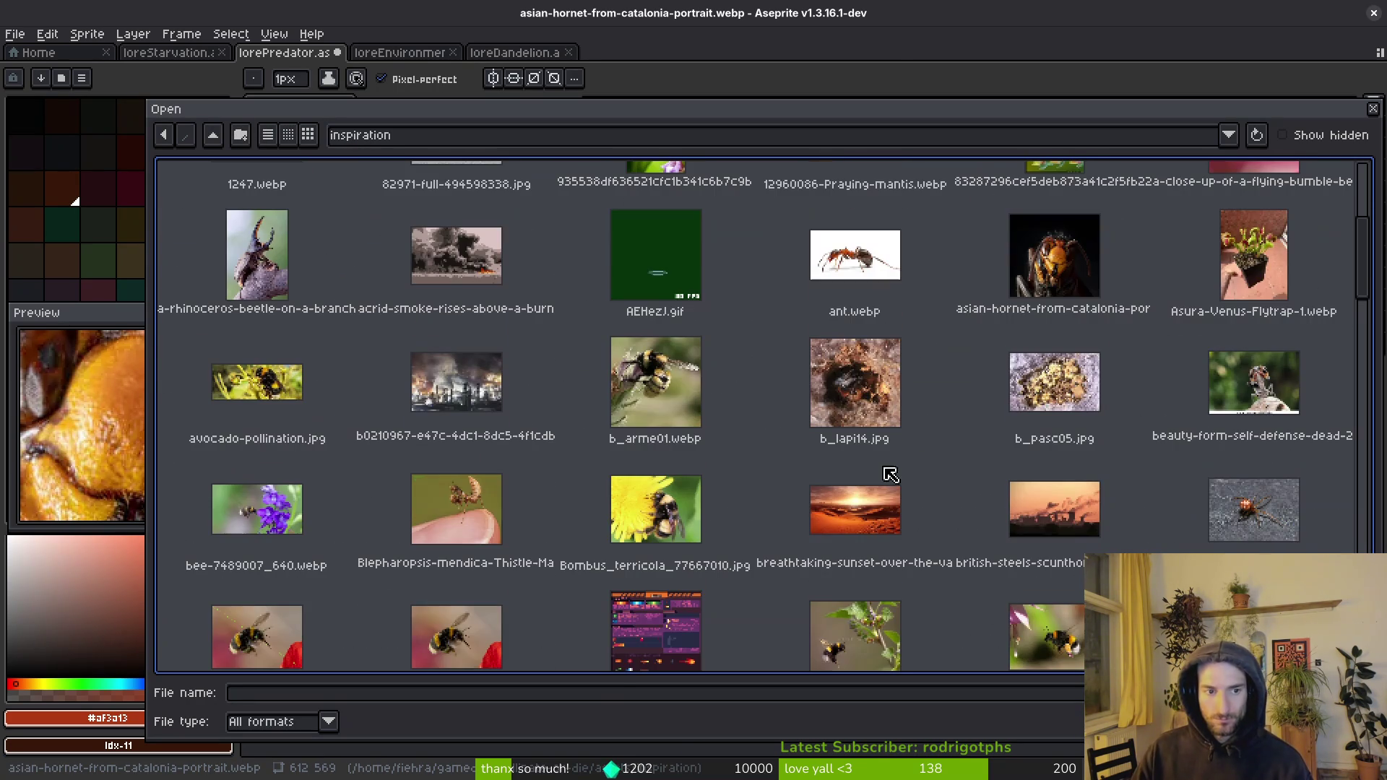
scroll(953, 451, "down", 3)
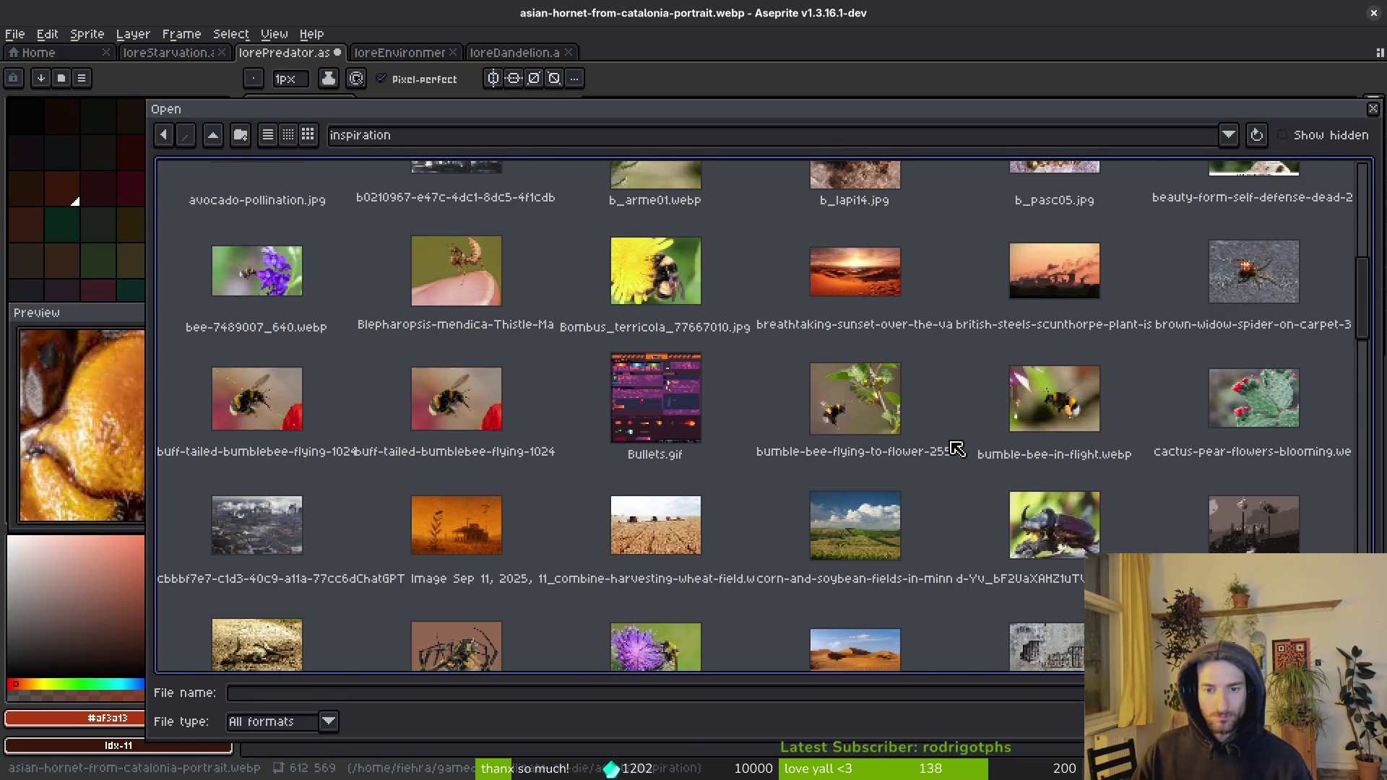
scroll(963, 446, "down", 2)
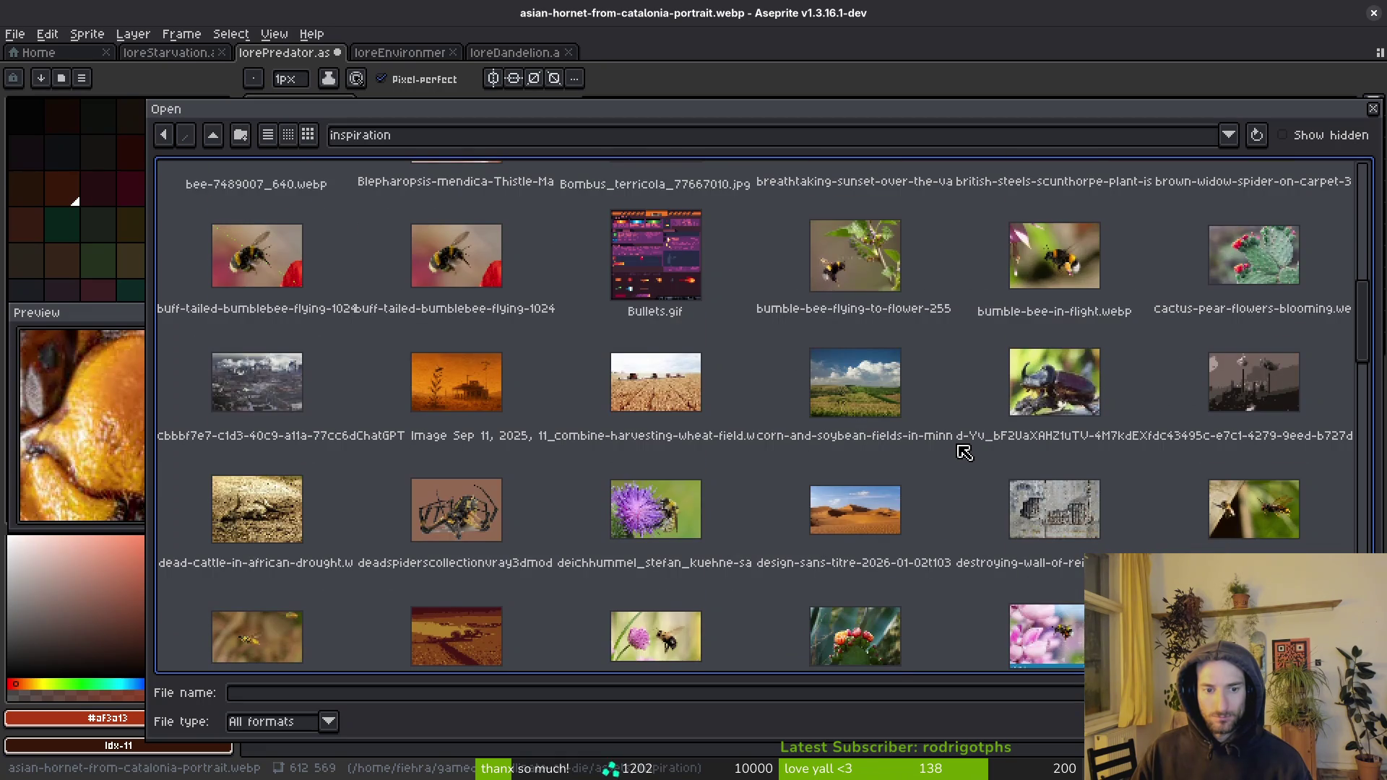
scroll(964, 451, "down", 2)
left_click(1264, 333)
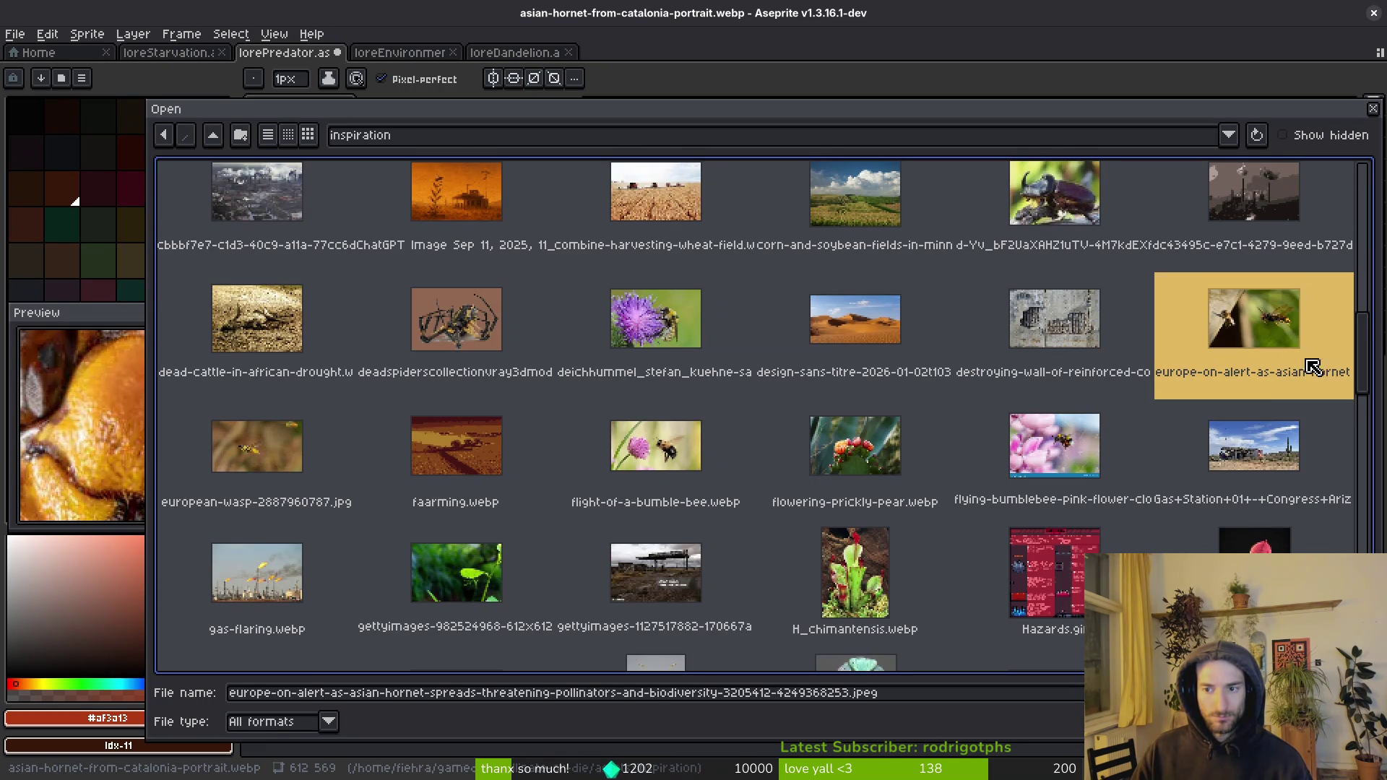
double_click(1271, 341)
scroll(974, 331, "up", 2)
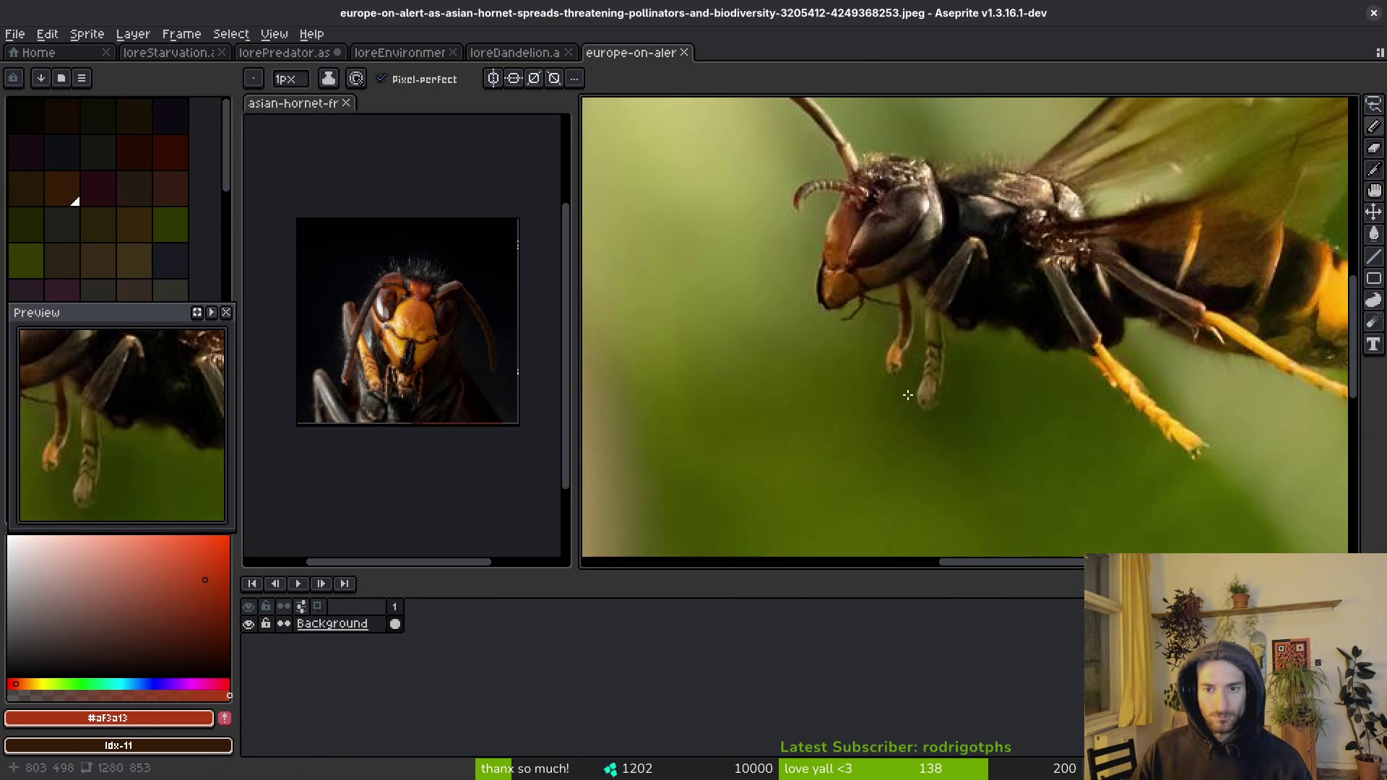
mouse_move(621, 53)
left_mouse_down()
mouse_move(352, 162)
mouse_move(394, 109)
mouse_move(418, 108)
mouse_move(375, 149)
mouse_move(426, 250)
left_mouse_up()
- Return to the lorePredator drawing and save it
scroll(427, 237, "up", 2)
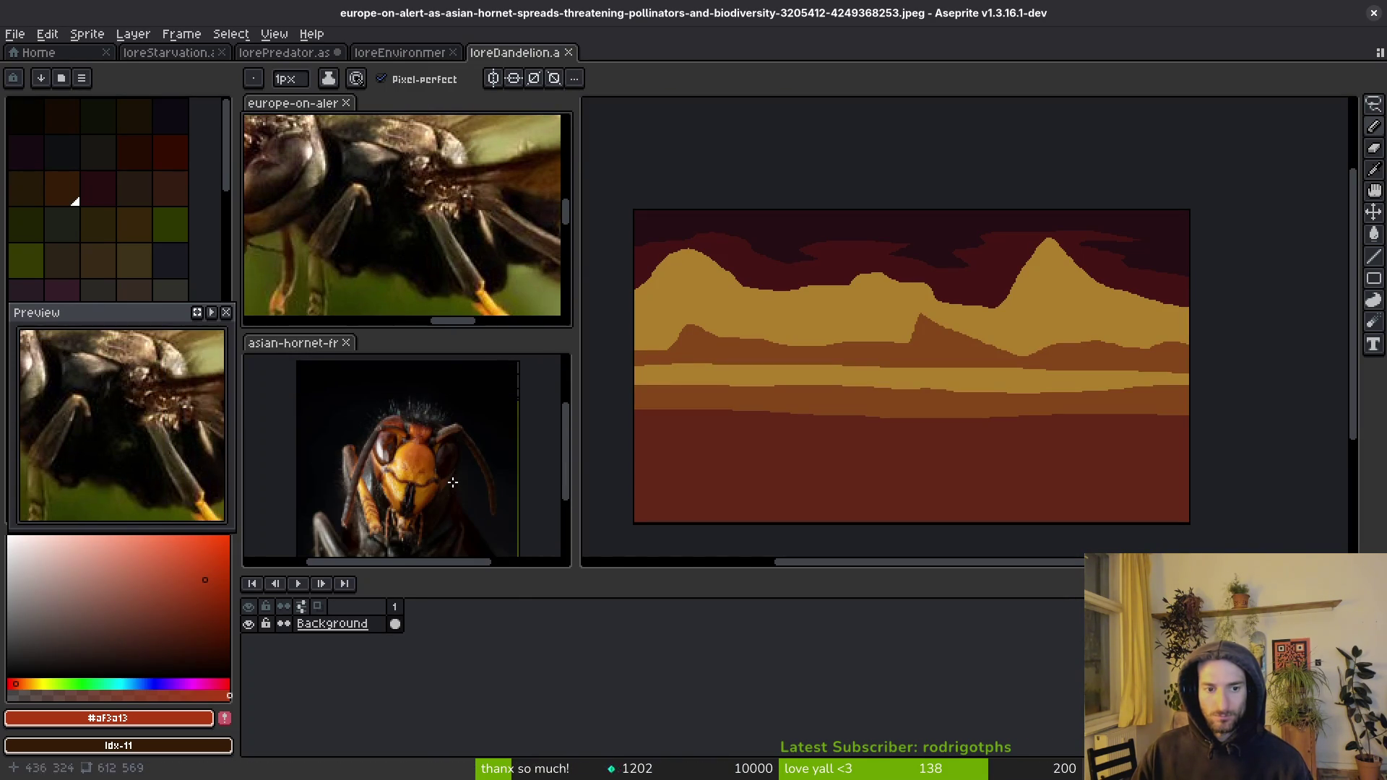
left_click(765, 452)
left_click(293, 53)
key("ctrl+s")
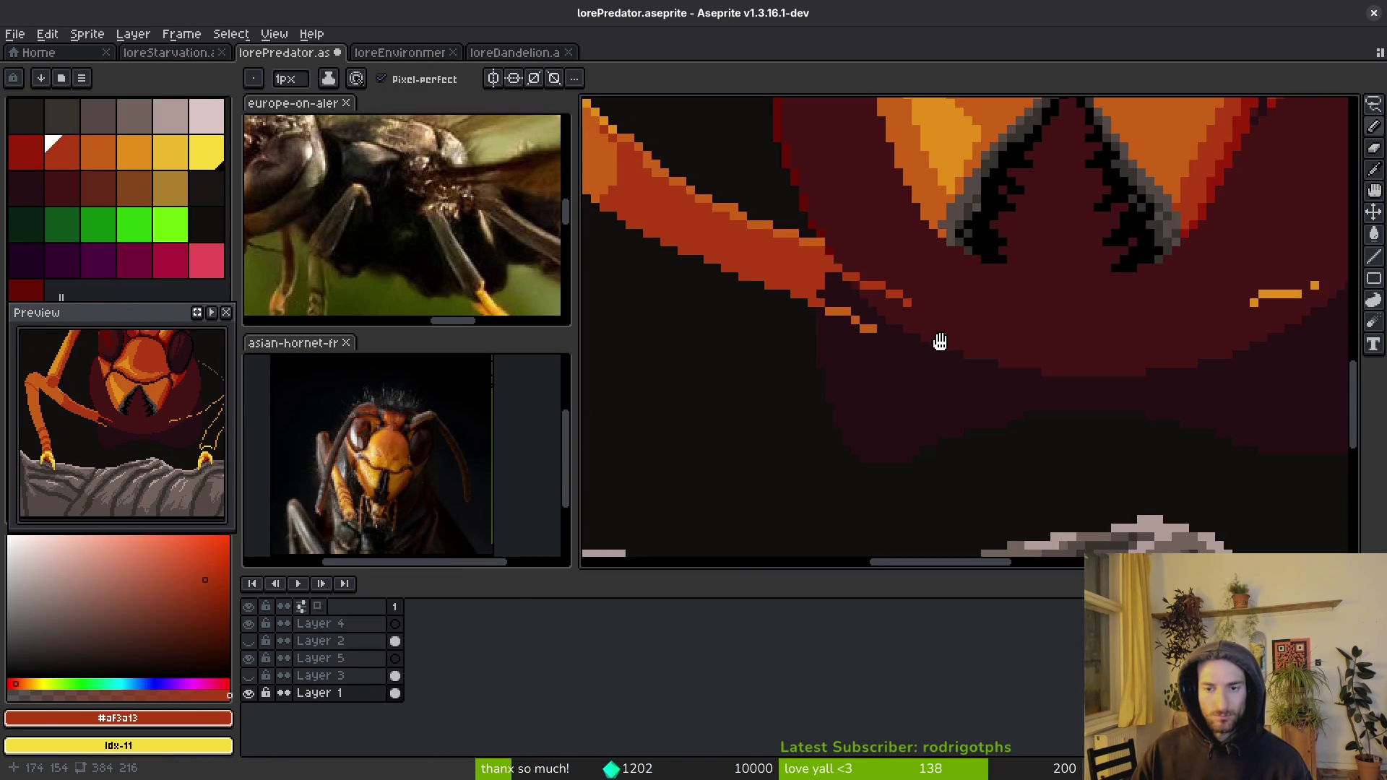
- Redraw the left front leg with an orange stroke and slim its left edge with dark pixels
scroll(897, 288, "down", 4)
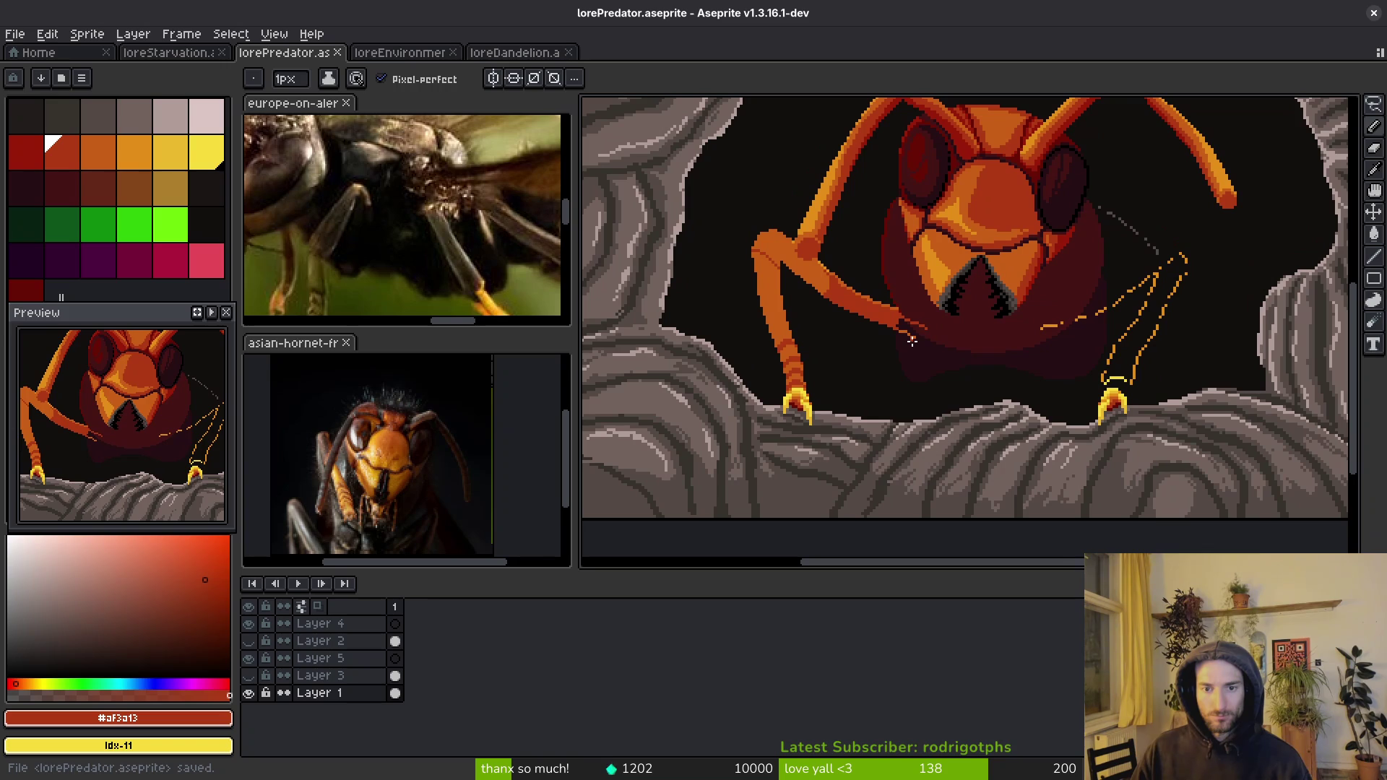
scroll(775, 319, "up", 1)
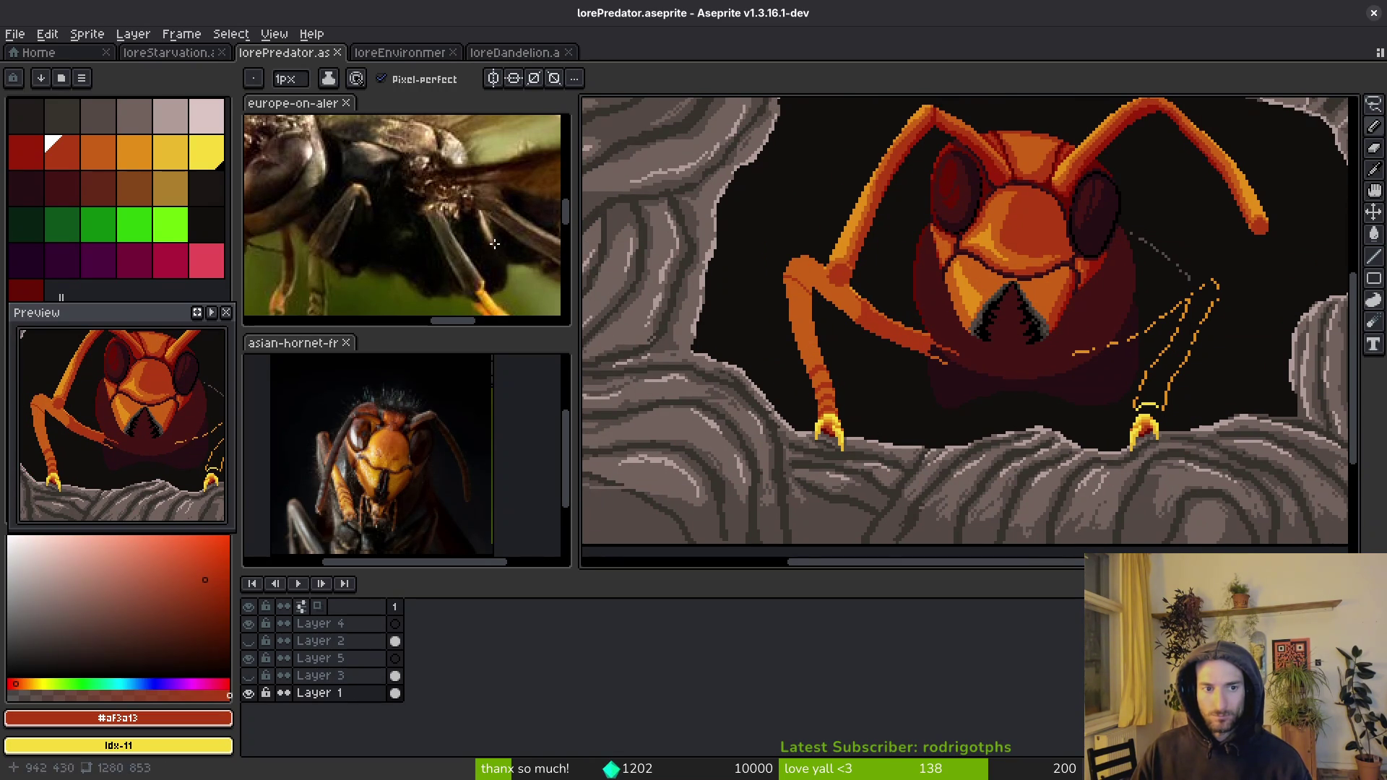
scroll(838, 328, "up", 3)
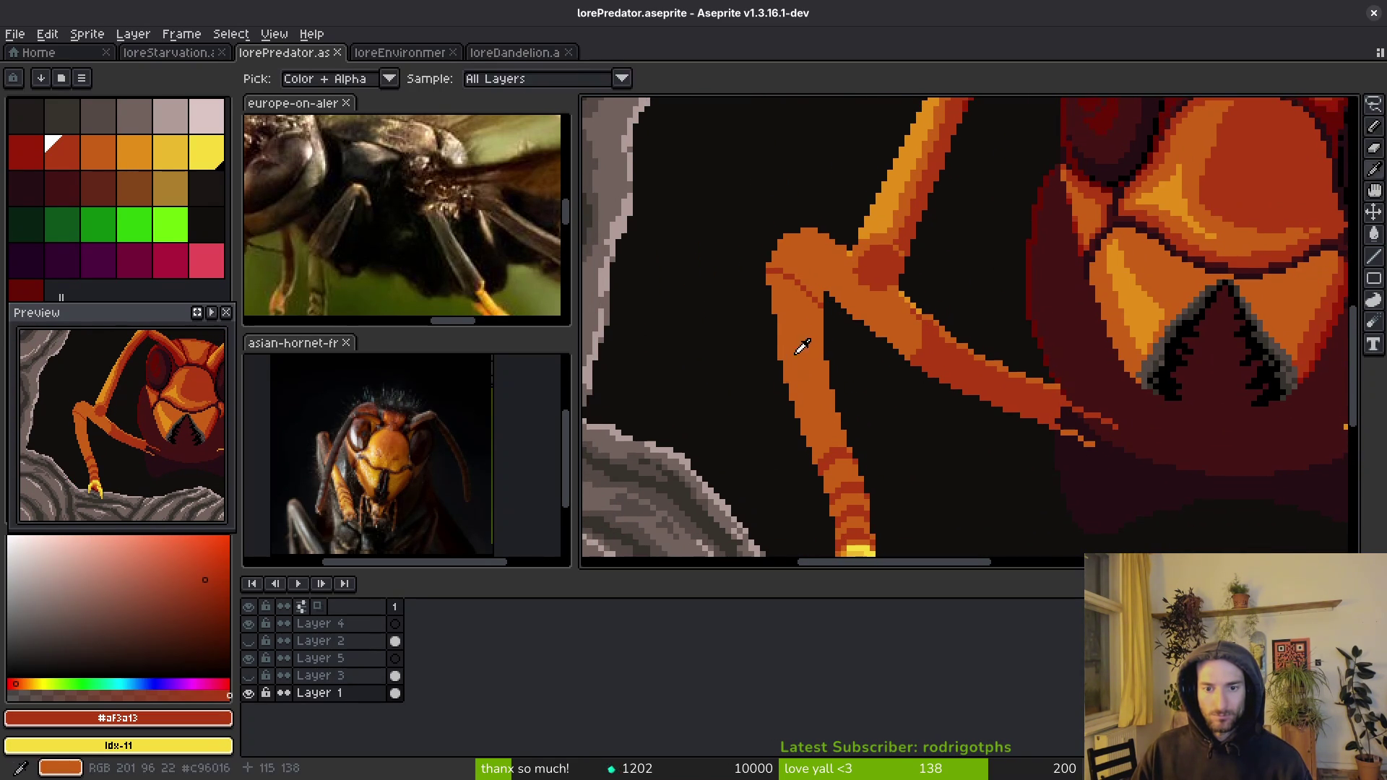
left_click(798, 350, "alt")
left_click_drag(843, 299, 848, 398)
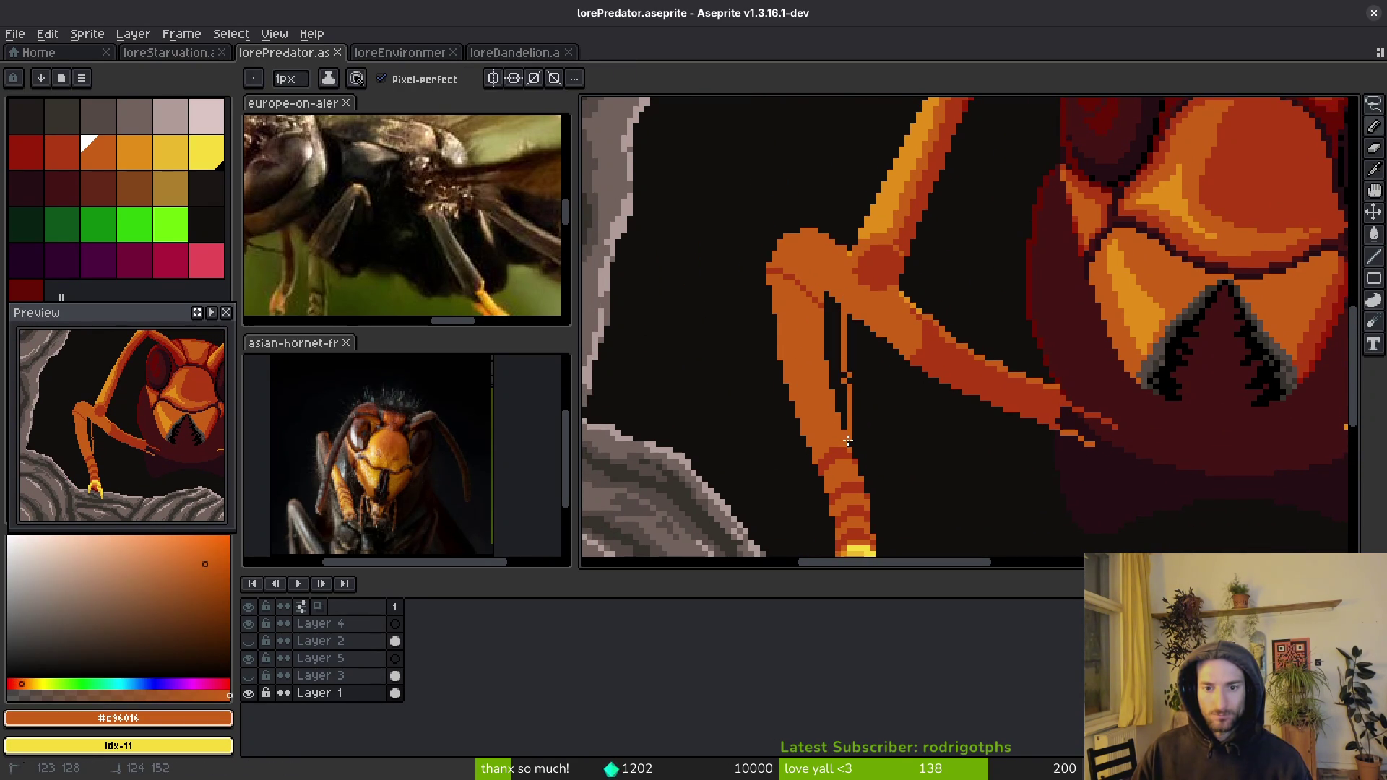
left_click(805, 457, "alt")
mouse_move(805, 457)
left_mouse_down()
mouse_move(782, 336)
mouse_move(810, 194)
mouse_move(786, 253)
mouse_move(797, 245)
left_mouse_up()
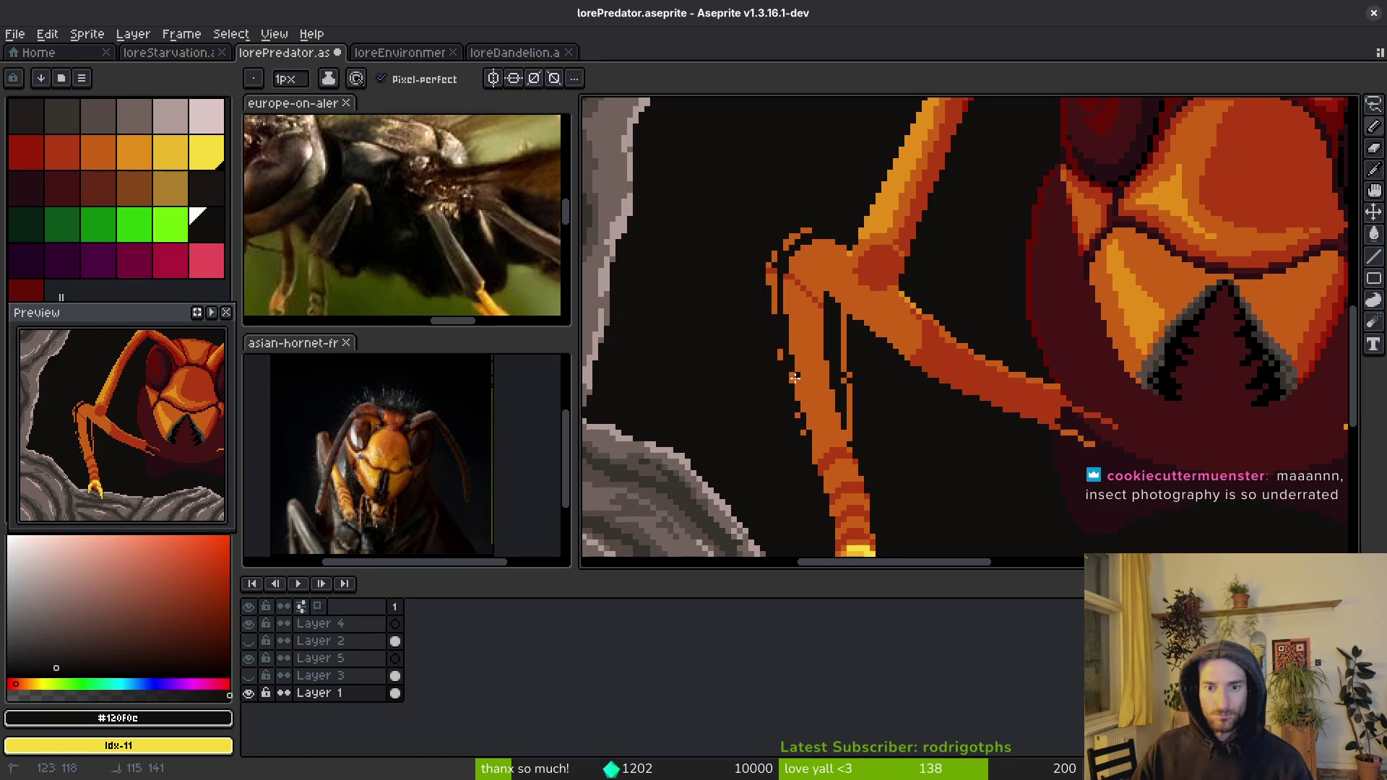
scroll(803, 451, "up", 3)
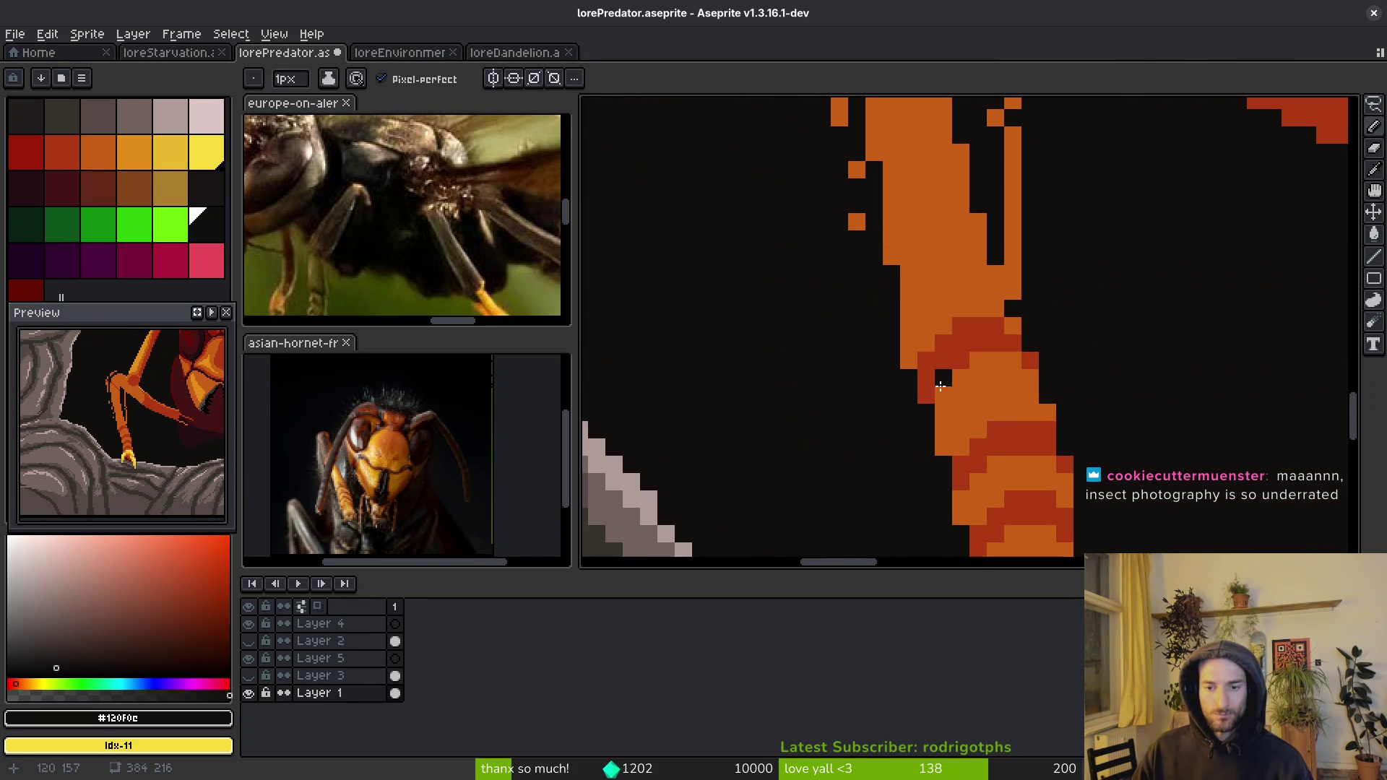
scroll(894, 383, "up", 2)
mouse_move(840, 264)
left_mouse_down()
mouse_move(837, 279)
mouse_move(815, 188)
left_mouse_up()
scroll(889, 408, "down", 2)
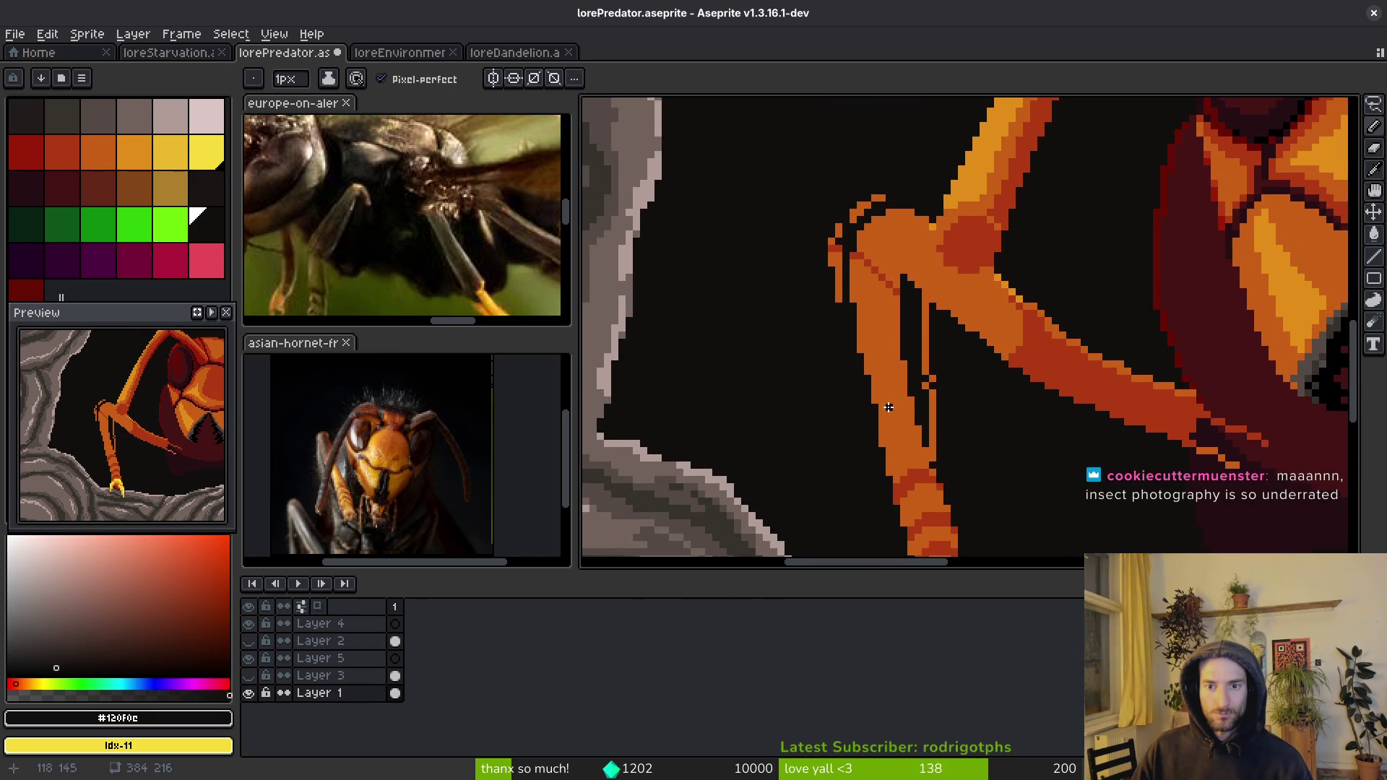
- Fill the stray dark stripe inside the leg with the leg's orange using Paint Bucket
key("g")
scroll(838, 260, "up", 3)
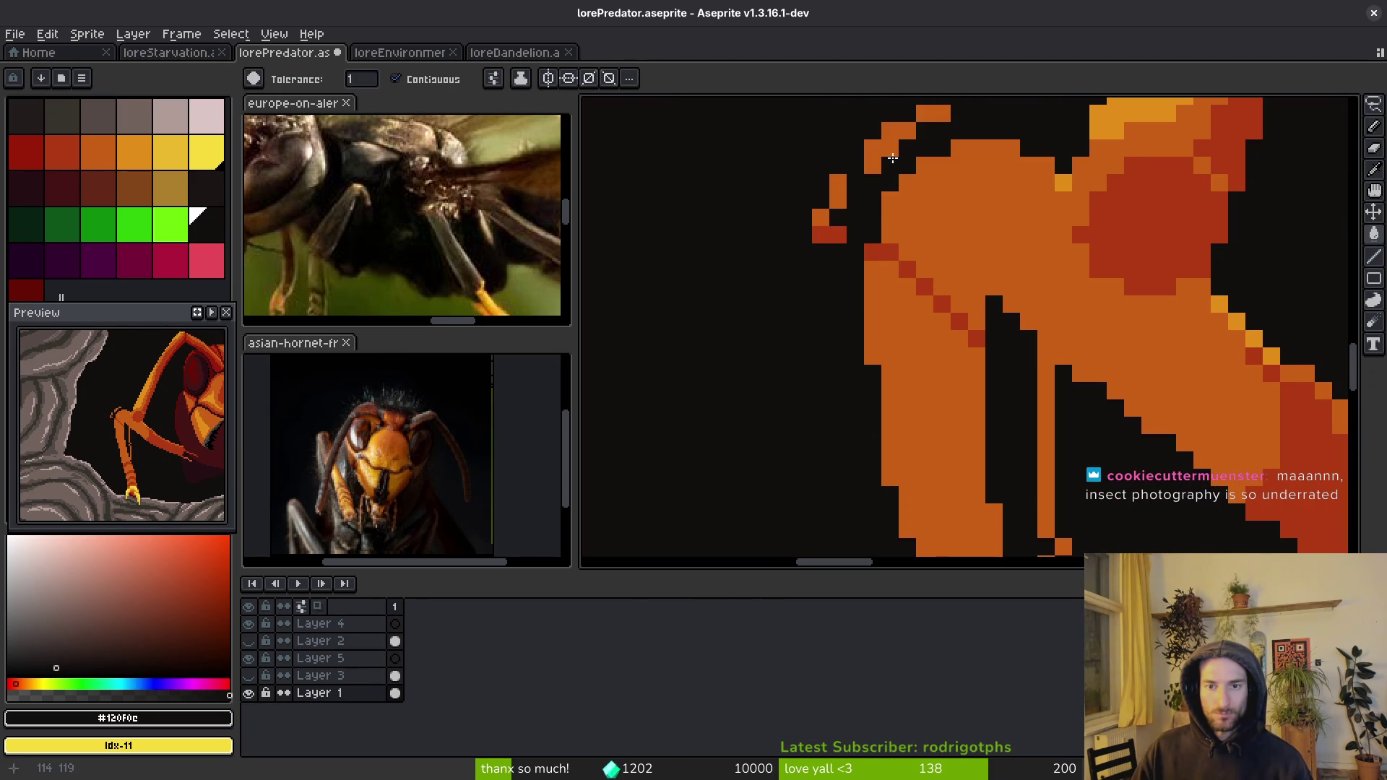
scroll(829, 238, "down", 2)
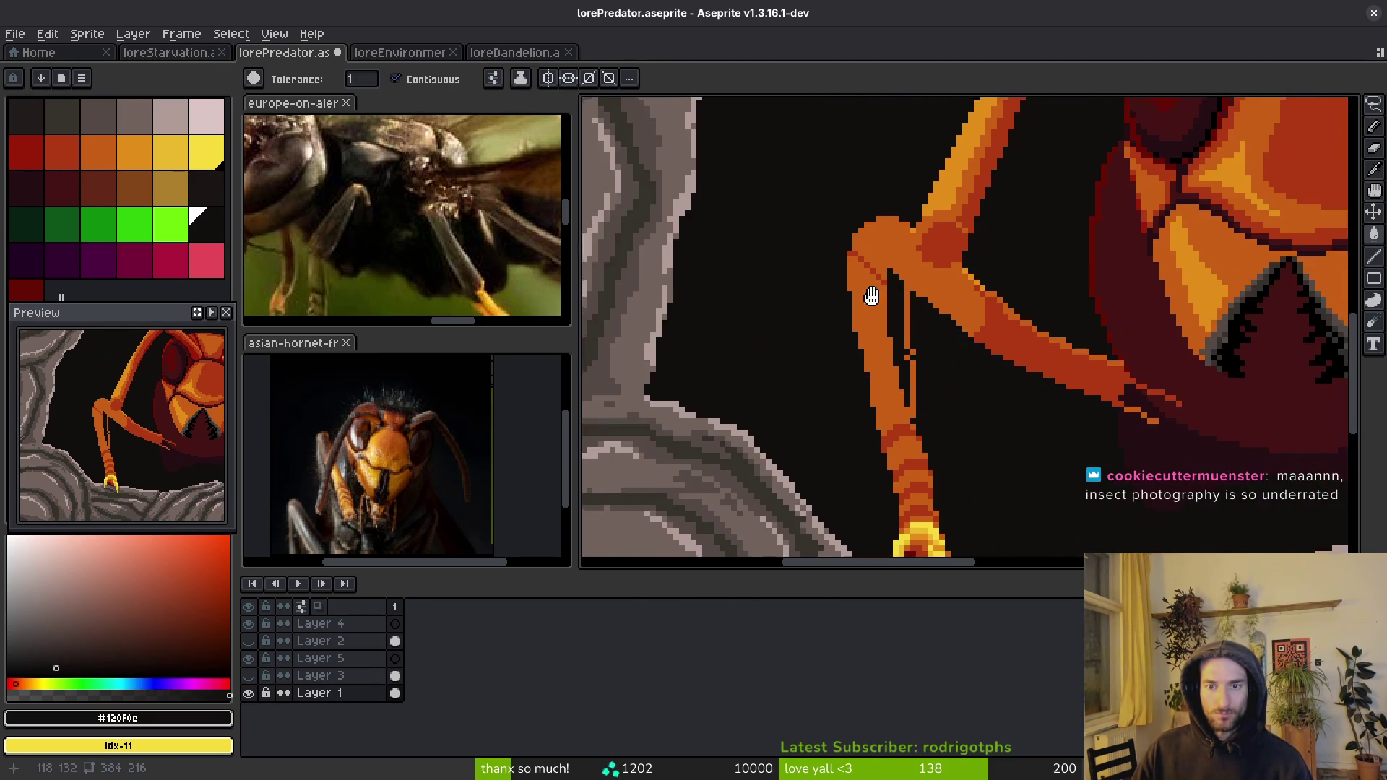
left_click(843, 354, "alt")
left_click(825, 325)
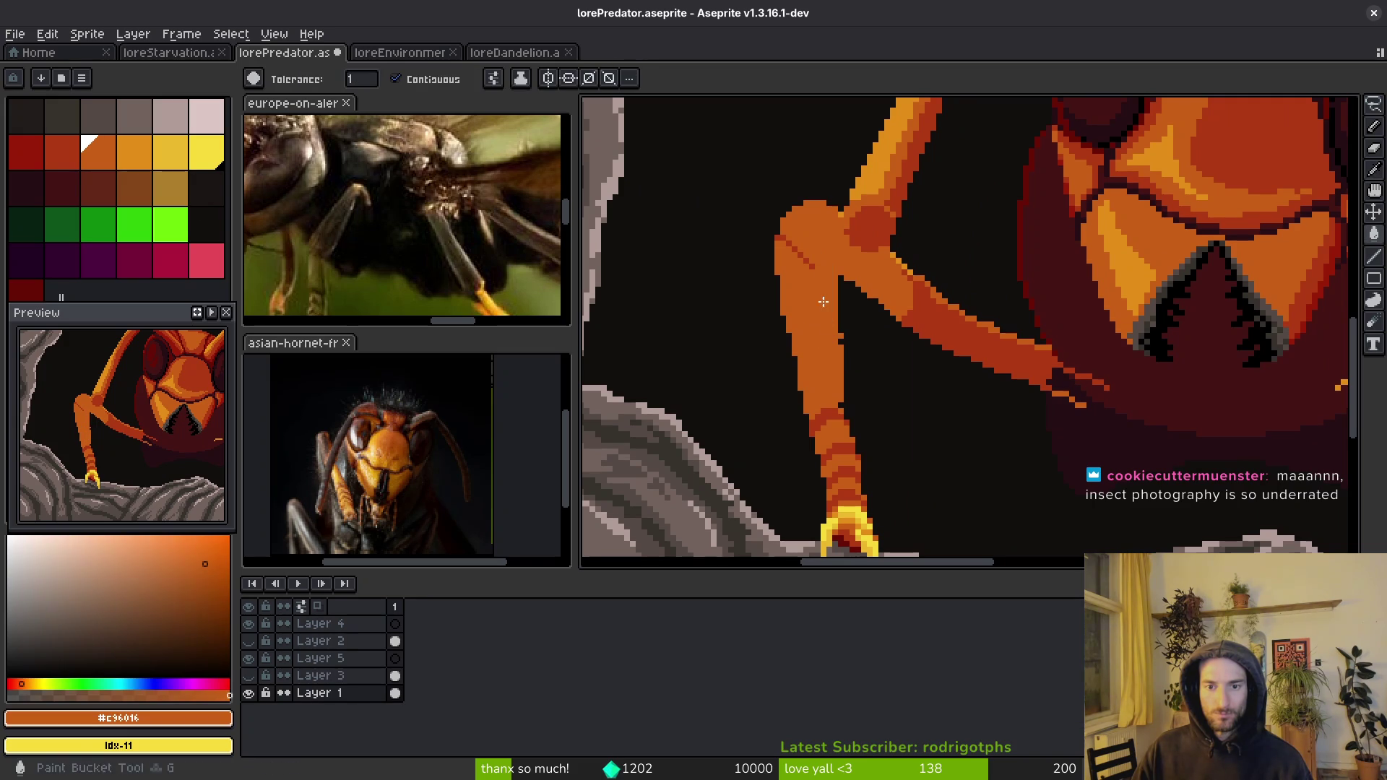
scroll(867, 376, "down", 5)
scroll(867, 385, "up", 3)
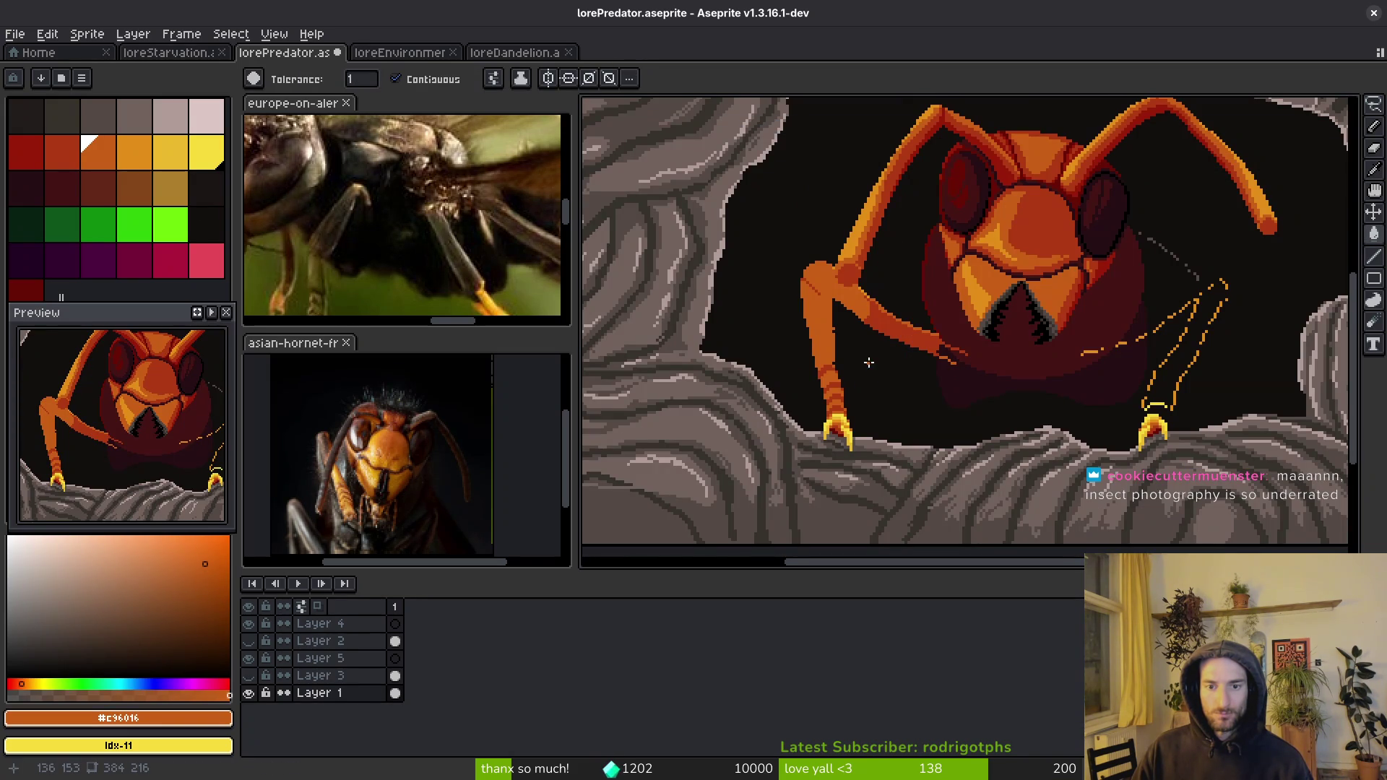
scroll(807, 361, "up", 5)
- Switch back to the pencil and paint dark pixels along the leg edge
left_click(879, 359, "alt")
key("b")
left_click_drag(844, 375, 851, 233)
- Pencil a dark line down the left leg's edge to thin it
scroll(846, 238, "down", 3)
scroll(851, 243, "up", 4)
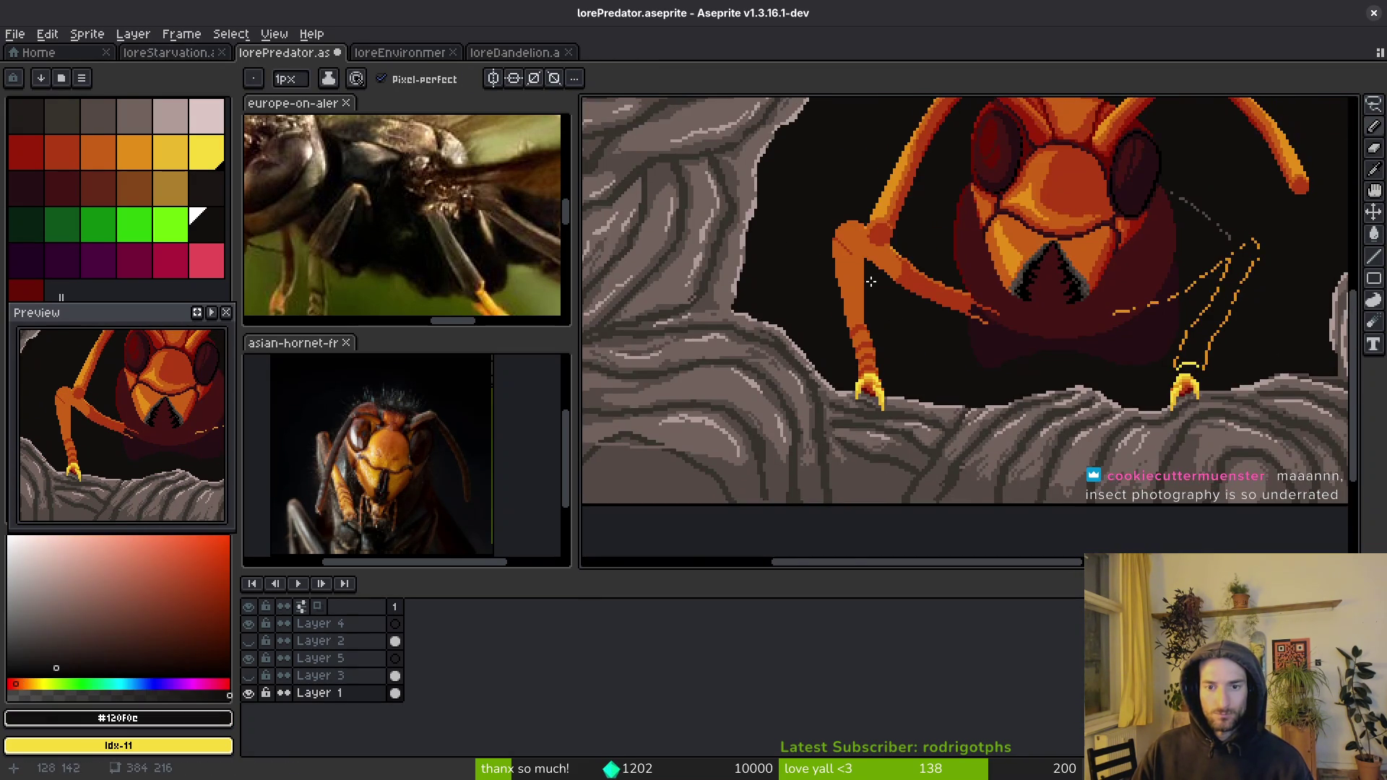
left_click_drag(852, 244, 856, 401)
scroll(930, 402, "down", 3)
scroll(902, 402, "up", 3)
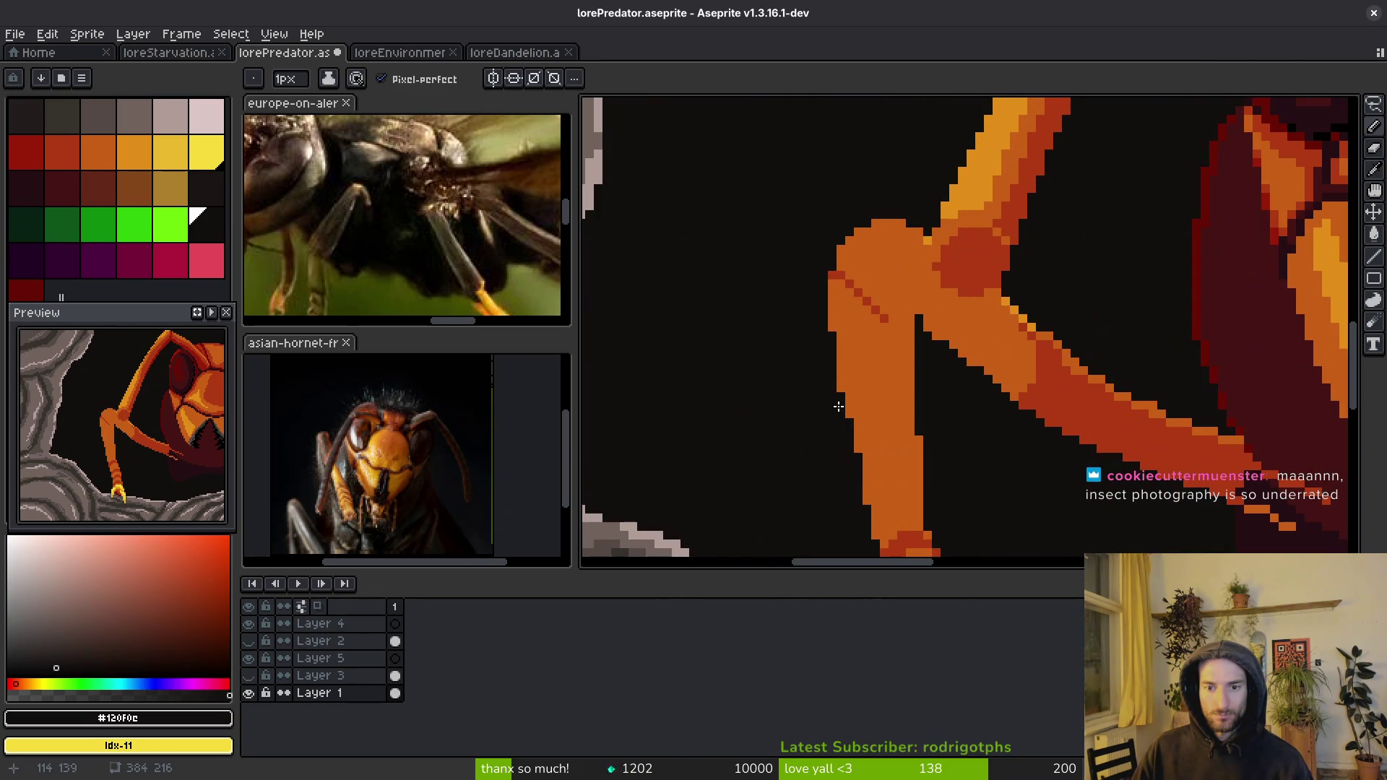
scroll(853, 352, "down", 3)
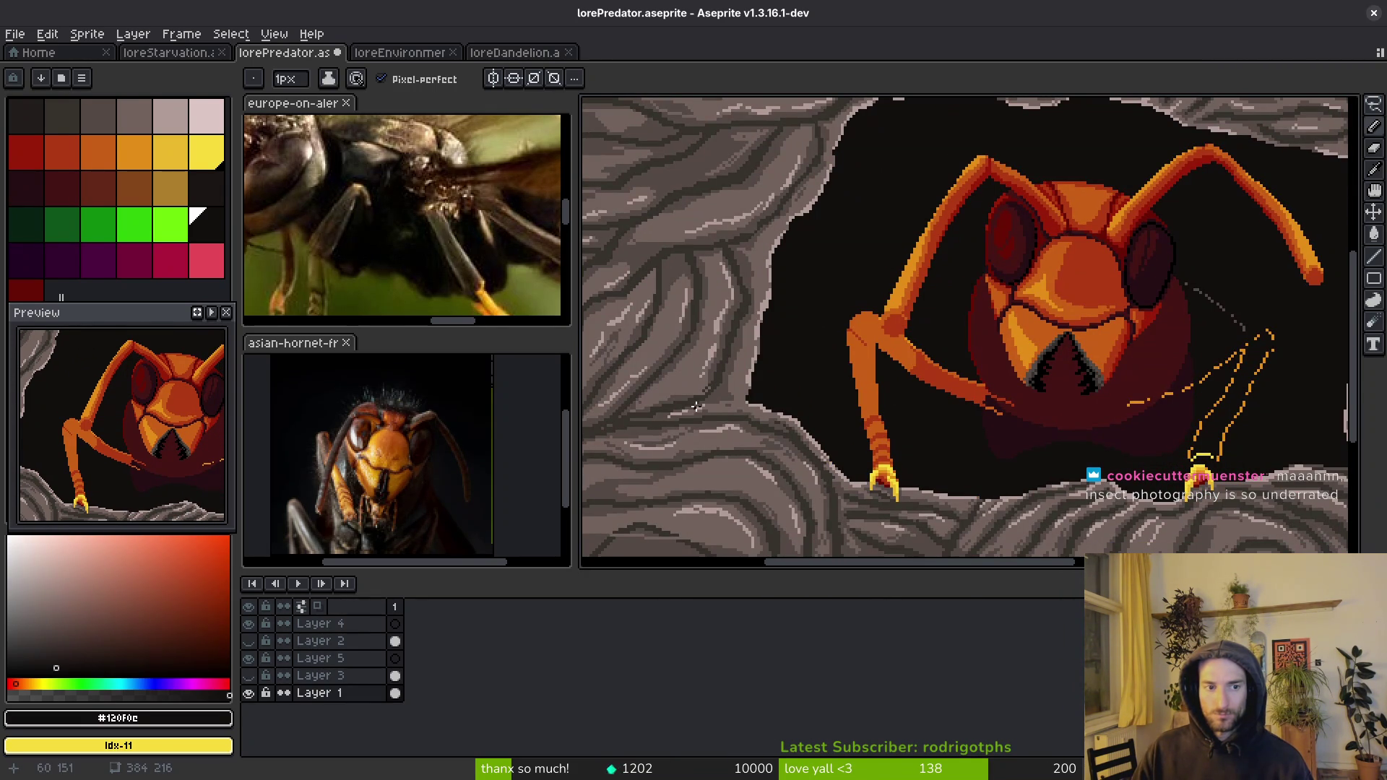
- Check the hornet head reference photo, then sample the leg's orange and darker red-orange
left_click(375, 449)
scroll(375, 449, "up", 2)
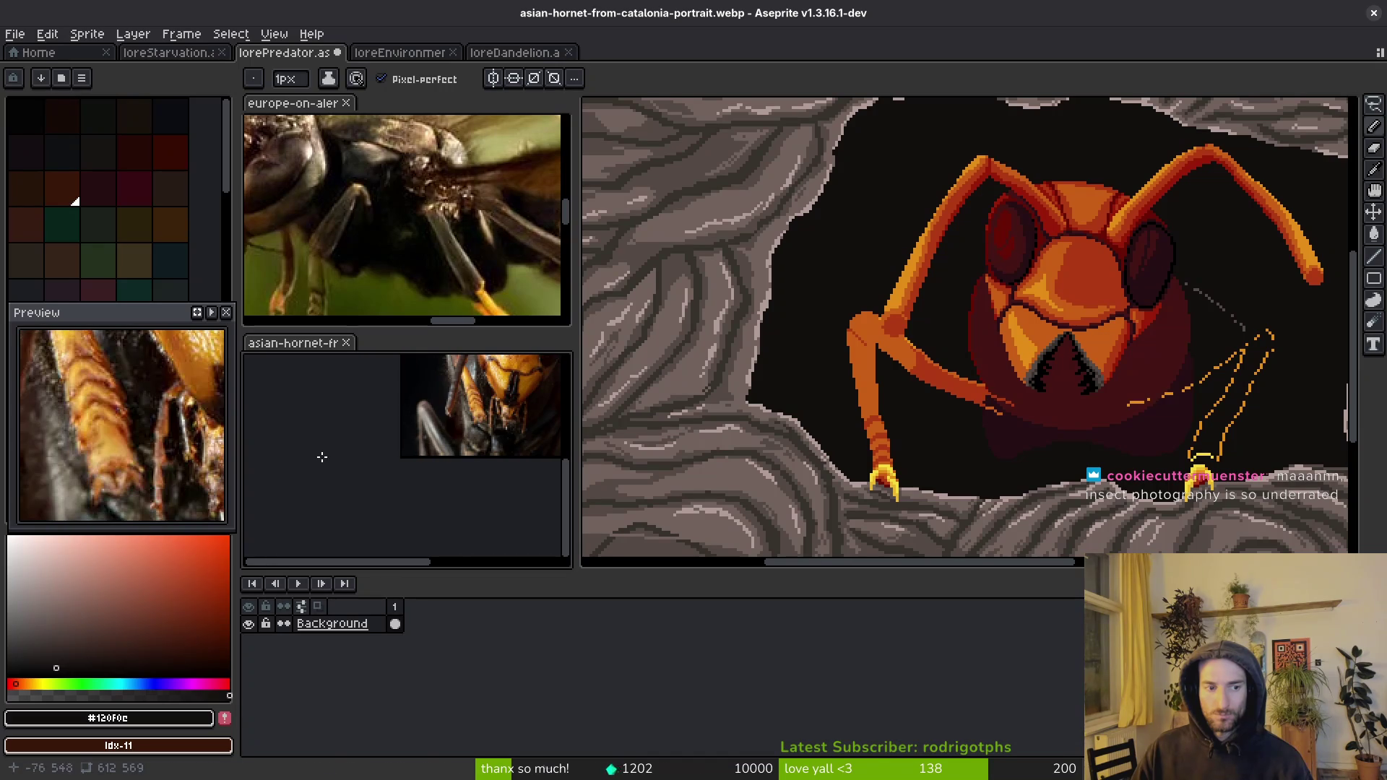
scroll(556, 391, "up", 1)
scroll(470, 449, "down", 2)
scroll(419, 499, "down", 1)
scroll(880, 441, "up", 3)
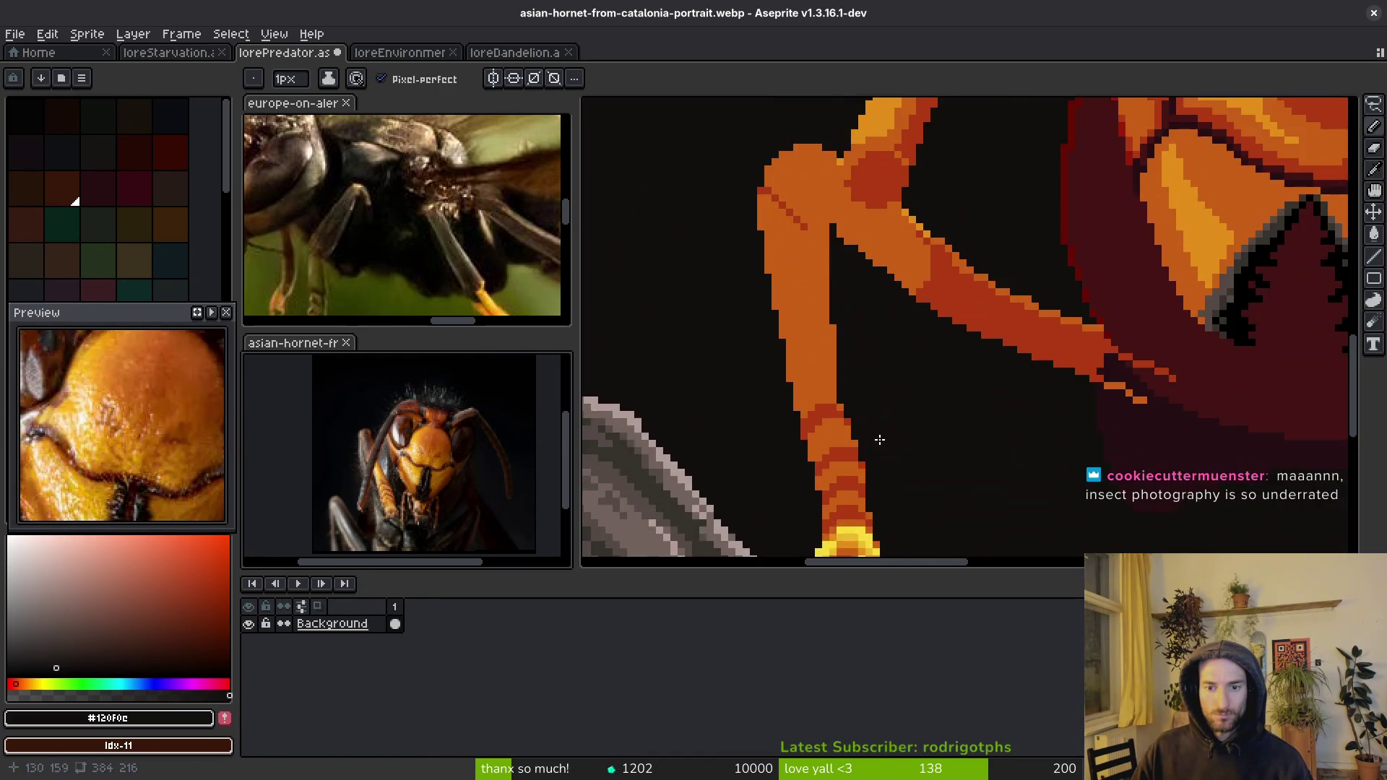
scroll(881, 441, "up", 1)
left_click(829, 382, "alt")
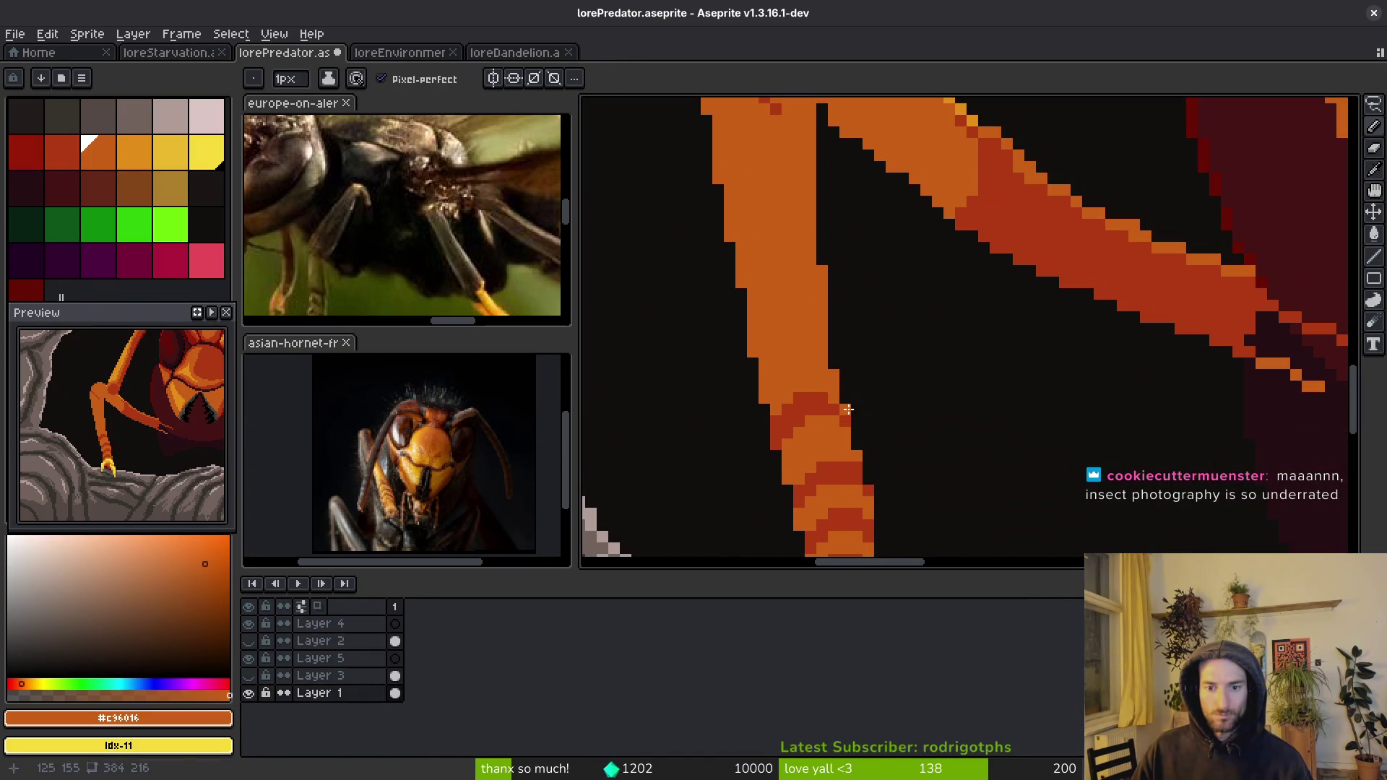
left_click(846, 410, "alt")
scroll(844, 398, "down", 4)
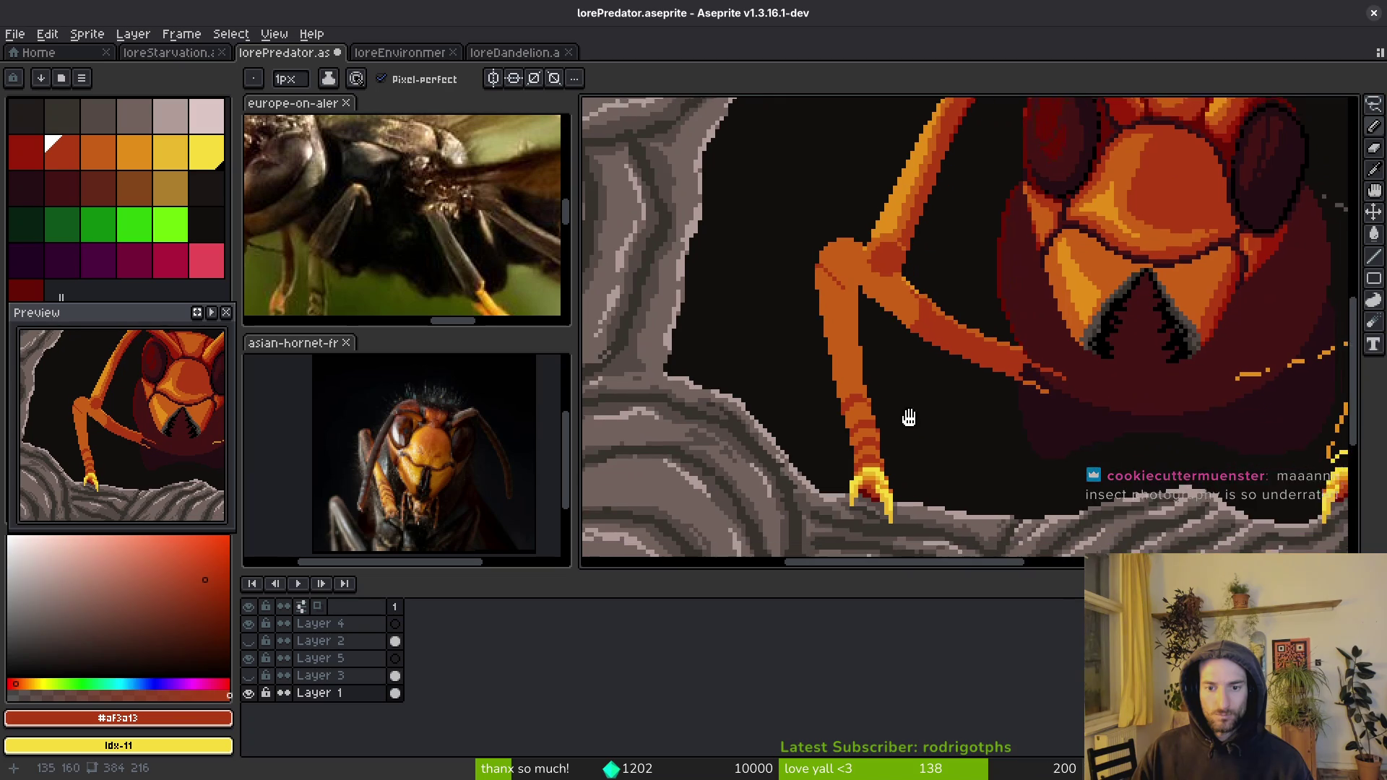
scroll(839, 375, "up", 3)
scroll(914, 430, "down", 3)
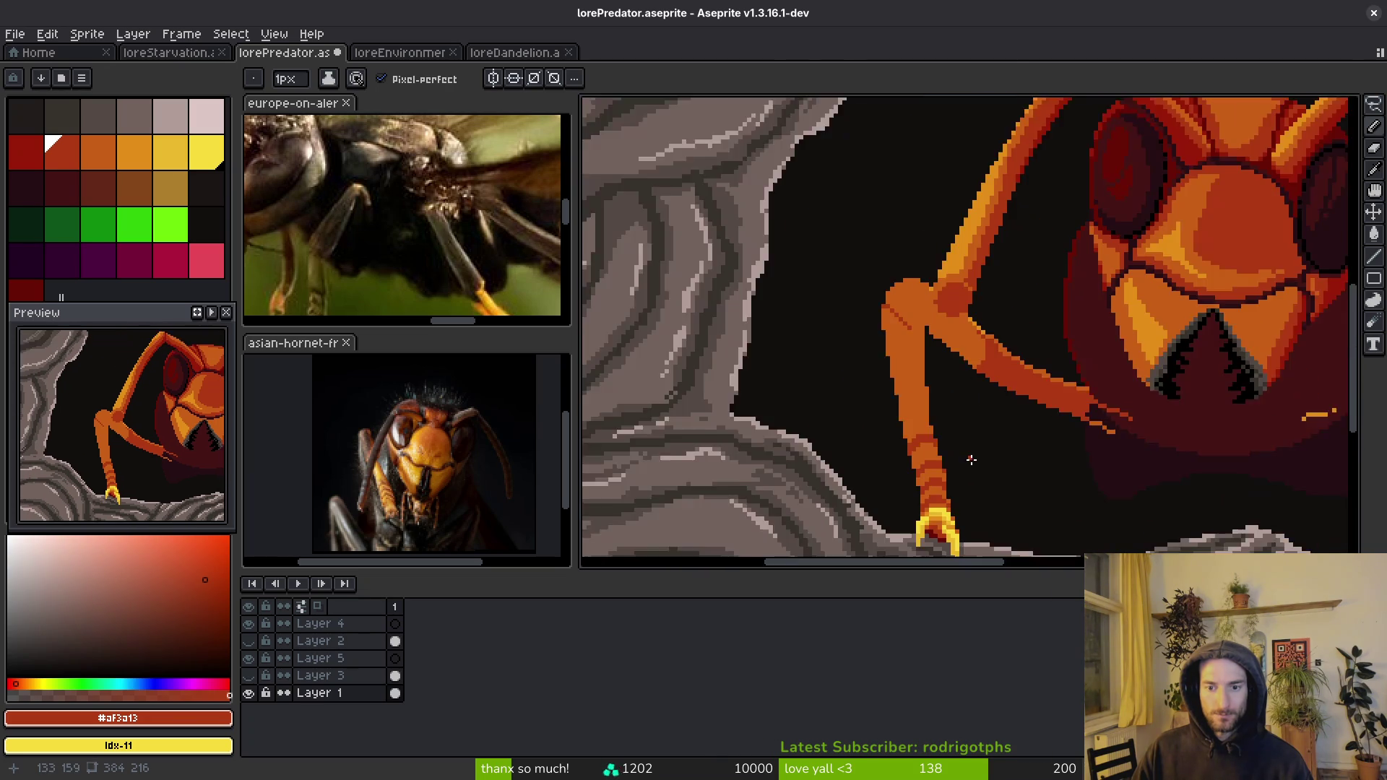
- Save lorePredator and bring up the europe-on-alert flying hornet reference photo
key("ctrl+s")
scroll(867, 383, "up", 1)
scroll(860, 380, "down", 1)
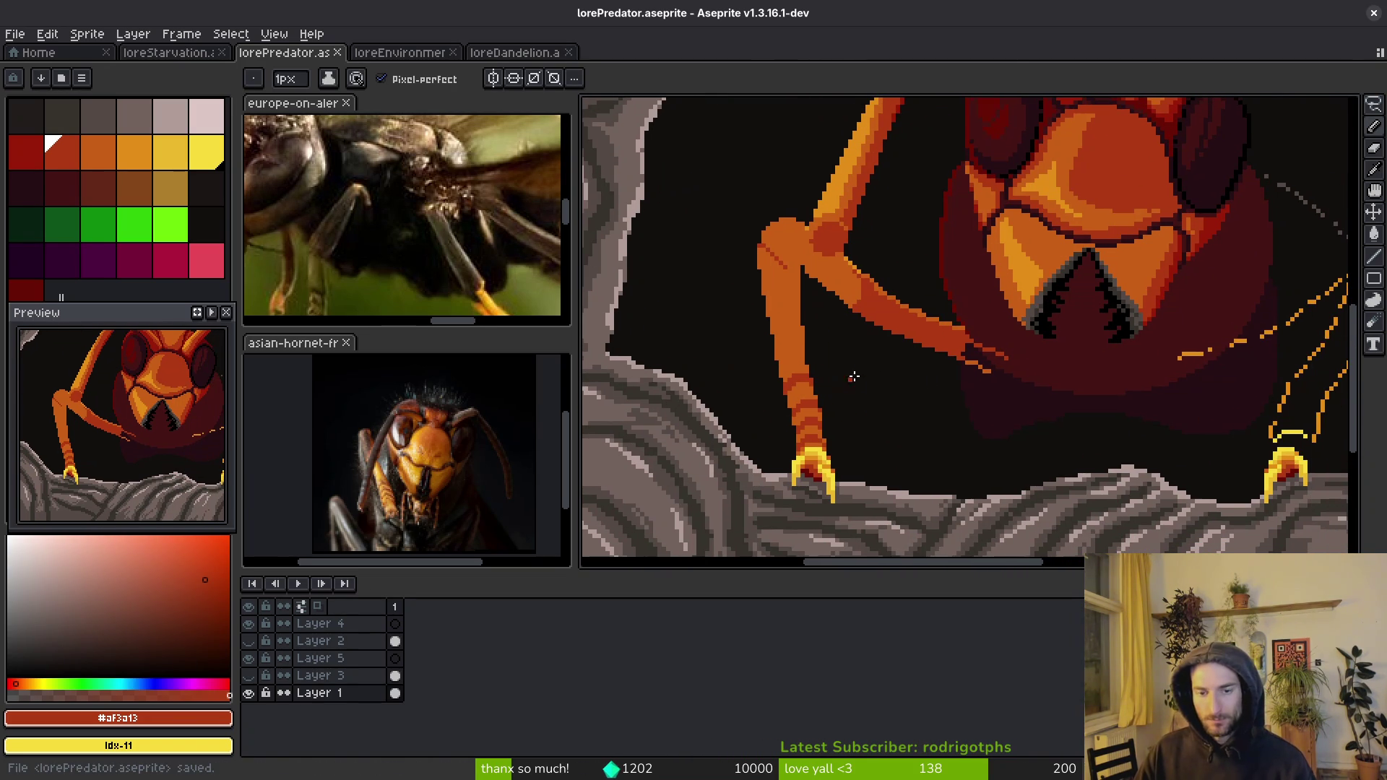
left_click(440, 279)
scroll(458, 248, "up", 1)
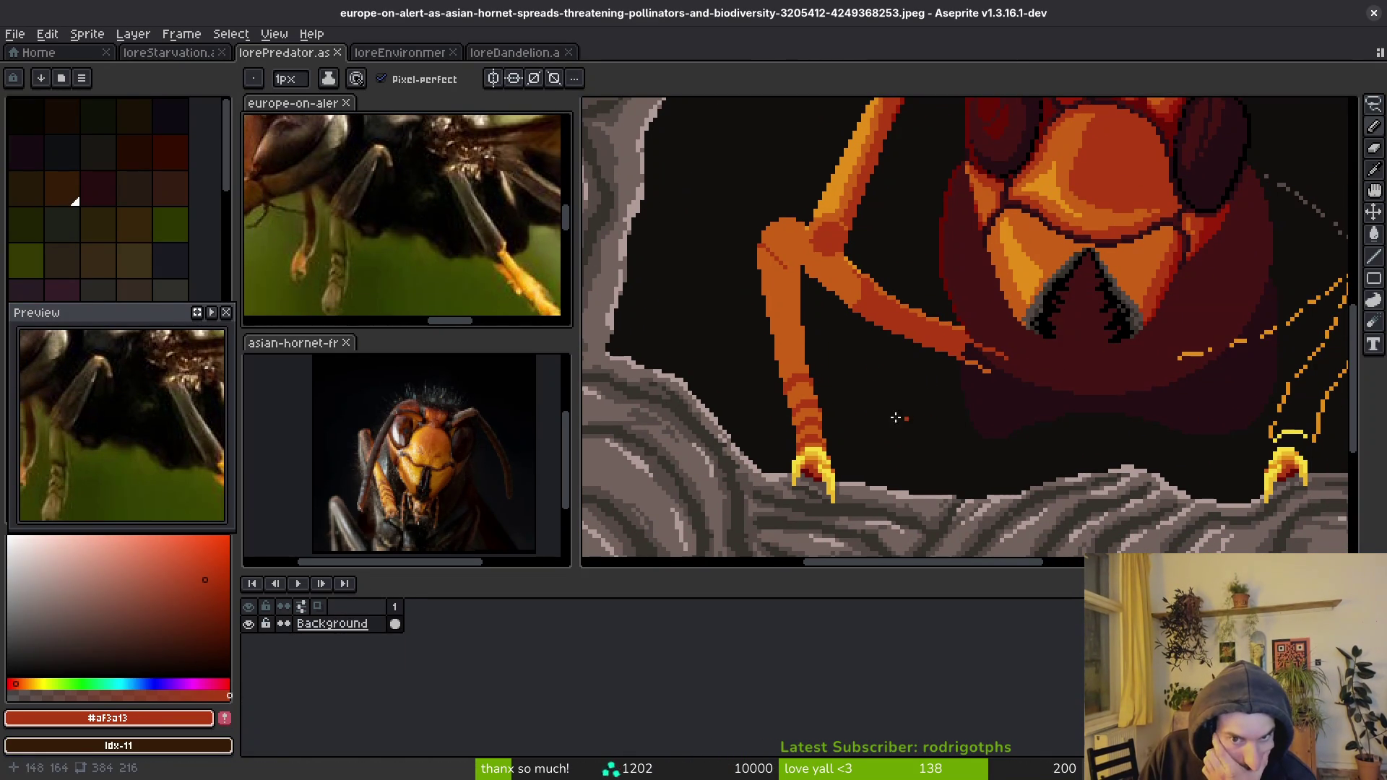
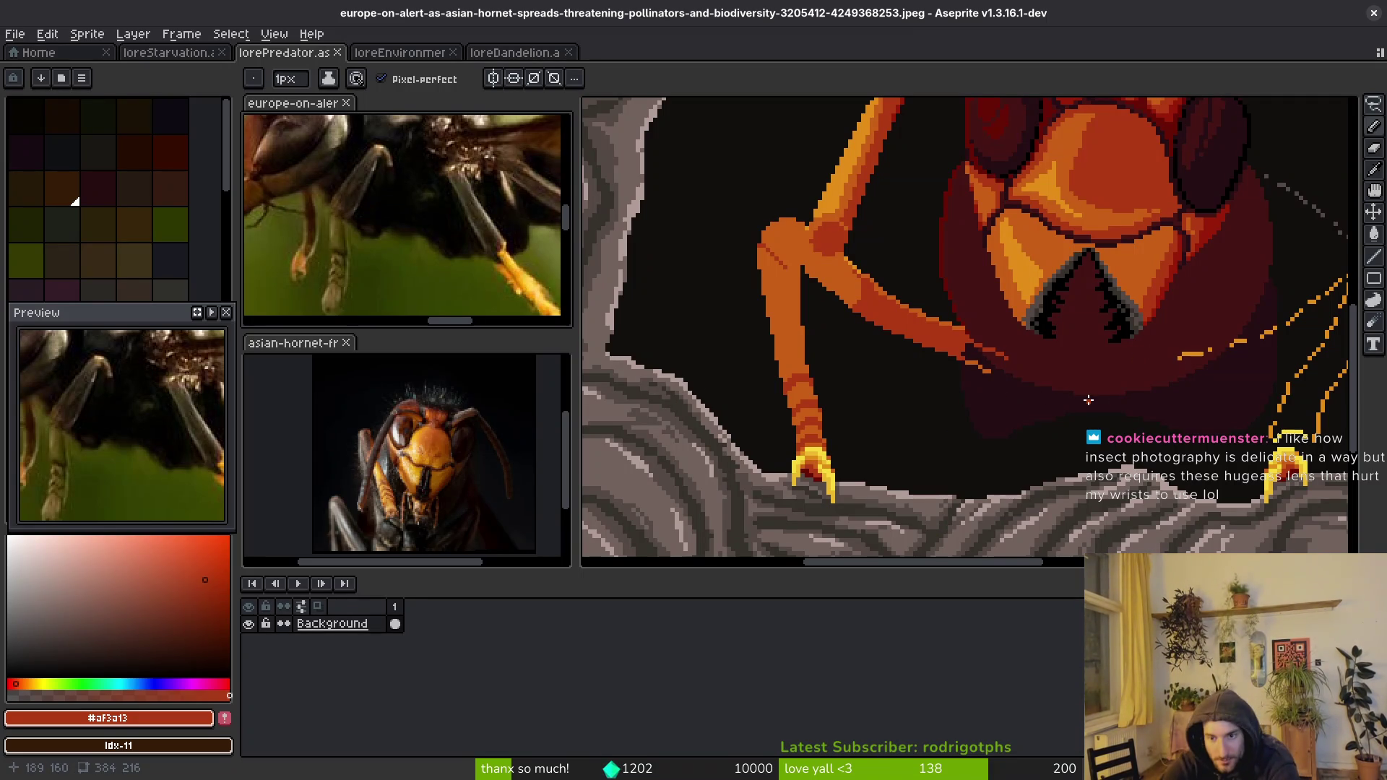
- Lasso the striped lower leg and move it into place above its claw
scroll(1089, 400, "up", 3)
scroll(1053, 375, "down", 1)
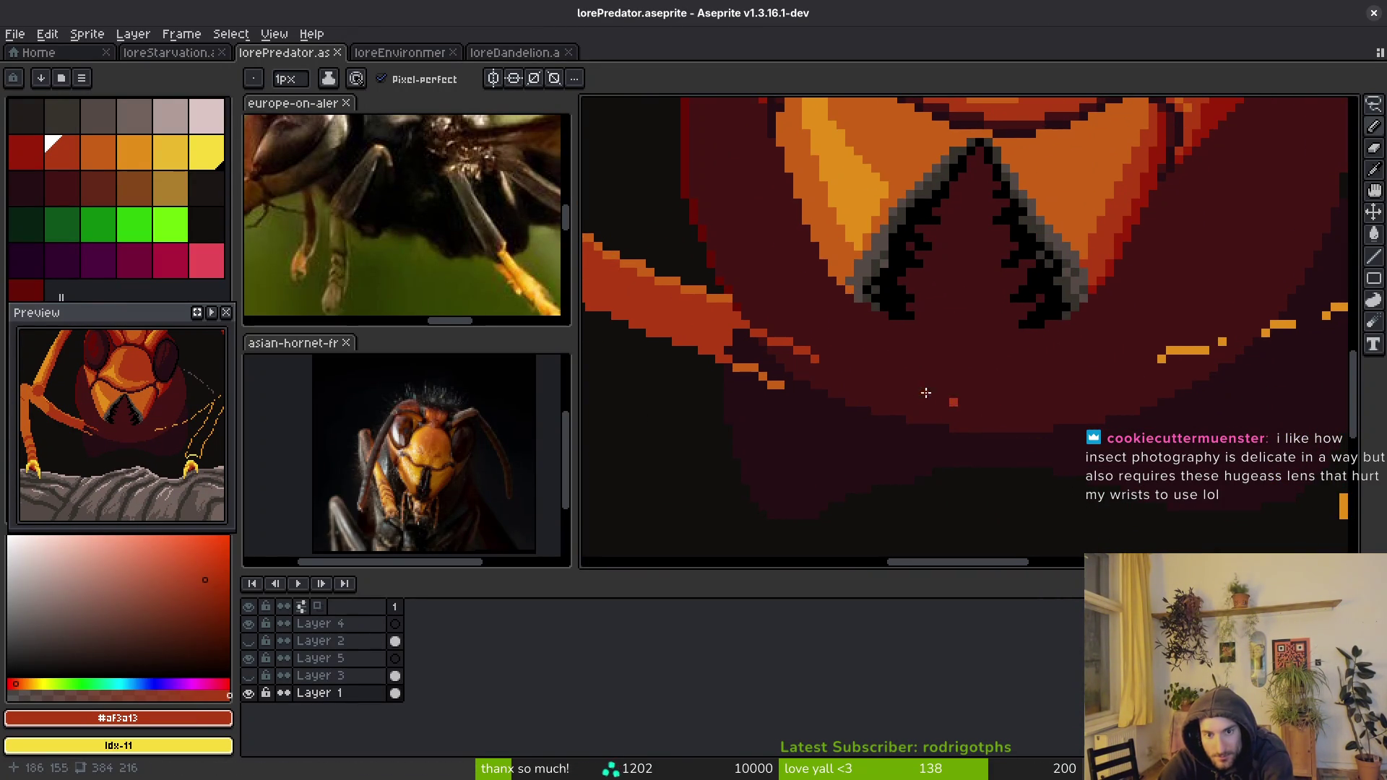
scroll(1041, 446, "down", 3)
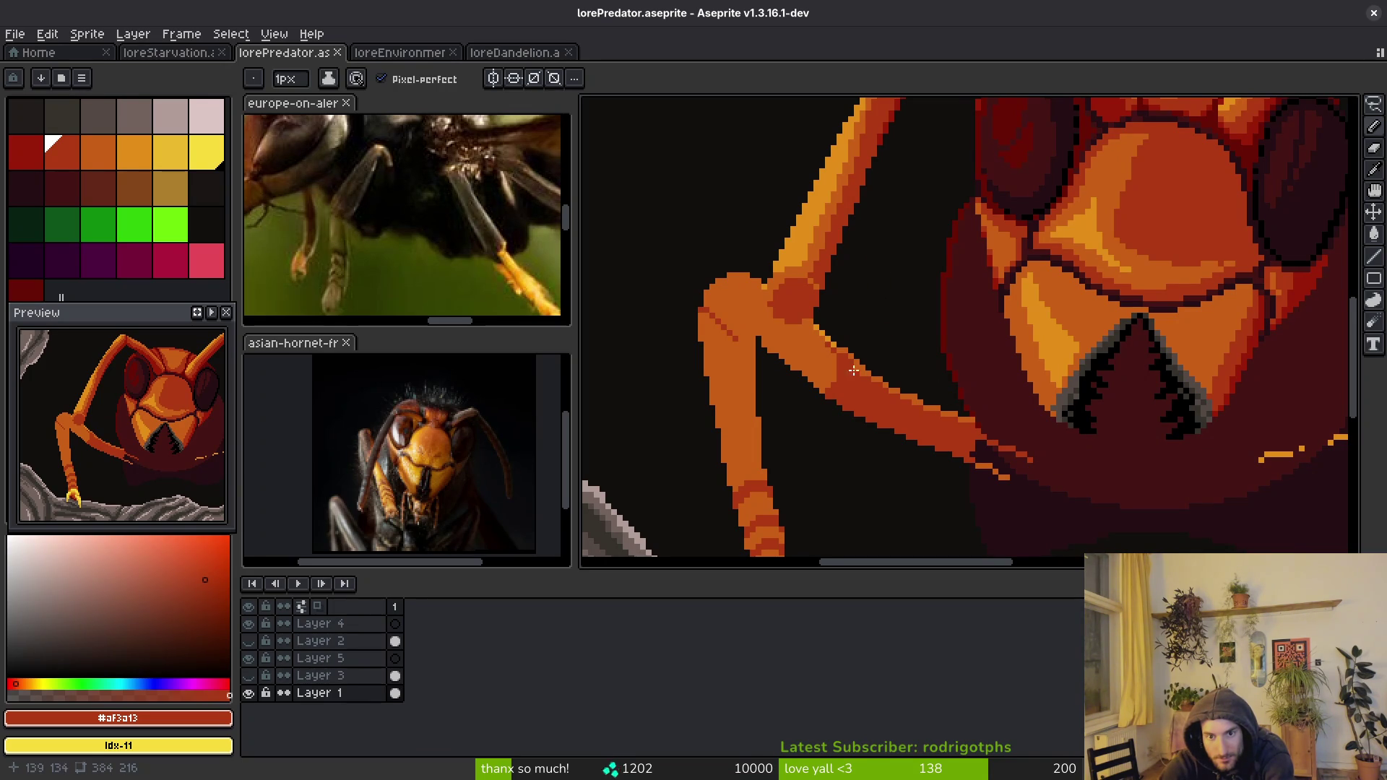
scroll(854, 359, "down", 4)
scroll(887, 293, "up", 2)
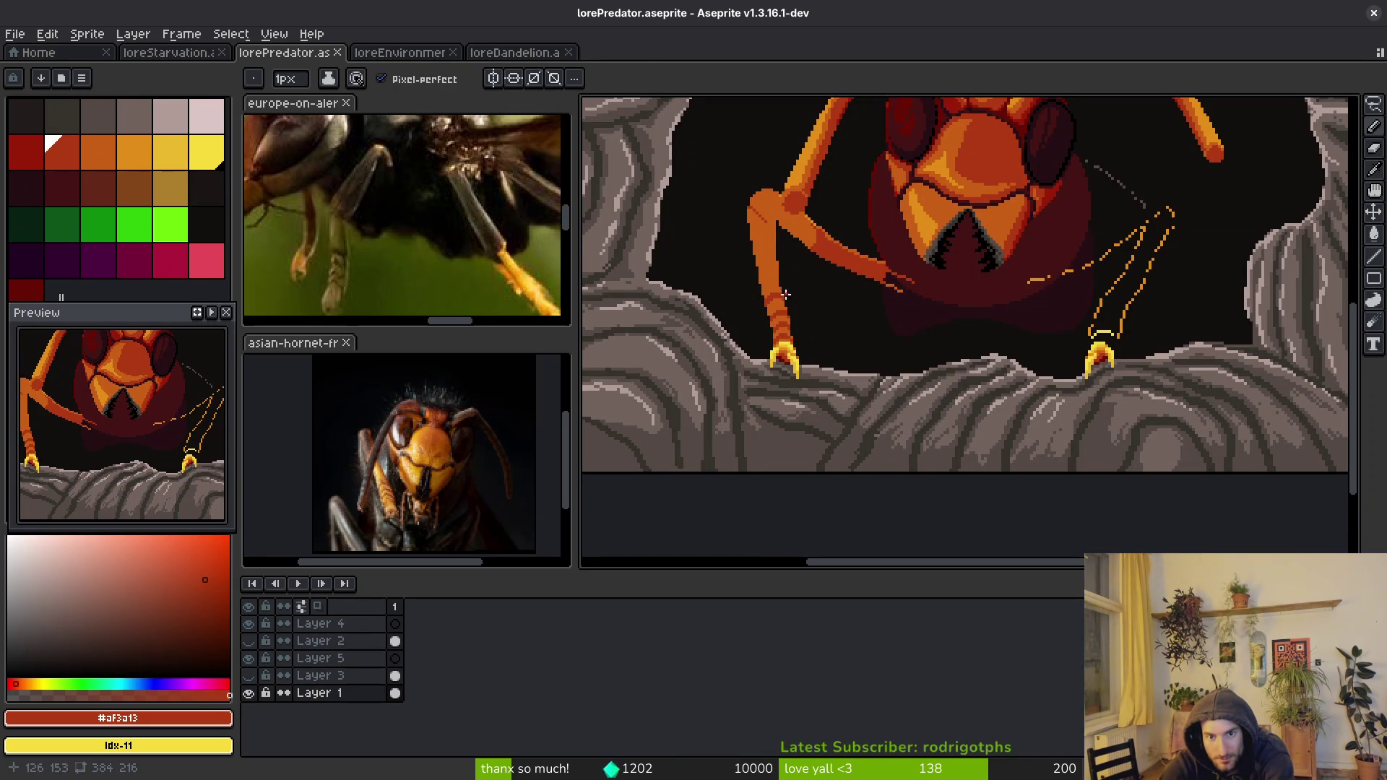
scroll(795, 347, "up", 3)
key("q")
scroll(773, 322, "up", 1)
mouse_move(788, 282)
left_mouse_down()
mouse_move(704, 308)
mouse_move(722, 452)
left_mouse_up()
mouse_move(806, 453)
left_mouse_down()
mouse_move(816, 242)
mouse_move(809, 267)
left_mouse_up()
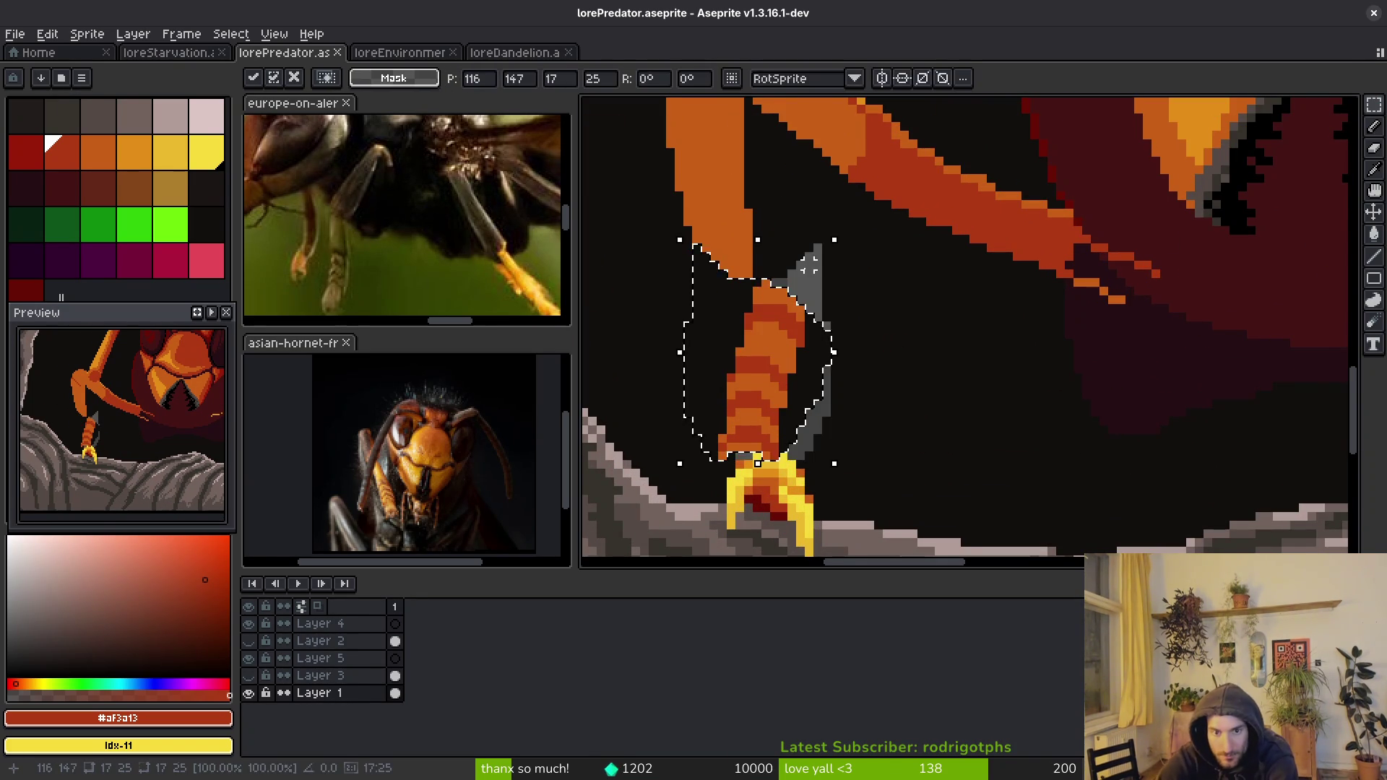
scroll(810, 267, "up", 1)
mouse_move(719, 375)
left_mouse_down()
mouse_move(836, 402)
mouse_move(813, 429)
left_mouse_up()
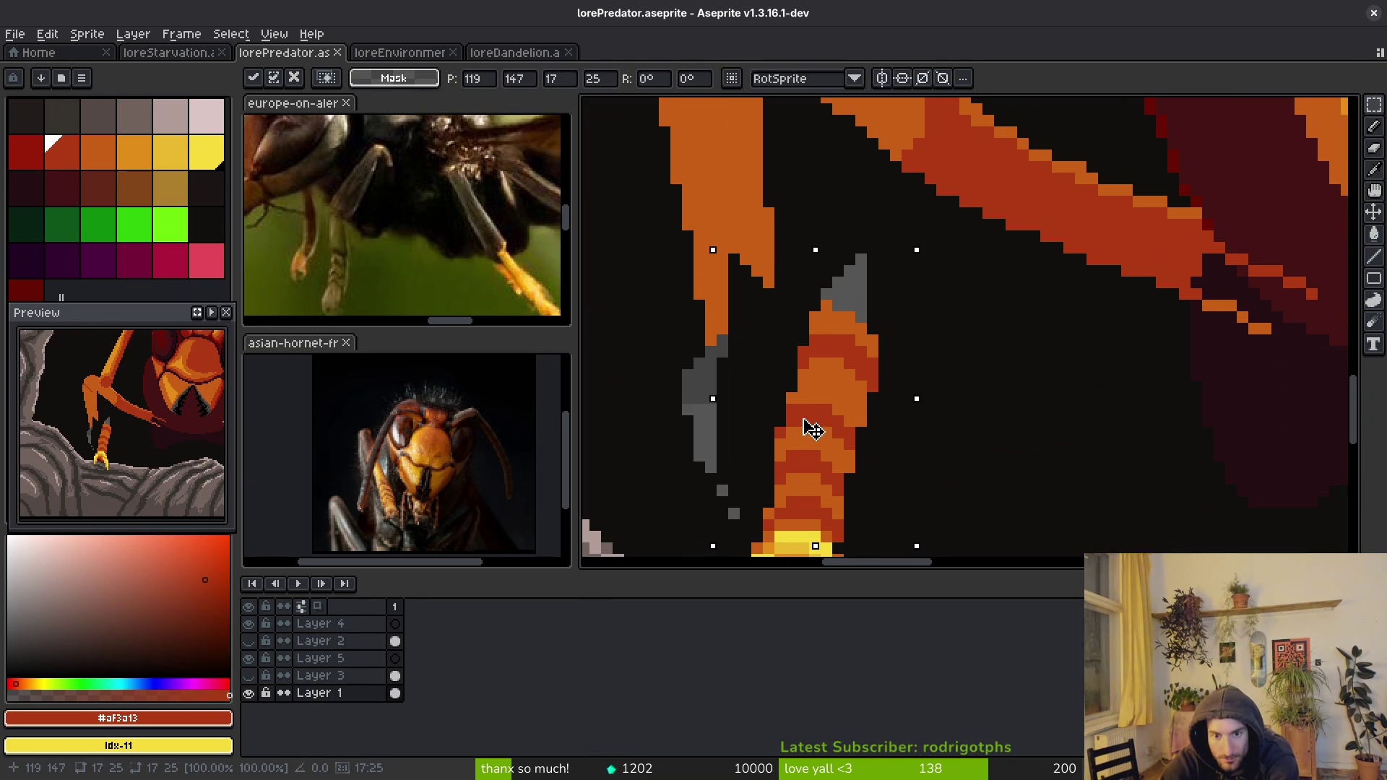
scroll(813, 429, "down", 2)
mouse_move(883, 465)
left_mouse_down()
mouse_move(906, 464)
mouse_move(895, 477)
mouse_move(873, 465)
left_mouse_up()
scroll(870, 468, "up", 2)
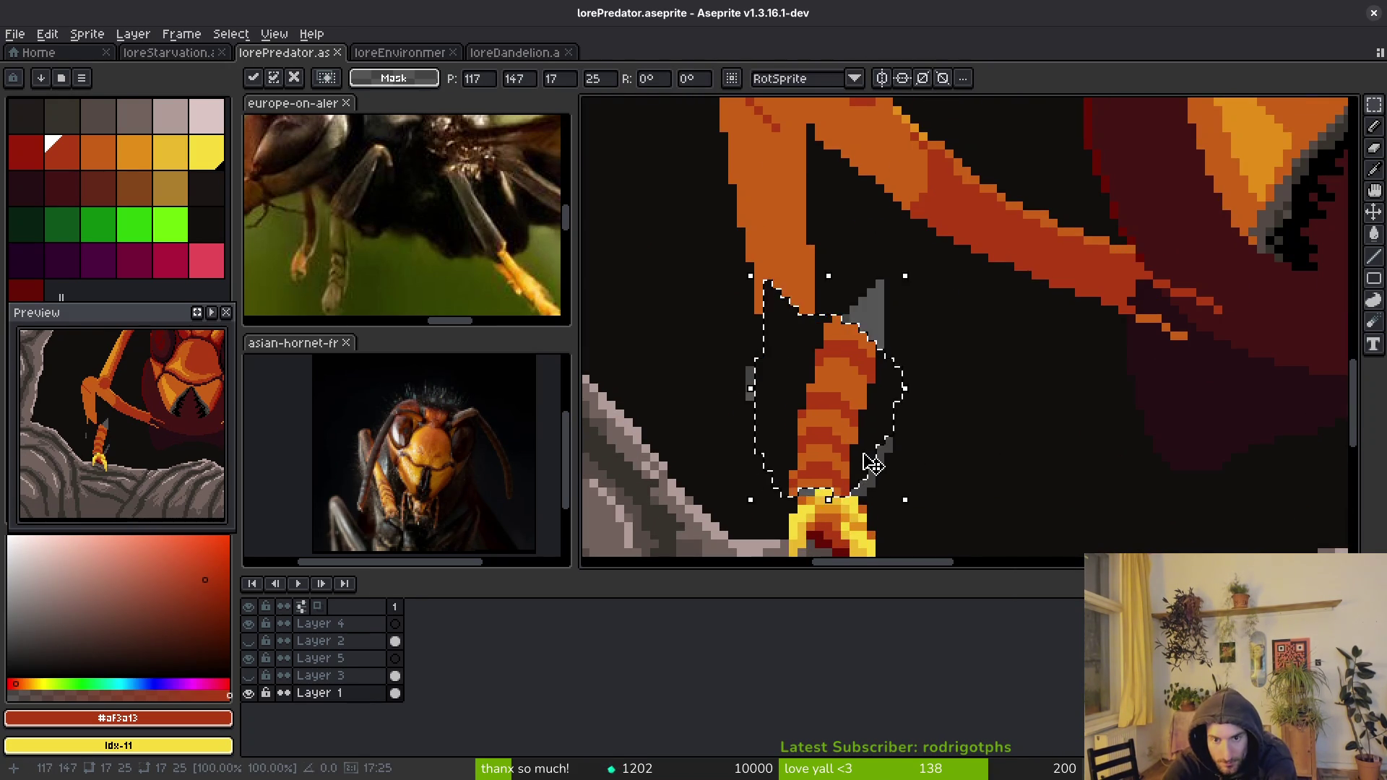
key("Return")
- Fill the leftover grey patches around the leg with dark background colour and save lorePredator.aseprite
scroll(929, 356, "up", 2)
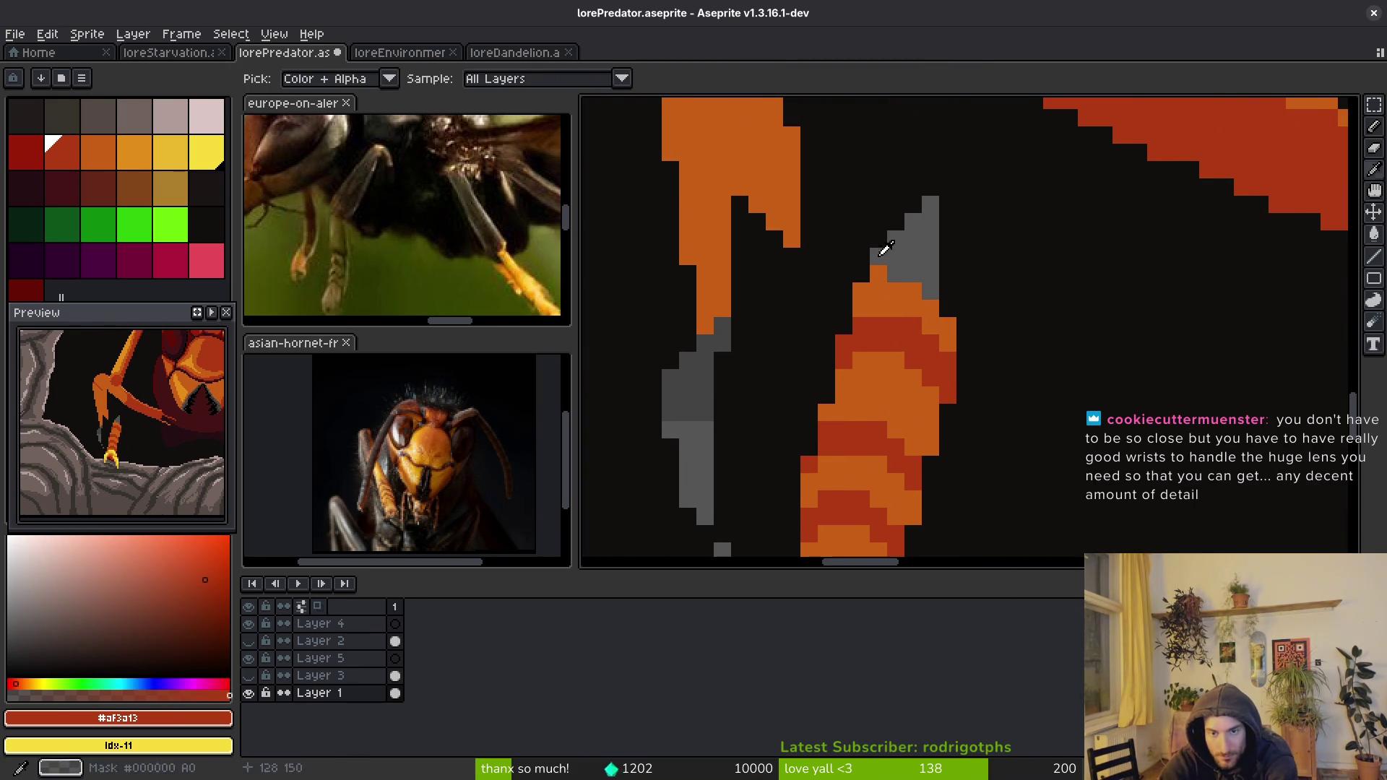
left_click(951, 272, "alt")
key("g")
left_click(929, 273)
left_click(690, 463)
scroll(793, 468, "down", 2)
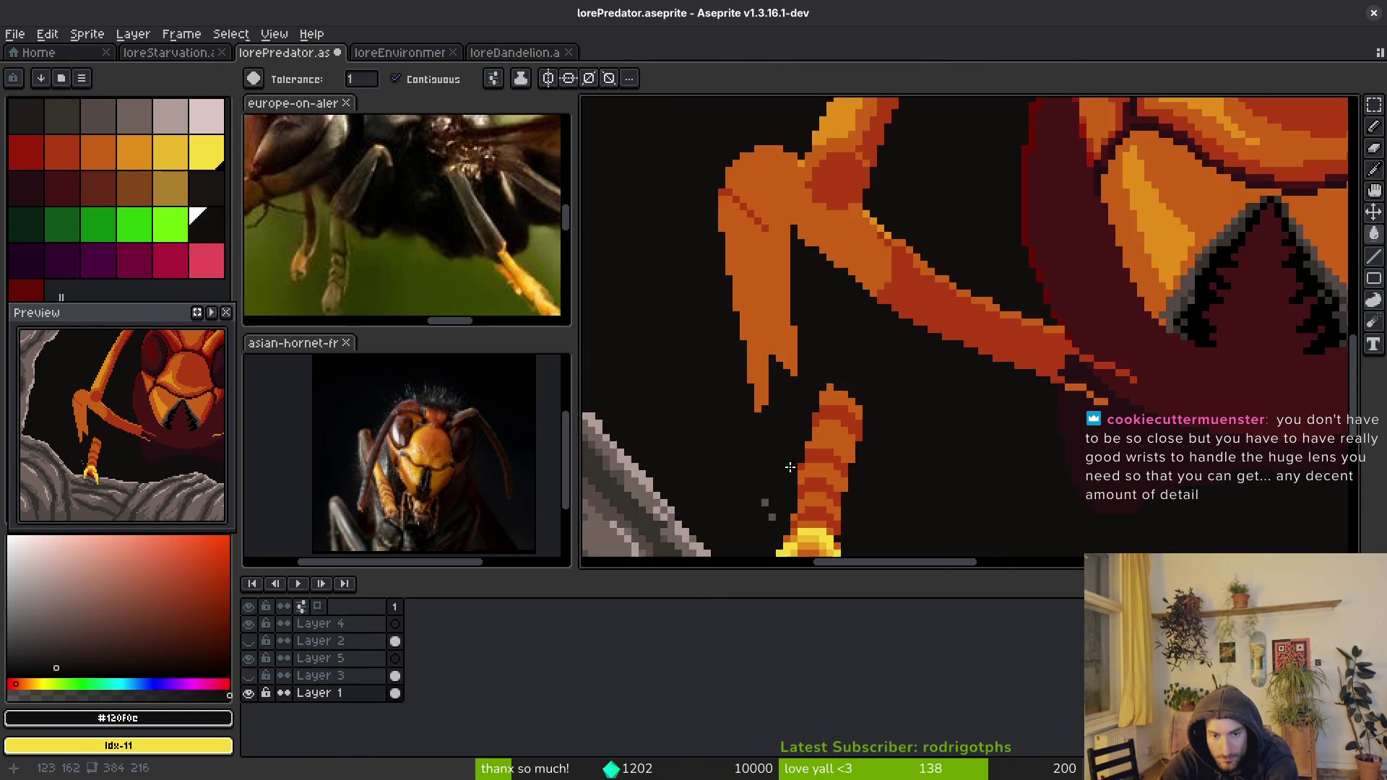
scroll(787, 499, "up", 3)
left_click(757, 423)
scroll(804, 417, "down", 3)
key("ctrl+s")
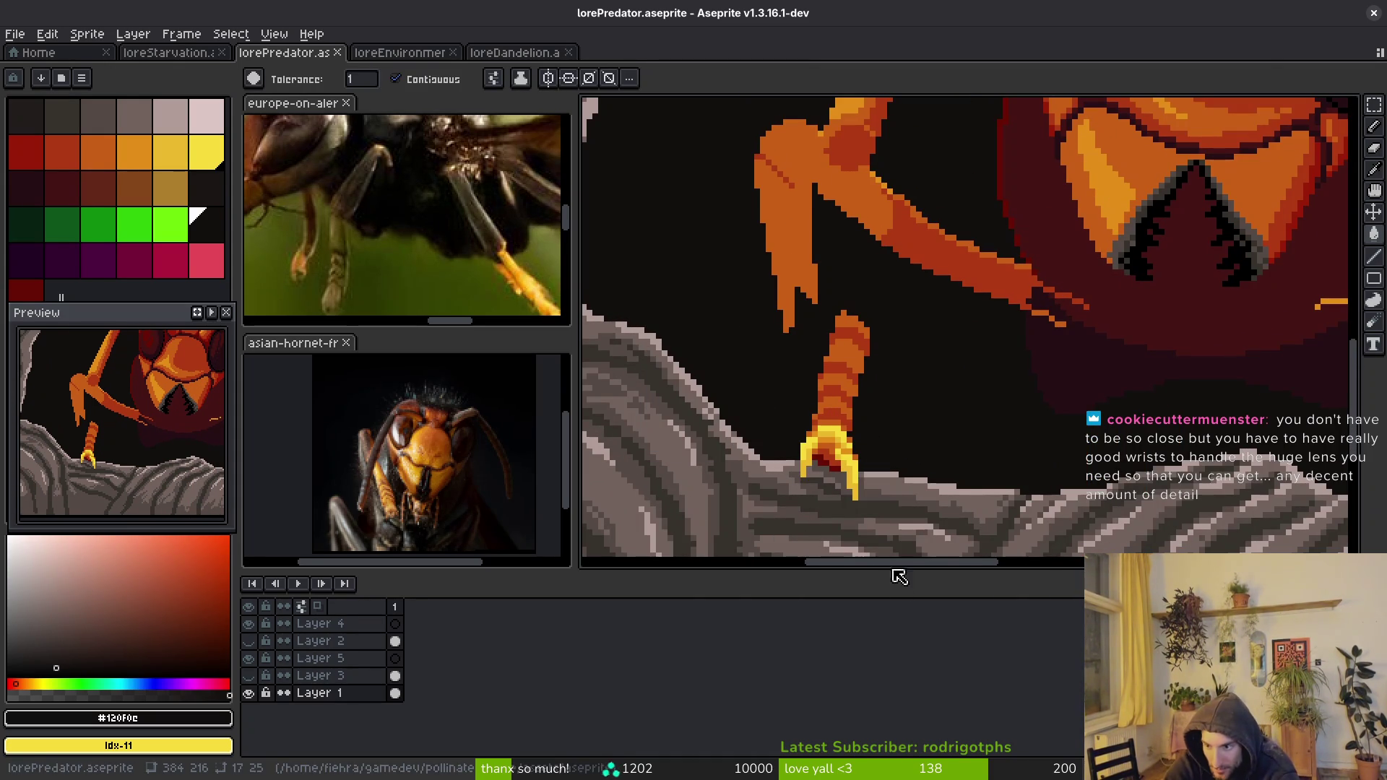
scroll(896, 397, "up", 4)
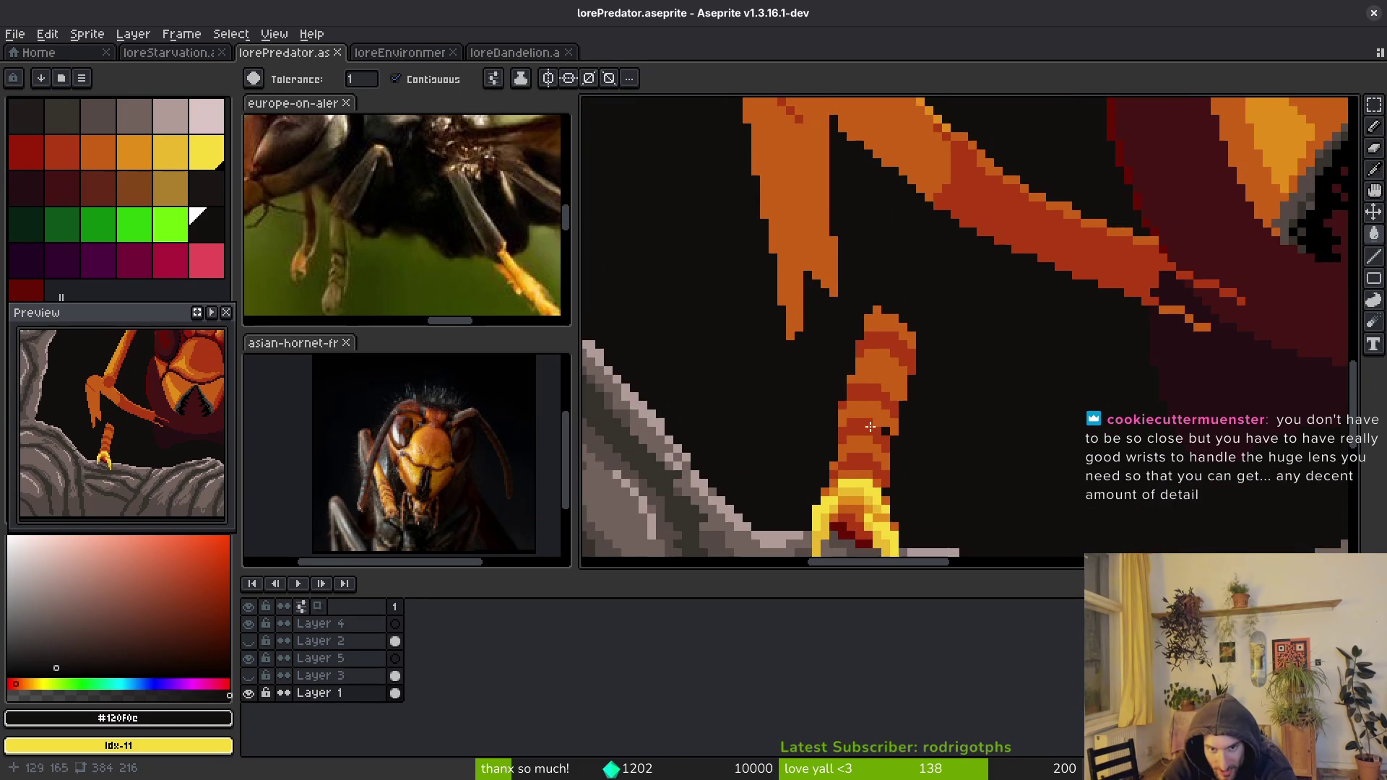
- Add orange pixels to the leg above the striped section
left_click_drag(928, 429, 927, 464)
left_click(857, 406, "alt")
key("b")
left_click(874, 337)
left_click(874, 286)
left_click_drag(874, 320, 874, 249)
- Try filling the leg section dark near the knee, then undo the fill
key("e")
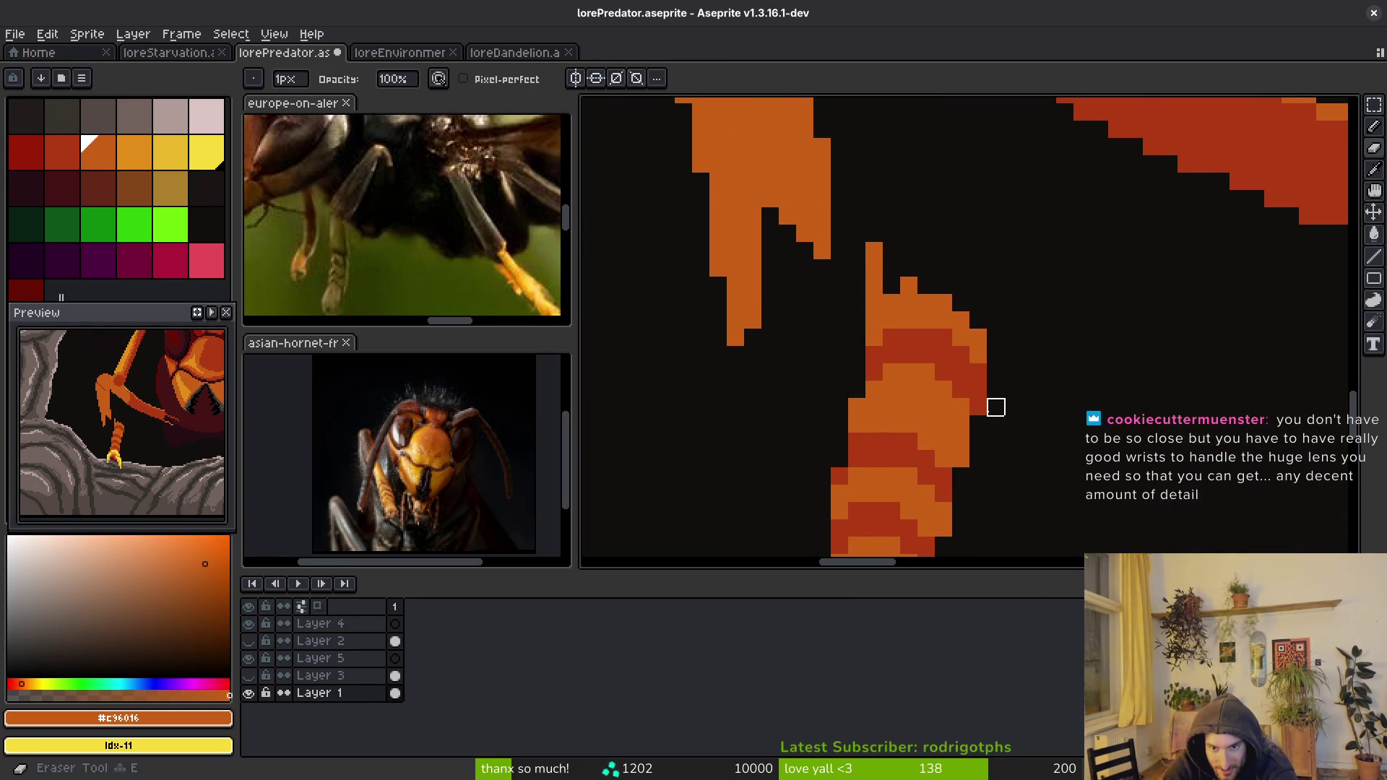
scroll(996, 408, "down", 2)
scroll(995, 407, "down", 2)
scroll(1016, 410, "up", 1)
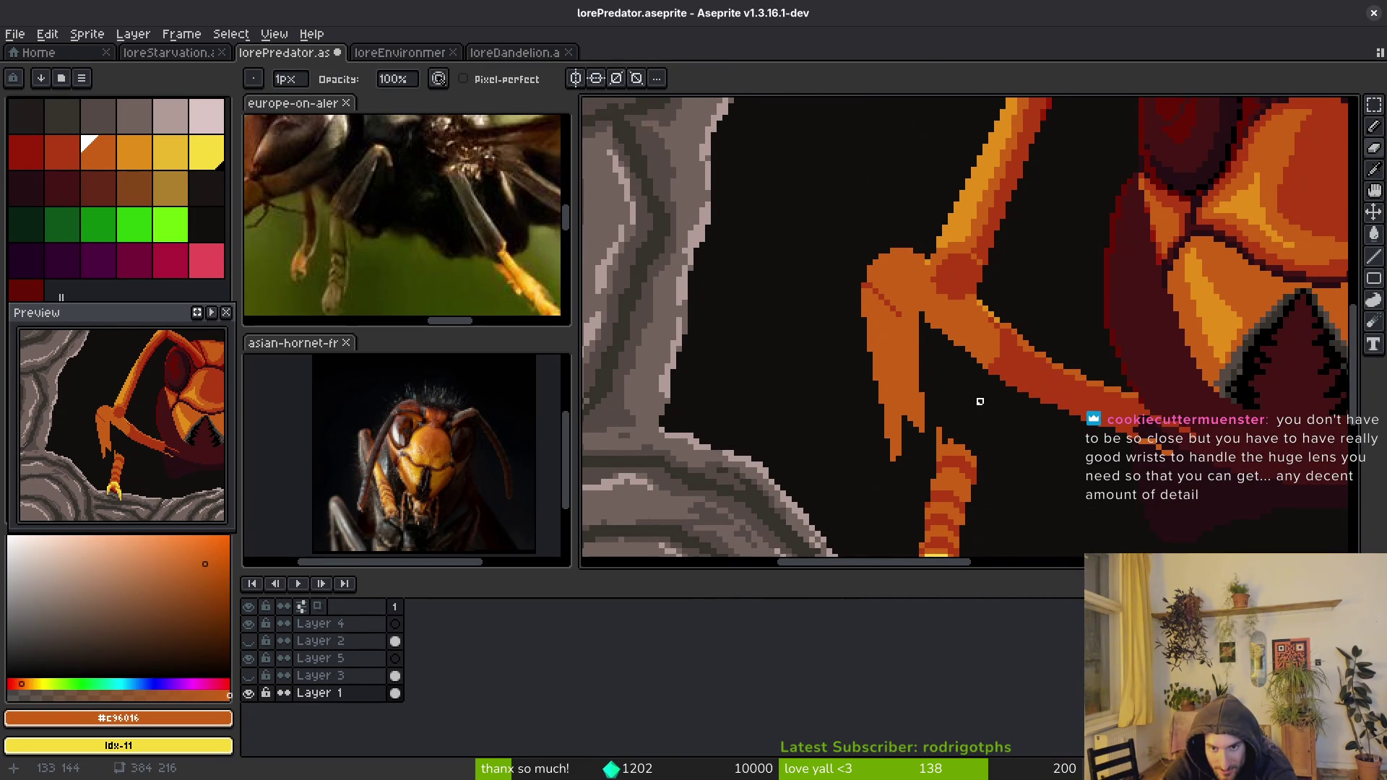
scroll(1008, 414, "up", 1)
key("shift+w")
scroll(896, 336, "up", 1)
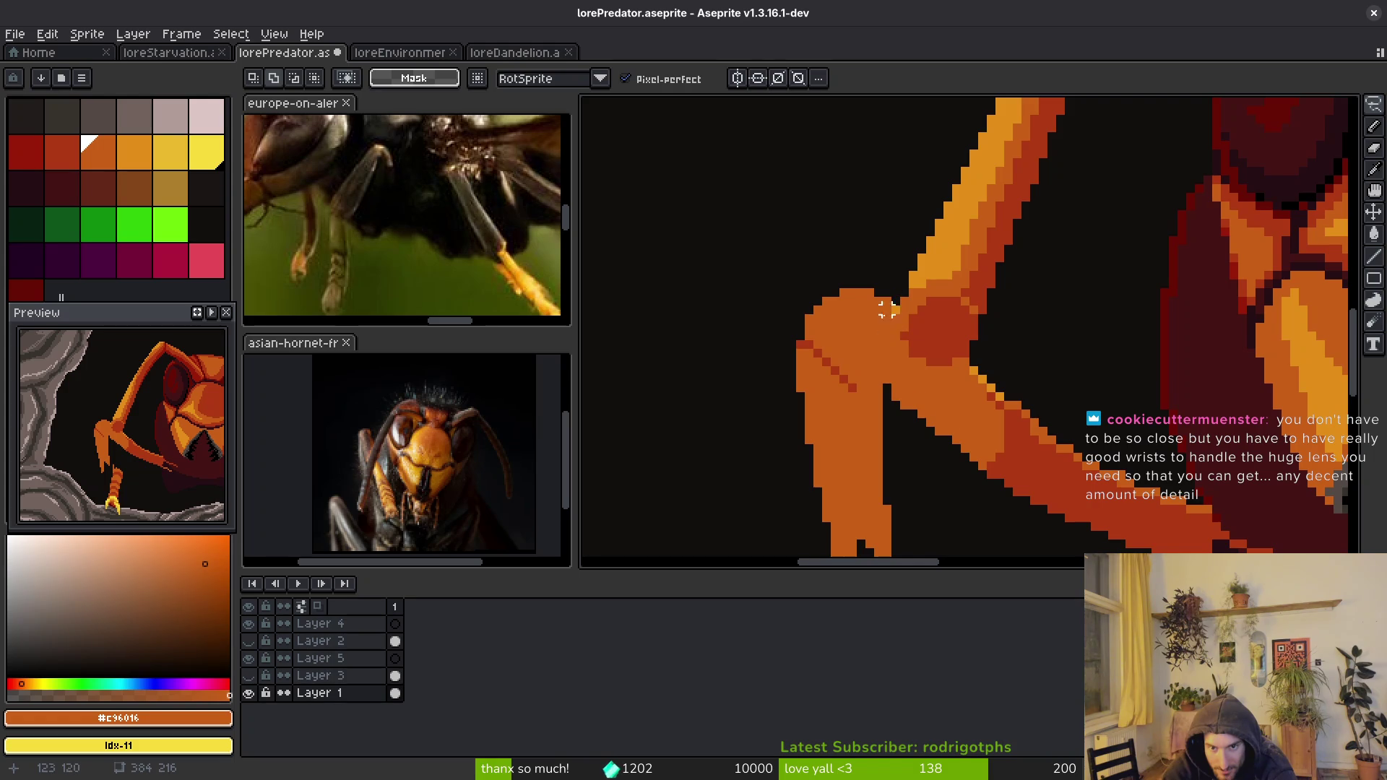
left_click_drag(1123, 492, 964, 391)
key("g")
left_click(923, 263, "alt")
left_click(775, 351)
key("ctrl+z")
- Draw a dark line across the knee and fill the orange shaft below it dark
key("b")
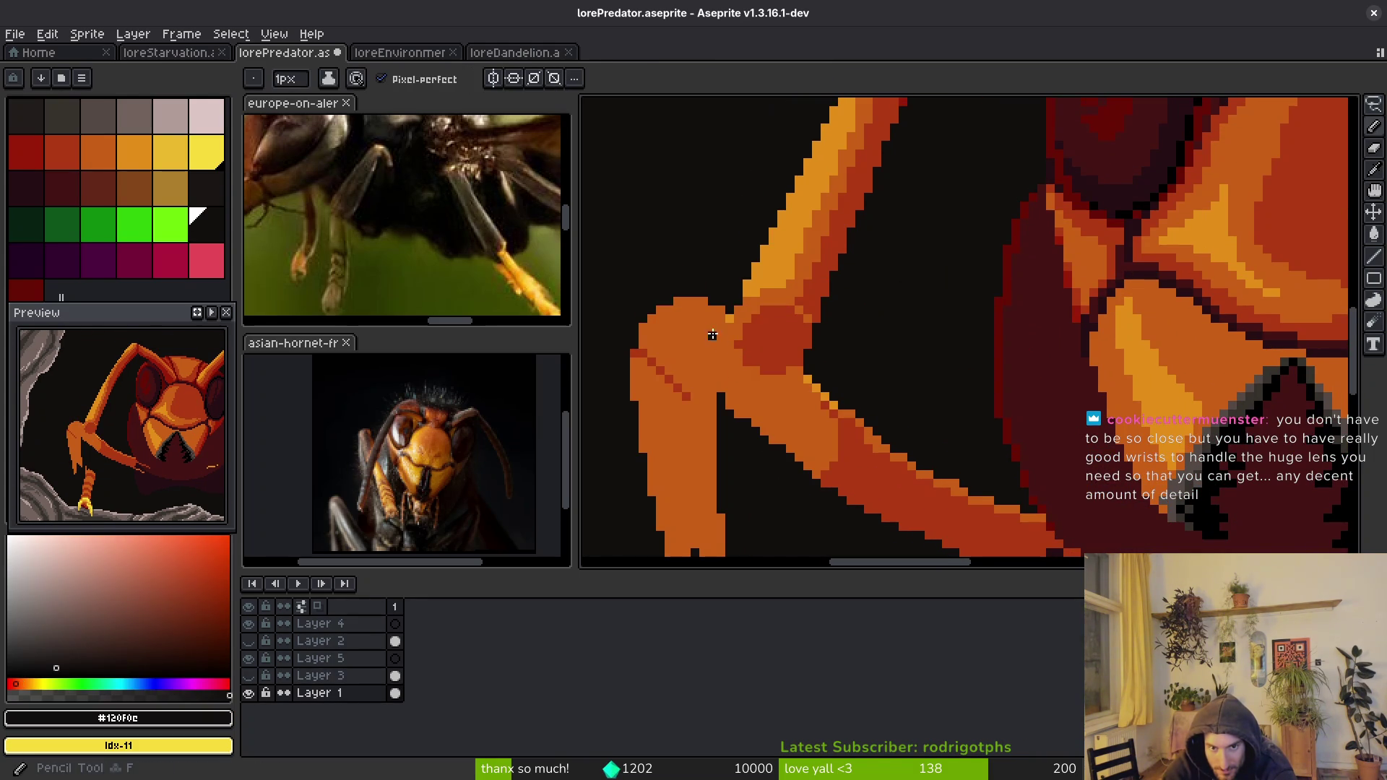
scroll(723, 329, "up", 3)
mouse_move(717, 322)
left_mouse_down()
mouse_move(719, 417)
mouse_move(821, 483)
mouse_move(928, 462)
mouse_move(925, 477)
left_mouse_up()
key("g")
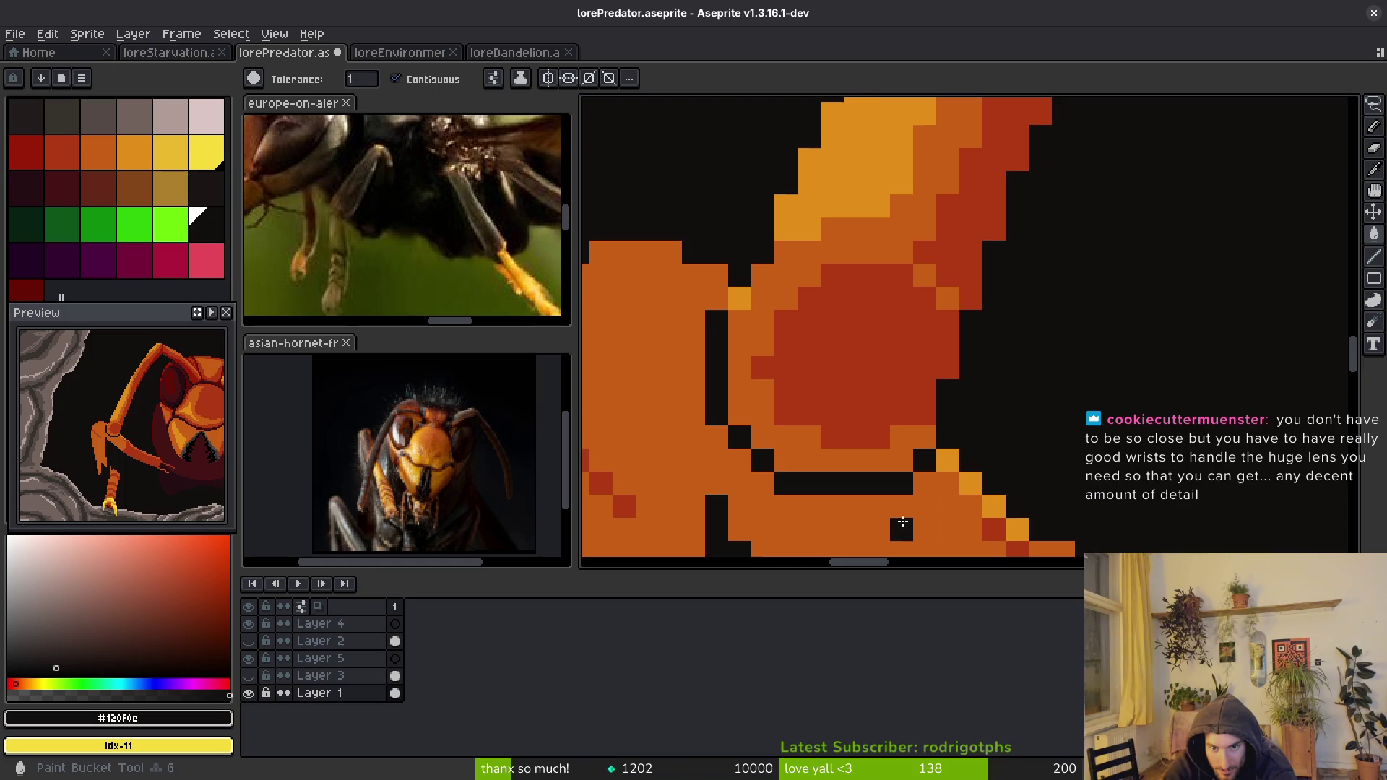
left_click(894, 524)
scroll(894, 524, "down", 3)
scroll(842, 439, "up", 2)
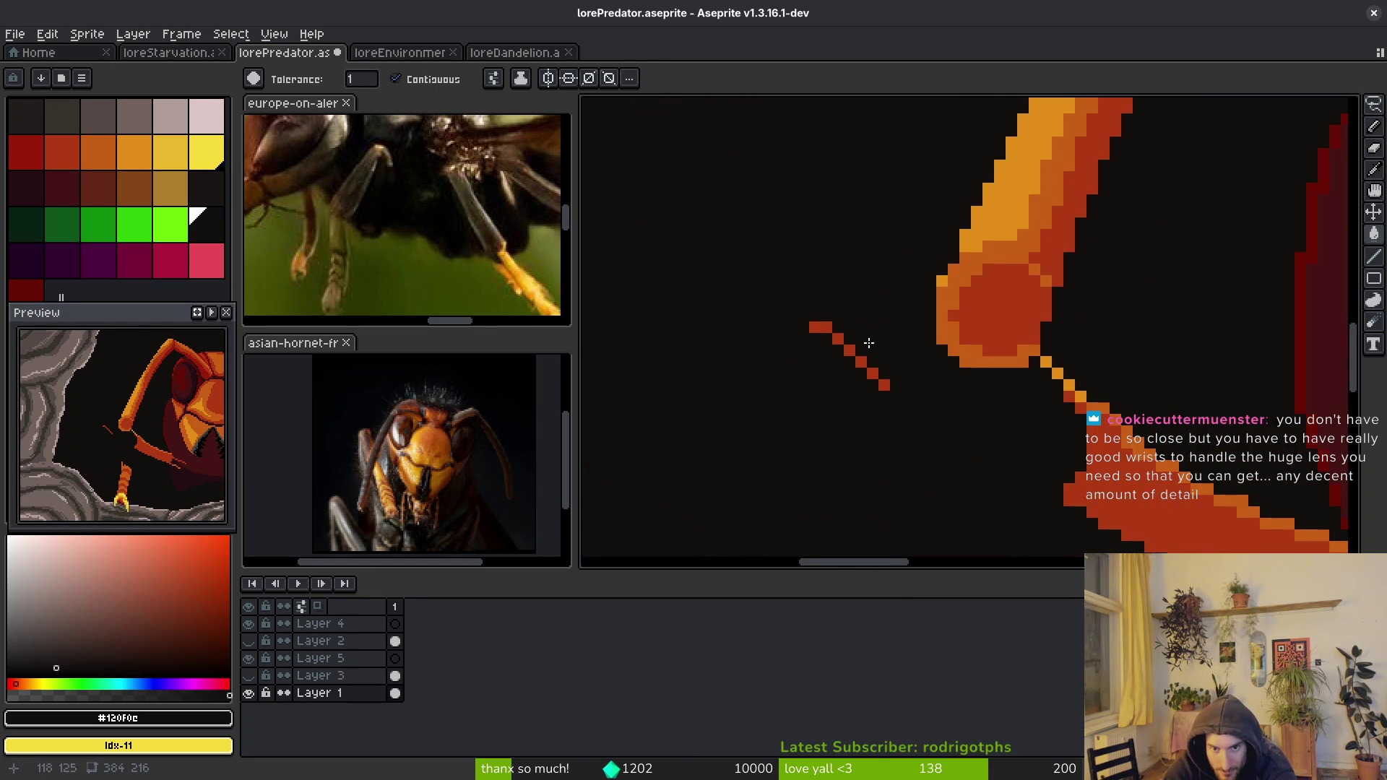
- Draw a thin red line from the knee and save lorePredator.aseprite
key("b")
left_click_drag(826, 327, 886, 391)
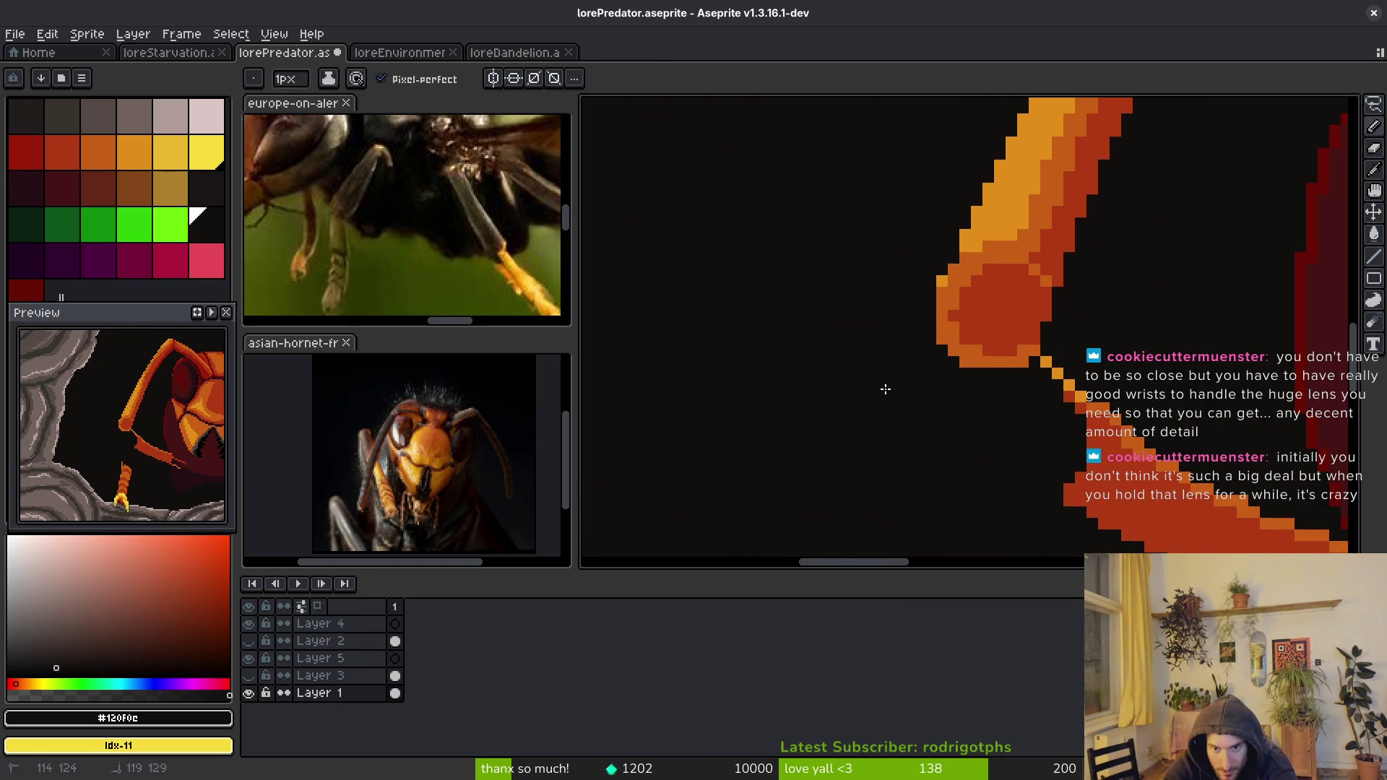
scroll(911, 396, "down", 1)
key("v")
key("ctrl+s")
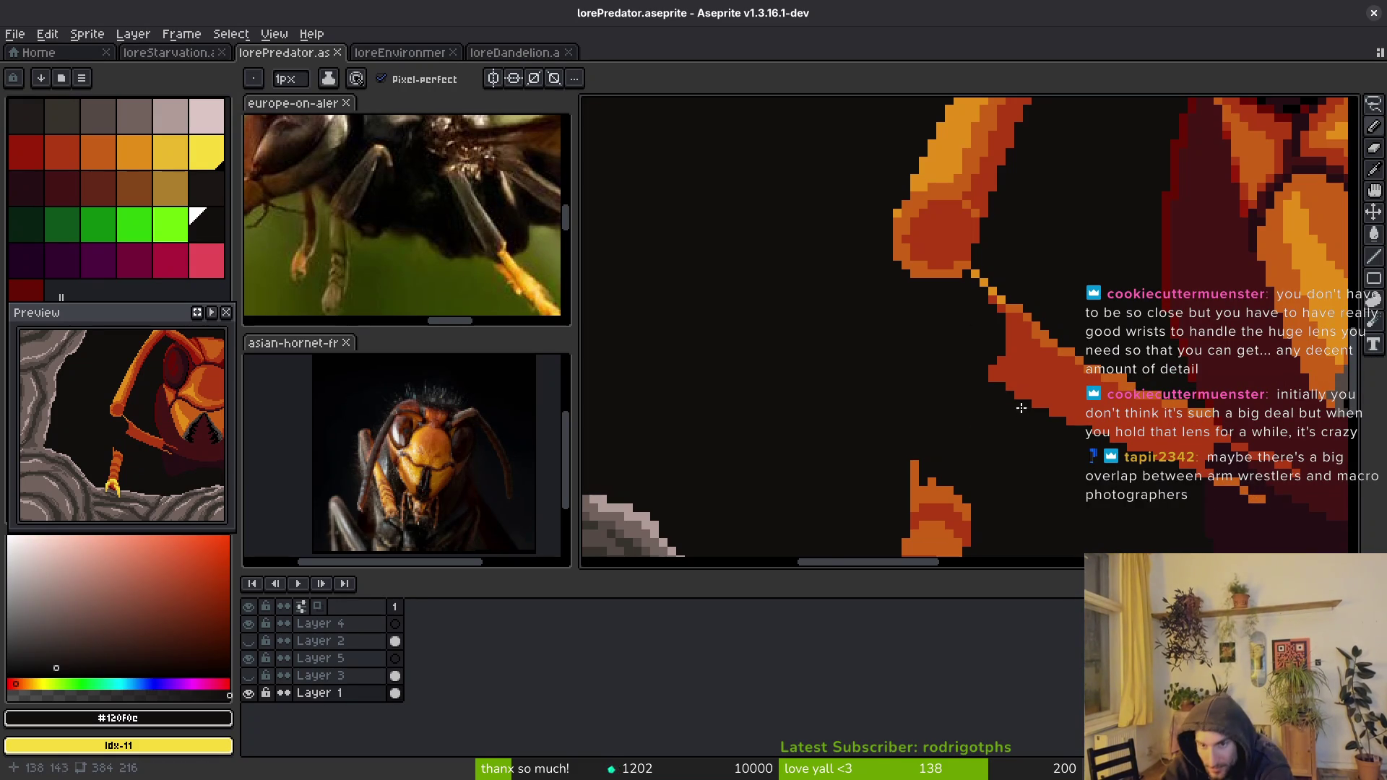
- Paint over the old diagonal link to the forearm in dark
scroll(1019, 404, "up", 2)
mouse_move(990, 213)
left_mouse_down()
mouse_move(1076, 292)
mouse_move(1102, 292)
left_mouse_up()
scroll(1097, 435, "down", 1)
scroll(1097, 404, "down", 1)
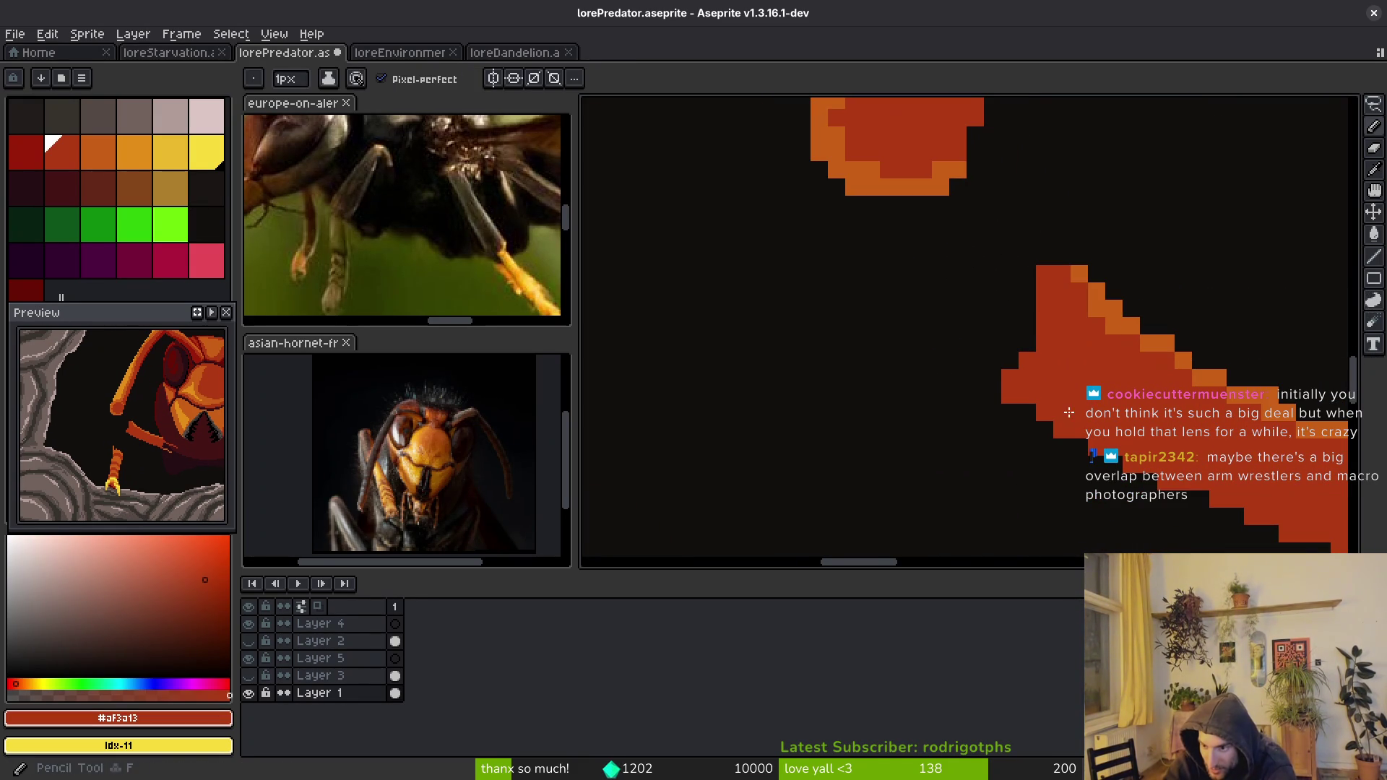
scroll(978, 390, "down", 2)
- Draw a thin red line up from the lower leg, then undo it
left_click_drag(892, 321, 943, 432)
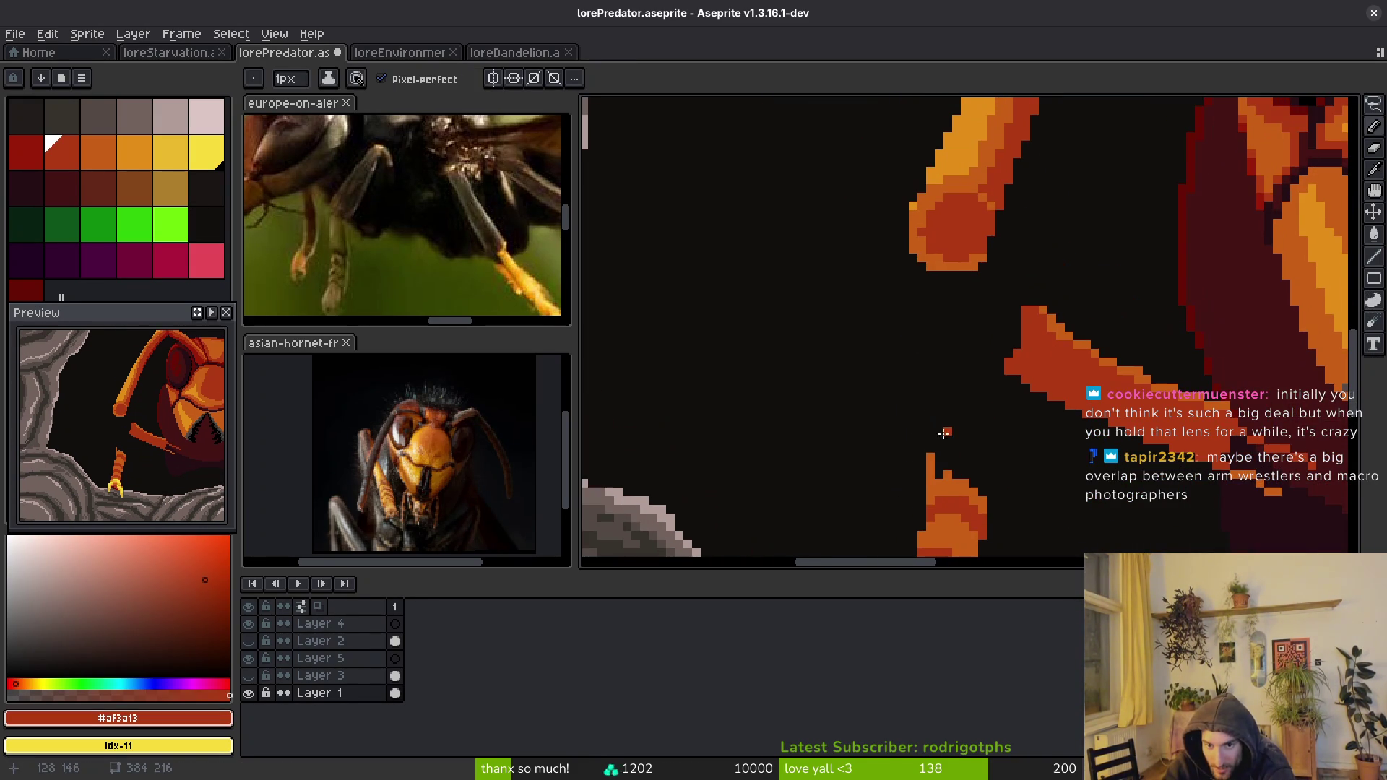
left_click_drag(928, 485, 865, 221)
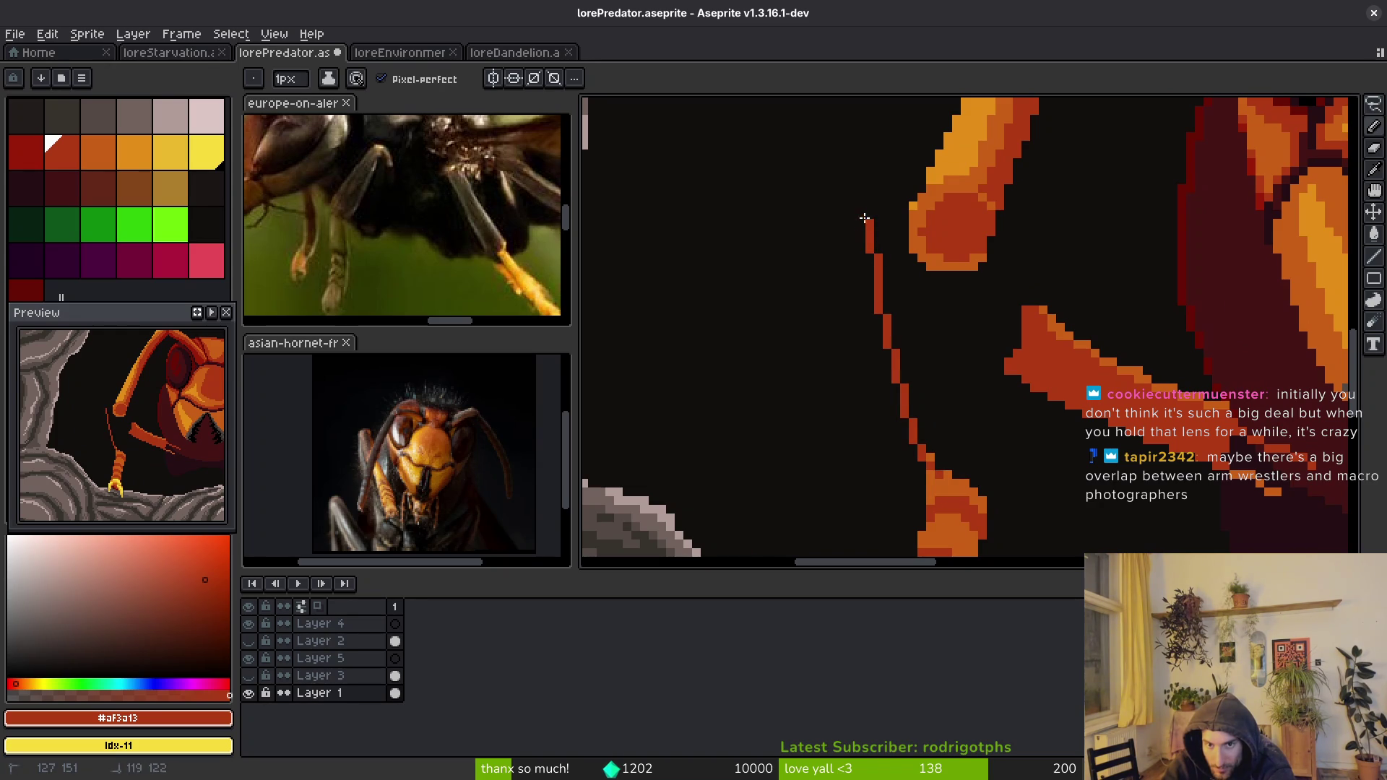
scroll(864, 211, "down", 3)
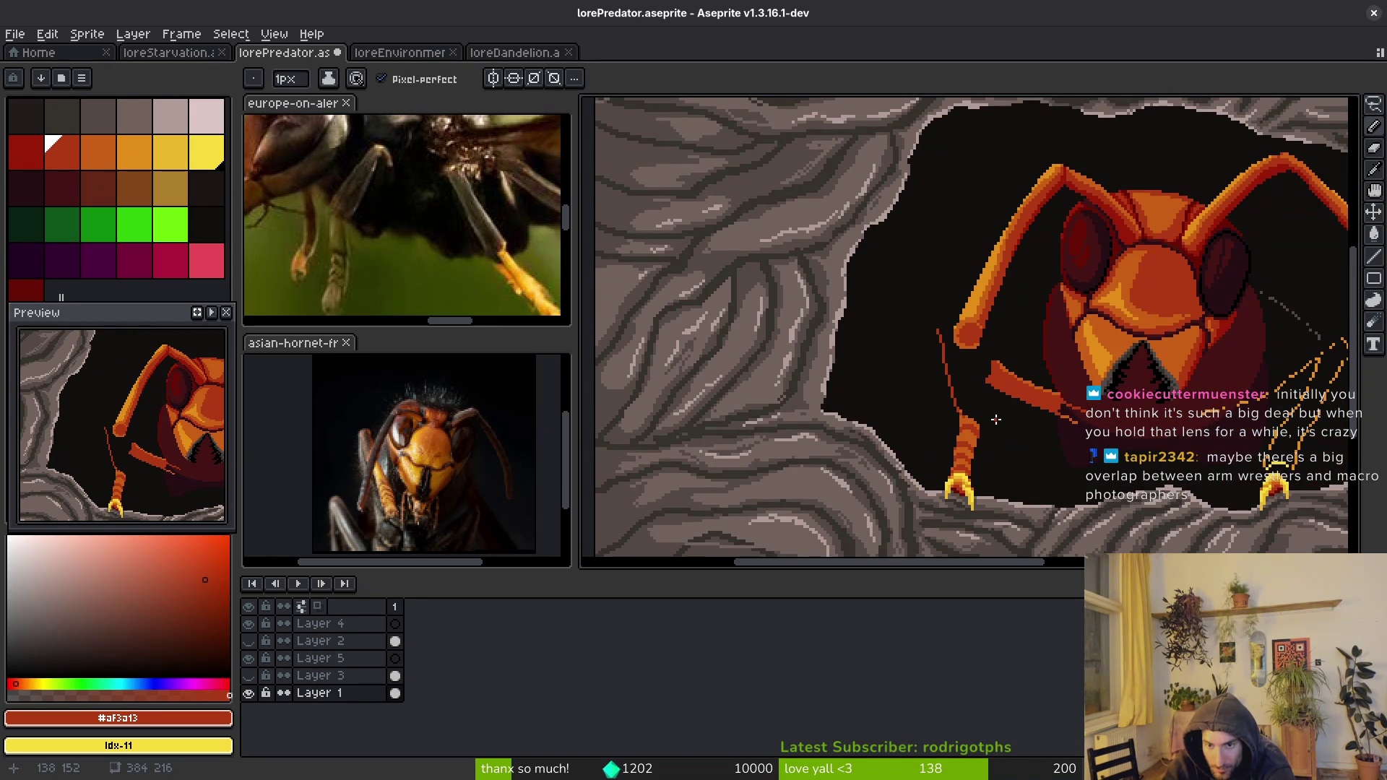
key("ctrl+z")
scroll(967, 446, "up", 4)
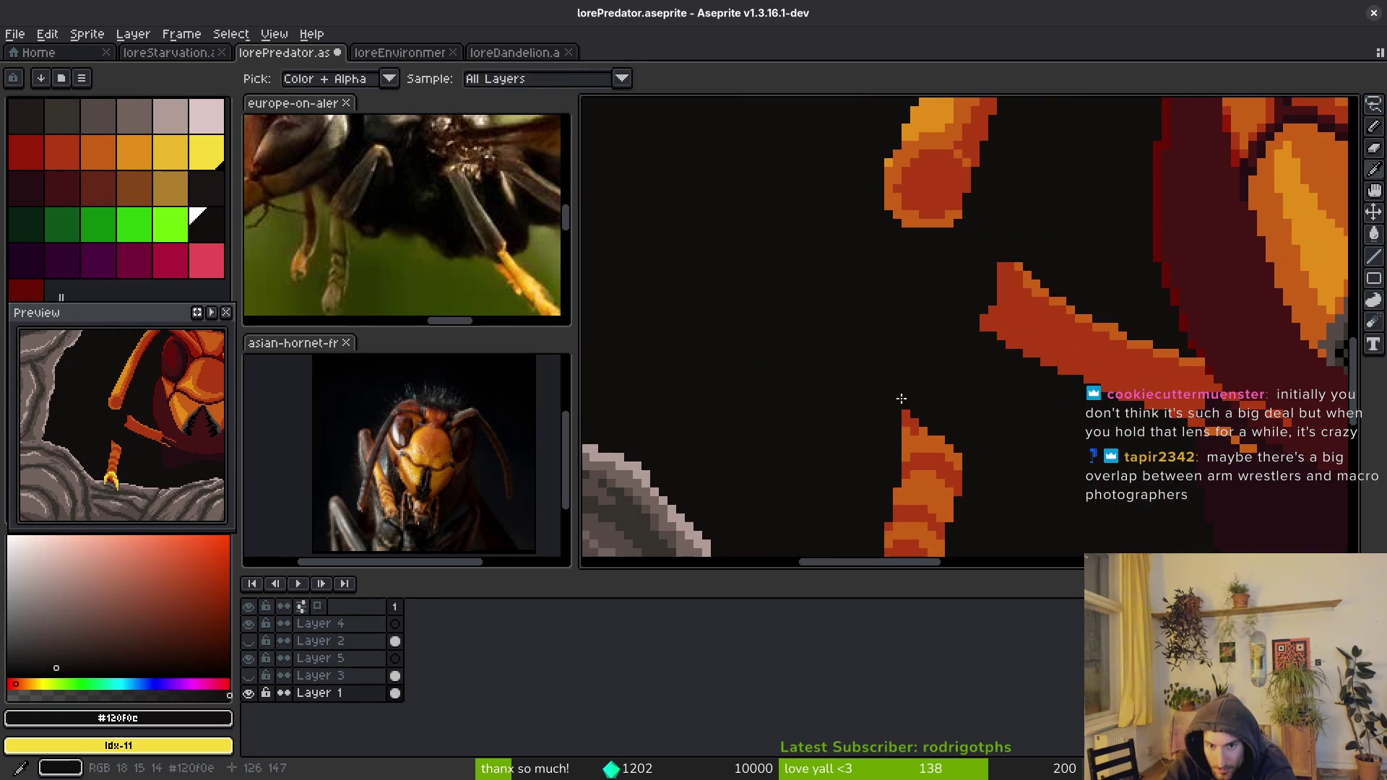
- Sample the leg's orange and red colours, test an orange pixel on its edge, then undo
left_click(924, 442, "alt")
scroll(968, 456, "down", 3)
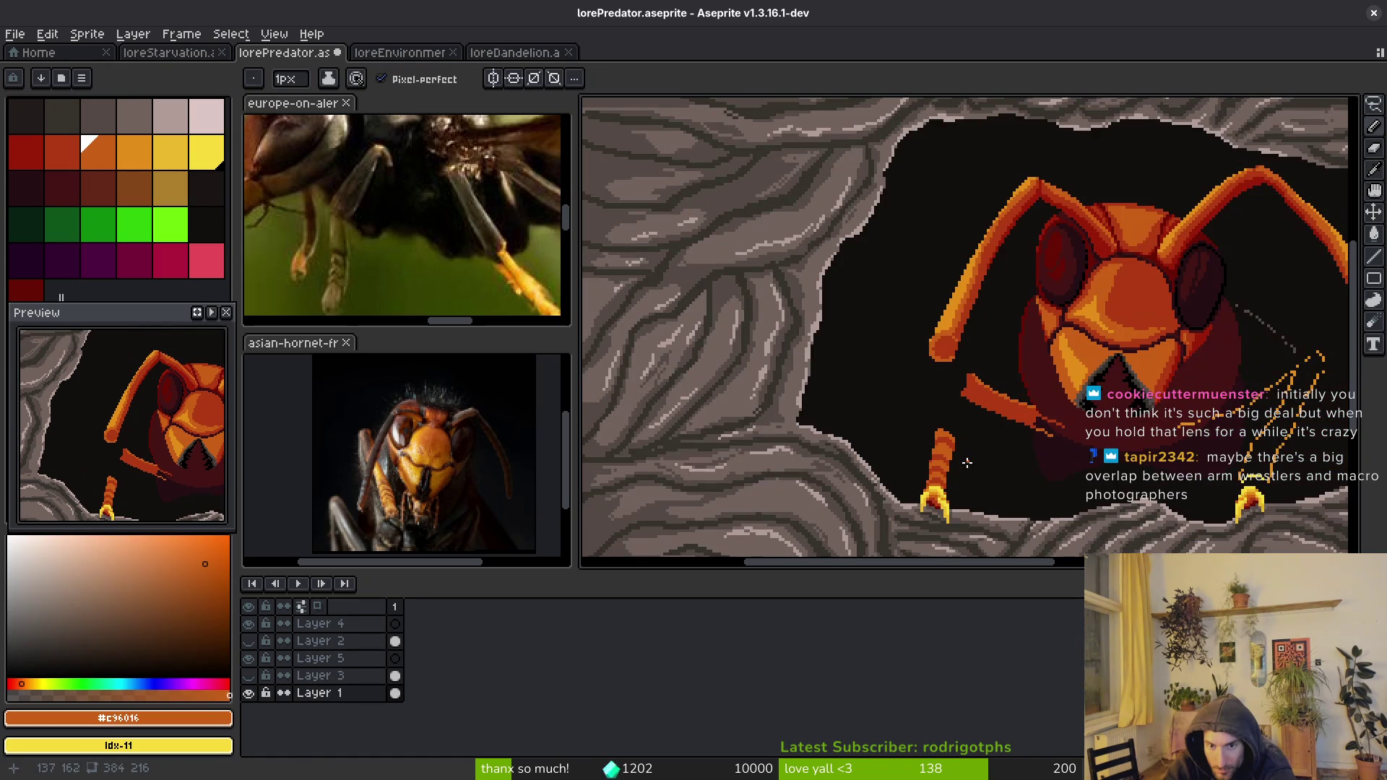
scroll(966, 479, "up", 4)
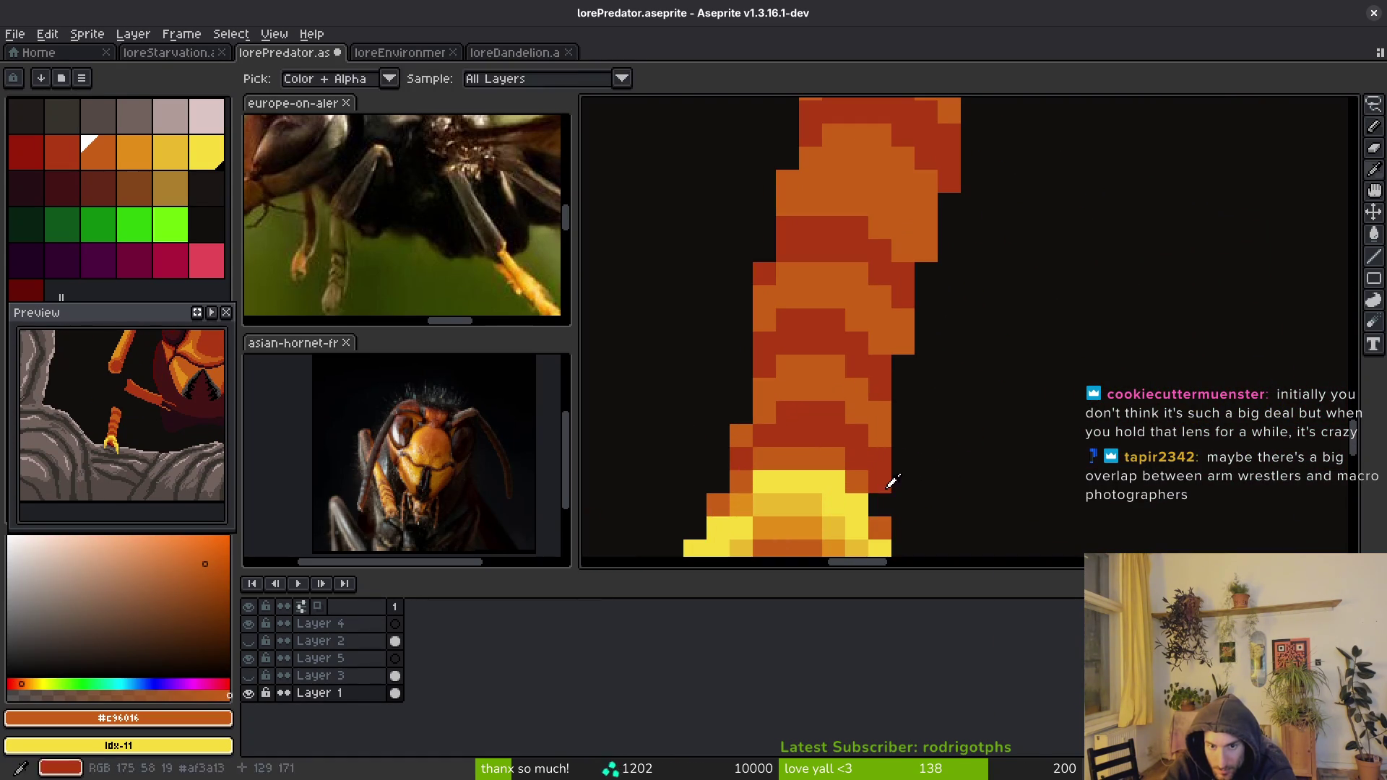
left_click(886, 503, "alt")
left_click(880, 437, "alt")
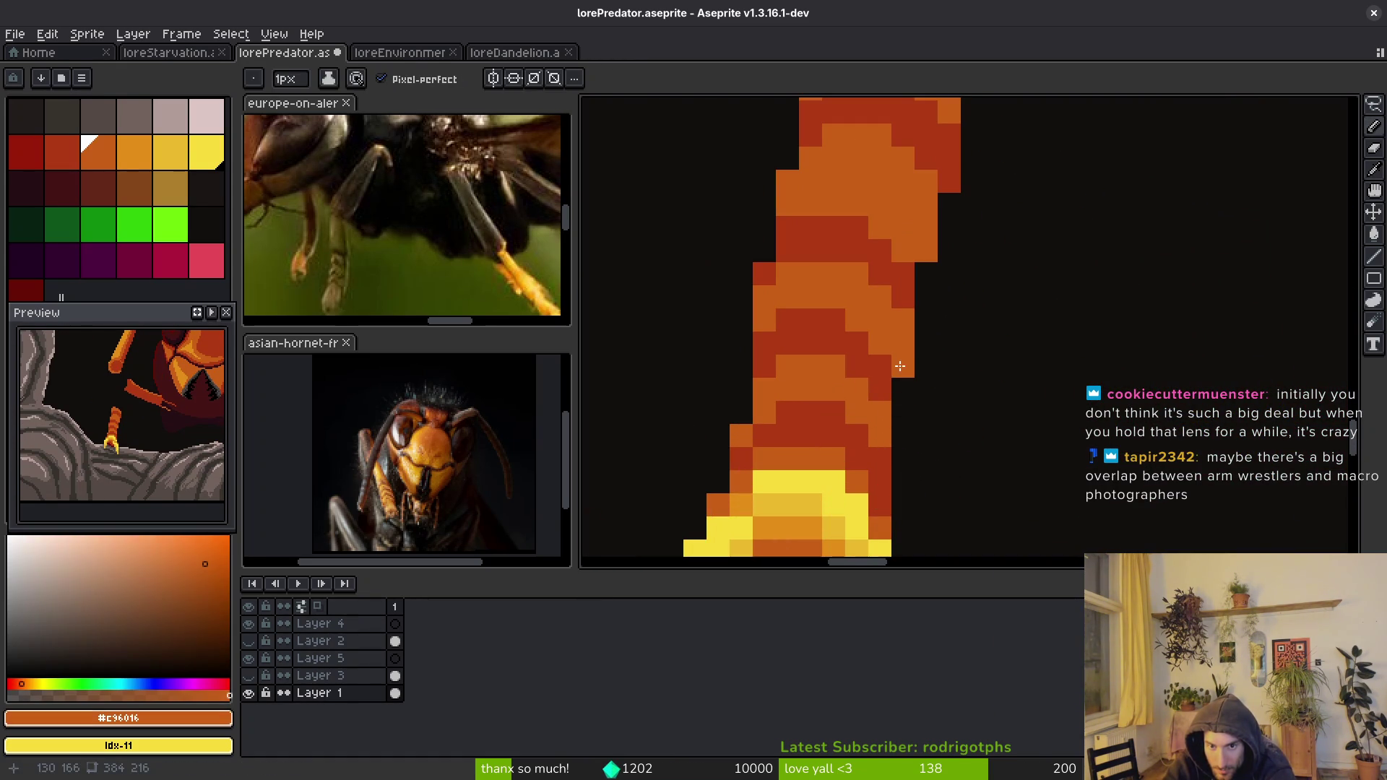
left_click(891, 369, "alt")
left_click(881, 344, "alt")
left_click(903, 367)
mouse_move(934, 364)
left_mouse_down()
mouse_move(936, 396)
mouse_move(927, 365)
left_mouse_up()
scroll(973, 308, "down", 3)
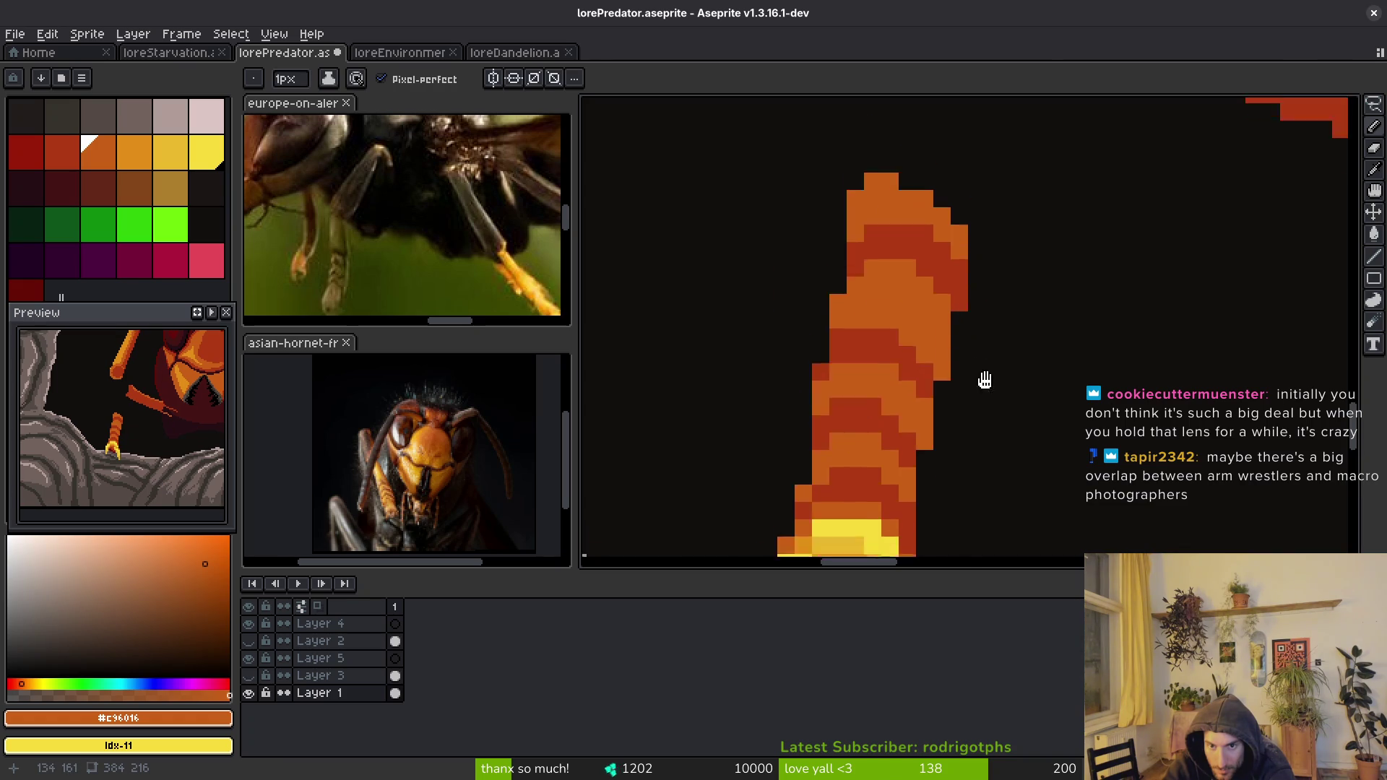
scroll(1005, 434, "down", 1)
scroll(981, 411, "up", 2)
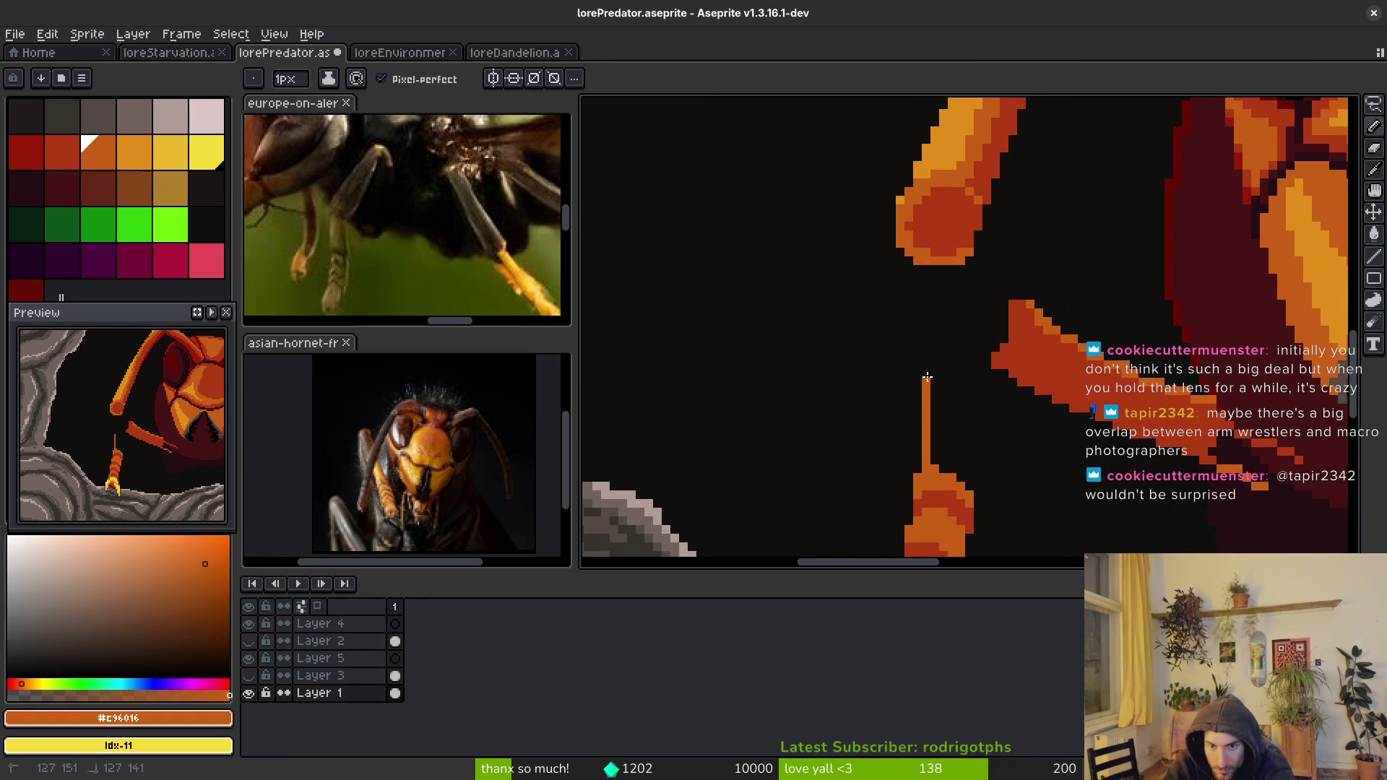
key("ctrl+z")
key("ctrl+z")
key("ctrl+z")
- Draw a 1px orange line from the striped lower leg up to the knee
left_click_drag(918, 403, 864, 185)
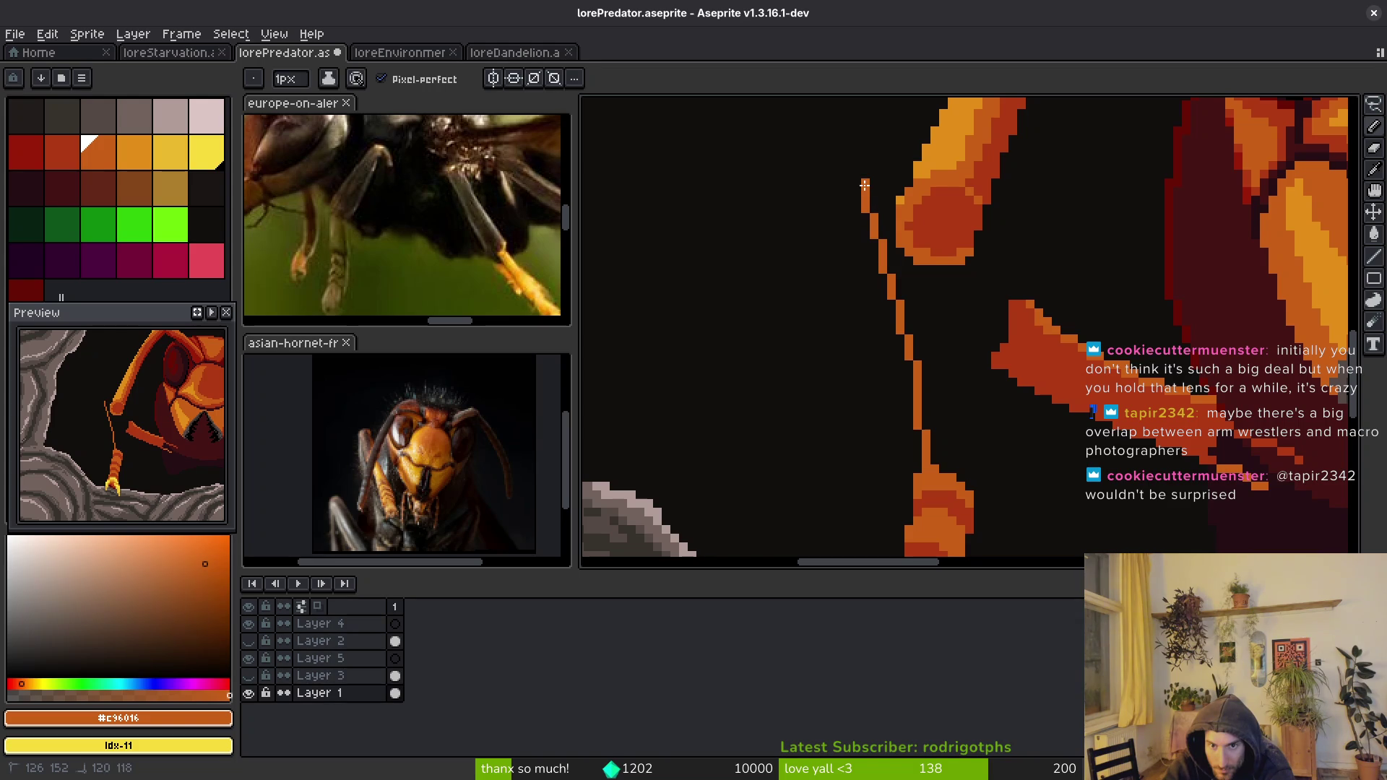
key("ctrl+z")
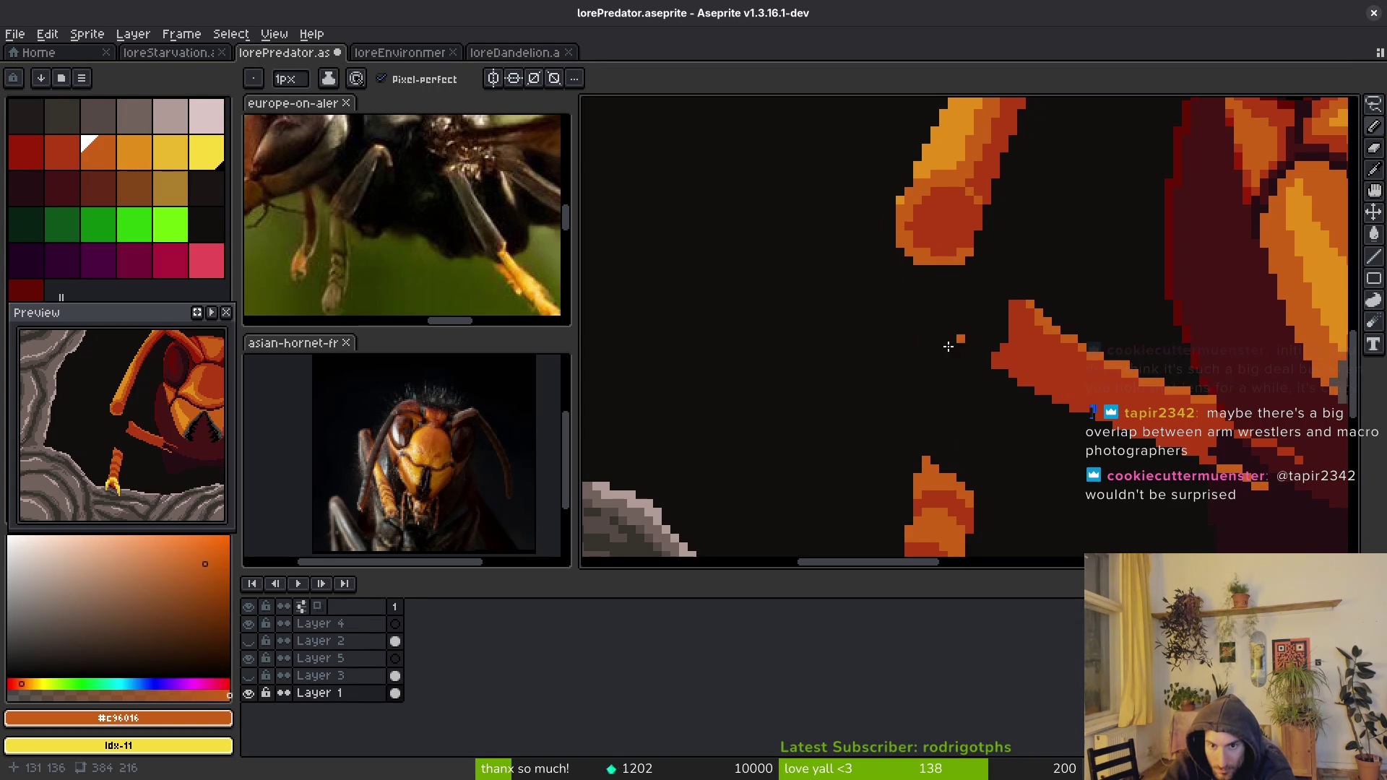
left_click_drag(930, 464, 918, 372)
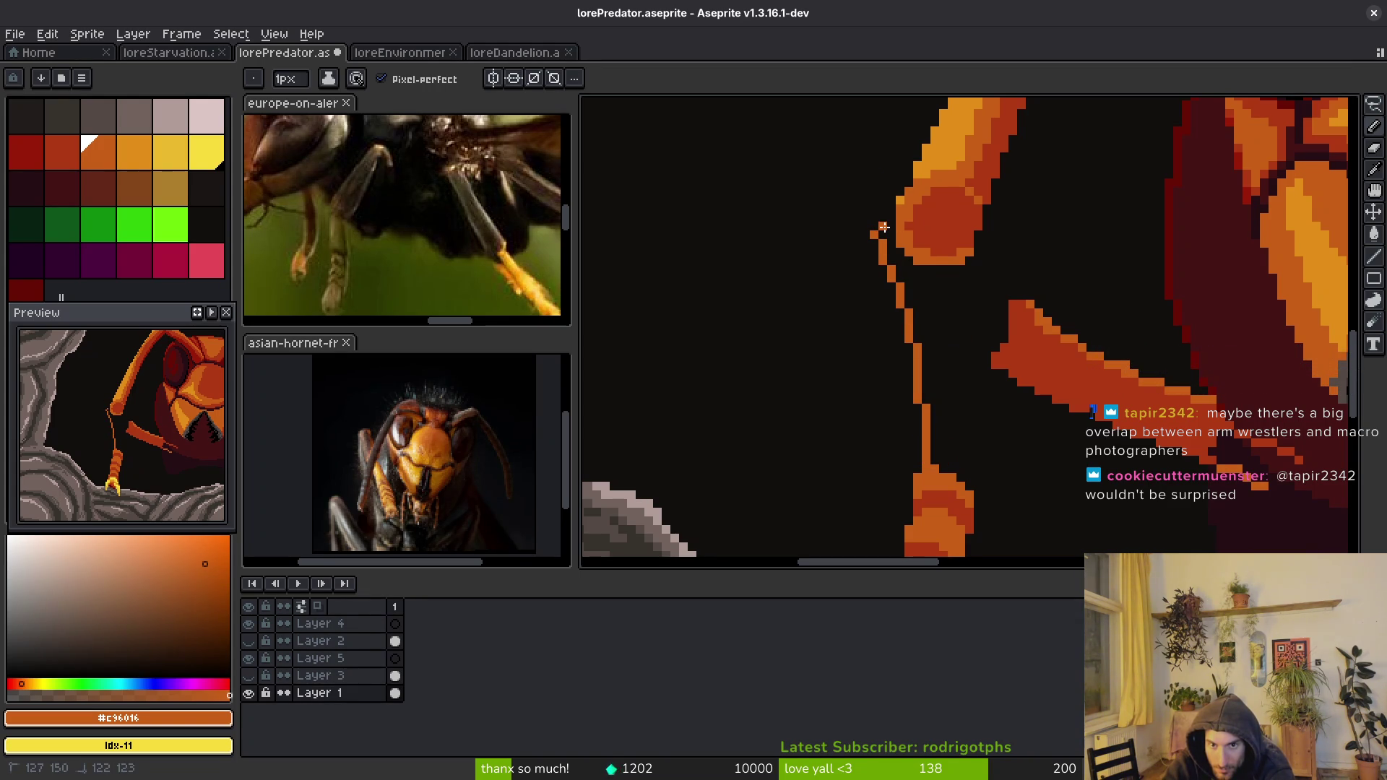
left_click_drag(886, 225, 886, 219)
left_click(968, 371, "alt")
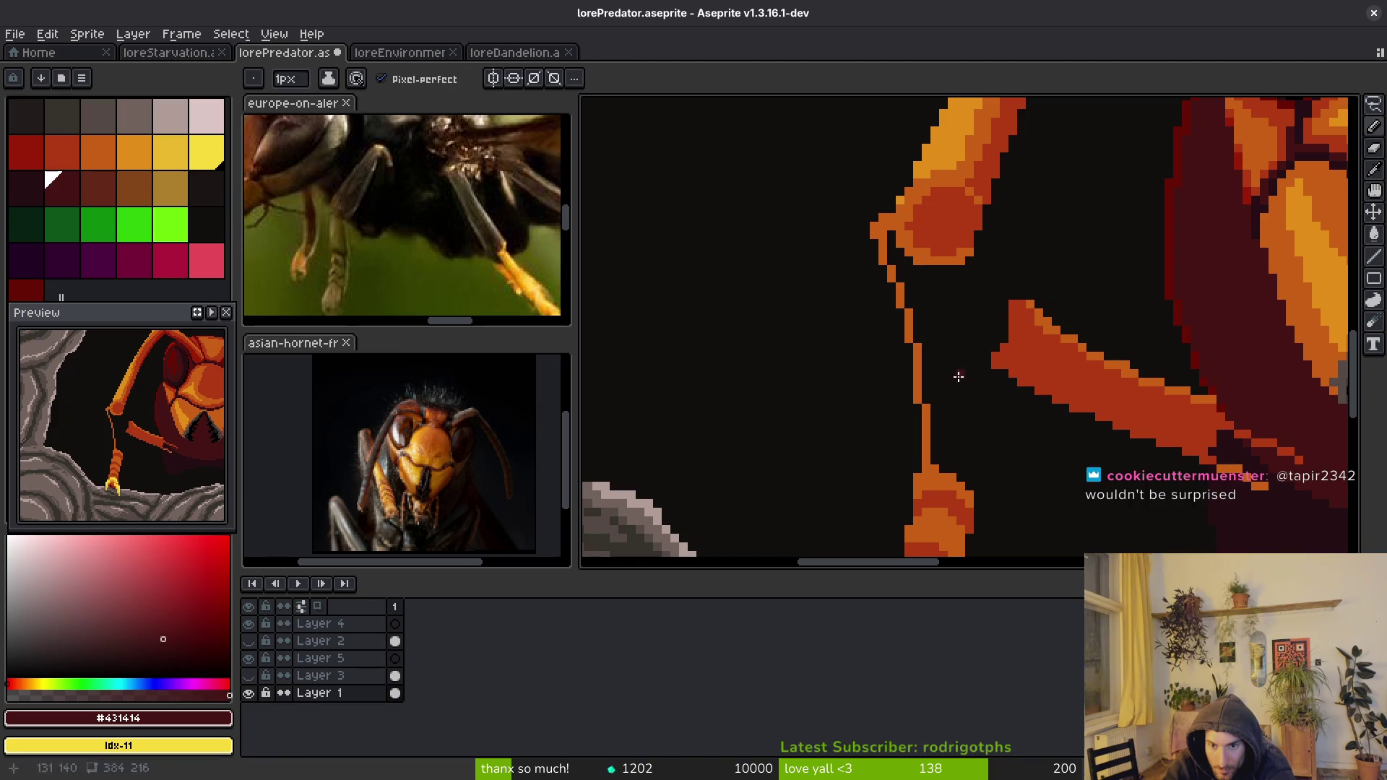
- Paint a dark red (#431414) shadow band along the leg joint's bottom edge, undoing overlong strokes
left_click_drag(887, 217, 887, 235)
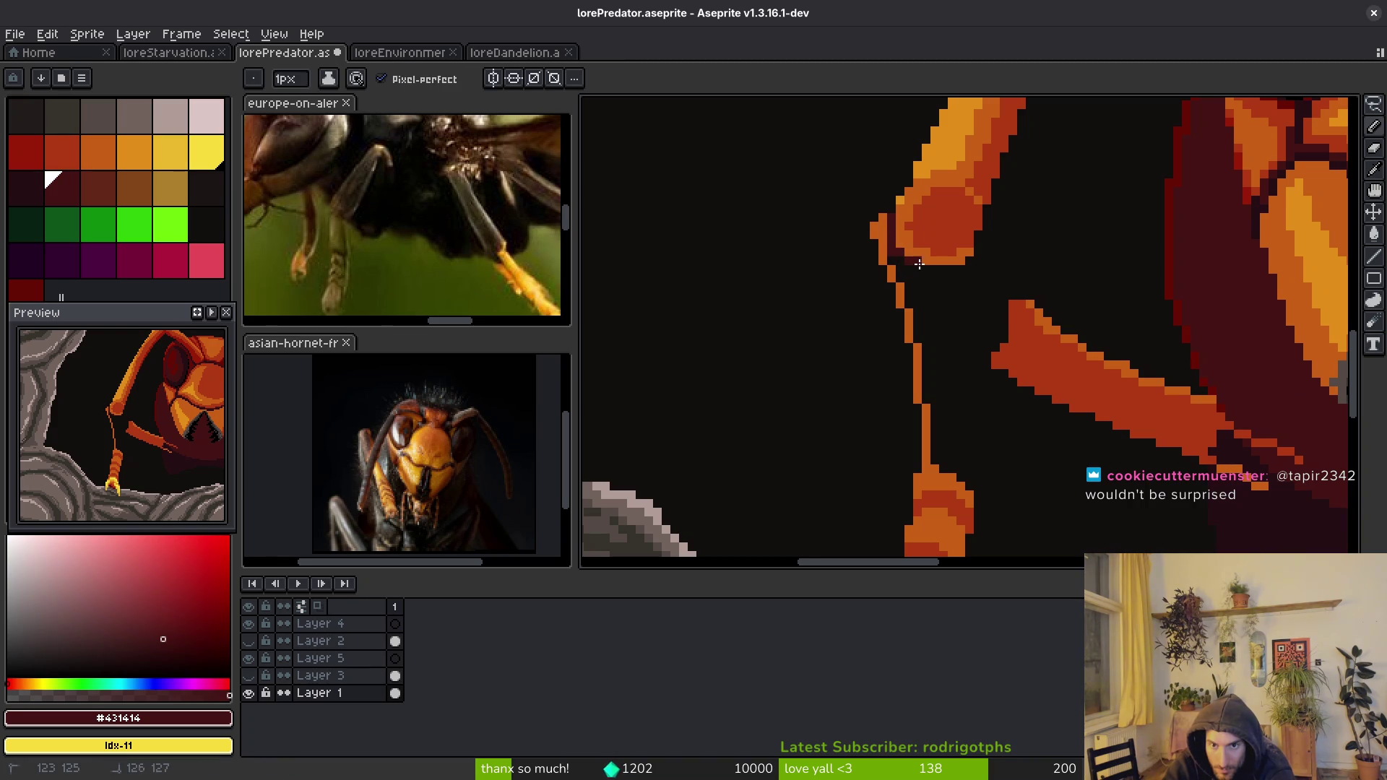
scroll(951, 254, "up", 2)
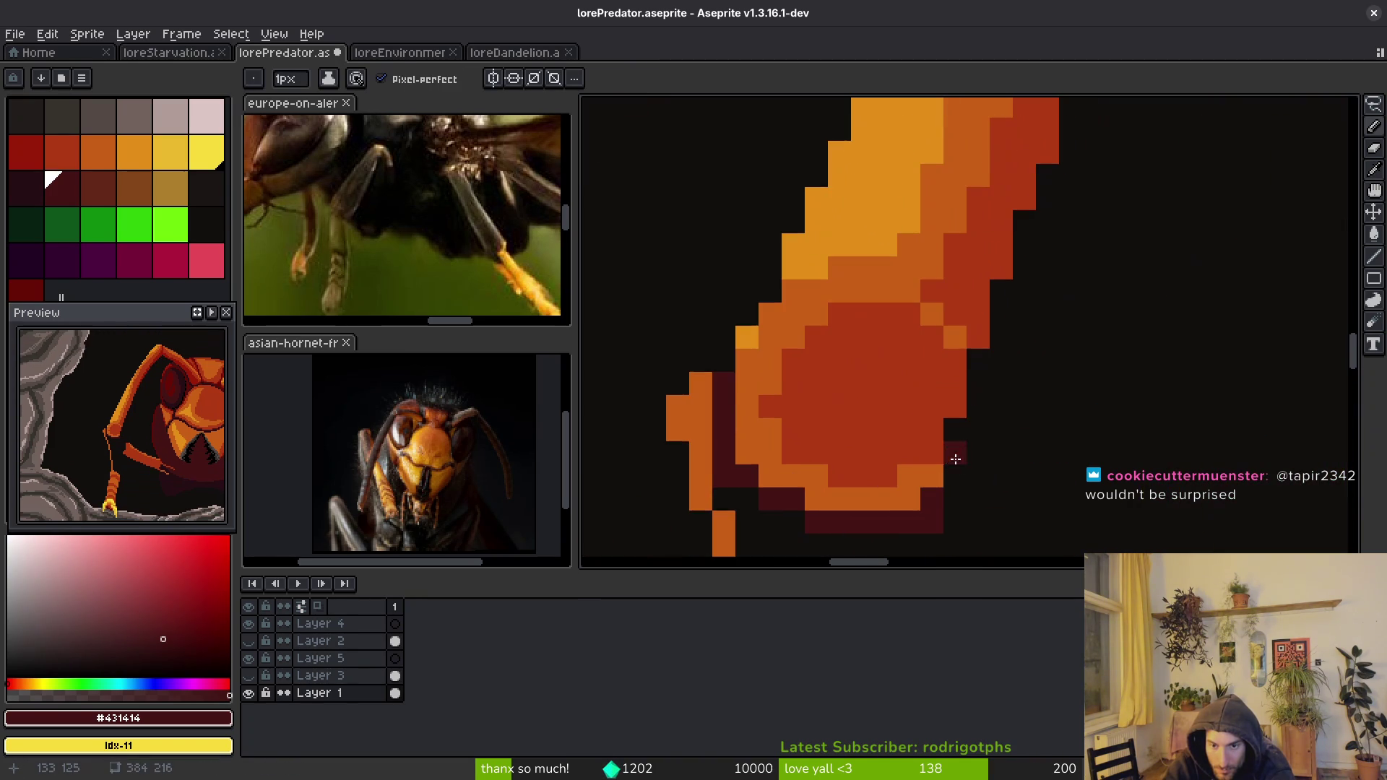
mouse_move(919, 477)
left_mouse_down()
mouse_move(856, 499)
mouse_move(730, 432)
mouse_move(748, 430)
mouse_move(745, 402)
left_mouse_up()
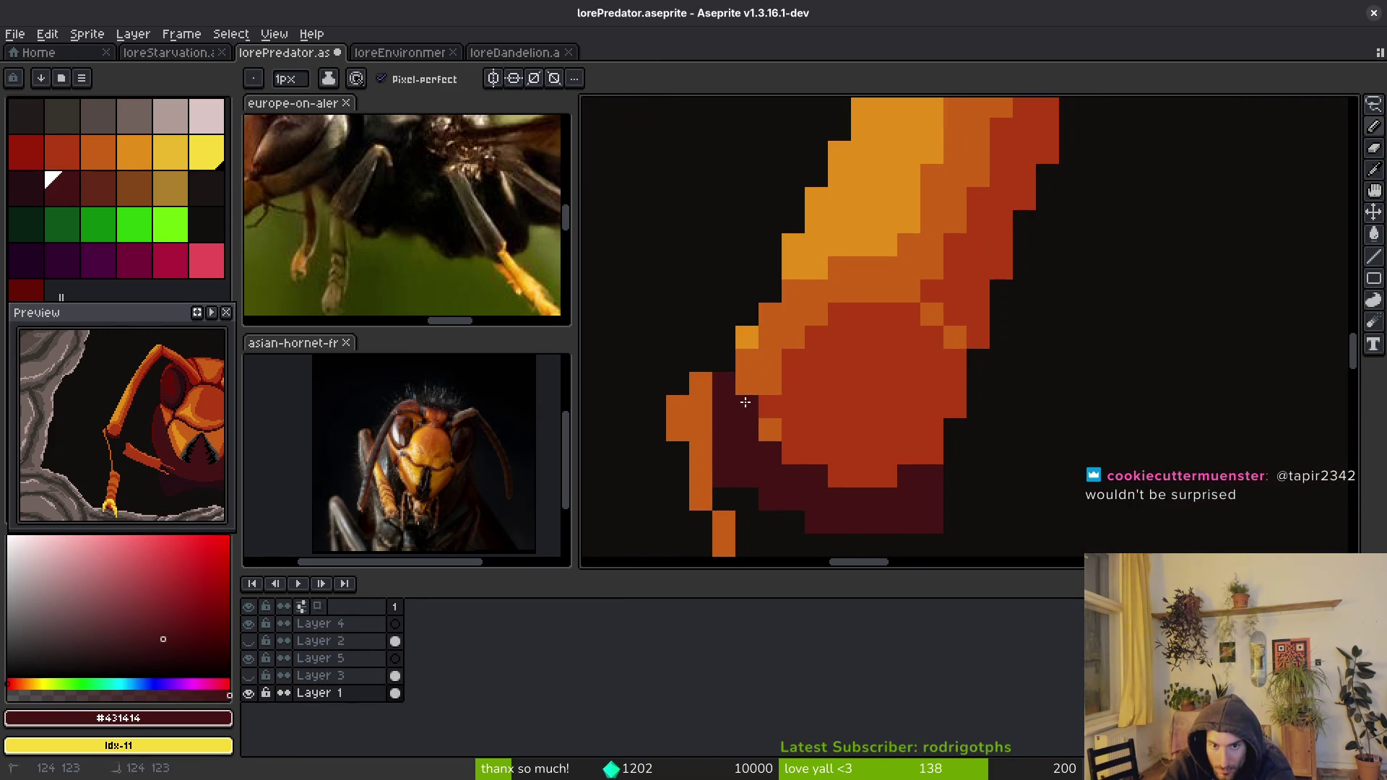
key("ctrl+z")
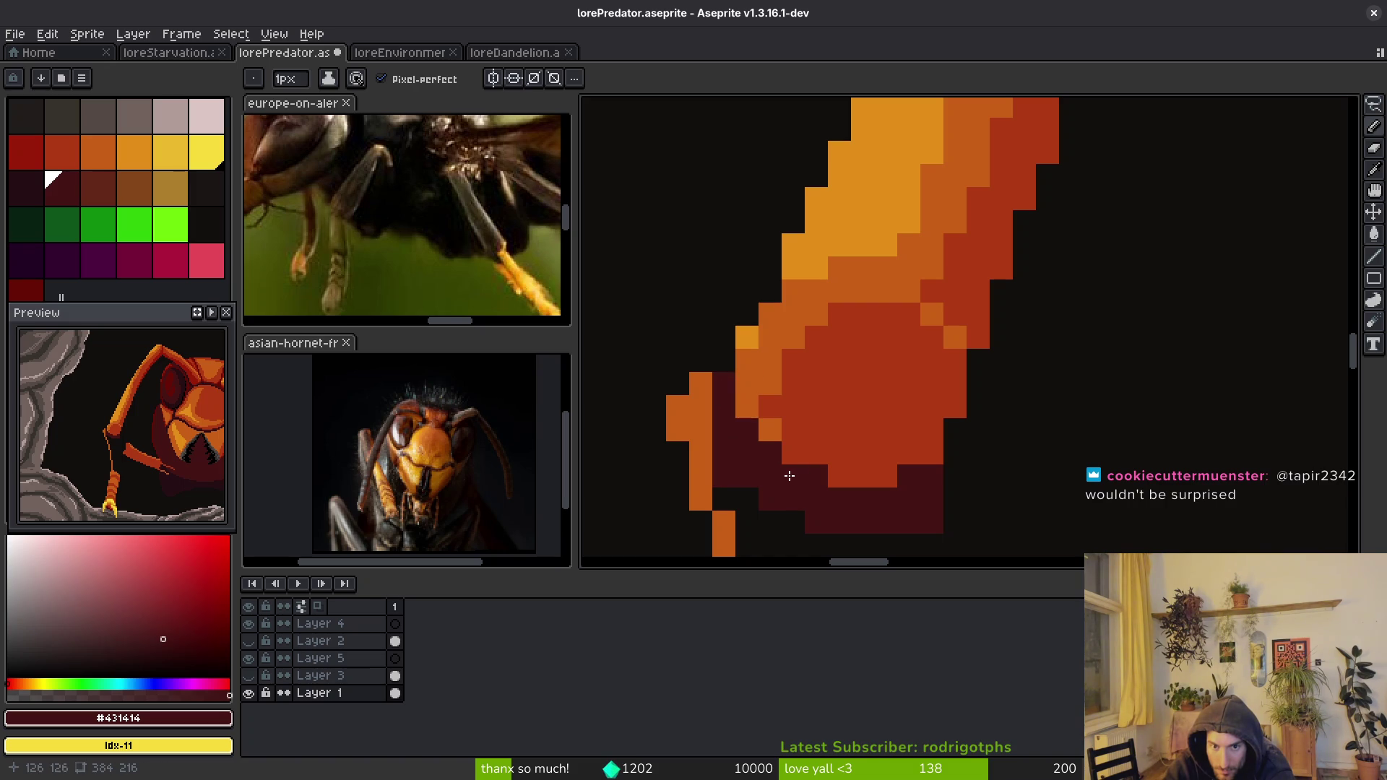
left_click(743, 453)
scroll(893, 466, "down", 5)
scroll(838, 452, "up", 4)
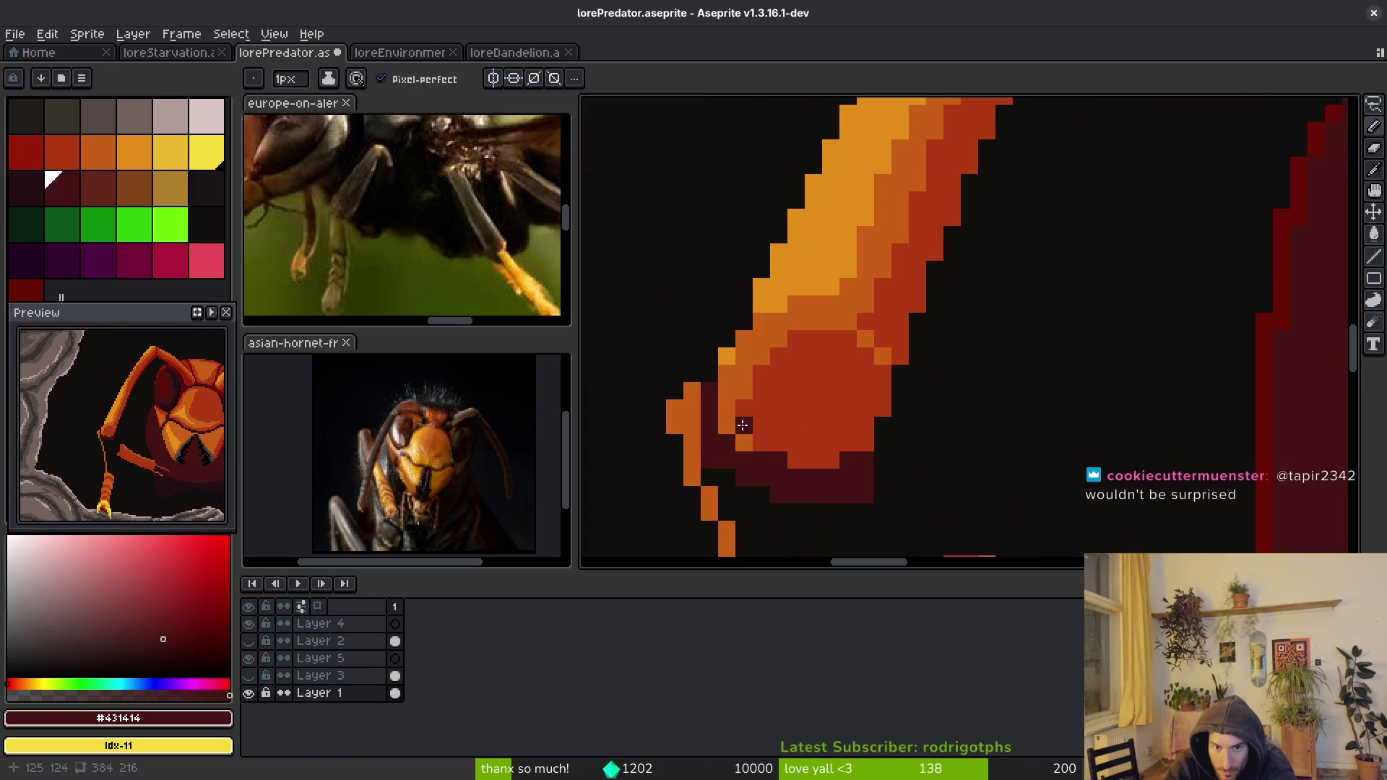
left_click_drag(726, 397, 750, 466)
key("ctrl+z")
left_click_drag(727, 403, 725, 435)
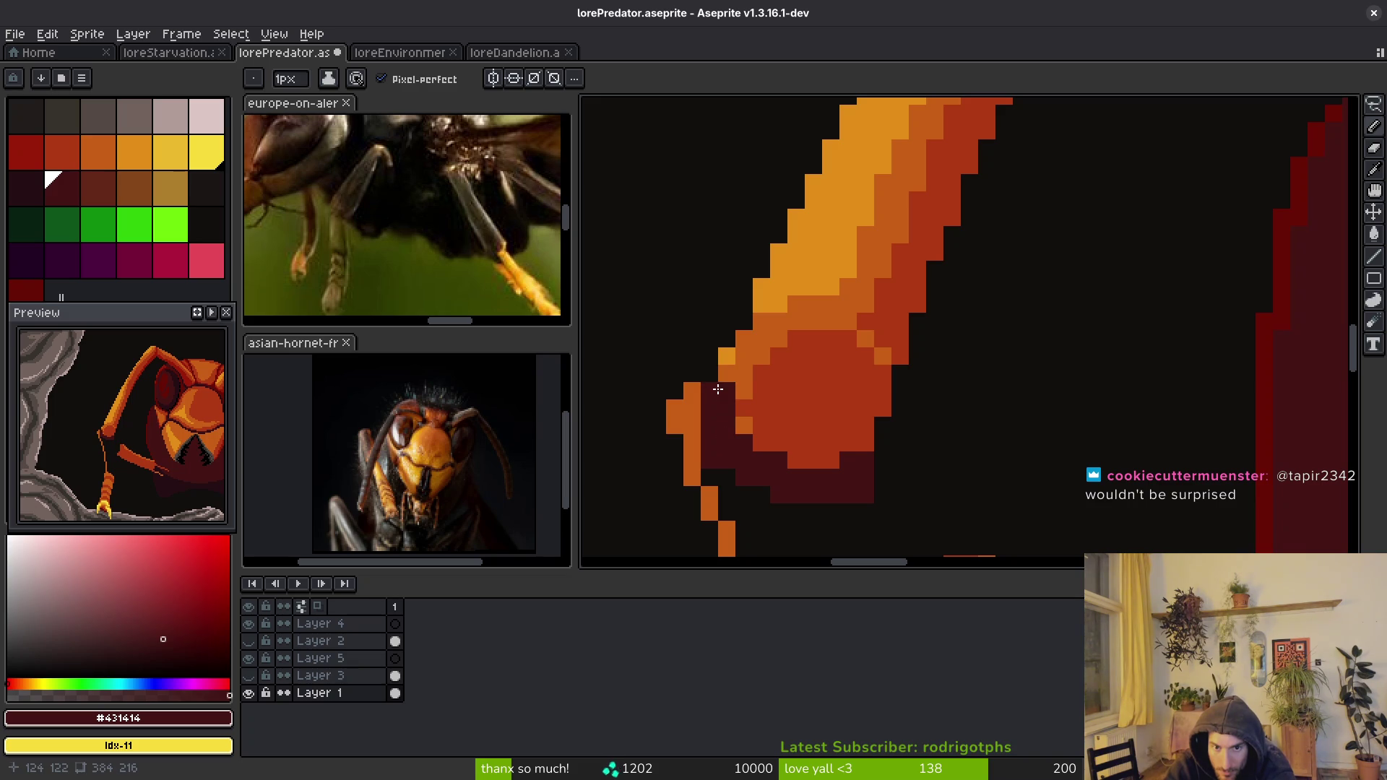
- Paint over a stray orange pixel near the joint with the dark background colour
left_click(729, 325, "alt")
left_click_drag(726, 356, 736, 350)
scroll(870, 318, "down", 3)
scroll(852, 300, "up", 3)
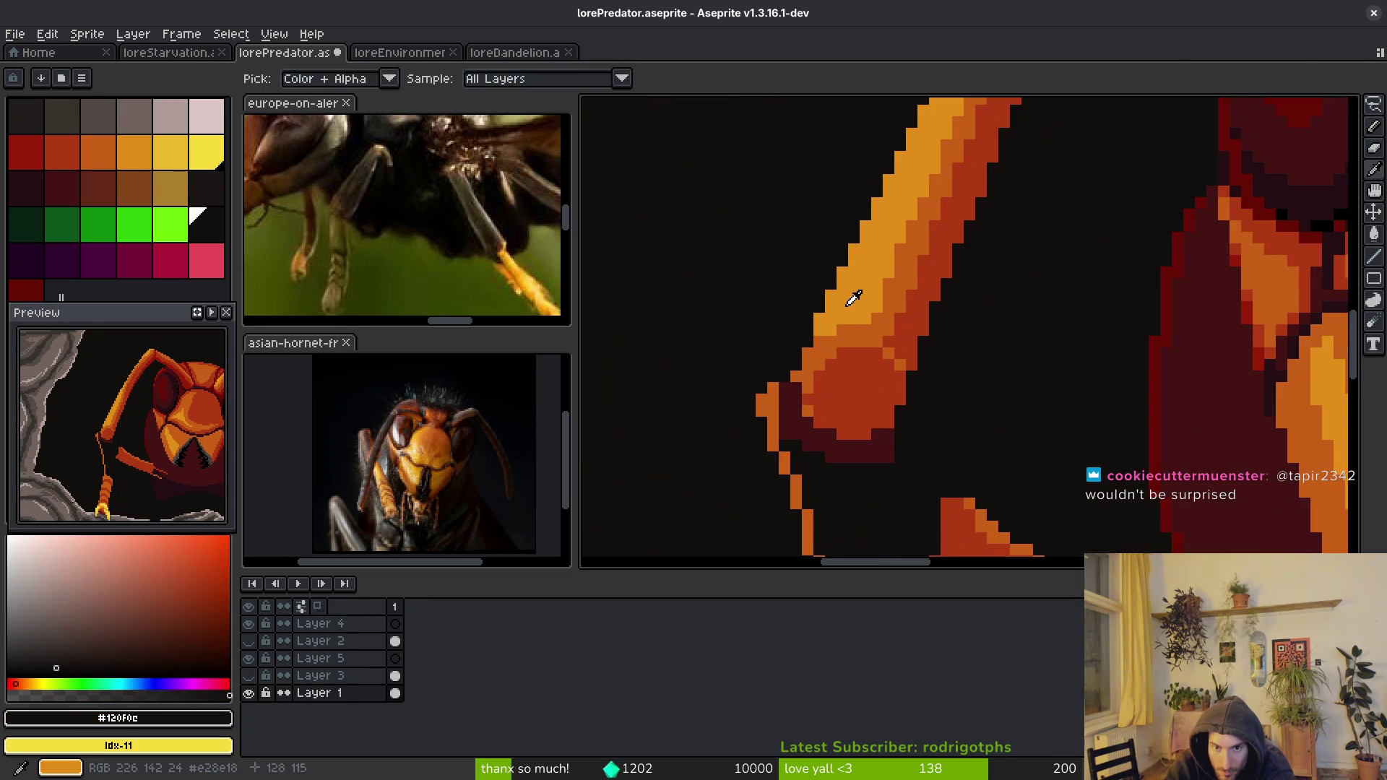
- Add bright and light orange highlight pixels and columns down the leg
left_click(852, 301, "alt")
scroll(794, 405, "up", 1)
left_click(774, 417)
mouse_move(774, 418)
left_mouse_down()
mouse_move(744, 444)
mouse_move(751, 499)
left_mouse_up()
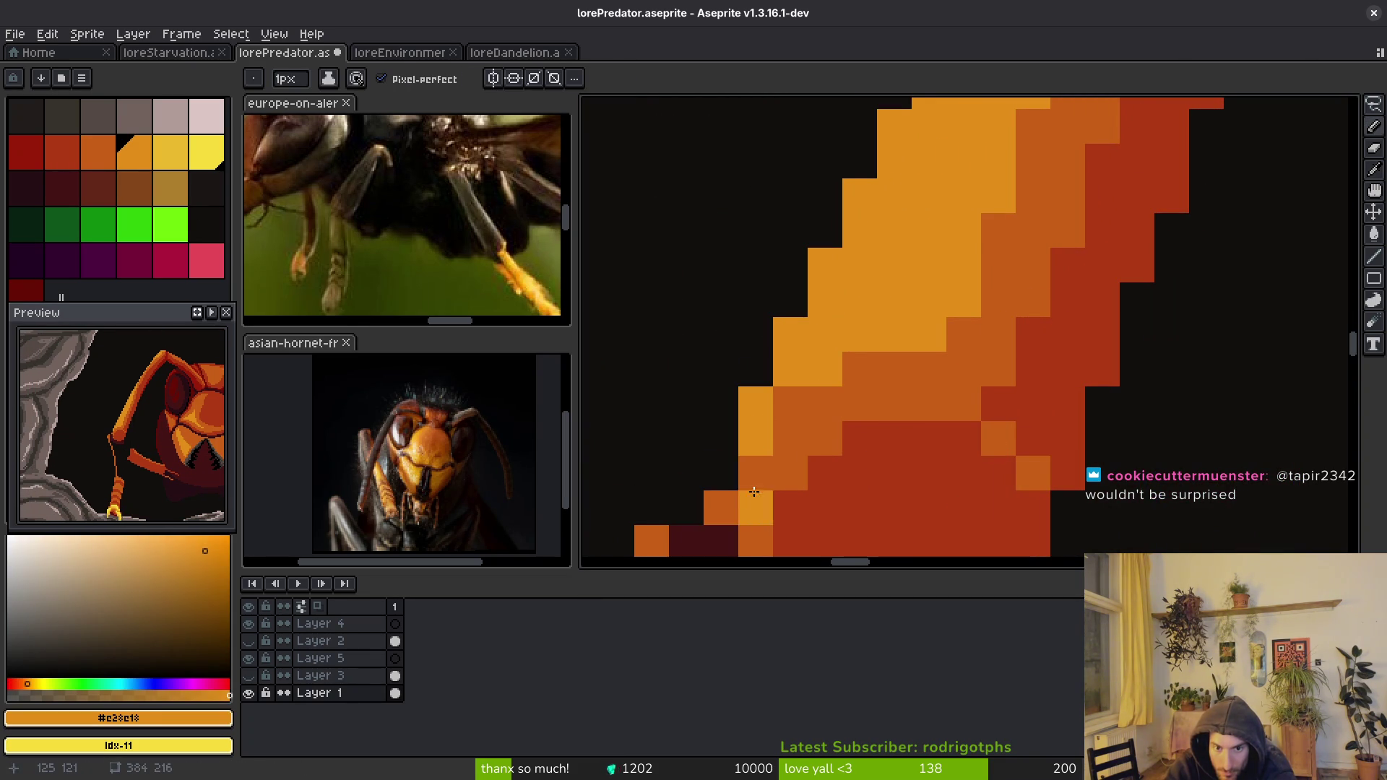
scroll(758, 419, "down", 1)
scroll(768, 388, "up", 1)
scroll(768, 388, "down", 1)
scroll(930, 297, "up", 1)
left_click(1018, 279)
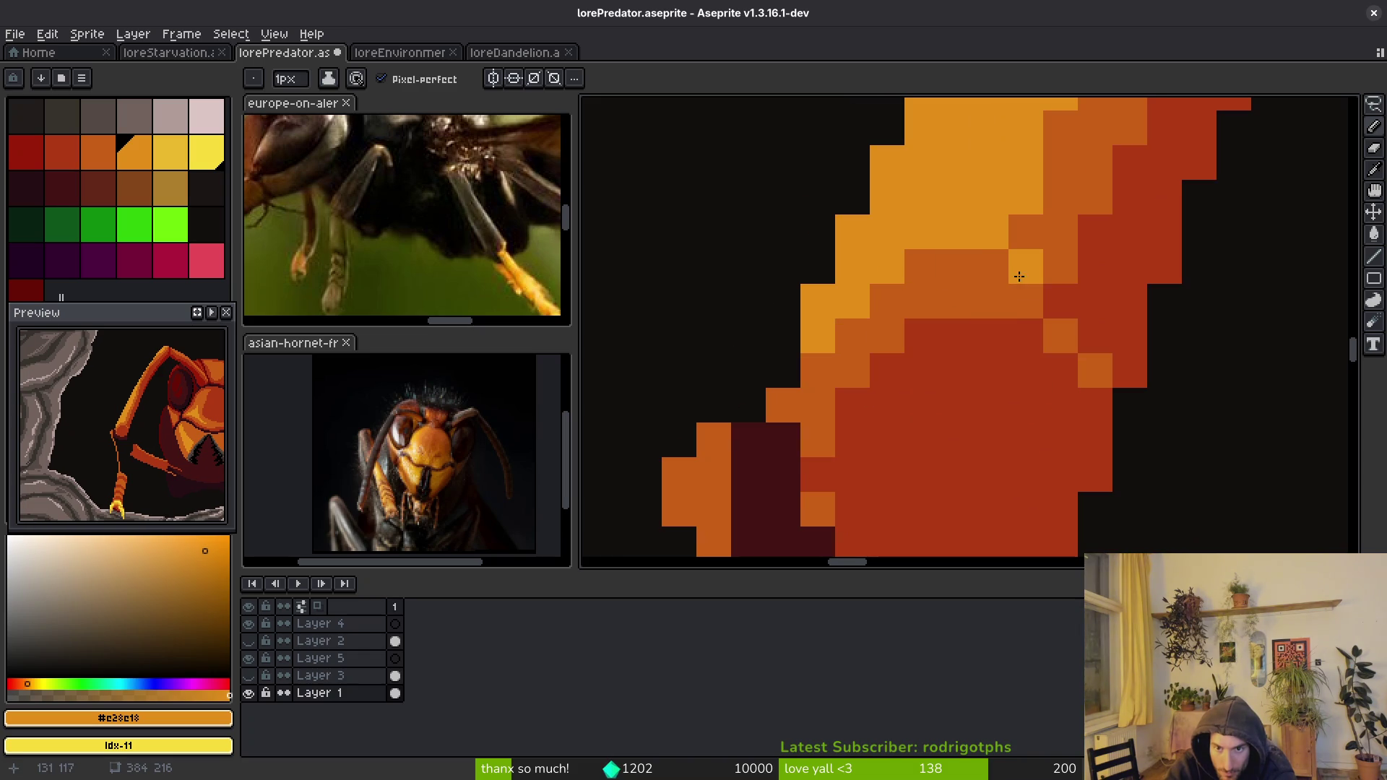
scroll(1095, 371, "down", 2)
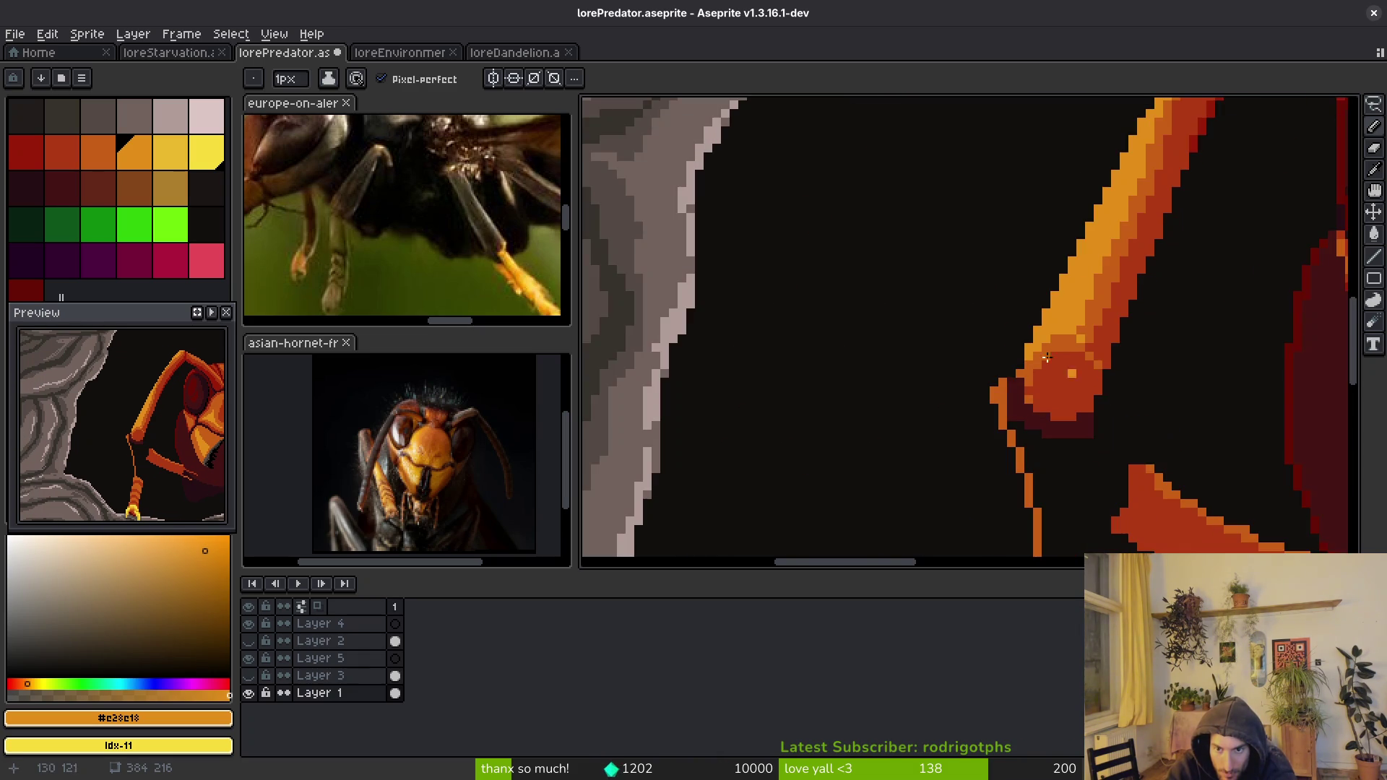
scroll(1068, 369, "up", 1)
scroll(1068, 369, "up", 1)
mouse_move(1045, 306)
left_mouse_down()
mouse_move(954, 303)
mouse_move(889, 365)
mouse_move(842, 448)
mouse_move(824, 286)
left_mouse_up()
left_click(819, 312)
- Draw a diagonal maroon outline on the leg and bucket-fill its interior orange
left_click(853, 318, "alt")
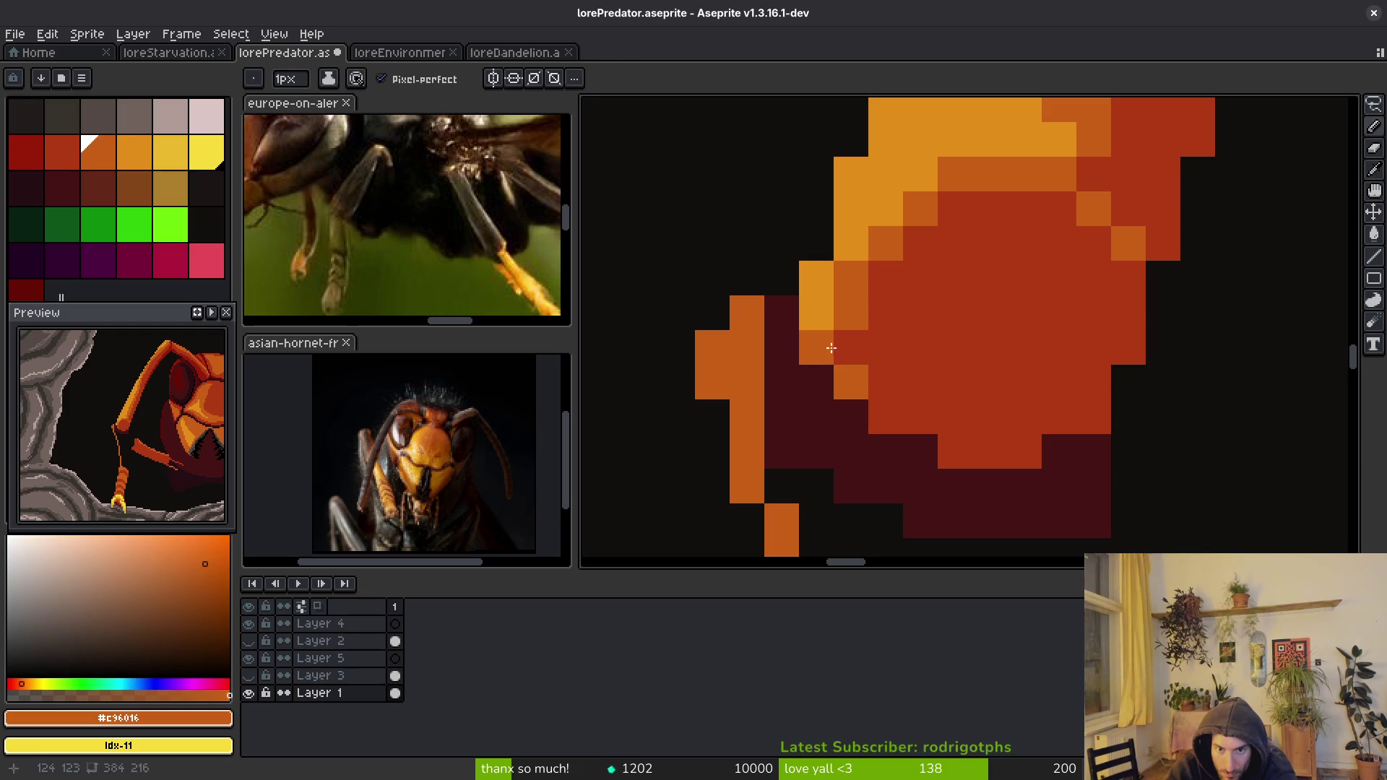
left_click(901, 403, "alt")
scroll(995, 426, "down", 3)
scroll(984, 443, "up", 2)
left_click(945, 378, "alt")
scroll(804, 367, "up", 1)
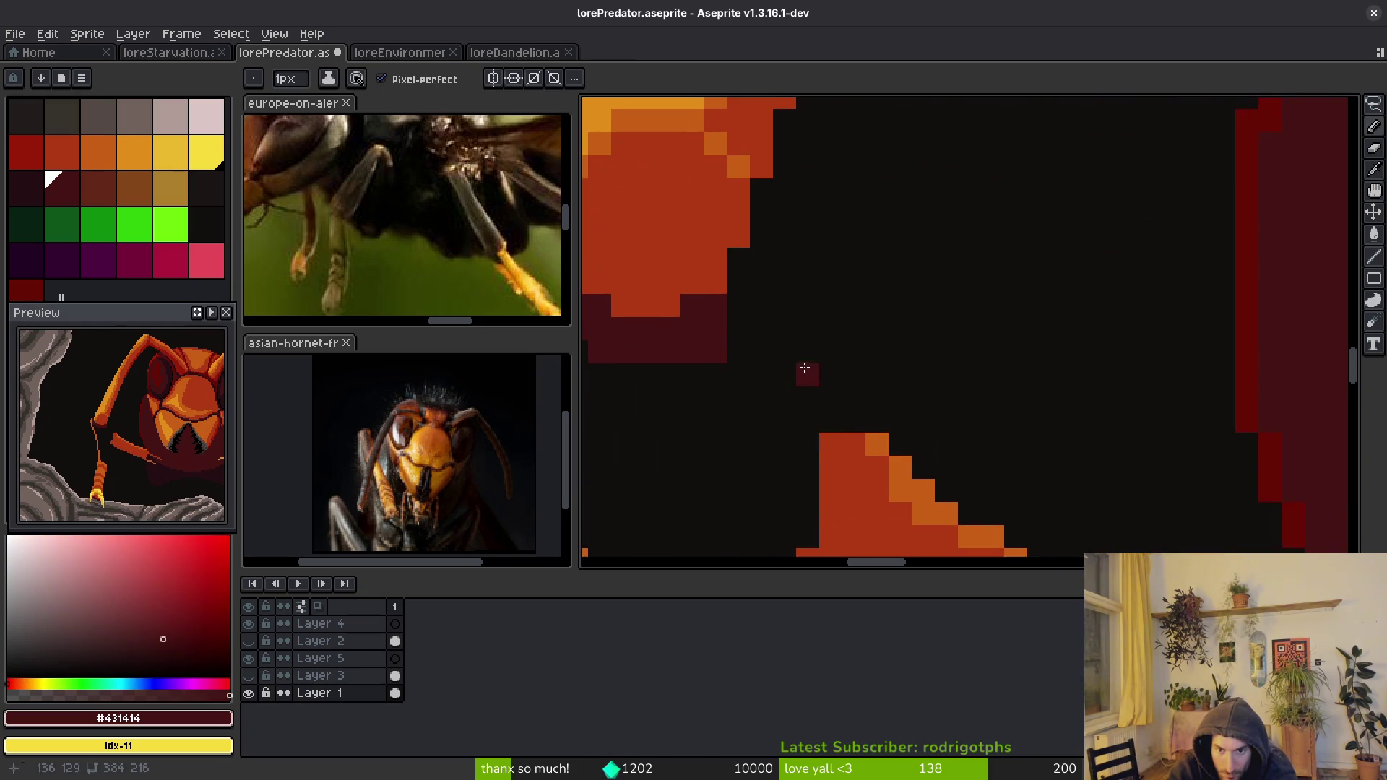
left_click_drag(755, 322, 830, 403)
scroll(873, 328, "down", 3)
scroll(874, 328, "left", 3)
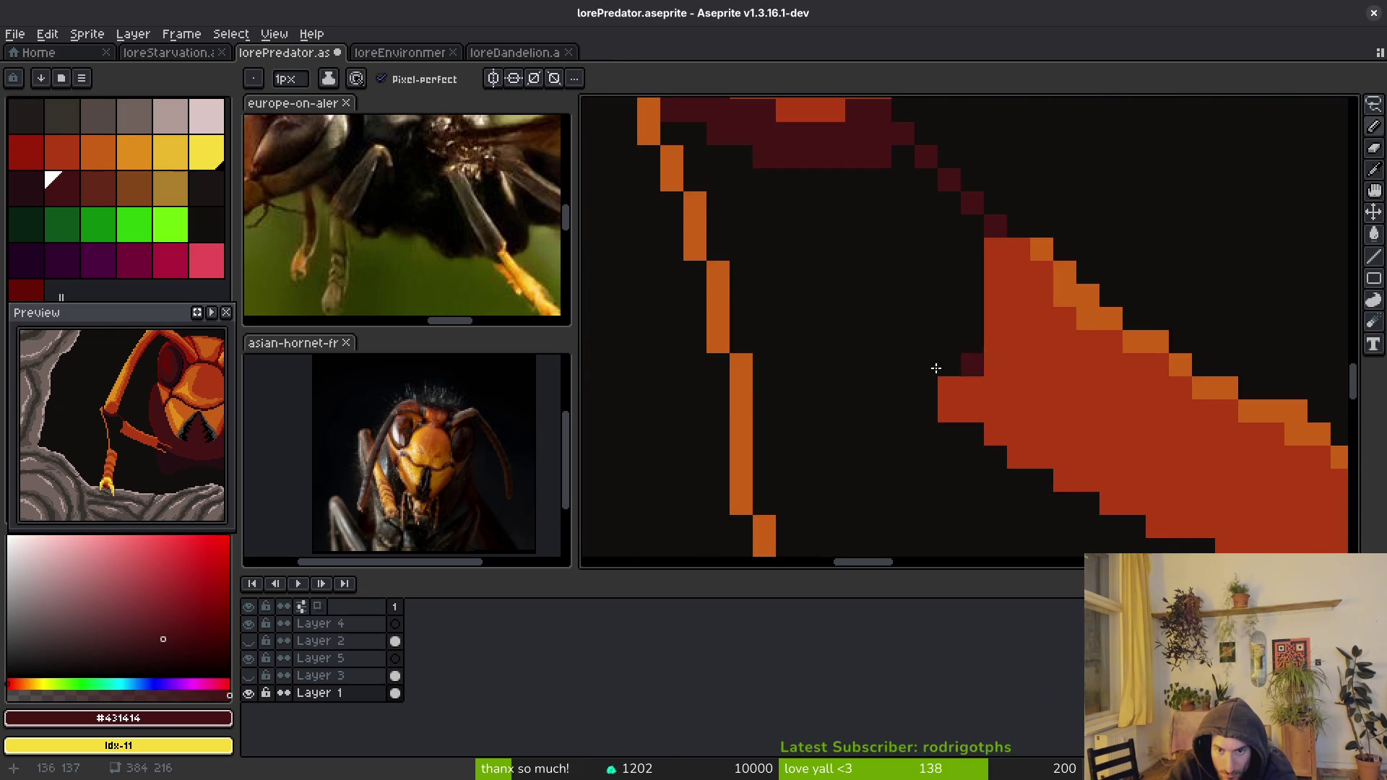
scroll(986, 372, "down", 3)
scroll(889, 460, "up", 1)
left_click(815, 439, "alt")
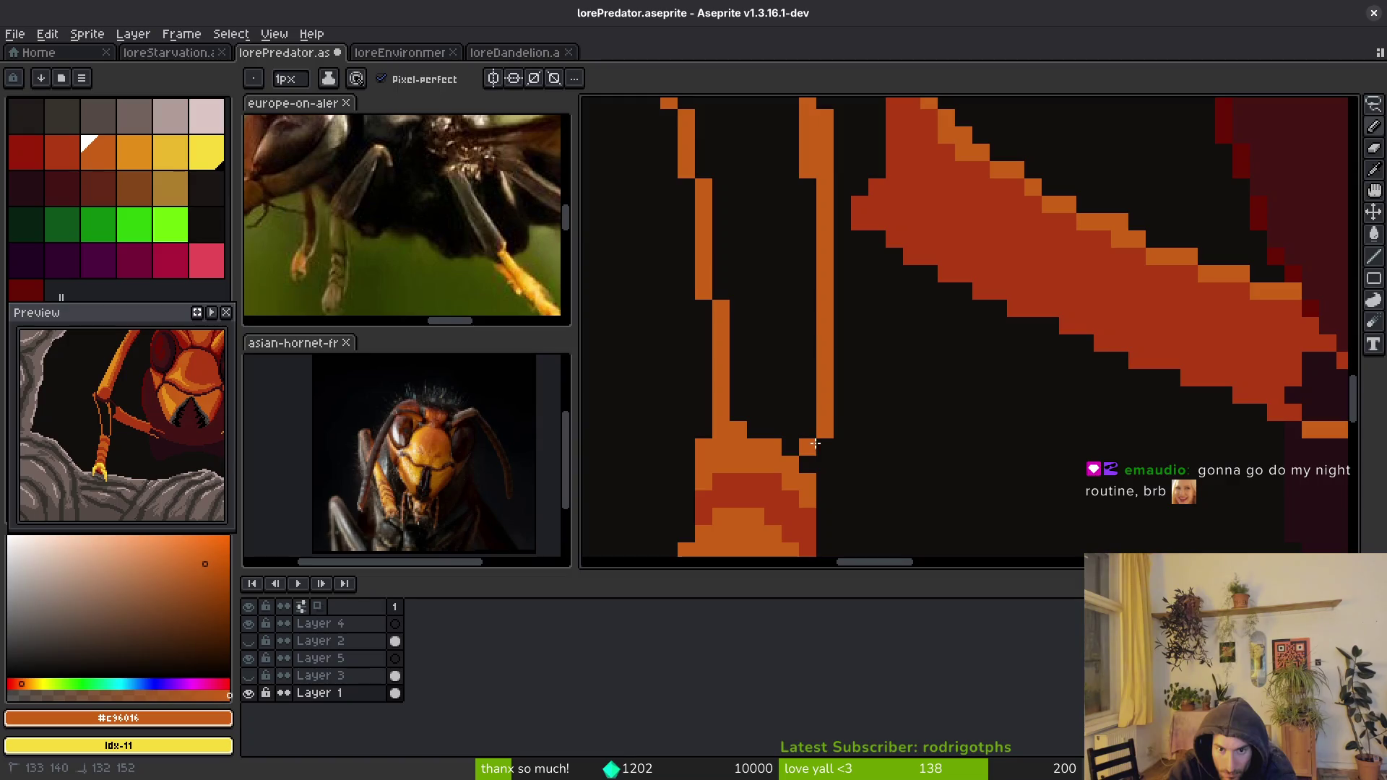
scroll(826, 387, "up", 3)
key("g")
left_click(786, 372)
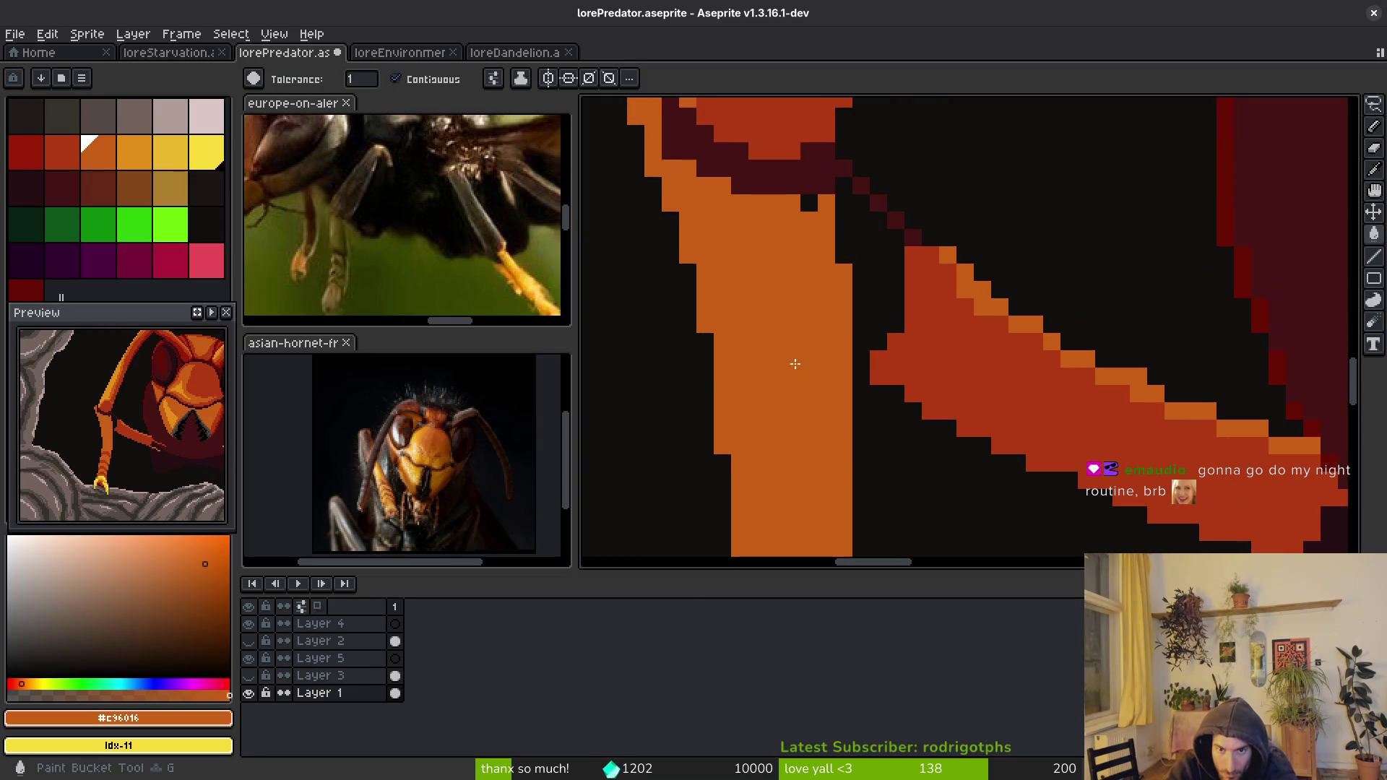
- Bucket-fill the black gap beside the forearm with red #af3a13 and the joint band deep red
left_click(944, 332, "alt")
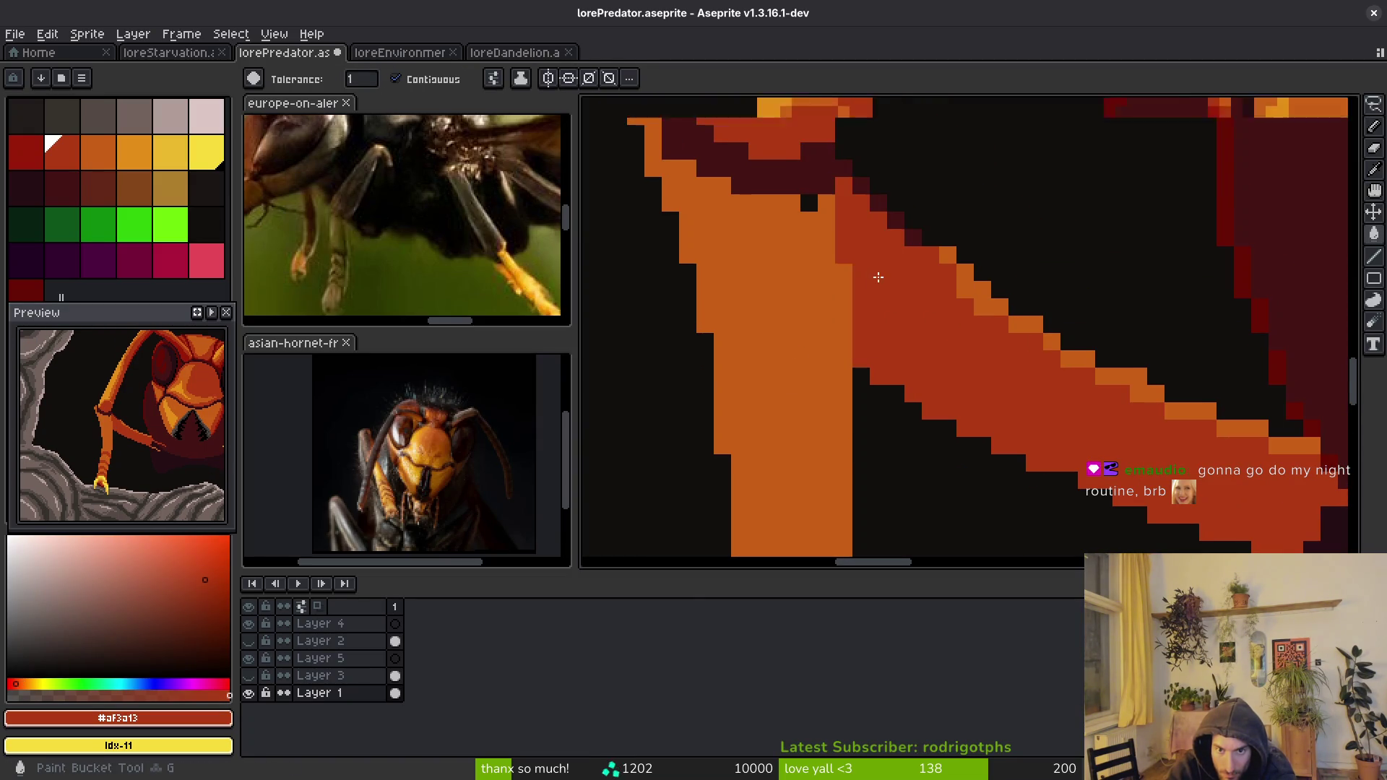
left_click(876, 273)
scroll(885, 318, "down", 3)
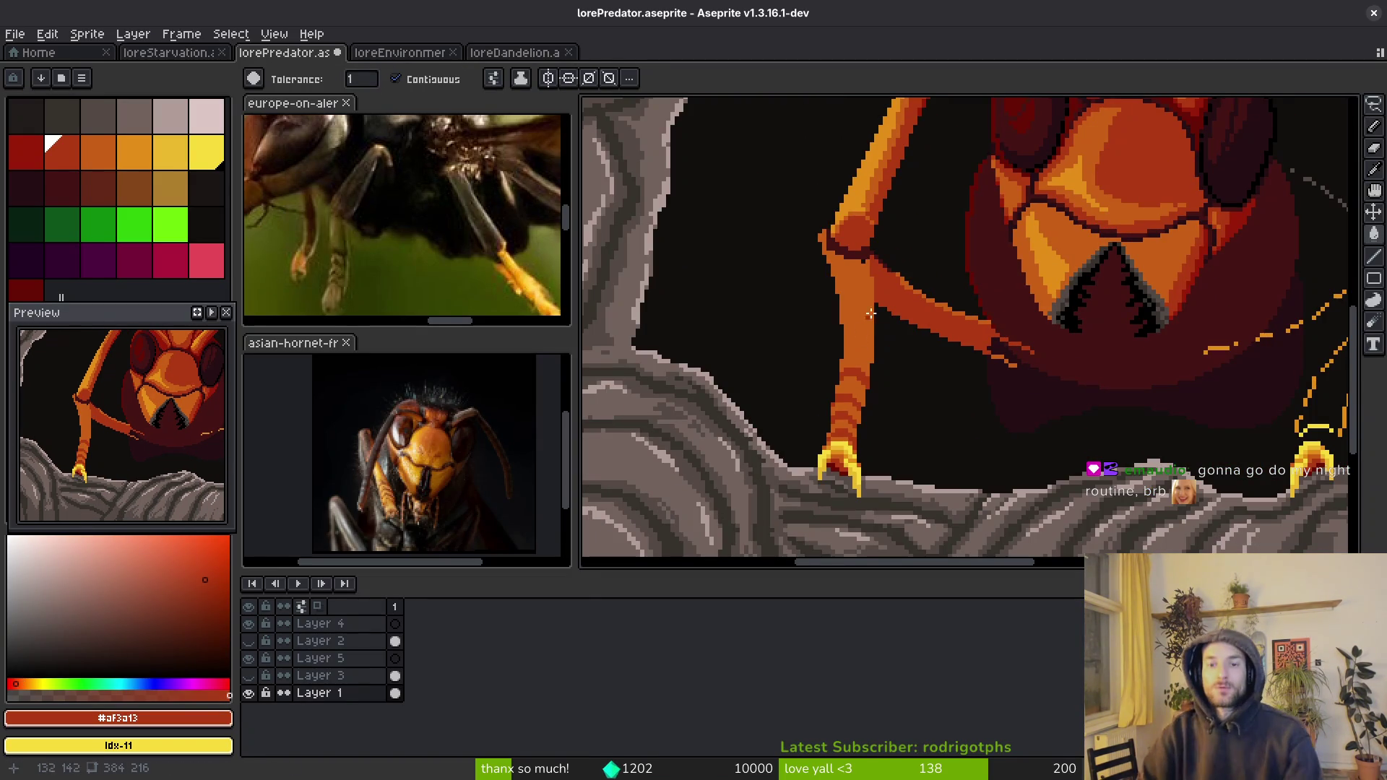
scroll(888, 357, "up", 4)
scroll(1020, 340, "up", 1)
key("b")
left_click(24, 295)
key("g")
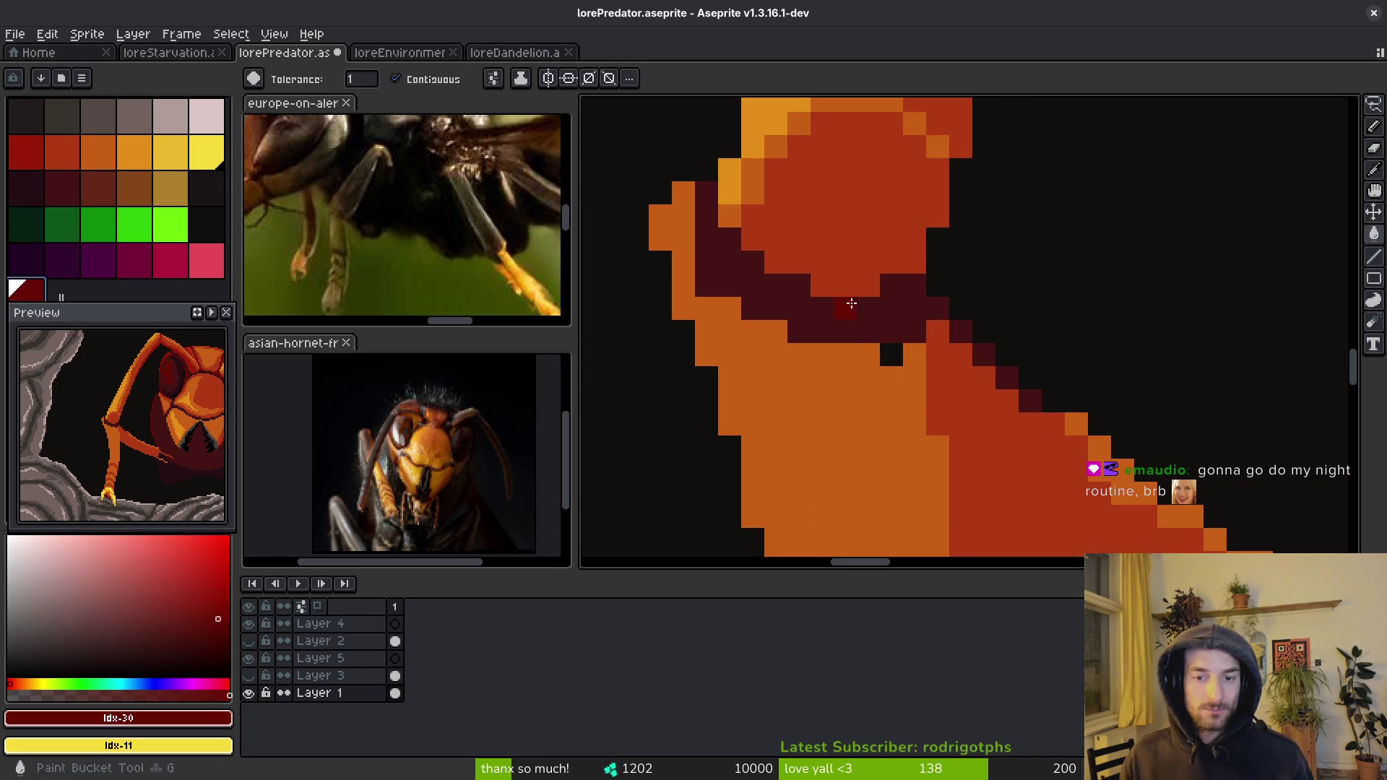
left_click(897, 306)
scroll(887, 328, "down", 1)
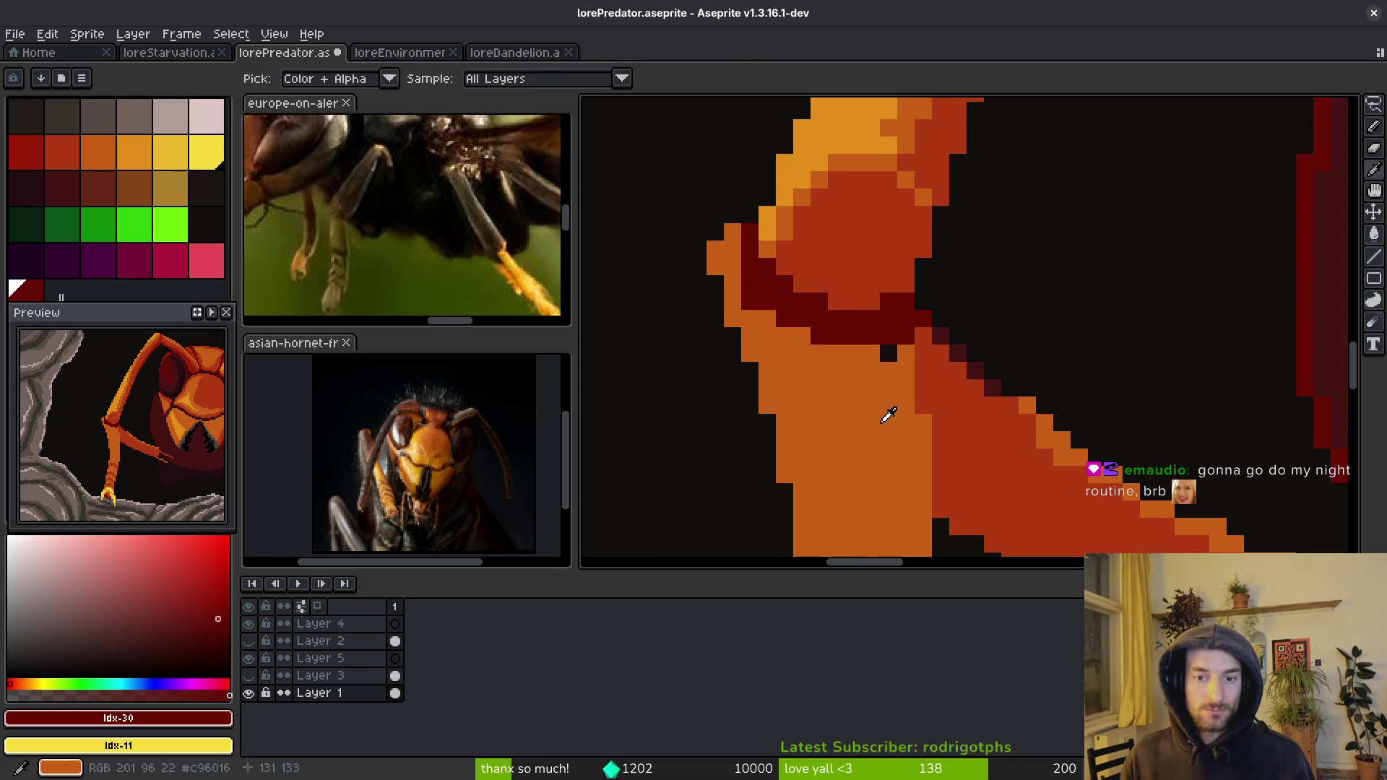
left_click(886, 375, "alt")
left_click(891, 333)
left_click(923, 399, "alt")
key("ctrl+z")
- Draw red pixels down the joint's edge and add a dark red pixel at the joint
key("b")
left_click(890, 353, "alt")
left_click(919, 370, "alt")
left_click_drag(925, 420, 926, 459)
scroll(946, 464, "down", 5)
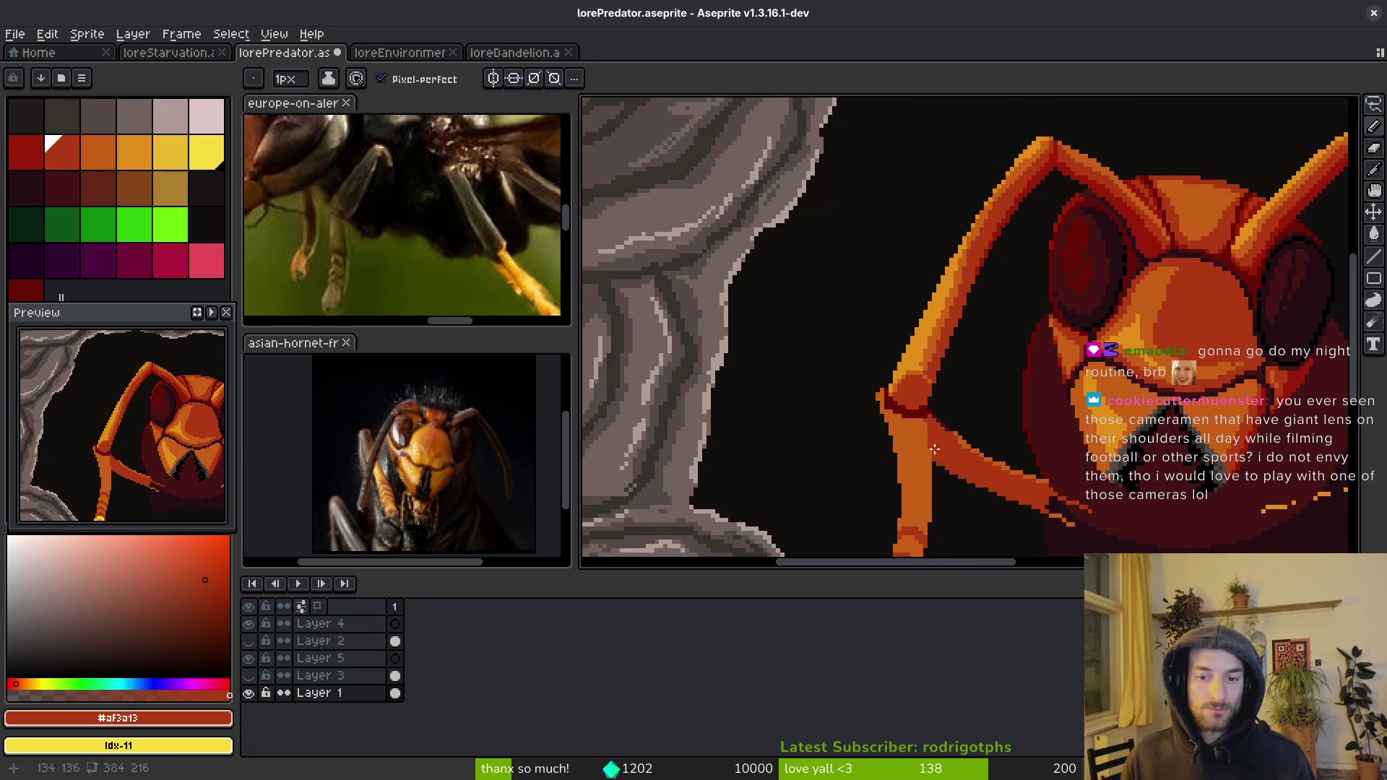
scroll(892, 417, "up", 2)
left_click(889, 394, "alt")
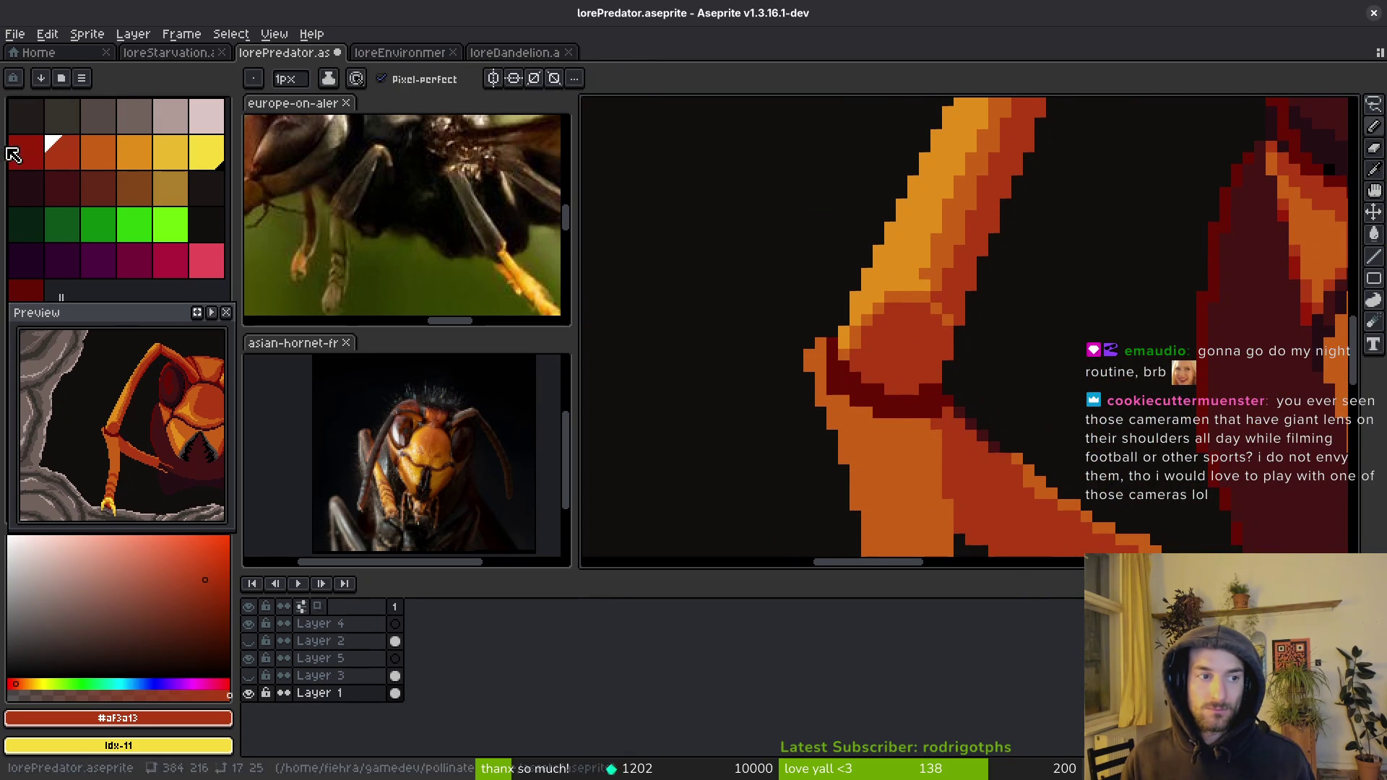
left_click(786, 366)
- Fill the maroon joint band with brighter red and patch the joint gap with an orange pixel
key("g")
left_click(880, 409)
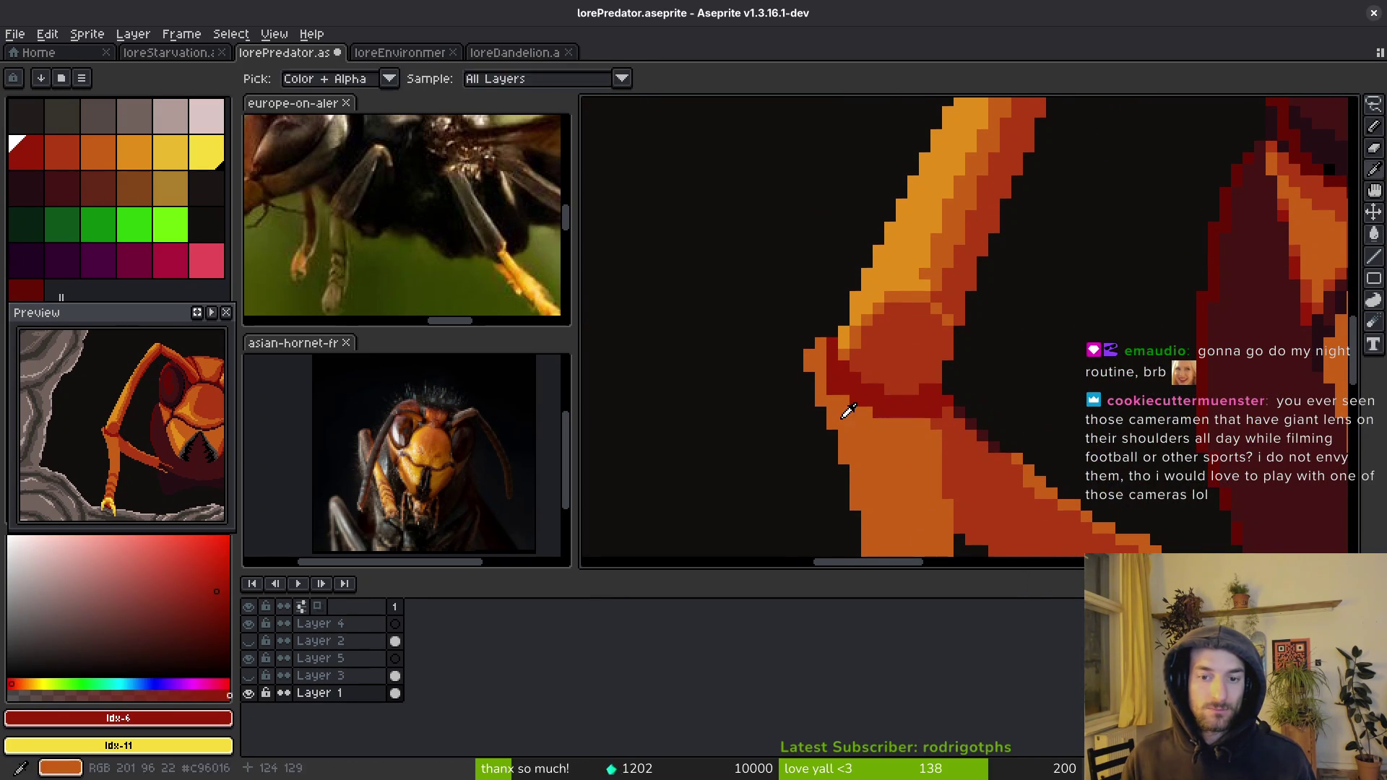
left_click(833, 372, "alt")
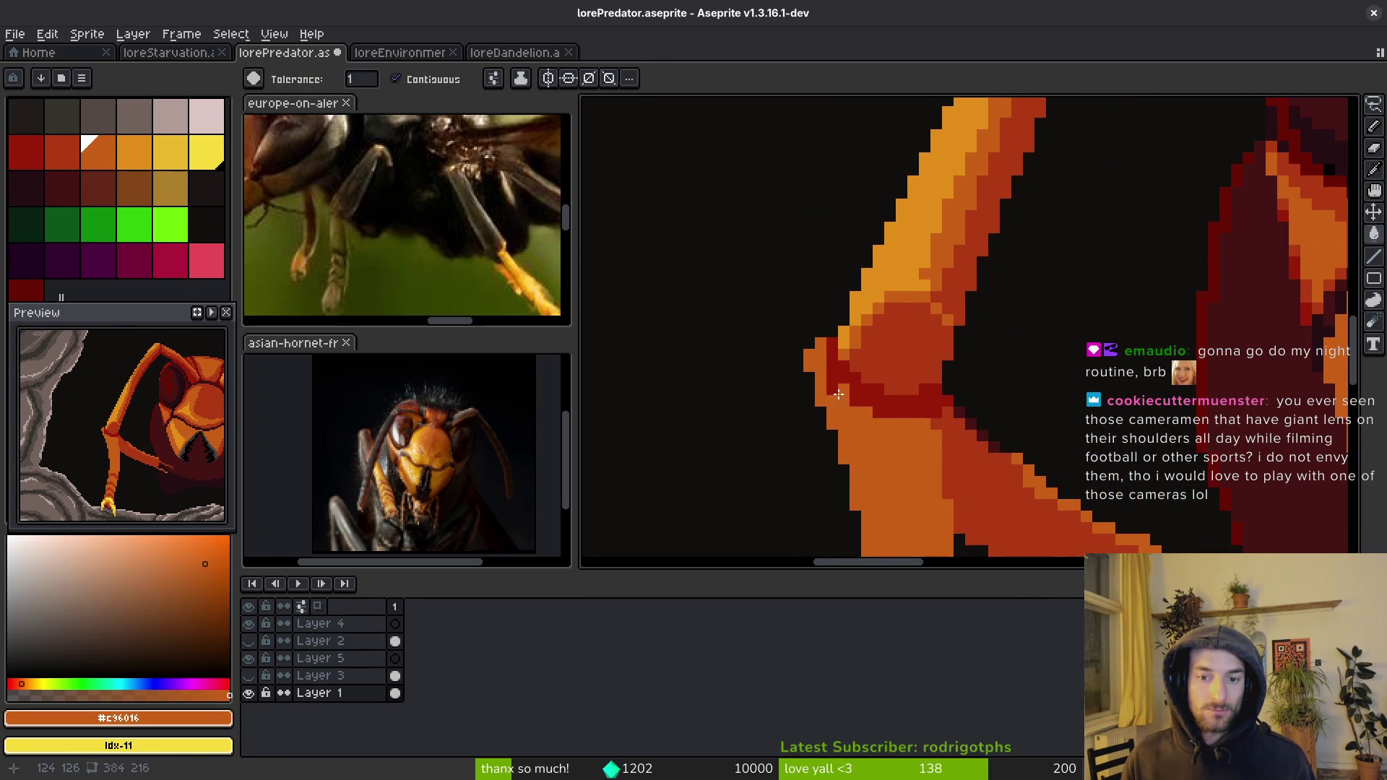
left_click(834, 341, "alt")
left_click(834, 362)
key("ctrl+z")
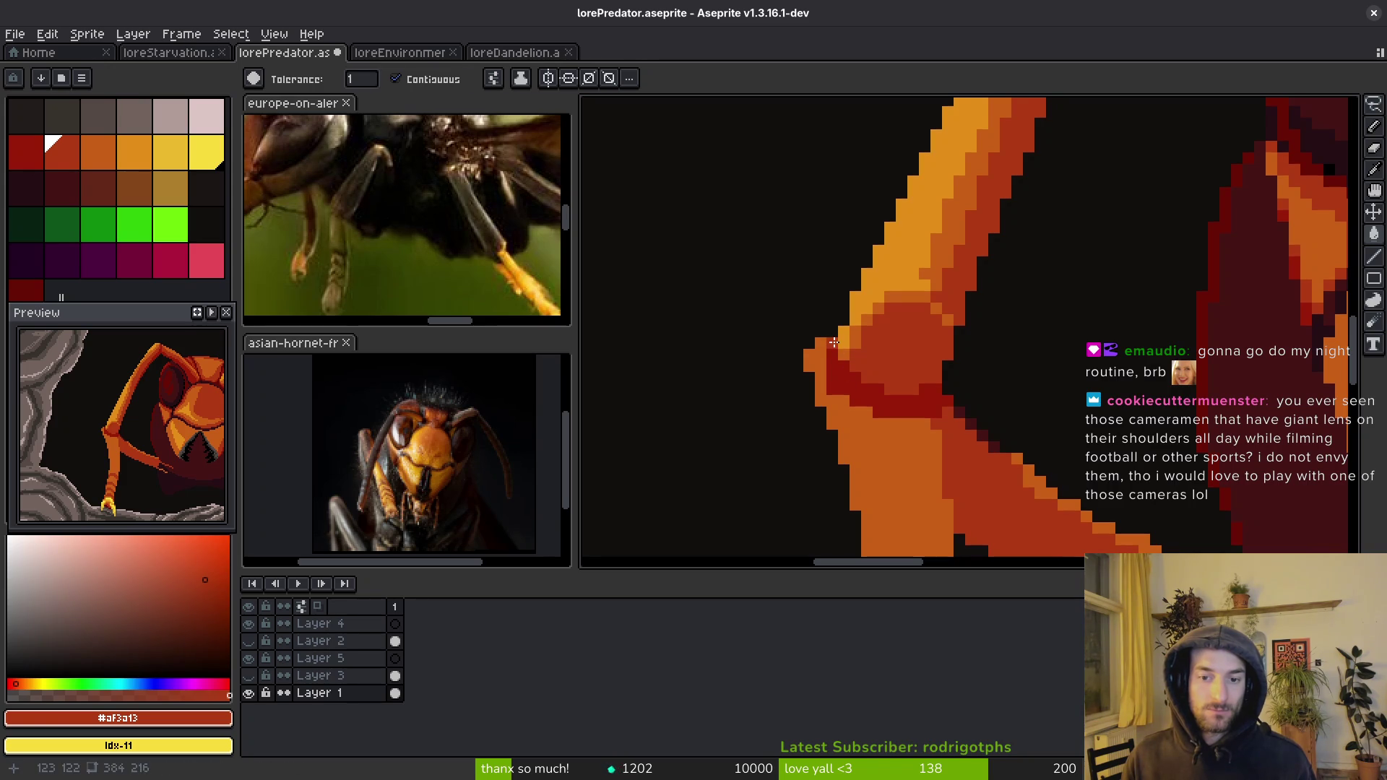
key("b")
left_click(818, 366, "alt")
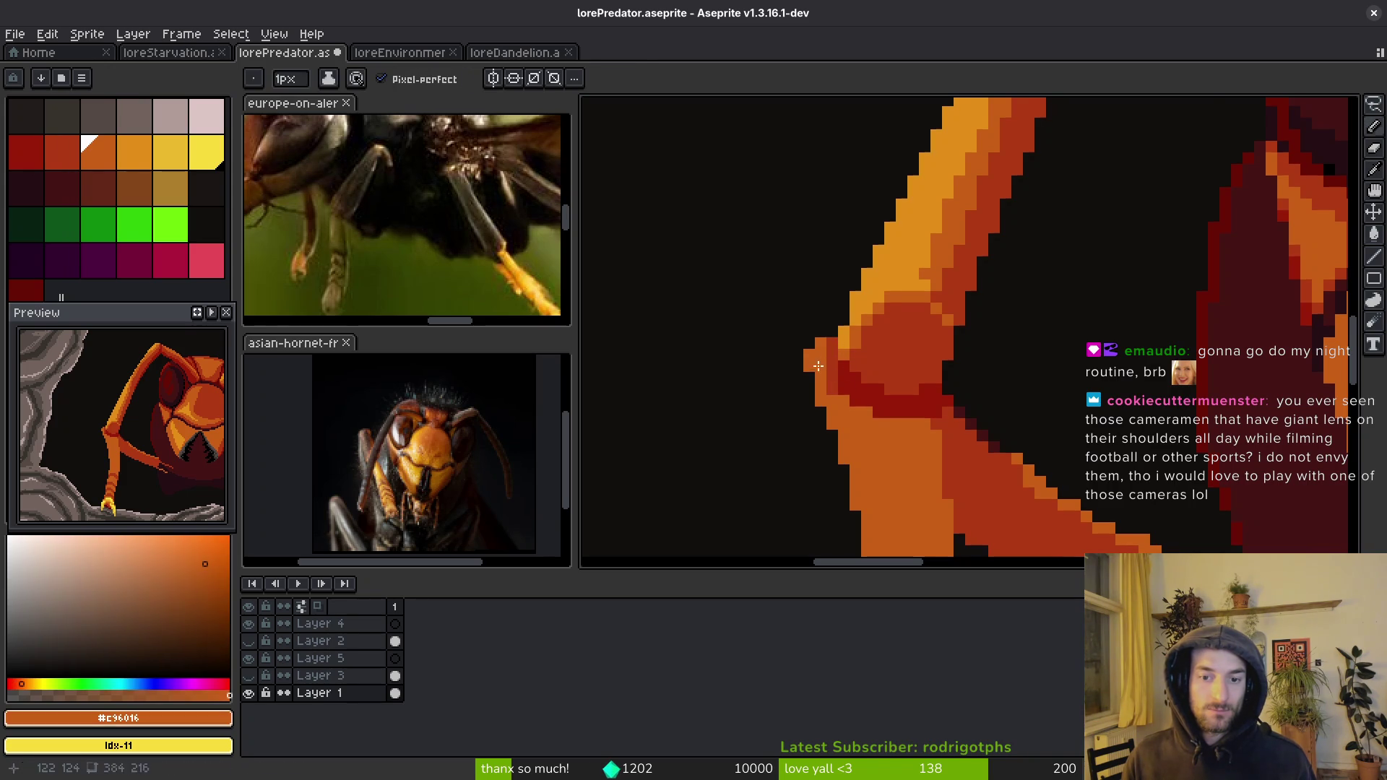
scroll(842, 401, "up", 3)
left_click(837, 405)
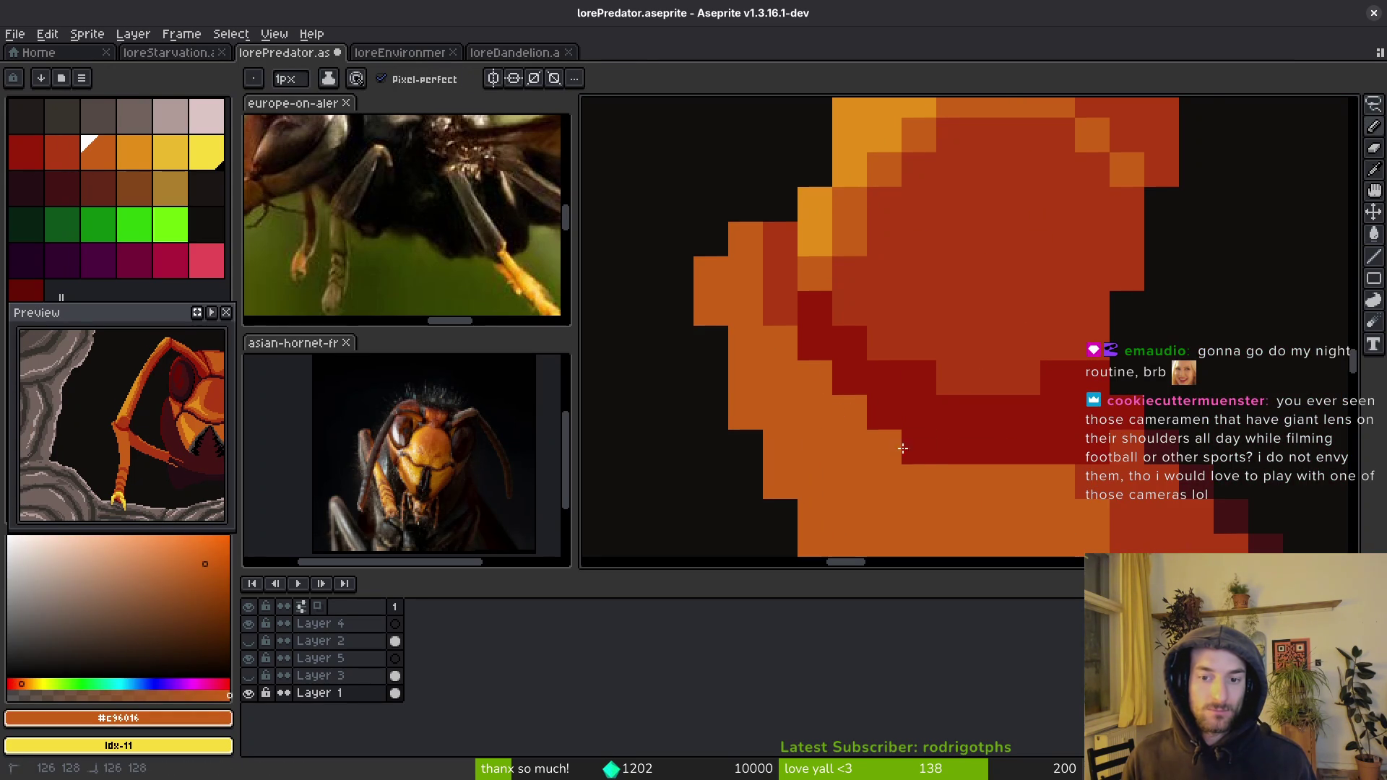
scroll(944, 455, "down", 5)
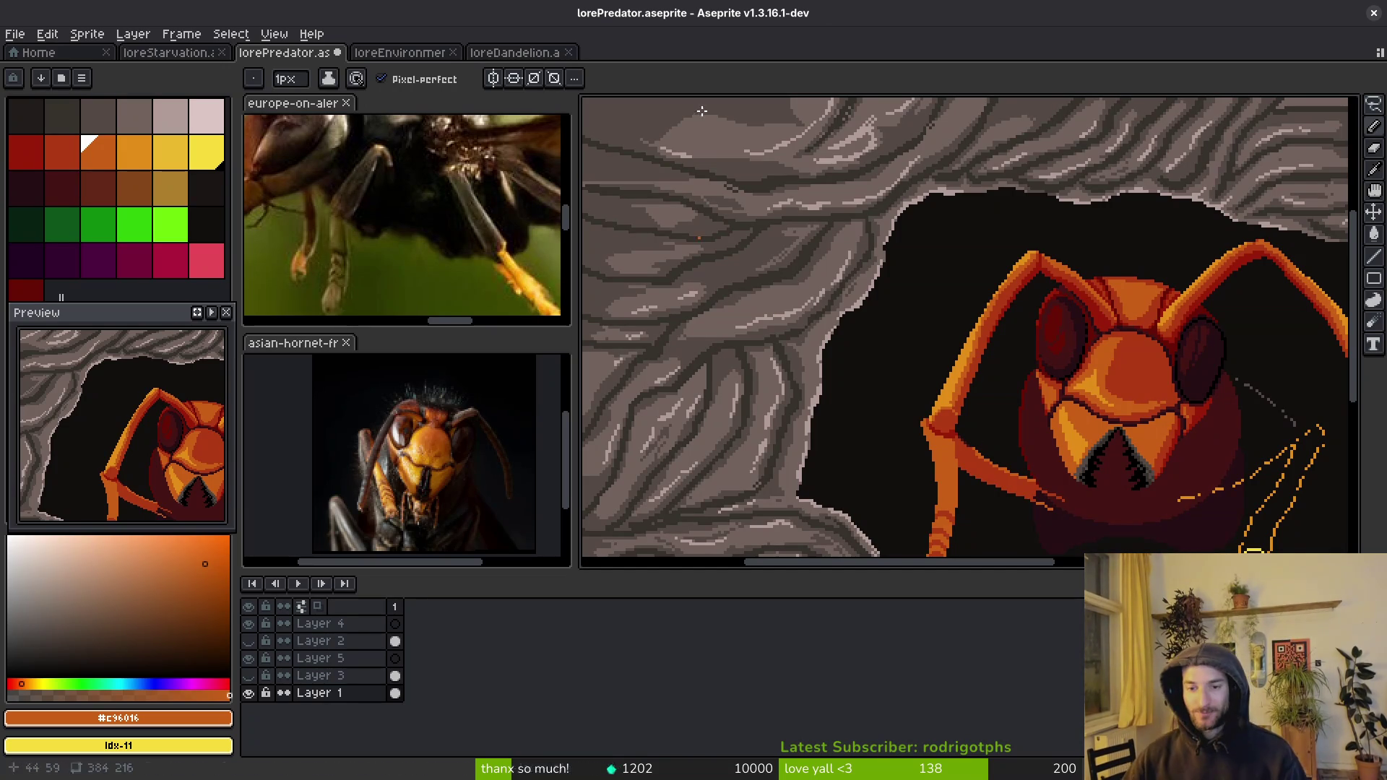
- Paint out stray pixels near the joint with background and cover its dark red with medium red
scroll(1026, 423, "up", 4)
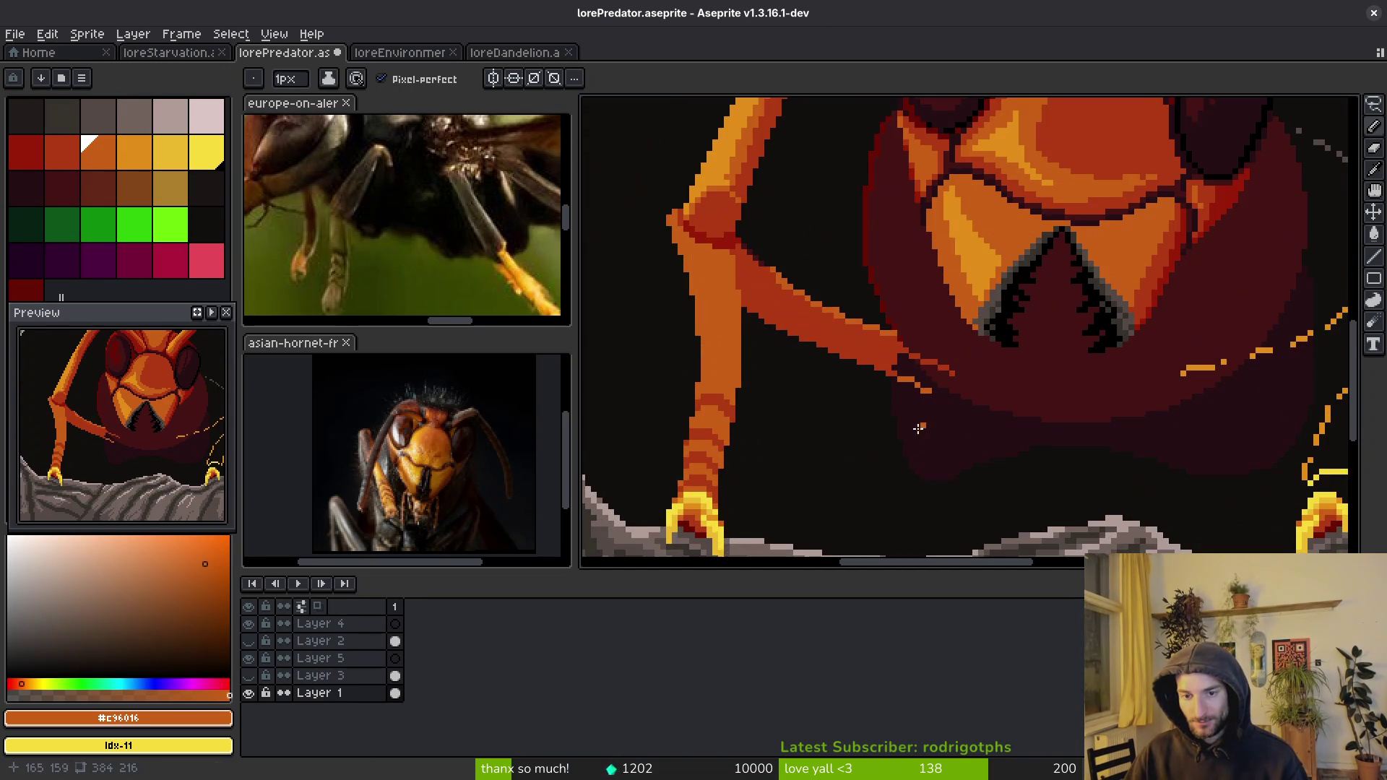
scroll(978, 468, "down", 2)
scroll(831, 303, "up", 3)
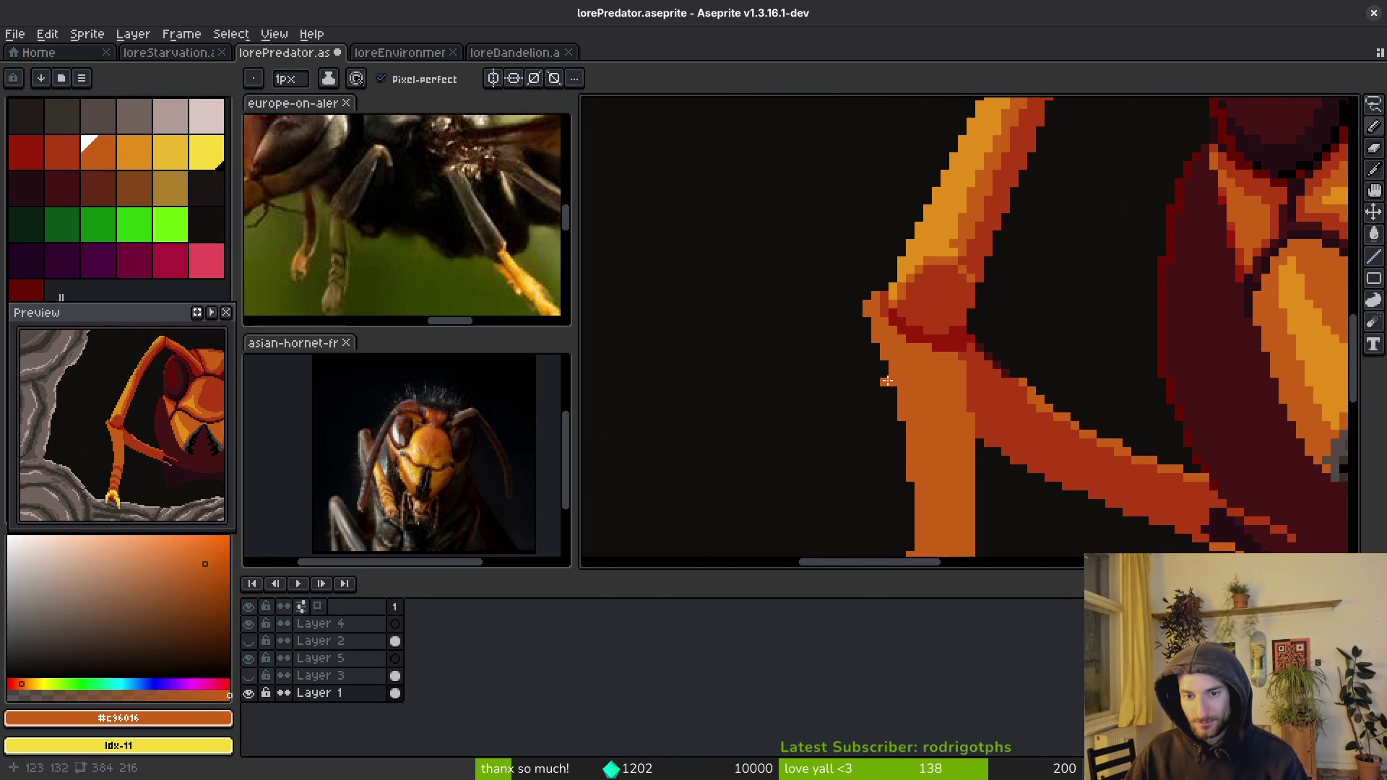
left_click(829, 304, "alt")
scroll(873, 324, "up", 1)
mouse_move(873, 324)
left_mouse_down()
mouse_move(901, 291)
mouse_move(877, 397)
mouse_move(878, 260)
mouse_move(878, 352)
left_mouse_up()
left_click_drag(856, 293, 857, 263)
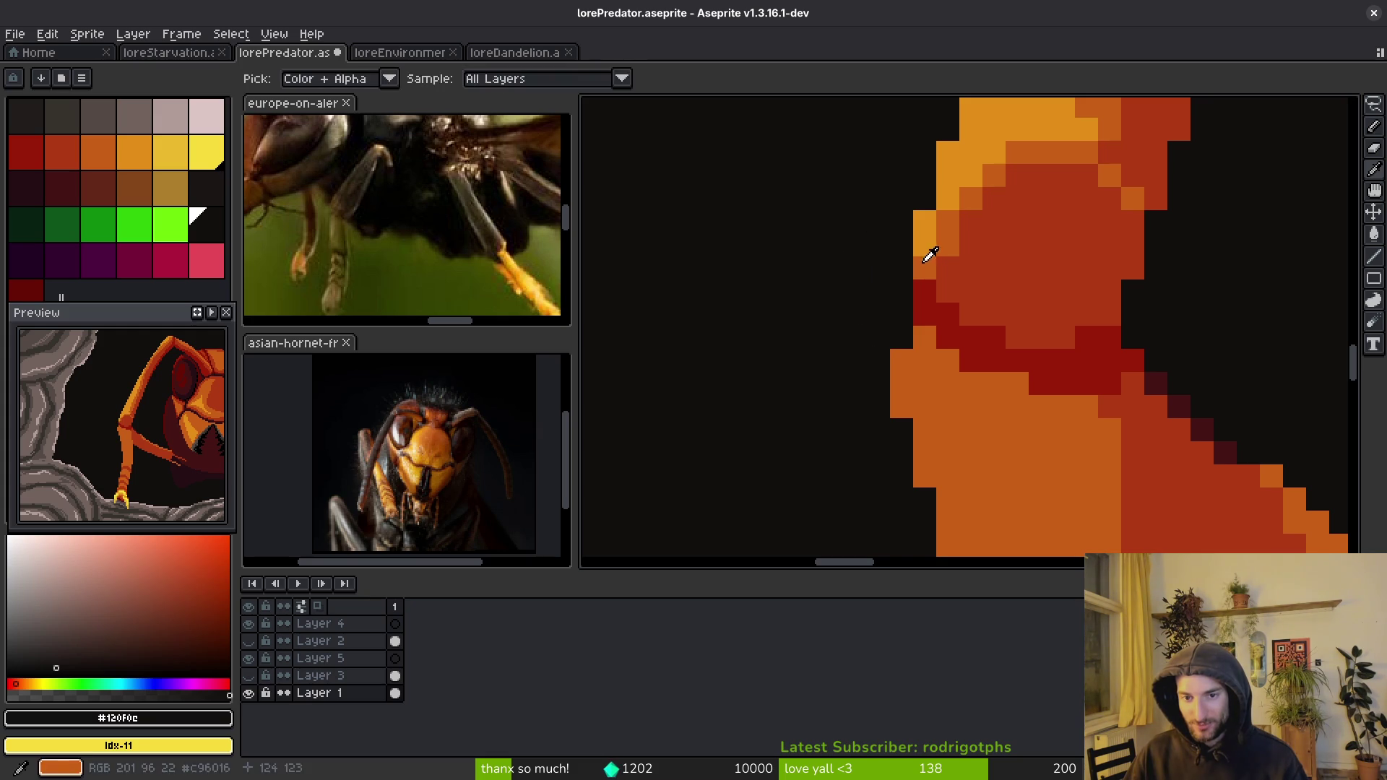
scroll(930, 248, "down", 2)
scroll(1014, 263, "up", 1)
left_click(1014, 264, "alt")
scroll(1014, 264, "up", 1)
mouse_move(965, 269)
left_mouse_down()
mouse_move(1010, 313)
mouse_move(1129, 316)
left_mouse_up()
scroll(1186, 382, "down", 3)
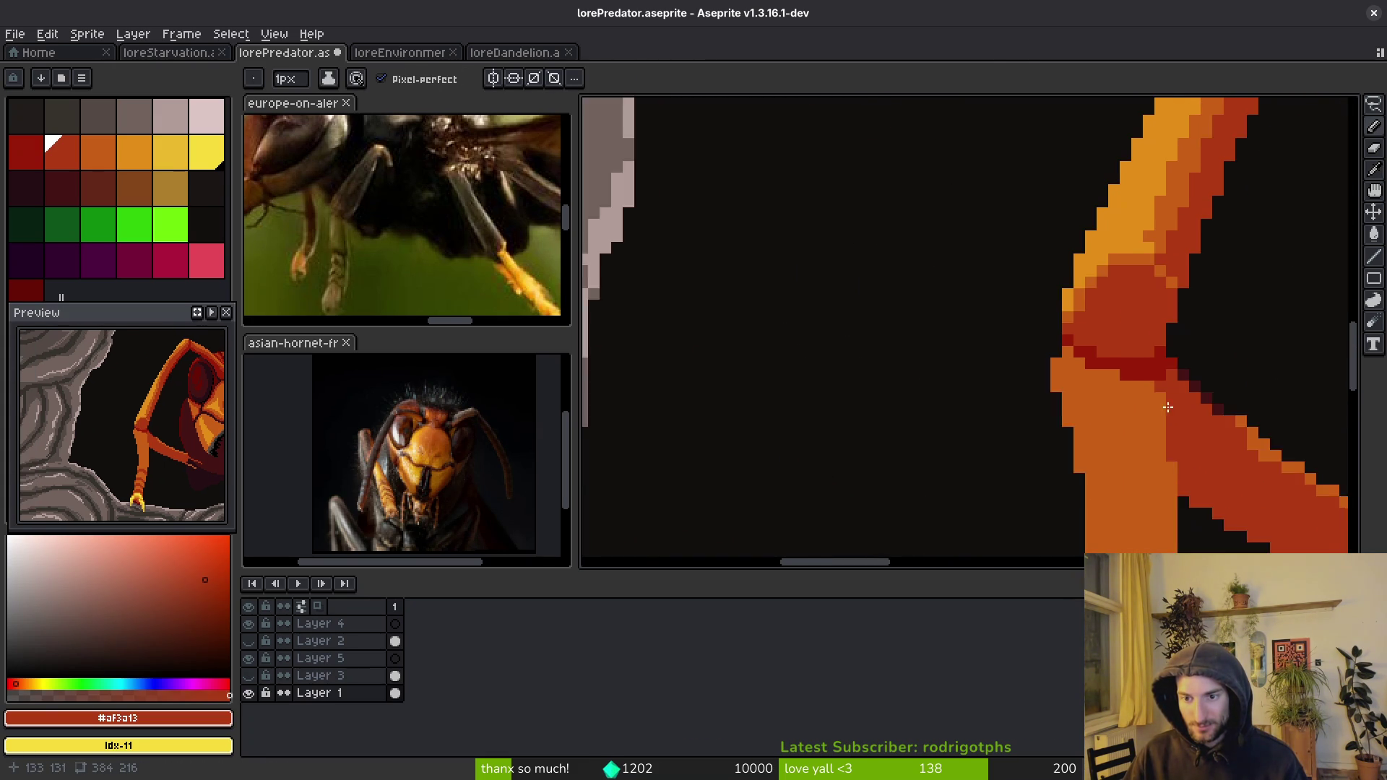
- Draw two dark-red #af3a13 diagonal shading lines running down from the knee
mouse_move(1136, 425)
left_mouse_down()
mouse_move(1021, 387)
mouse_move(898, 378)
mouse_move(877, 192)
mouse_move(917, 220)
left_mouse_up()
scroll(1062, 427, "up", 2)
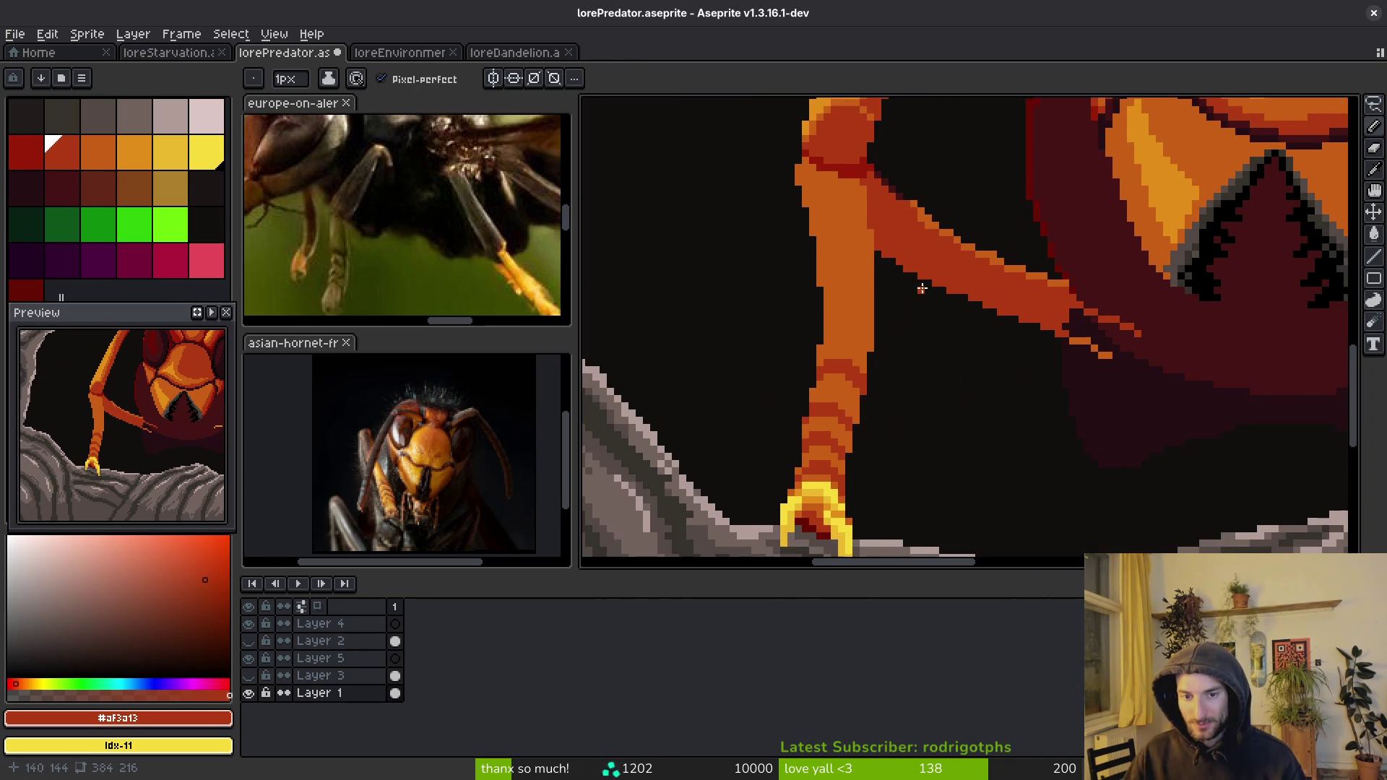
scroll(811, 158, "up", 3)
mouse_move(811, 158)
left_mouse_down()
mouse_move(796, 144)
mouse_move(952, 261)
mouse_move(956, 392)
left_mouse_up()
left_click_drag(773, 167, 939, 306)
left_click_drag(867, 226, 925, 246)
left_click(908, 229, "alt")
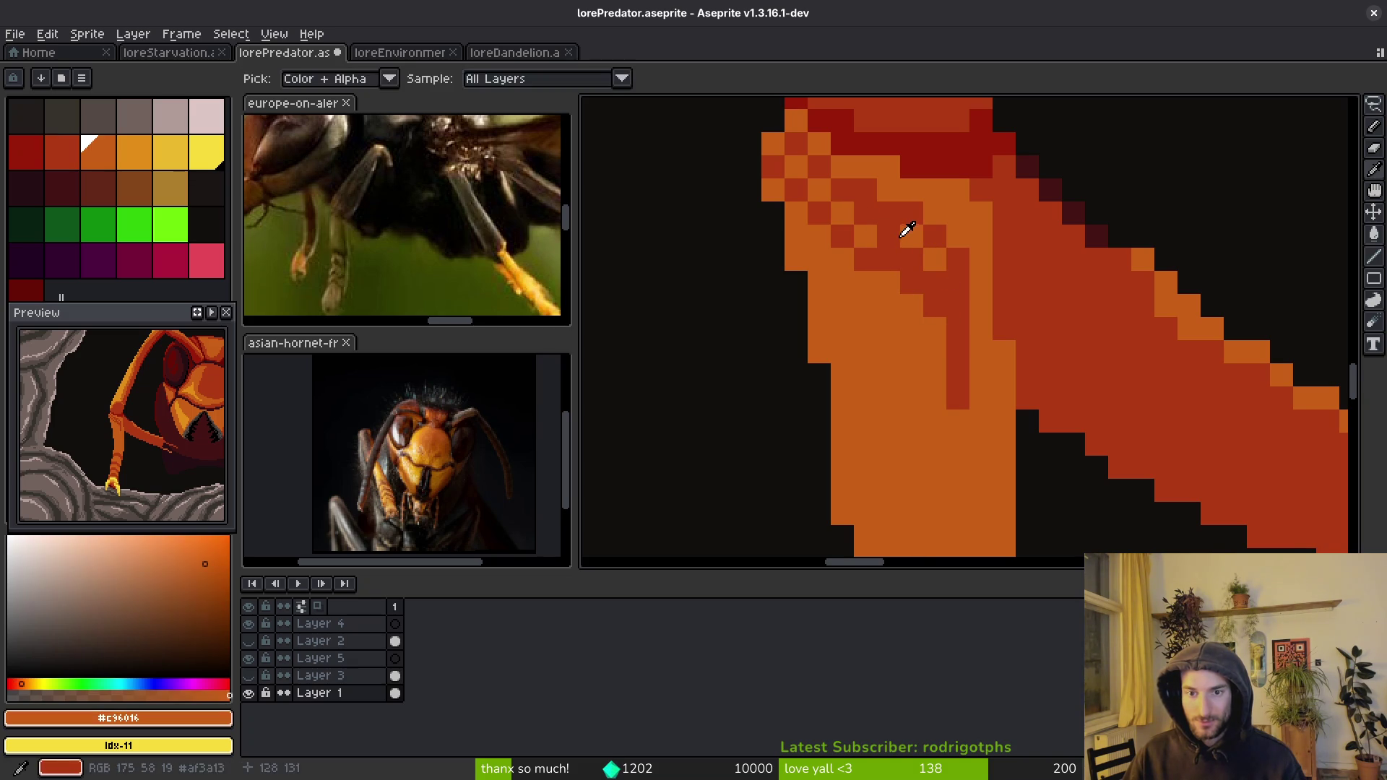
- Extend the dark-red checker pattern down the leg with more diagonal lines and single pixels
left_click(891, 293, "alt")
mouse_move(795, 237)
left_mouse_down()
mouse_move(912, 352)
mouse_move(910, 317)
mouse_move(930, 338)
left_mouse_up()
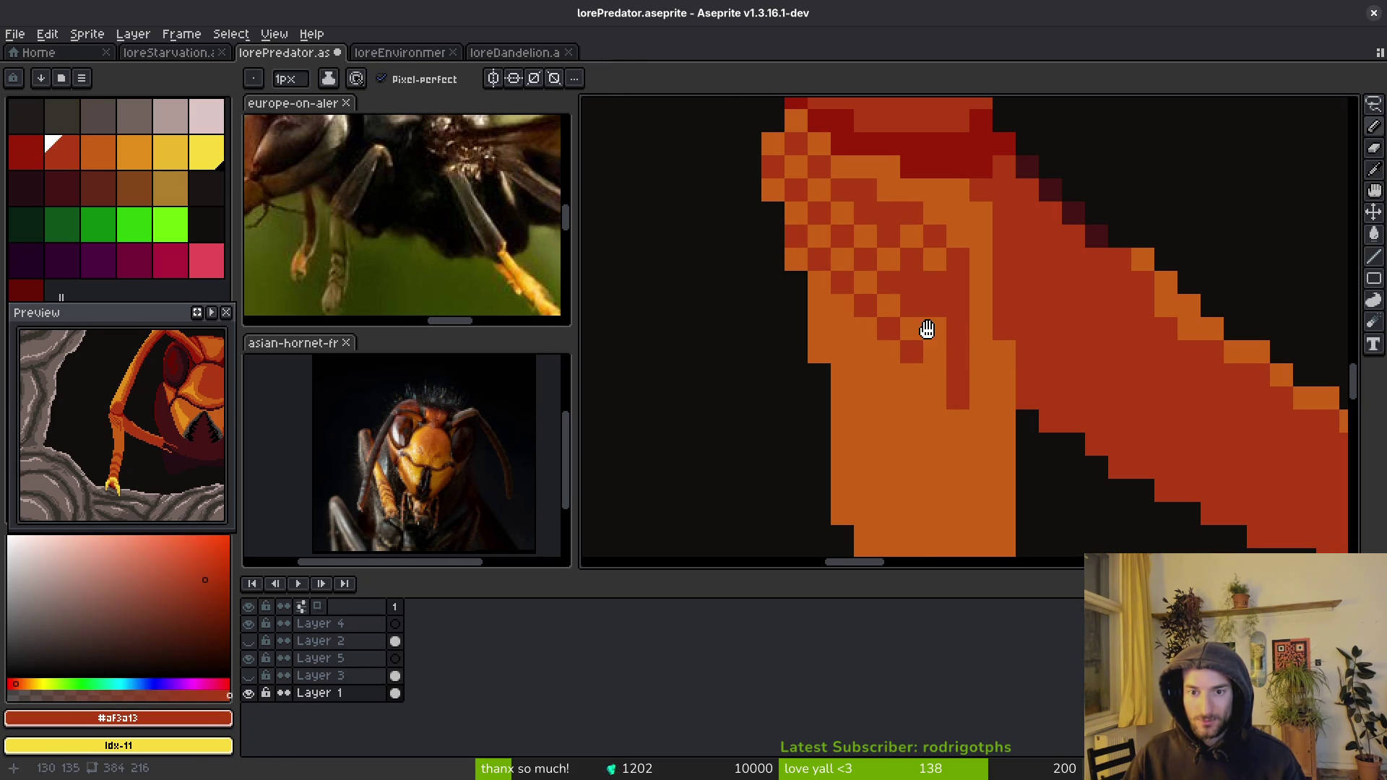
scroll(931, 338, "down", 2)
scroll(912, 309, "up", 2)
mouse_move(802, 244)
left_mouse_down()
mouse_move(890, 325)
mouse_move(903, 288)
left_mouse_up()
mouse_move(824, 313)
left_mouse_down()
mouse_move(903, 380)
mouse_move(930, 355)
left_mouse_up()
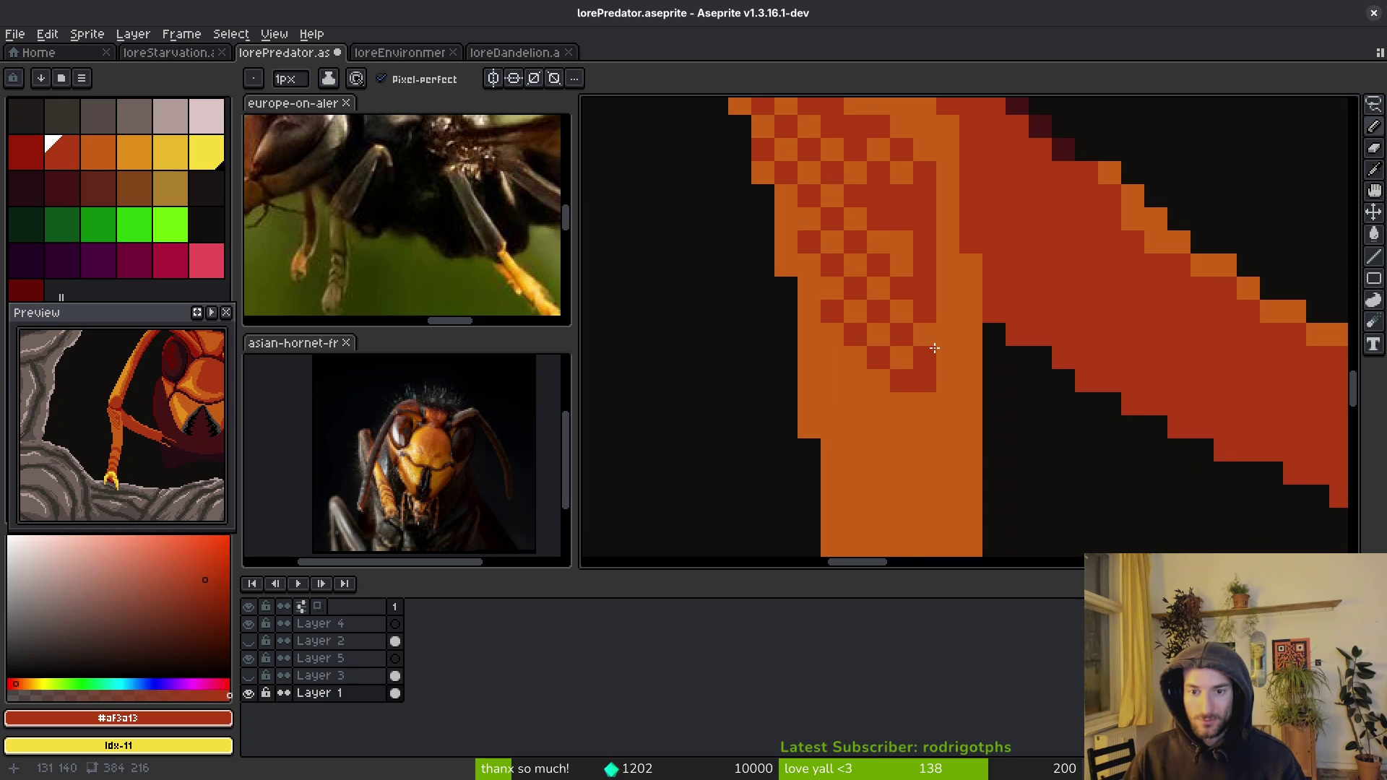
left_click(932, 405, "alt")
left_click(883, 350, "alt")
left_click(831, 378)
left_click(853, 399)
left_click(916, 466)
key("ctrl+z")
left_click(878, 427)
left_click(845, 450)
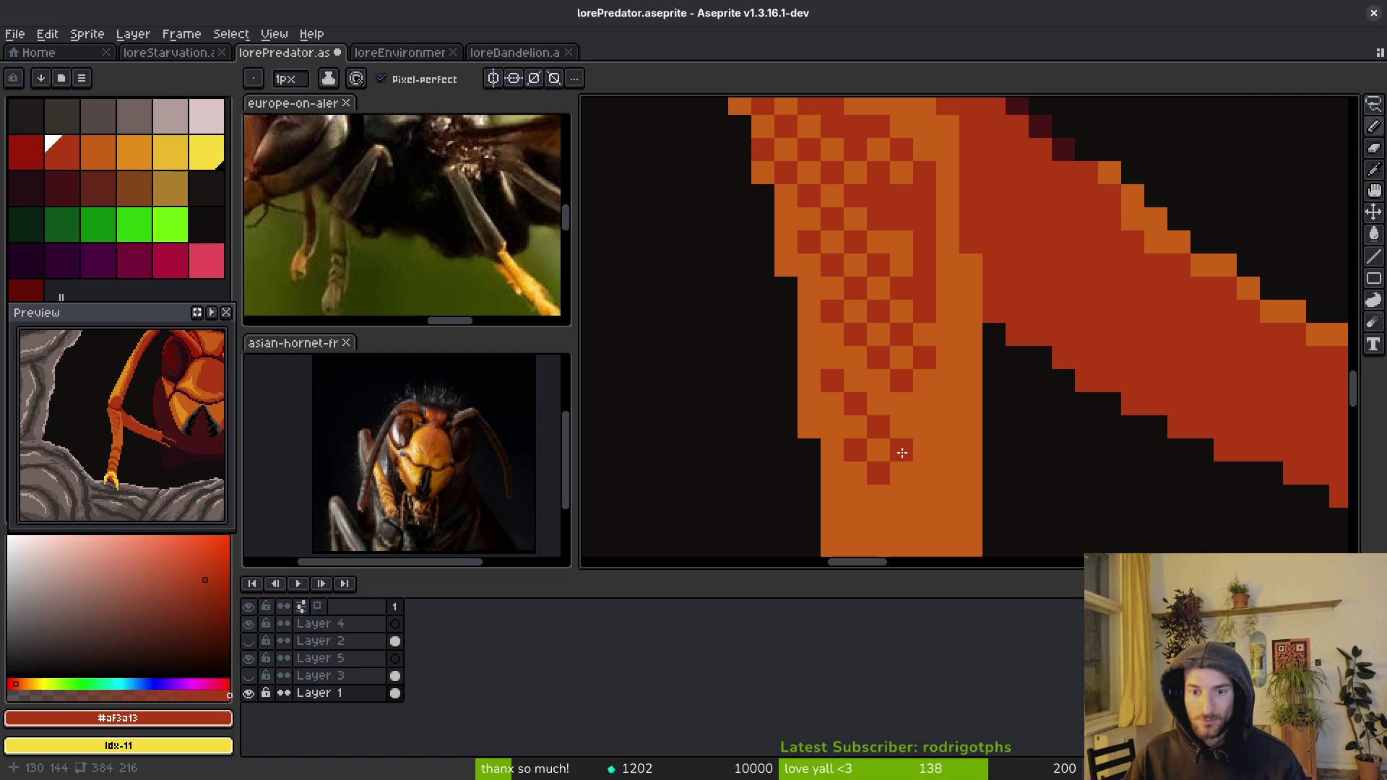
- Turn an orange column and several checker cells back to the leg's orange
scroll(971, 409, "down", 5)
scroll(971, 409, "down", 3)
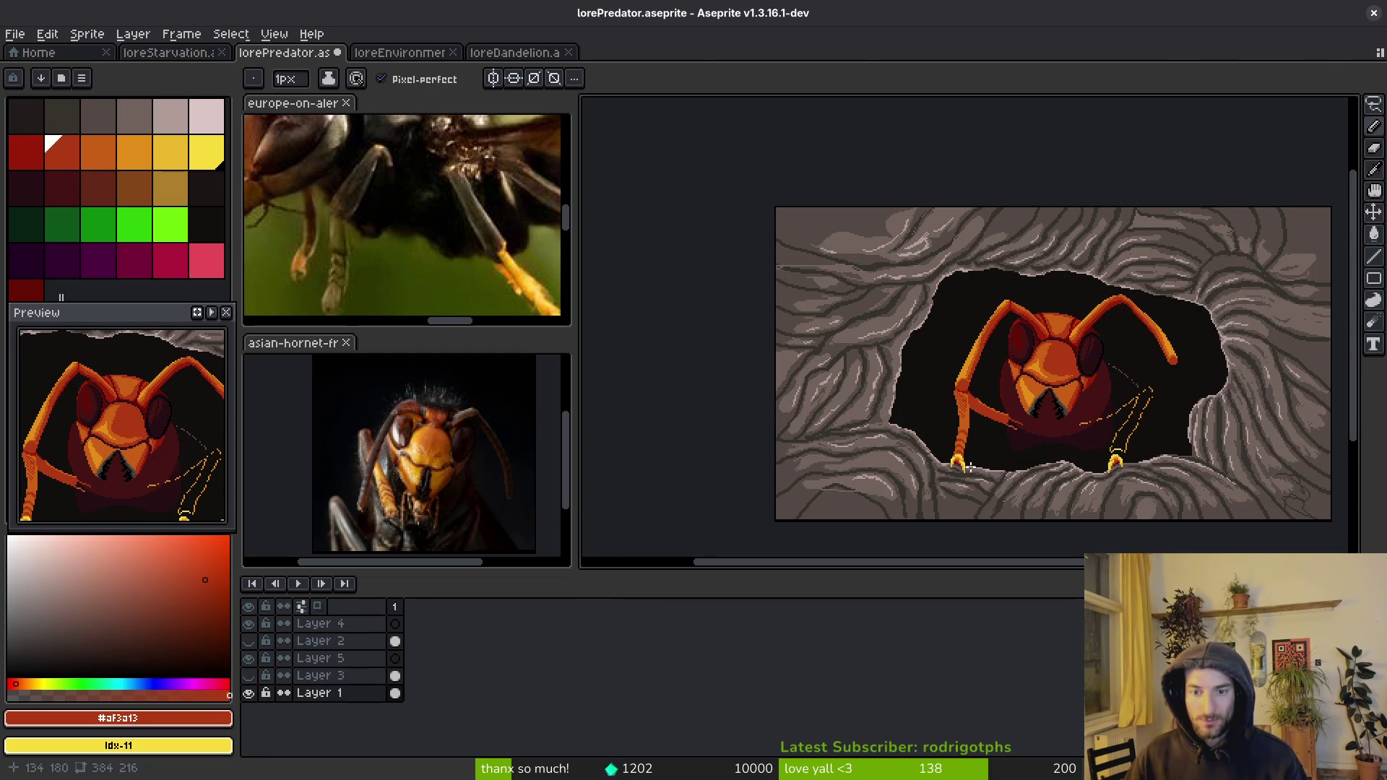
scroll(949, 390, "up", 5)
scroll(949, 390, "up", 2)
left_click(904, 378, "alt")
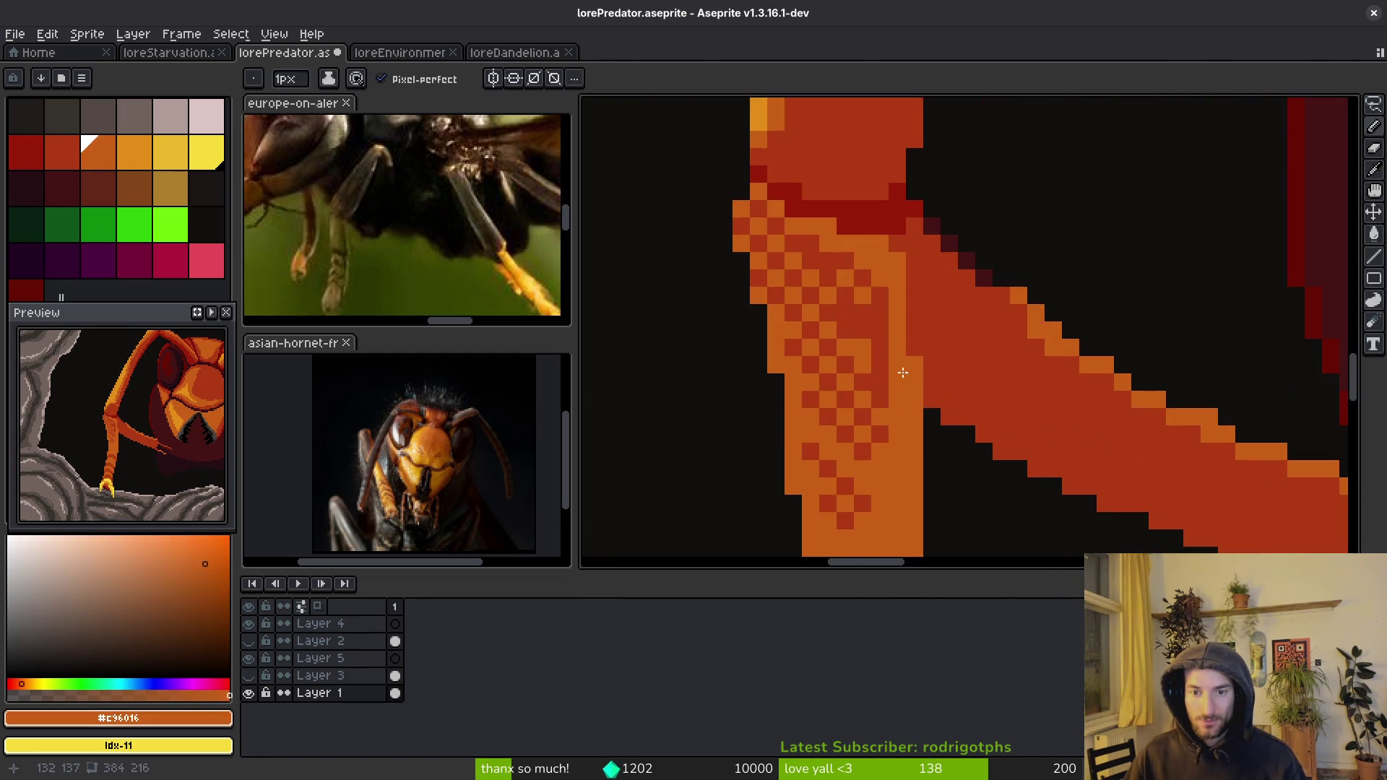
scroll(876, 406, "up", 1)
left_click_drag(870, 408, 867, 235)
left_click(811, 291)
left_click(798, 271)
left_click(820, 303)
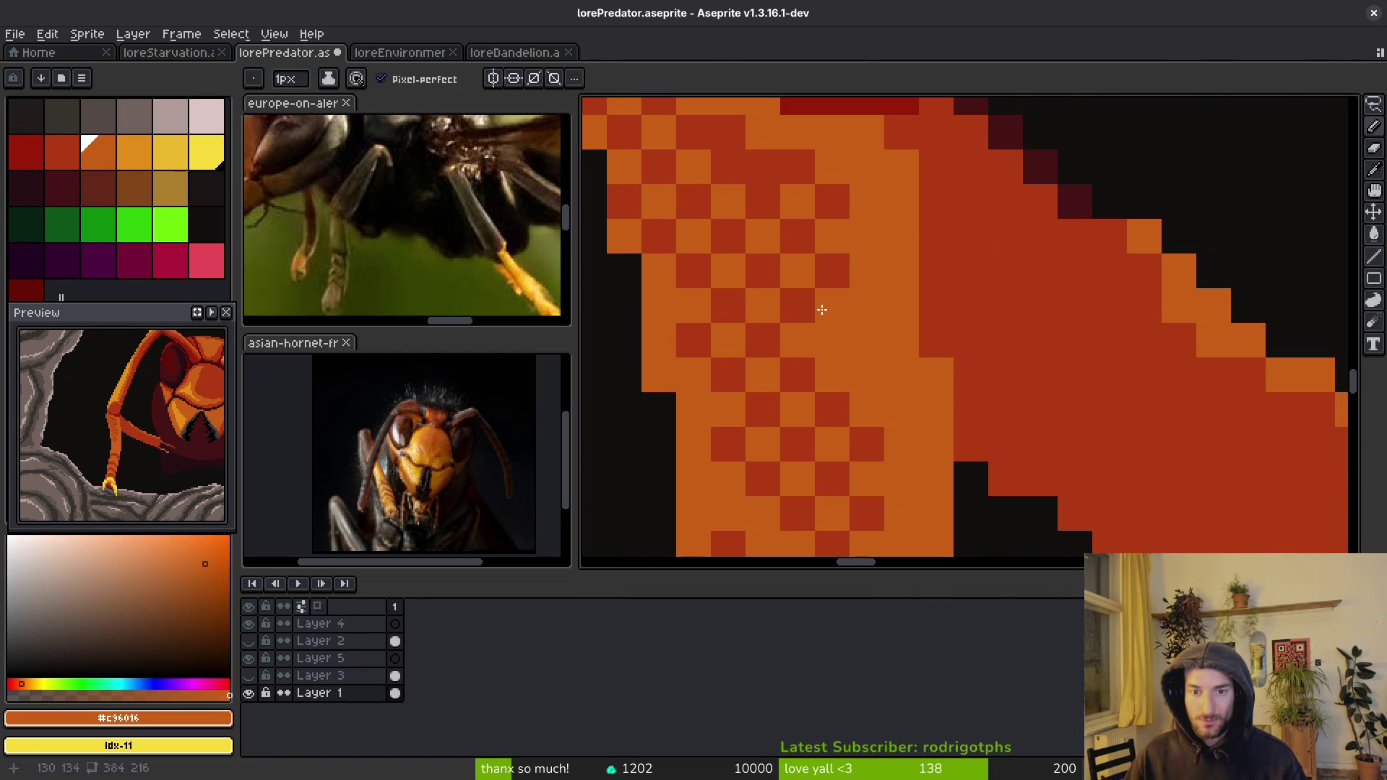
left_click(751, 161)
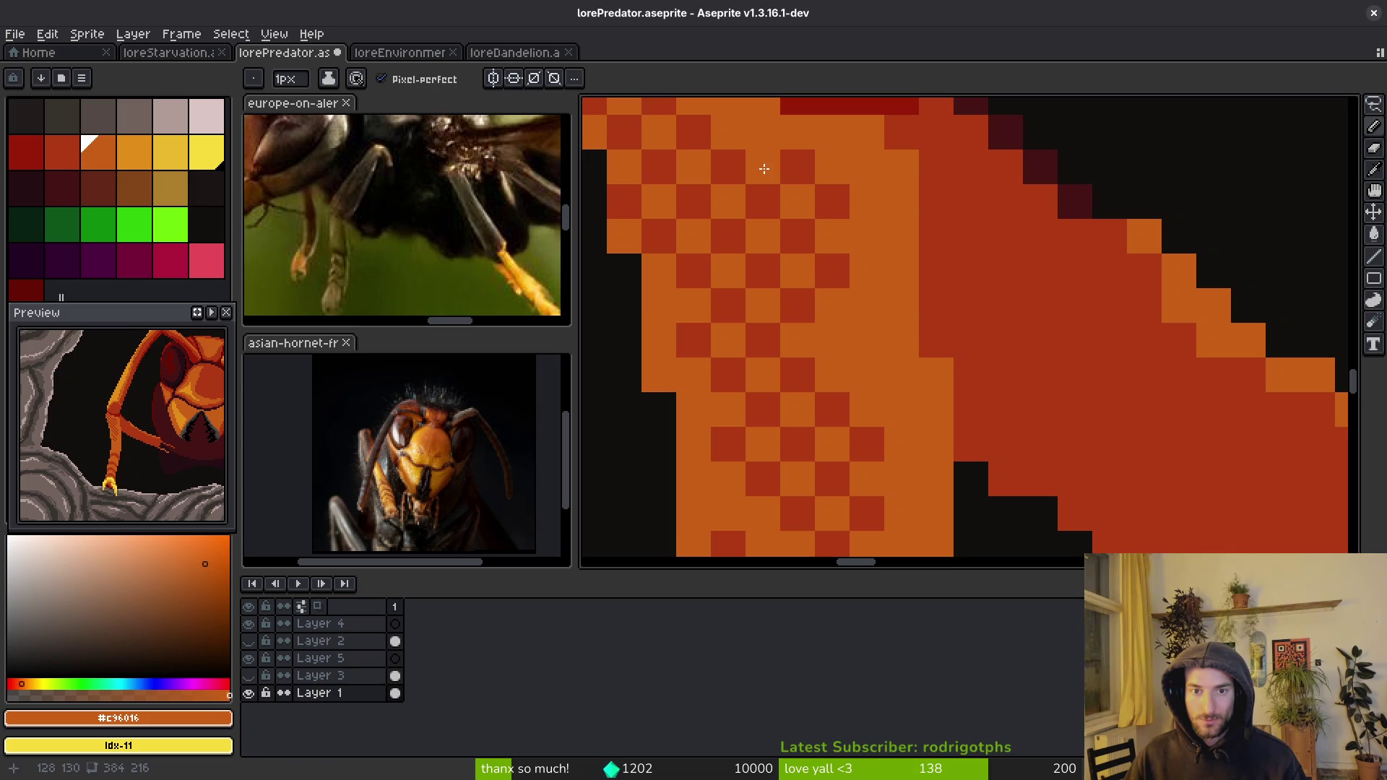
scroll(766, 169, "down", 8)
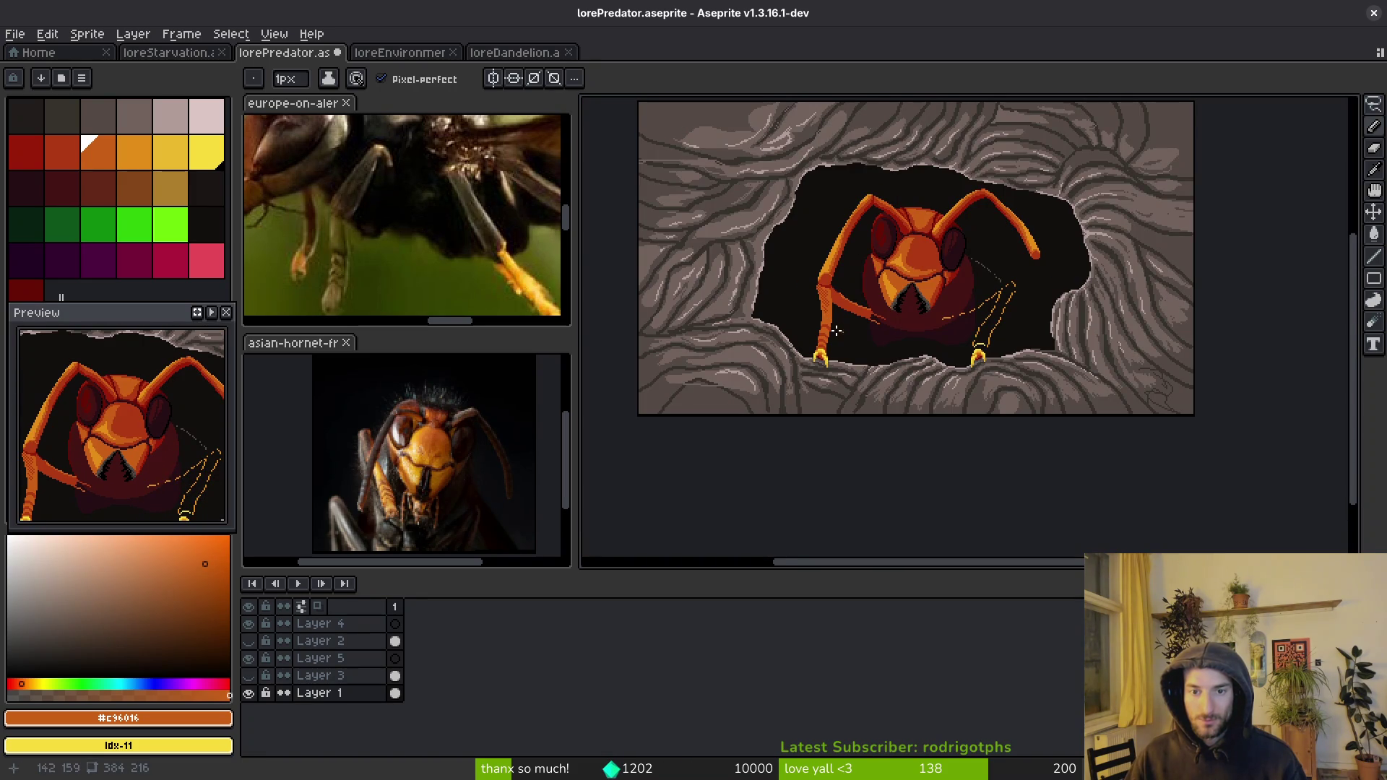
scroll(872, 347, "up", 5)
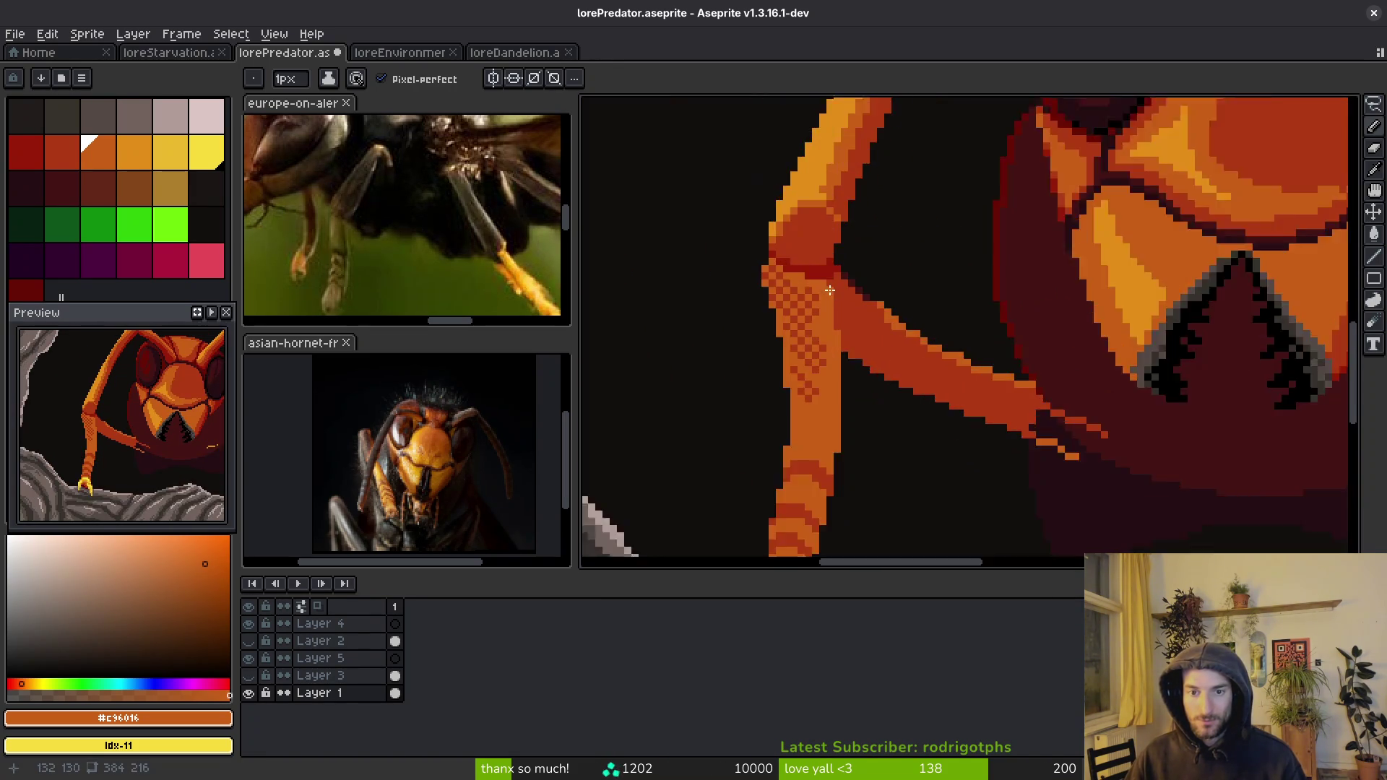
- Lasso-select the checkered leg area and sample its dark red as the colour to replace
key("alt")
key("shift+w")
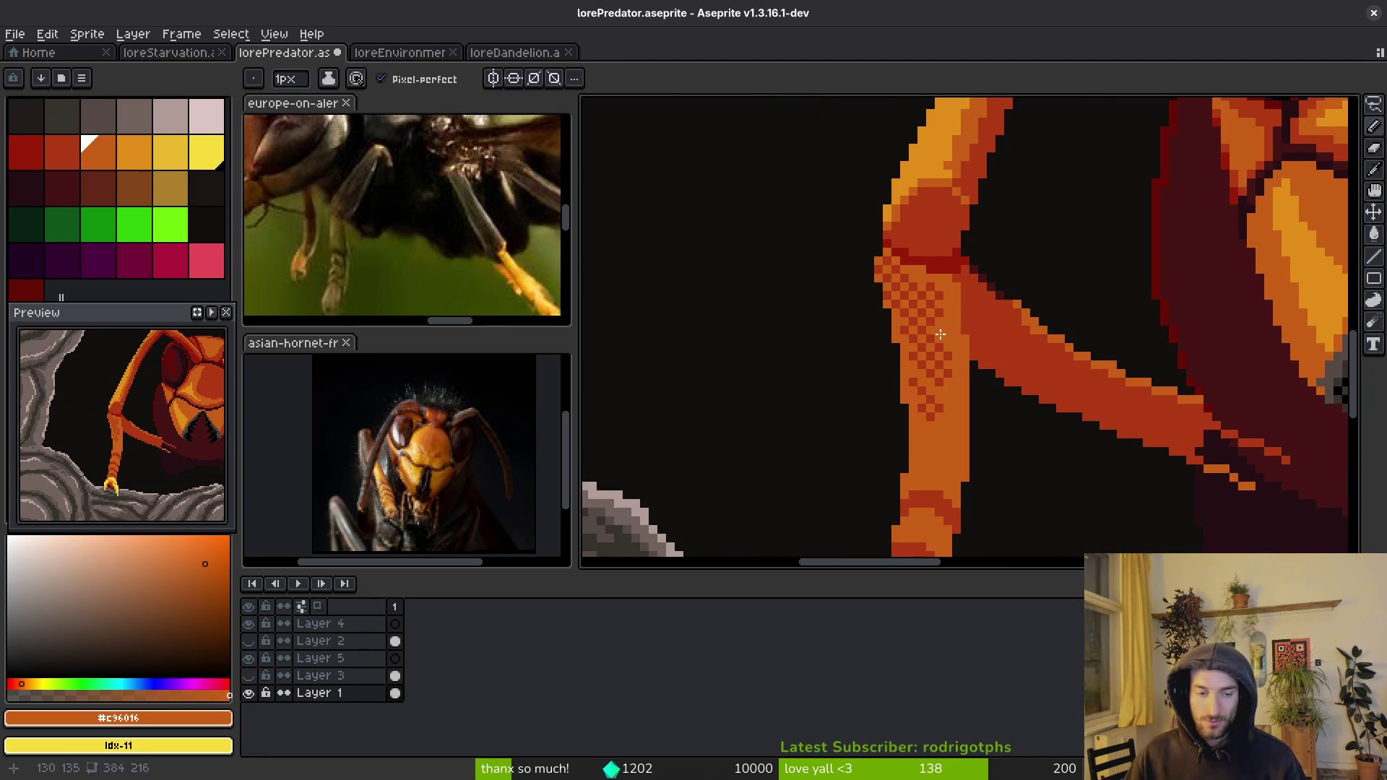
mouse_move(947, 295)
left_mouse_down()
mouse_move(878, 344)
mouse_move(953, 383)
mouse_move(952, 318)
left_mouse_up()
key("alt")
left_click(947, 343, "alt")
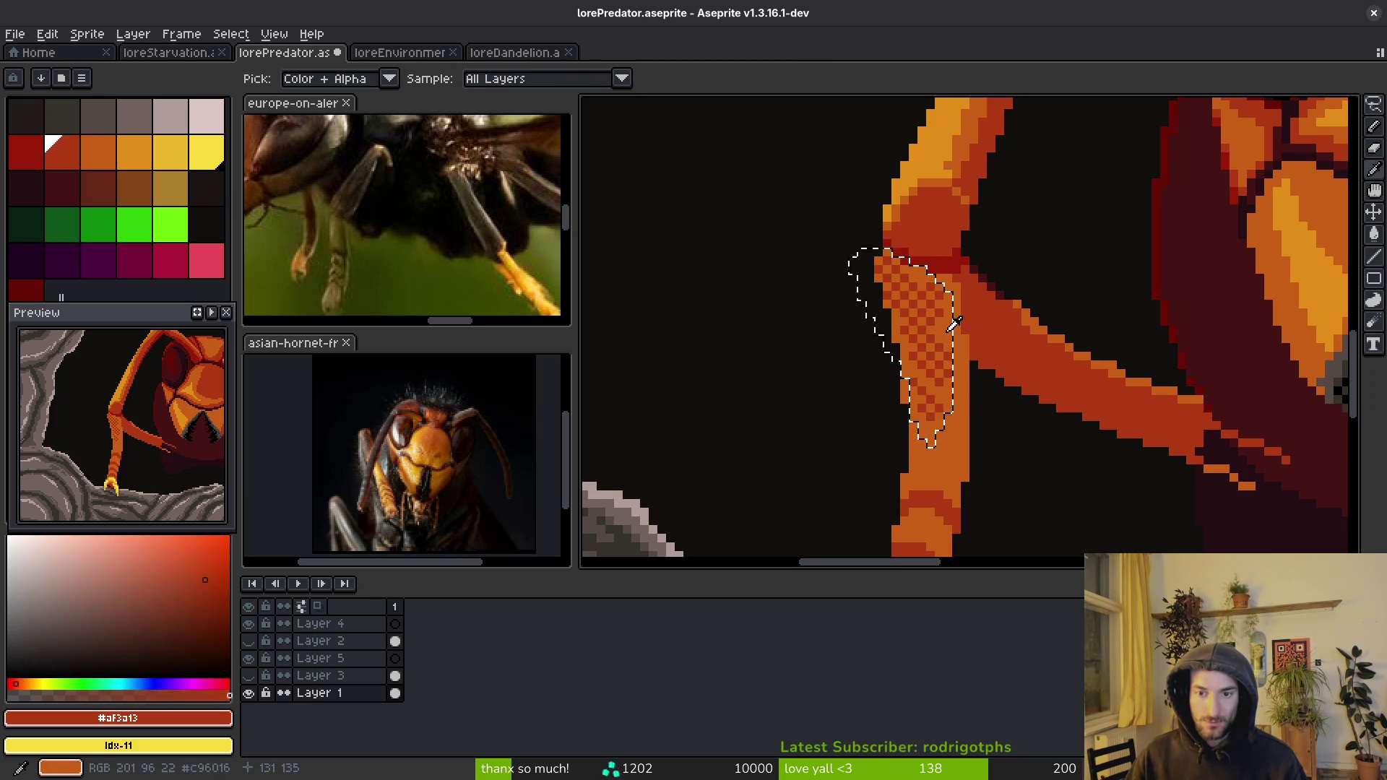
- Replace dark red af3a13 with orange c96016 in the leg selection, deselect, and save
right_click(951, 319)
key("shift+r")
left_click(1080, 212)
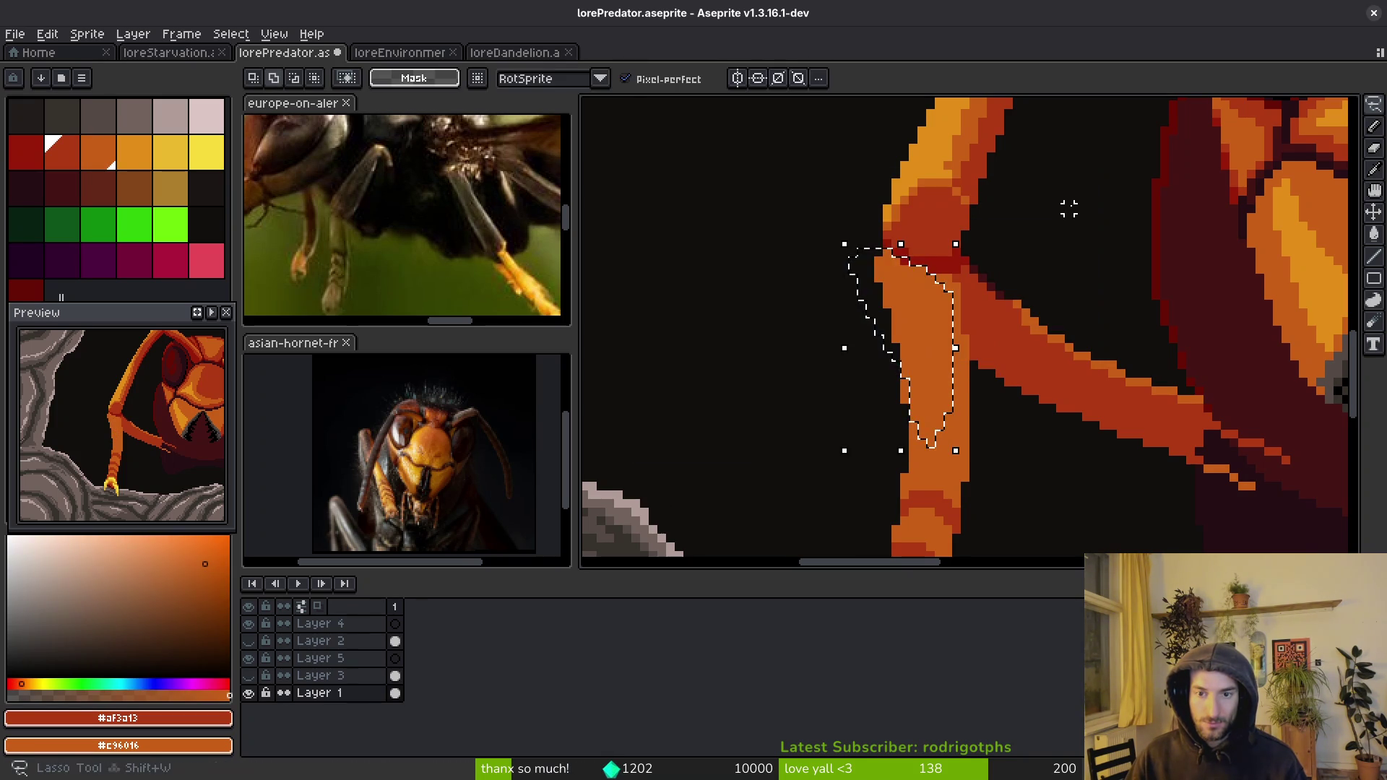
key("ctrl+d")
left_click_drag(1001, 349, 969, 326)
key("ctrl+s")
- Draw a red line across the knee joint and bucket-fill the area between the lines red
scroll(854, 279, "up", 5)
key("b")
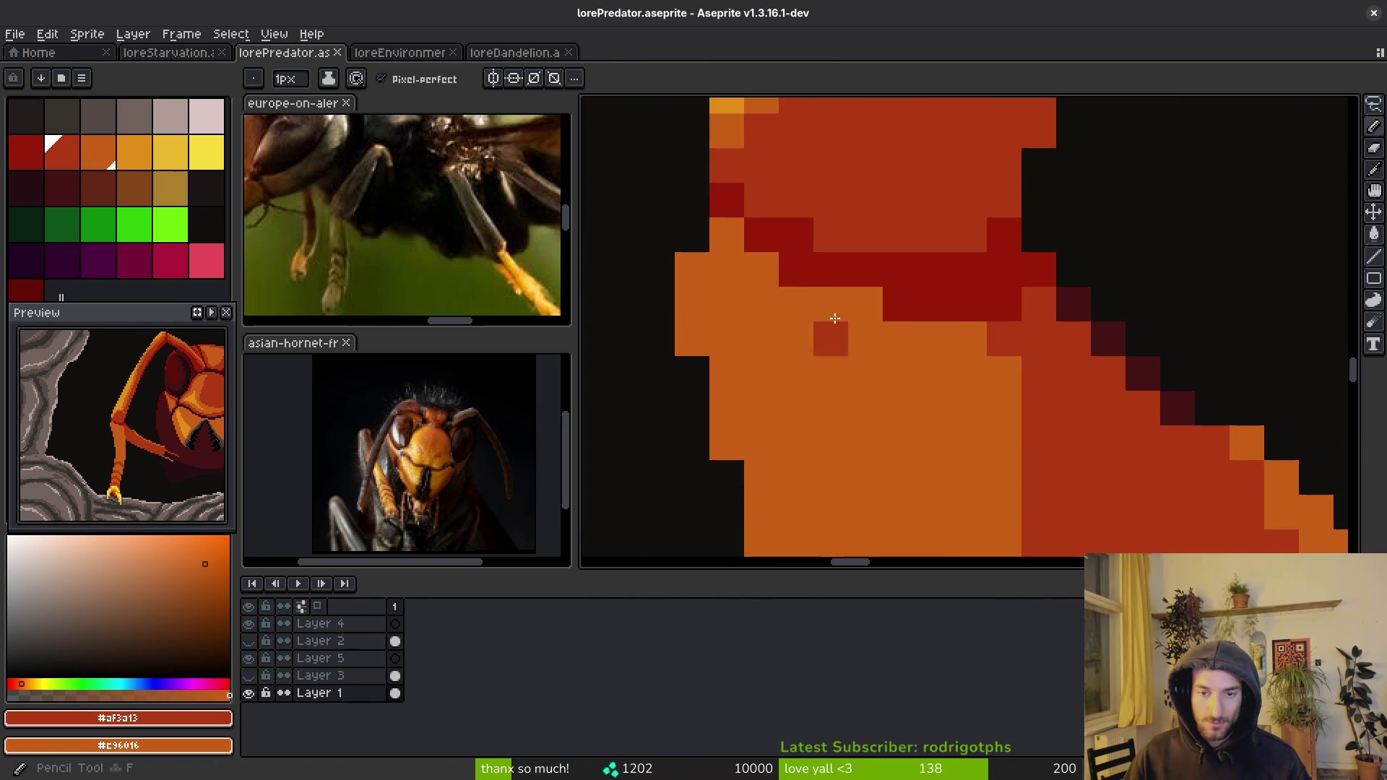
mouse_move(727, 234)
left_mouse_down()
mouse_move(730, 304)
mouse_move(871, 370)
mouse_move(977, 351)
left_mouse_up()
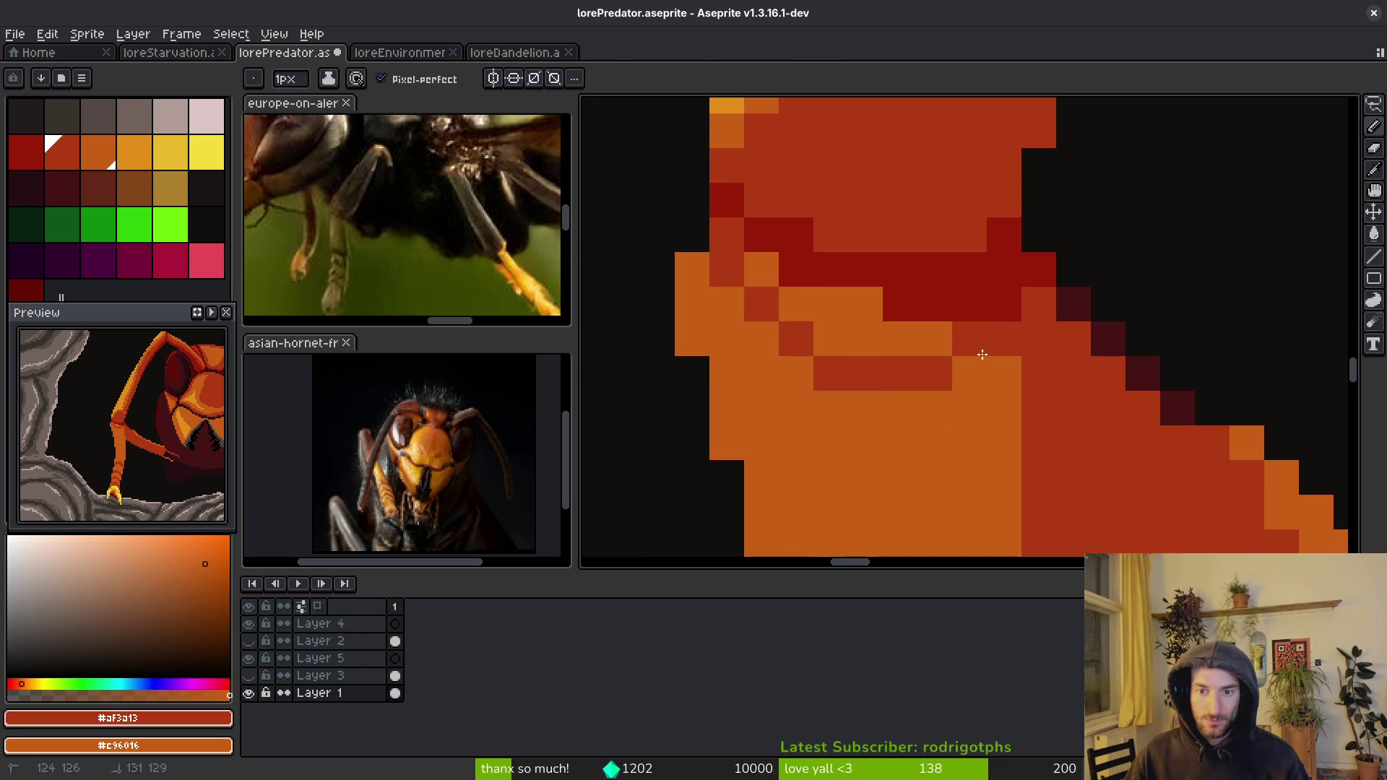
key("g")
left_click(827, 310)
left_click(767, 273)
scroll(939, 354, "down", 3)
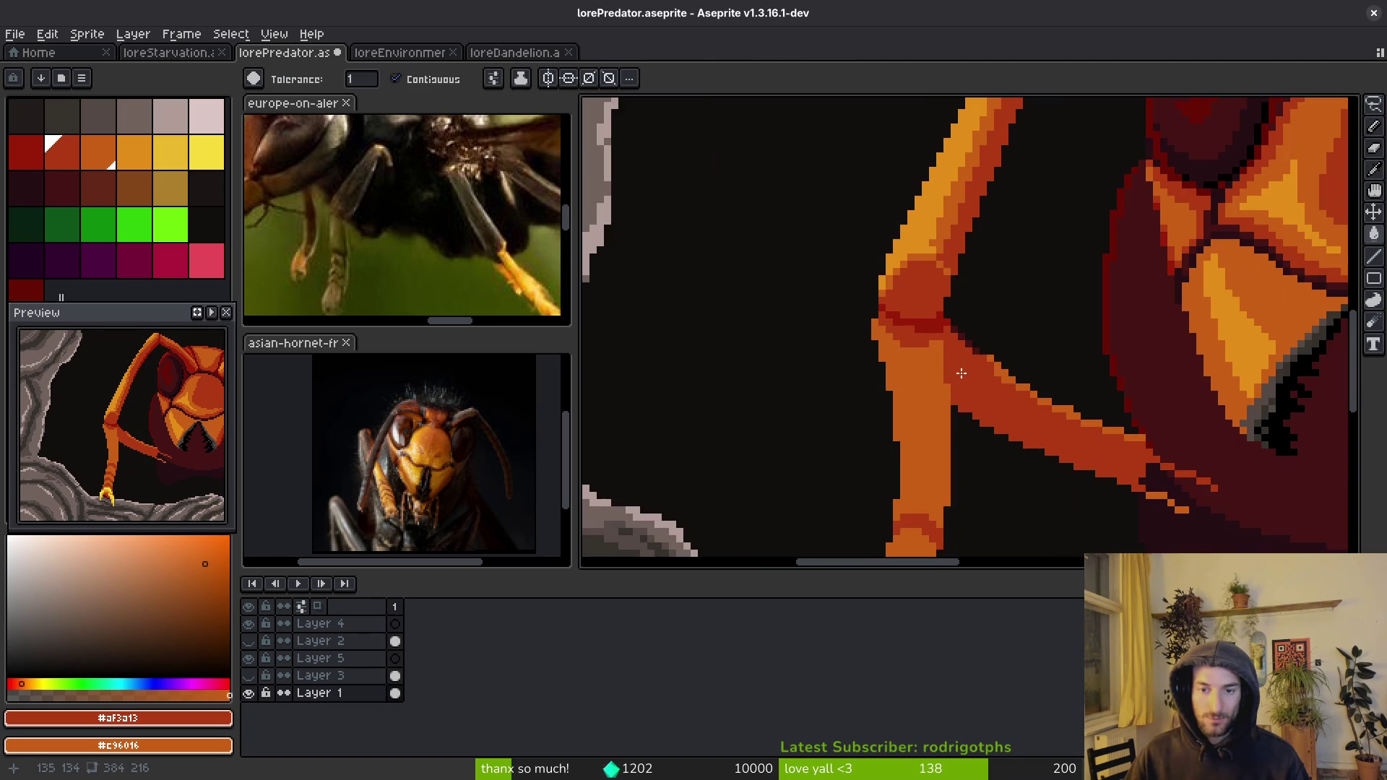
scroll(961, 376, "down", 4)
scroll(939, 303, "up", 3)
- Bucket-fill the band around the knee with the joint's darker red
left_click(928, 292, "alt")
key("b")
key("g")
left_click(892, 312)
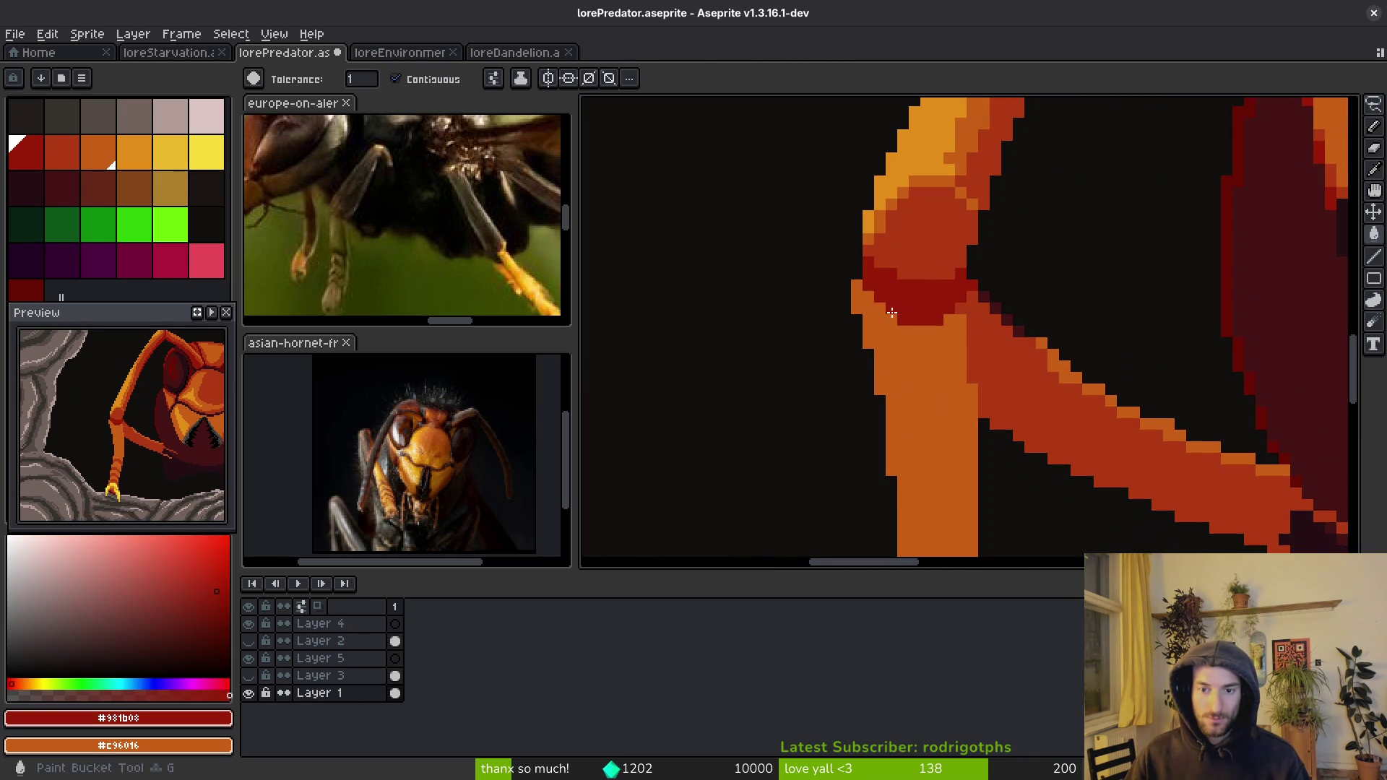
scroll(934, 309, "down", 2)
scroll(939, 275, "up", 2)
- Sample the knee's red and the joint's dark red #931b08 from the canvas
left_click(941, 257, "alt")
key("b")
scroll(853, 262, "up", 2)
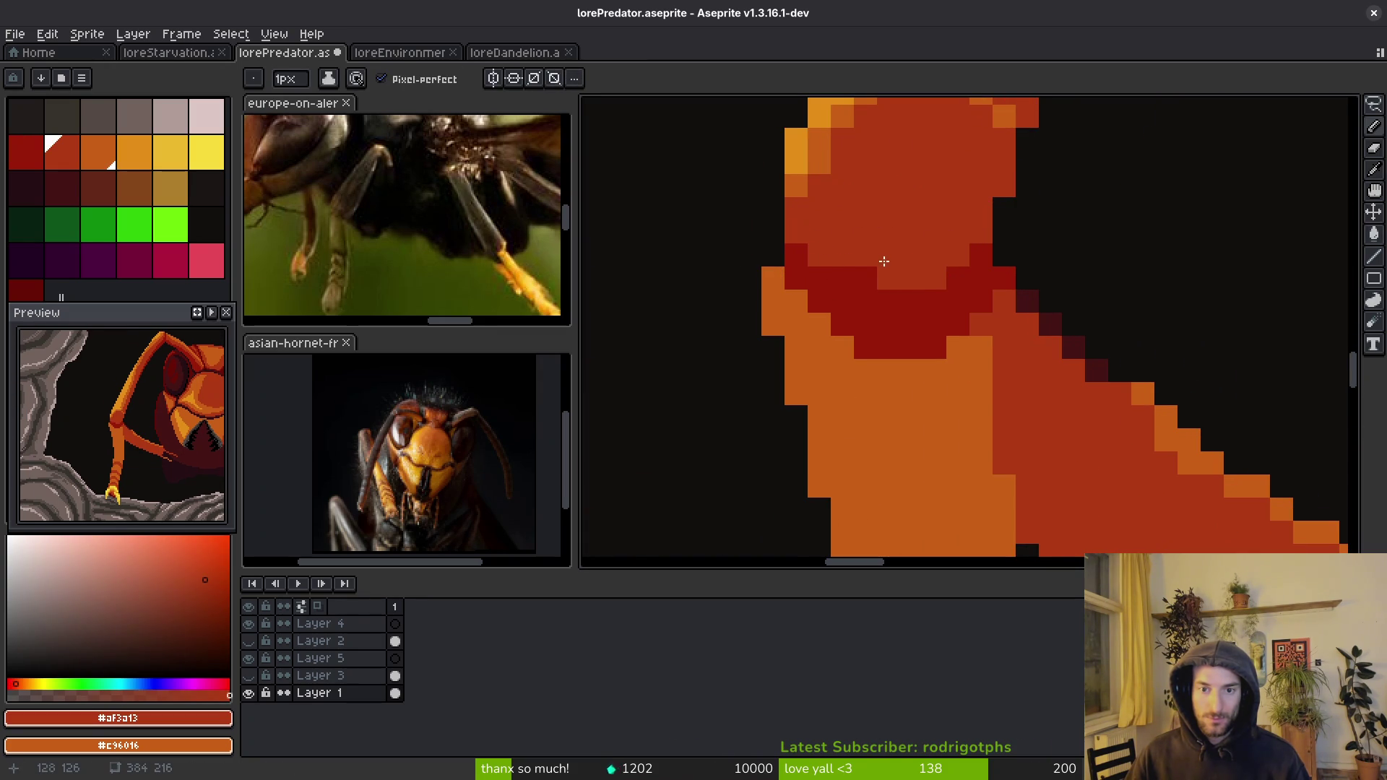
scroll(885, 261, "down", 5)
scroll(898, 260, "up", 4)
scroll(867, 227, "down", 4)
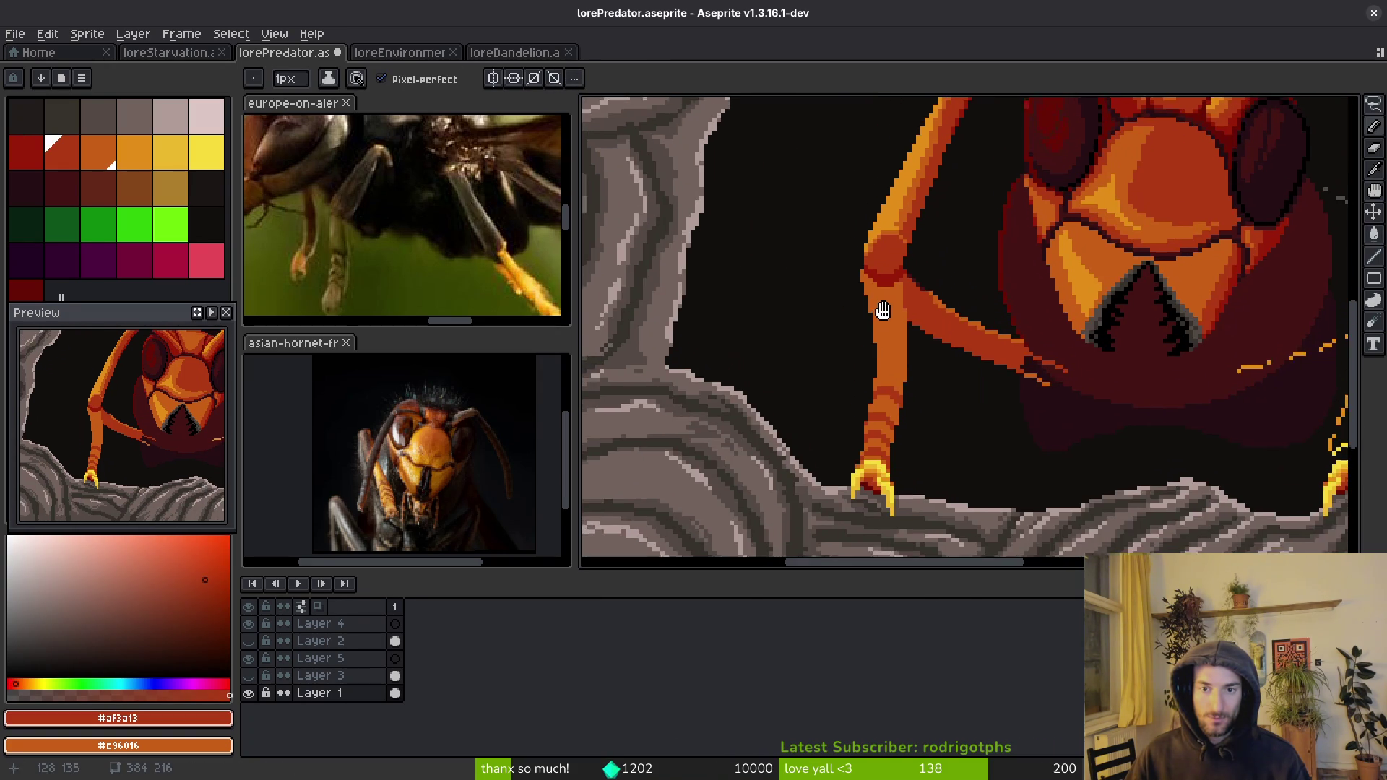
scroll(892, 268, "up", 4)
left_click(895, 270, "alt")
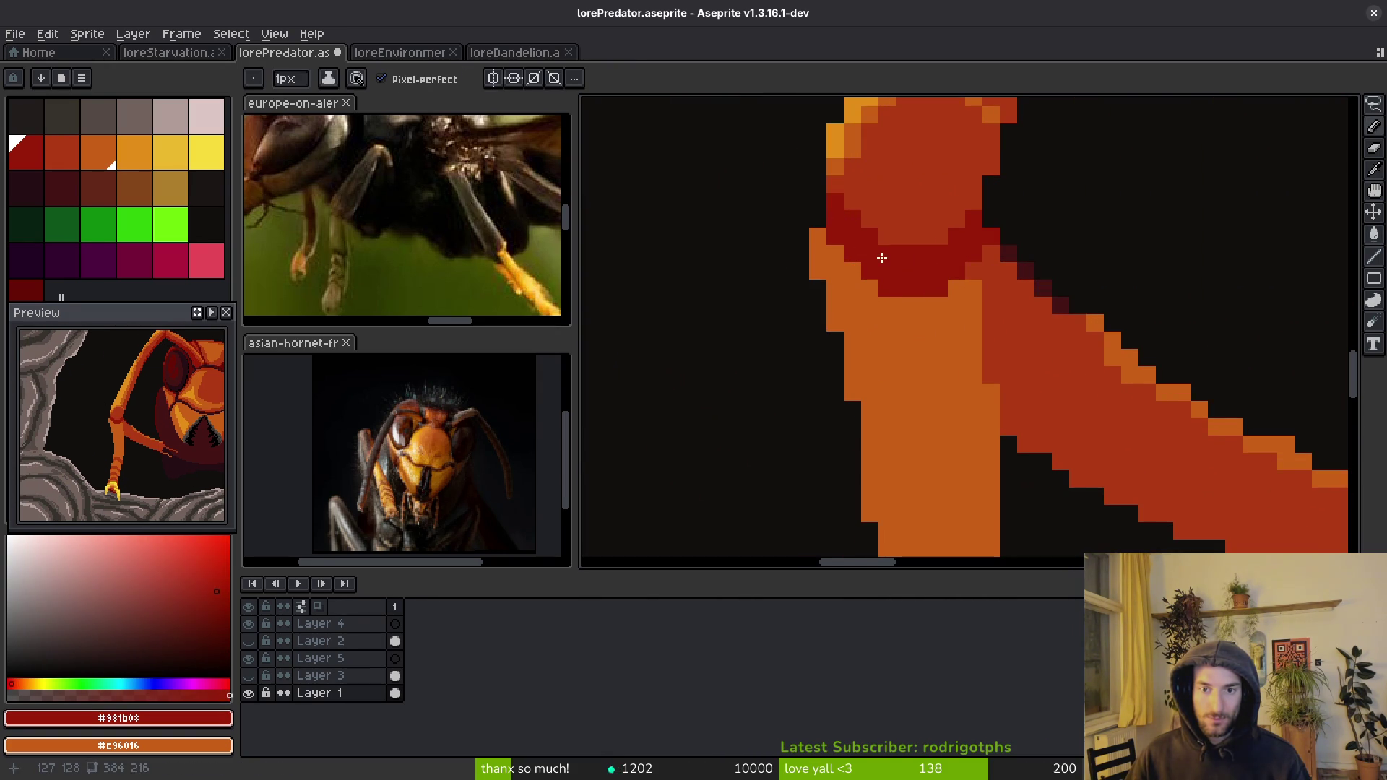
scroll(870, 276, "down", 4)
scroll(724, 334, "up", 5)
- Sample the background and leg orange, settle on the knee's red, and save
left_click(748, 272, "alt")
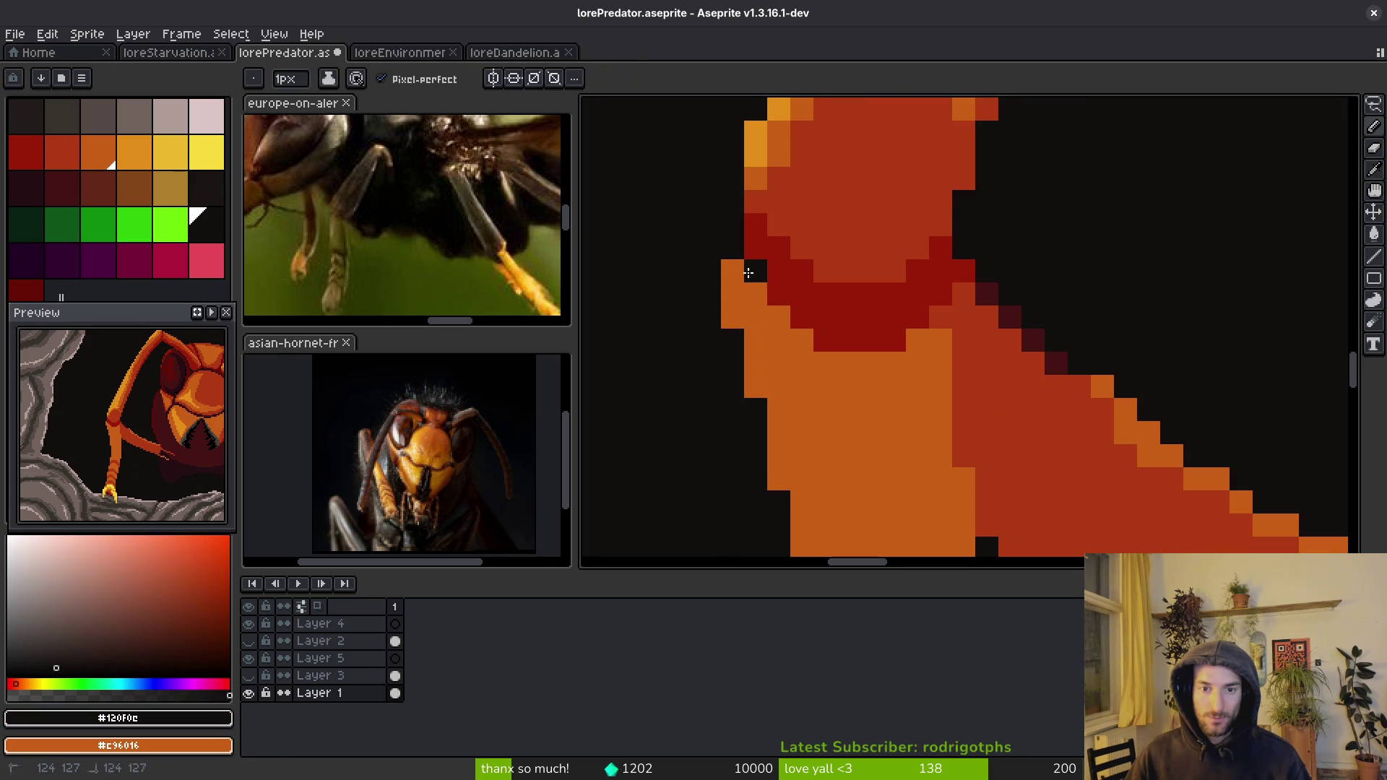
left_click(761, 337, "alt")
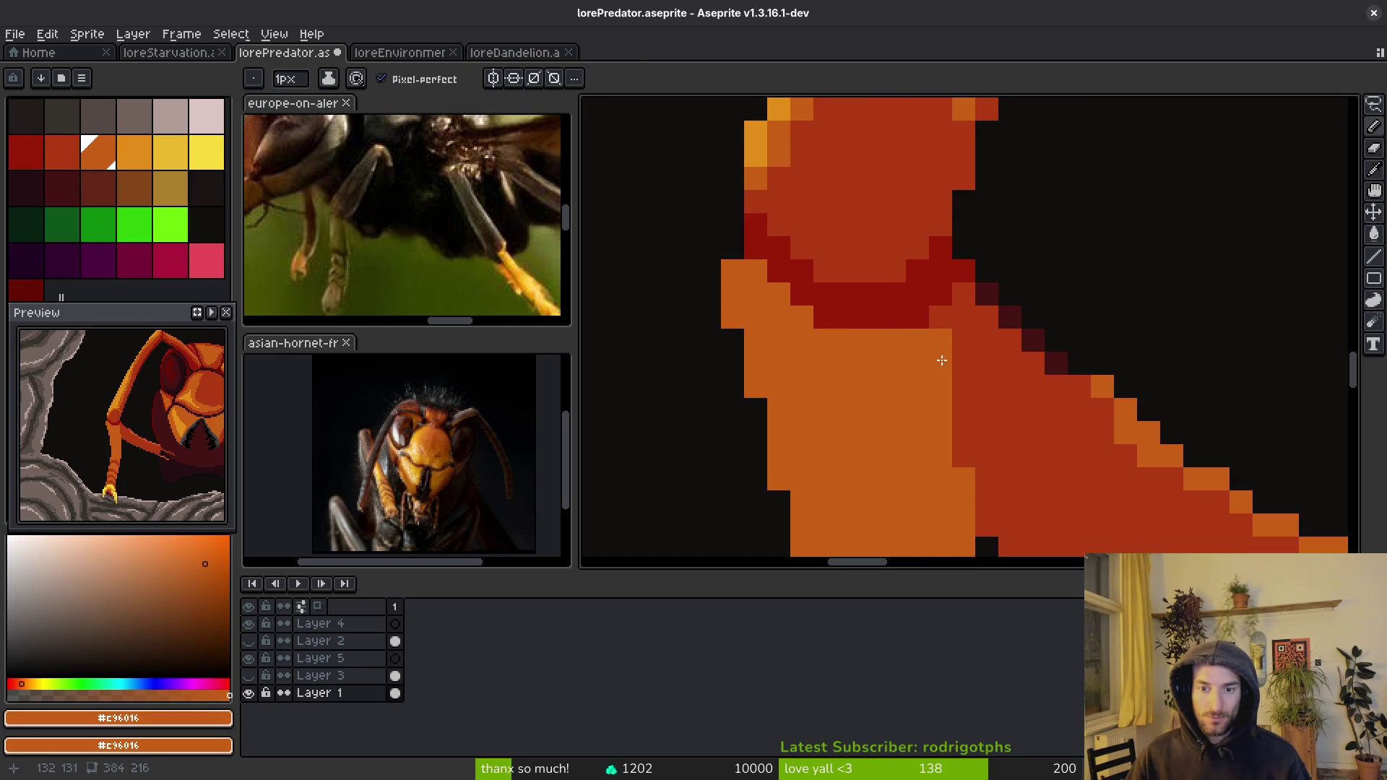
left_click(943, 326, "alt")
scroll(941, 358, "down", 4)
key("ctrl+s")
- Paint a dark corner pixel of the joint red and save
scroll(967, 385, "up", 4)
scroll(907, 393, "down", 2)
scroll(938, 366, "up", 2)
left_click(890, 204)
scroll(890, 203, "down", 2)
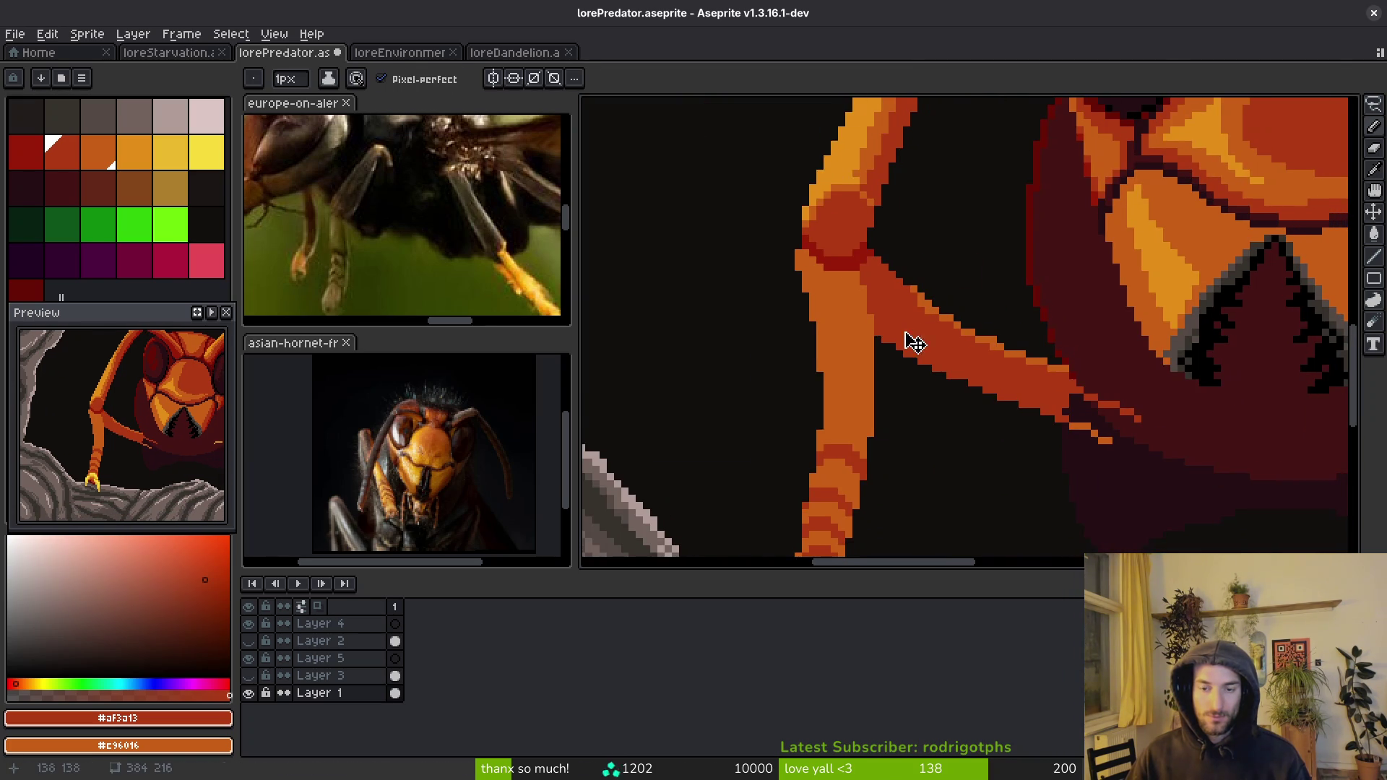
key("ctrl+s")
scroll(920, 361, "up", 2)
- Draw an orange edge along the leg toward the head in the leg's orange, then save
left_click(919, 412, "alt")
scroll(919, 412, "down", 1)
scroll(920, 412, "up", 1)
mouse_move(780, 217)
left_mouse_down()
mouse_move(817, 216)
mouse_move(968, 385)
left_mouse_up()
scroll(968, 384, "down", 3)
scroll(973, 393, "up", 2)
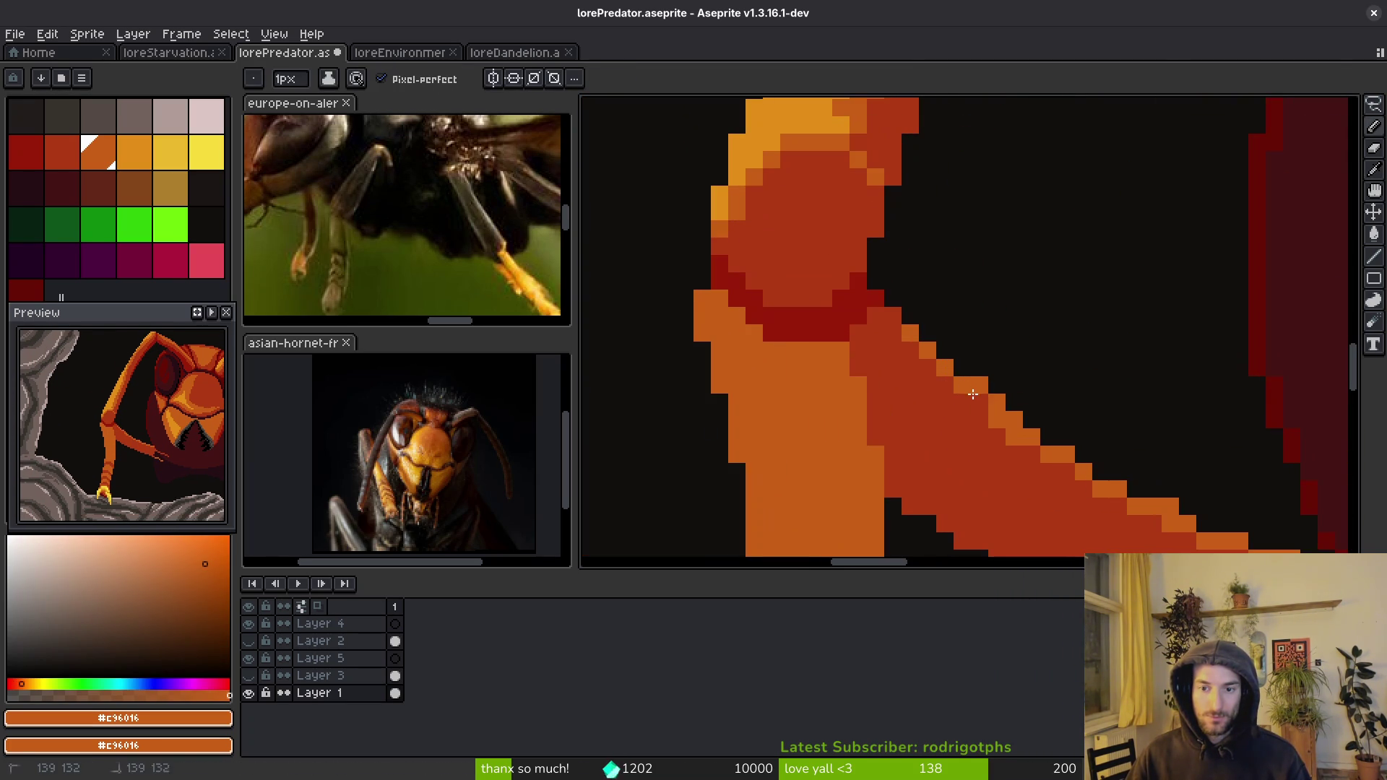
scroll(981, 411, "down", 3)
key("ctrl+s")
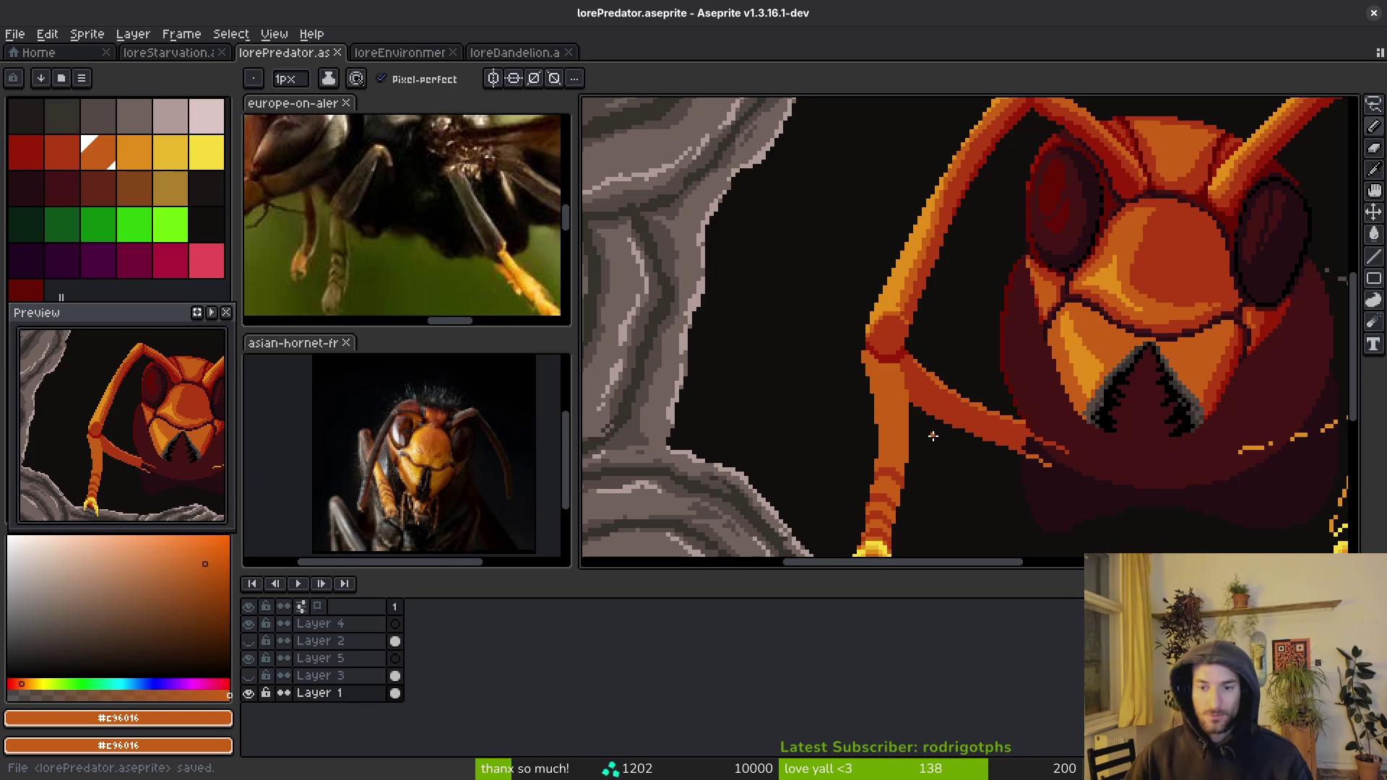
scroll(1003, 350, "down", 1)
- Draw the forearm's red shading along its orange diagonal
scroll(977, 330, "down", 2)
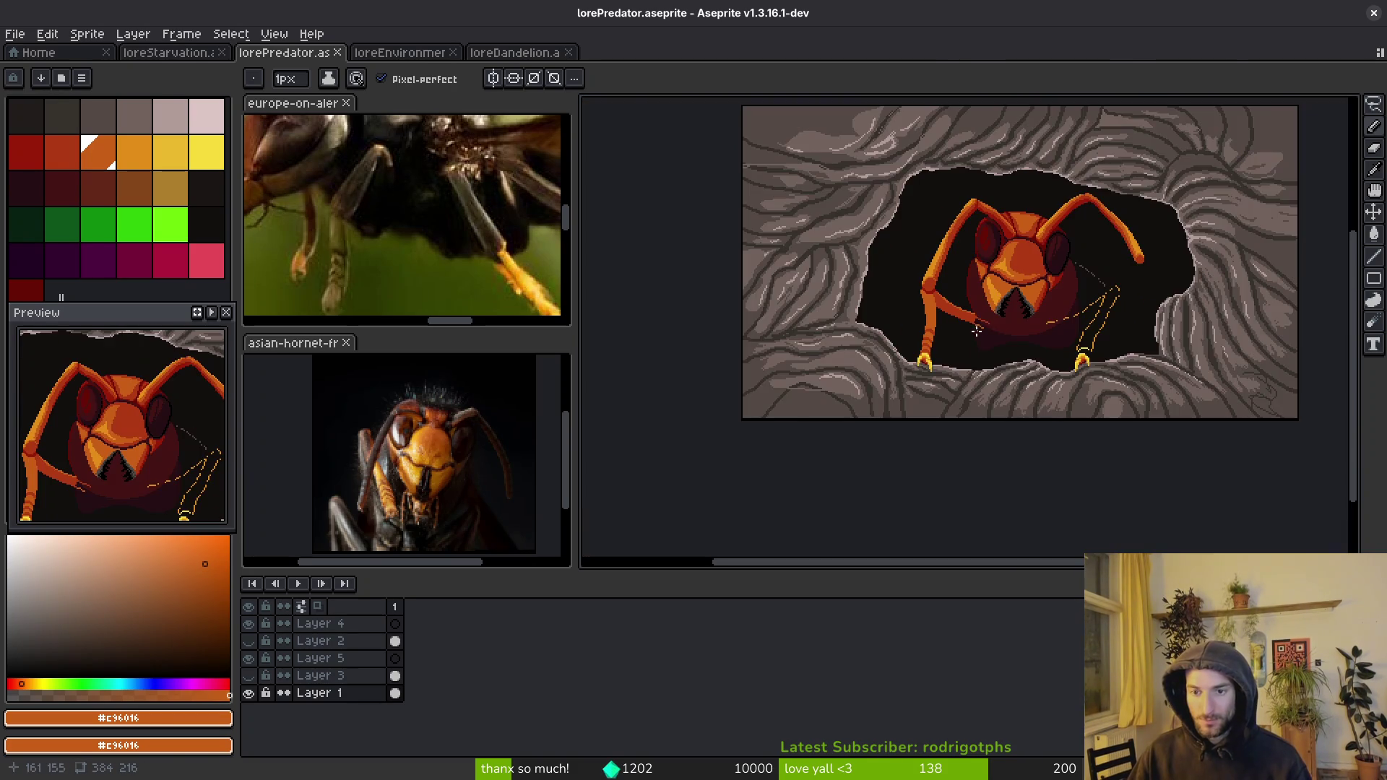
scroll(983, 311, "up", 5)
left_click(876, 328, "alt")
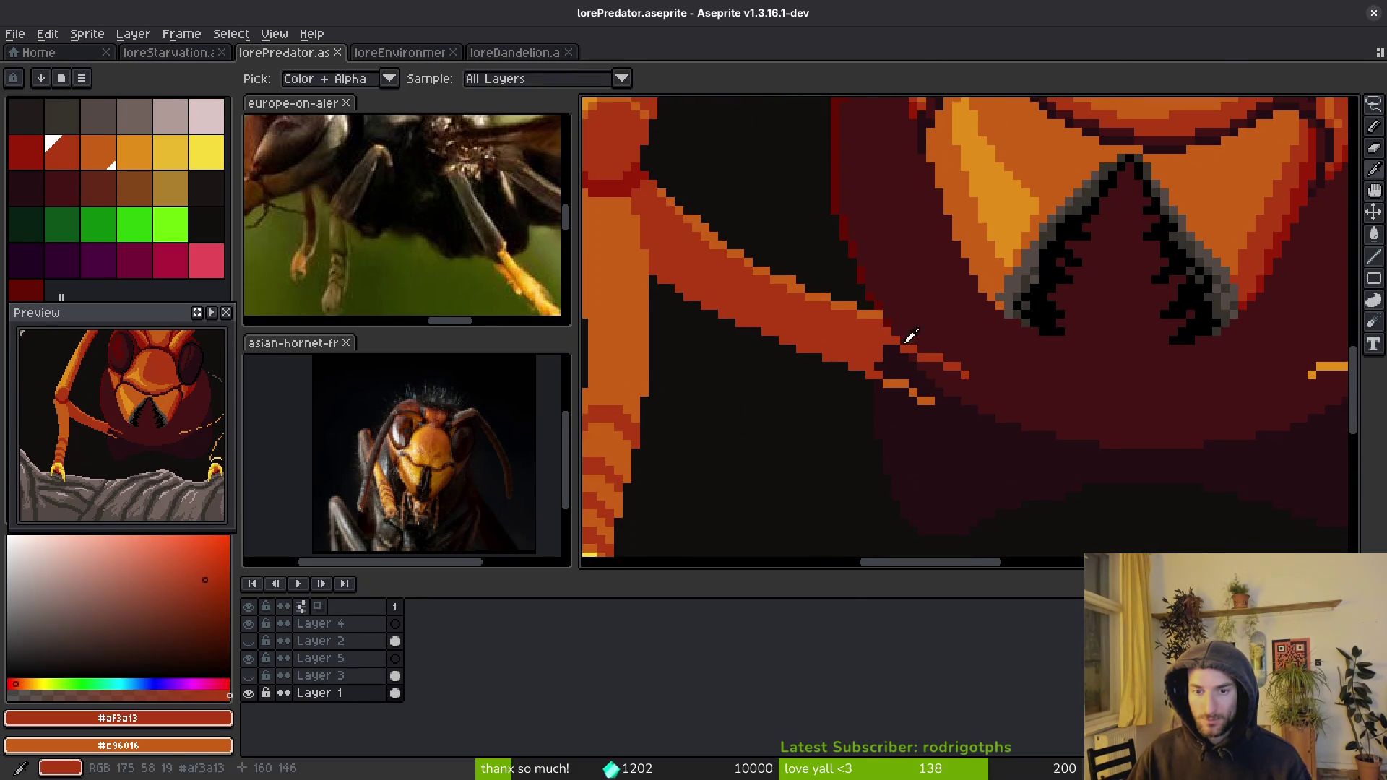
scroll(912, 343, "up", 1)
left_click_drag(871, 329, 1047, 394)
left_click_drag(1048, 393, 893, 347)
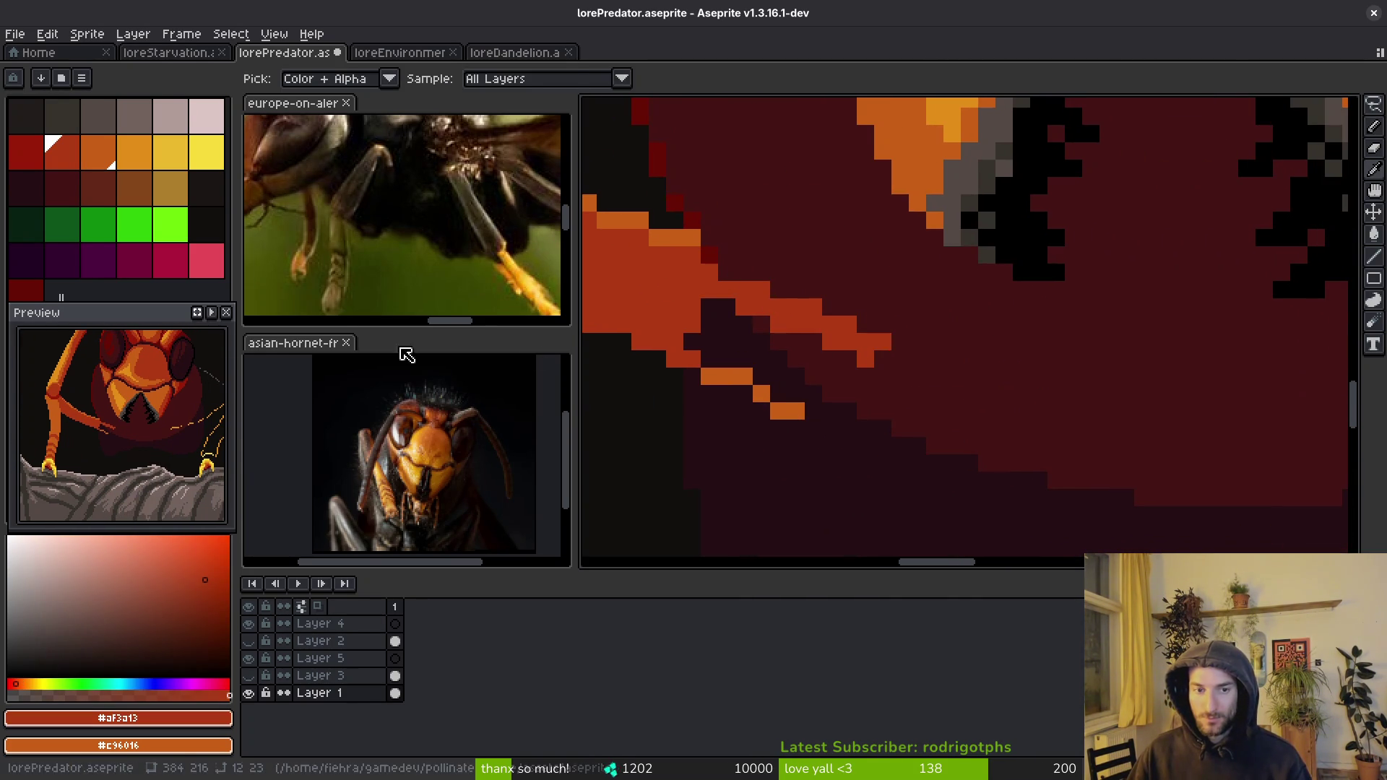
- Paint dark red #981b08 and maroon strokes over the forearm's orange diagonal and lower band
left_click(26, 151)
left_click_drag(692, 273, 883, 346)
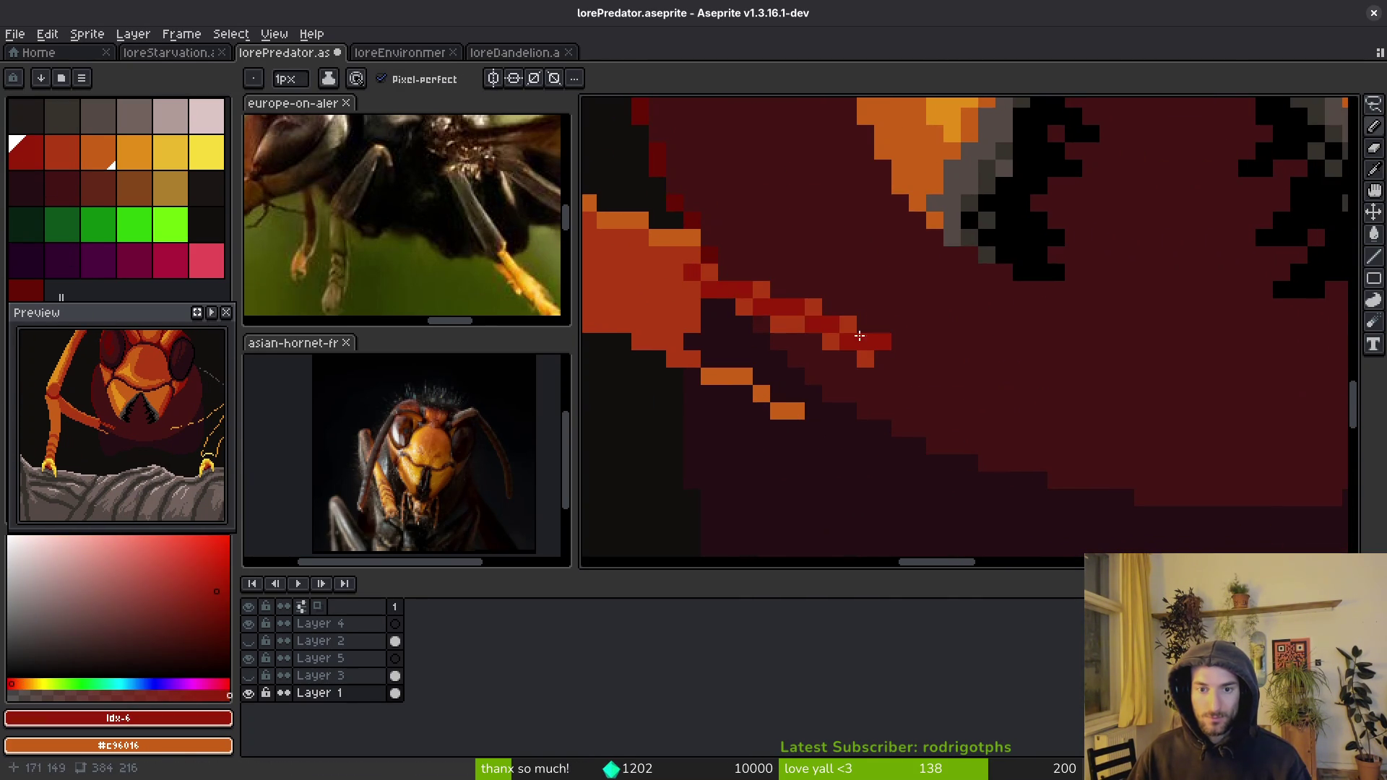
left_click(26, 289)
left_click(674, 324)
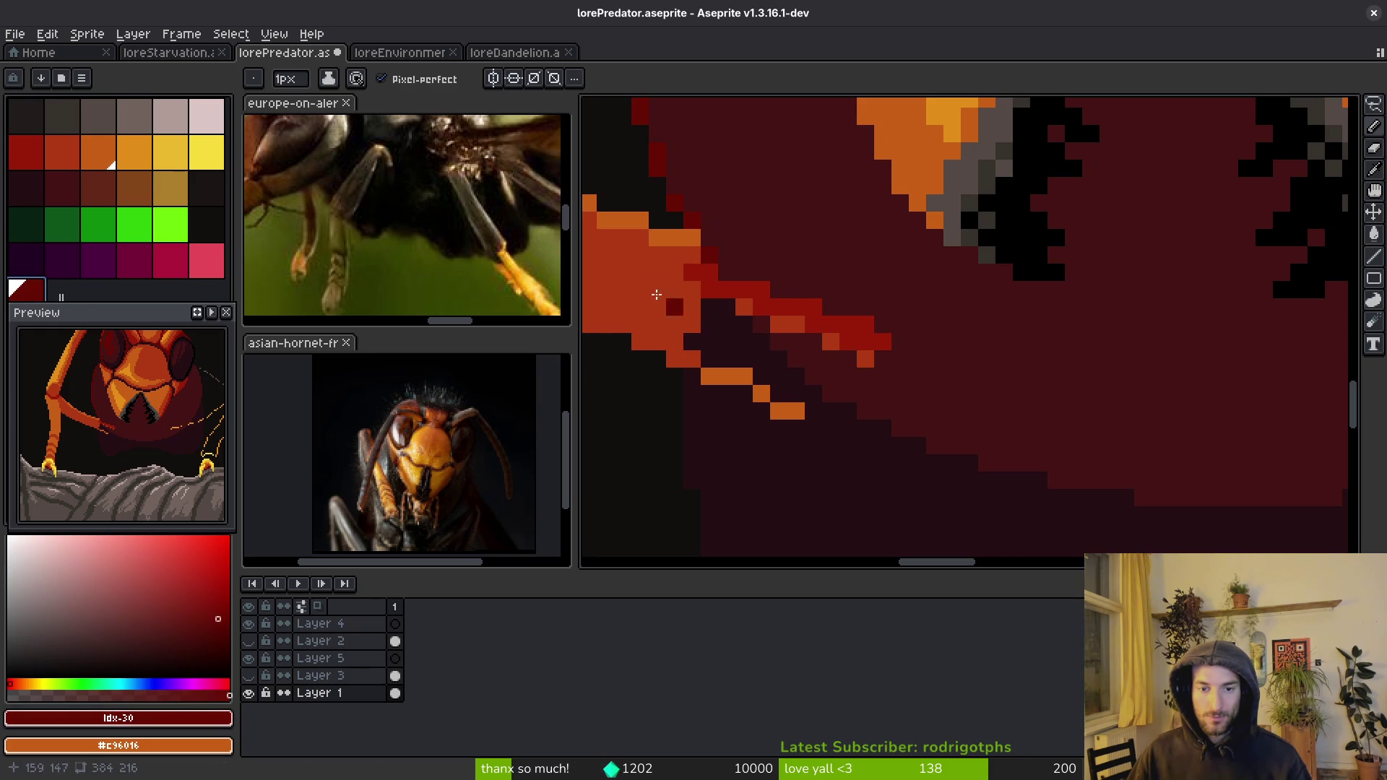
left_click_drag(714, 271, 877, 328)
left_click(788, 304, "alt")
left_click_drag(727, 307, 792, 324)
left_click_drag(883, 361, 782, 343)
mouse_move(690, 299)
left_mouse_down()
mouse_move(752, 345)
mouse_move(932, 394)
mouse_move(694, 361)
mouse_move(762, 400)
mouse_move(850, 416)
left_mouse_up()
- Darken a stray red pixel with the near-black background and sample maroon #250c13
left_click_drag(605, 390, 858, 434)
left_click(860, 434, "alt")
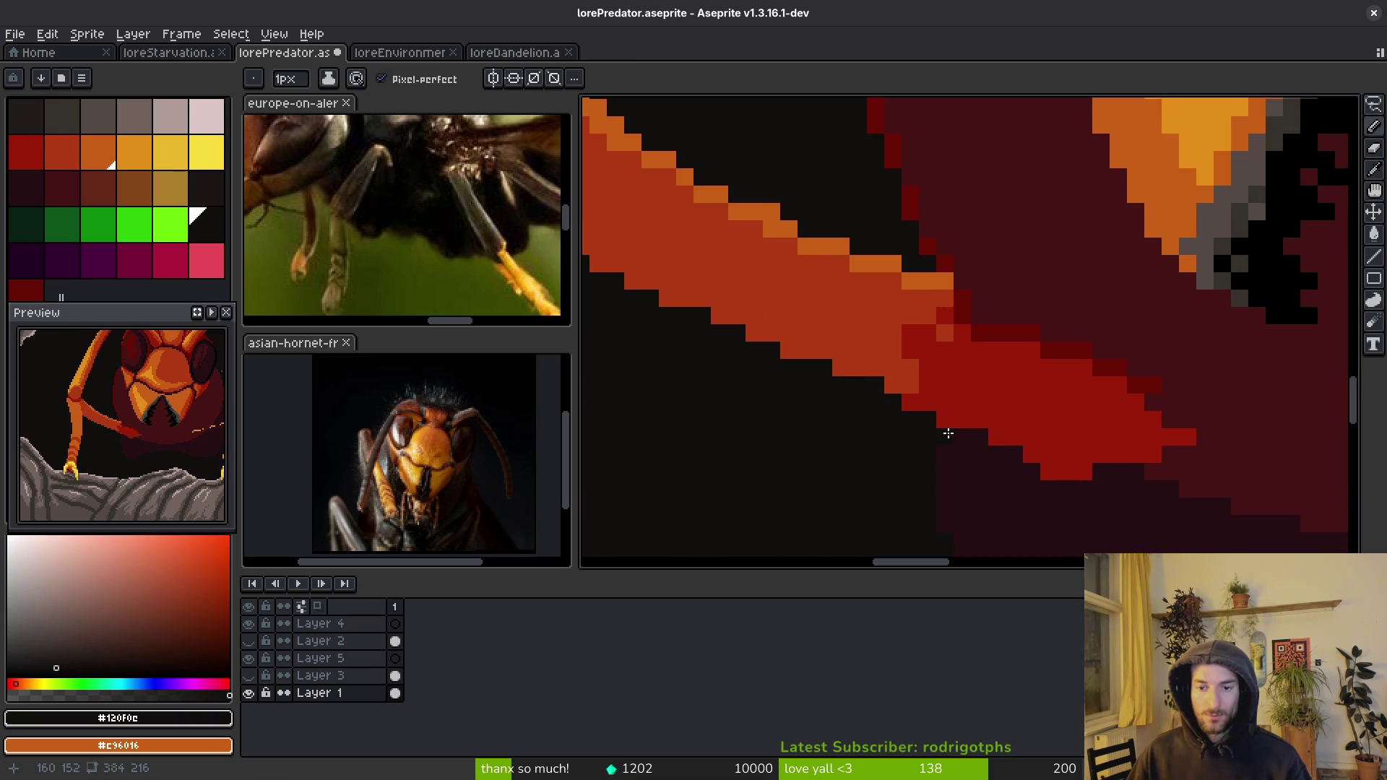
left_click(910, 402)
left_click(971, 448, "alt")
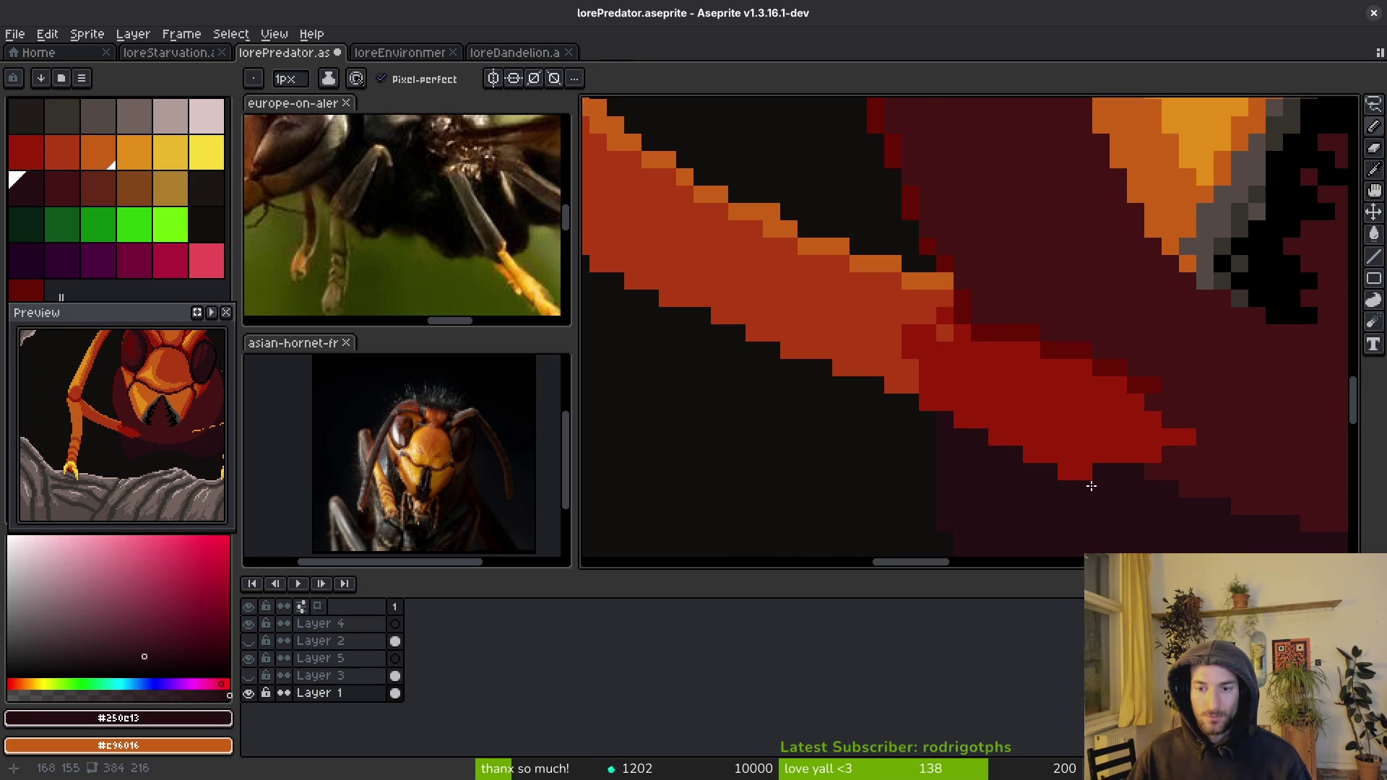
scroll(850, 410, "down", 2)
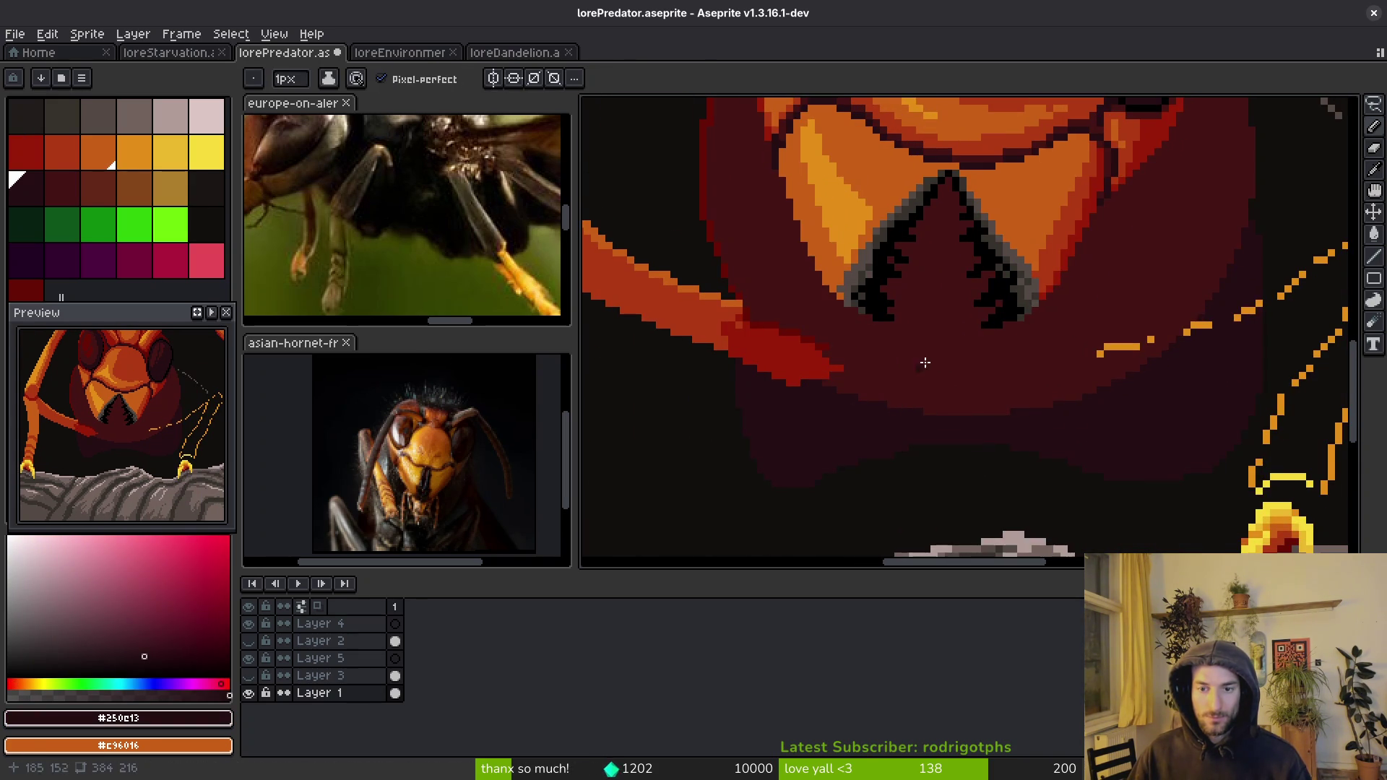
scroll(911, 373, "up", 2)
- Paint a dark-red #680d05 shadow along the forearm edge and repaint its bright red patches darker
key("alt")
left_click(823, 363)
left_click_drag(799, 359, 937, 385)
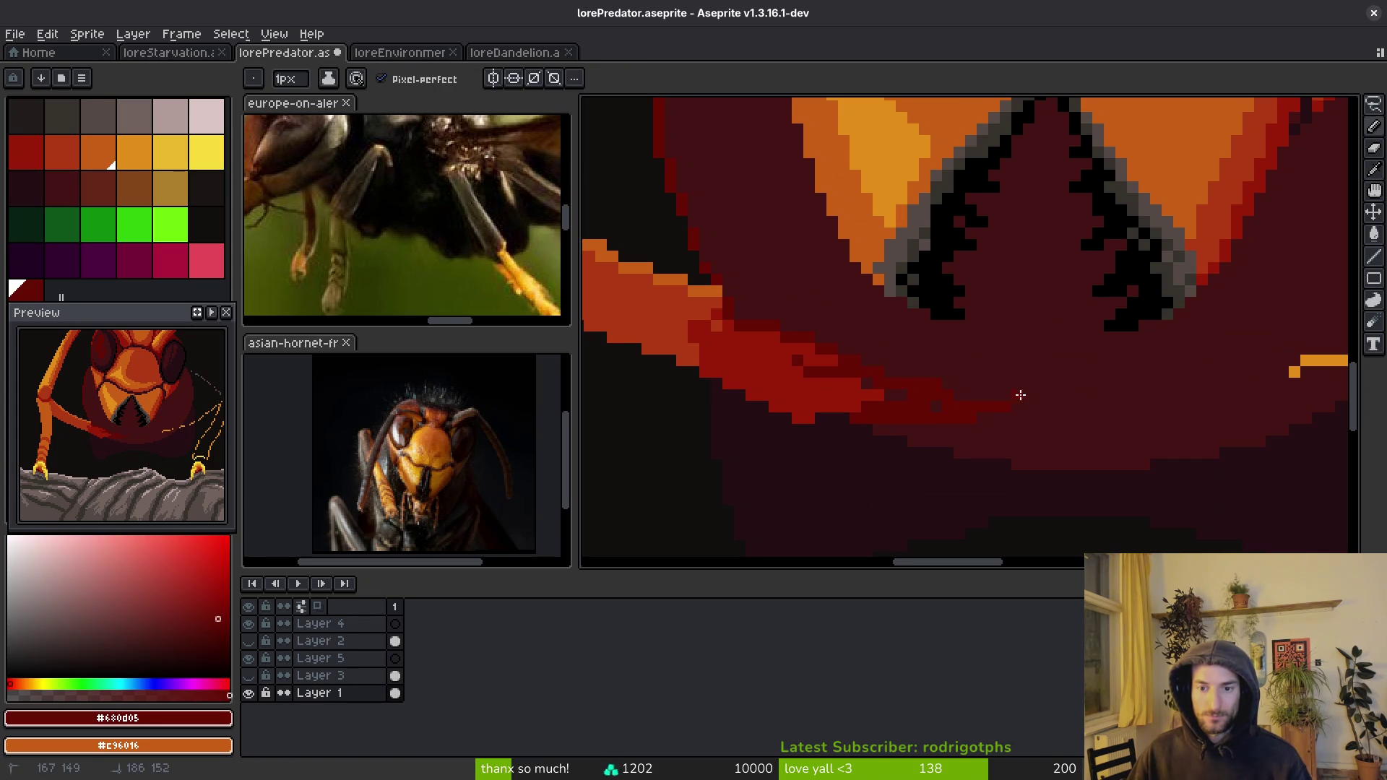
left_click(1068, 378, "alt")
left_click(865, 367, "alt")
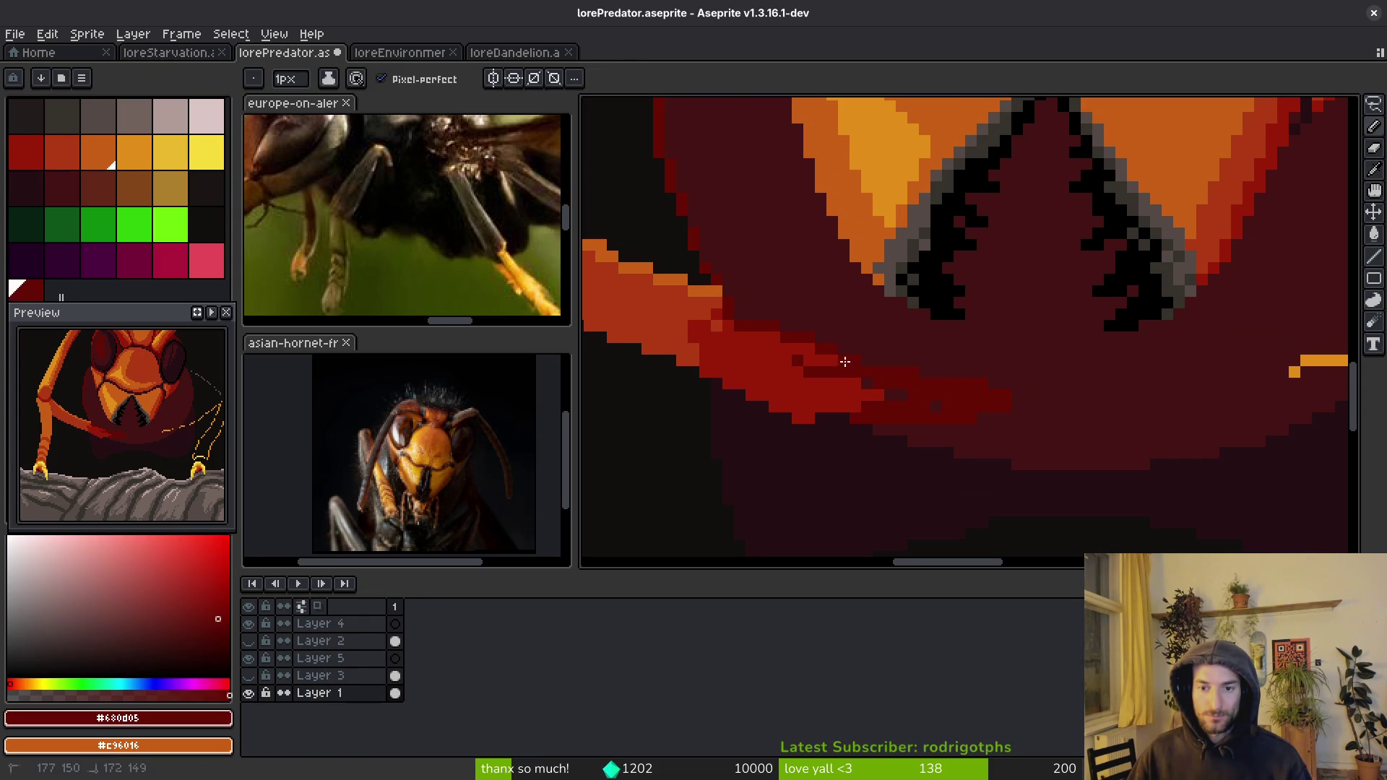
left_click(860, 413, "alt")
left_click(898, 375, "alt")
key("g")
left_click(802, 387)
key("b")
left_click(849, 438, "alt")
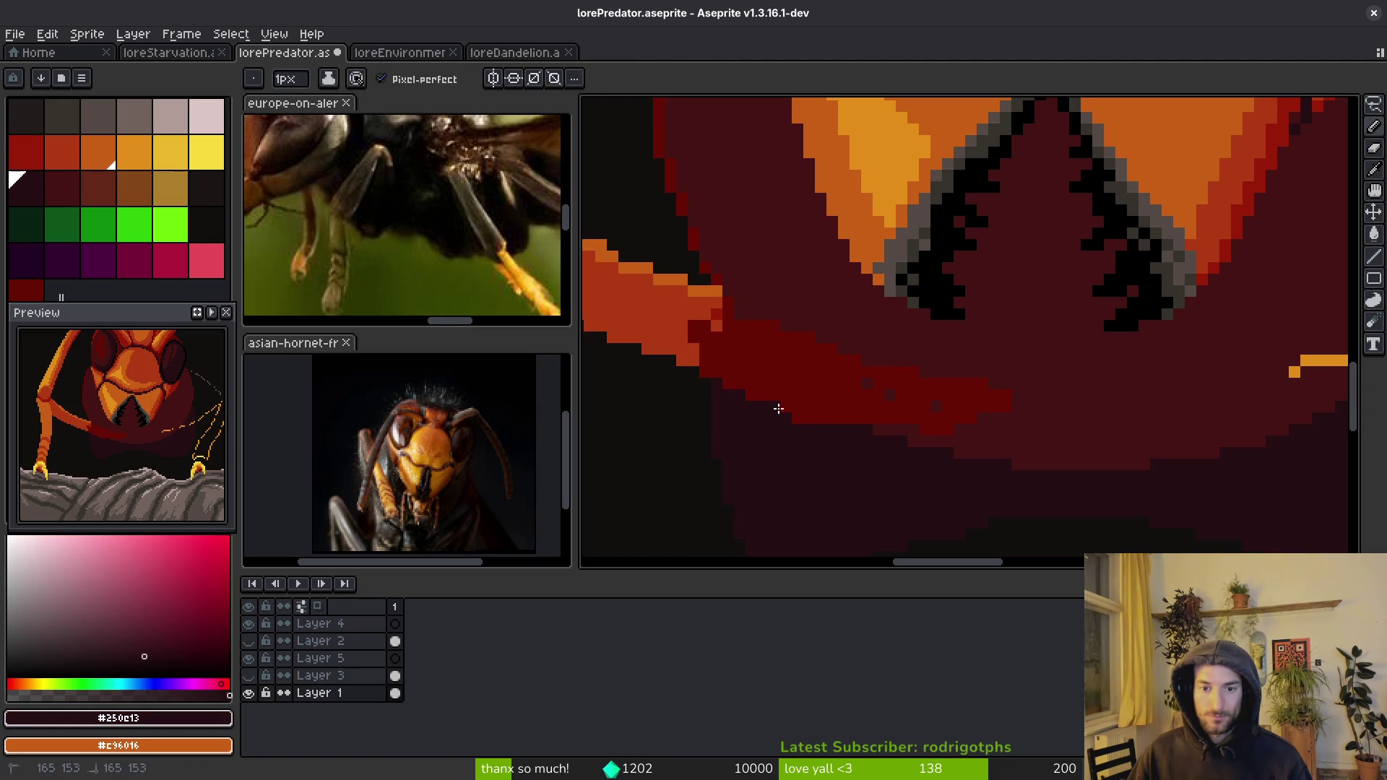
left_click(926, 424, "alt")
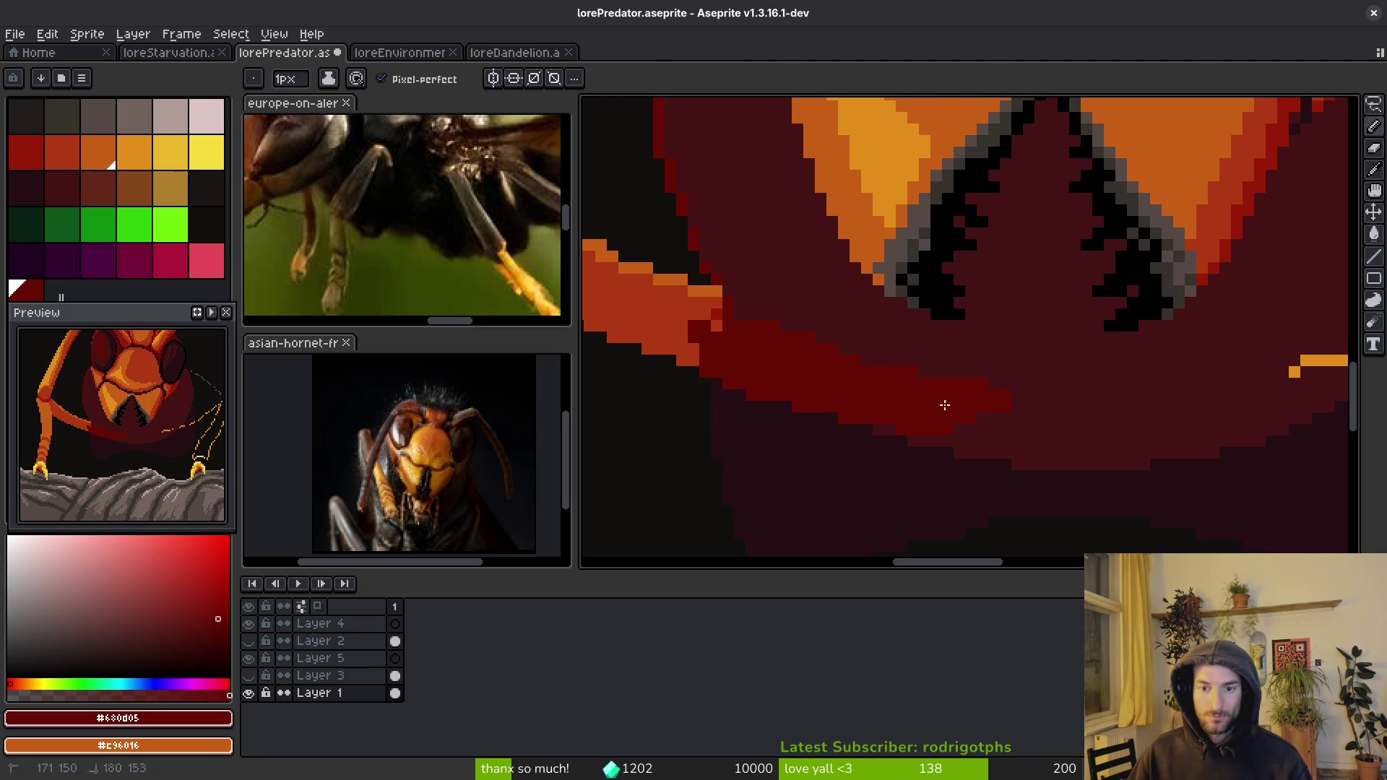
- Draw a dark-red line along the orange leg's lower edge, undoing one stray dot
scroll(925, 397, "down", 1)
scroll(916, 398, "up", 1)
scroll(877, 358, "down", 5)
scroll(799, 294, "up", 8)
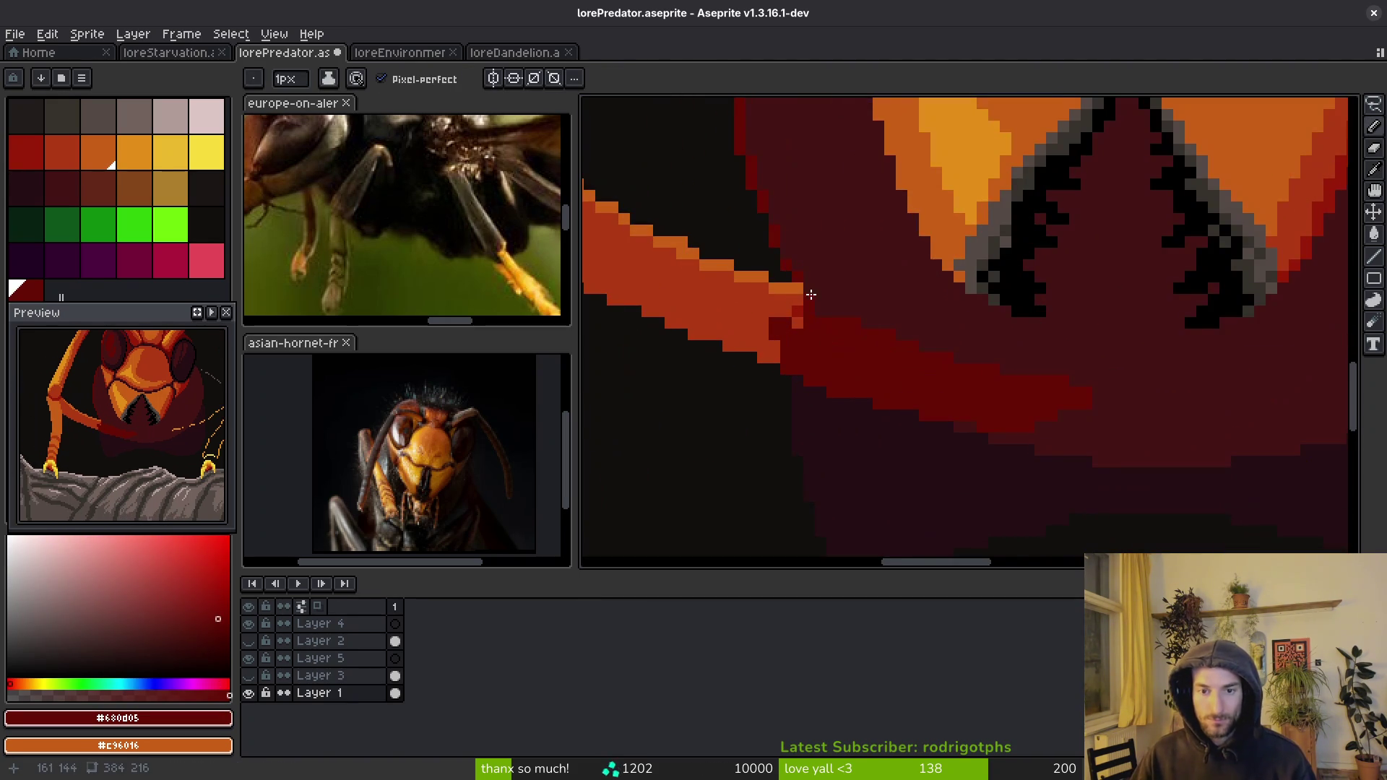
mouse_move(742, 318)
left_mouse_down()
mouse_move(923, 409)
mouse_move(1002, 472)
mouse_move(997, 495)
mouse_move(716, 365)
left_mouse_up()
left_click_drag(715, 365, 1118, 424)
left_click(827, 302)
key("ctrl+z")
mouse_move(766, 289)
left_mouse_down()
mouse_move(1084, 419)
mouse_move(709, 285)
mouse_move(675, 256)
mouse_move(1012, 372)
left_mouse_up()
left_click(898, 310)
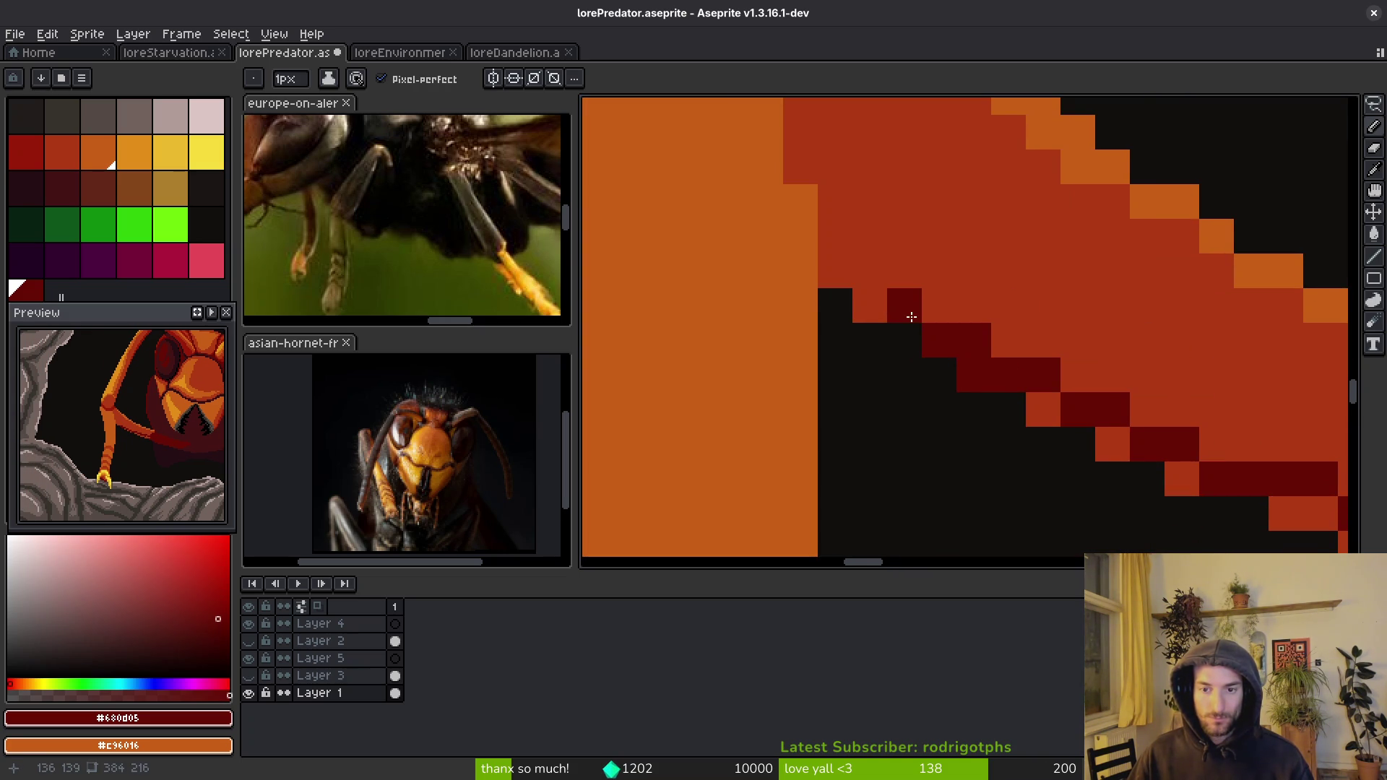
- Add more dark-red pixels along the leg's shadow edge
left_click(874, 303)
left_click(890, 315)
left_click_drag(890, 315, 842, 273)
left_click(903, 305)
mouse_move(1089, 424)
left_mouse_down()
mouse_move(789, 310)
mouse_move(795, 325)
mouse_move(985, 397)
mouse_move(1216, 464)
left_mouse_up()
- Bucket-fill the leftover orange pockets along the diagonal with dark red
key("g")
left_click(744, 339)
left_click(701, 332)
left_click(633, 296)
left_click(802, 366)
left_click(918, 394)
left_click_drag(990, 351, 1081, 410)
- Pick the palette's mid red and outline the leg edge with red pixels
key("i")
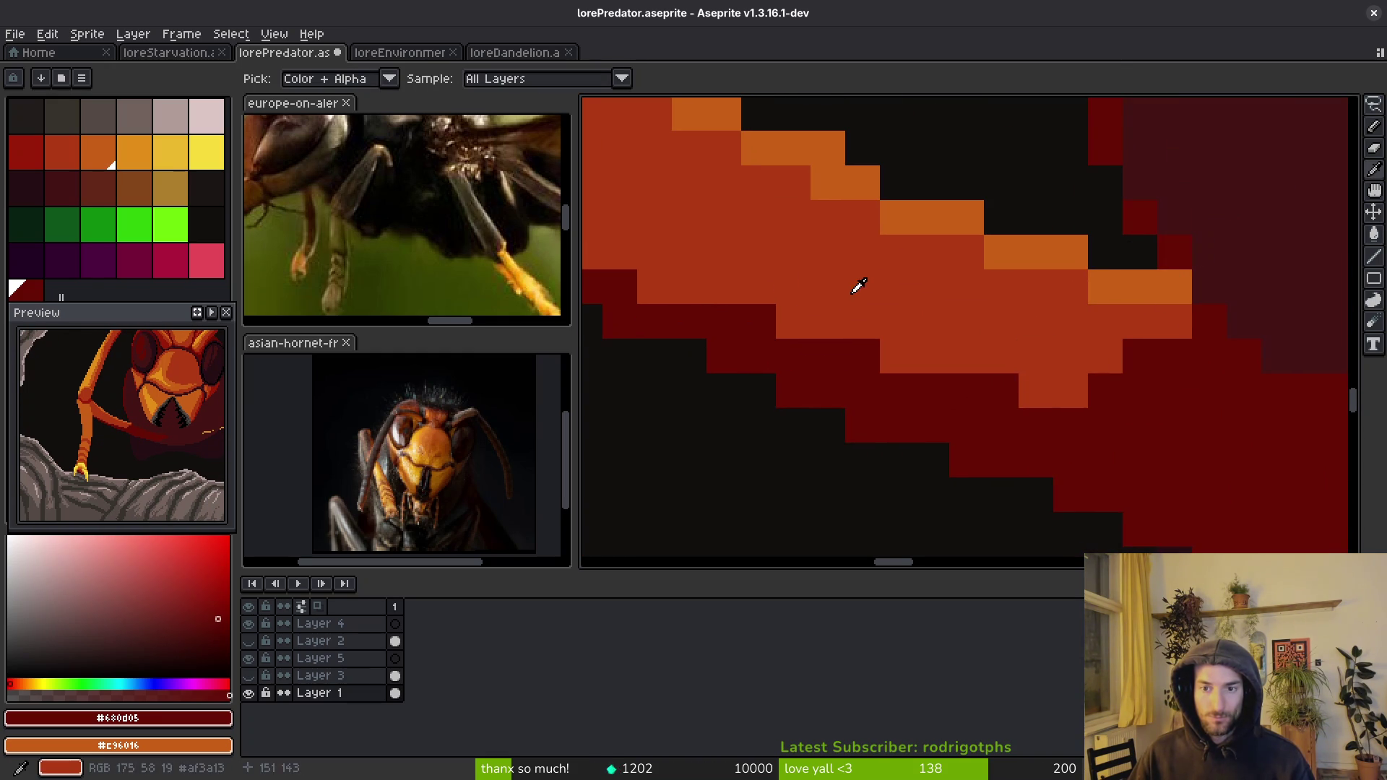
left_click(39, 152)
key("b")
mouse_move(1156, 321)
left_mouse_down()
mouse_move(1041, 354)
mouse_move(1138, 354)
mouse_move(1084, 375)
mouse_move(773, 318)
mouse_move(694, 258)
mouse_move(1185, 409)
mouse_move(1142, 425)
mouse_move(1000, 333)
mouse_move(954, 329)
mouse_move(814, 261)
mouse_move(761, 176)
mouse_move(768, 192)
left_mouse_up()
left_click_drag(909, 252, 909, 278)
scroll(908, 278, "down", 1)
mouse_move(968, 481)
left_mouse_down()
mouse_move(896, 473)
mouse_move(816, 343)
left_mouse_up()
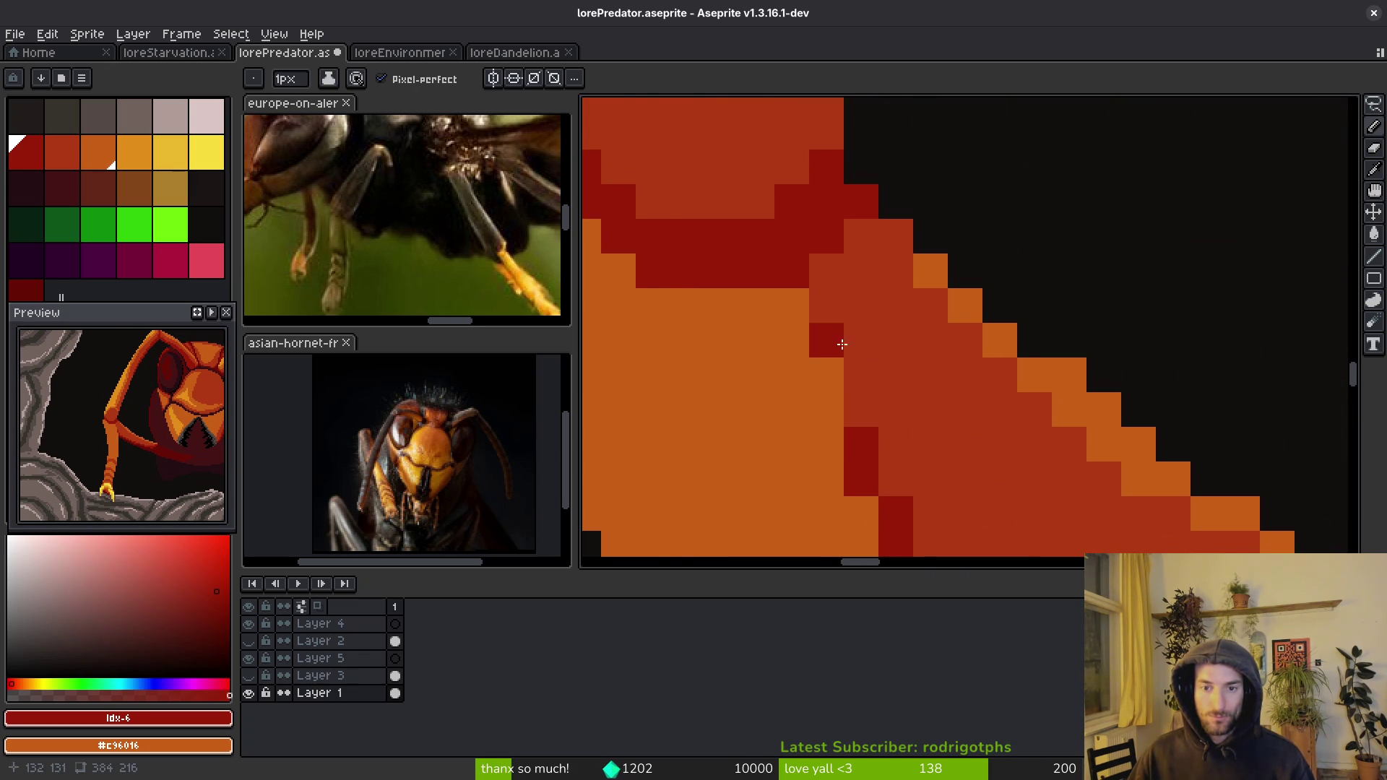
scroll(817, 343, "down", 2)
scroll(880, 414, "up", 2)
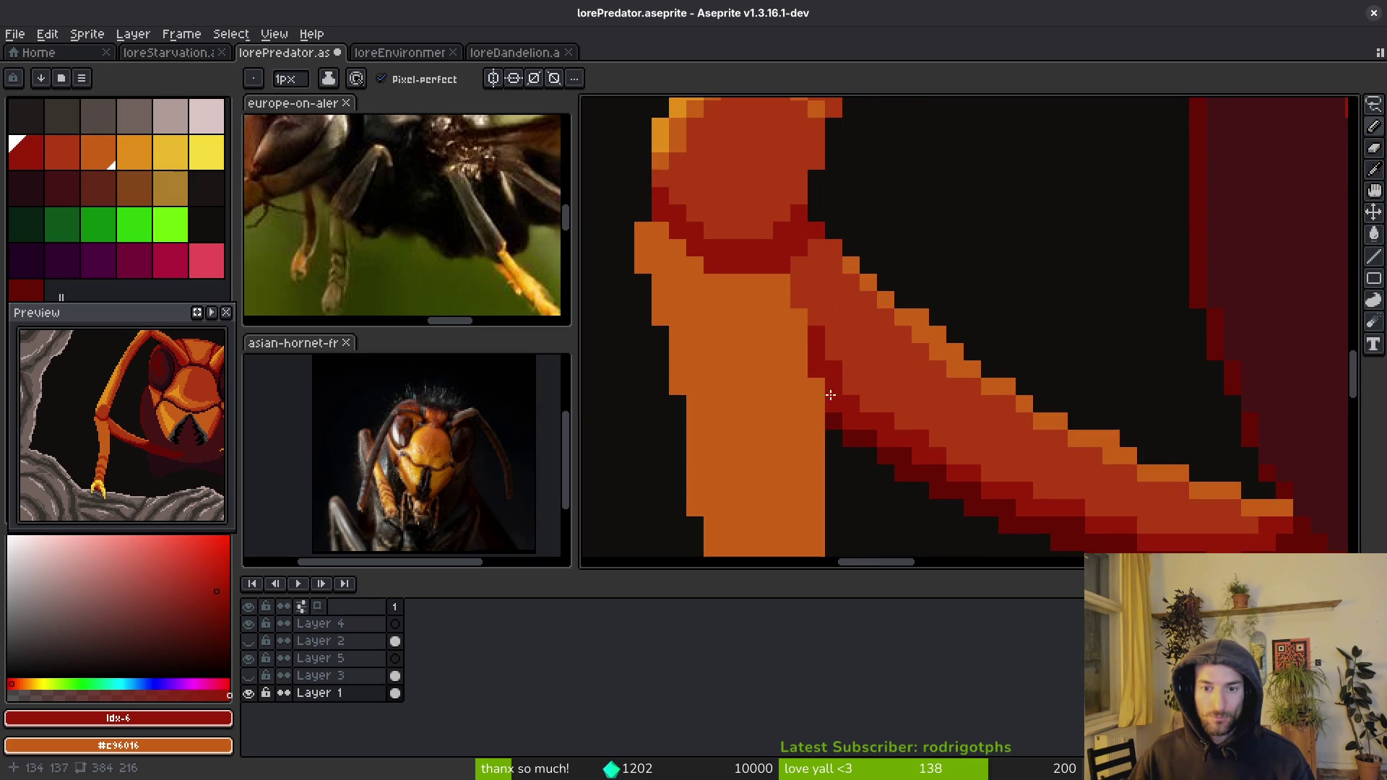
- Add dark pixels at the joint and short red rows extending the upper edge
mouse_move(991, 478)
left_mouse_down()
mouse_move(1026, 479)
mouse_move(997, 466)
left_mouse_up()
scroll(997, 466, "down", 2)
scroll(951, 449, "up", 2)
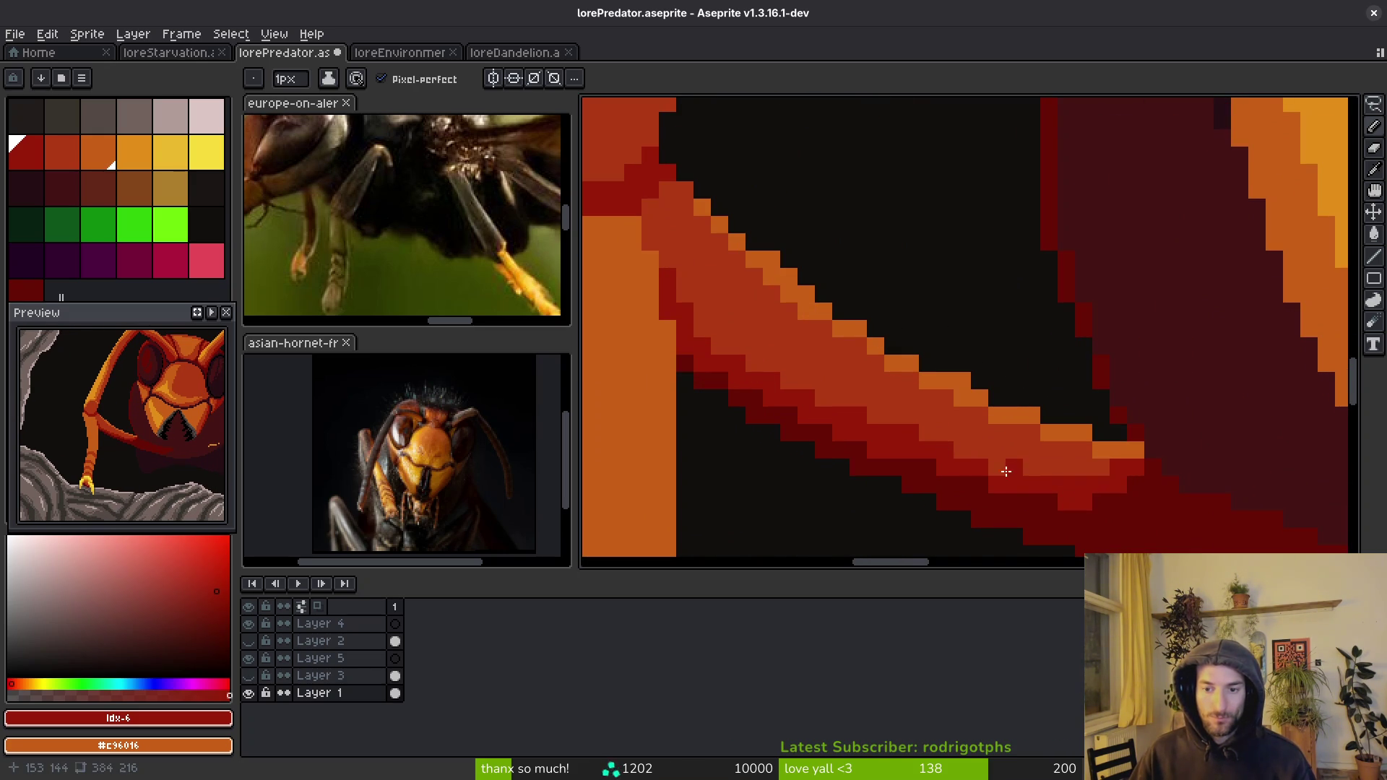
scroll(1149, 514, "down", 2)
scroll(954, 460, "up", 2)
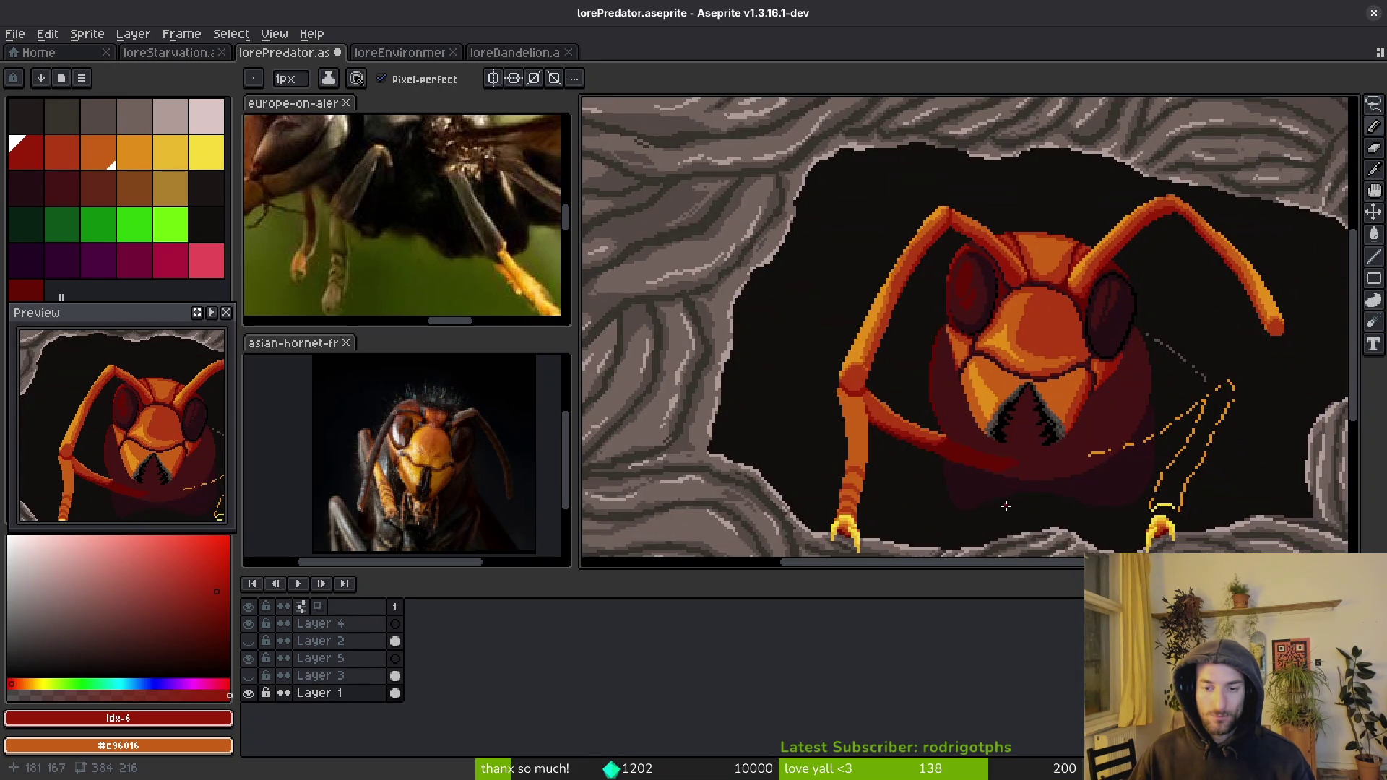
scroll(1004, 434, "up", 2)
left_click_drag(831, 377, 1014, 411)
left_click_drag(877, 346, 841, 343)
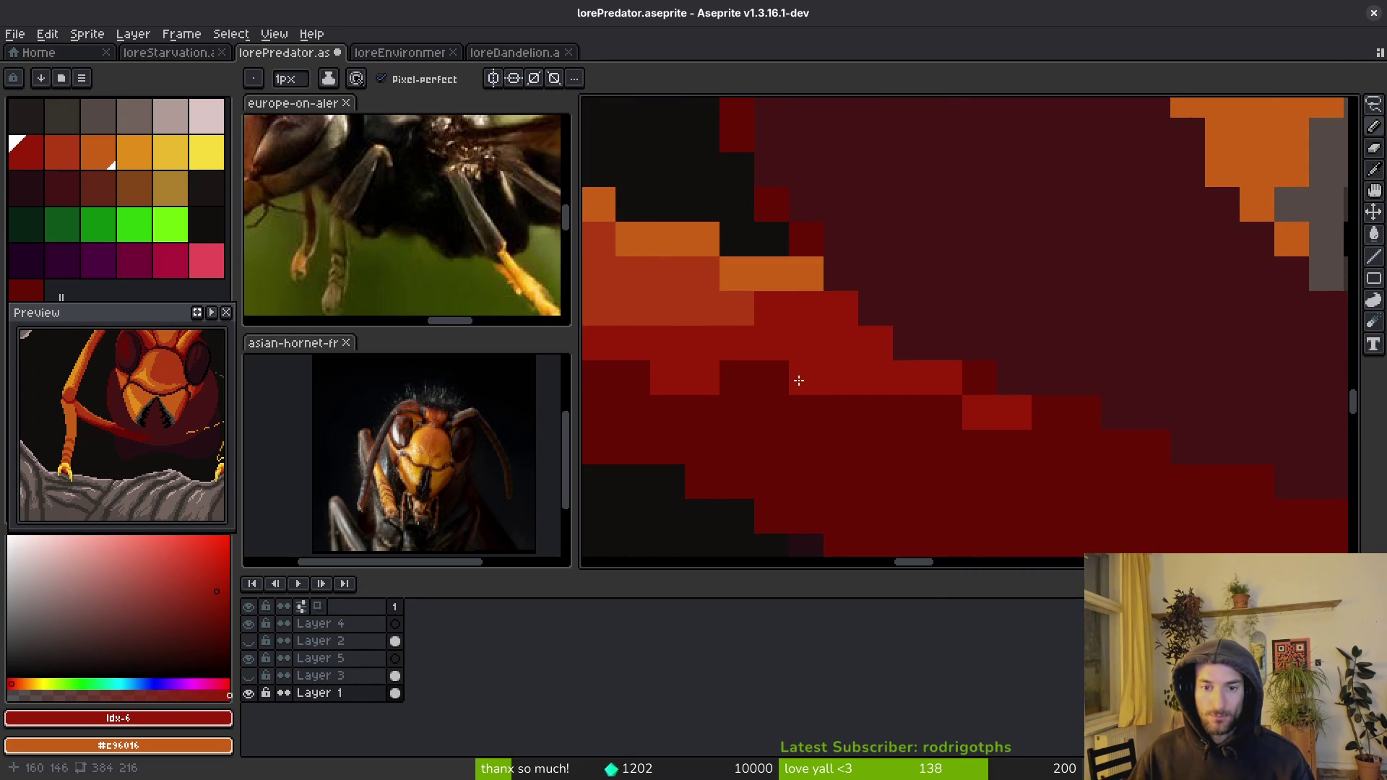
- Add dark-red dither pixels along the forearm's edge, sampling the reds and dark body colour
left_click(1084, 412)
left_click(947, 390, "alt")
left_click(980, 412)
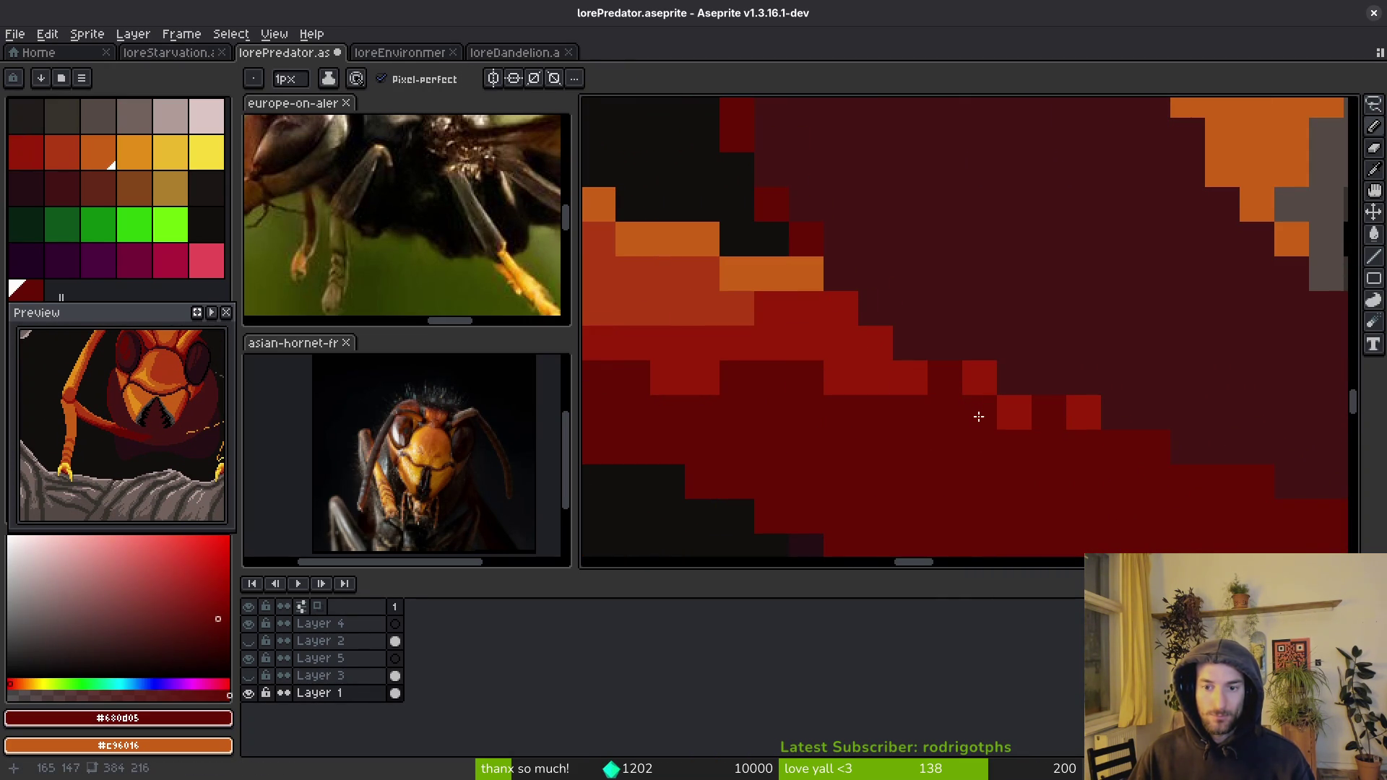
left_click(975, 380, "alt")
left_click(945, 377)
scroll(939, 397, "down", 4)
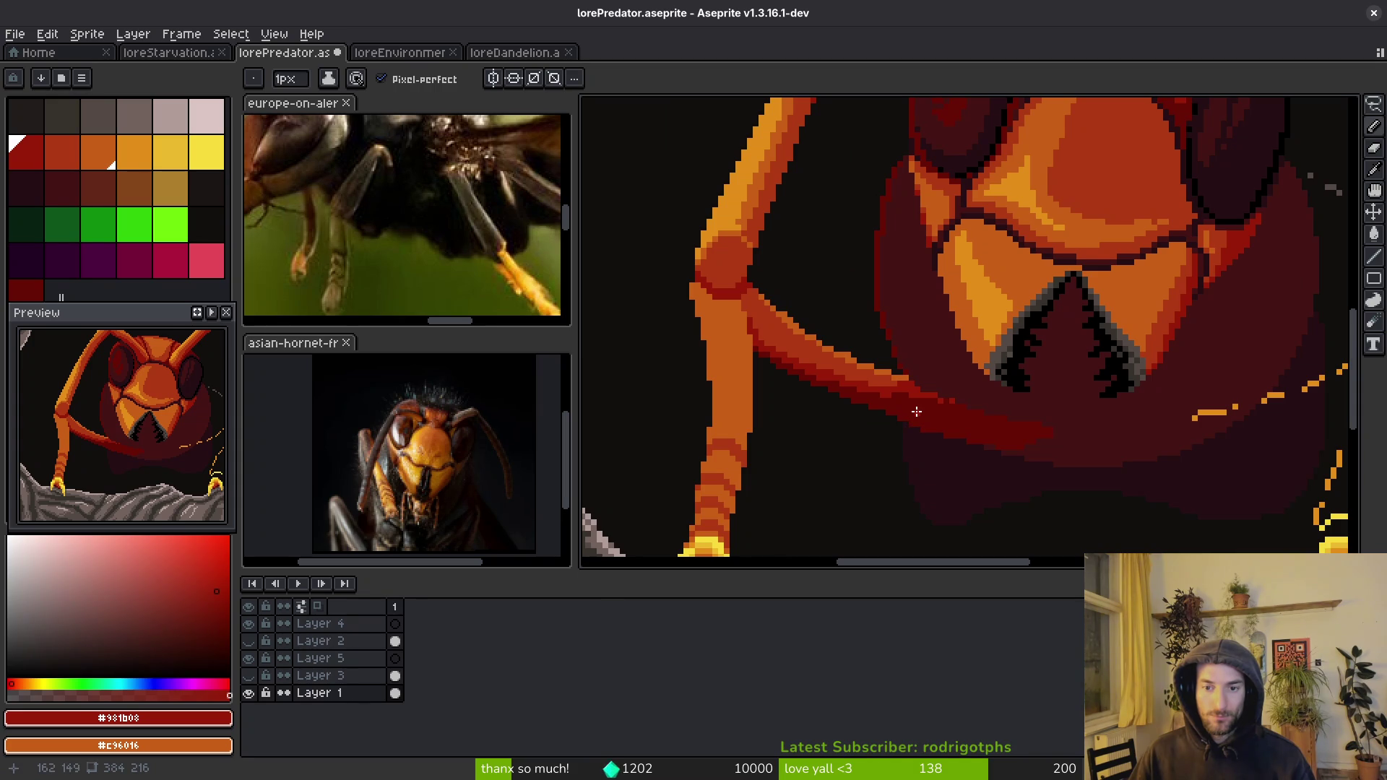
scroll(916, 411, "down", 3)
scroll(936, 423, "up", 5)
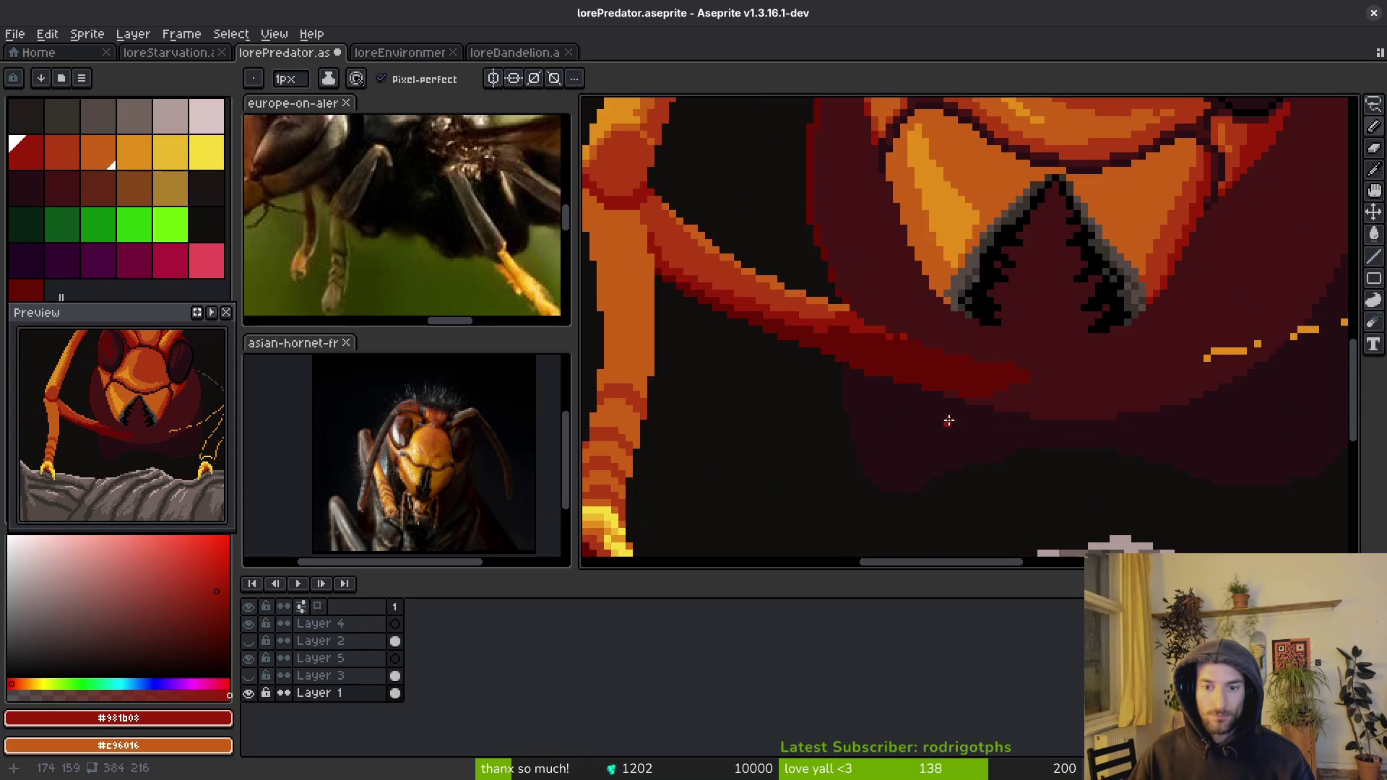
scroll(938, 384, "up", 1)
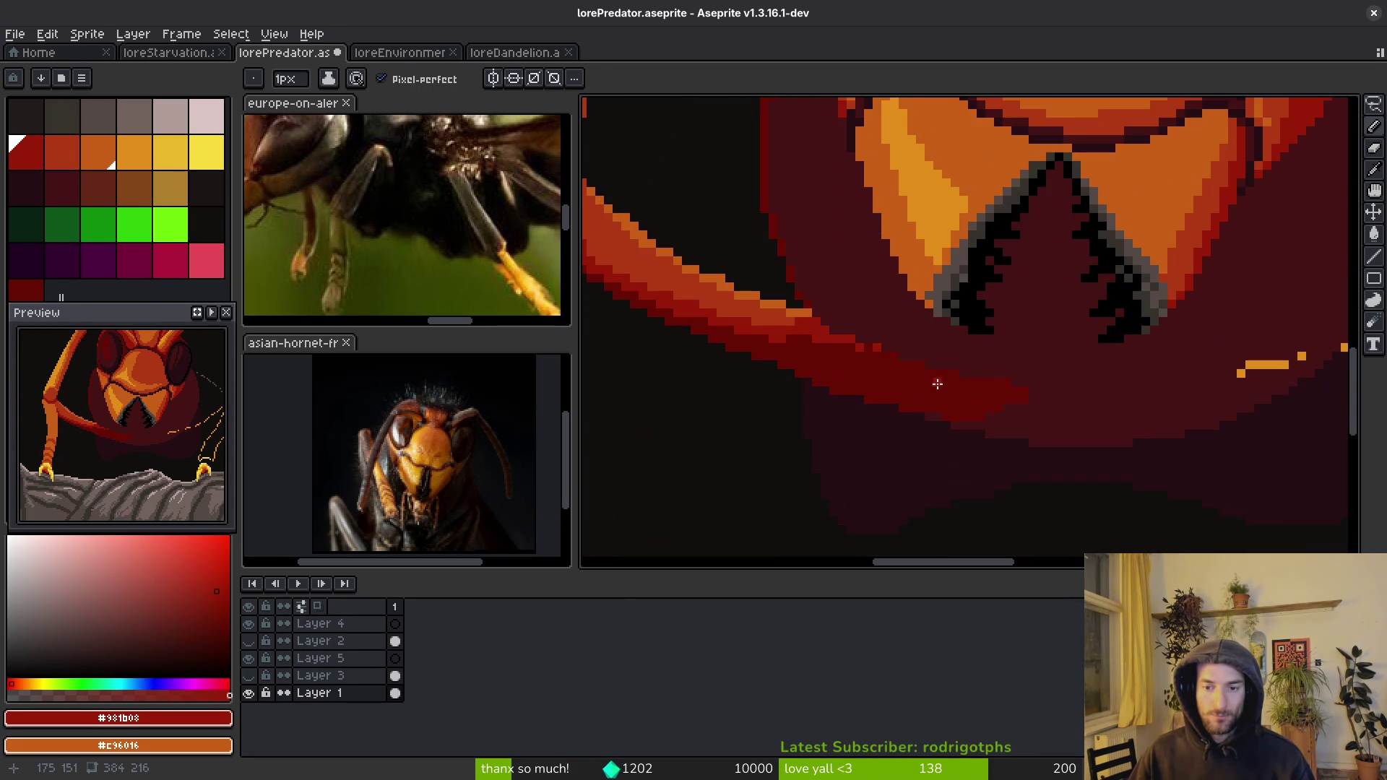
scroll(982, 383, "down", 5)
scroll(986, 399, "up", 4)
left_click(969, 374, "alt")
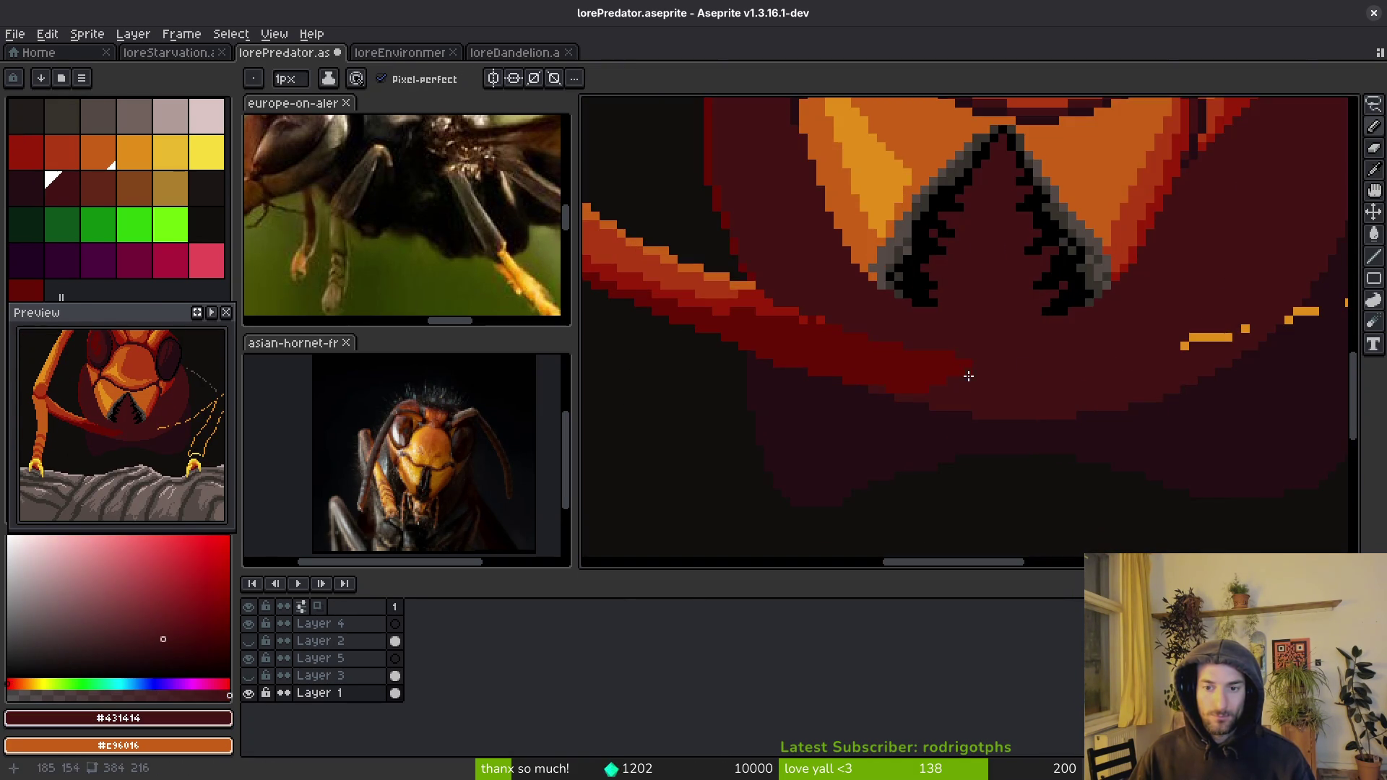
scroll(961, 361, "up", 3)
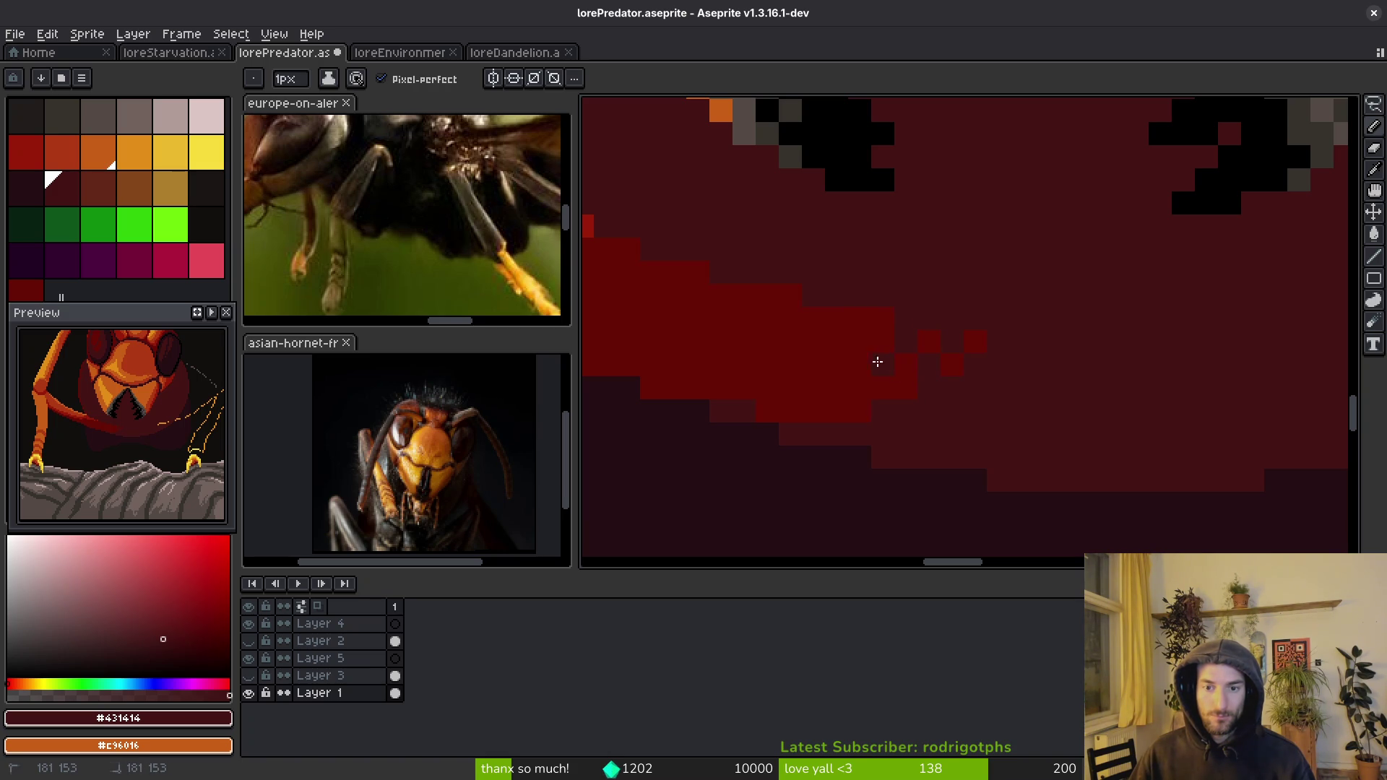
left_click(852, 367, "alt")
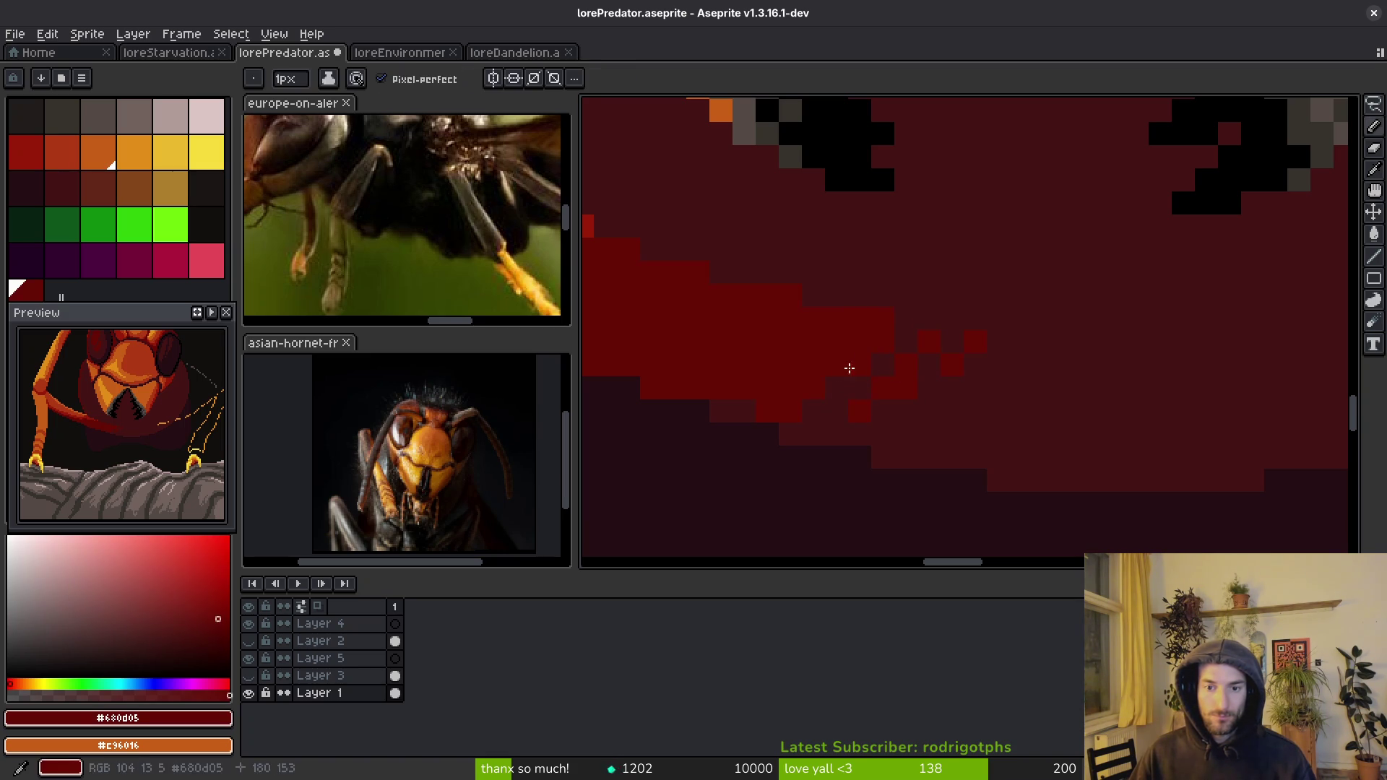
left_click(906, 389)
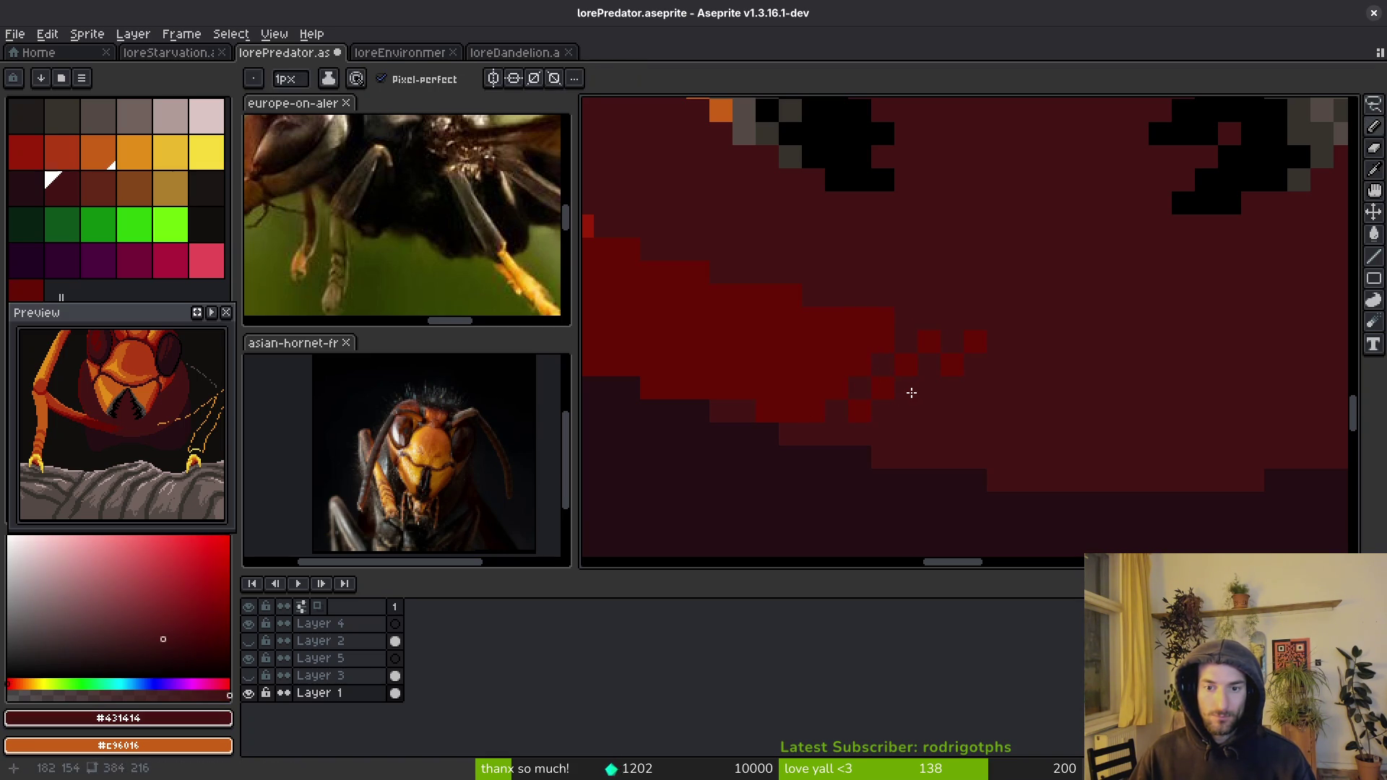
left_click(903, 312, "alt")
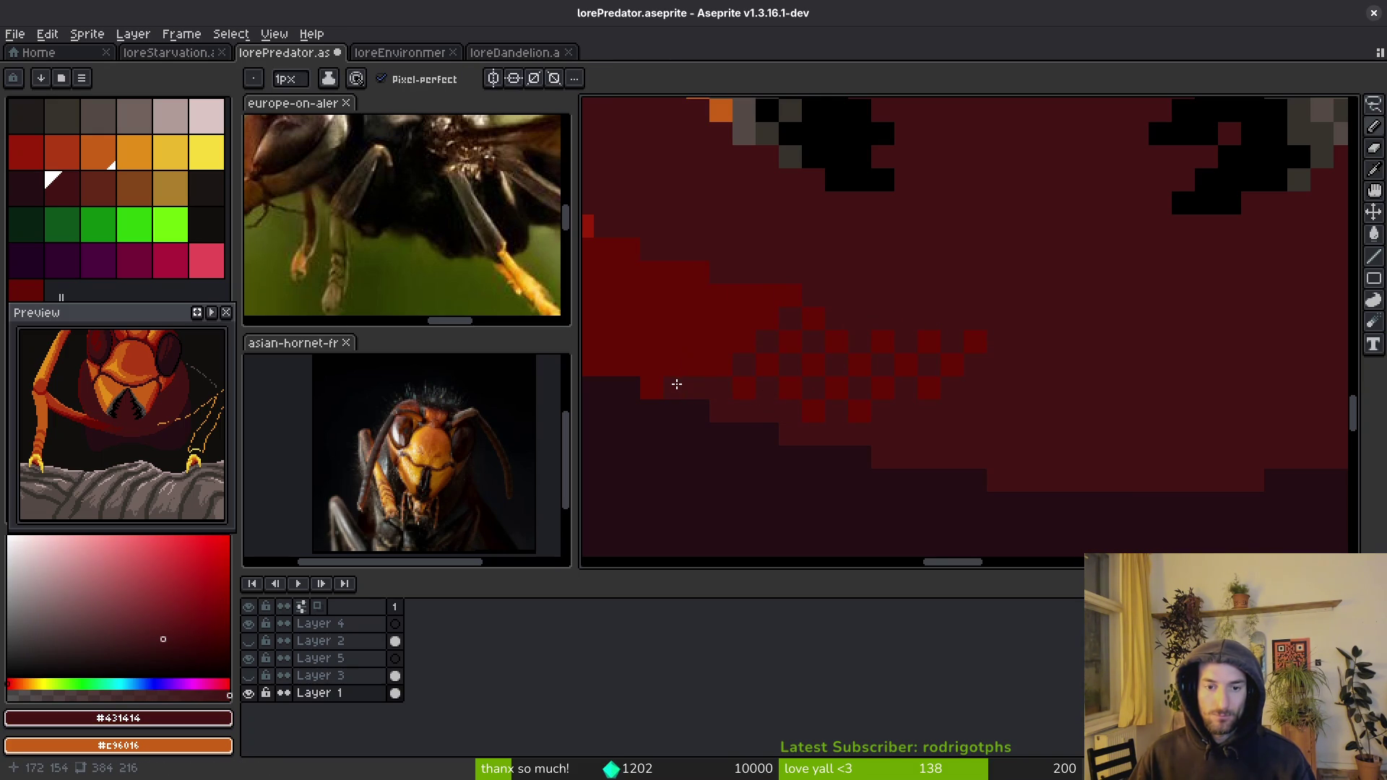
- Extend the checkered dither across the forearm shadow using dark red and maroon #431414, then save
key("shift")
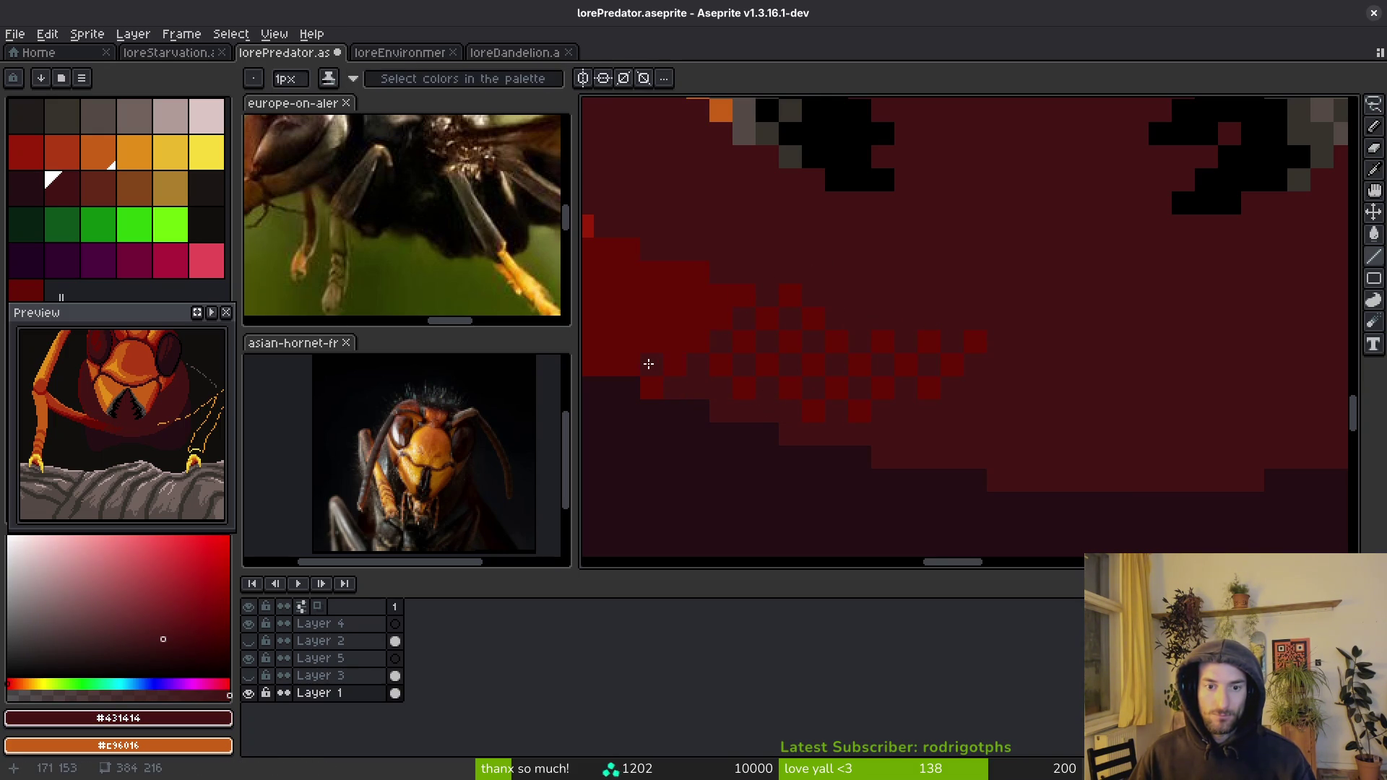
left_click_drag(738, 270, 1106, 309)
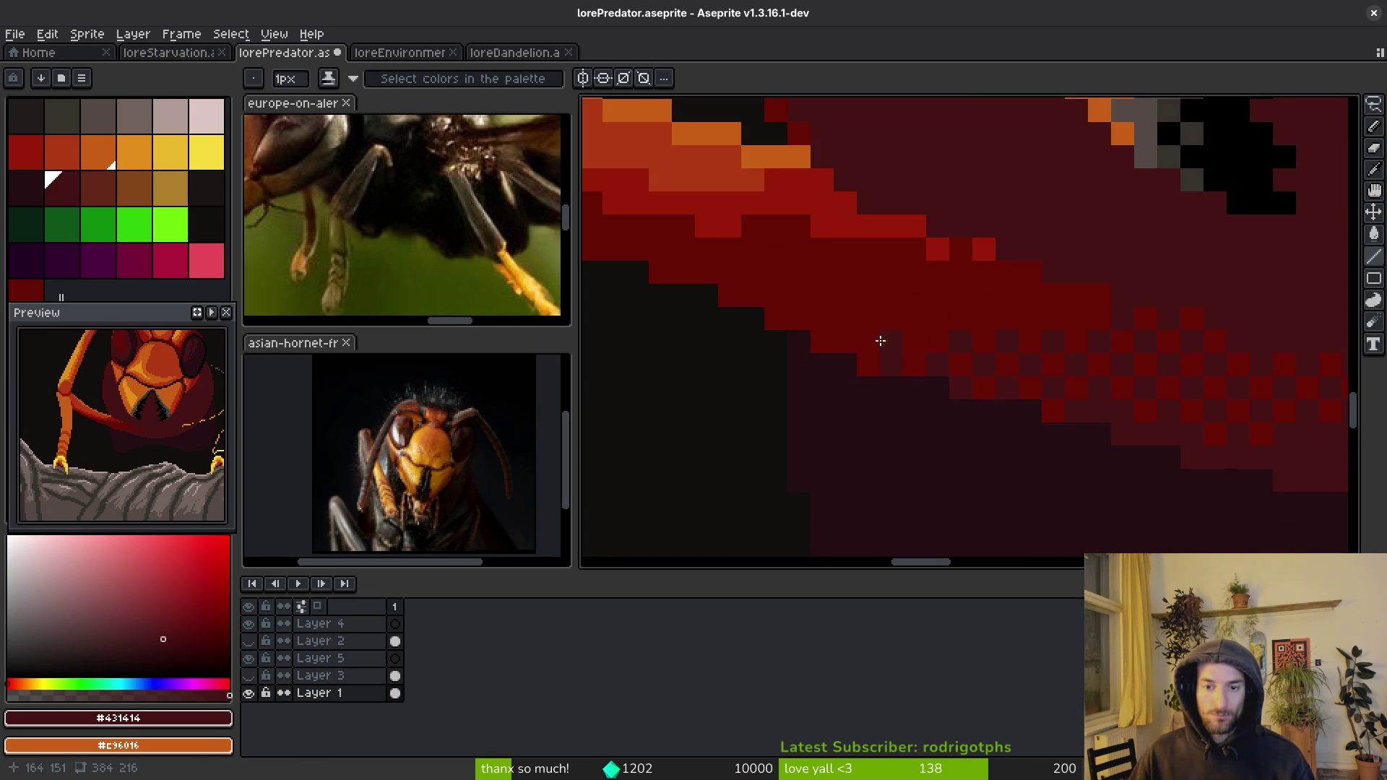
scroll(934, 356, "right", 3)
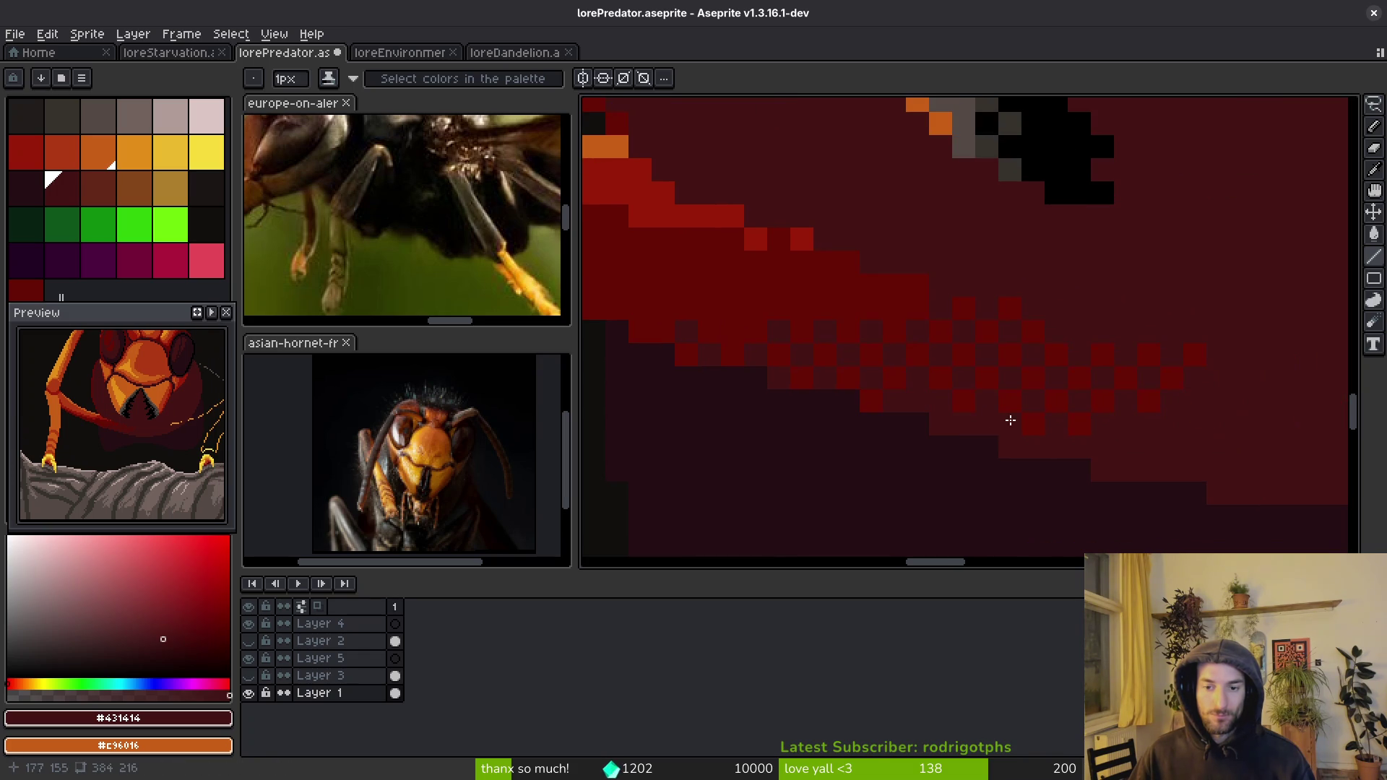
left_click(932, 398, "alt")
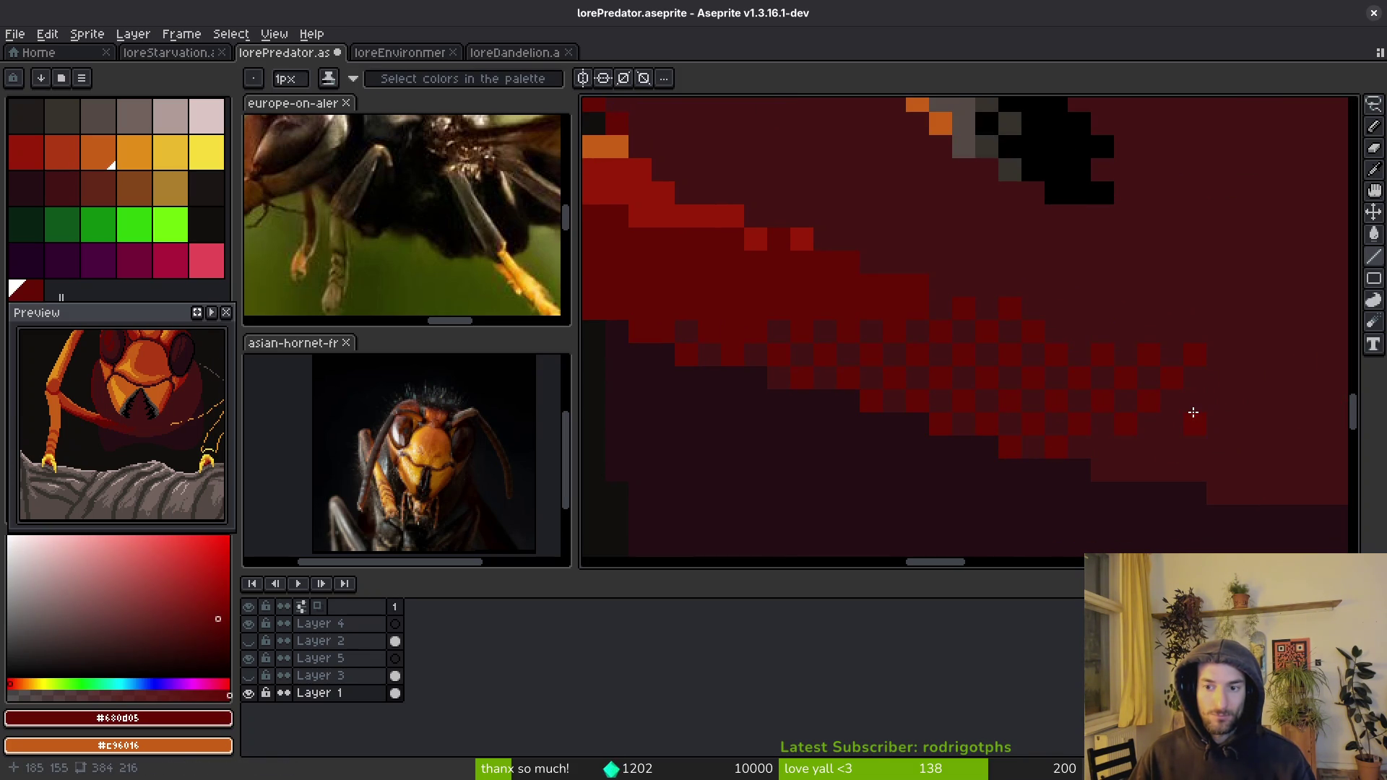
scroll(1021, 496, "down", 3)
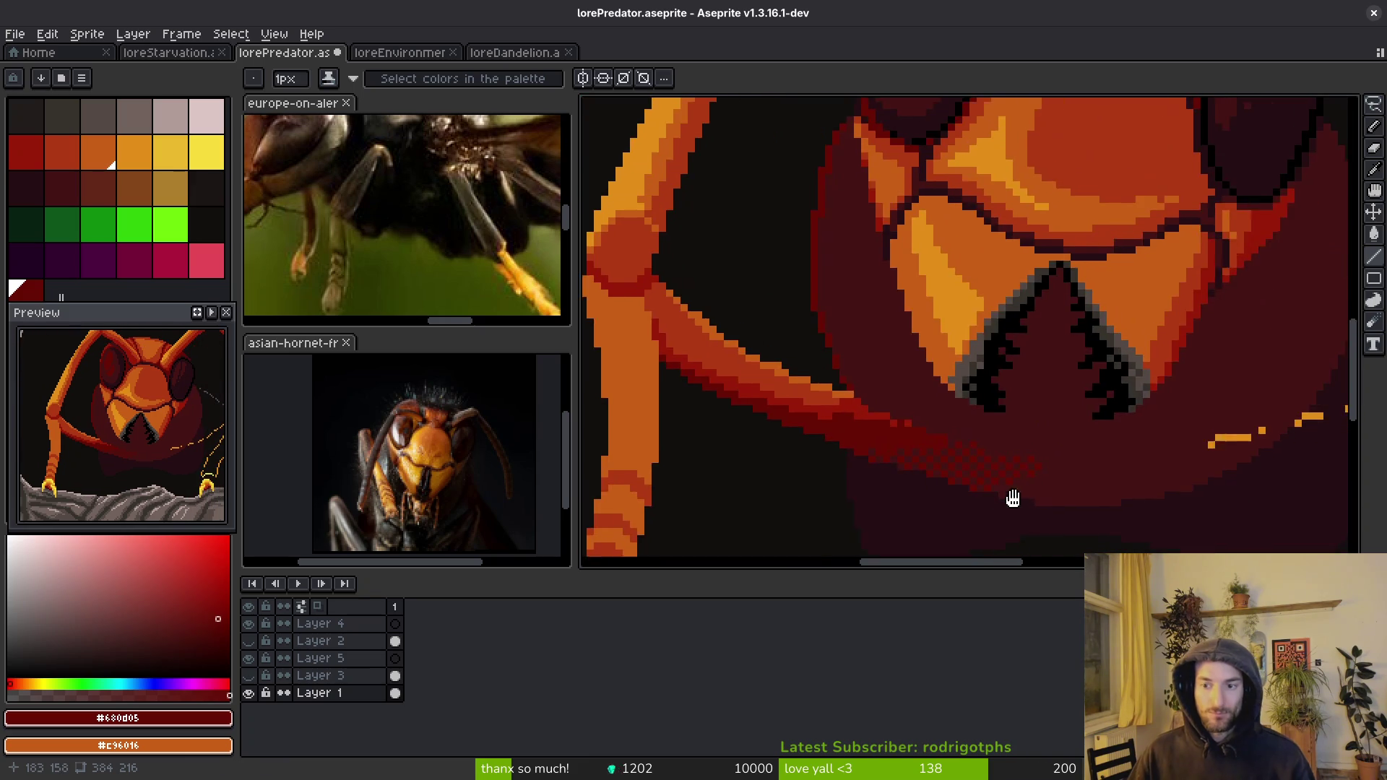
scroll(964, 493, "up", 3)
left_click_drag(964, 492, 919, 274)
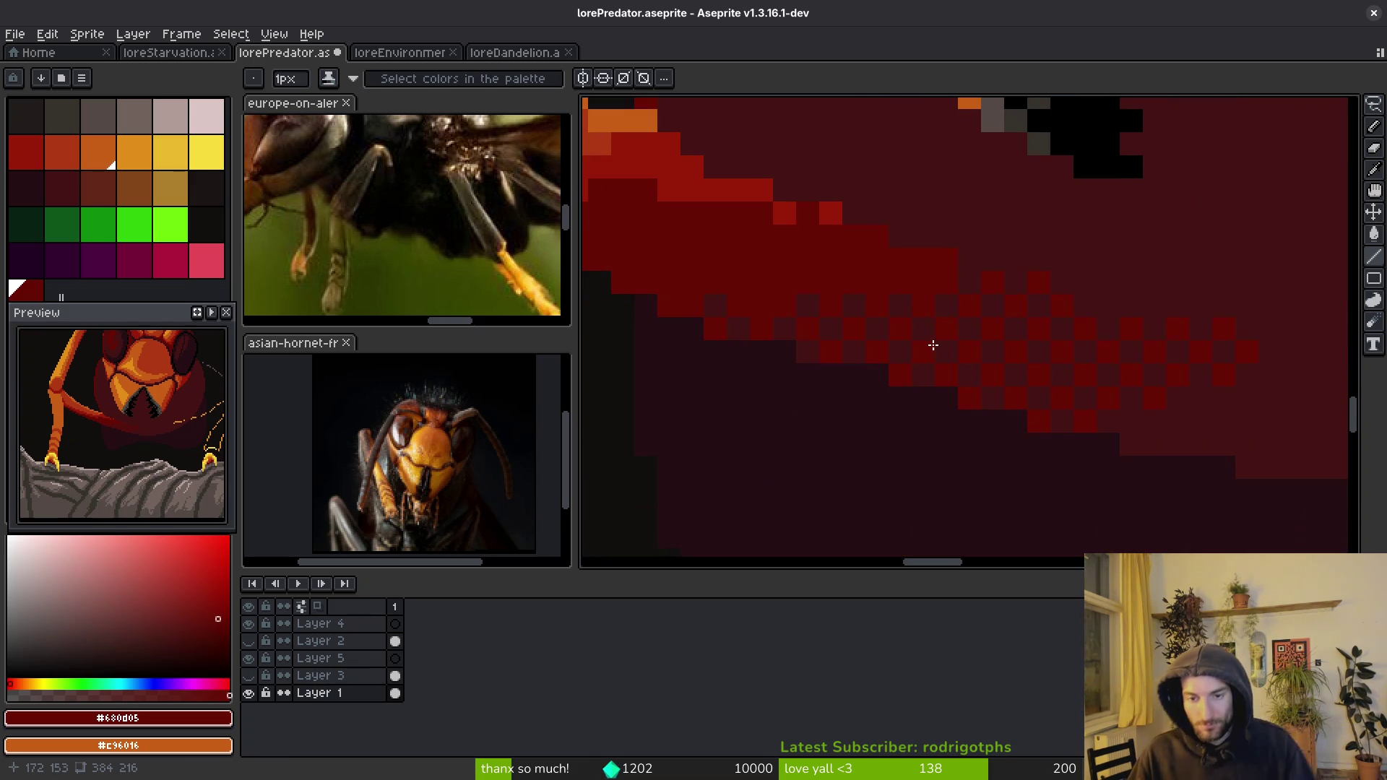
left_click(927, 283, "alt")
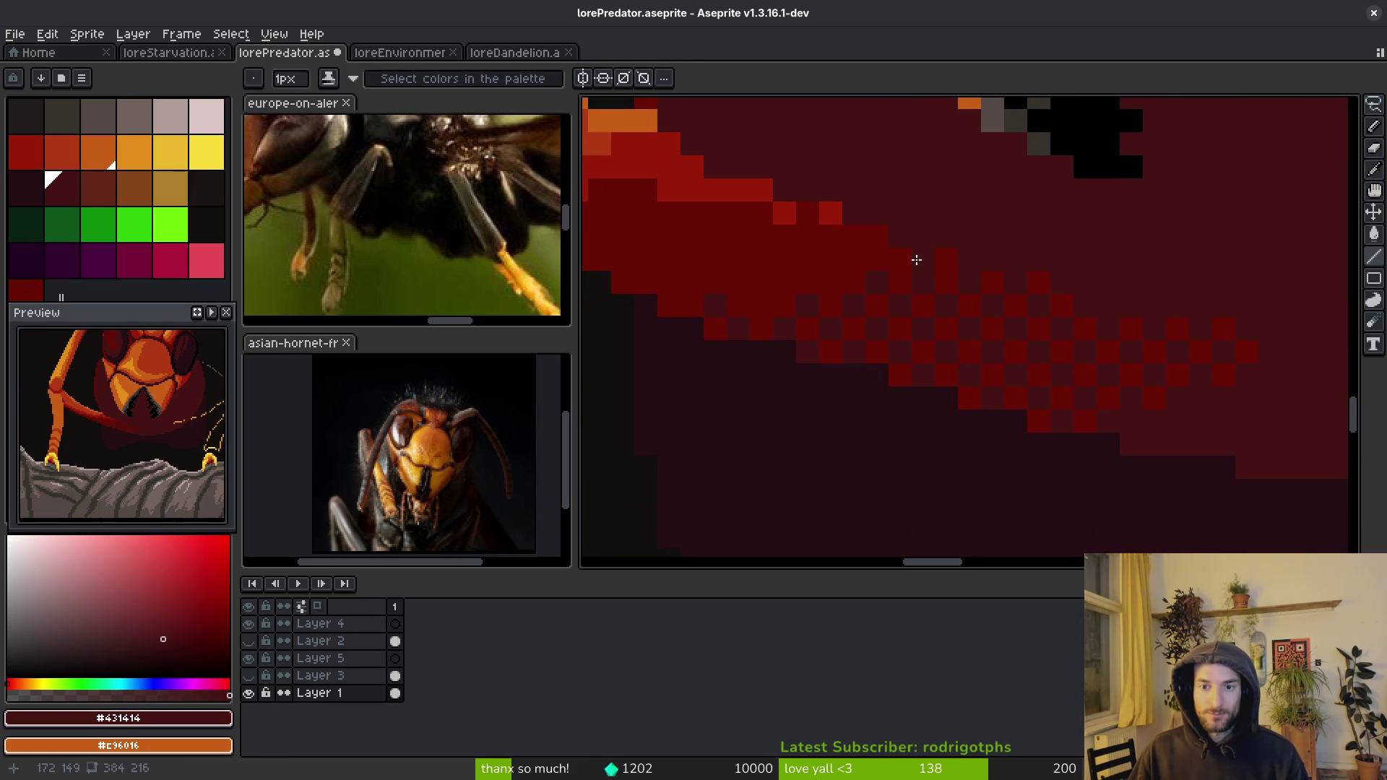
scroll(1033, 334, "down", 3)
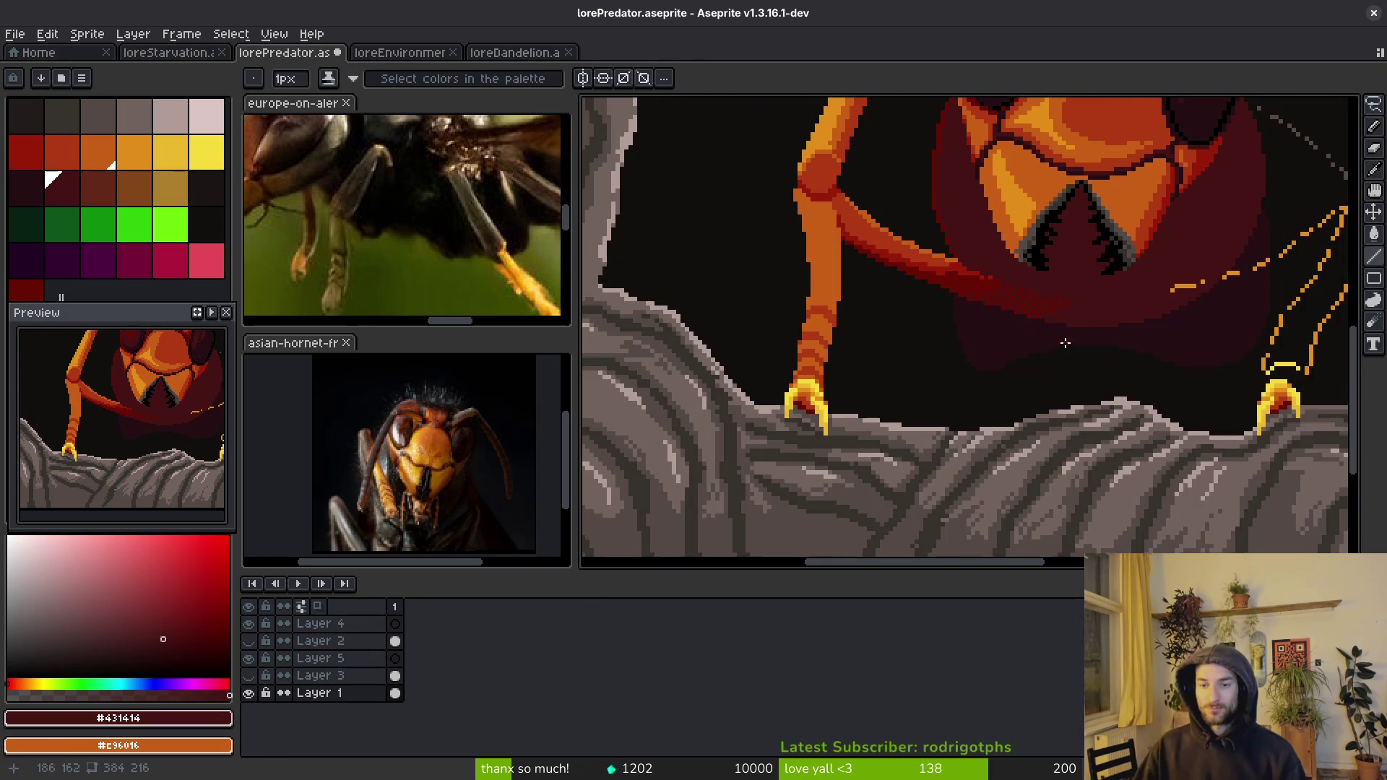
scroll(1070, 338, "down", 4)
scroll(1001, 381, "up", 3)
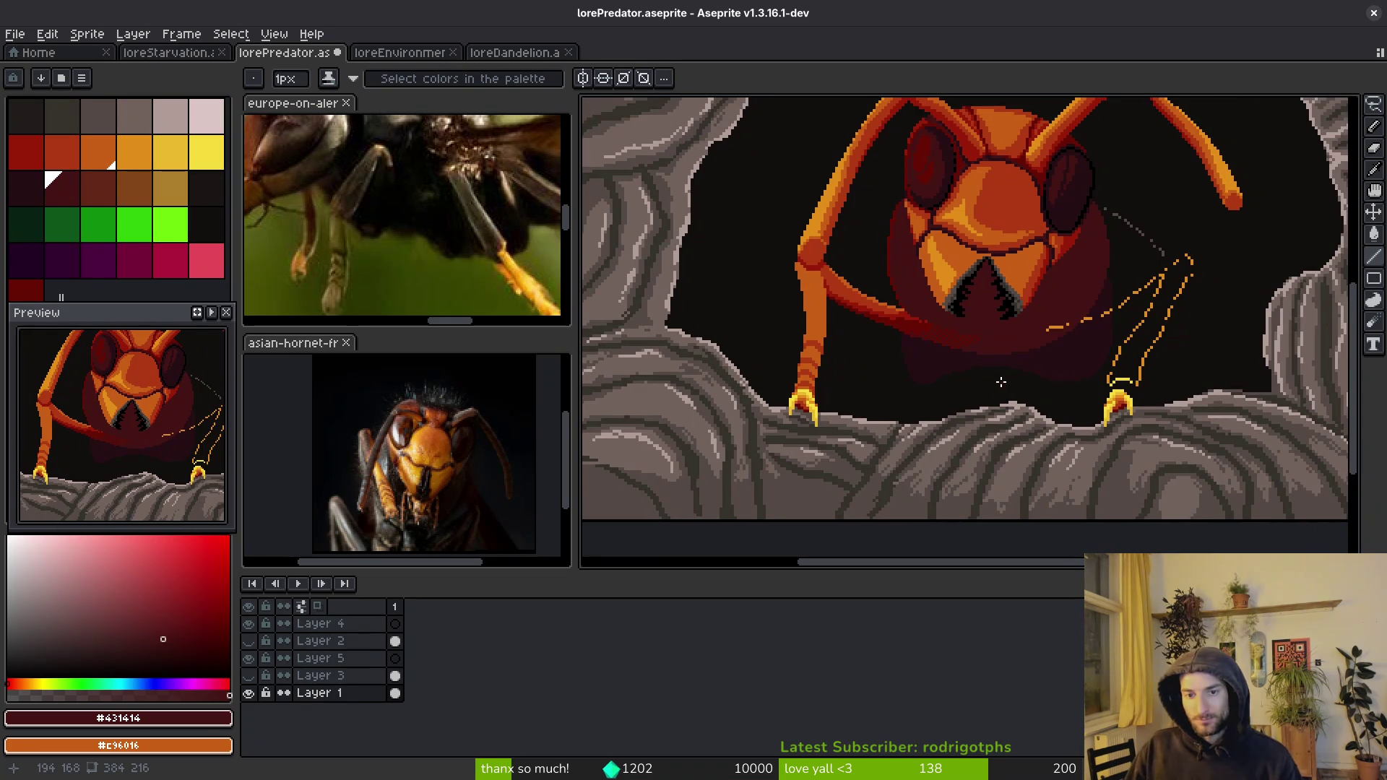
scroll(953, 330, "up", 4)
left_click(773, 287, "alt")
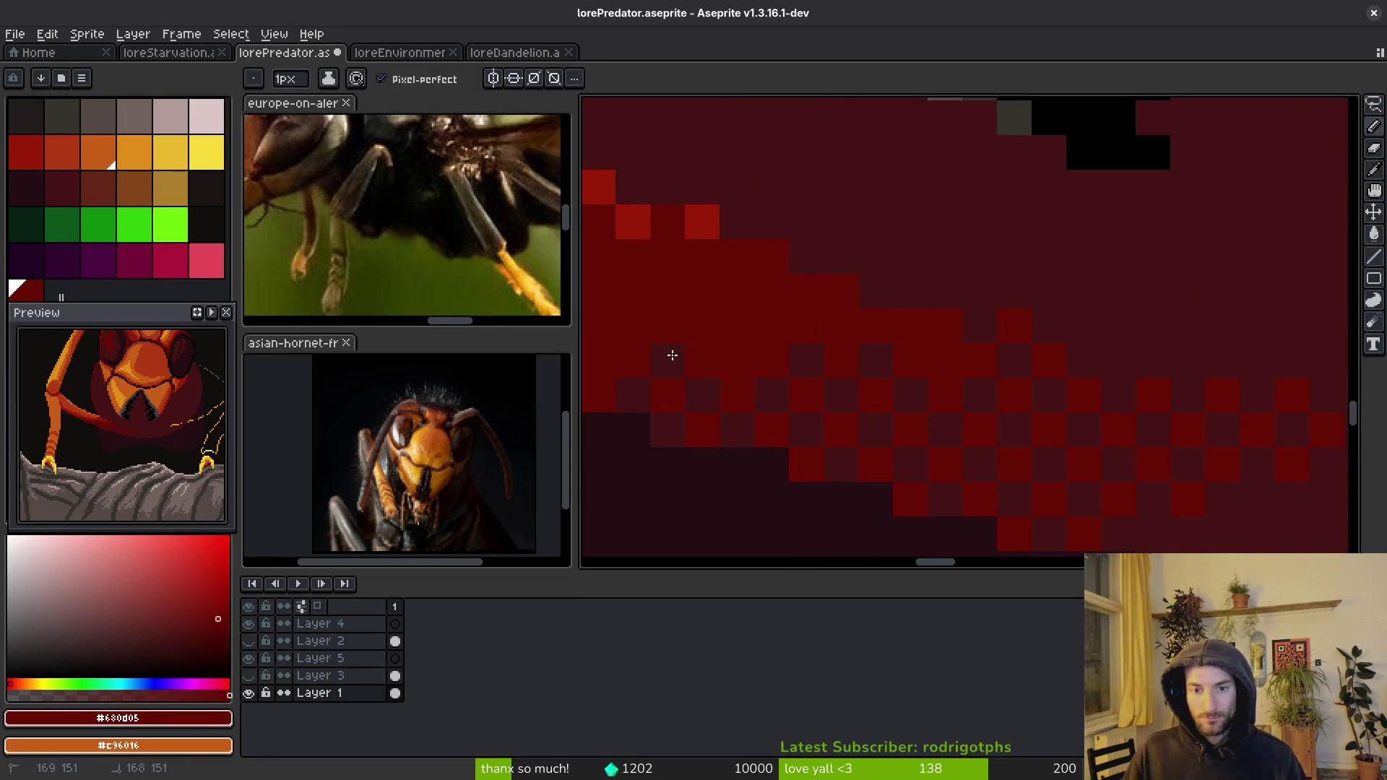
scroll(913, 318, "down", 1)
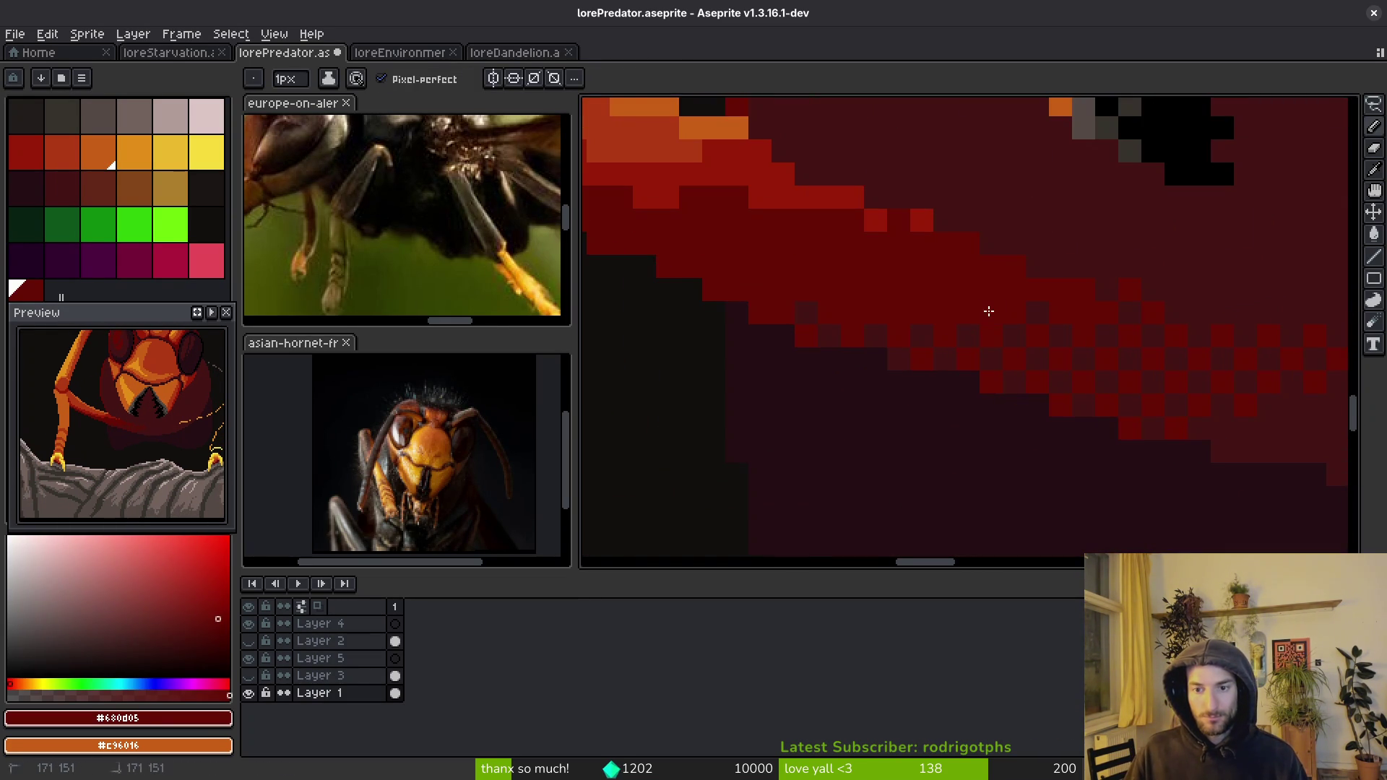
scroll(1099, 371, "down", 1)
scroll(985, 254, "up", 1)
left_click(986, 252, "alt")
scroll(1005, 234, "down", 1)
scroll(1007, 306, "up", 1)
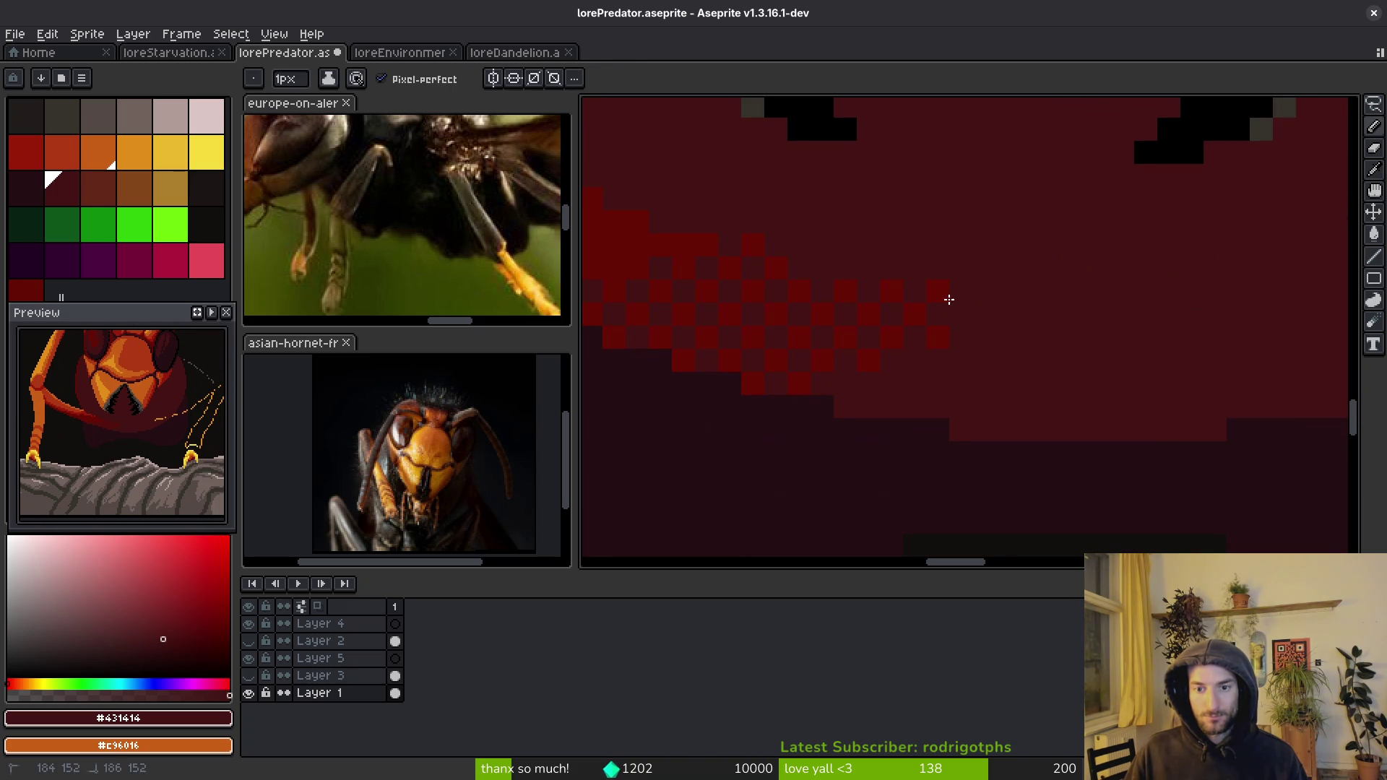
scroll(960, 341, "down", 8)
scroll(990, 354, "down", 3)
key("ctrl+s")
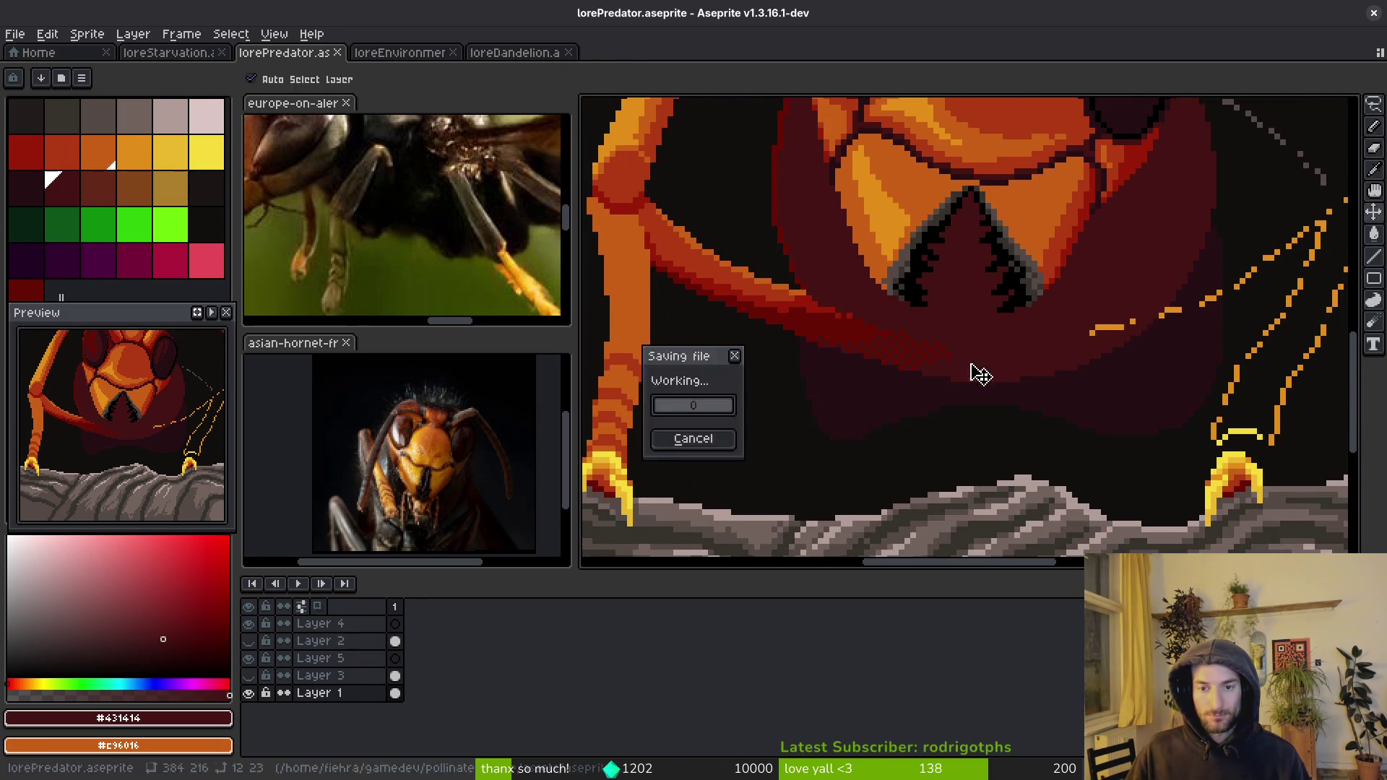
- Place light-orange highlight pixels across the hornet's left leg
scroll(954, 390, "down", 2)
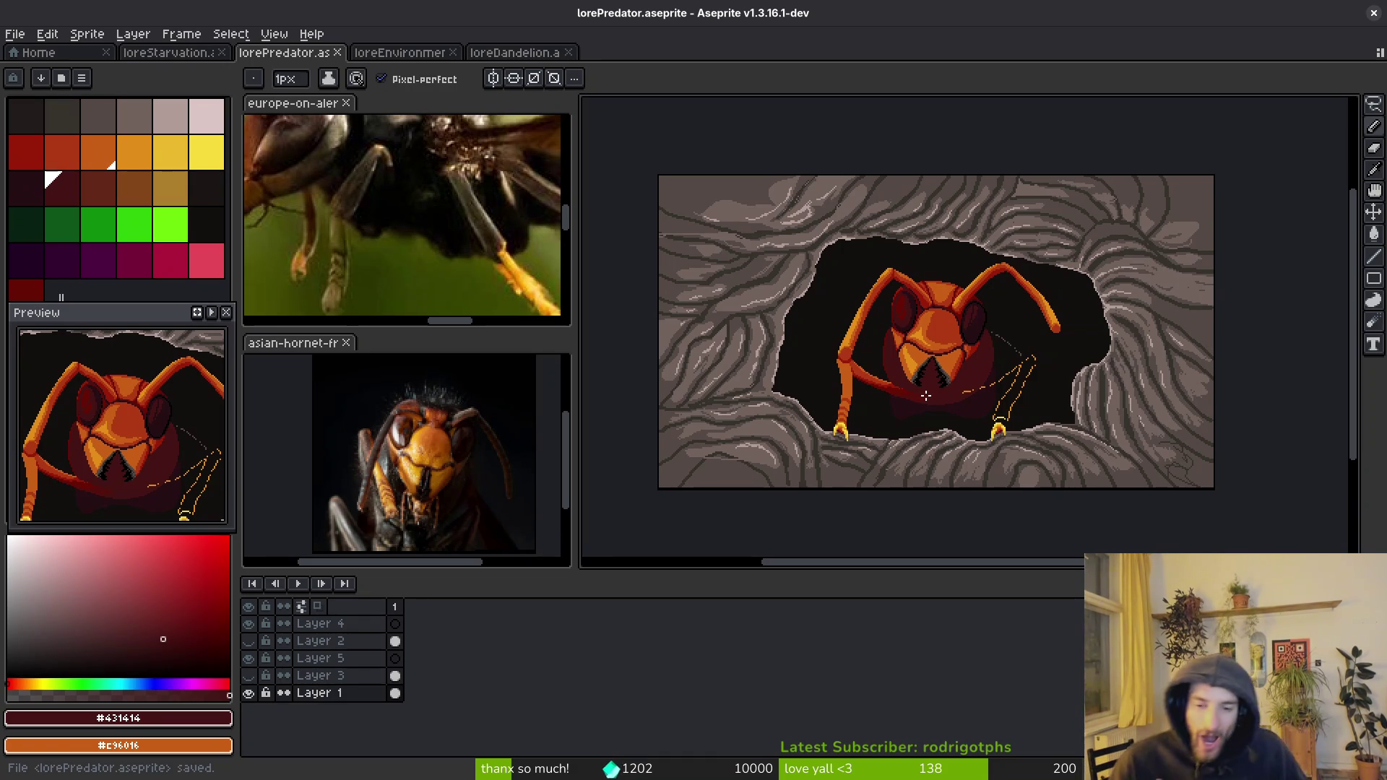
scroll(885, 413, "up", 2)
scroll(884, 412, "up", 2)
scroll(1059, 448, "up", 1)
left_click(134, 152)
scroll(892, 381, "up", 3)
left_click(907, 372)
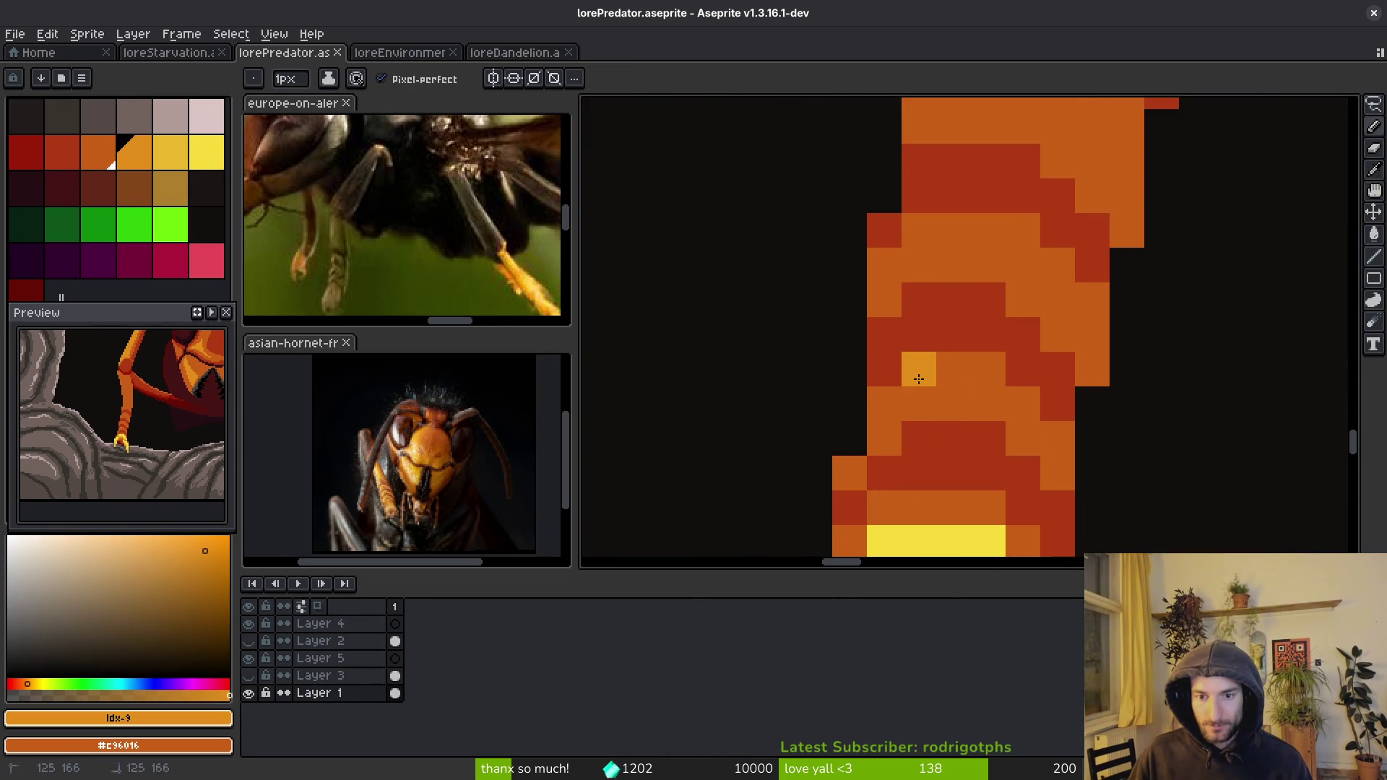
left_click(885, 403)
left_click(919, 231)
scroll(954, 161, "up", 2)
left_click(964, 302)
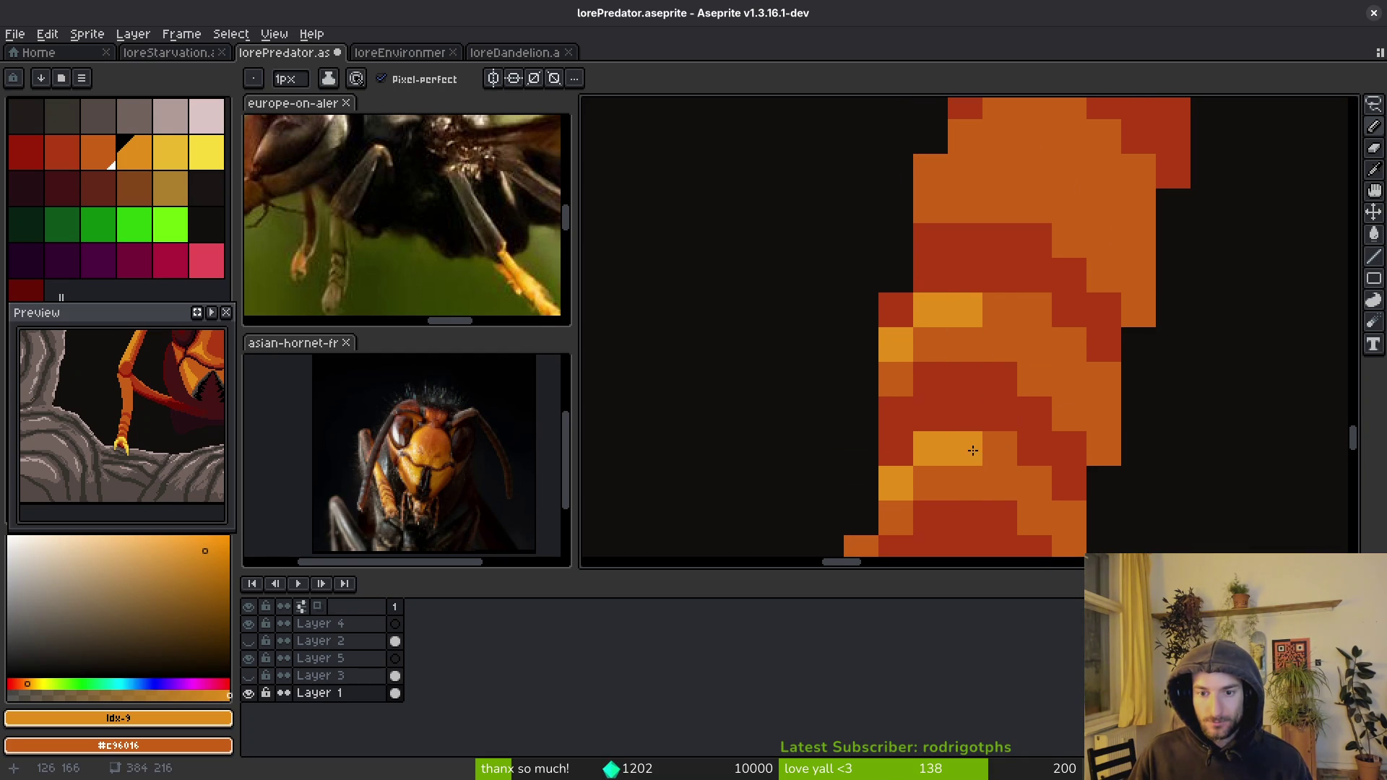
scroll(975, 426, "down", 2)
left_click(981, 406)
mouse_move(1011, 268)
left_mouse_down()
mouse_move(979, 291)
mouse_move(990, 333)
mouse_move(938, 335)
mouse_move(976, 288)
mouse_move(1026, 299)
left_mouse_up()
scroll(1033, 383, "down", 3)
scroll(1015, 349, "up", 2)
left_click(1050, 314)
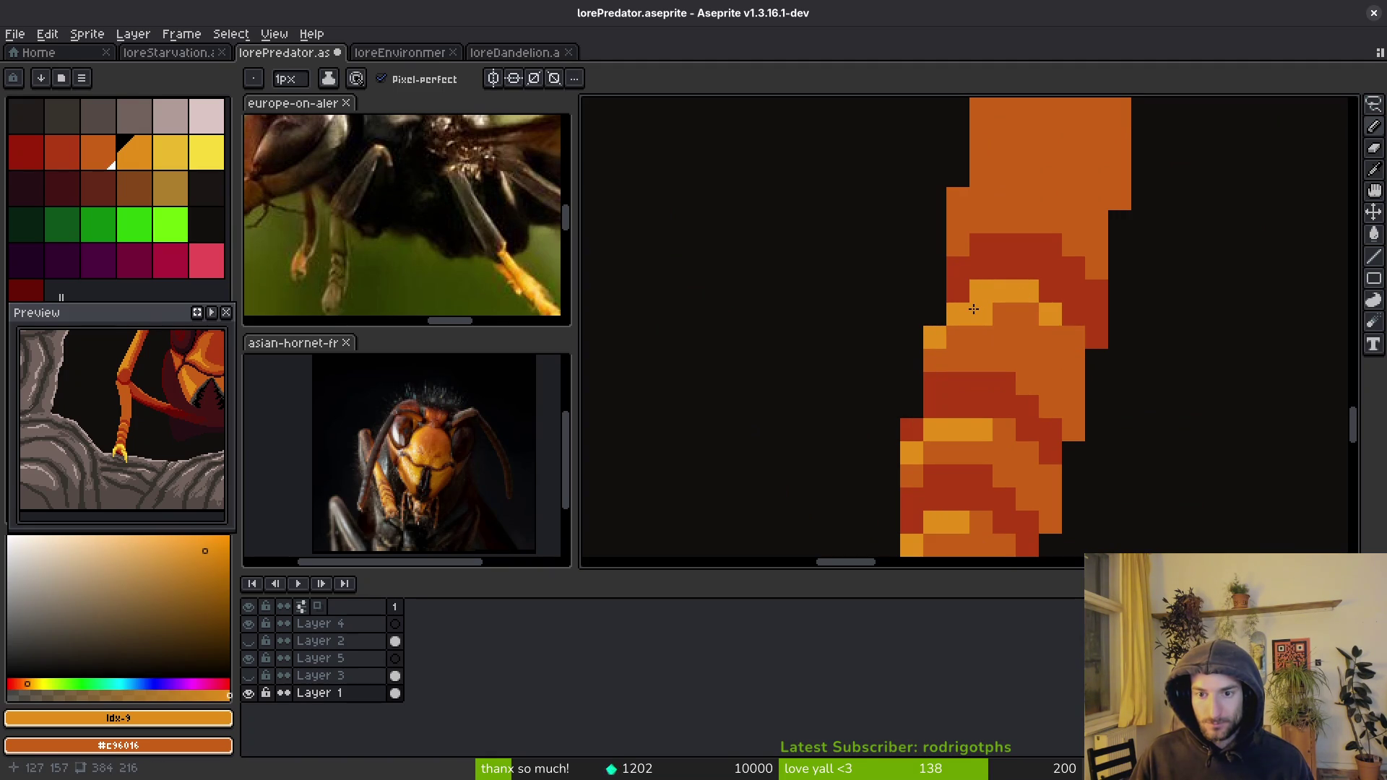
scroll(1012, 376, "down", 4)
scroll(1033, 448, "up", 4)
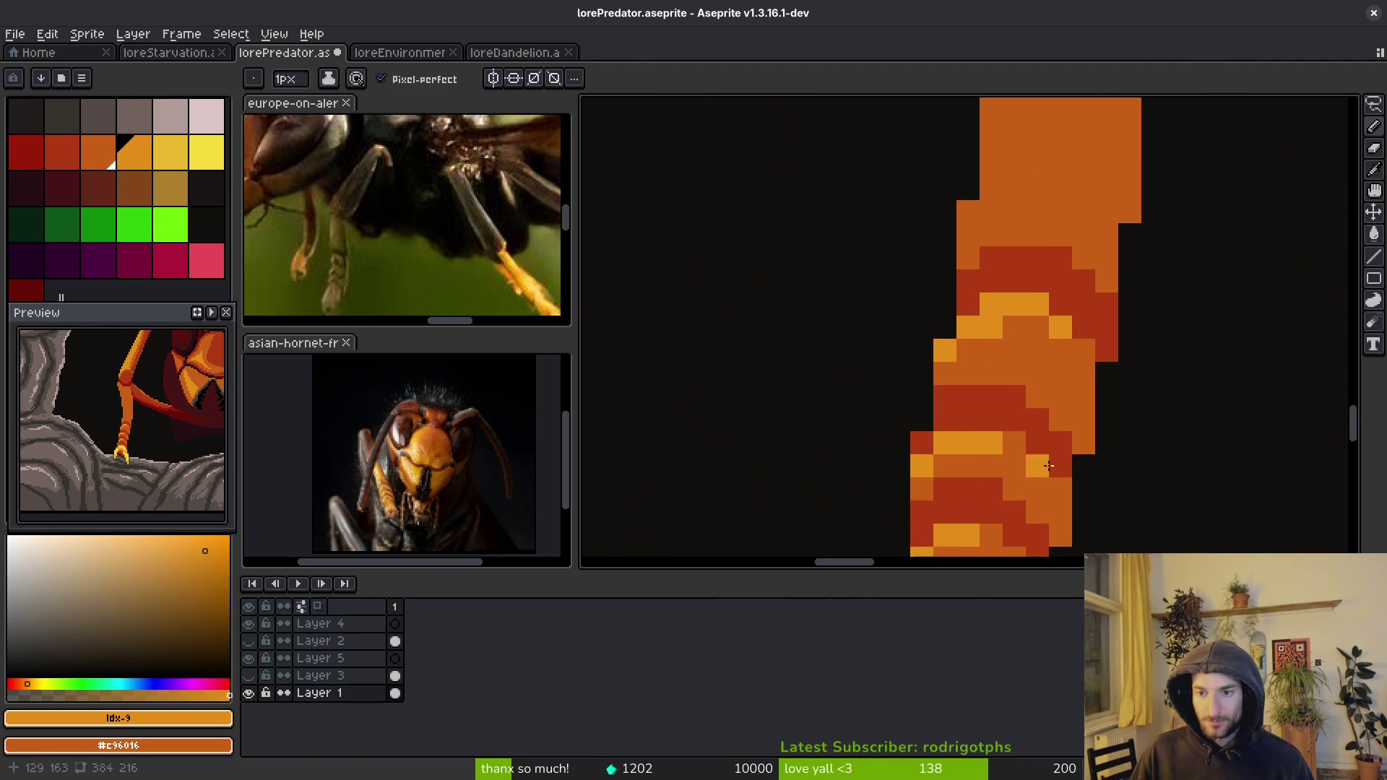
- Rework the leg's joint row with red #af3a13, orange #c96016 and light-orange pixels
left_click_drag(1035, 475, 990, 522)
left_click(1012, 352, "alt")
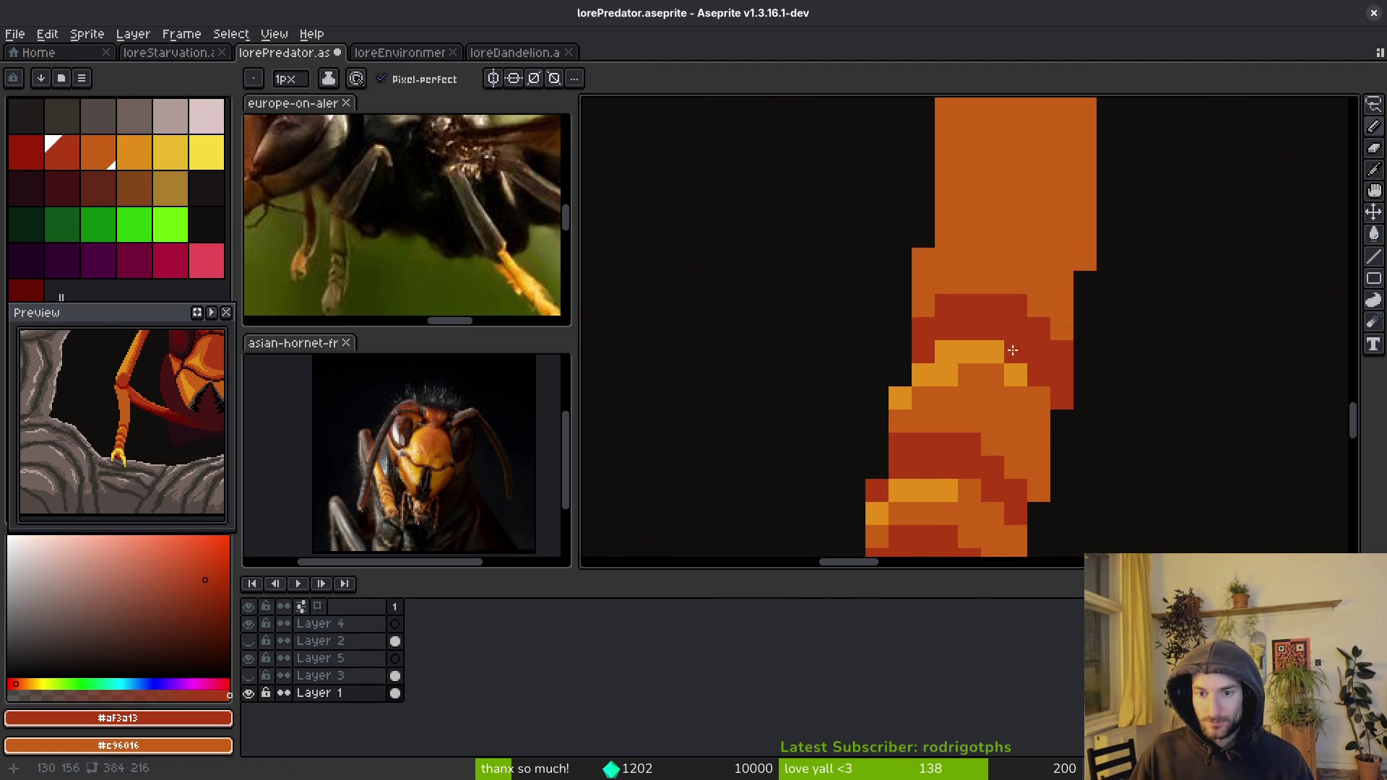
left_click_drag(1007, 351, 921, 375)
left_click(947, 263, "alt")
left_click_drag(940, 305, 1020, 300)
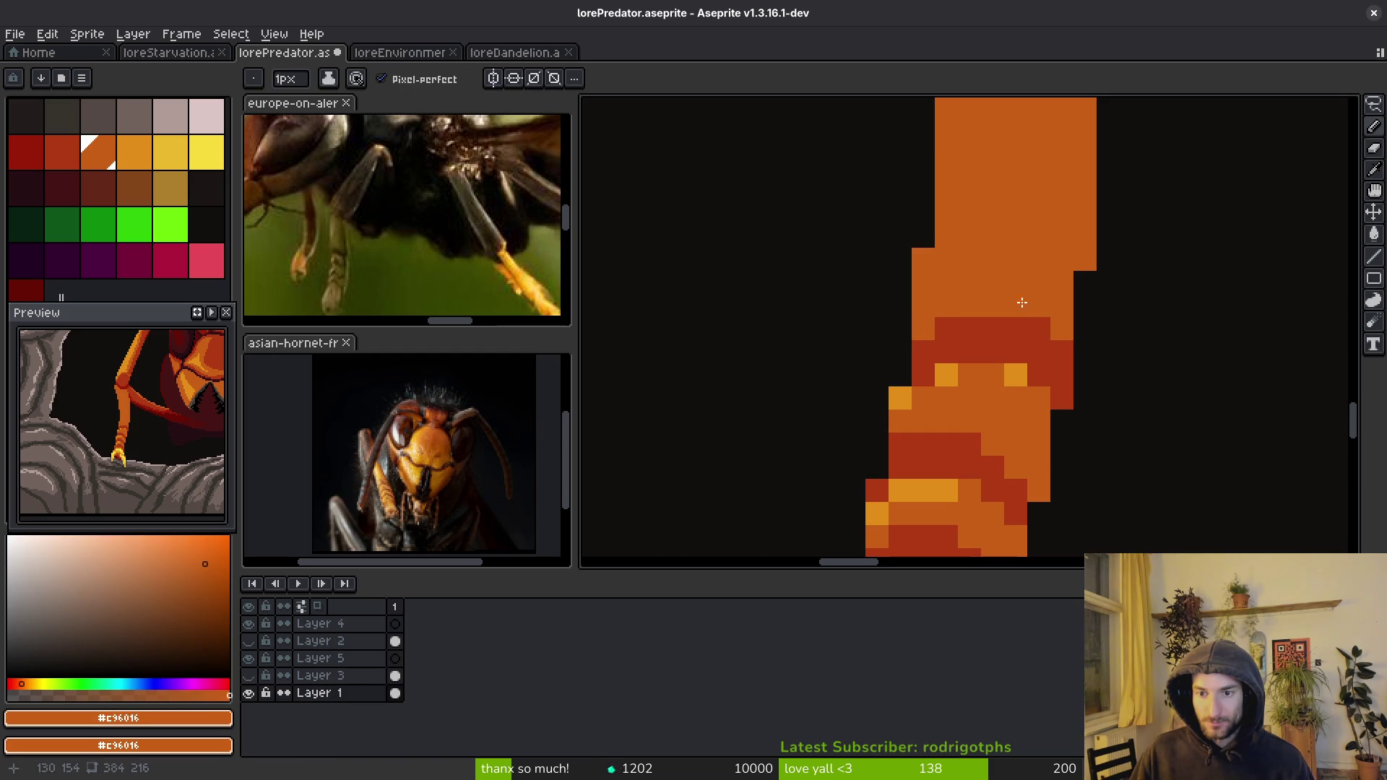
left_click(1041, 329)
left_click(987, 376, "alt")
left_click(970, 375)
right_click(993, 375)
left_click(923, 398)
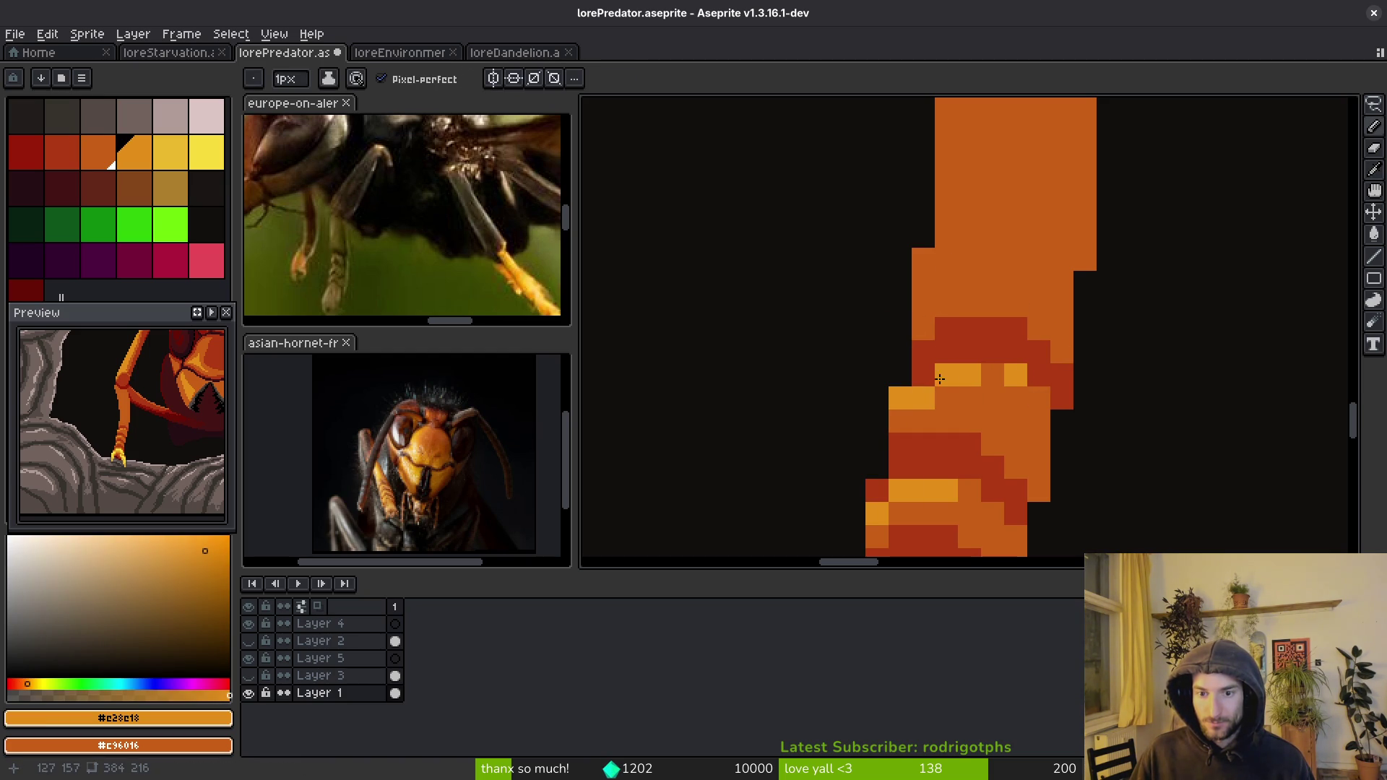
scroll(993, 421, "down", 5)
scroll(974, 392, "up", 4)
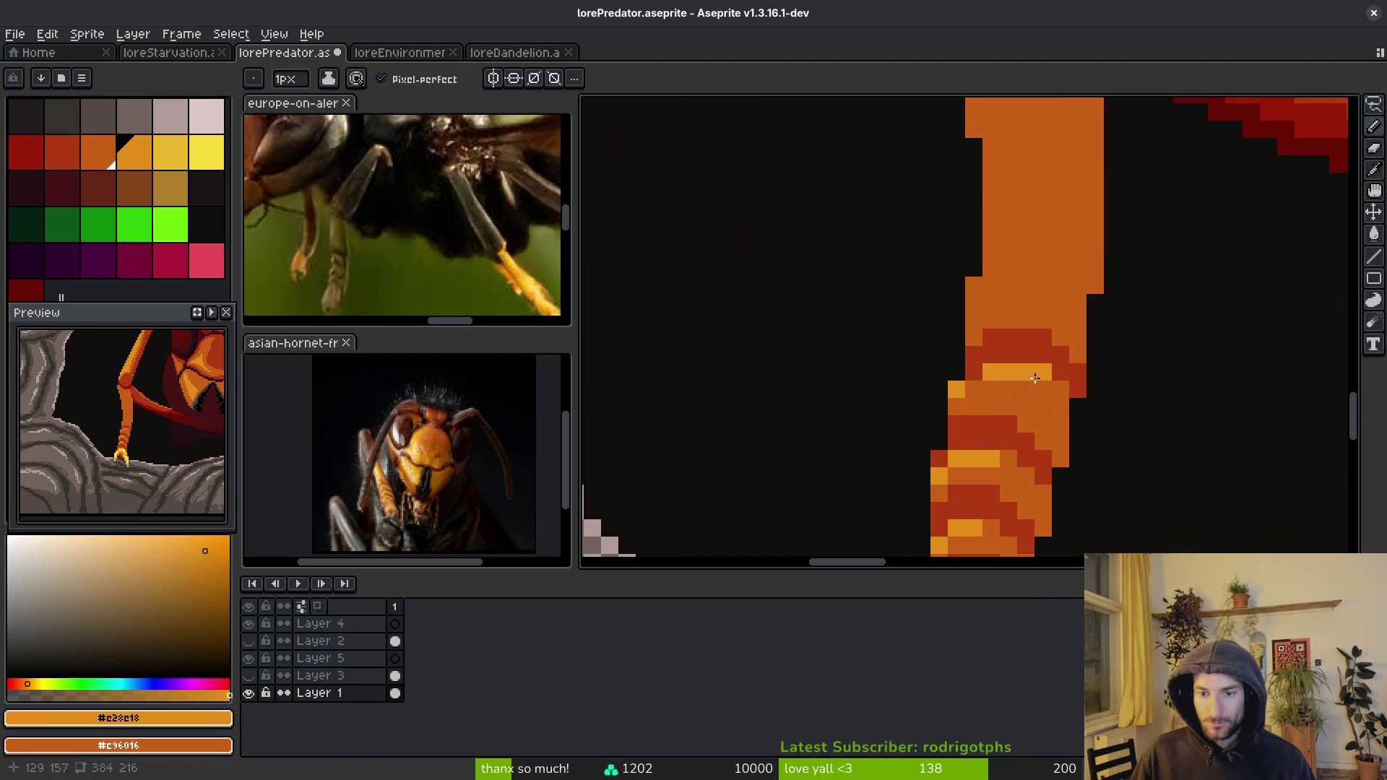
left_click(1060, 390)
scroll(1088, 416, "down", 3)
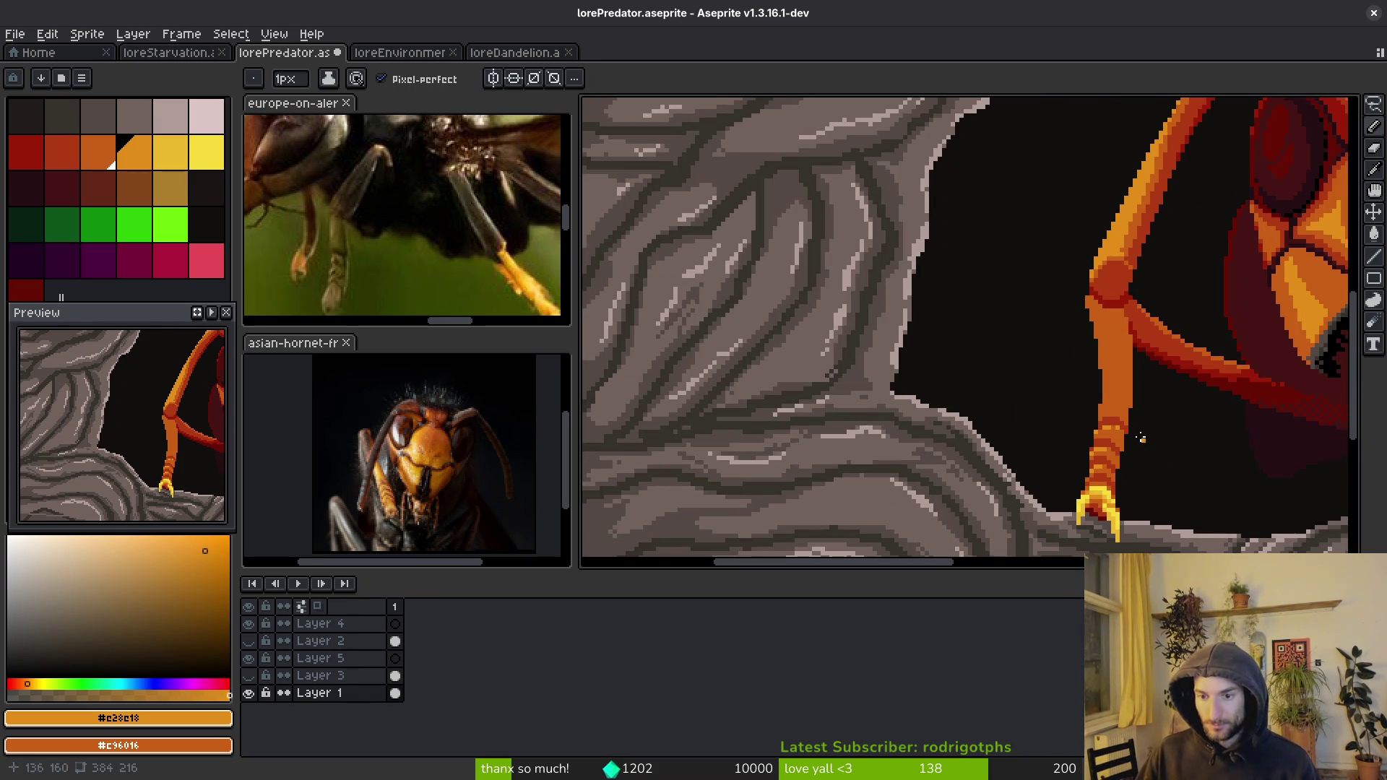
scroll(1147, 443, "up", 3)
- Draw a light-orange highlight stripe down the leg's left edge
left_click_drag(995, 197, 1018, 395)
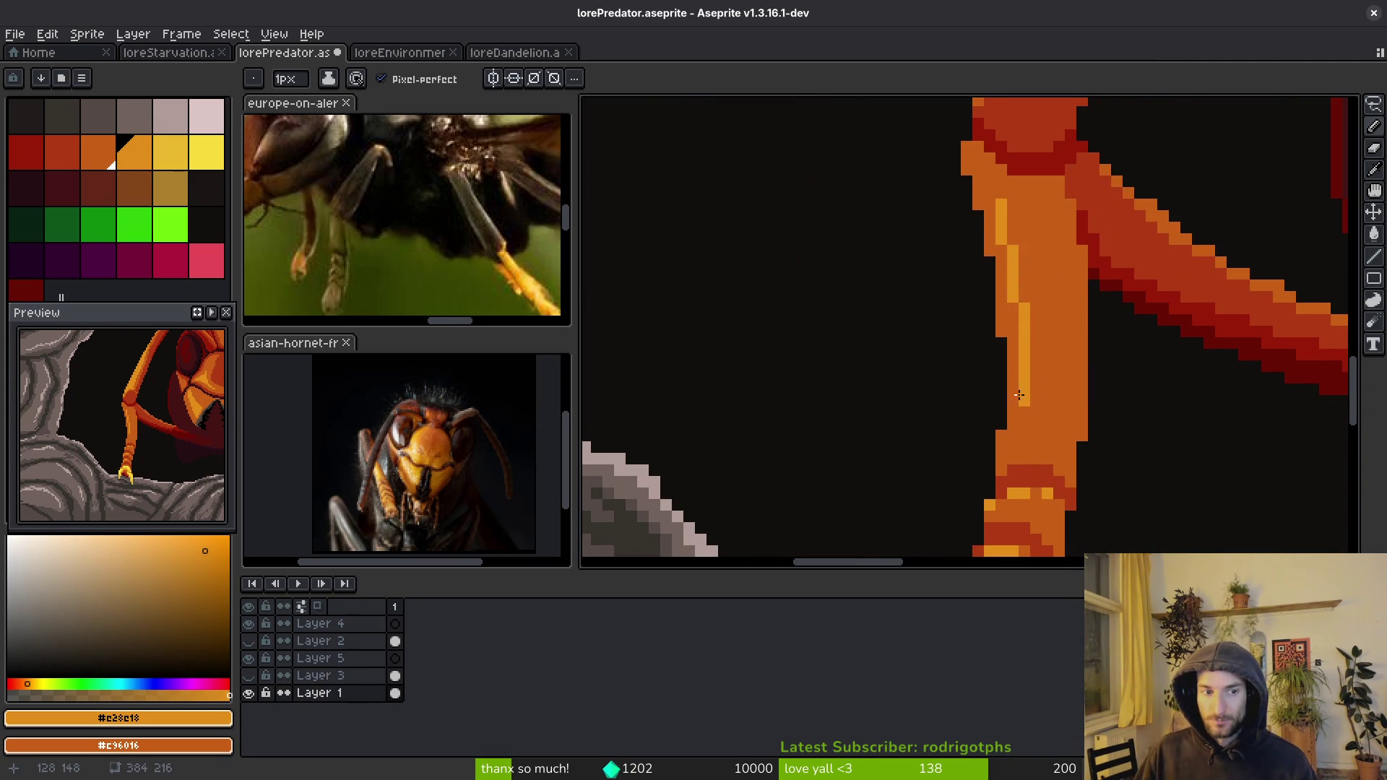
scroll(443, 226, "down", 2)
scroll(443, 226, "up", 2)
scroll(479, 414, "up", 4)
scroll(479, 414, "down", 4)
scroll(994, 307, "up", 2)
mouse_move(993, 307)
left_mouse_down()
mouse_move(958, 116)
mouse_move(1004, 237)
mouse_move(1026, 408)
mouse_move(1008, 446)
left_mouse_up()
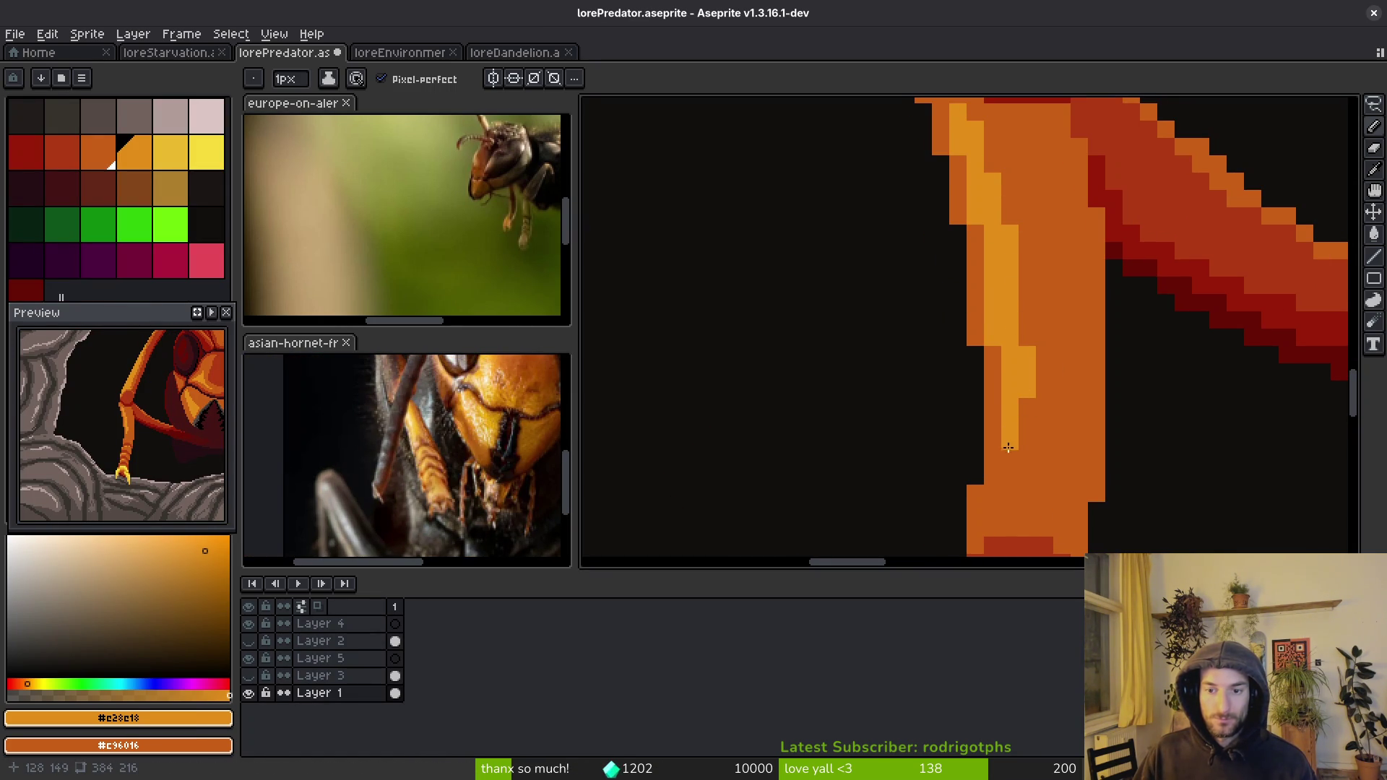
scroll(1026, 434, "down", 3)
- Outline the forearm's upper edge in darker red #af3a13
scroll(1026, 431, "down", 3)
scroll(896, 405, "down", 2)
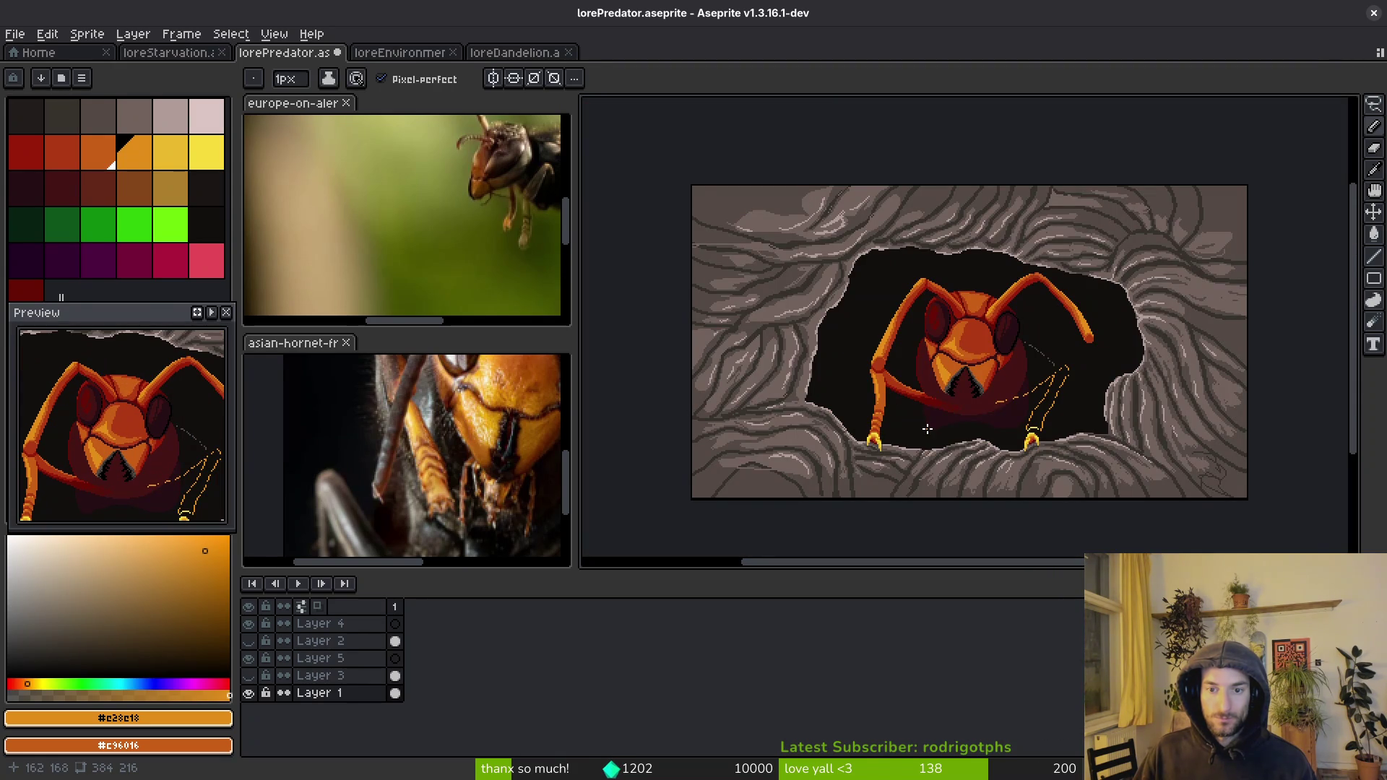
scroll(927, 429, "up", 5)
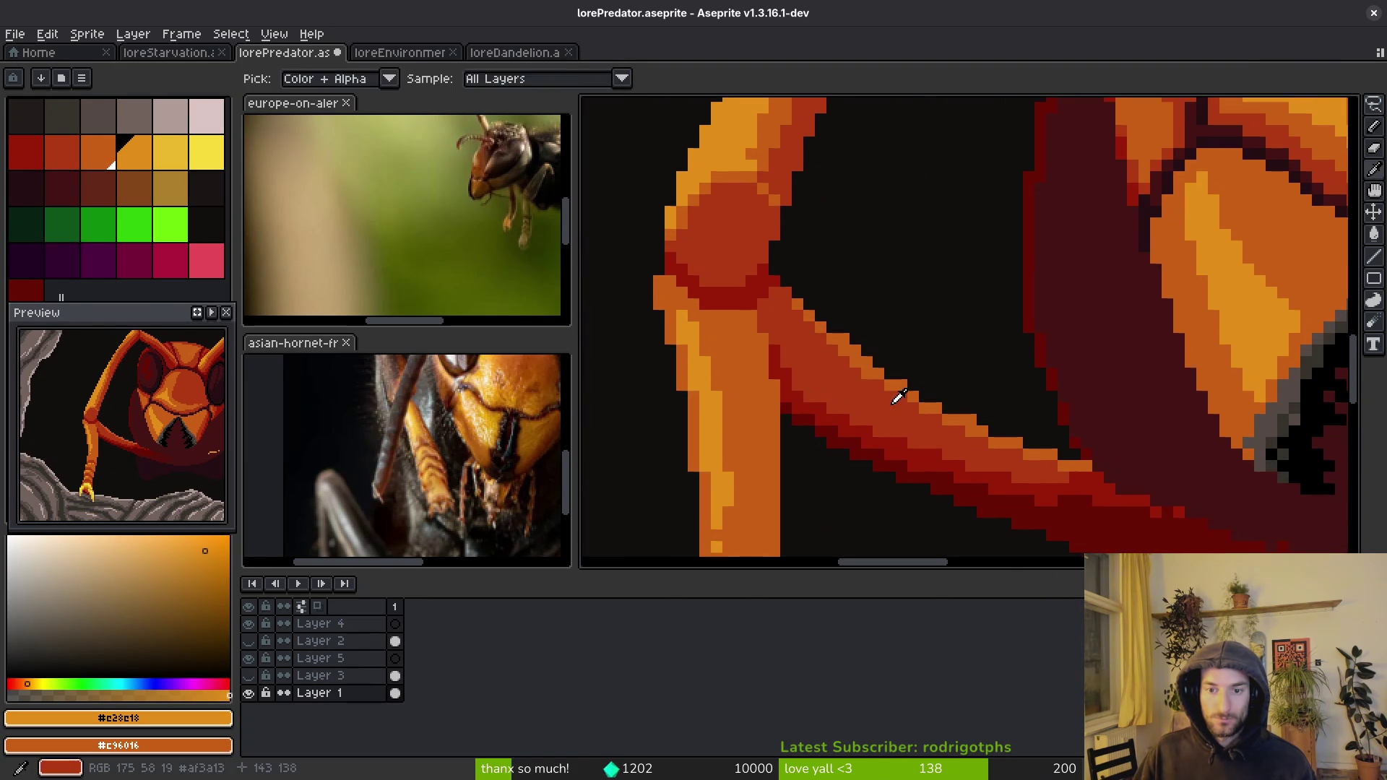
left_click(889, 375, "alt")
mouse_move(797, 302)
left_mouse_down()
mouse_move(883, 390)
mouse_move(1031, 456)
mouse_move(1037, 473)
mouse_move(979, 441)
left_mouse_up()
scroll(1048, 487, "down", 4)
scroll(1055, 497, "up", 4)
- Fill the stepped edge pixels with #af3a13 using the Paint Bucket, then save lorePredator.aseprite
left_click(932, 420, "alt")
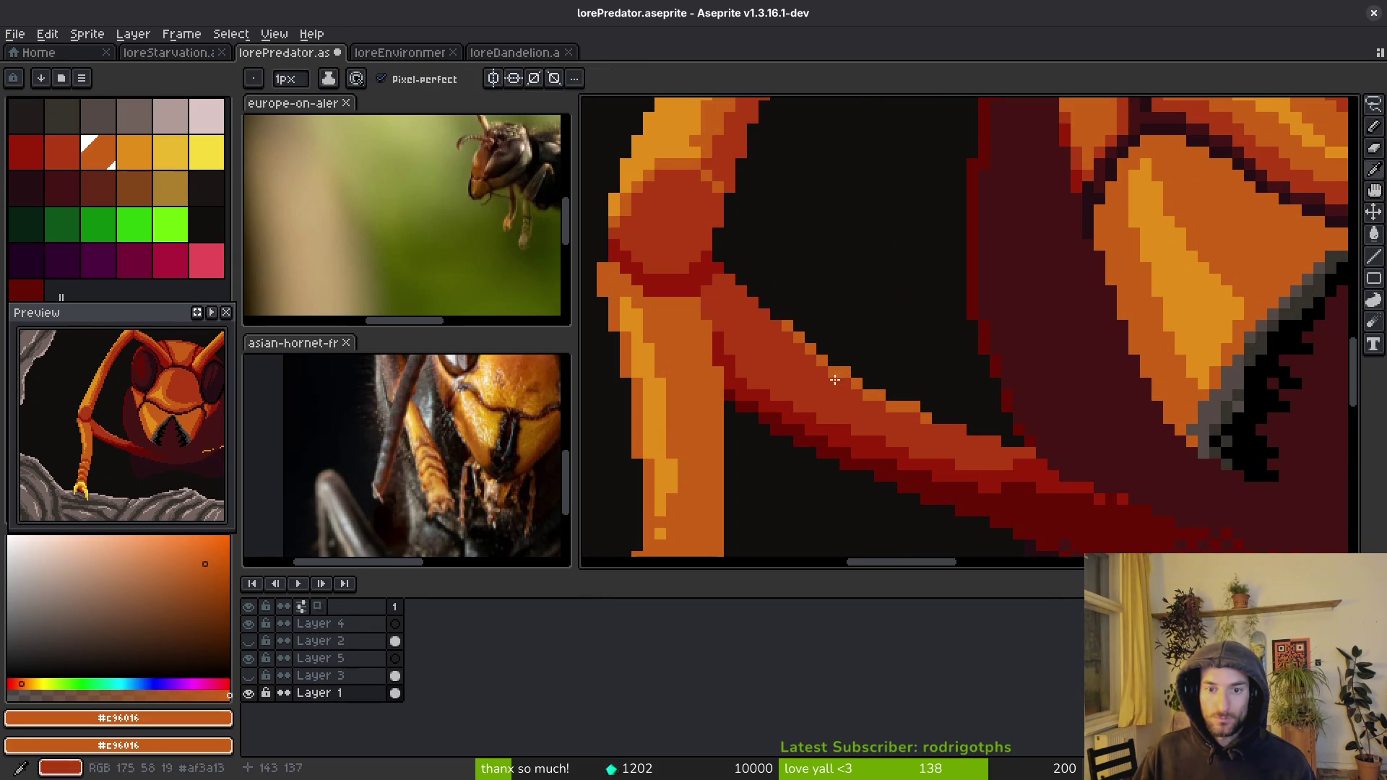
left_click(935, 425, "alt")
key("g")
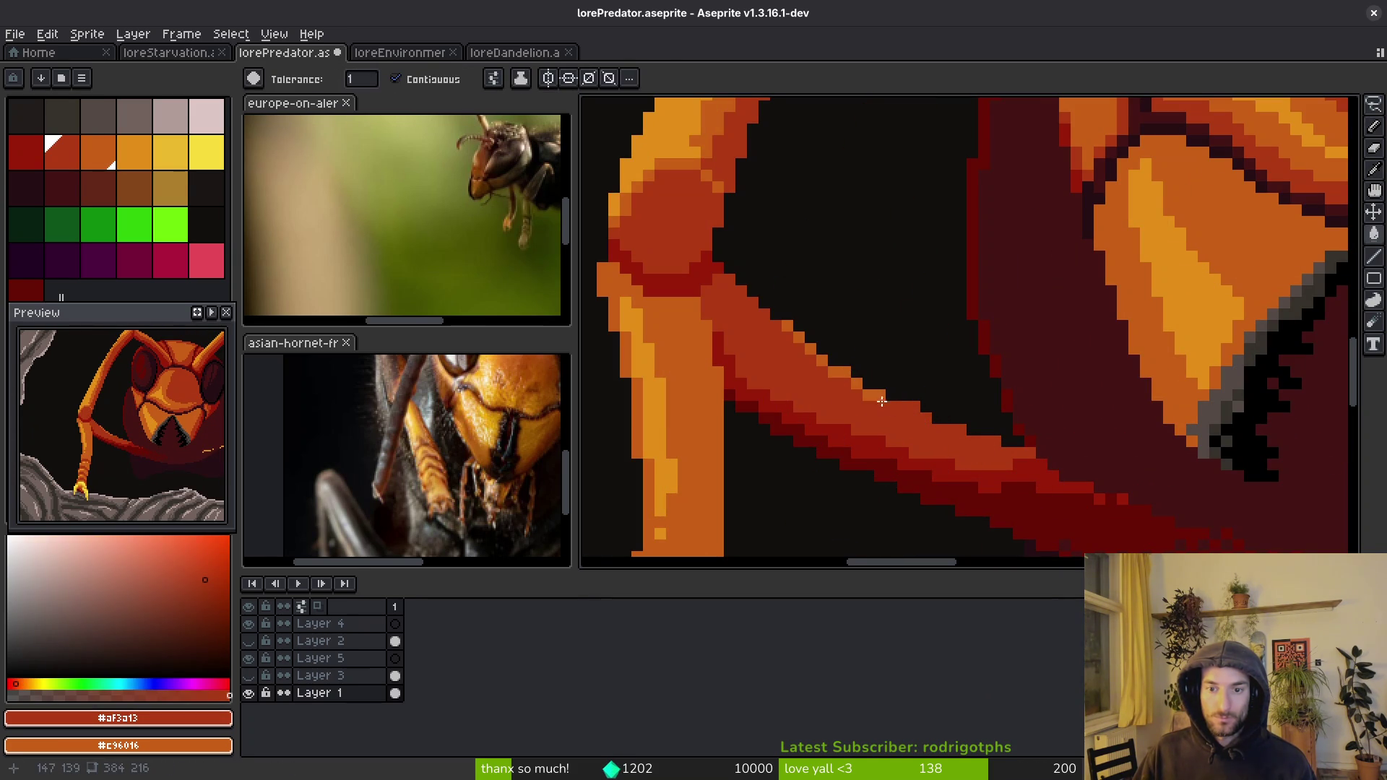
left_click_drag(841, 378, 785, 323)
scroll(785, 324, "down", 7)
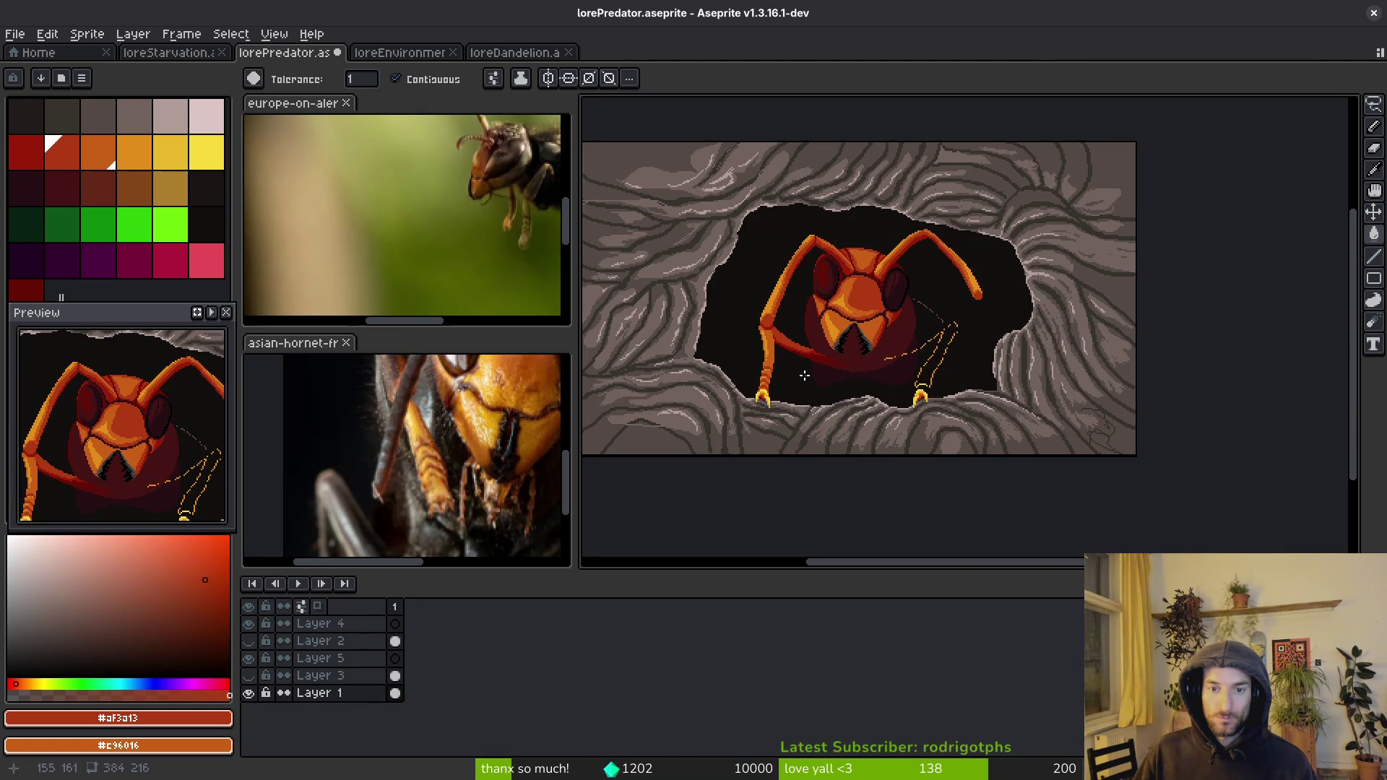
key("ctrl+s")
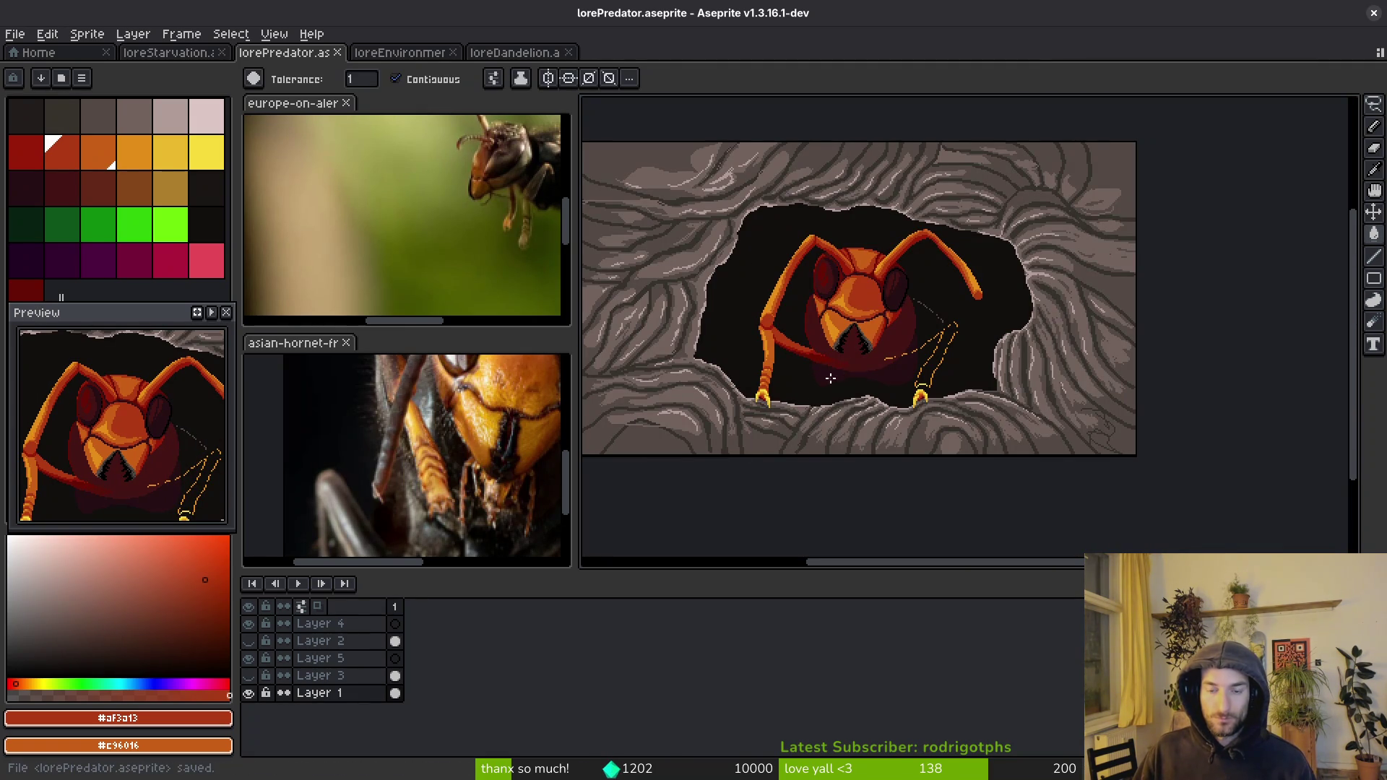
scroll(894, 371, "up", 4)
scroll(867, 390, "down", 4)
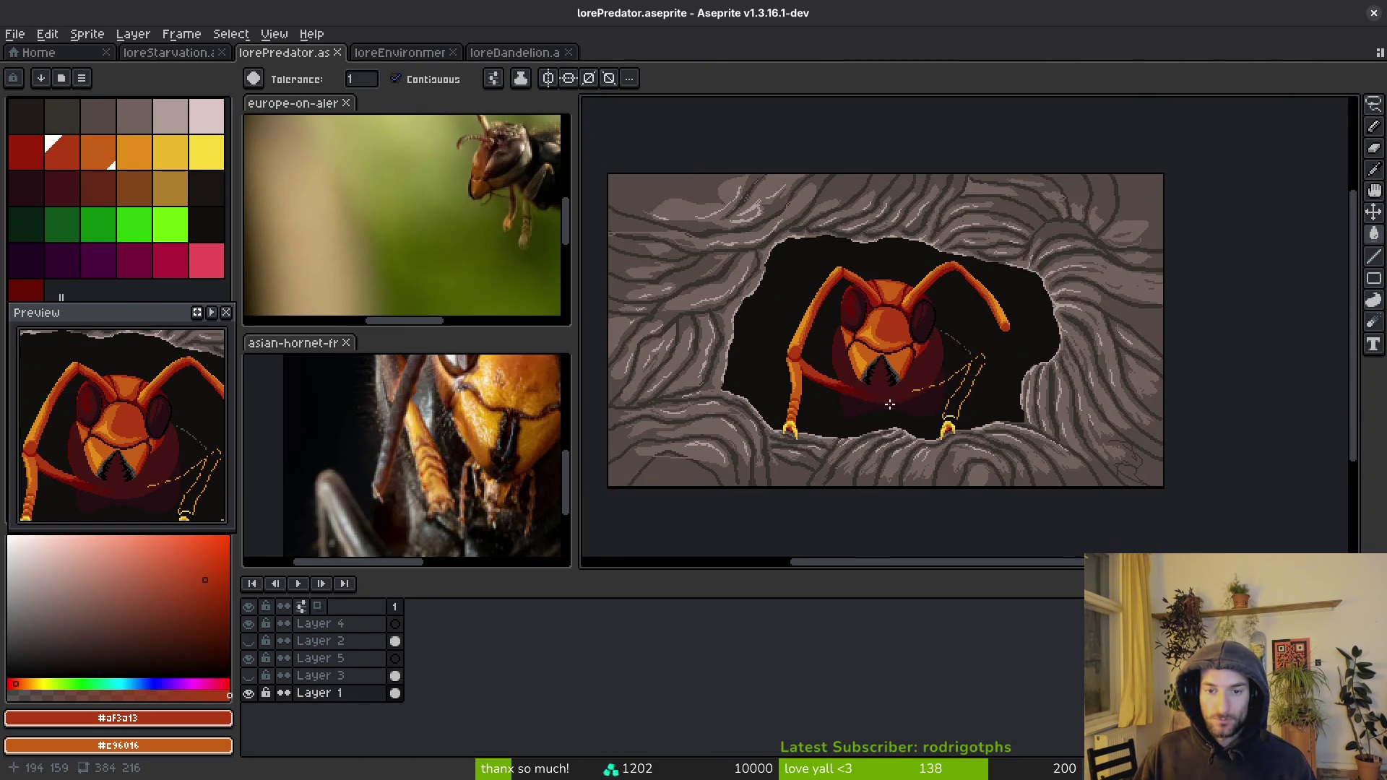
- Draw a short dark stroke below the mandibles and fill the enclosed area with the dark colour
scroll(890, 405, "up", 5)
key("alt")
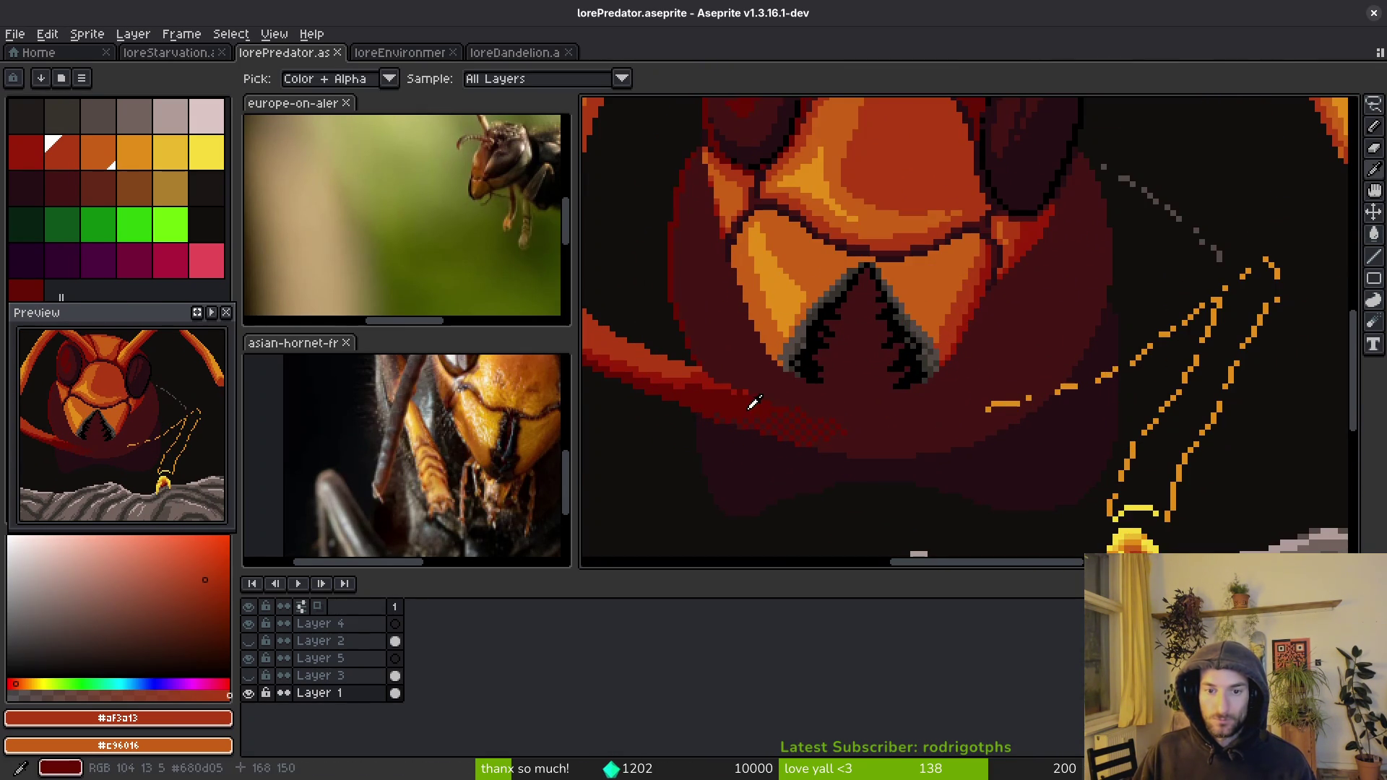
left_click(755, 405, "alt")
scroll(877, 437, "up", 2)
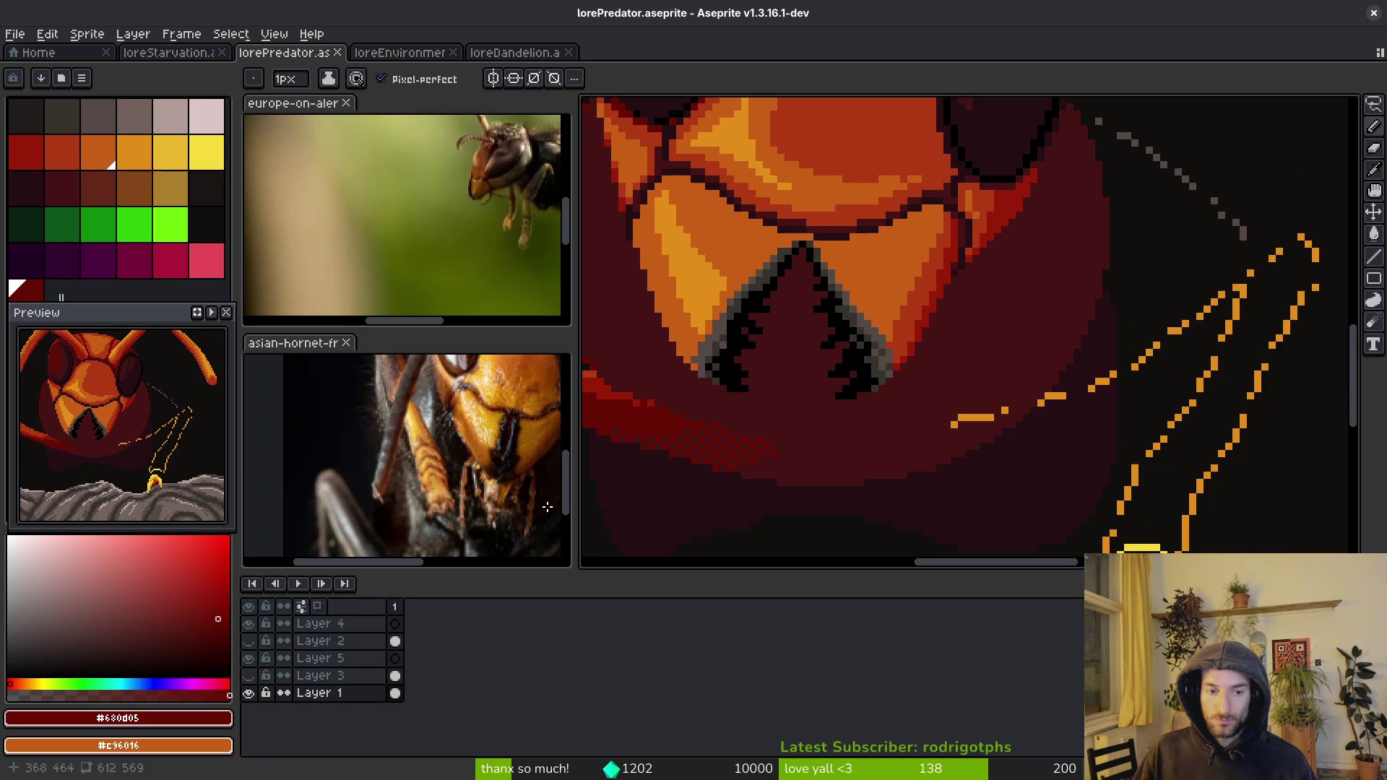
scroll(433, 430, "up", 2)
scroll(836, 350, "down", 3)
scroll(860, 406, "up", 3)
left_click(811, 433, "alt")
mouse_move(805, 408)
left_mouse_down()
mouse_move(823, 381)
mouse_move(910, 387)
left_mouse_up()
key("g")
left_click(832, 399)
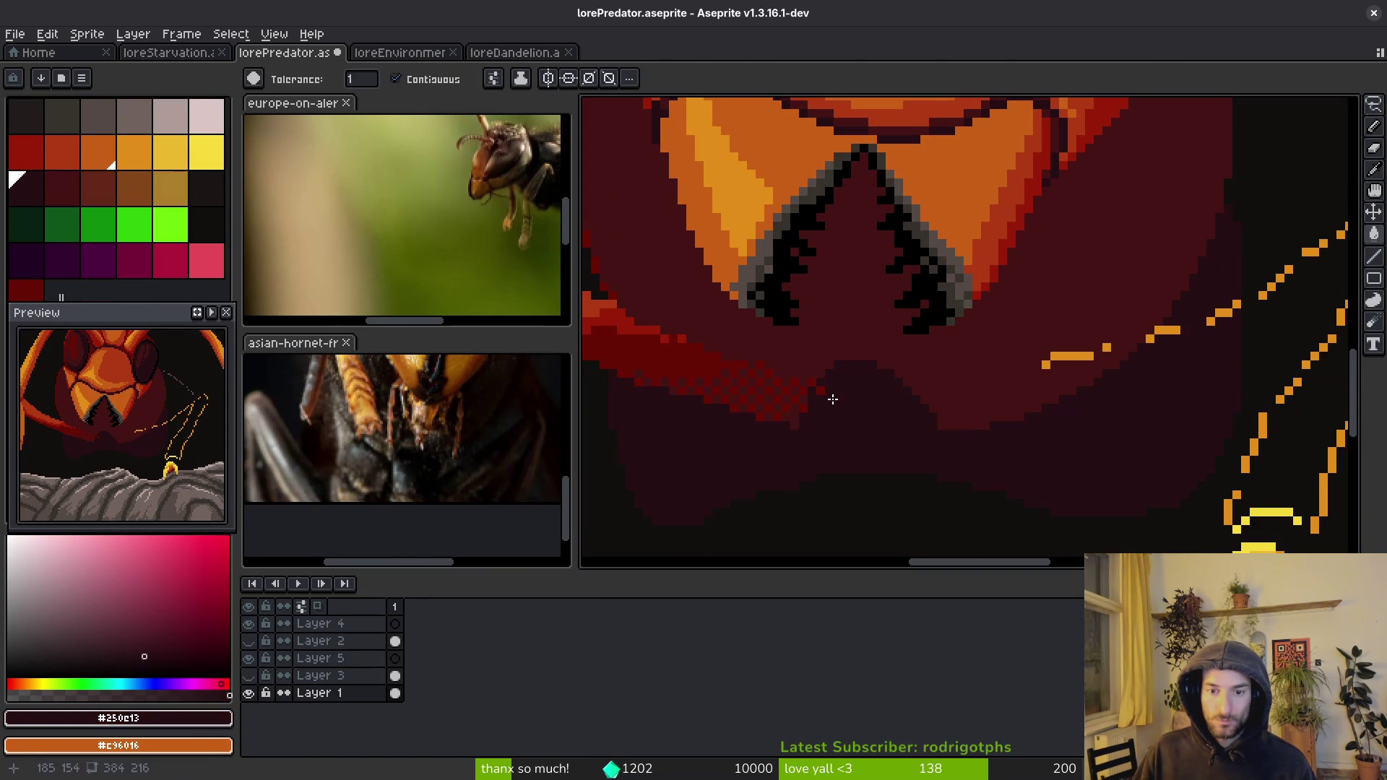
- Try maroon #431414 and deep red #680d05 fills below the mandibles, undoing both
scroll(830, 400, "up", 2)
left_click(772, 411, "alt")
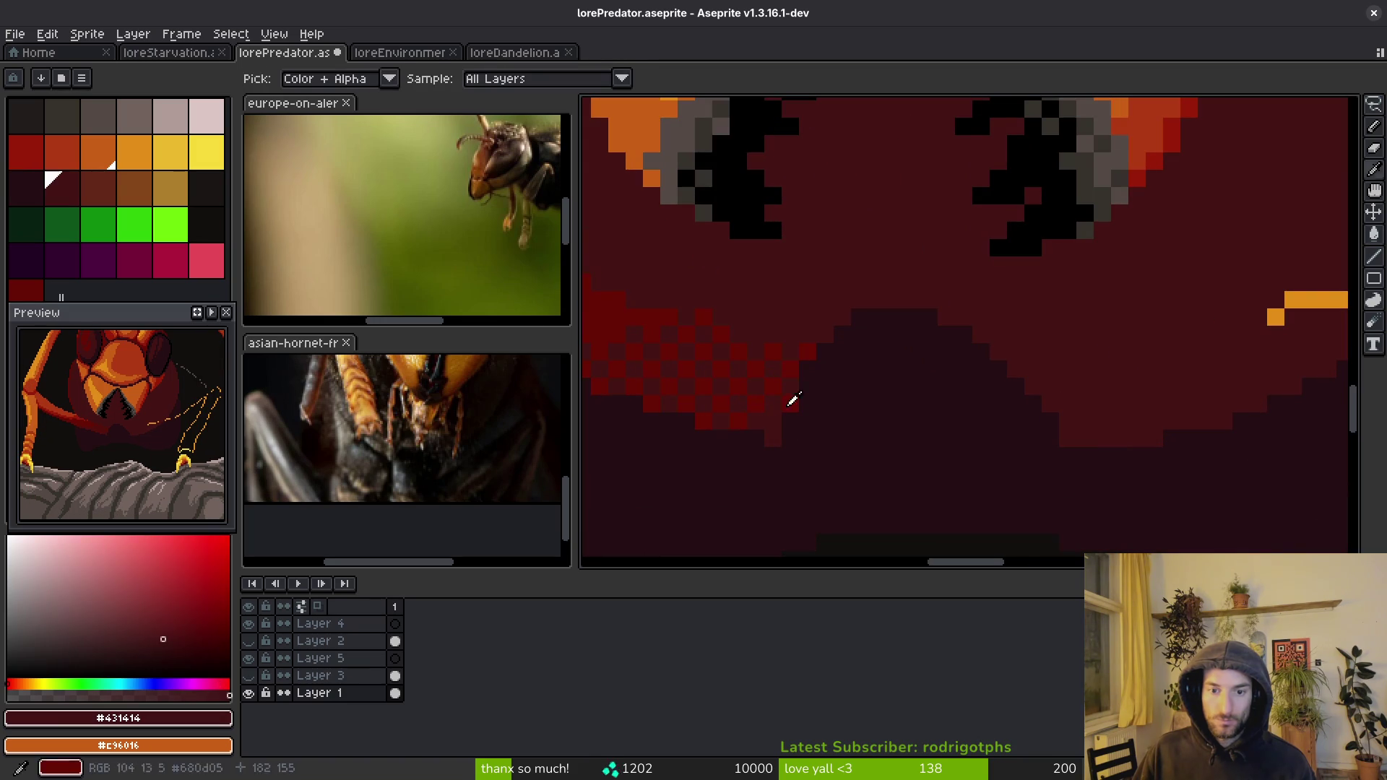
left_click(799, 372)
key("ctrl+z")
scroll(963, 428, "down", 2)
scroll(963, 428, "up", 2)
left_click(764, 371, "alt")
left_click(896, 398)
key("ctrl+z")
left_click(1025, 418, "alt")
key("b")
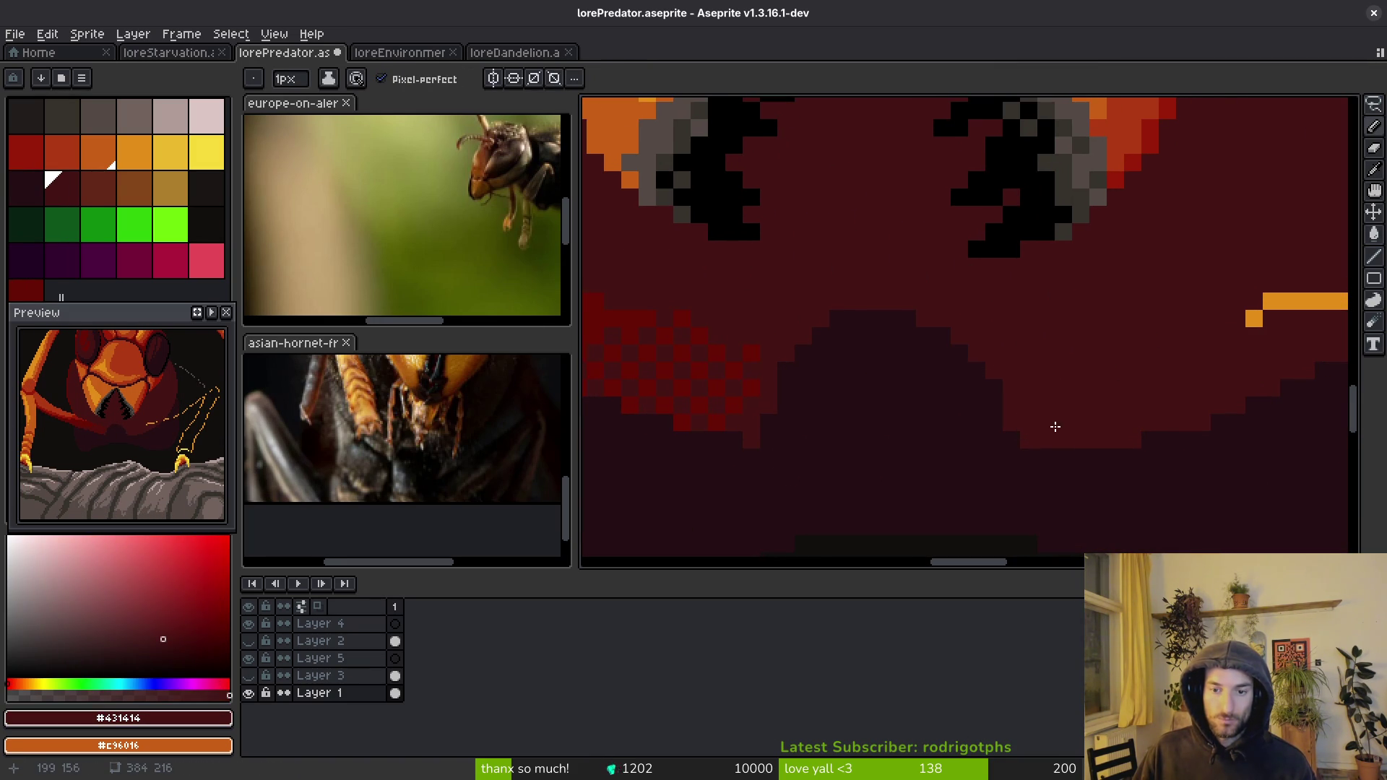
- Draw a dark vertical line below the mandibles and resample near-black #120f0c
scroll(898, 419, "down", 3)
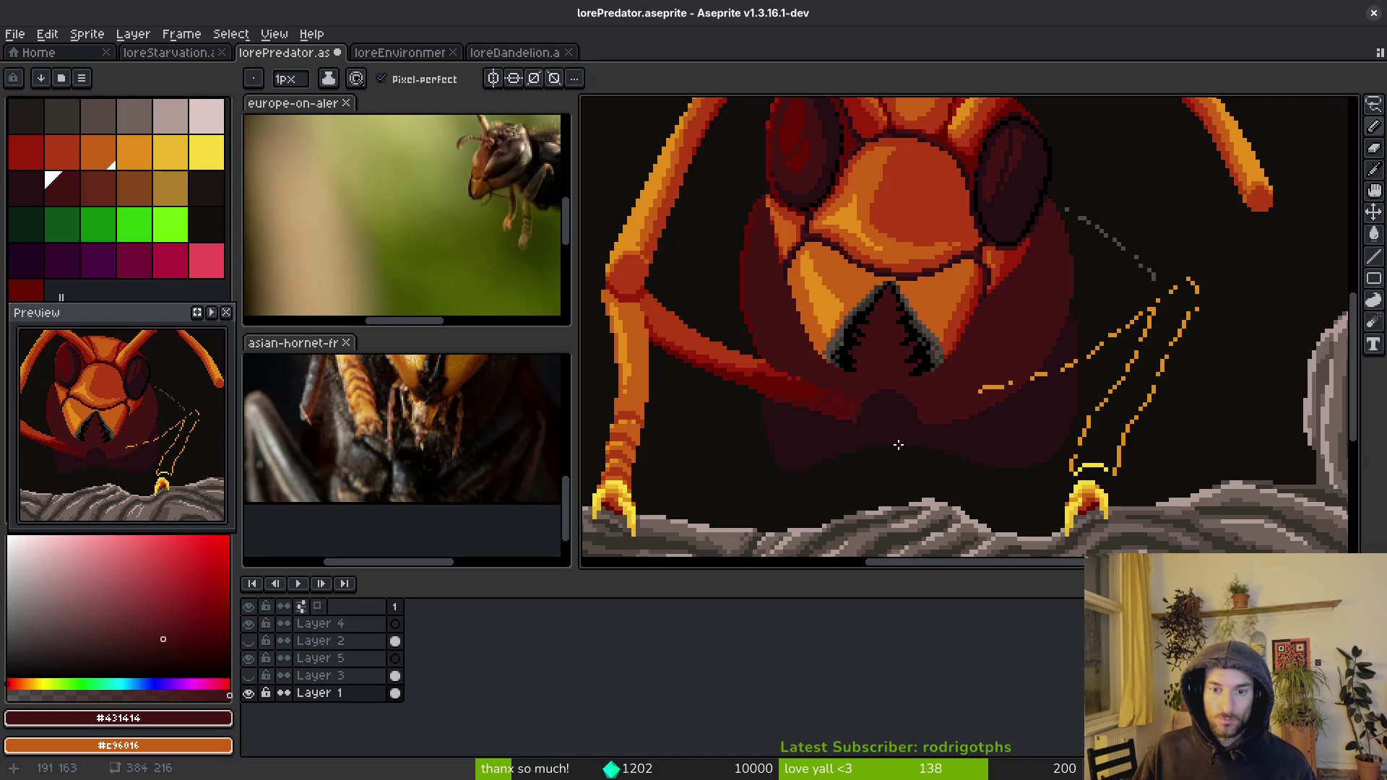
scroll(898, 402, "up", 2)
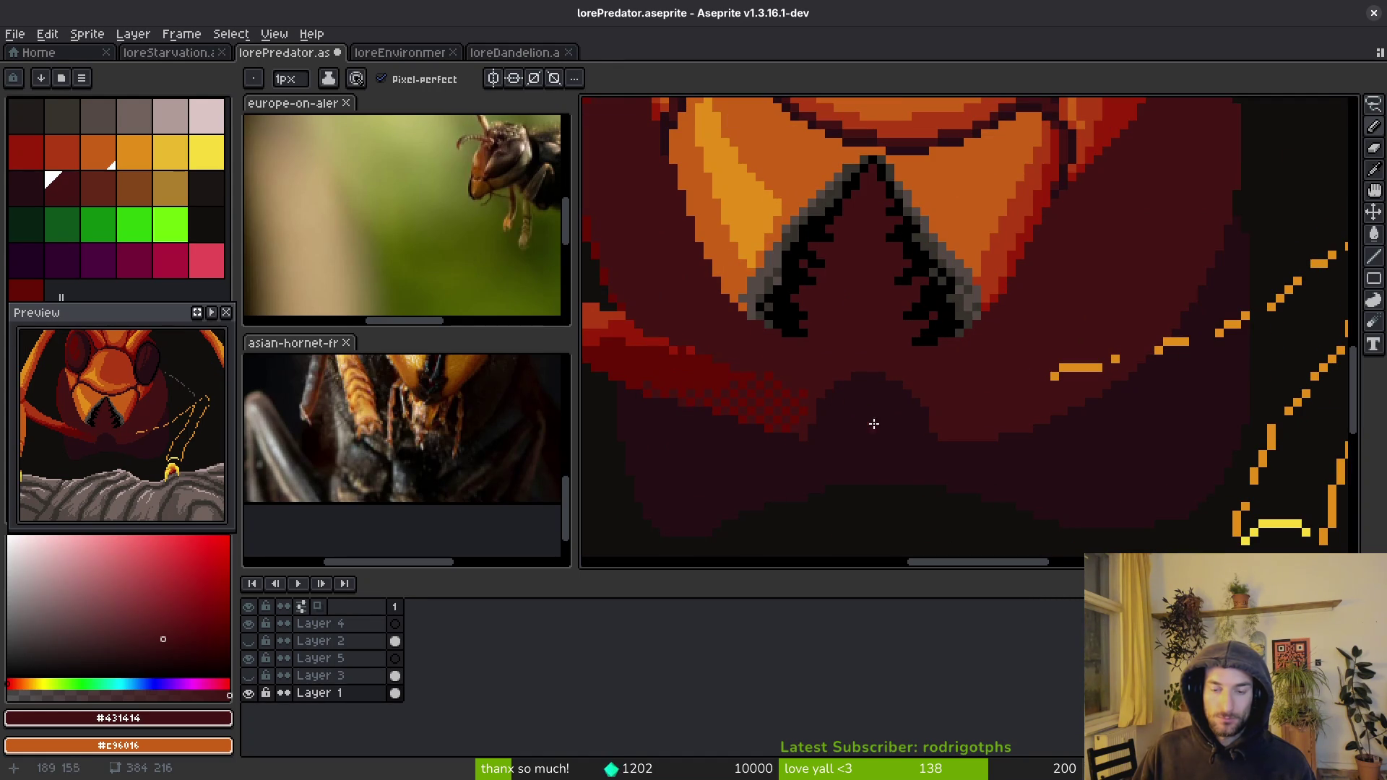
left_click(913, 480, "alt")
left_click(892, 402)
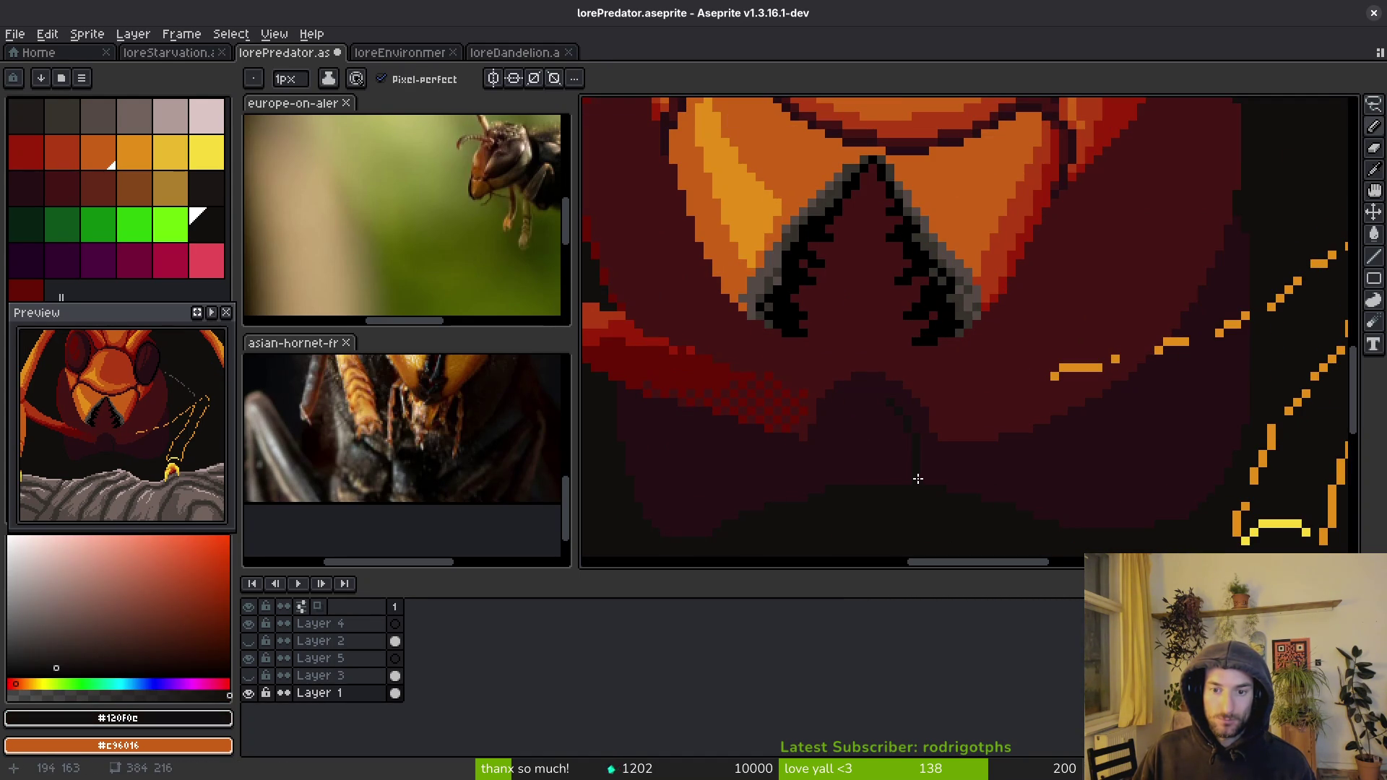
left_click_drag(886, 402, 903, 482)
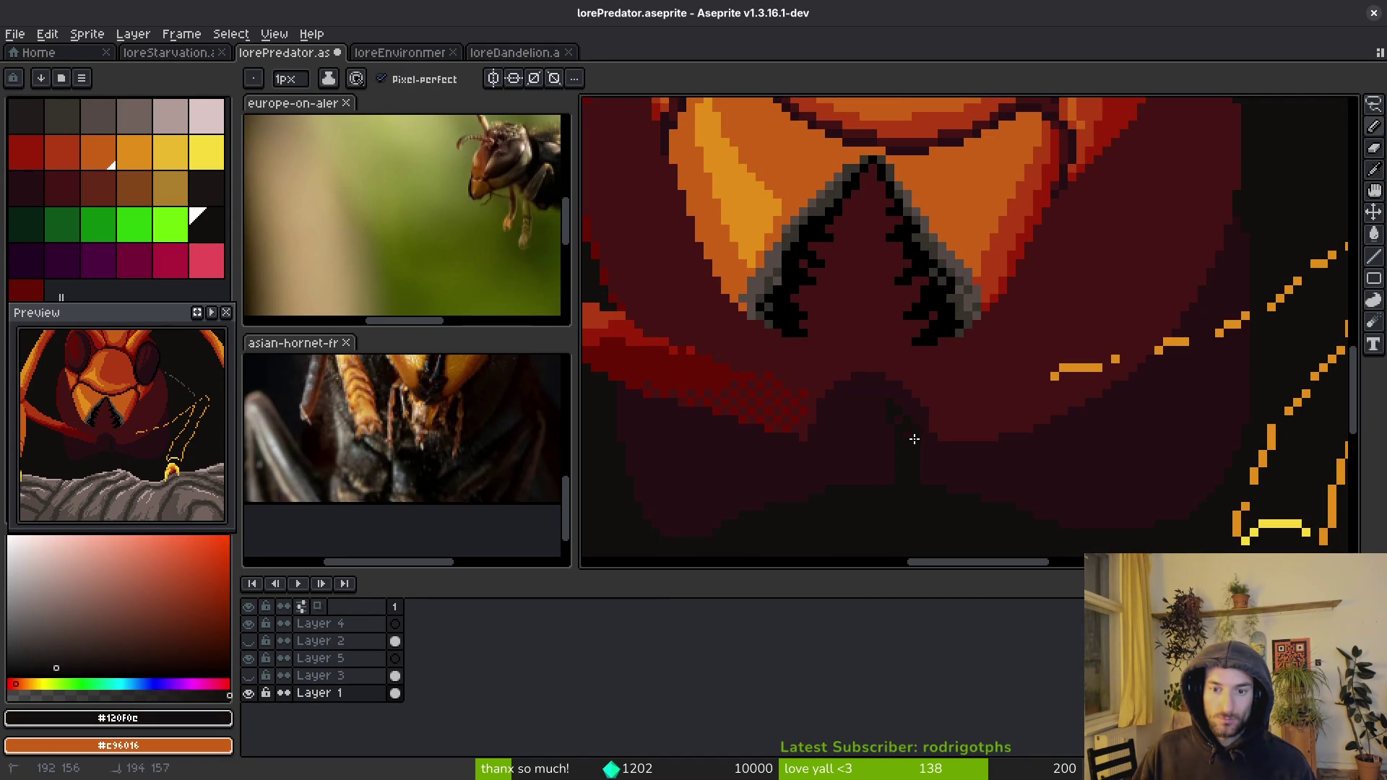
left_click(914, 432, "alt")
scroll(916, 422, "up", 1)
scroll(916, 421, "up", 1)
left_click(860, 424, "alt")
scroll(855, 423, "down", 2)
scroll(843, 400, "up", 2)
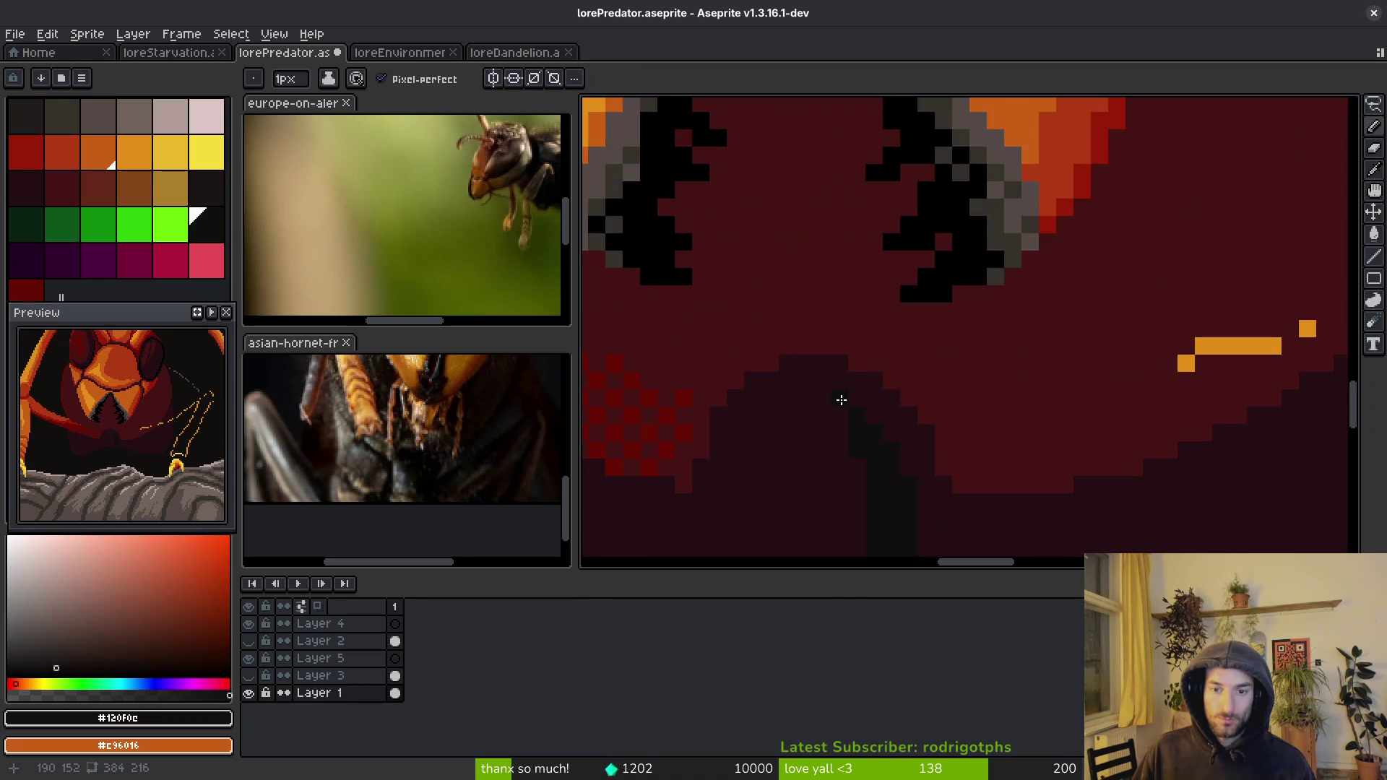
scroll(904, 458, "down", 2)
scroll(881, 468, "up", 2)
- Save lorePredator.aseprite and bring up Canvas Size, showing 384 × 216 px
key("ctrl+s")
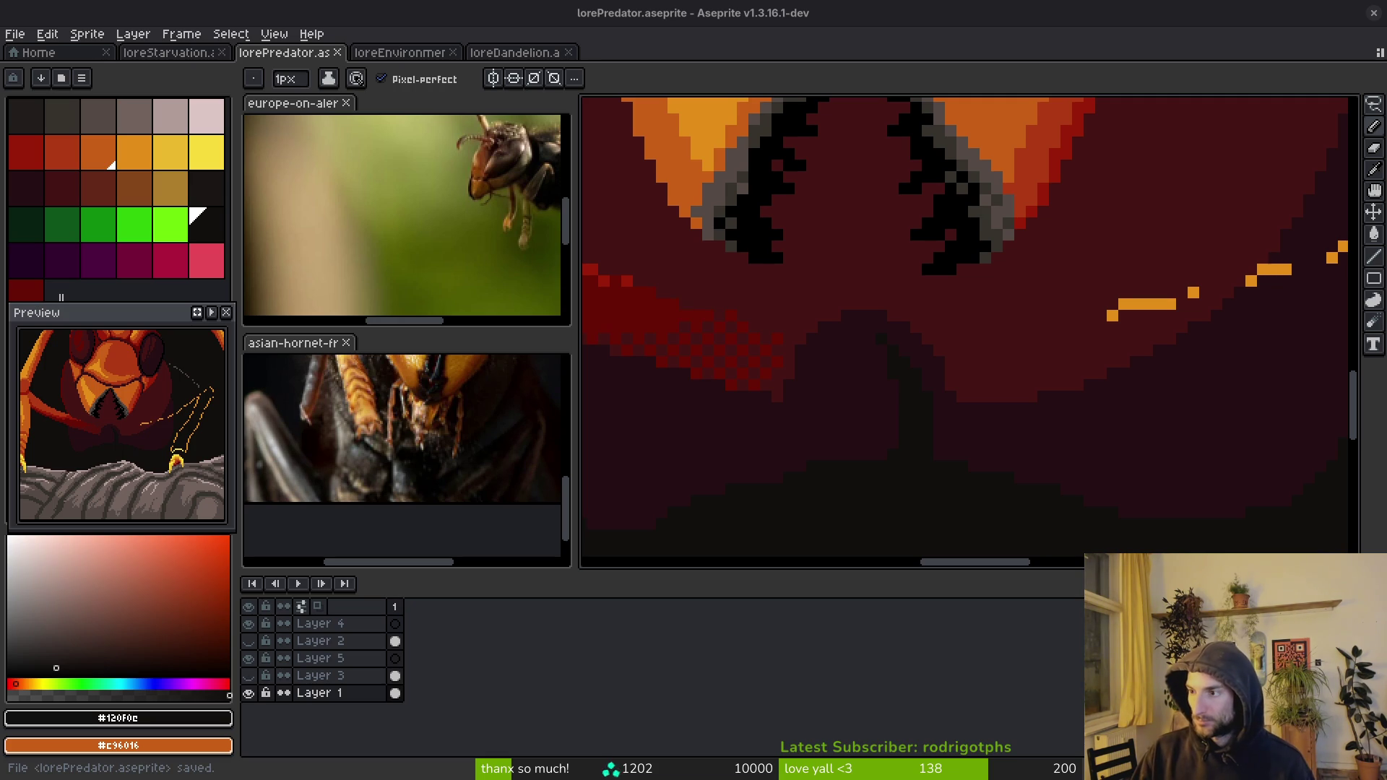
key("ctrl+alt+c")
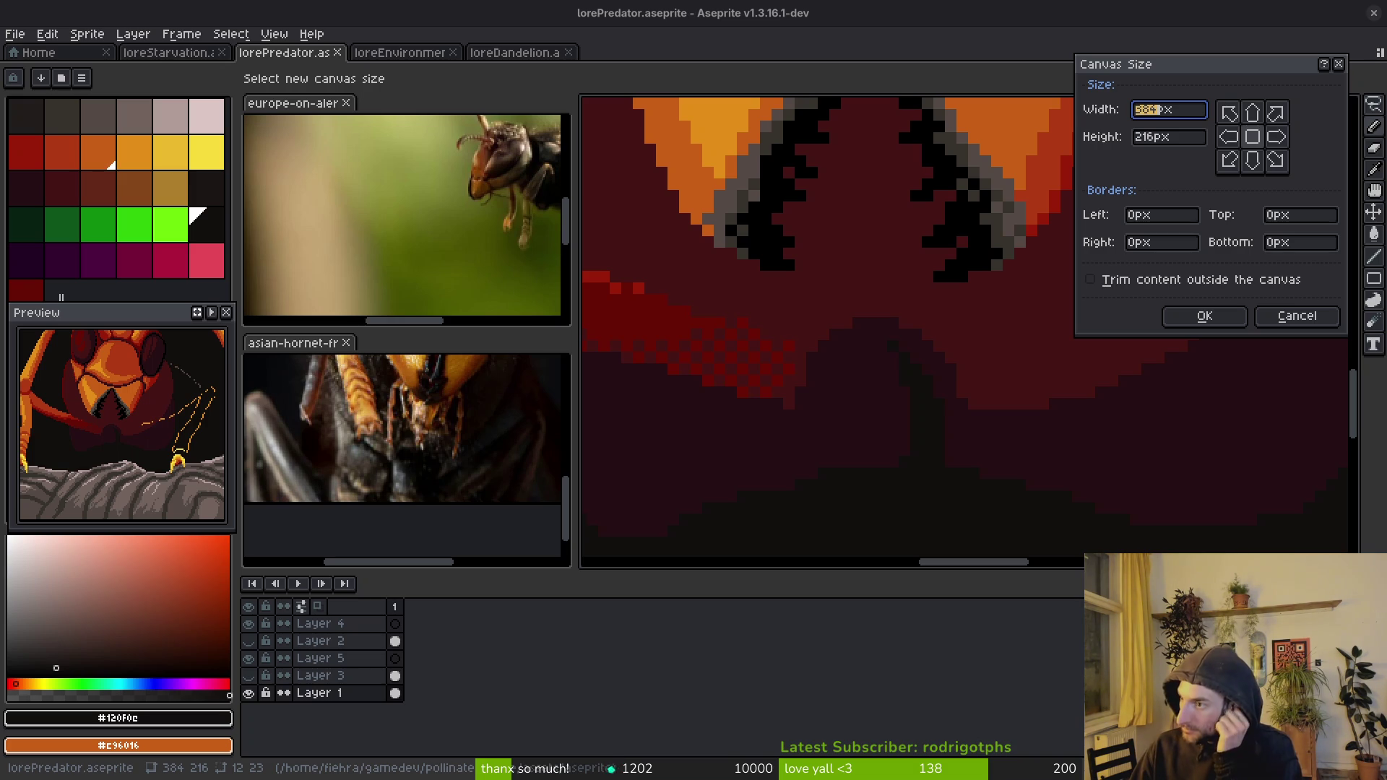
- Keep the canvas at 384 × 216, sample grey #544a45 from the rock, and lasso a wall patch
scroll(914, 288, "down", 5)
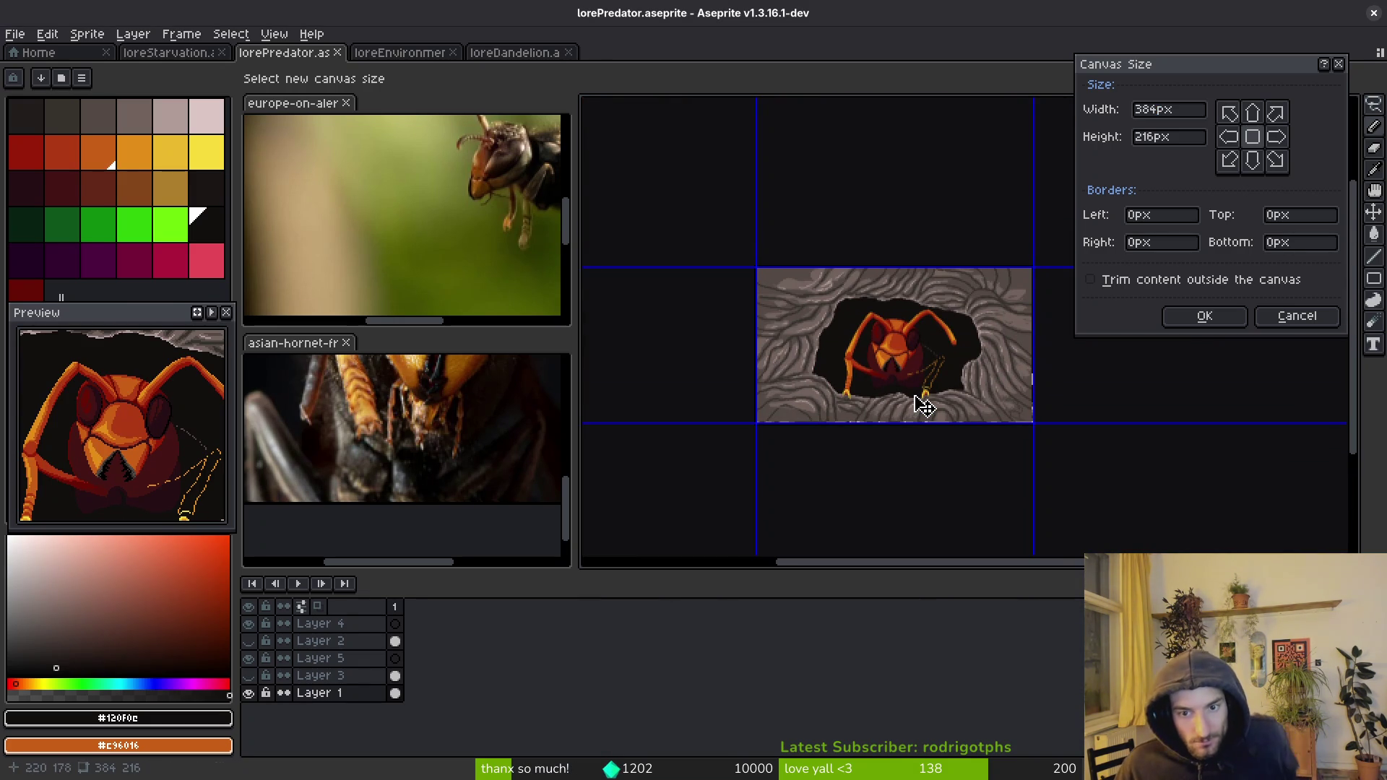
left_click(1205, 316)
scroll(871, 396, "up", 2)
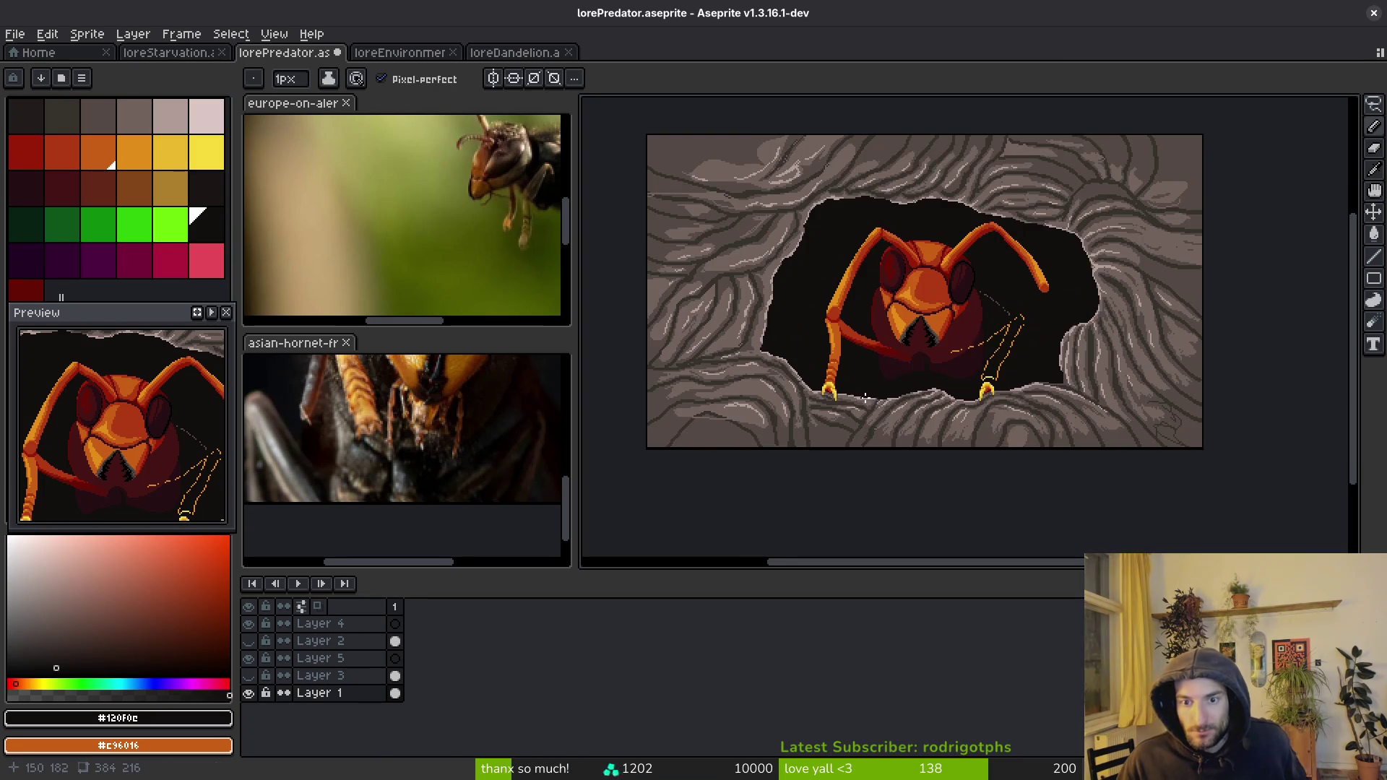
scroll(1156, 419, "up", 7)
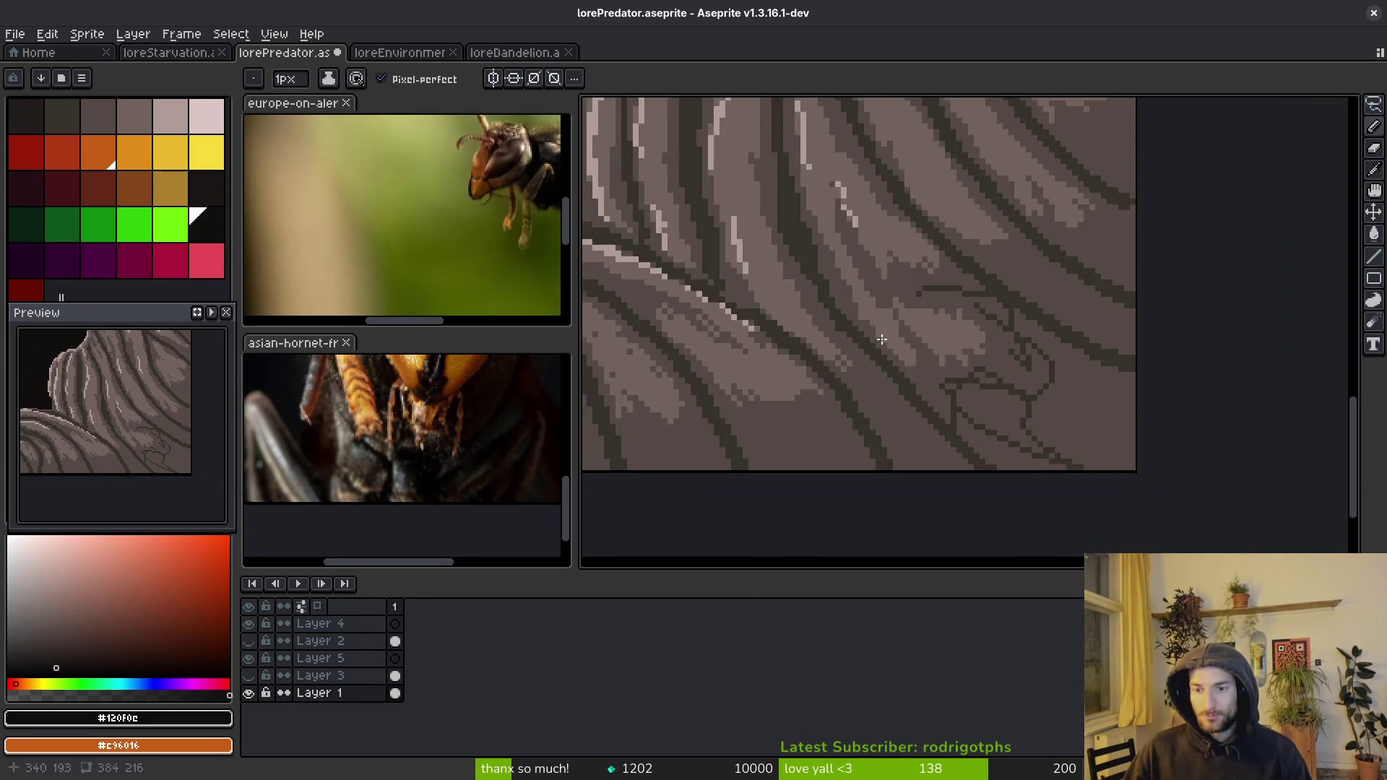
left_click(1193, 437, "alt")
mouse_move(1046, 263)
left_mouse_down()
mouse_move(940, 199)
mouse_move(812, 183)
mouse_move(930, 249)
mouse_move(890, 344)
mouse_move(877, 439)
mouse_move(909, 484)
mouse_move(1083, 316)
mouse_move(1162, 295)
mouse_move(1172, 412)
left_mouse_up()
- Replace the dark rock-line colour #36312c with #544a45 inside the outlined patch
key("i")
left_click(1096, 279)
key("shift+r")
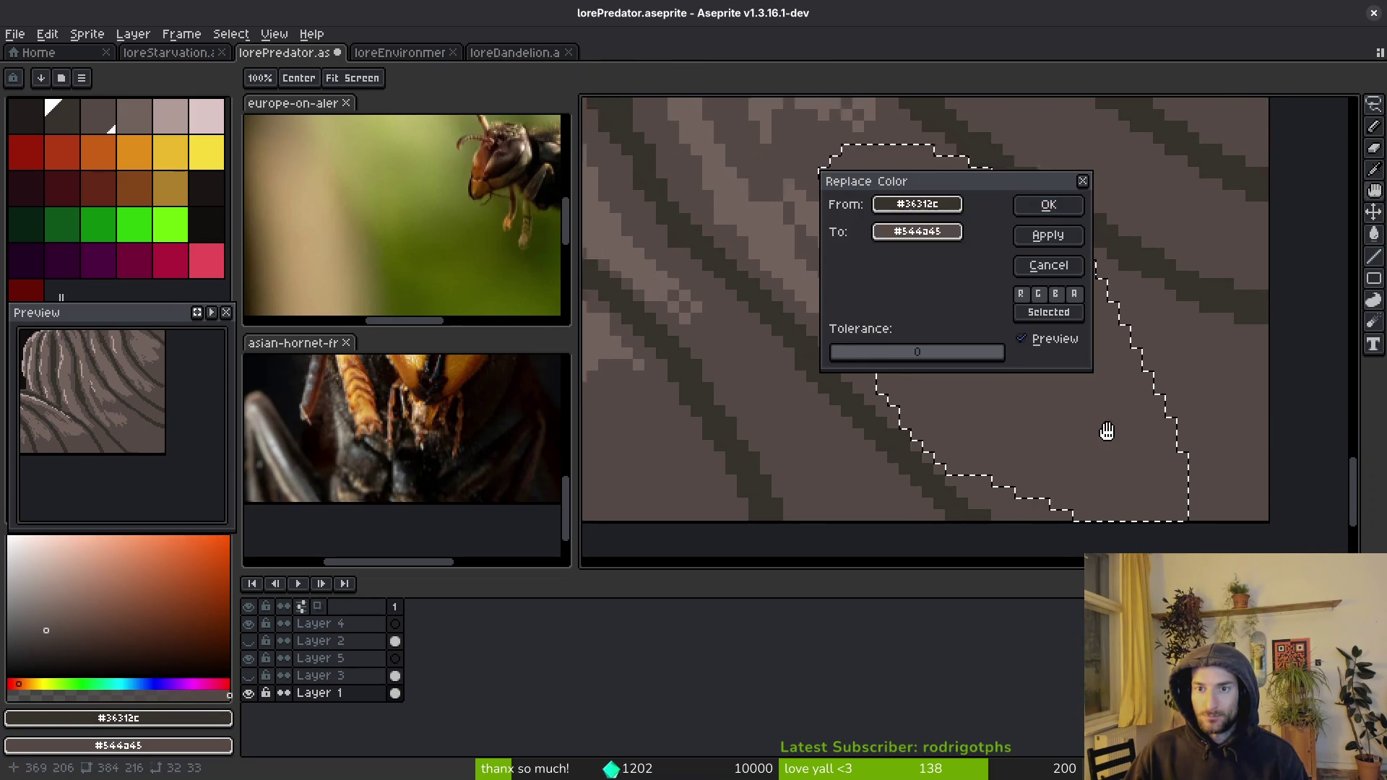
left_click(1053, 209)
- Save the file and recentre the whole artwork in view
key("ctrl+s")
scroll(986, 385, "down", 3)
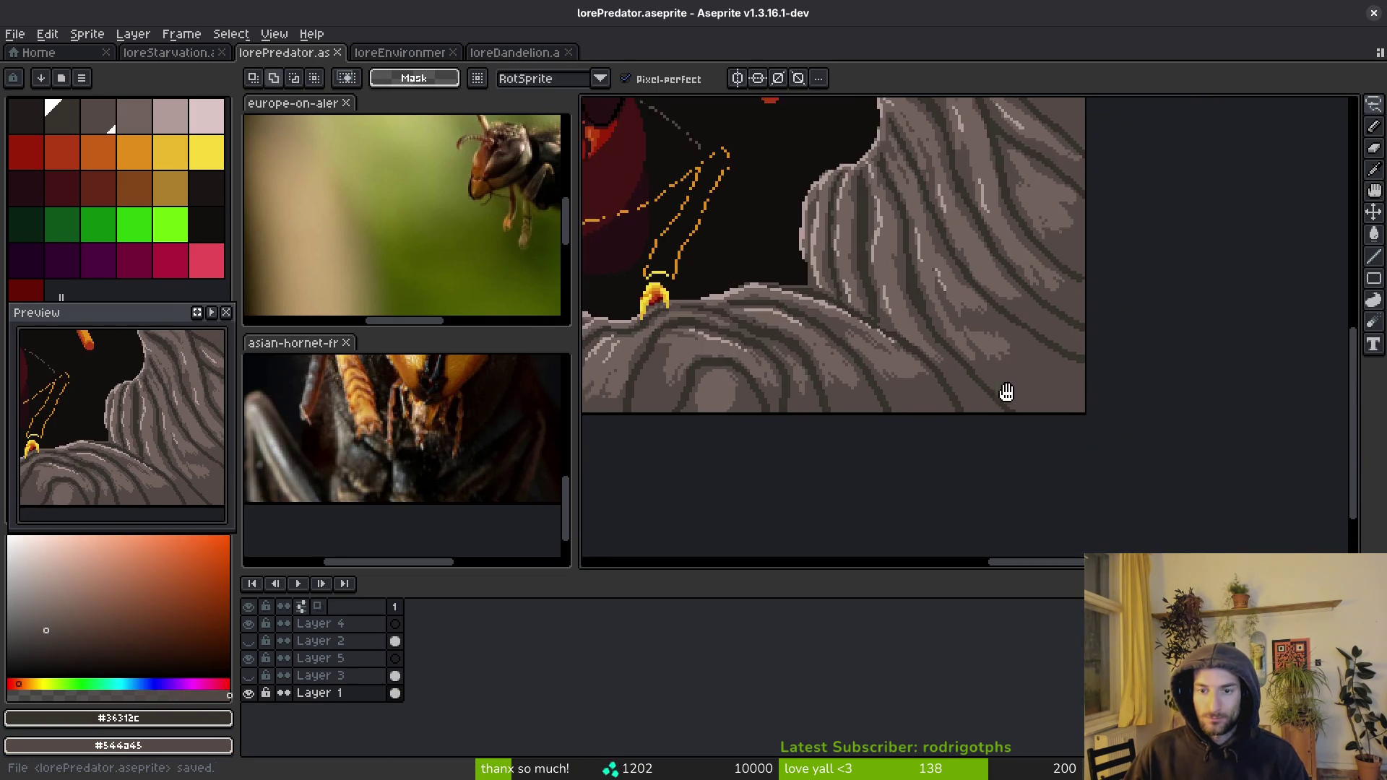
left_click_drag(914, 381, 936, 411)
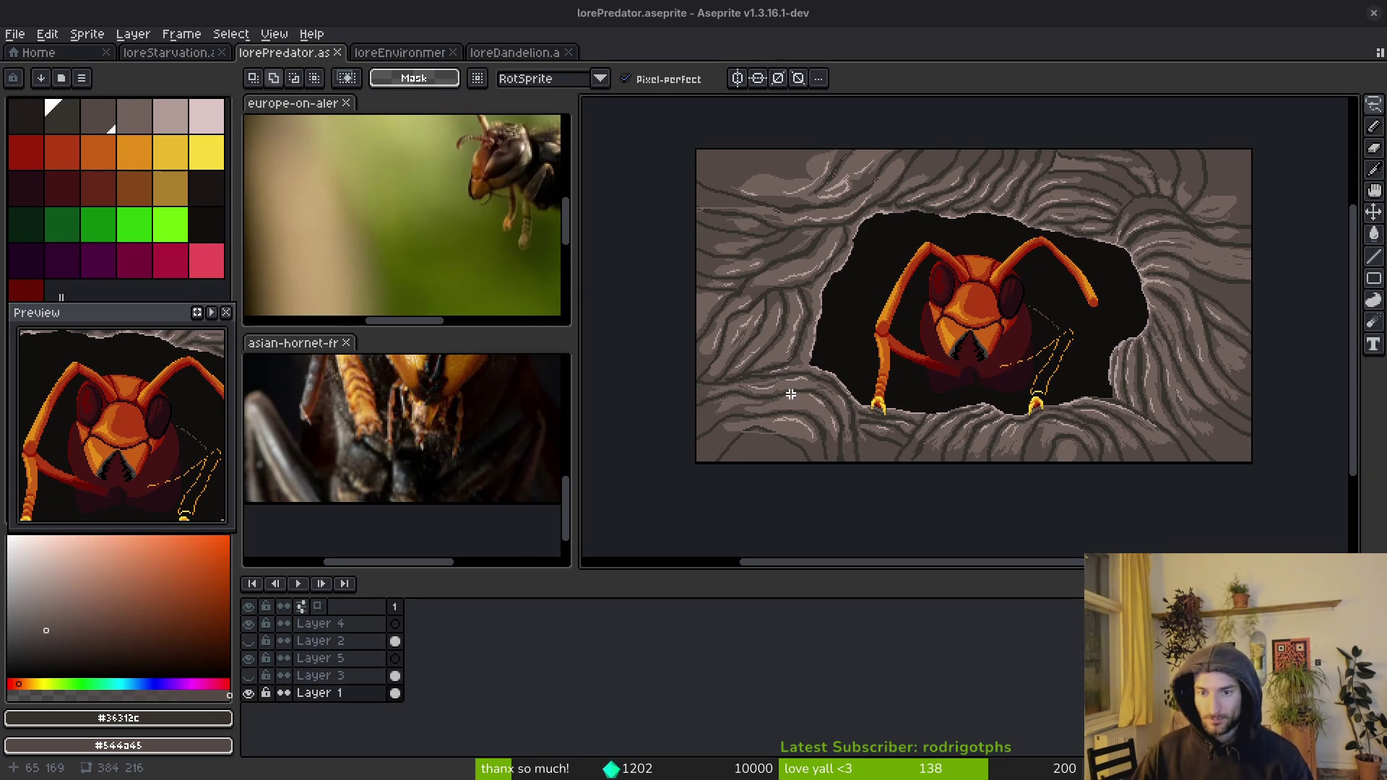
scroll(963, 371, "up", 5)
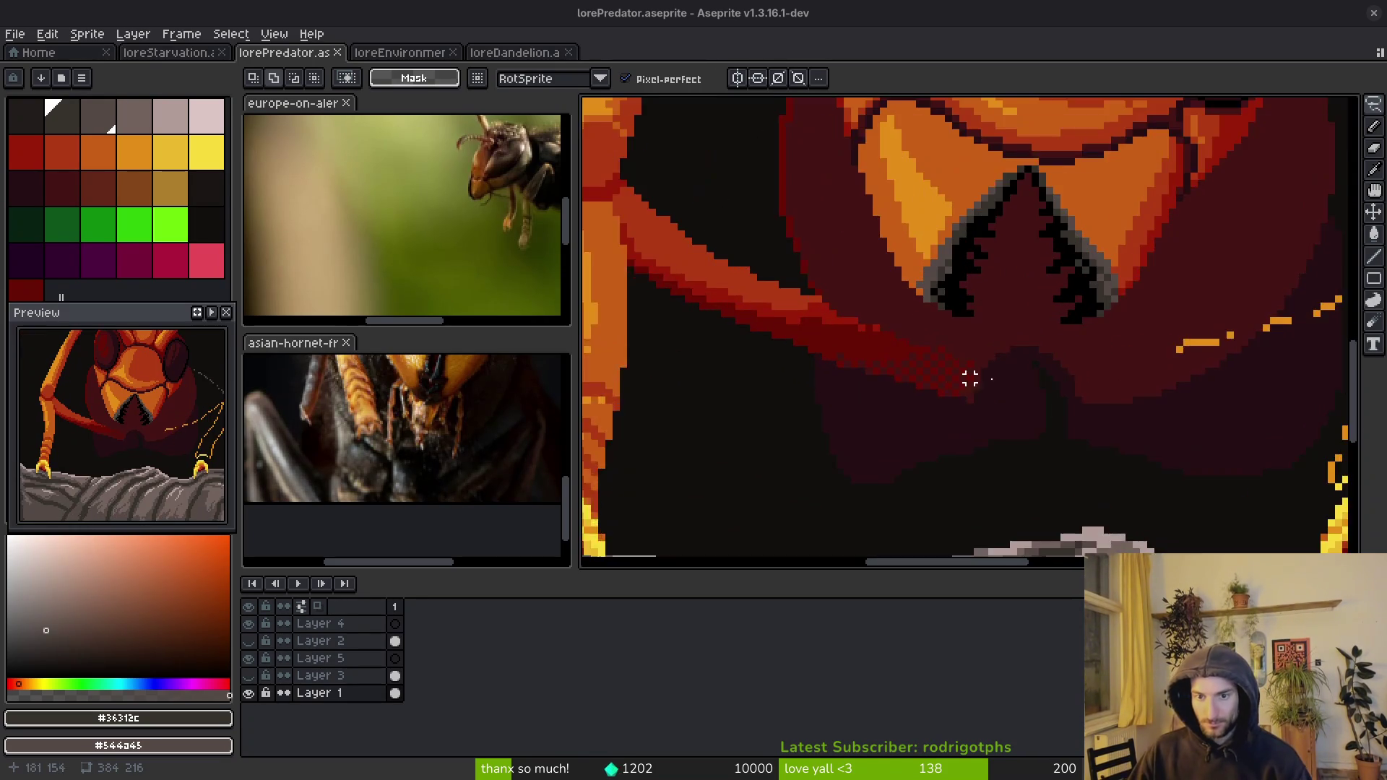
- With the Pencil and dark red #680d05, place an X of dither pixels below the mandibles
scroll(963, 371, "up", 3)
key("b")
left_click(965, 369, "alt")
scroll(965, 369, "up", 2)
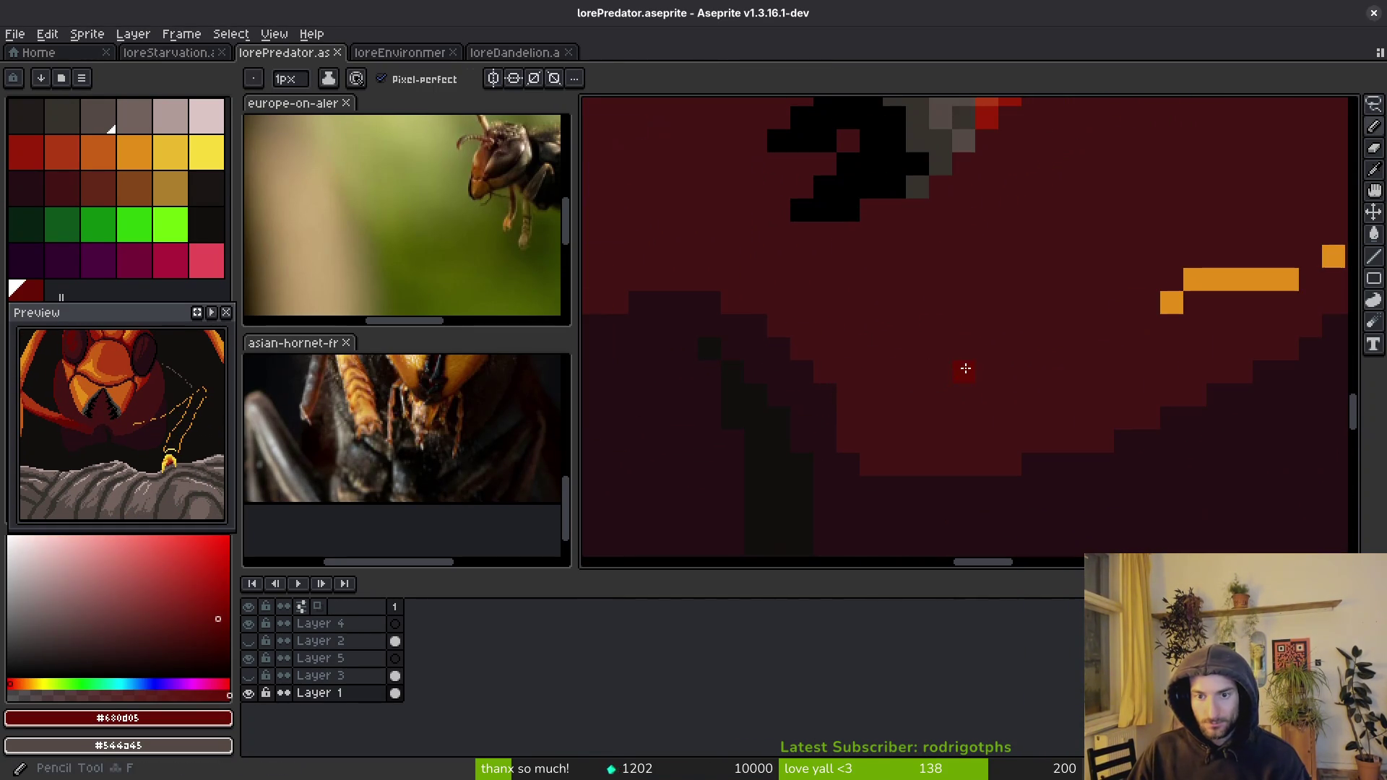
left_click(874, 396)
left_click(925, 454, "shift")
left_click(874, 445)
left_click(903, 390)
- Extend the checkered #680d05 dither diagonally across the maroon body to the patch edge
left_click(965, 441)
left_click(941, 416)
left_click(917, 394)
left_click(940, 372)
left_click(894, 372)
left_click(918, 349)
left_click(986, 394)
left_click(1010, 417)
left_click(1007, 429, "shift")
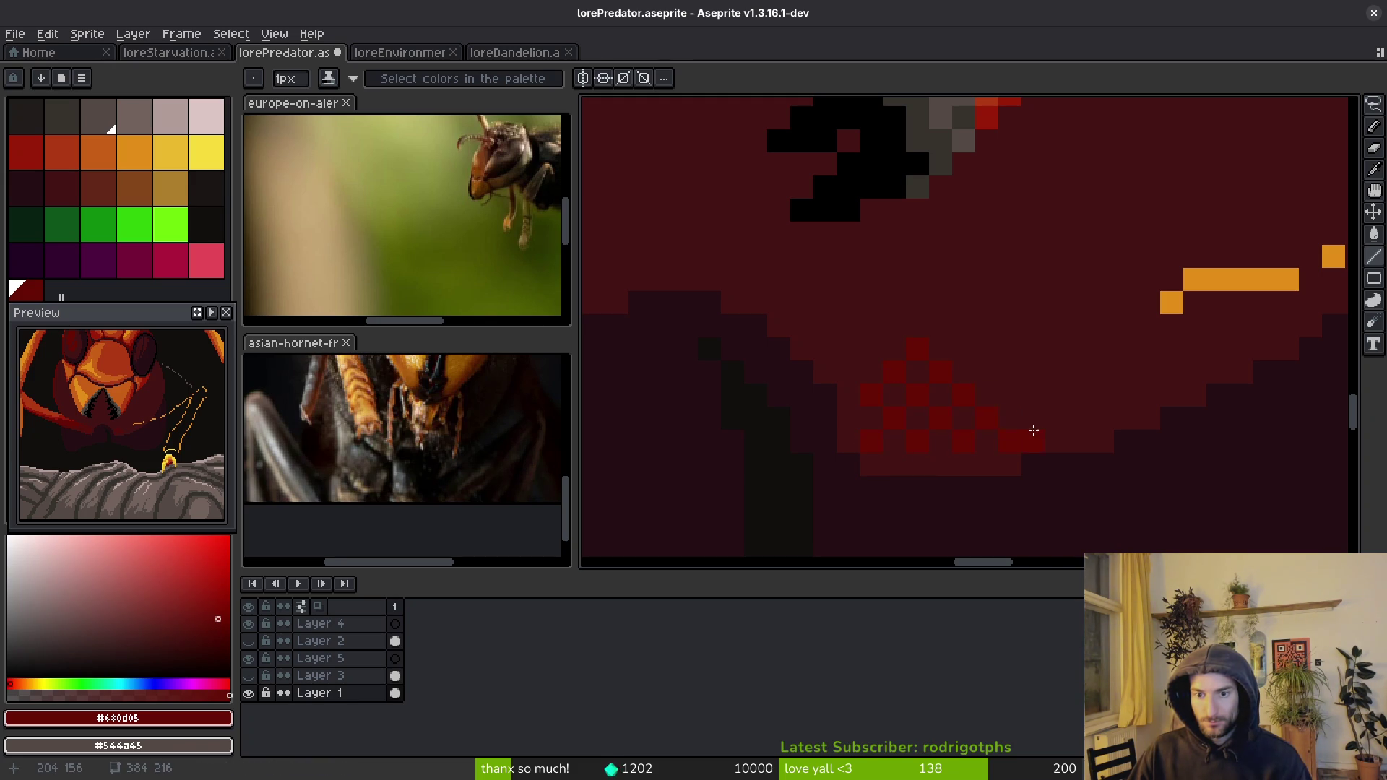
- Add more dark-red dither pixels higher up and to the right of the shading
left_click(1010, 350)
left_click(1081, 415, "shift")
scroll(987, 429, "down", 3)
scroll(989, 426, "up", 2)
scroll(997, 413, "down", 2)
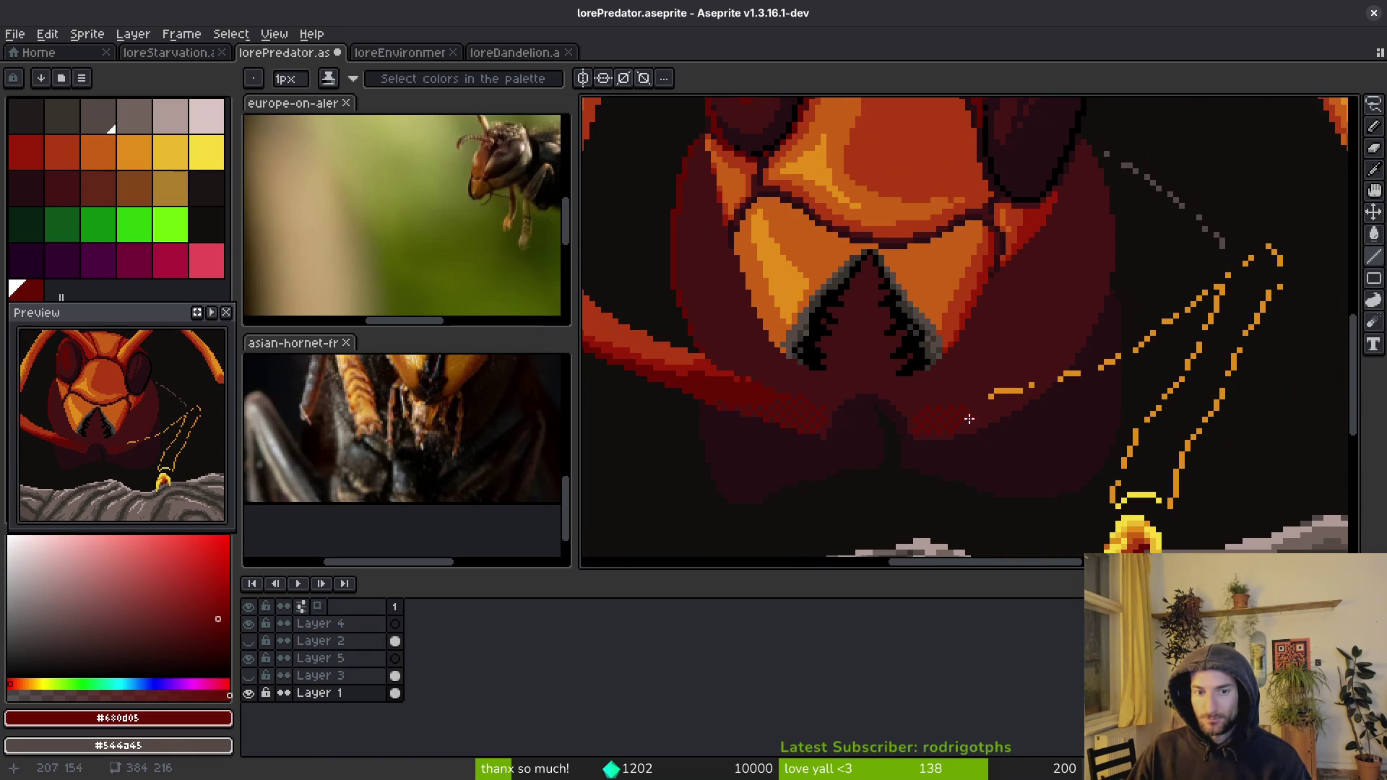
scroll(1026, 416, "up", 3)
key("b")
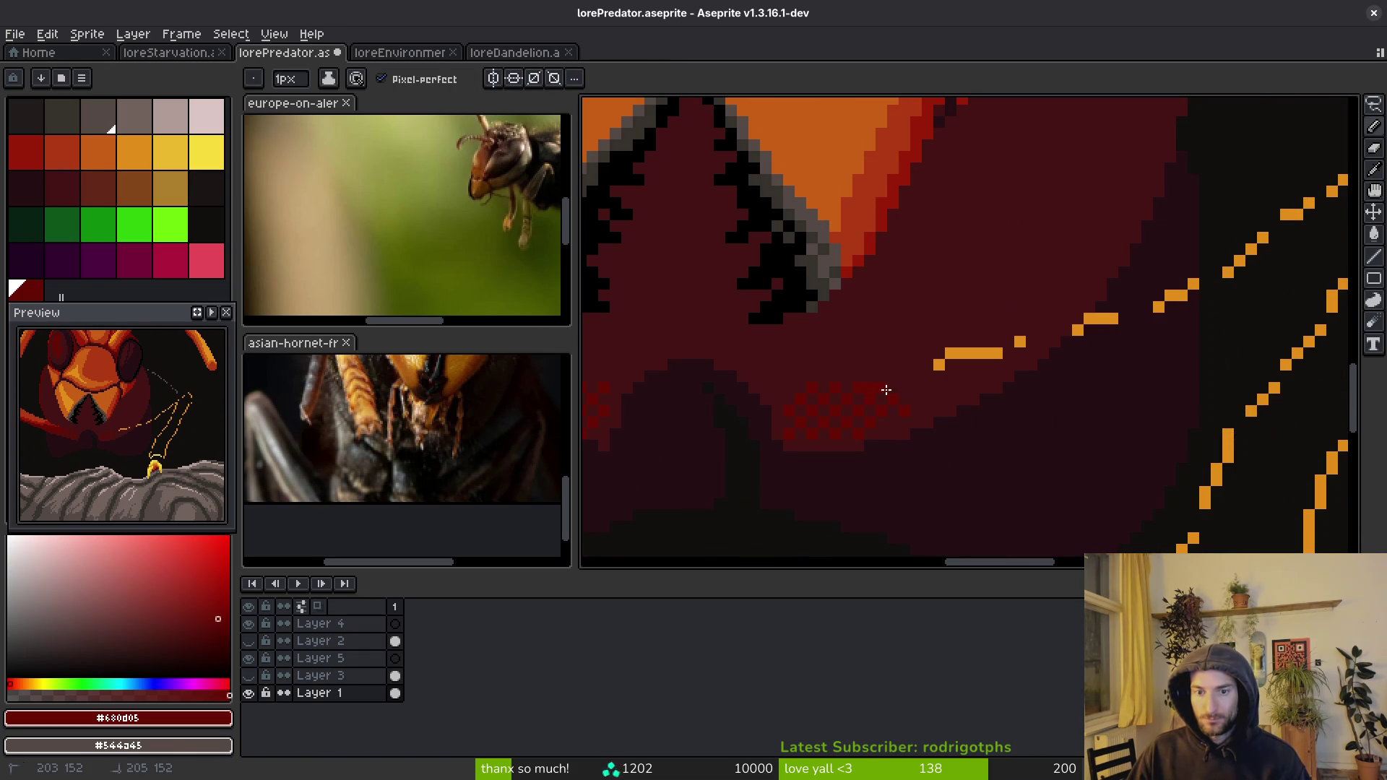
scroll(943, 410, "up", 1)
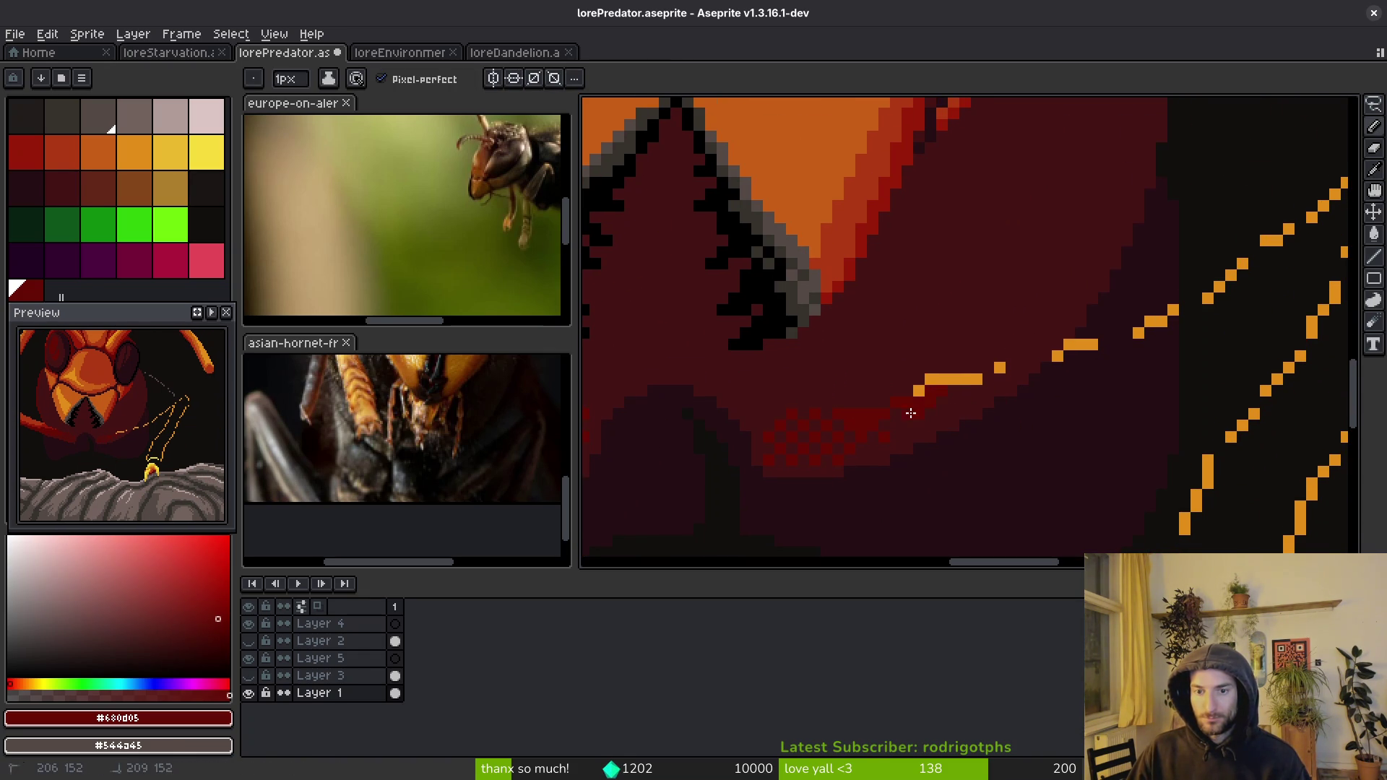
scroll(1045, 393, "down", 2)
scroll(1101, 356, "down", 3)
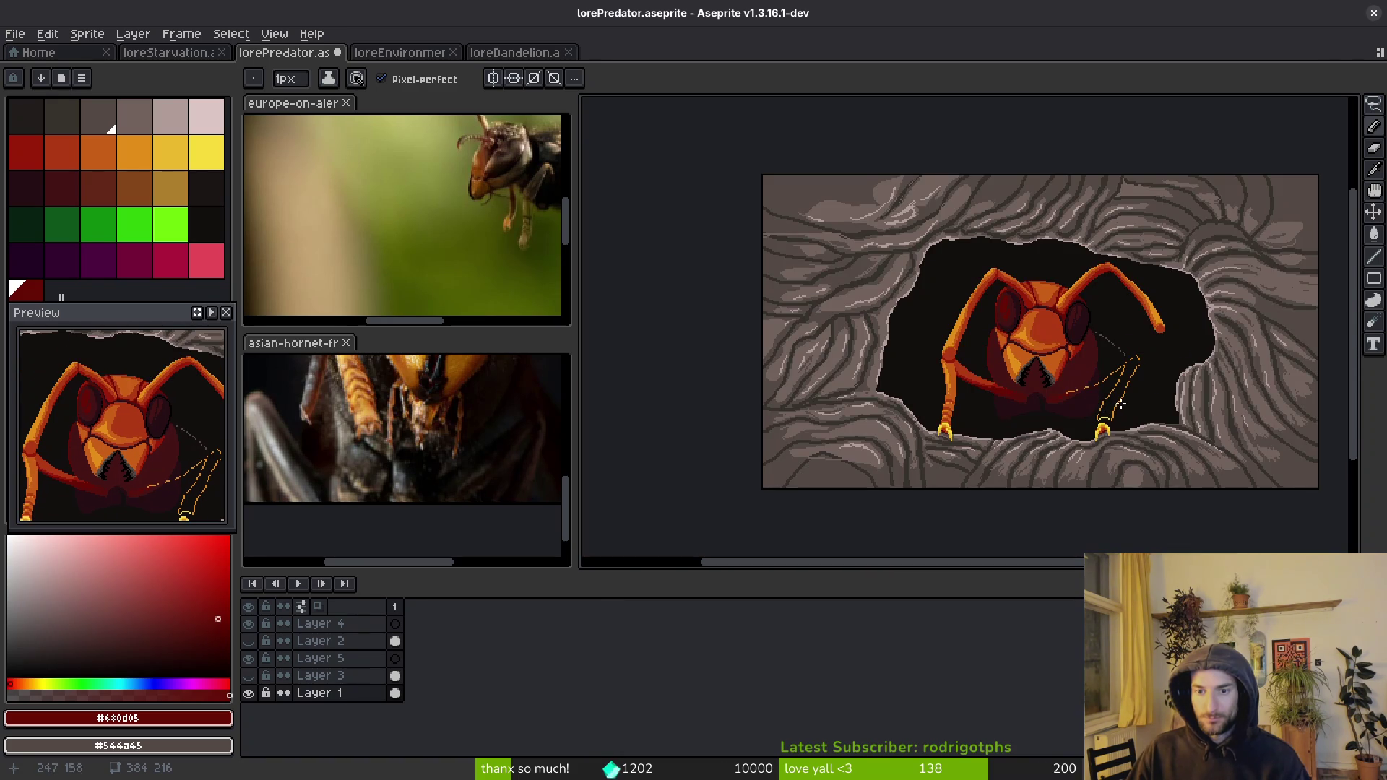
scroll(1120, 404, "up", 2)
scroll(1070, 394, "up", 1)
scroll(1033, 386, "down", 1)
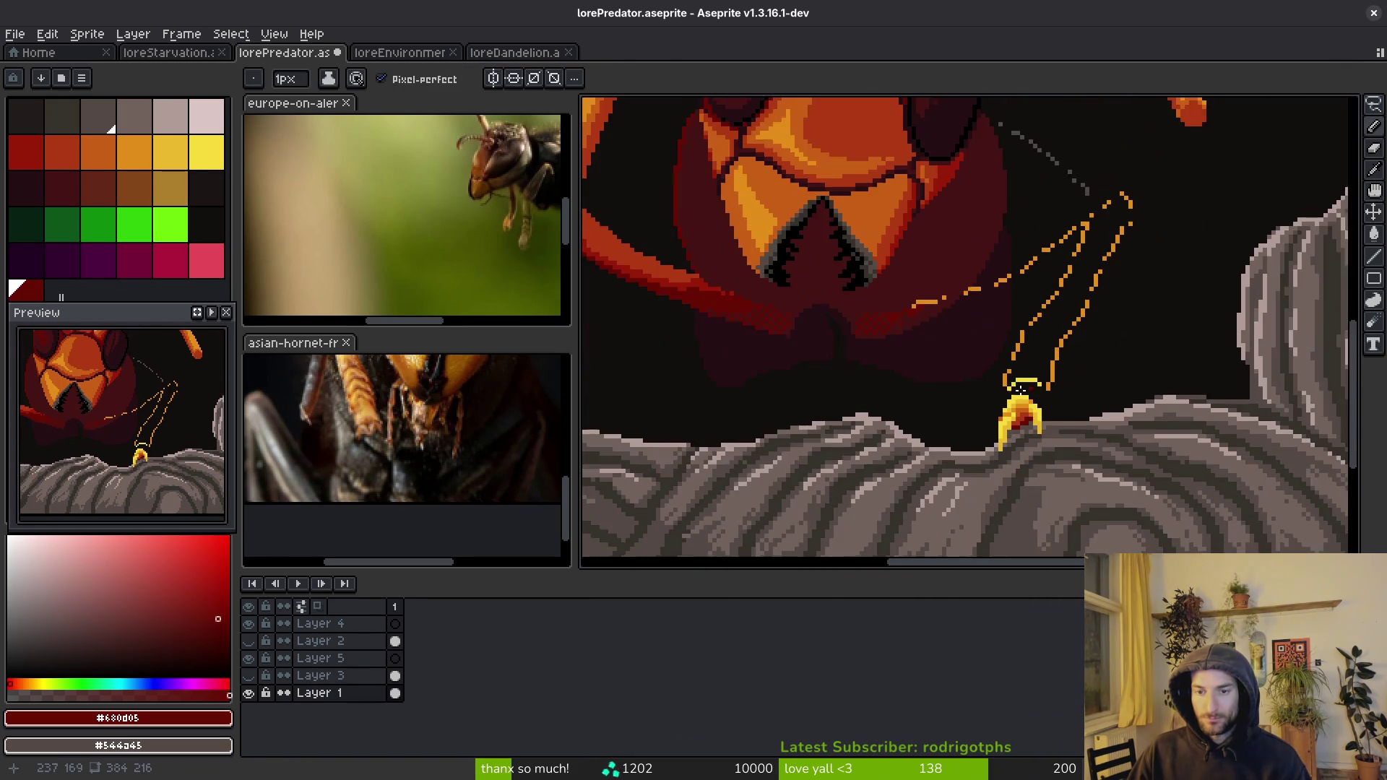
- Lasso-select the right orange leg segment after discarding rough selections of the left leg
scroll(1033, 387, "up", 1)
key("q")
mouse_move(771, 287)
left_mouse_down()
mouse_move(718, 257)
mouse_move(658, 356)
mouse_move(714, 380)
left_mouse_up()
left_click(775, 294)
mouse_move(783, 275)
left_mouse_down()
mouse_move(620, 310)
mouse_move(662, 374)
mouse_move(722, 383)
mouse_move(743, 241)
left_mouse_up()
key("ctrl+t")
left_click_drag(895, 344, 819, 352)
left_click(819, 352)
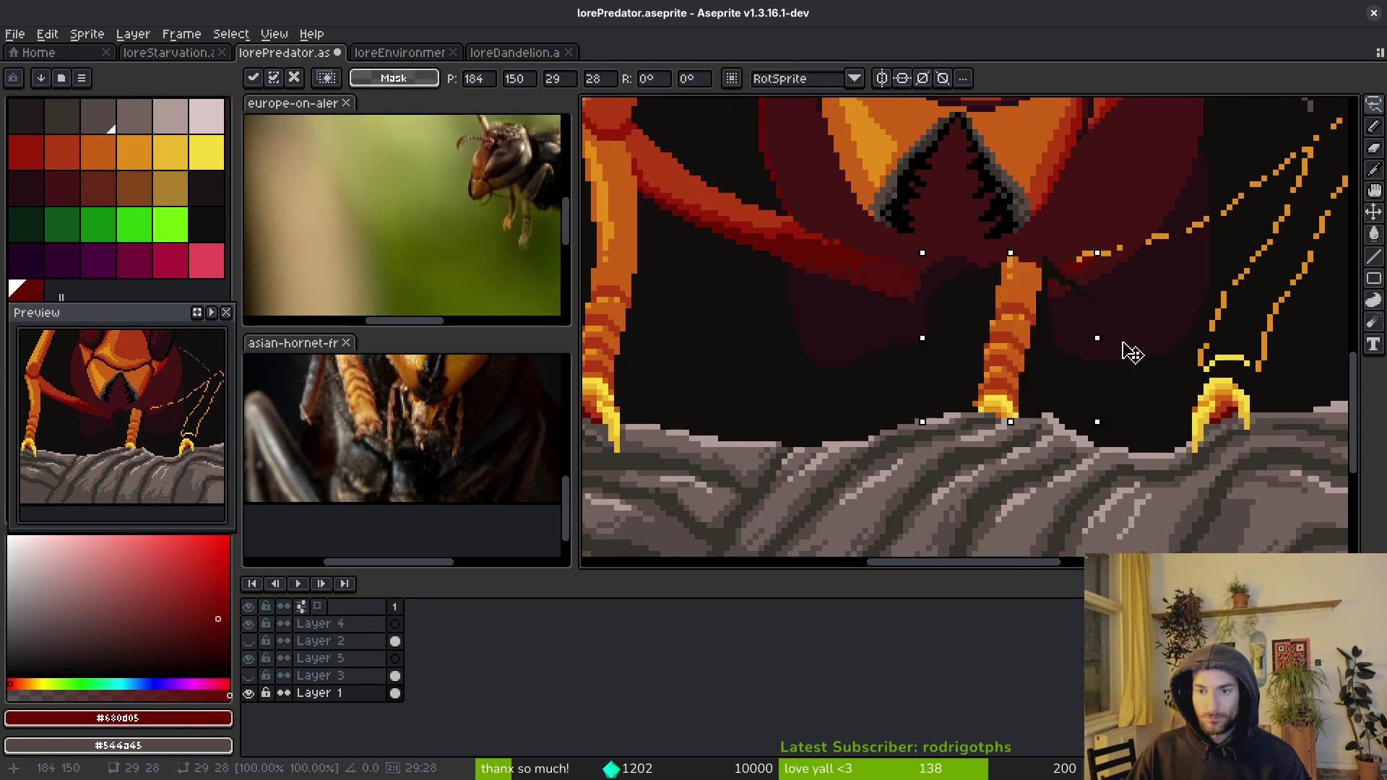
mouse_move(1221, 318)
left_mouse_down()
mouse_move(1236, 345)
mouse_move(1152, 335)
mouse_move(1254, 362)
mouse_move(1067, 306)
mouse_move(902, 328)
left_mouse_up()
- Move the selected leg up and right, commit it, delete it, and save the file
mouse_move(1027, 363)
left_mouse_down()
mouse_move(1118, 355)
mouse_move(1260, 311)
mouse_move(1283, 319)
mouse_move(1131, 337)
left_mouse_up()
key("Return")
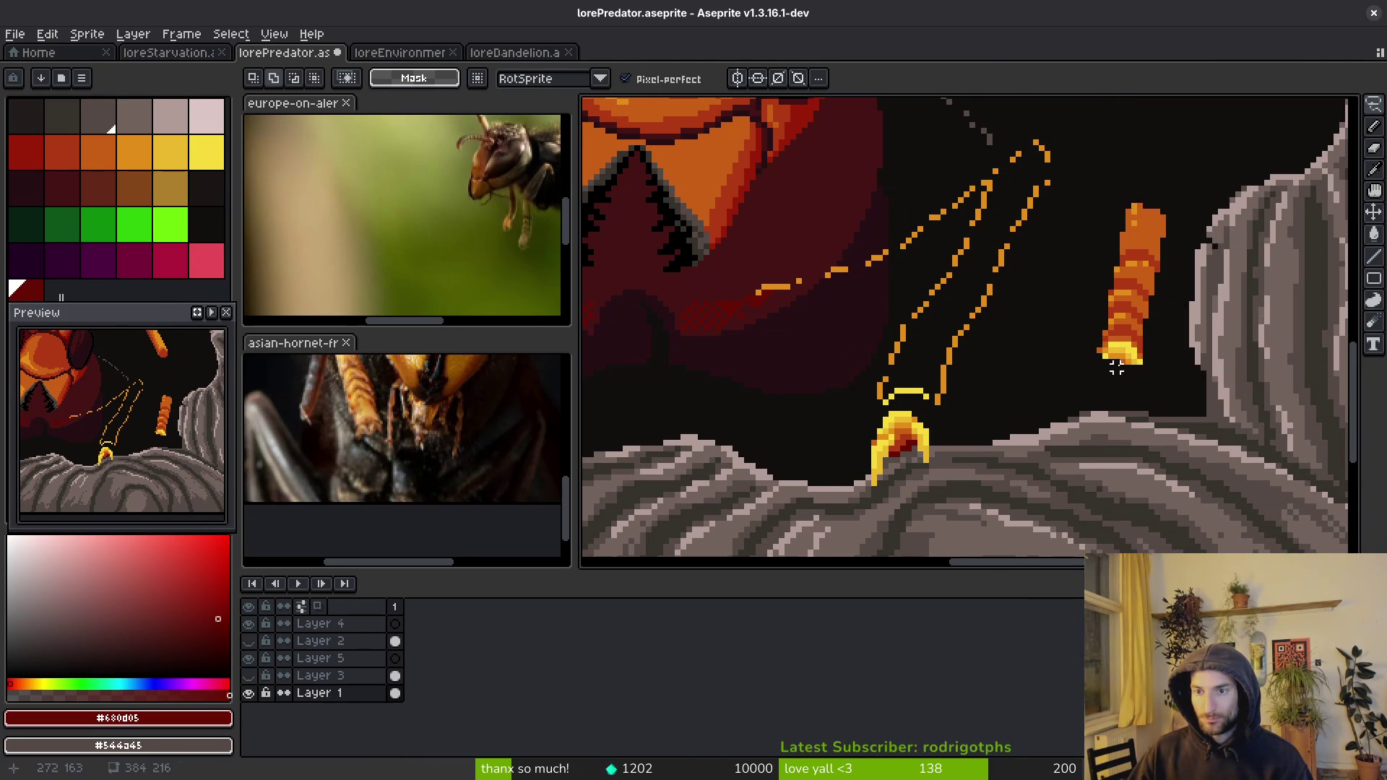
key("Delete")
key("ctrl+s")
scroll(890, 404, "up", 3)
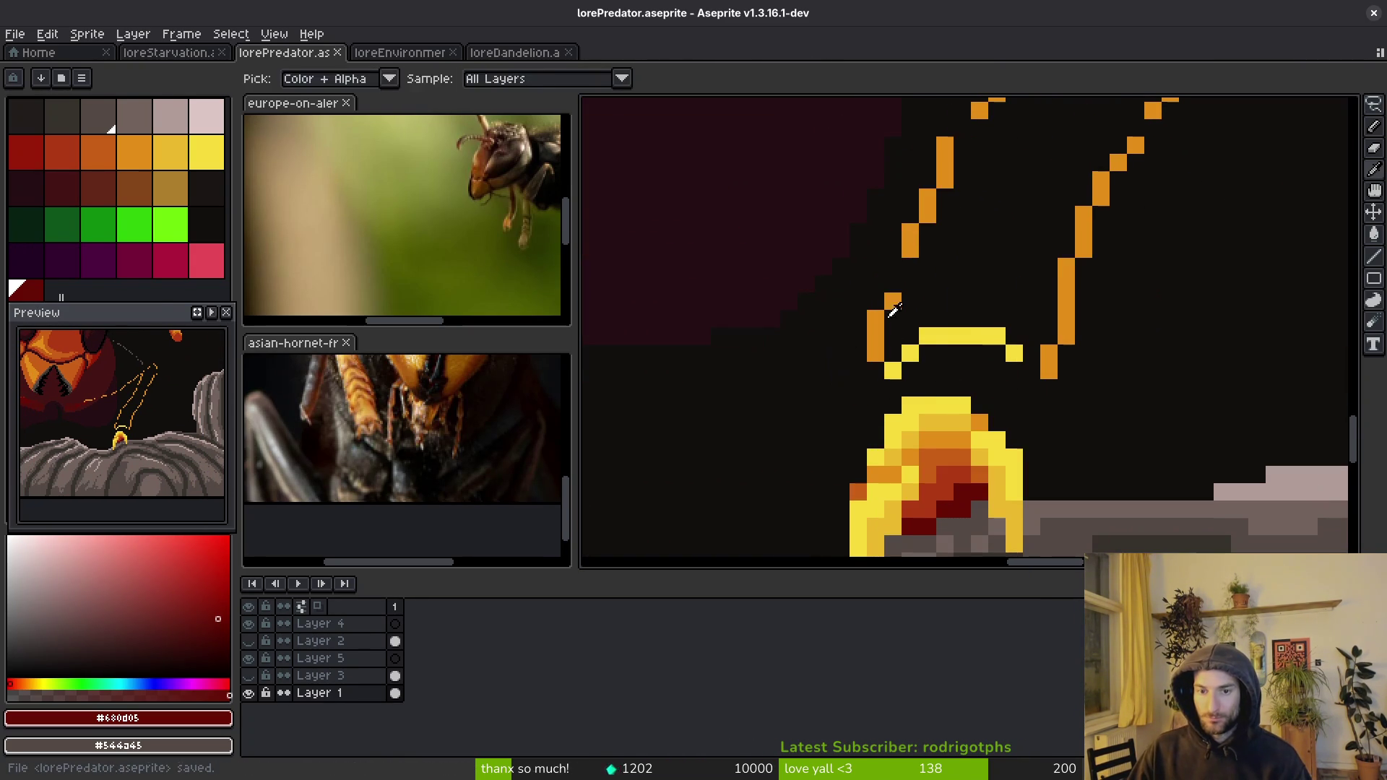
- Paint over the dotted orange sketch lines and yellow arc near the right claw with near-black #120f0c
scroll(979, 285, "down", 2)
left_click(997, 285, "alt")
mouse_move(998, 286)
left_mouse_down()
mouse_move(933, 423)
mouse_move(889, 458)
left_mouse_up()
key("b")
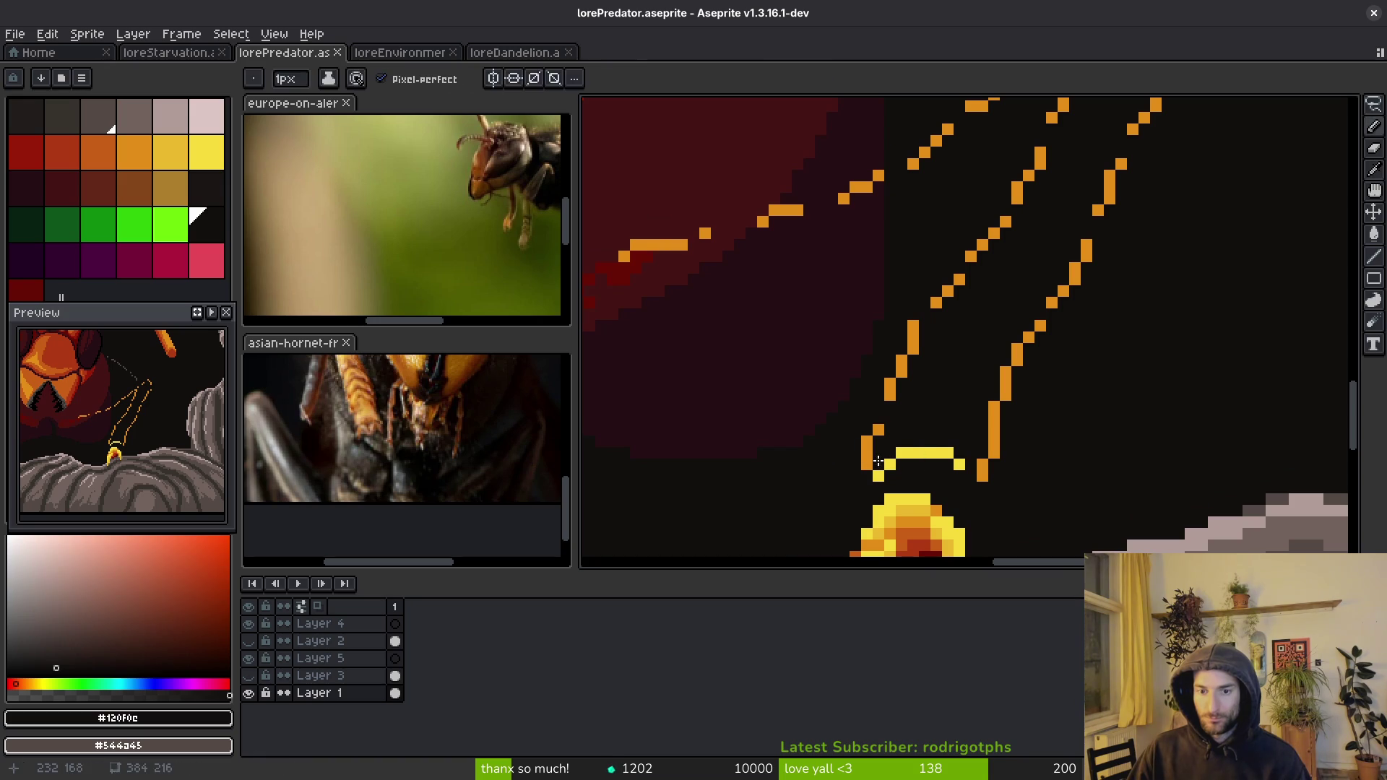
scroll(888, 460, "up", 3, "ctrl")
left_click(888, 461)
mouse_move(889, 461)
left_mouse_down()
mouse_move(979, 465)
mouse_move(1041, 319)
mouse_move(997, 477)
left_mouse_up()
scroll(1041, 387, "up", 2)
left_click_drag(1156, 168, 1096, 350)
mouse_move(1001, 299)
left_mouse_down()
mouse_move(947, 434)
mouse_move(922, 371)
left_mouse_up()
scroll(969, 364, "down", 2)
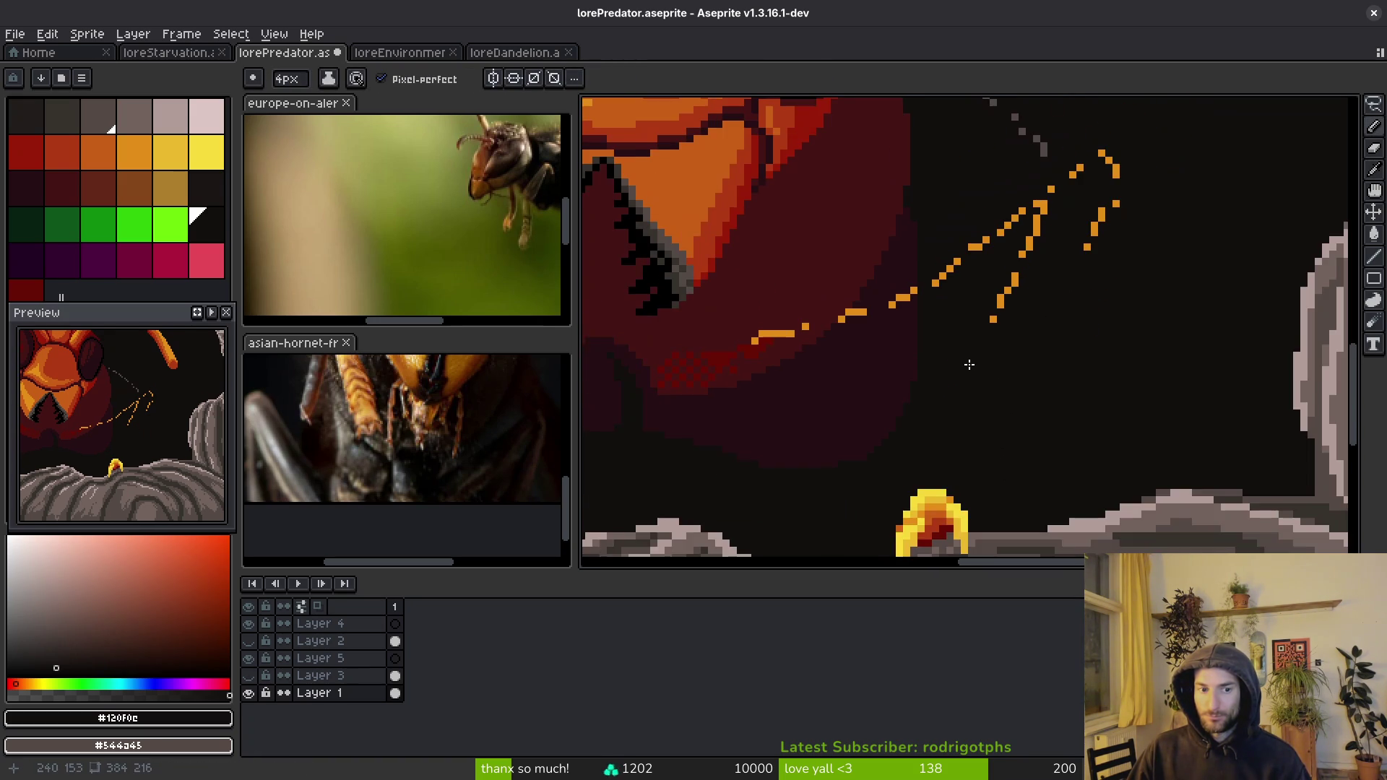
scroll(1024, 400, "up", 1)
scroll(448, 485, "down", 2)
- Draw thin orange #c96016 leg lines rising from the claw toward the hornet's body
left_click_drag(448, 485, 434, 539)
left_click_drag(1060, 306, 1040, 233)
left_click_drag(737, 331, 1128, 241)
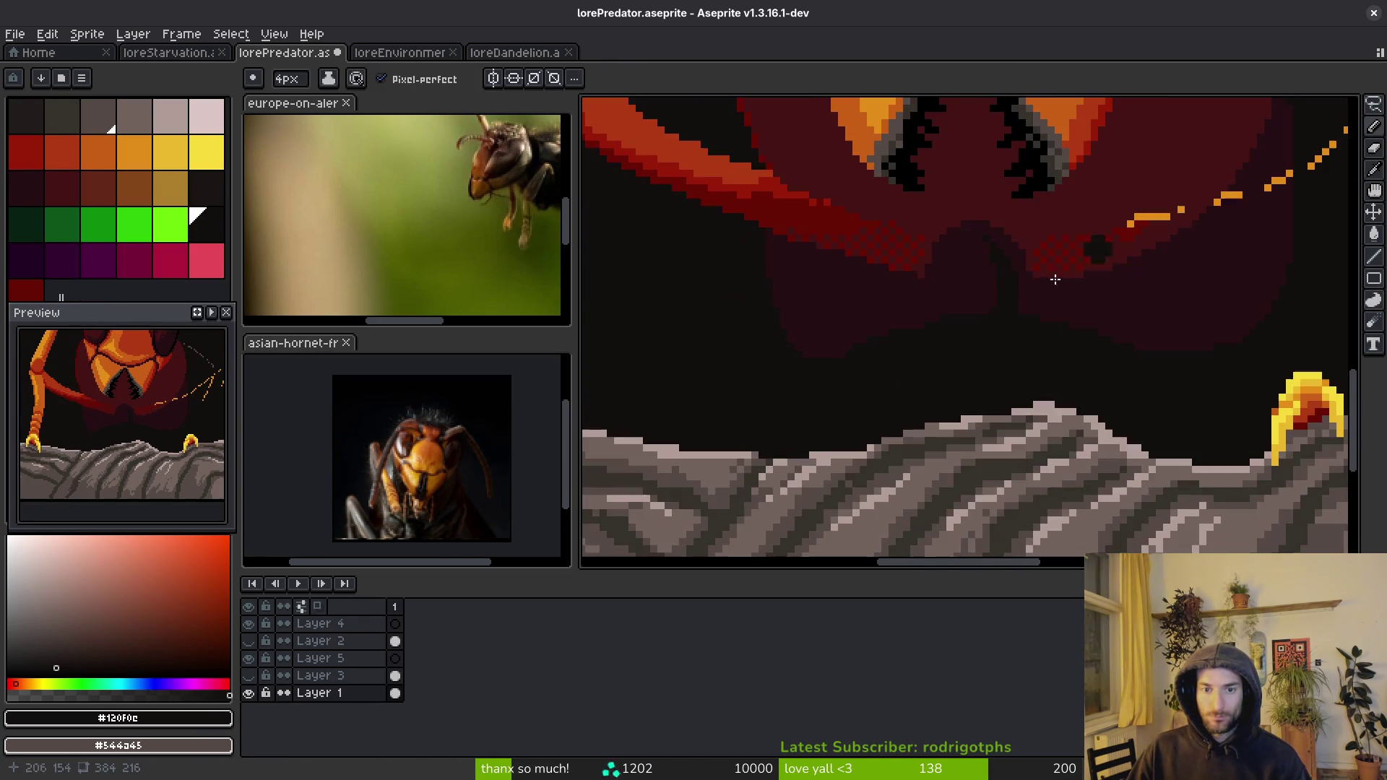
scroll(1127, 241, "left", 5)
key("l")
left_click(1139, 288, "alt")
scroll(629, 359, "right", 5)
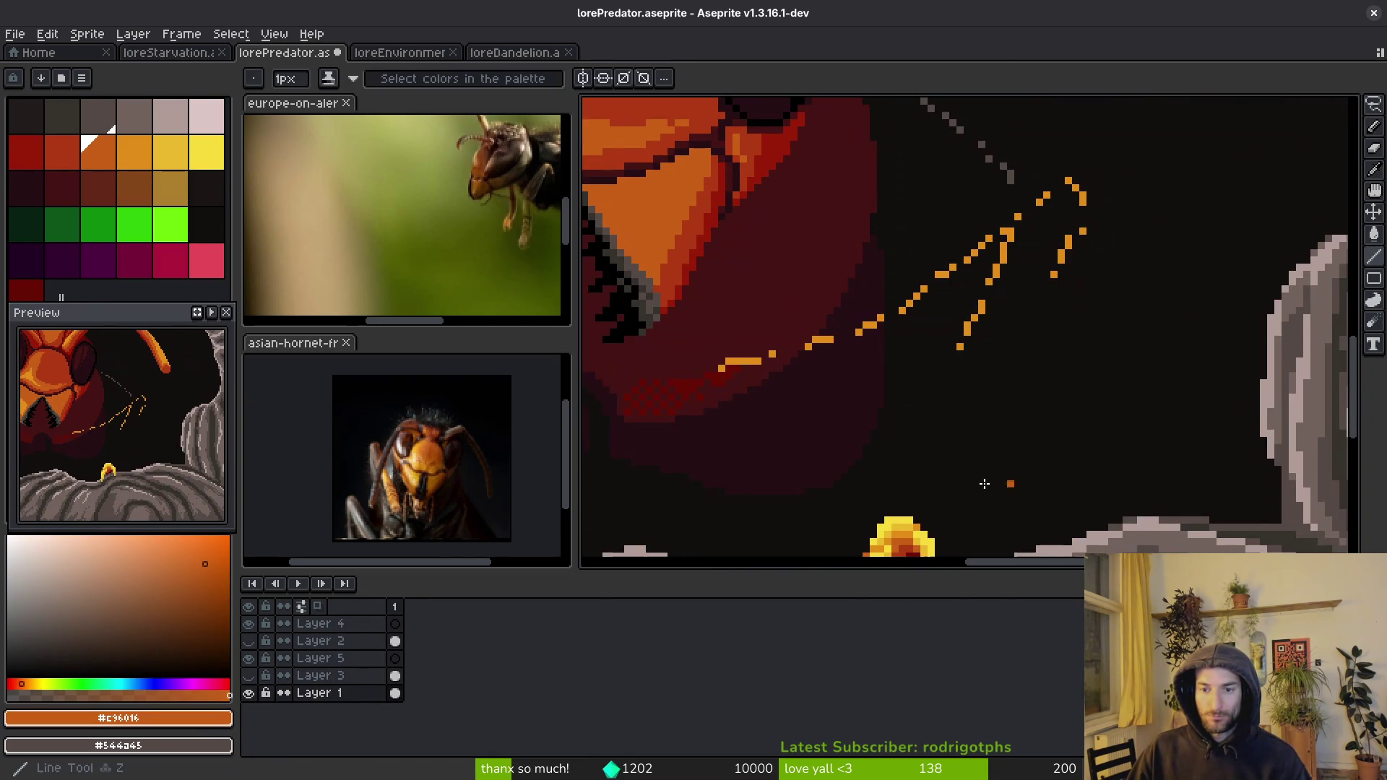
scroll(1058, 476, "down", 3)
left_click(917, 415)
scroll(939, 430, "up", 2)
key("ctrl+z")
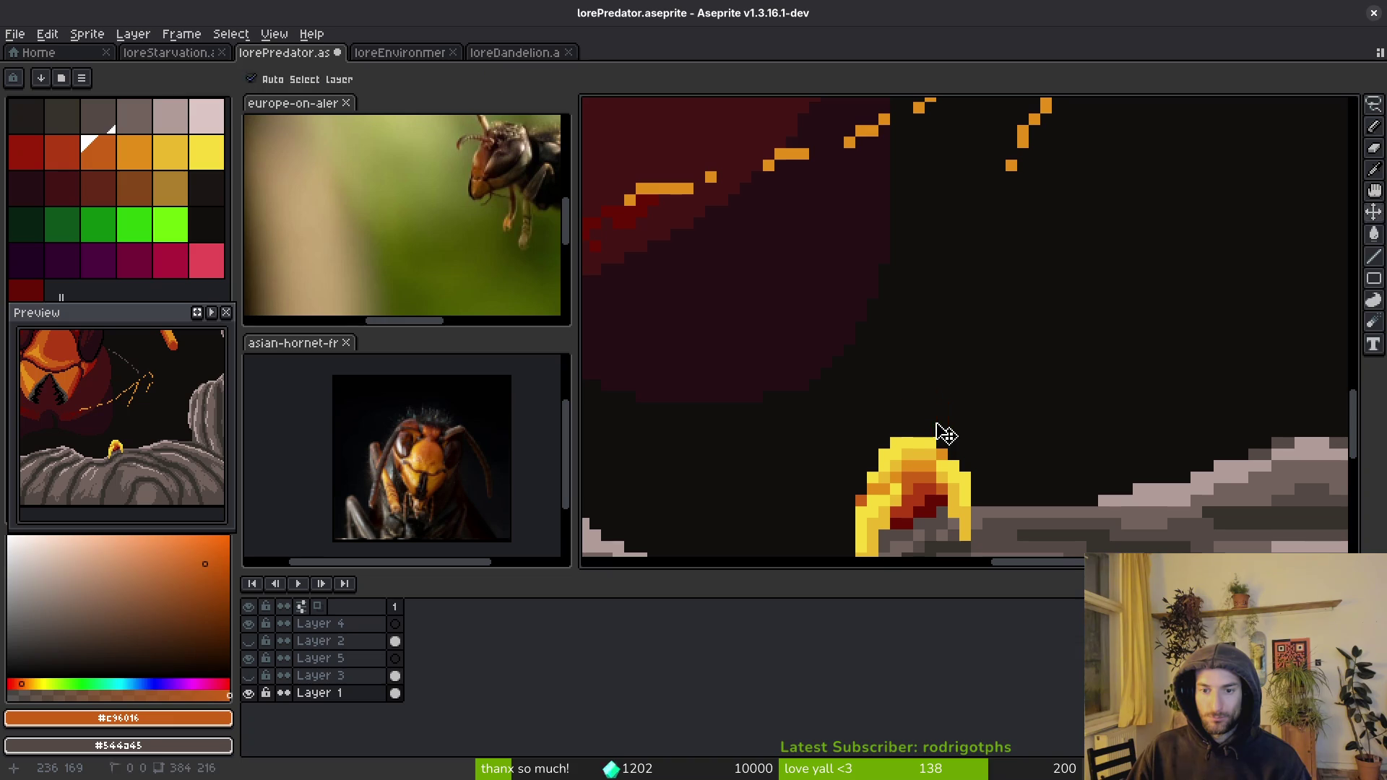
left_click_drag(907, 431, 930, 356)
mouse_move(882, 443)
left_mouse_down()
mouse_move(947, 272)
mouse_move(946, 464)
mouse_move(954, 354)
mouse_move(943, 462)
mouse_move(915, 426)
mouse_move(898, 449)
mouse_move(854, 364)
left_mouse_up()
left_click(894, 434, "alt")
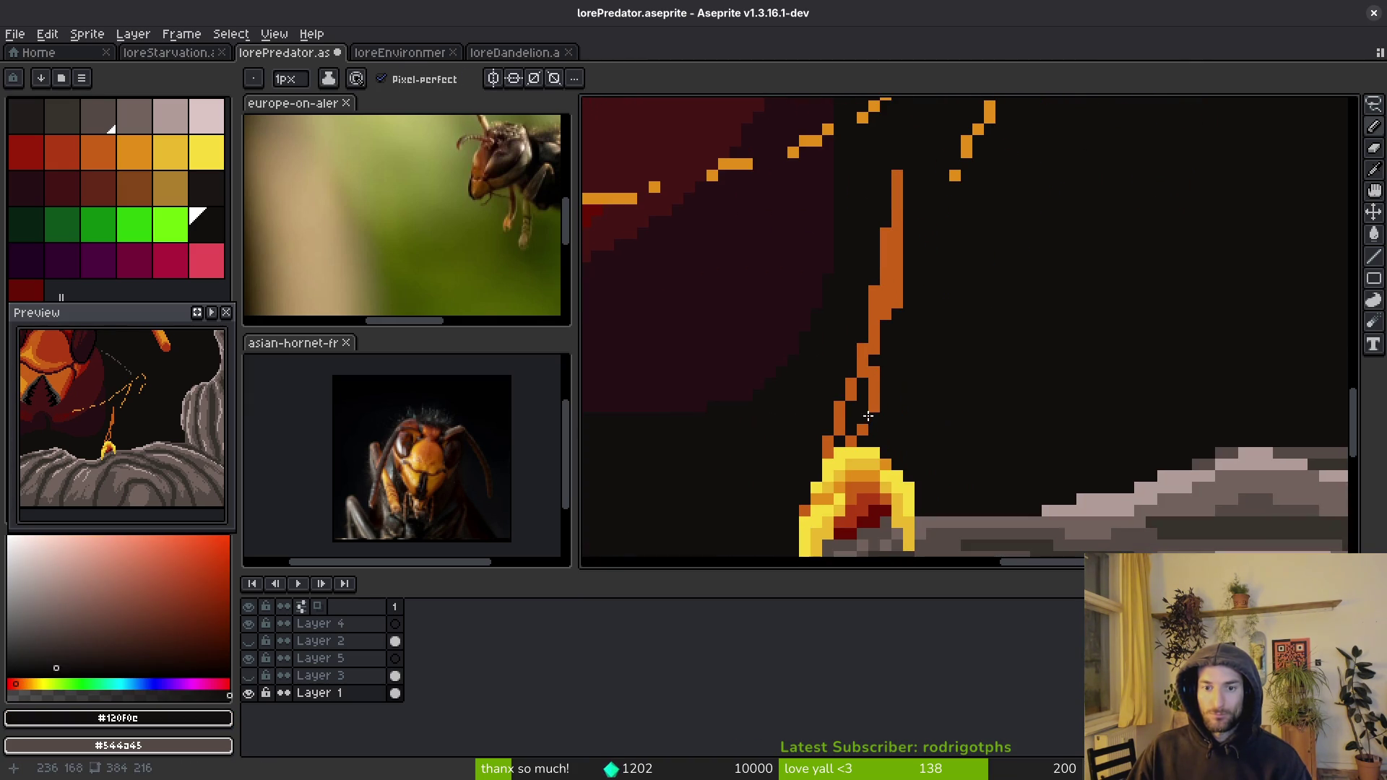
- Draw both orange edges of the right leg from the claw and bucket-fill between them orange
left_click(872, 420, "alt")
mouse_move(898, 465)
left_mouse_down()
mouse_move(932, 221)
mouse_move(955, 377)
left_mouse_up()
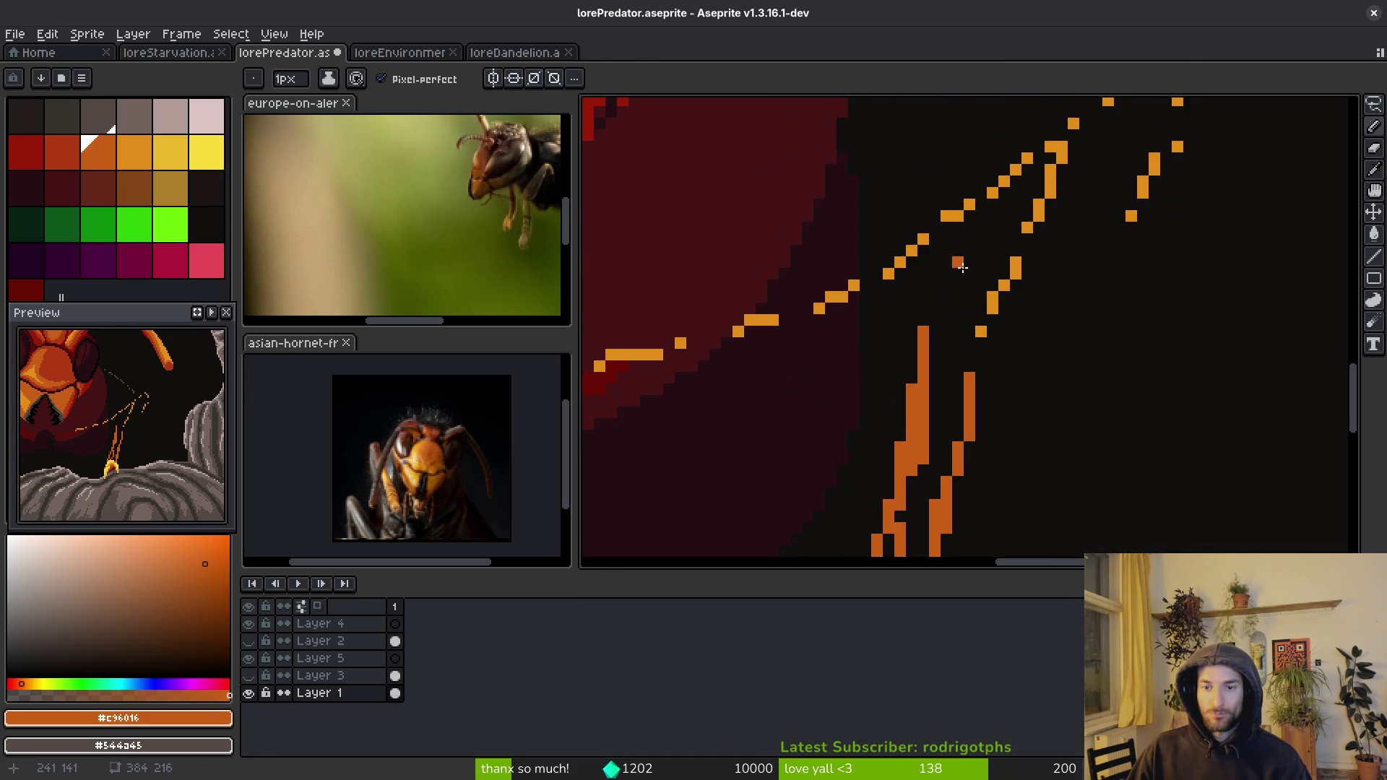
mouse_move(1012, 199)
left_mouse_down()
mouse_move(970, 474)
mouse_move(987, 251)
mouse_move(928, 354)
left_mouse_up()
scroll(990, 256, "up", 5)
key("g")
left_click(948, 398)
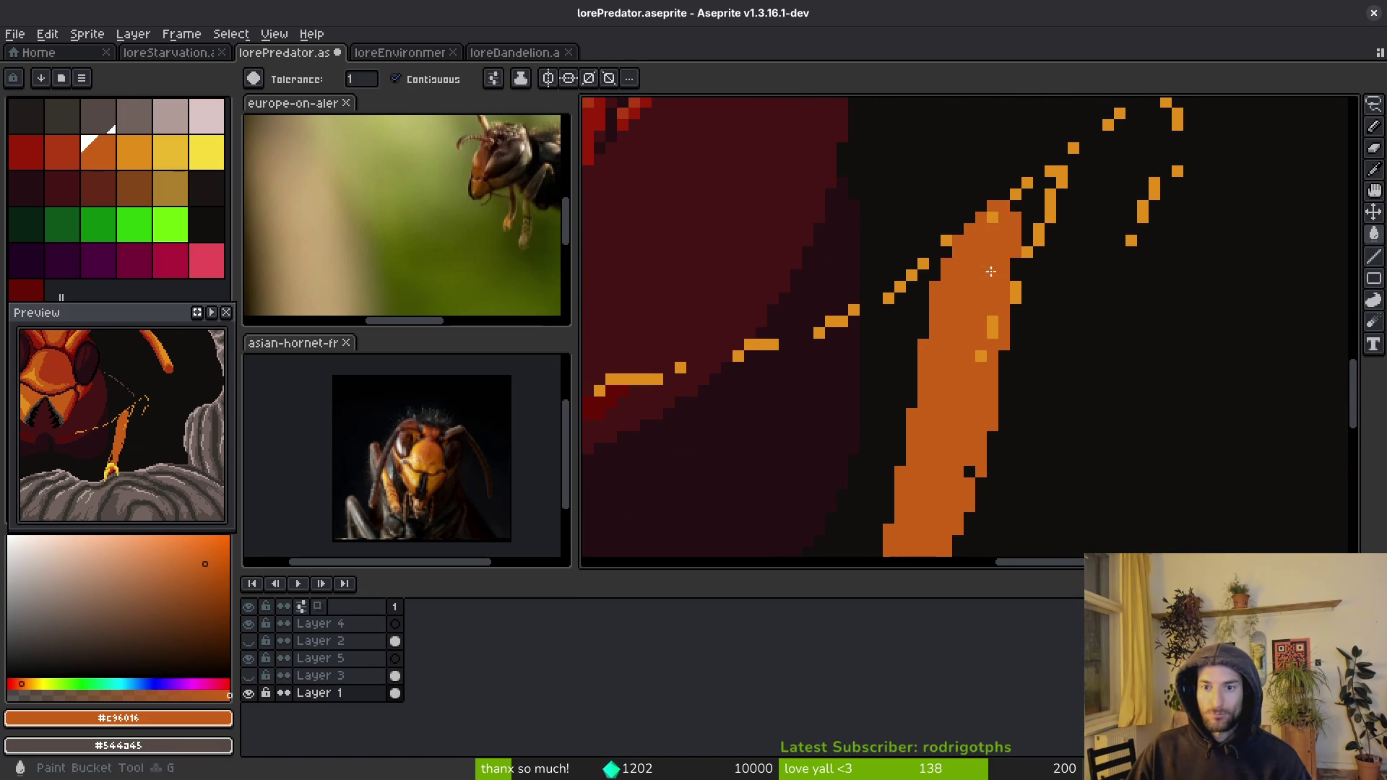
- Trim the leg's upper and right edges with near-black pixels
scroll(1083, 429, "up", 3)
left_click(1083, 430, "alt")
key("b")
mouse_move(1003, 453)
left_mouse_down()
mouse_move(1026, 325)
mouse_move(1112, 224)
mouse_move(1156, 287)
mouse_move(1130, 360)
left_mouse_up()
scroll(1041, 303, "down", 3)
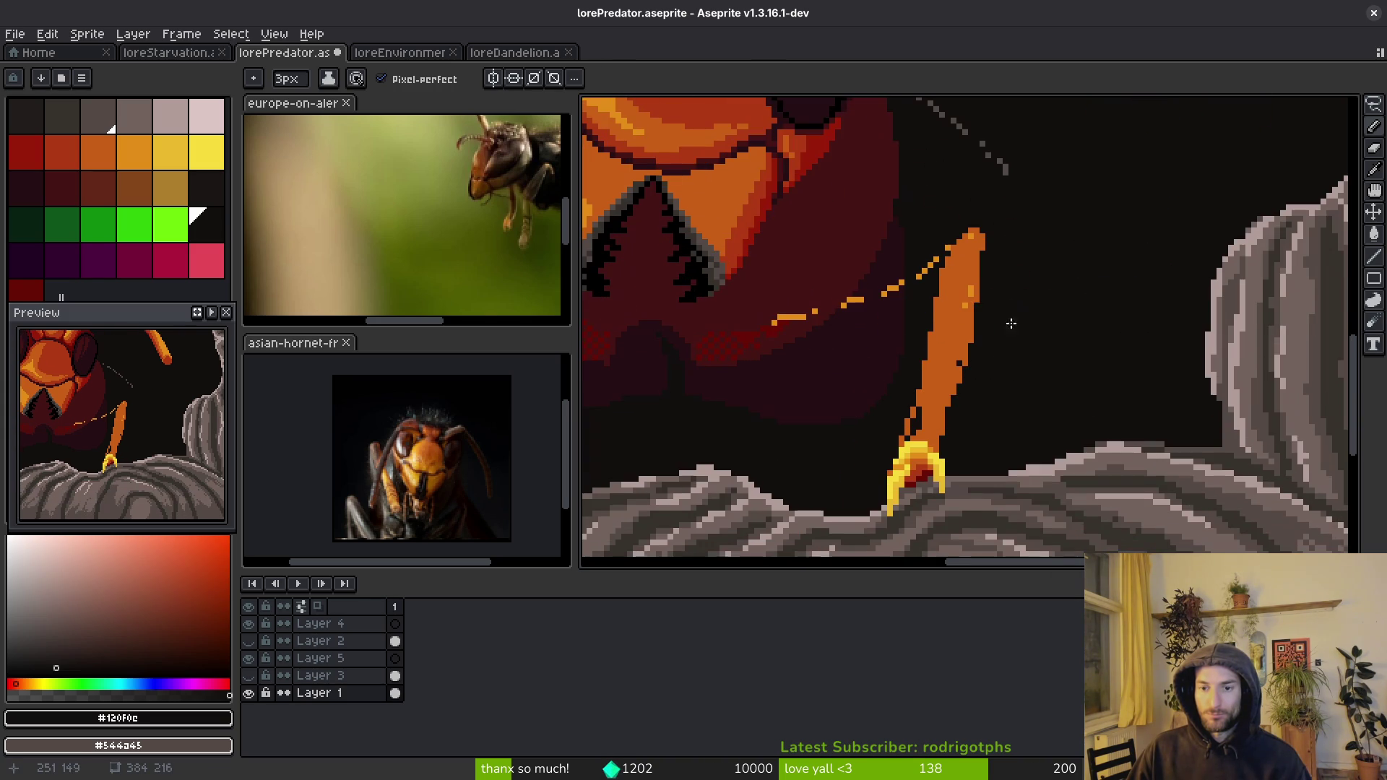
left_click(982, 304, "alt")
scroll(995, 442, "up", 3)
left_click(968, 412, "alt")
mouse_move(968, 411)
left_mouse_down()
mouse_move(1008, 253)
mouse_move(1040, 254)
left_mouse_up()
- Cover the leg's light highlight pixels with base orange using a one-pixel brush
left_click(951, 316, "alt")
key("minus")
key("minus")
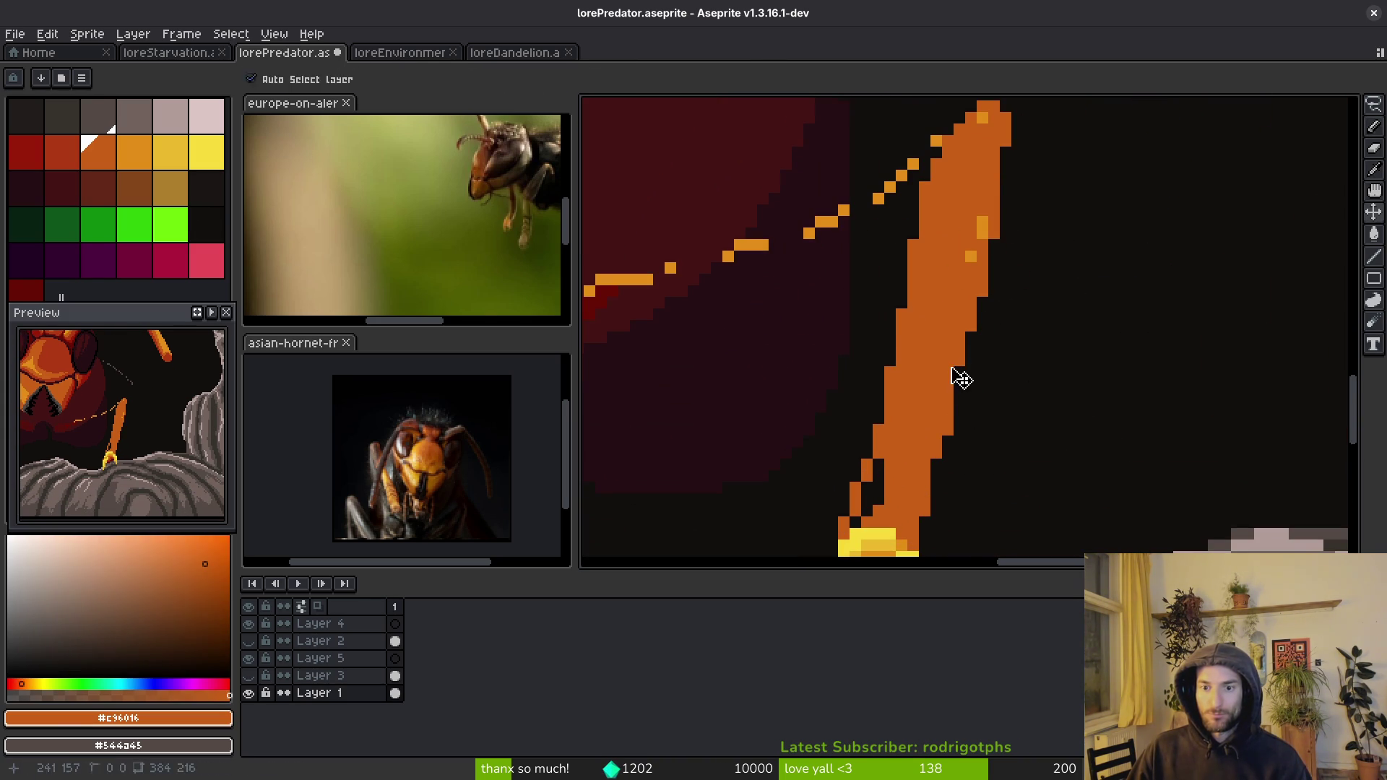
left_click(970, 257)
left_click_drag(982, 221, 982, 233)
scroll(994, 417, "down", 1)
scroll(994, 418, "up", 1)
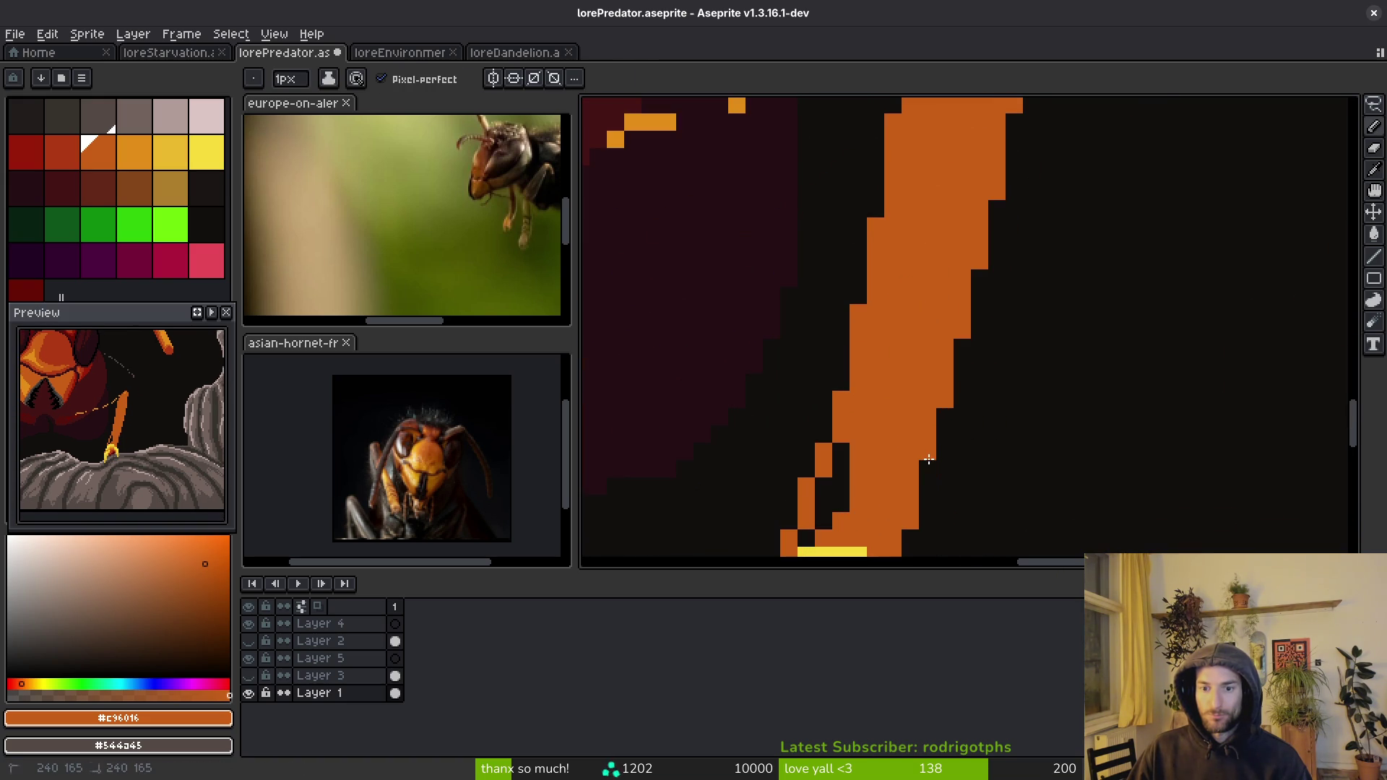
scroll(975, 383, "down", 2)
scroll(971, 376, "up", 2)
- Bucket-fill the black gap pixels in the leg with orange, undoing a mistaken dark fill
left_click(969, 403, "alt")
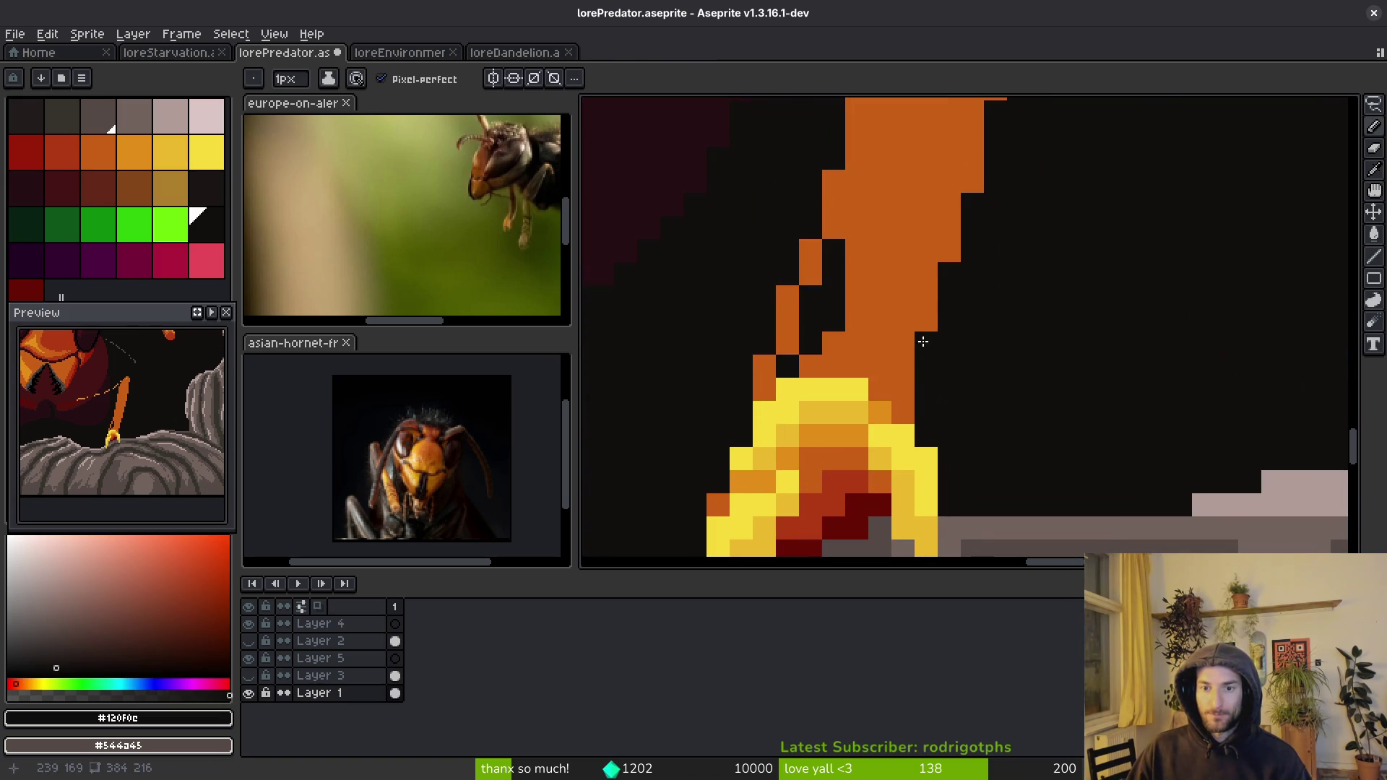
scroll(1053, 393, "down", 2)
scroll(1077, 378, "up", 2)
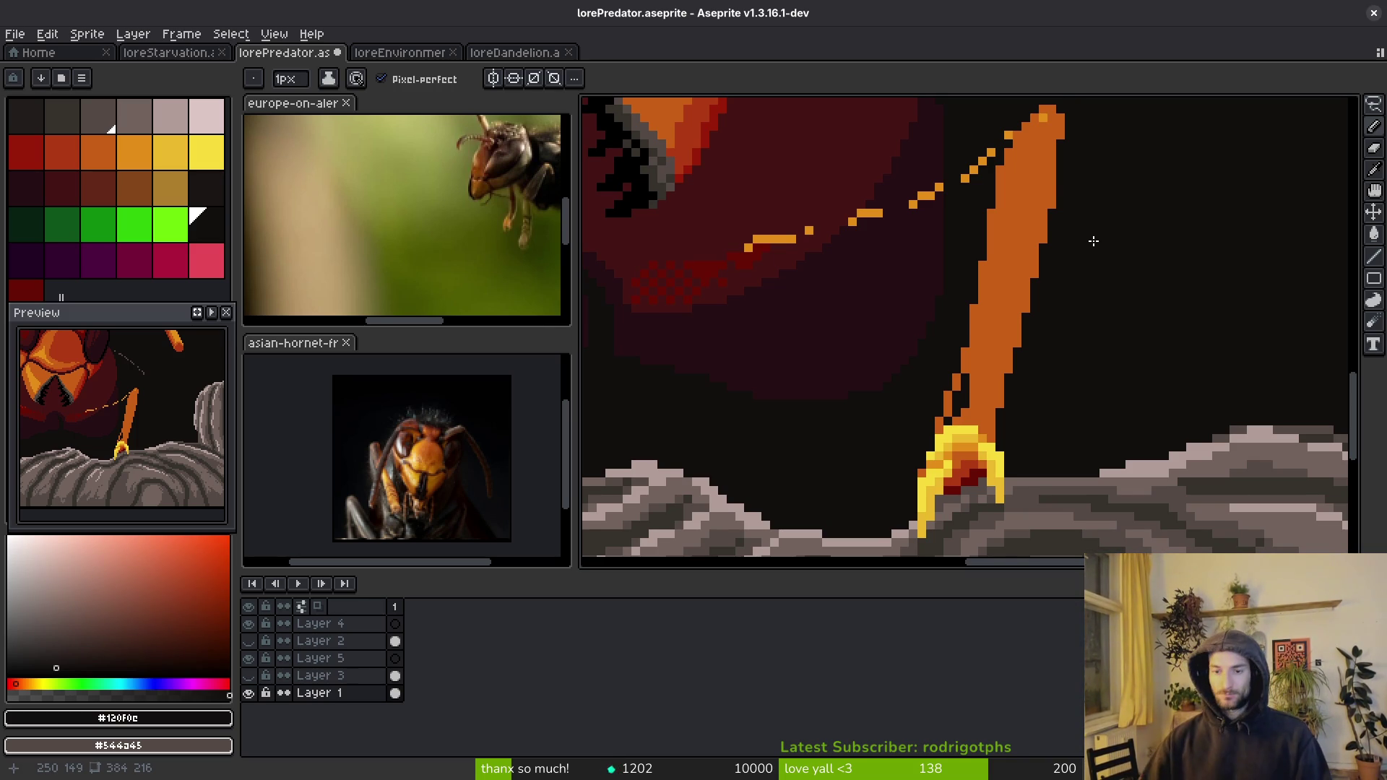
scroll(714, 447, "down", 1)
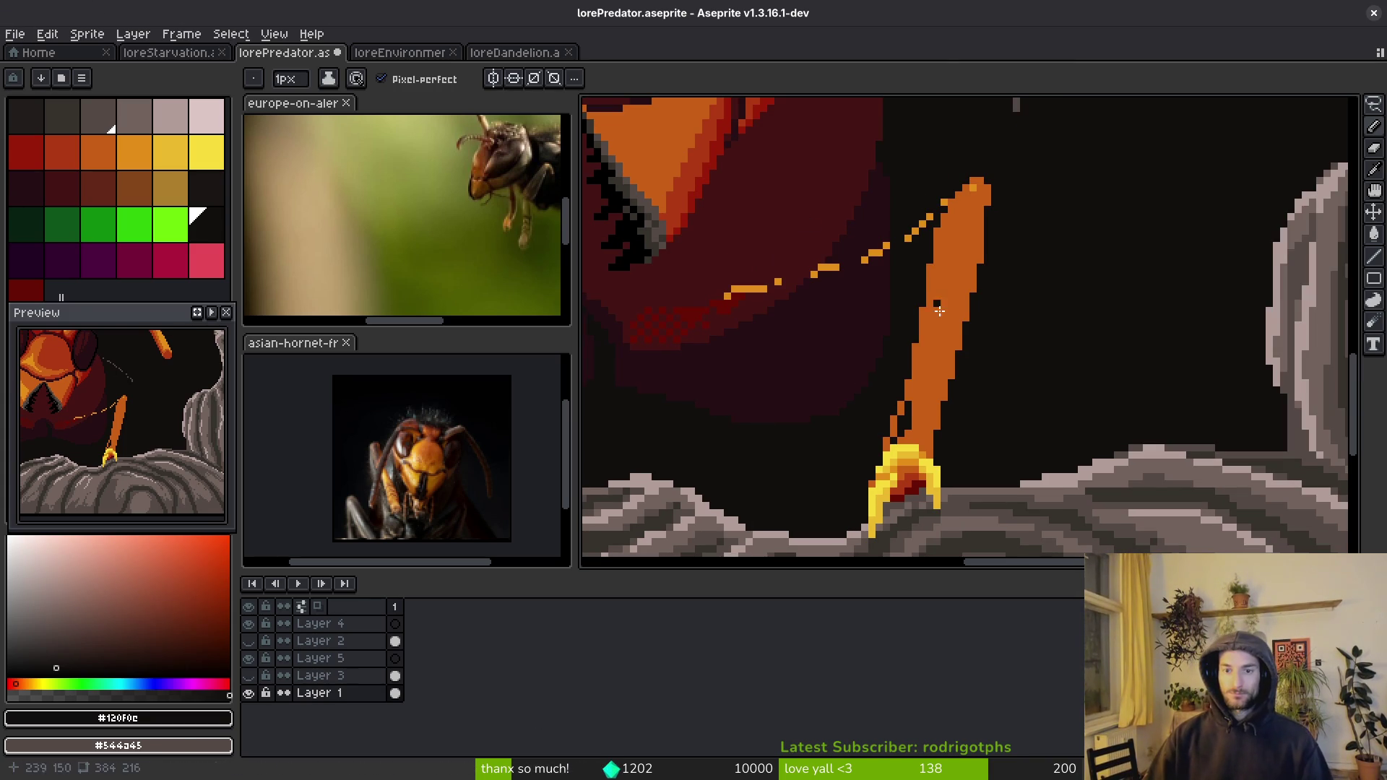
scroll(872, 417, "up", 3)
key("g")
left_click(905, 440)
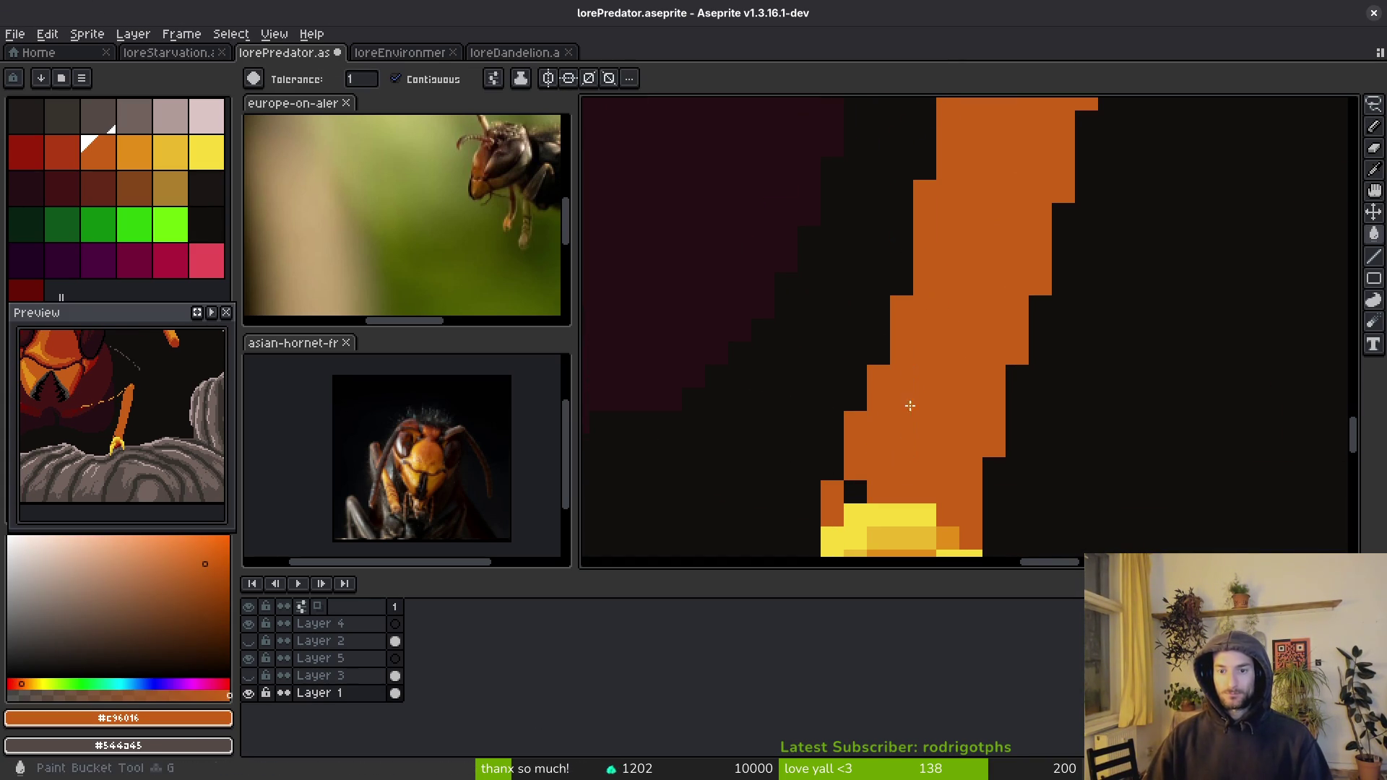
scroll(853, 500, "down", 5)
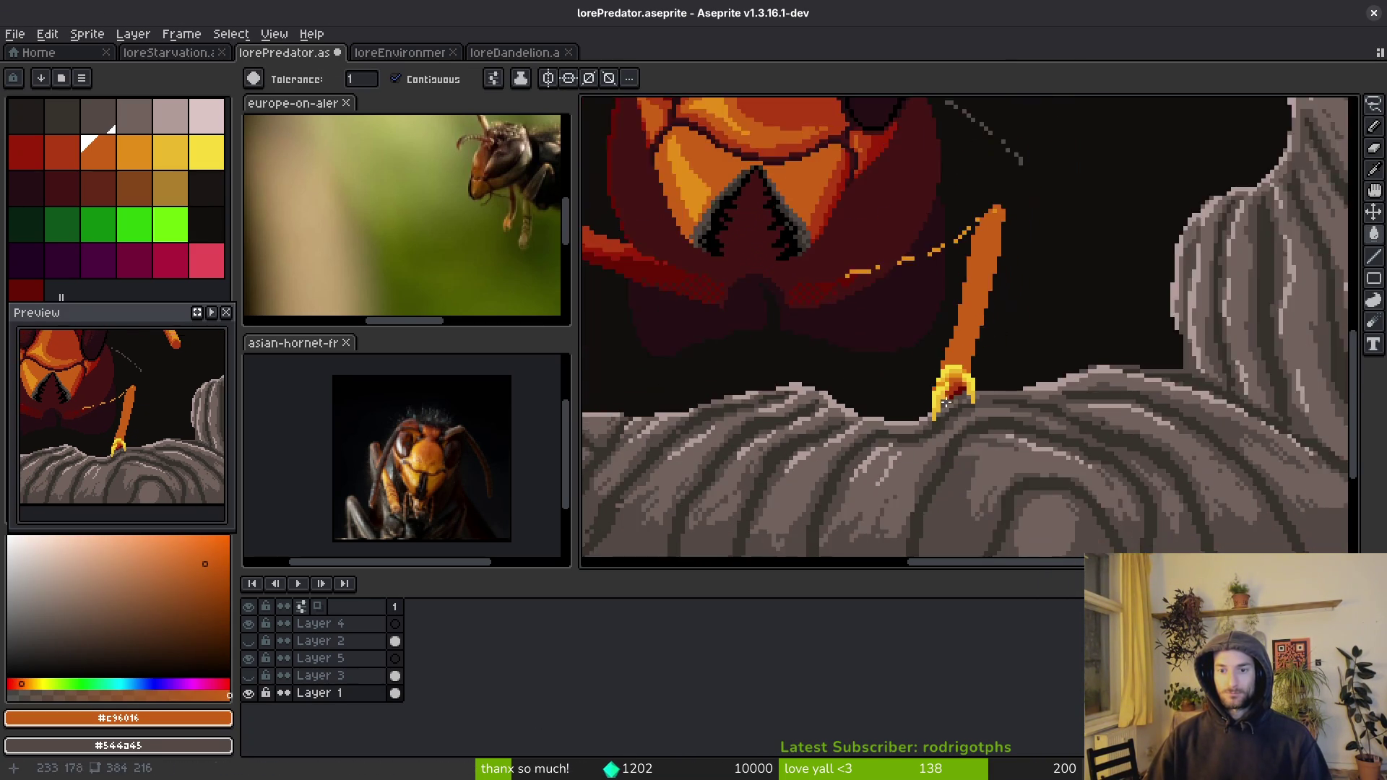
scroll(1171, 312, "up", 4)
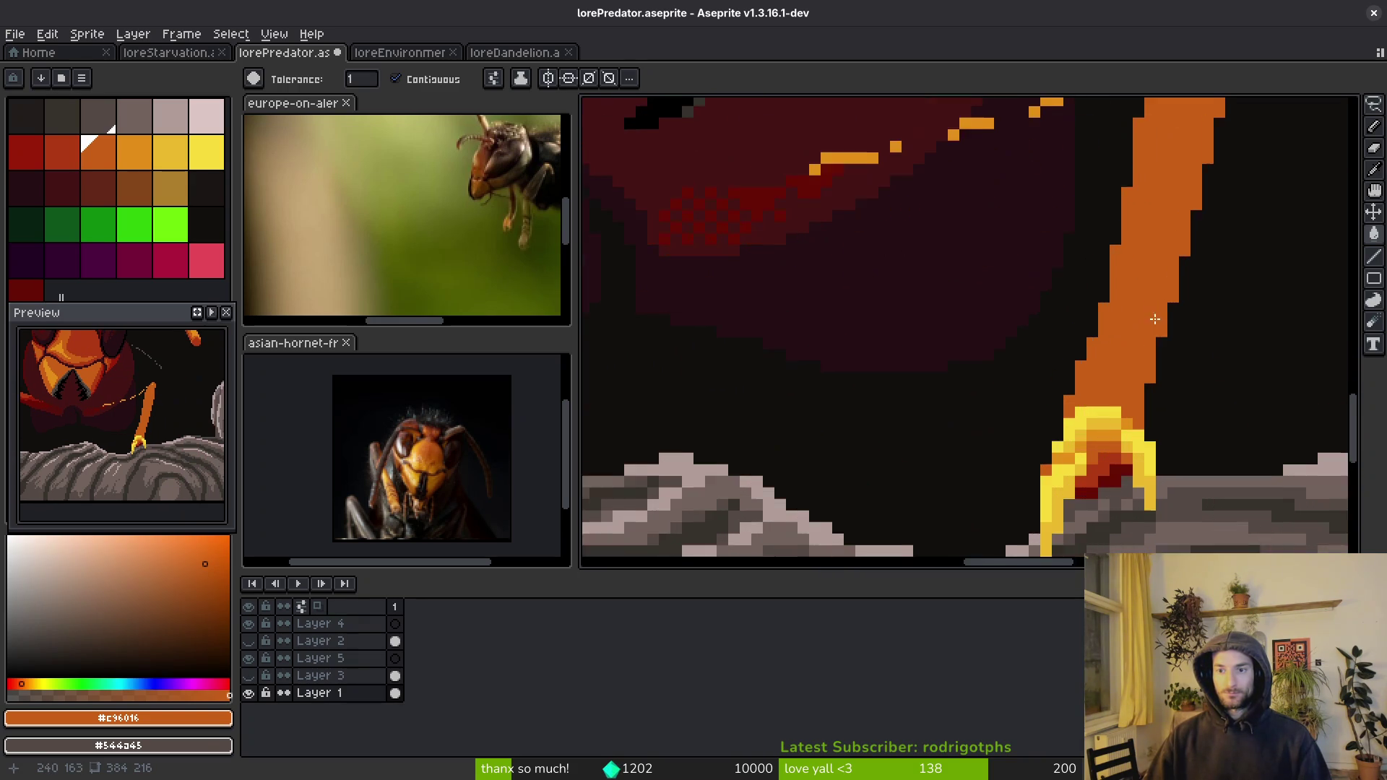
left_click(956, 350, "alt")
key("ctrl+z")
- Paint dark pixels onto the orange leg, then undo the stray stroke
key("b")
left_click_drag(1018, 486, 947, 338)
key("ctrl+z")
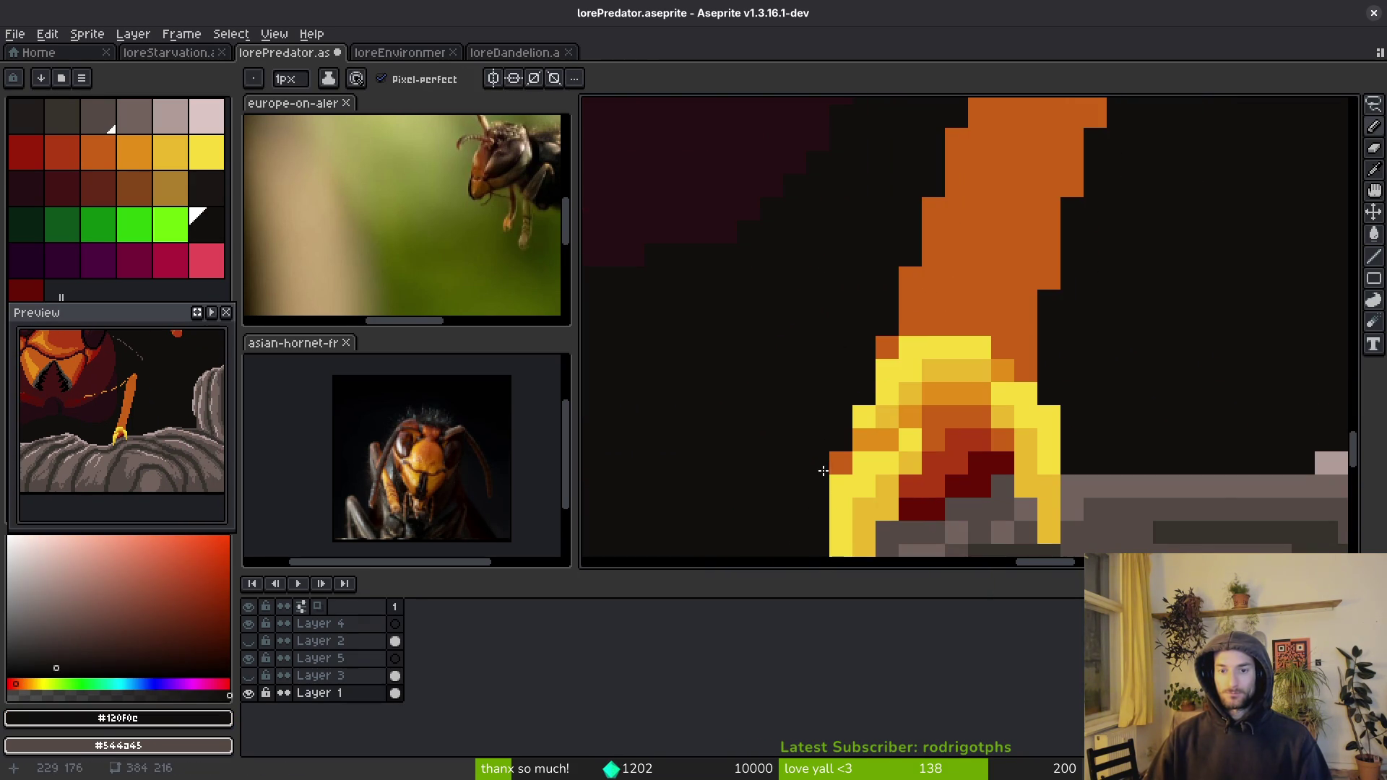
scroll(795, 456, "down", 3)
scroll(962, 418, "up", 3)
scroll(838, 363, "down", 2)
scroll(1031, 325, "up", 2)
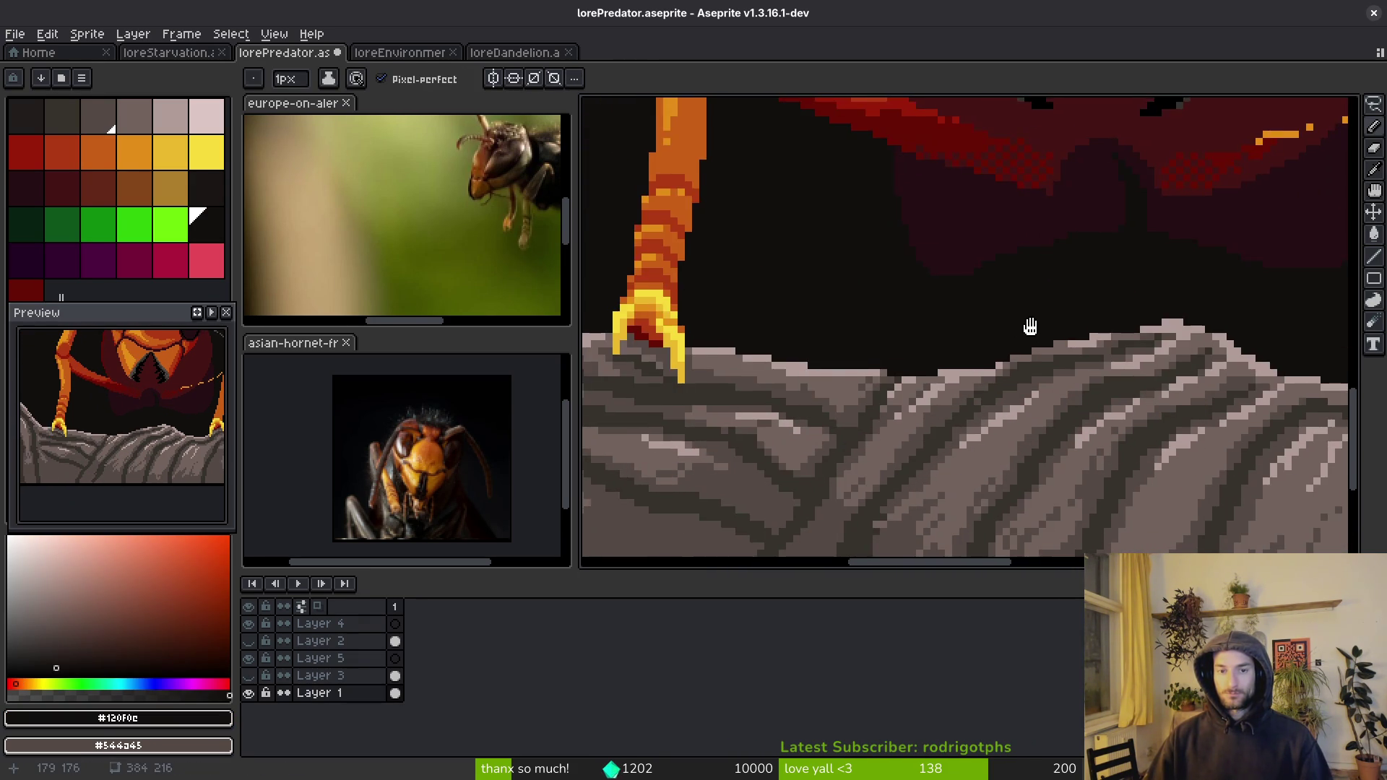
scroll(898, 424, "down", 2)
scroll(1203, 424, "up", 2)
scroll(1171, 442, "up", 3)
- Slim the leg's upper-right edge with dark #120f0c pixels, including the small orange column
left_click(1073, 414, "alt")
scroll(1127, 340, "down", 3)
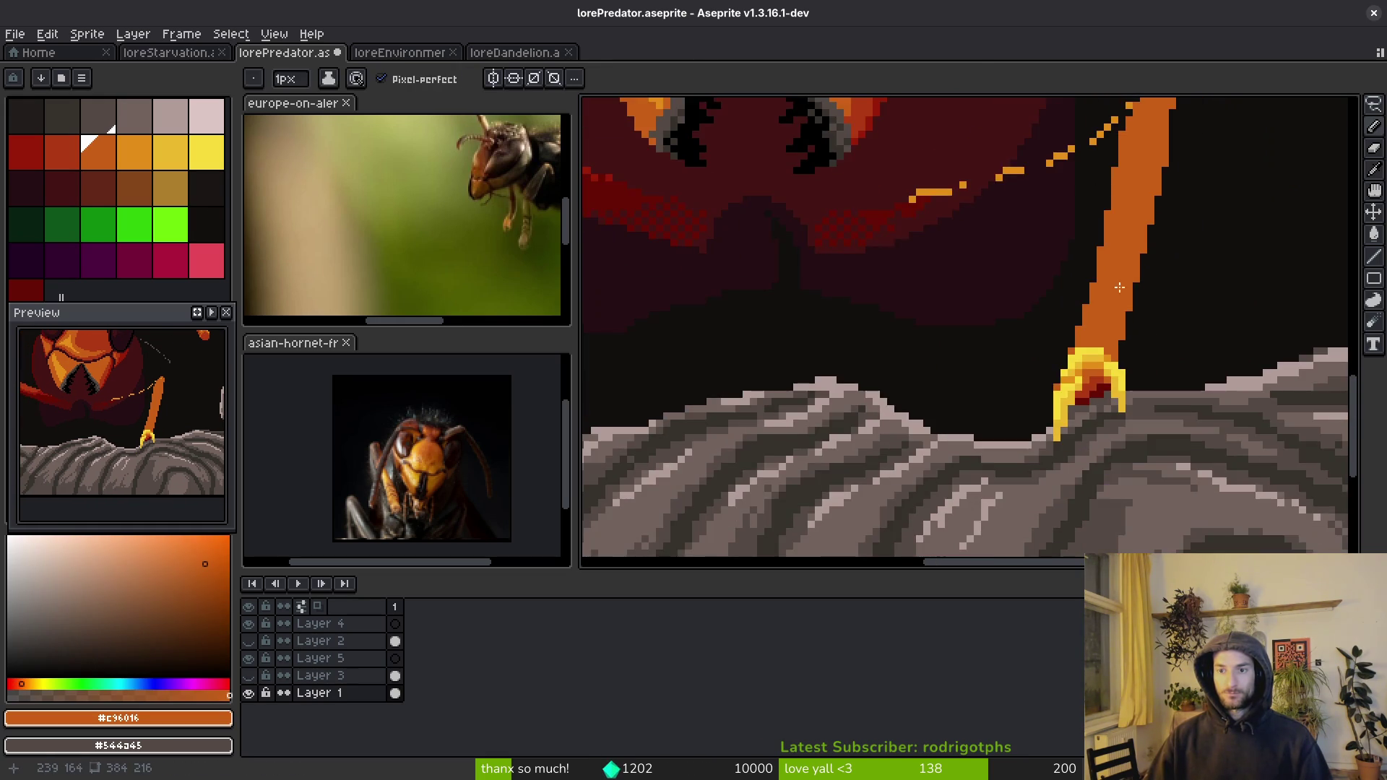
scroll(1061, 365, "up", 3)
scroll(1060, 365, "down", 3)
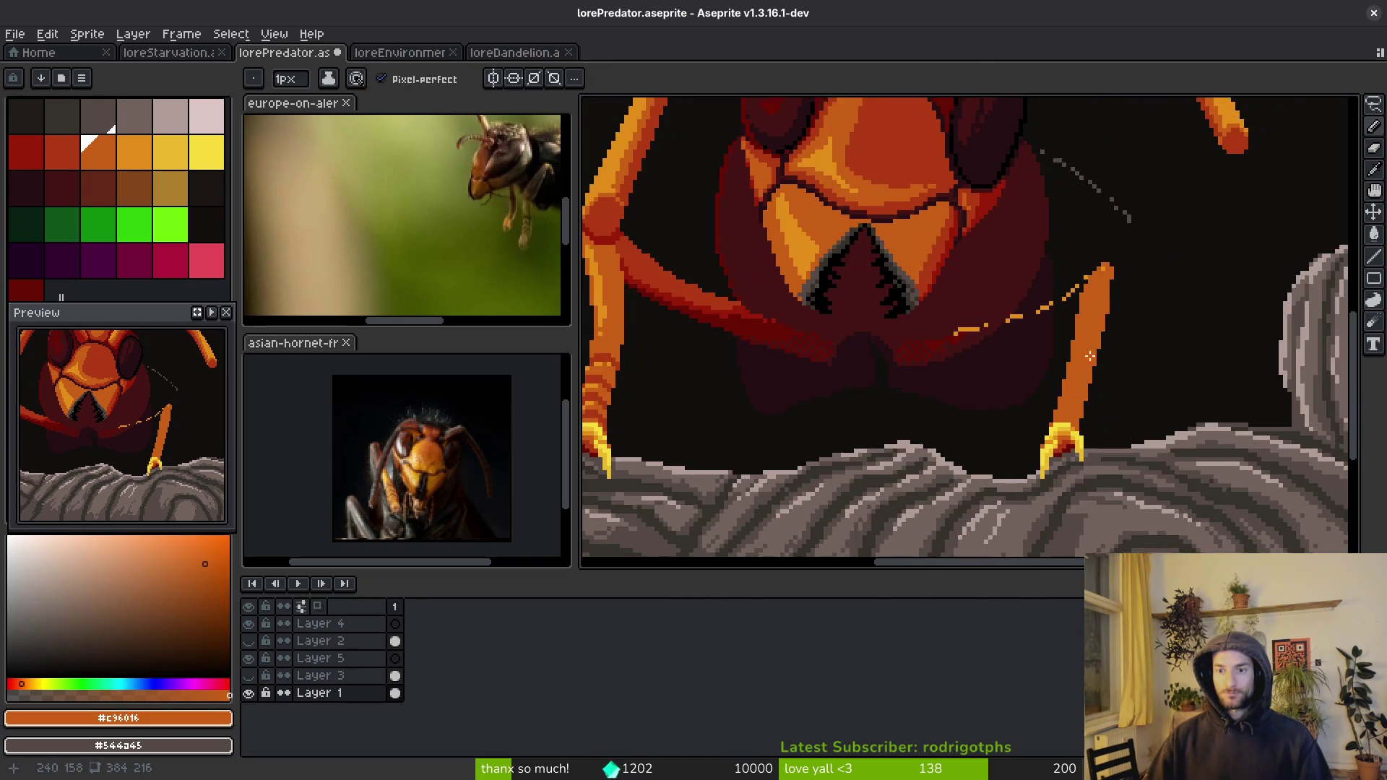
scroll(1118, 421, "up", 3)
left_click(1117, 420, "alt")
mouse_move(1078, 405)
left_mouse_down()
mouse_move(1061, 269)
mouse_move(1069, 318)
left_mouse_up()
left_click_drag(1087, 217, 1064, 222)
left_click(1082, 353)
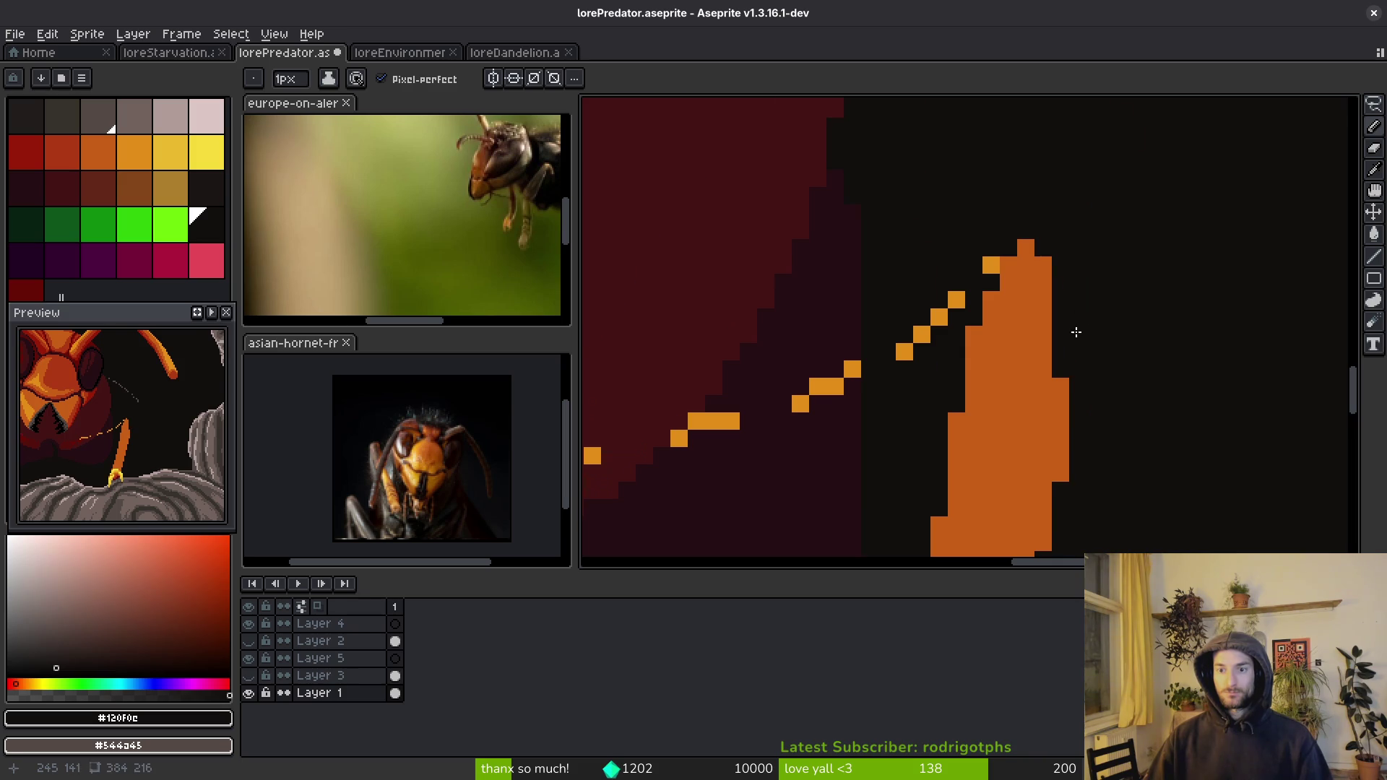
scroll(1083, 353, "down", 3)
scroll(1089, 362, "up", 1)
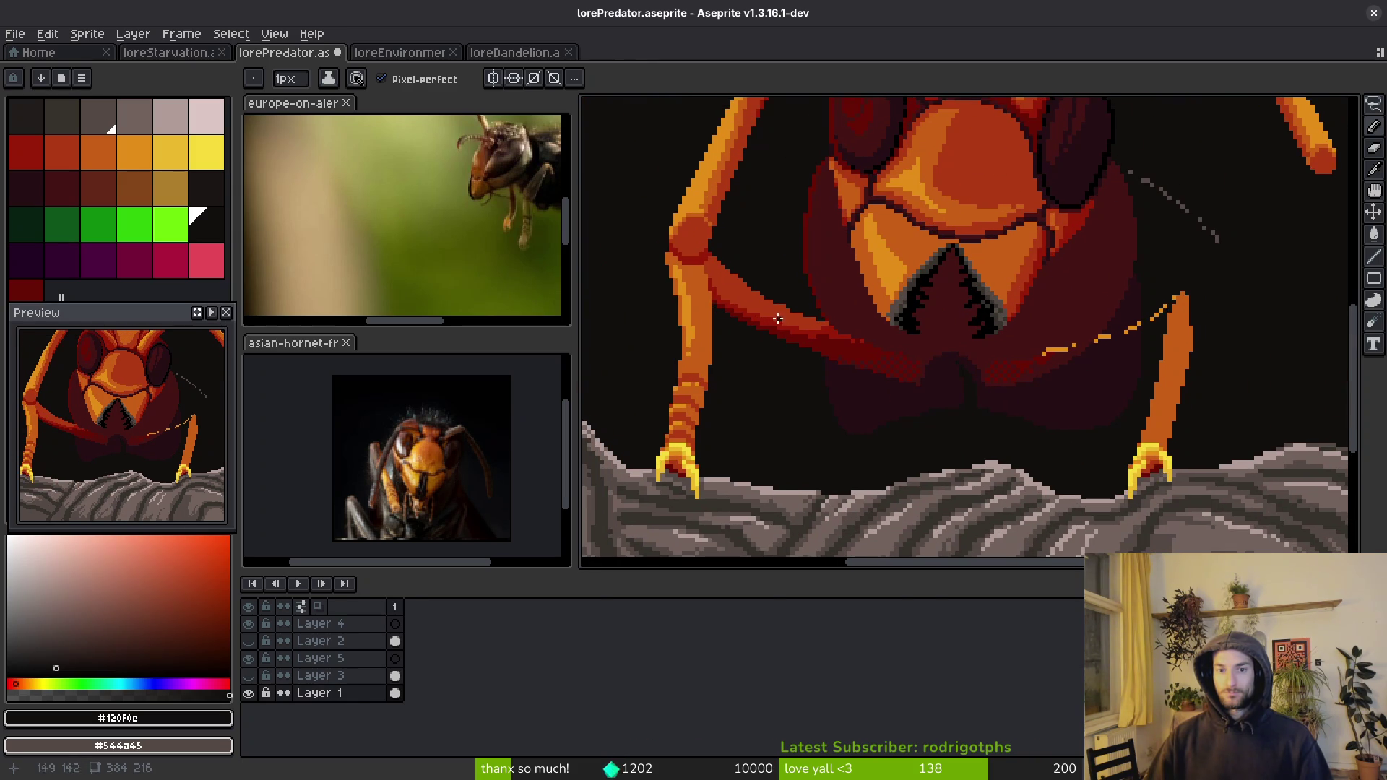
- Choose rust red #af3a13, then sample dark red #981b08 from the artwork
left_click(1089, 361, "alt")
scroll(1094, 326, "up", 3)
scroll(1094, 326, "down", 3)
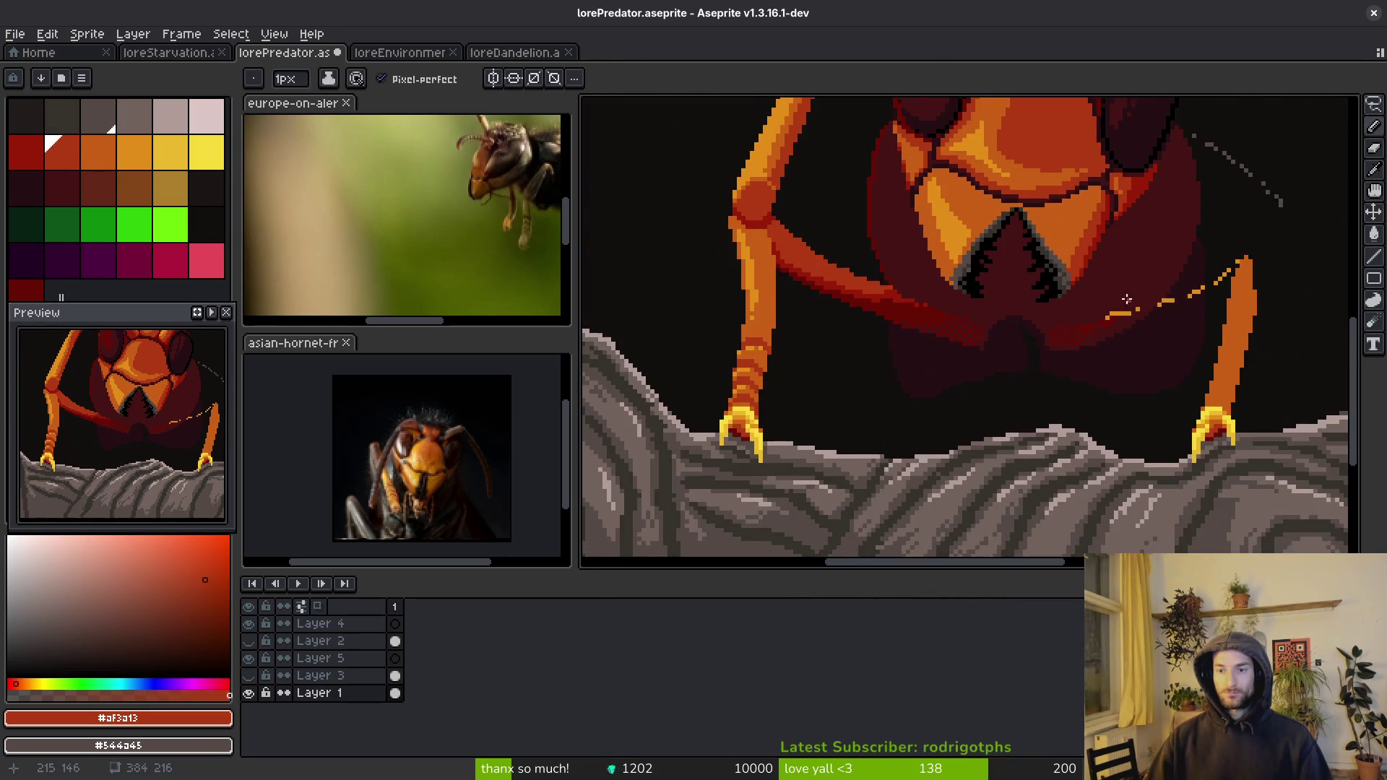
scroll(1068, 315, "up", 3)
scroll(1007, 354, "up", 1)
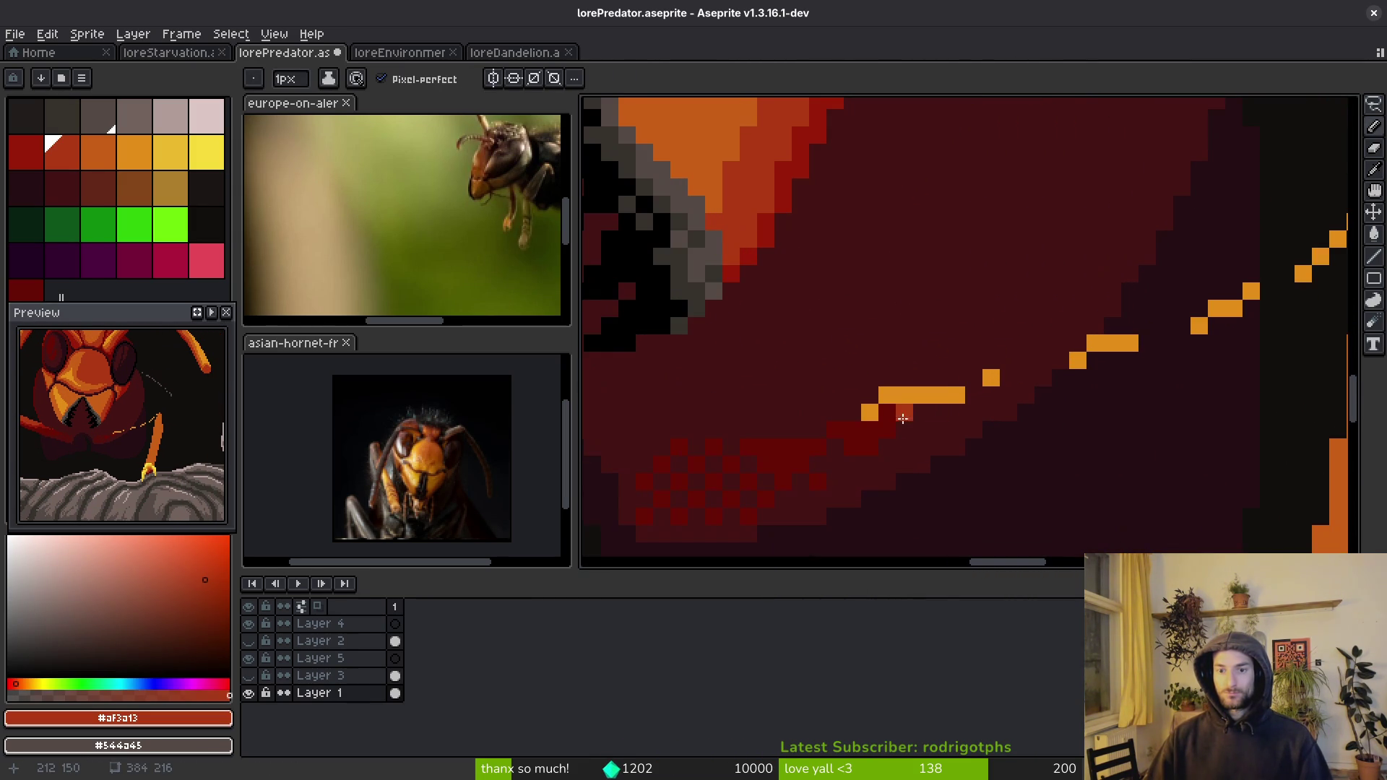
scroll(836, 418, "down", 3)
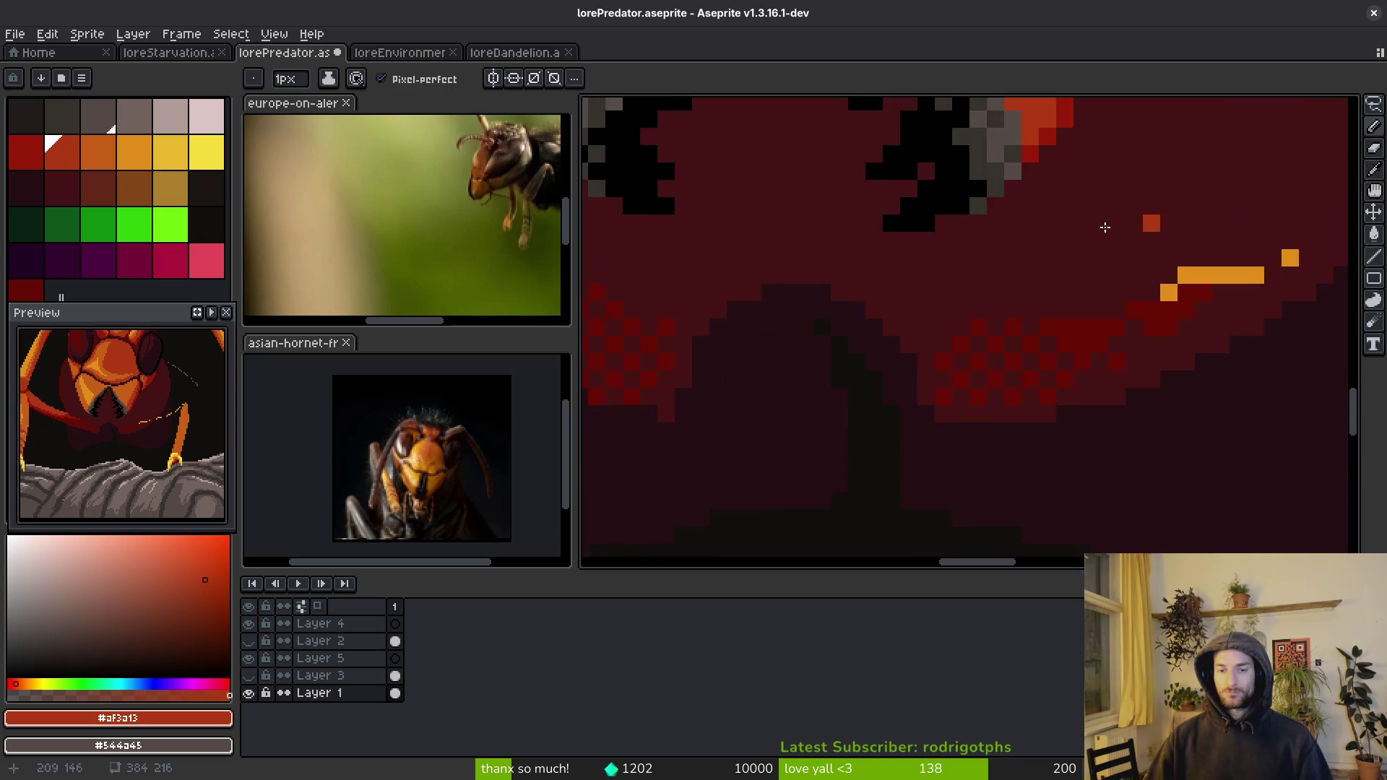
key("alt")
left_click(687, 274, "alt")
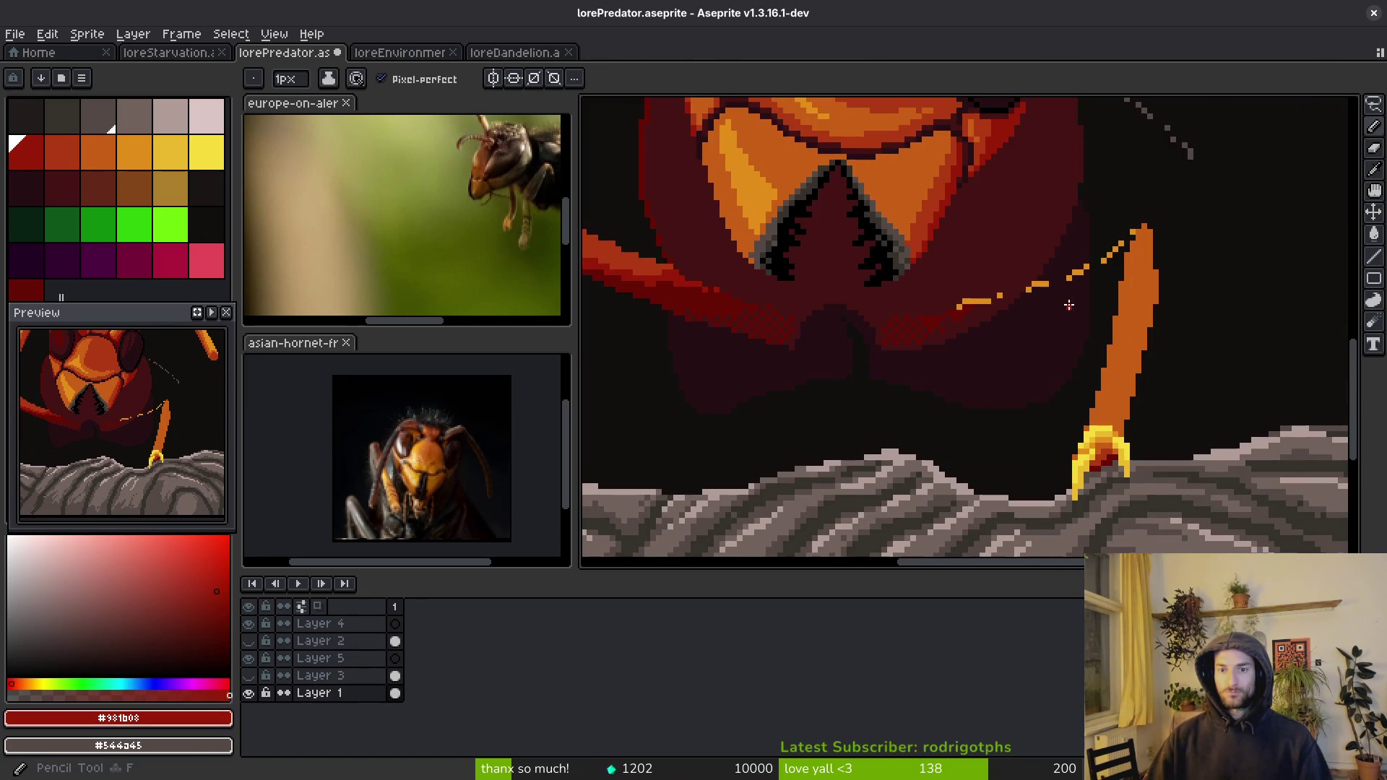
- Paint dark-red diagonal forearm strokes from under the head to the leg joint
scroll(763, 390, "up", 4)
left_click_drag(764, 390, 892, 337)
mouse_move(771, 372)
left_mouse_down()
mouse_move(1012, 285)
mouse_move(832, 397)
mouse_move(1022, 313)
mouse_move(1163, 275)
left_mouse_up()
scroll(1164, 275, "down", 3)
scroll(1228, 274, "up", 3)
left_click(1252, 271)
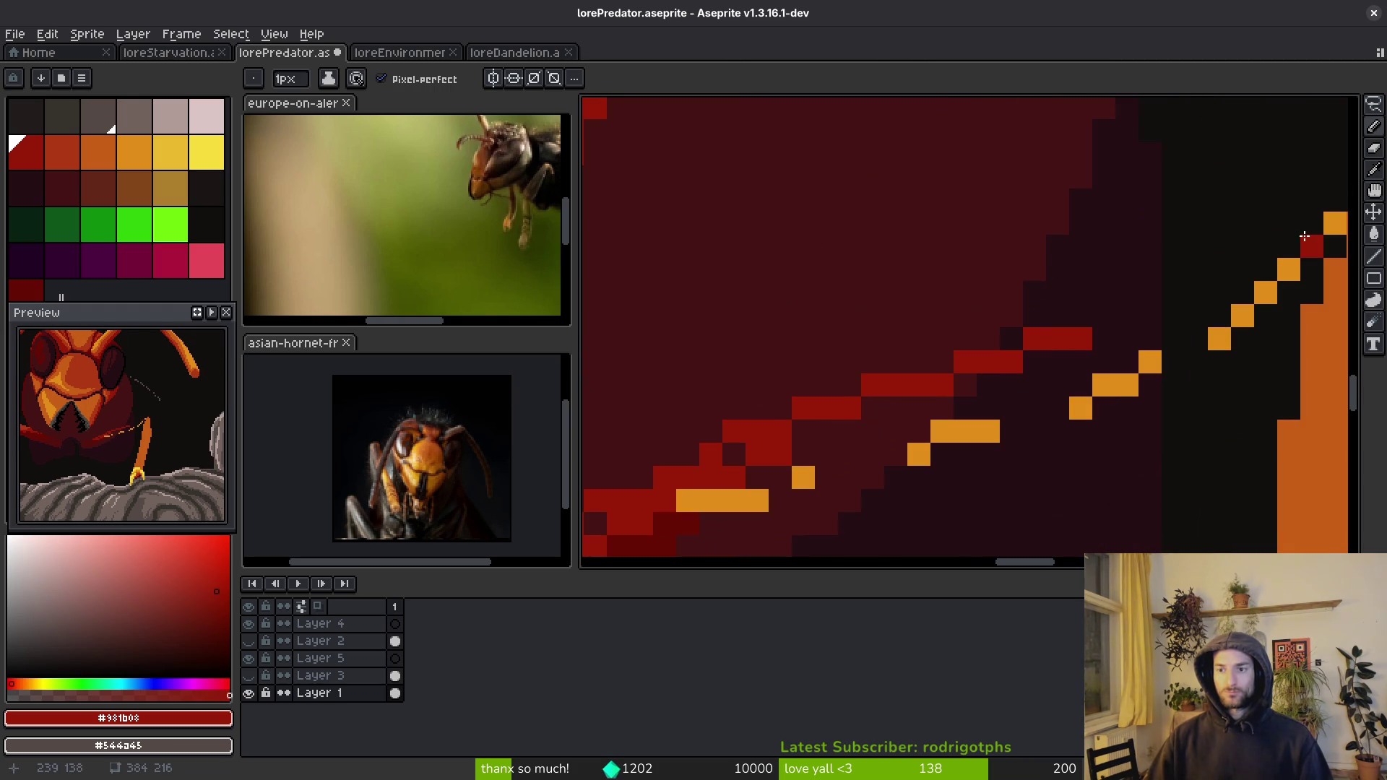
left_click_drag(1312, 246, 1026, 354)
scroll(976, 350, "down", 3)
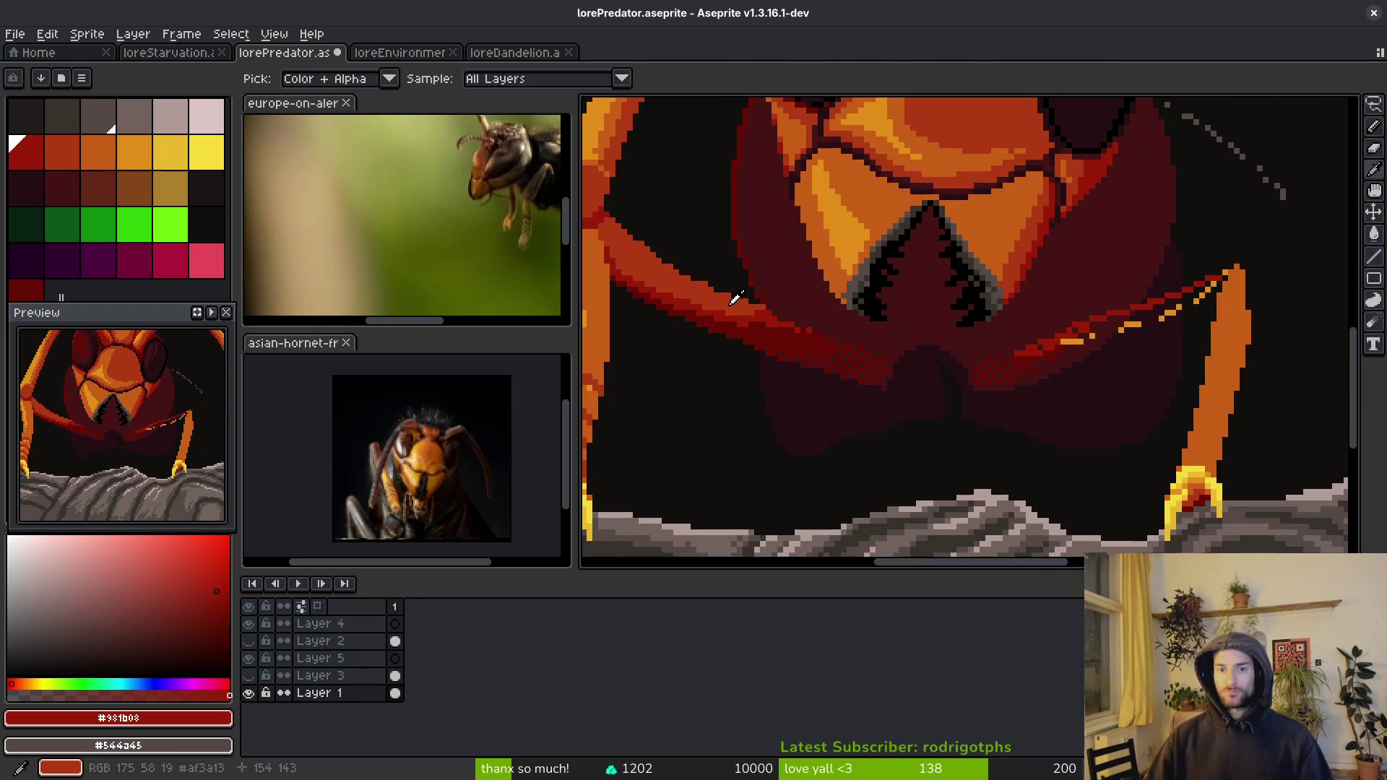
- Sample rust red #af3a13 and dark red #981b08, then draw a dark-red forearm edge
left_click(1079, 347, "alt")
scroll(1080, 347, "up", 2)
left_click(1080, 311, "alt")
left_click(1140, 345)
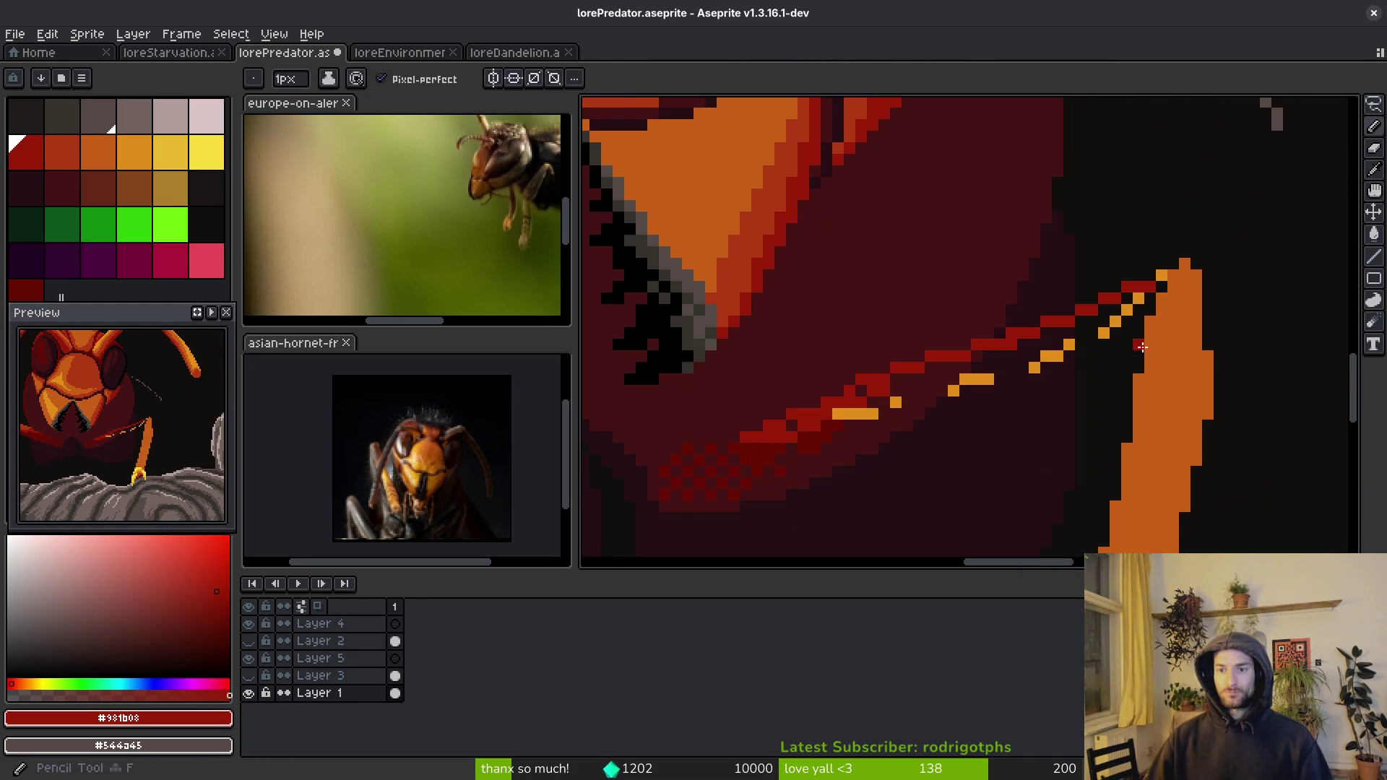
left_click_drag(1118, 363, 977, 398)
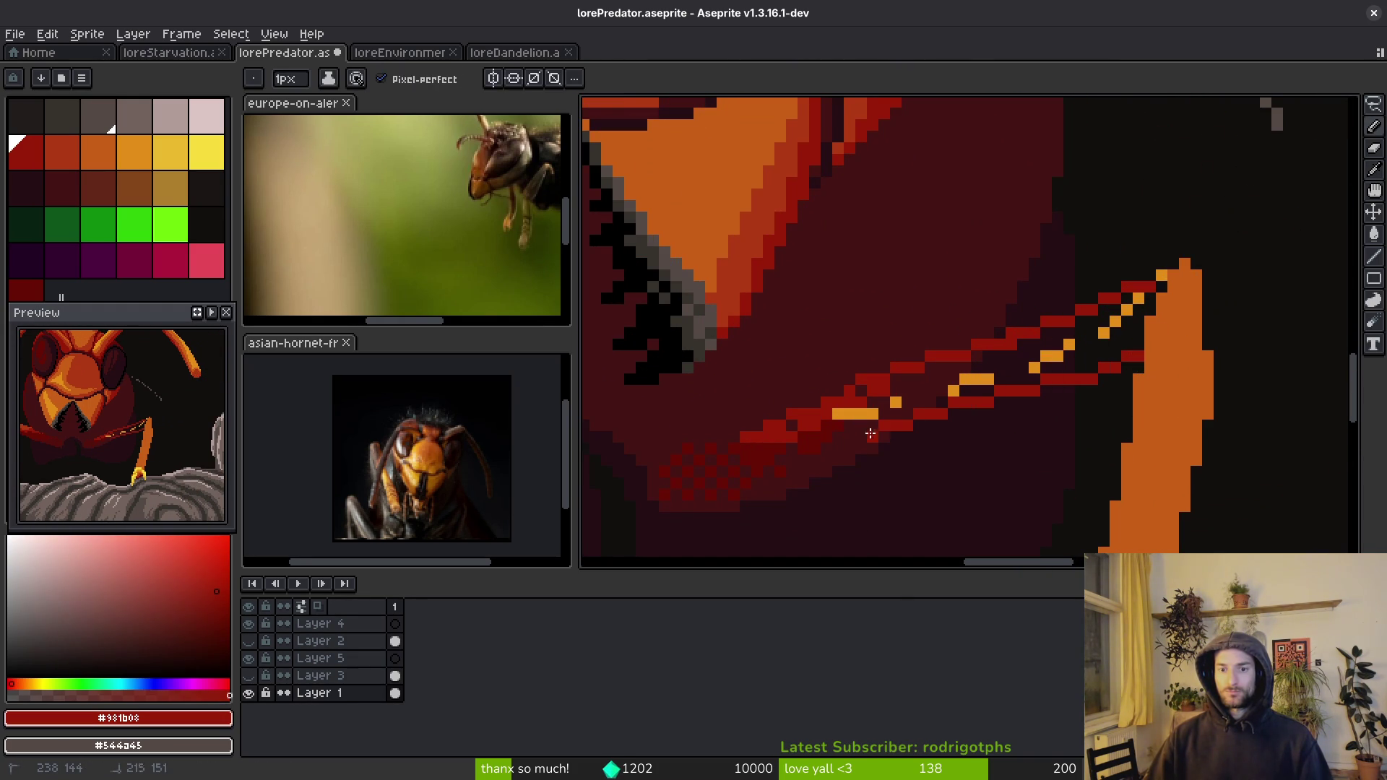
- Bucket-fill the three dark gaps in the forearm and recolour stray forearm pixels
key("g")
left_click(910, 387)
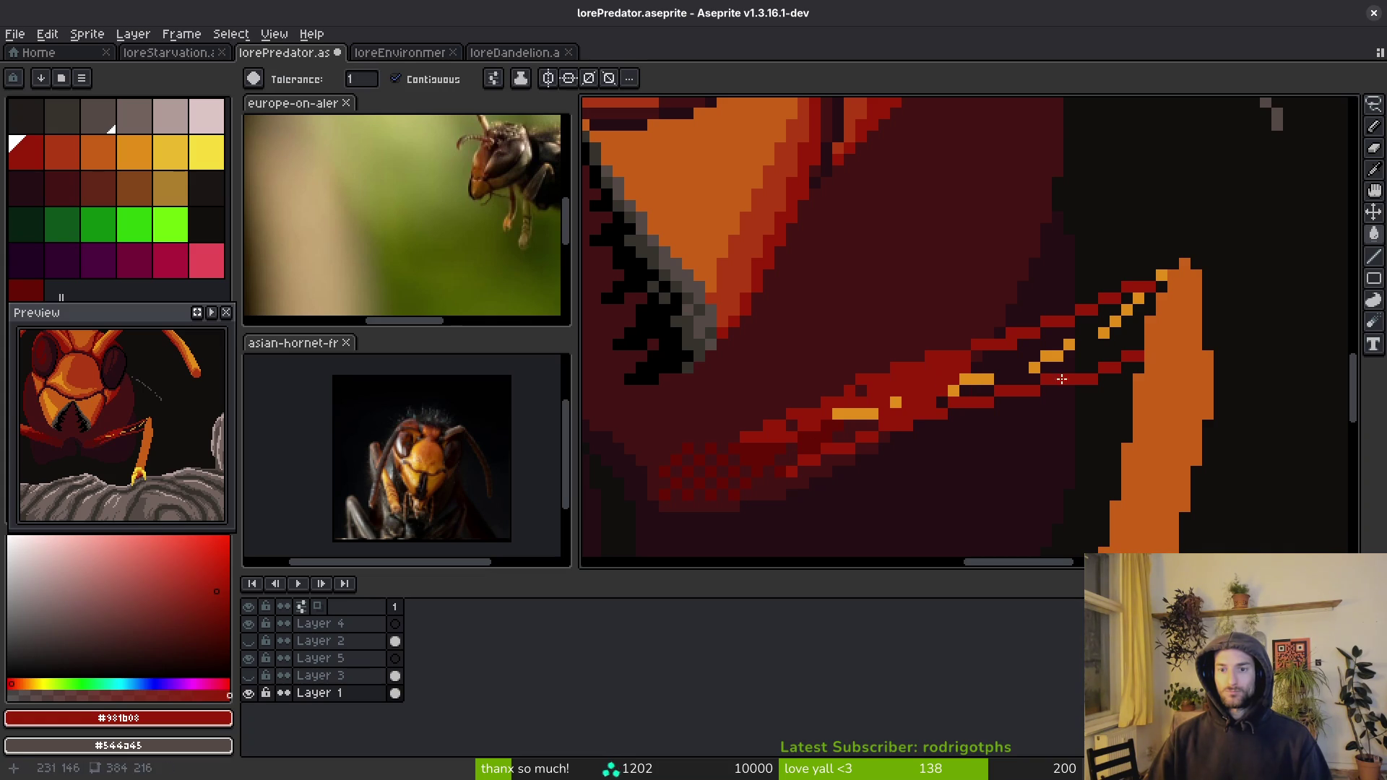
left_click(1116, 346)
left_click(1040, 358)
left_click(1026, 369)
key("b")
left_click_drag(968, 386, 1056, 360)
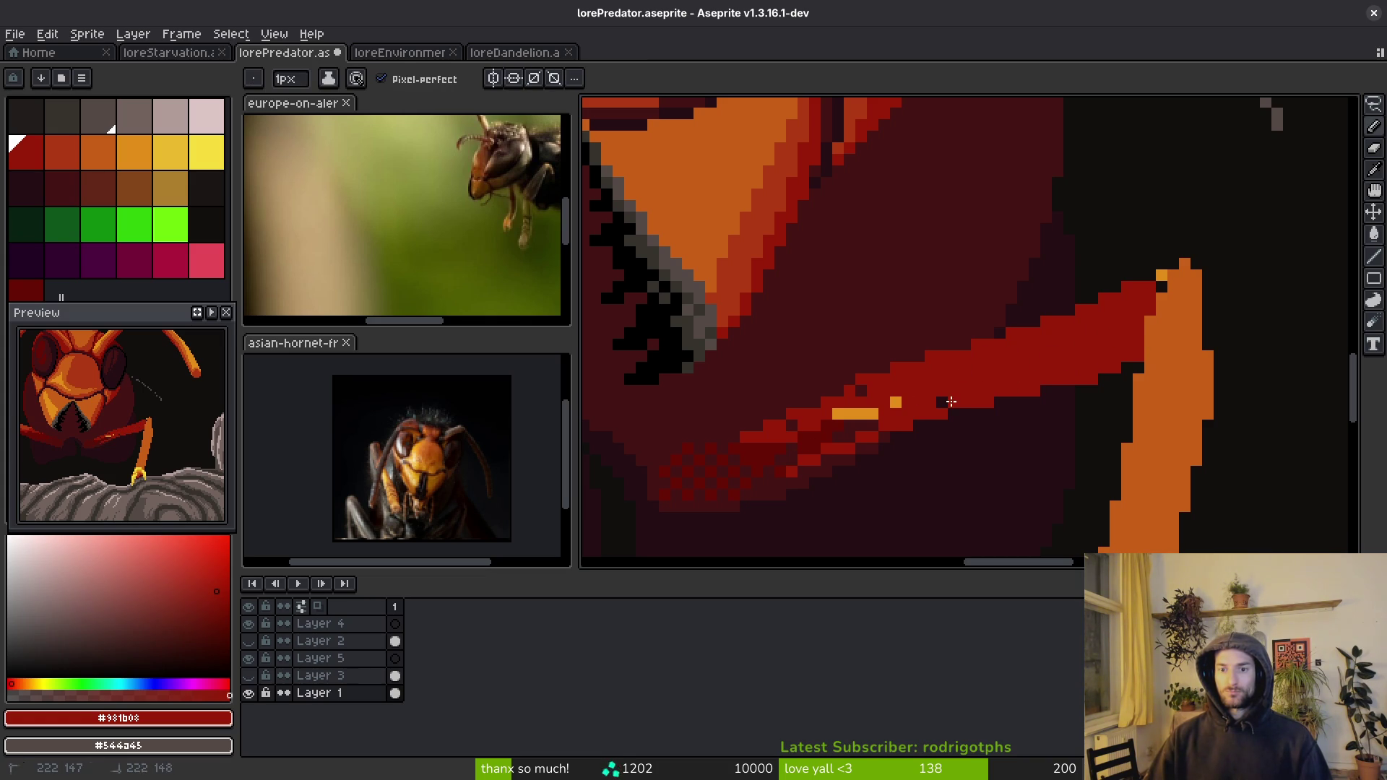
scroll(949, 392, "down", 5)
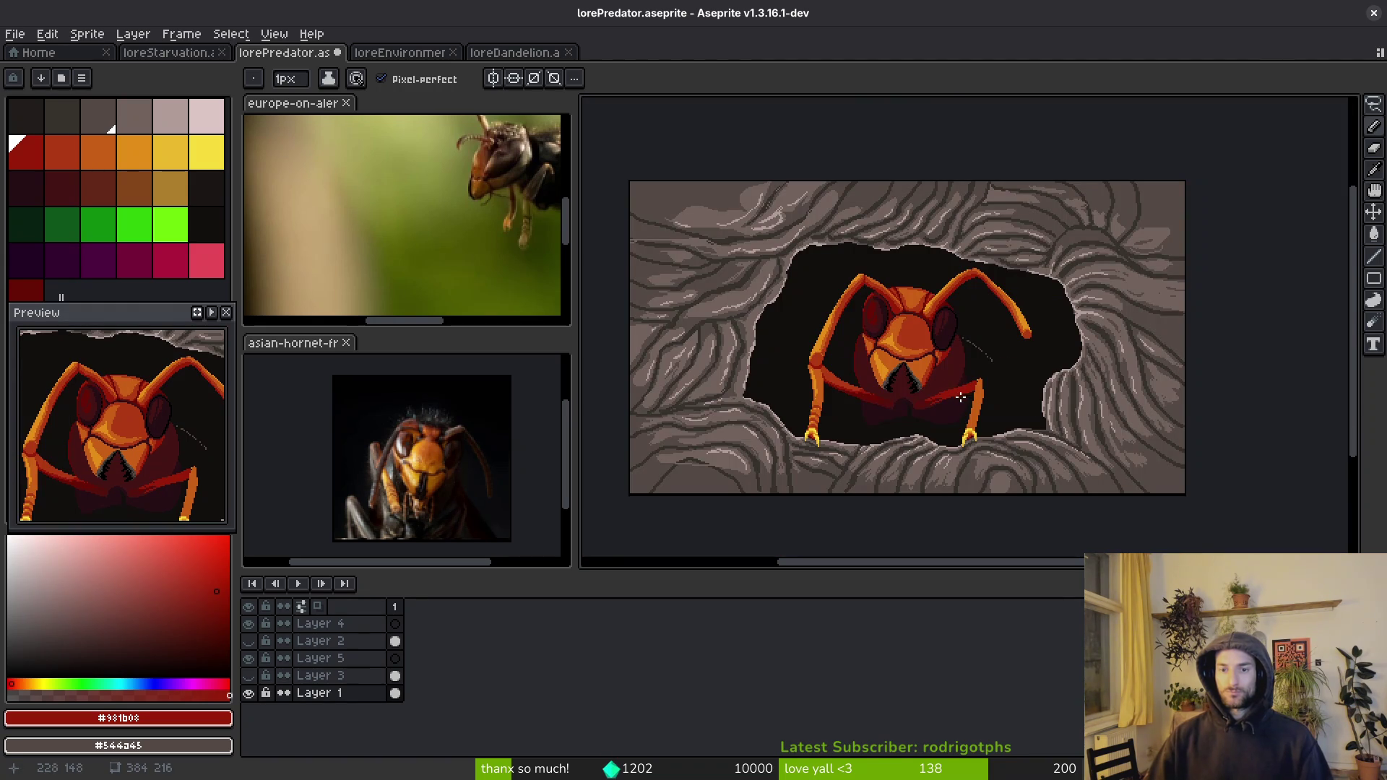
scroll(974, 396, "up", 4)
scroll(974, 396, "down", 1)
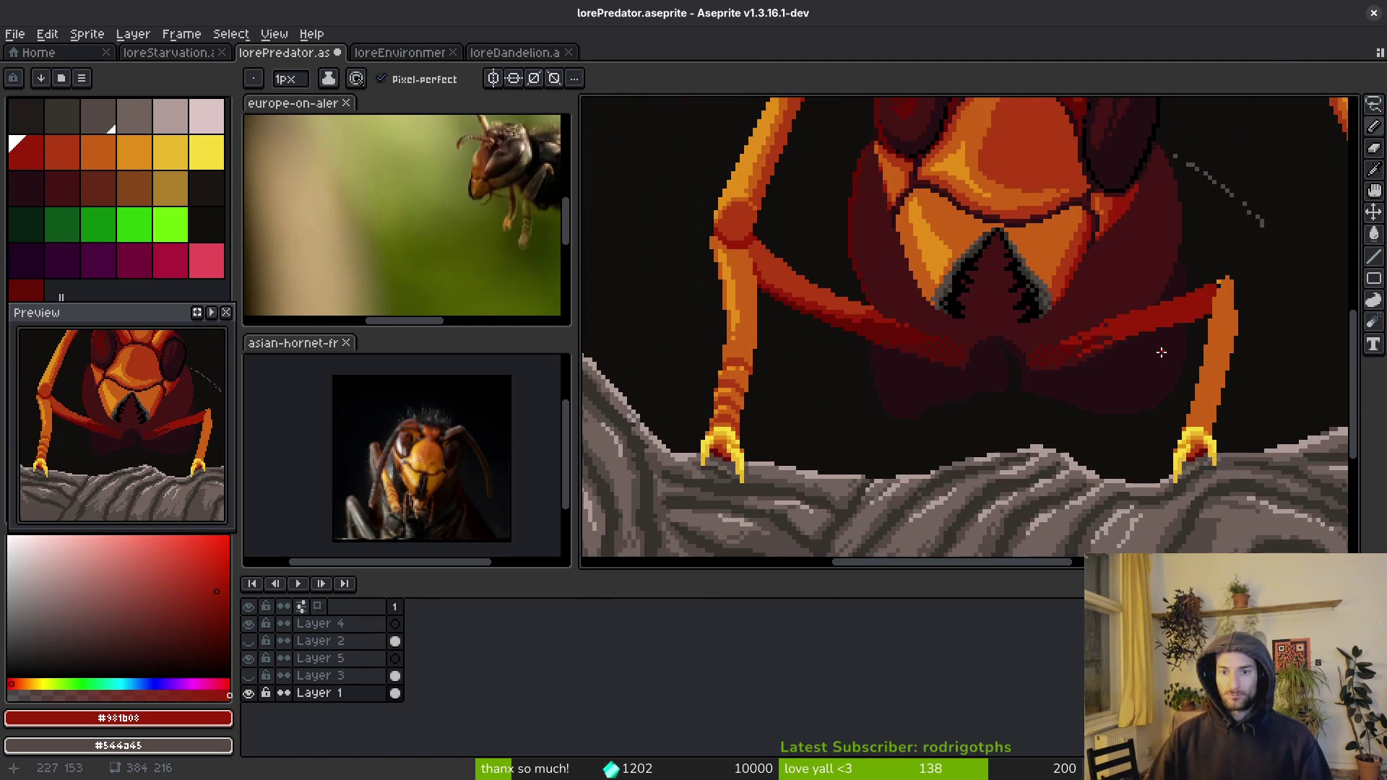
scroll(1129, 413, "up", 1)
scroll(1140, 409, "up", 3)
- Add orange #c96016 pixels along the leg's right edge, undoing a misplaced loop stroke
left_click(1083, 458, "alt")
left_click_drag(1052, 428, 1060, 412)
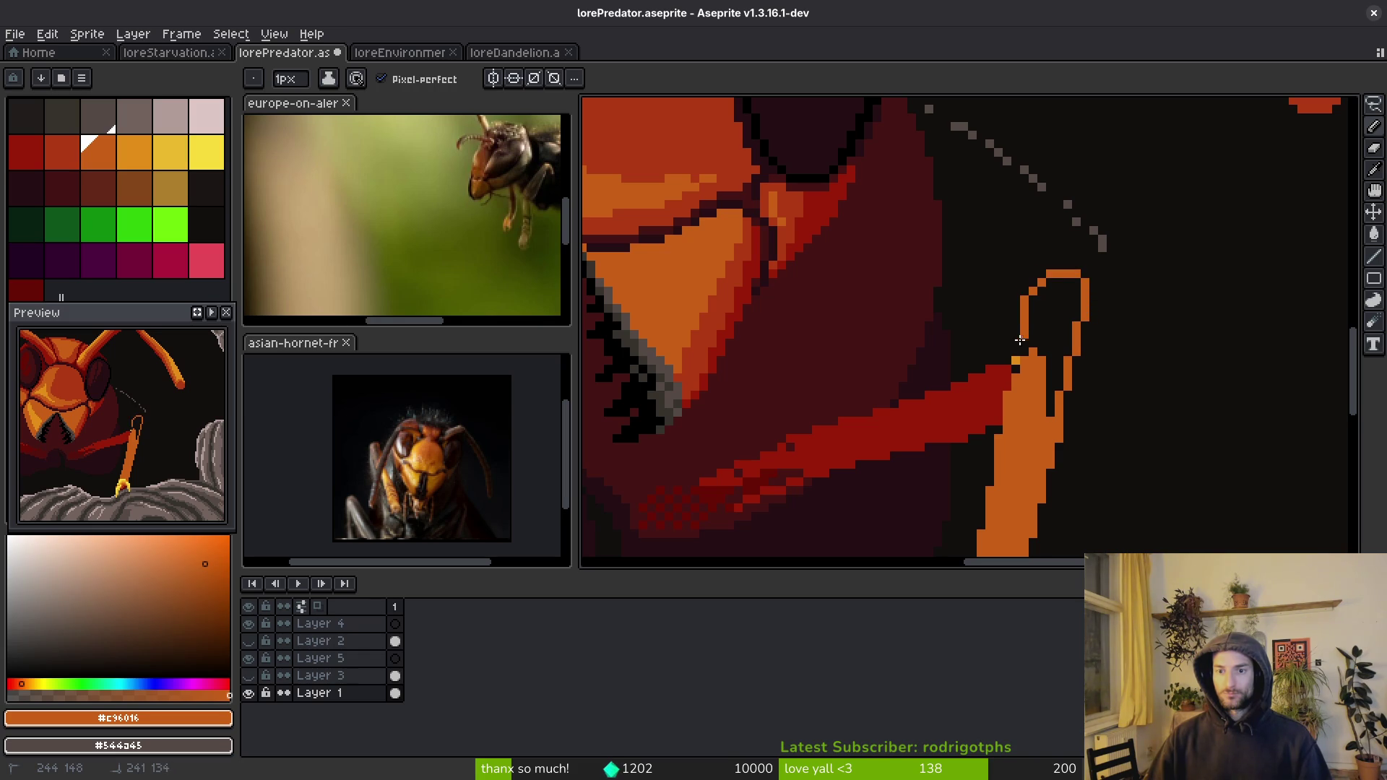
left_click_drag(1020, 334, 1022, 354)
key("ctrl+z")
left_click_drag(1053, 442, 1092, 367)
scroll(1041, 455, "down", 3)
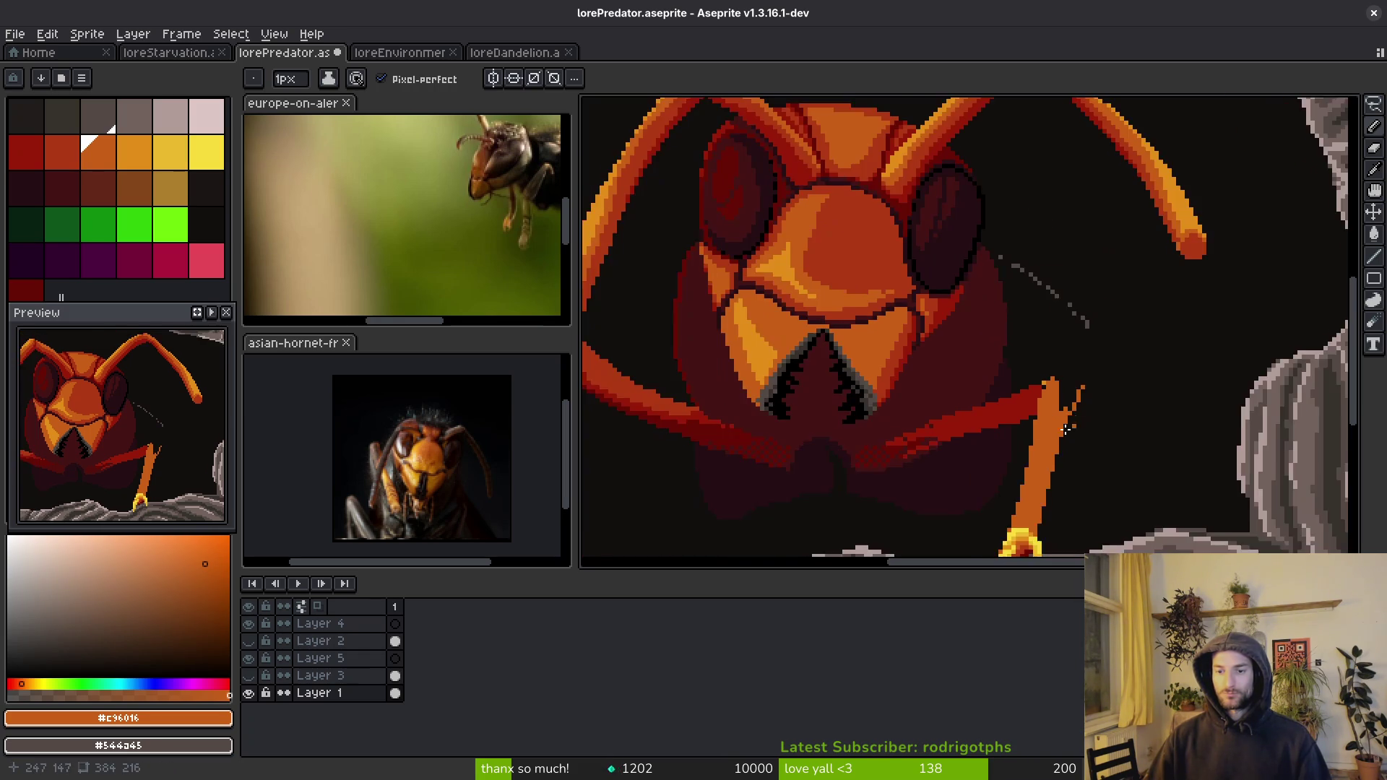
scroll(1028, 468, "up", 3)
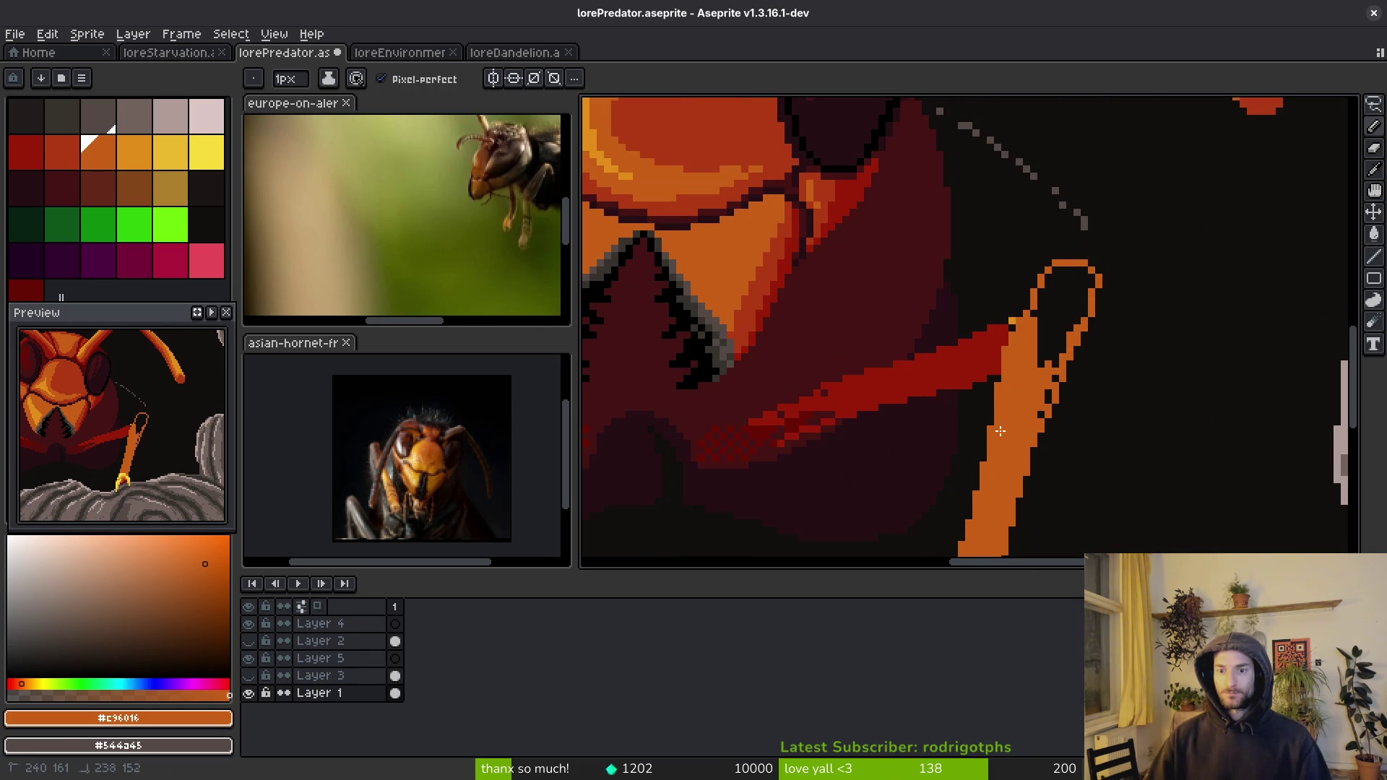
- Reshape the knee loop with dark and orange pixels, then fill it solid orange
left_click(979, 408, "alt")
left_click_drag(1033, 286, 1004, 404)
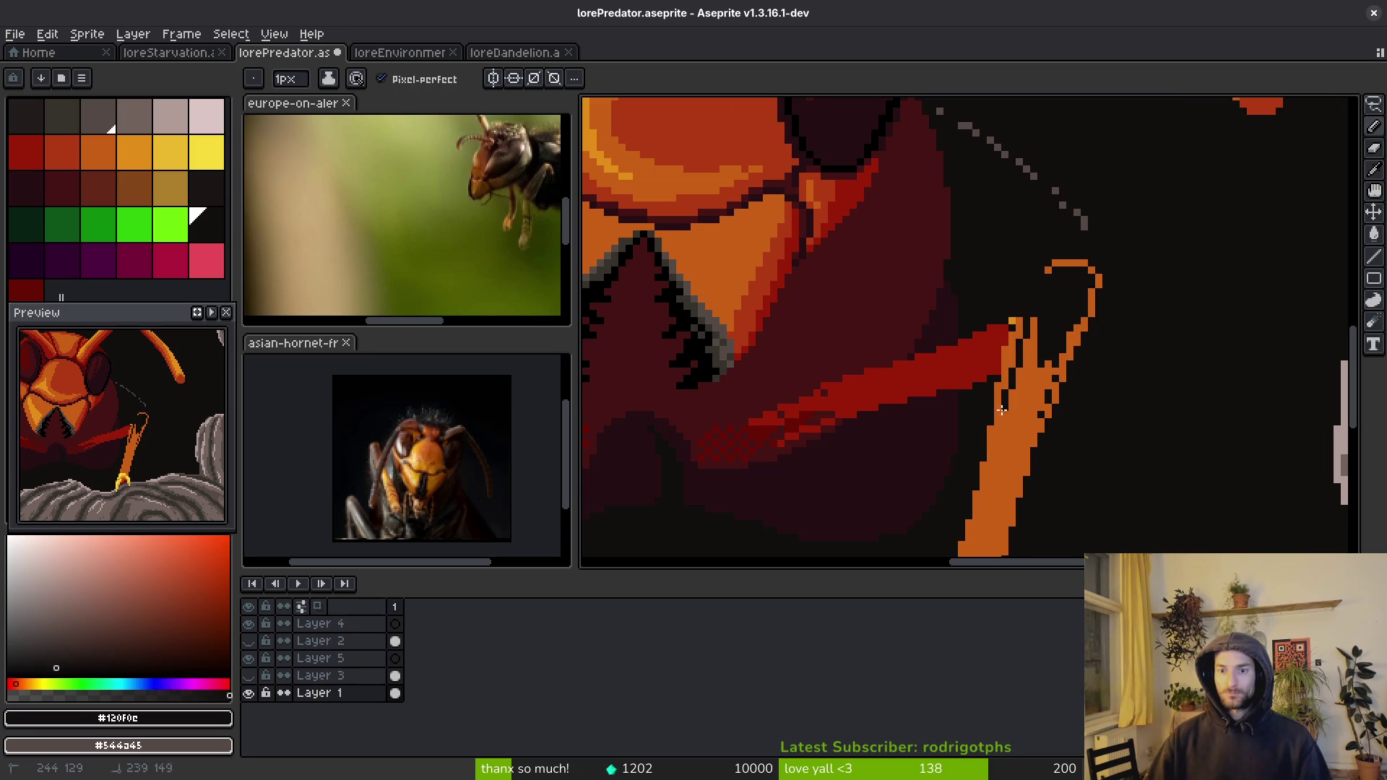
scroll(993, 456, "up", 3)
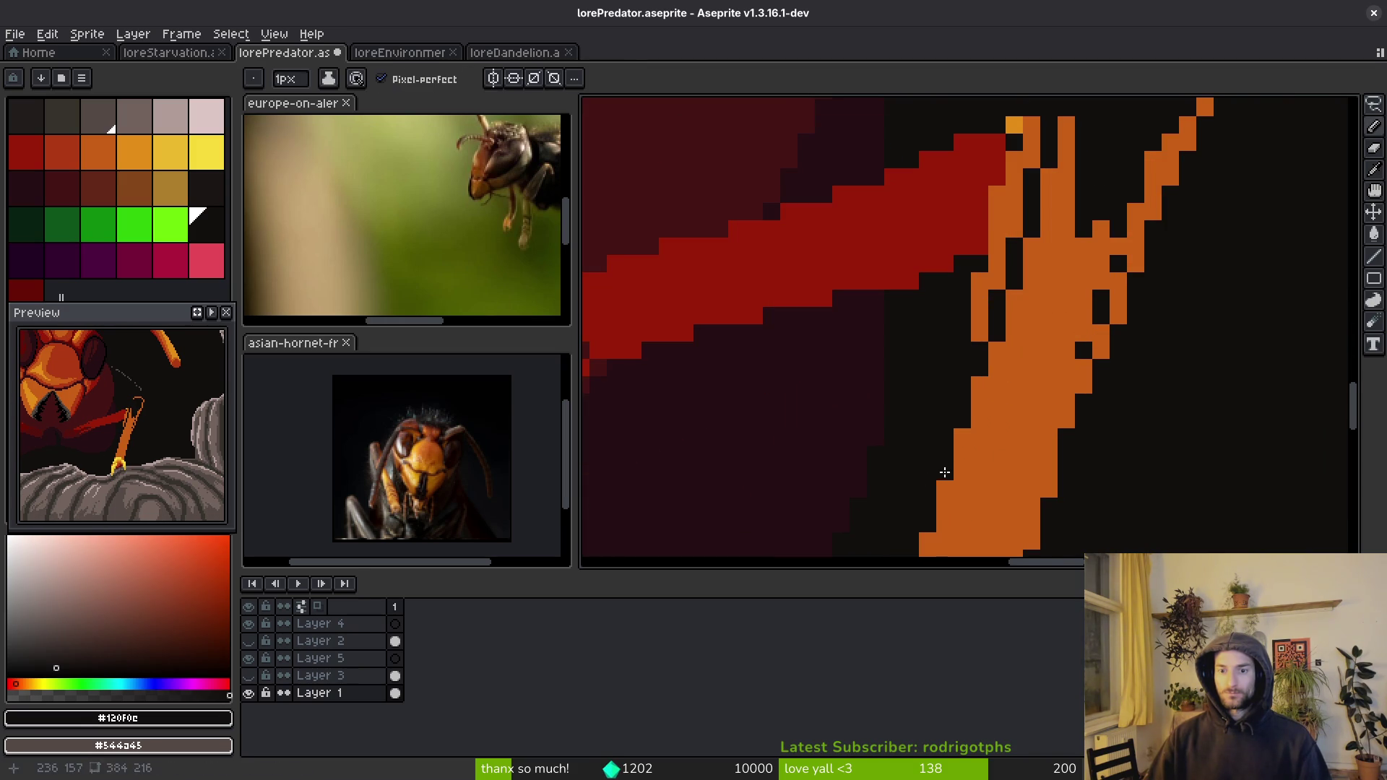
scroll(1045, 331, "down", 3)
left_click(1046, 433, "alt")
left_click_drag(1051, 213, 1035, 304)
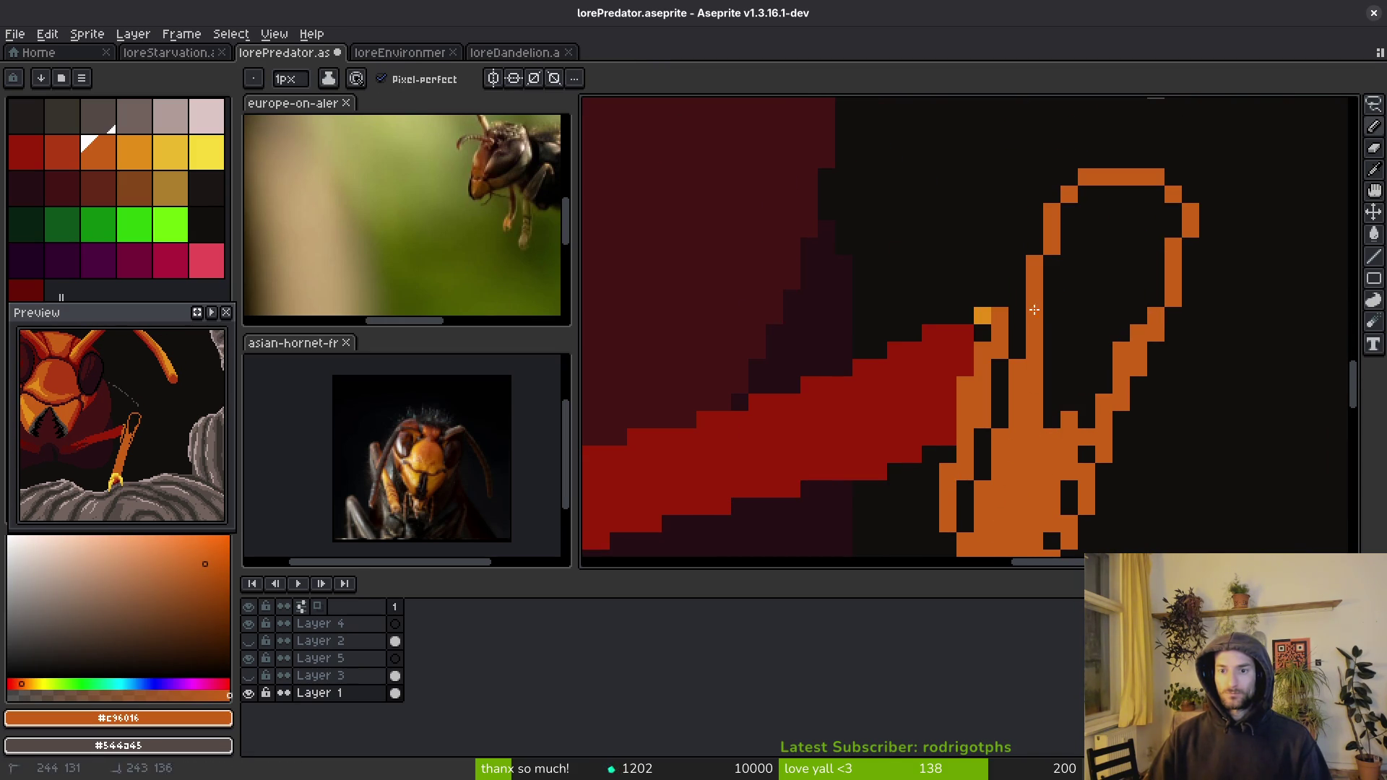
key("g")
left_click(1062, 289)
- Fill the stray black pixel inside the leg with orange
scroll(1099, 346, "down", 2)
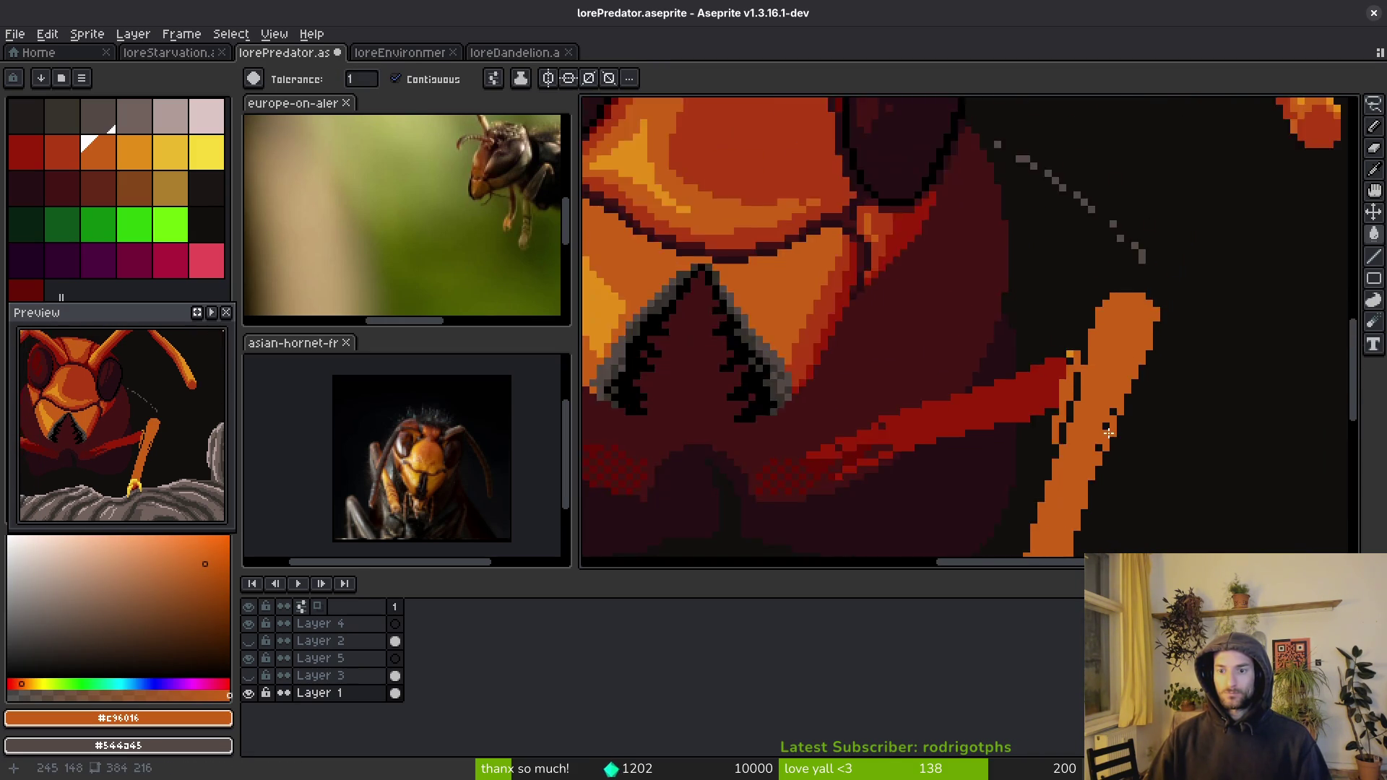
scroll(1121, 373, "up", 2)
key("b")
left_click(1084, 466)
scroll(1093, 452, "down", 3)
scroll(1084, 419, "up", 2)
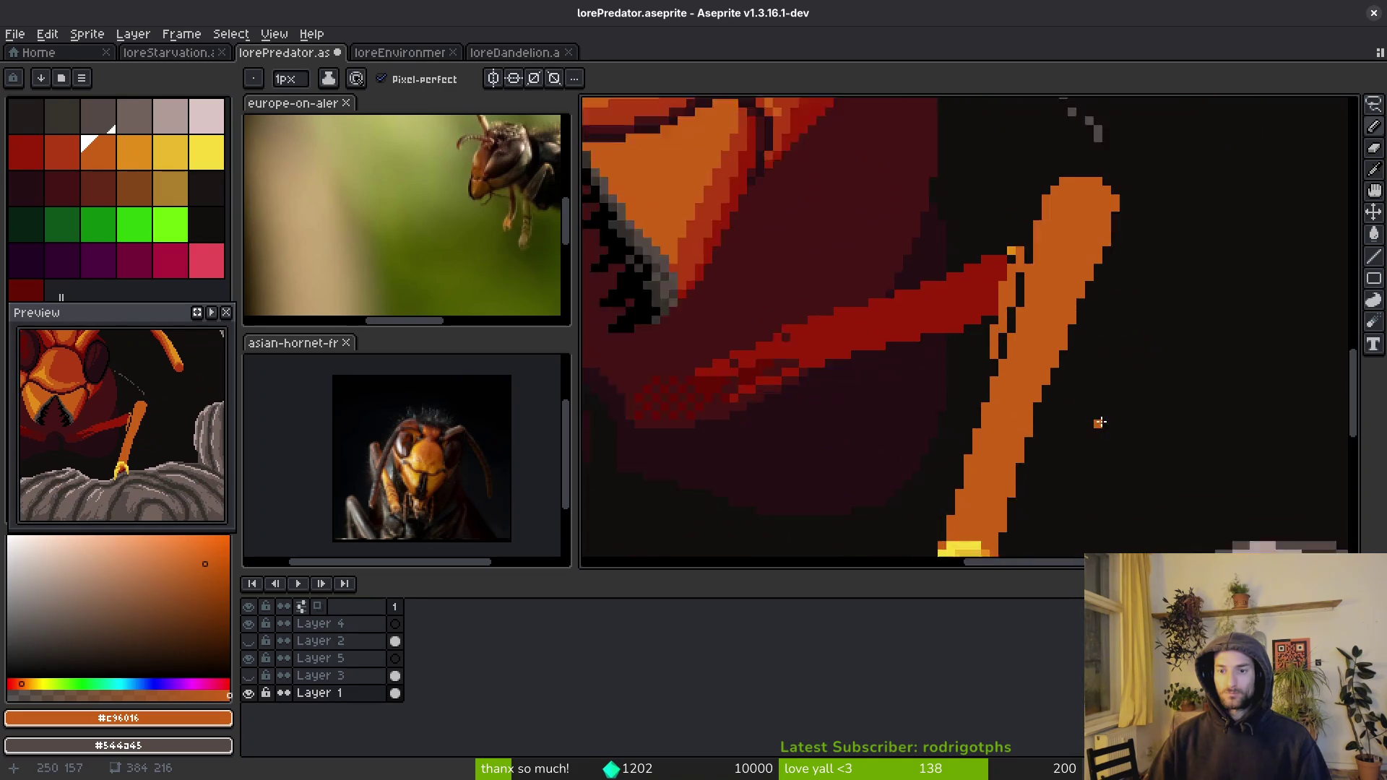
scroll(1057, 363, "down", 2)
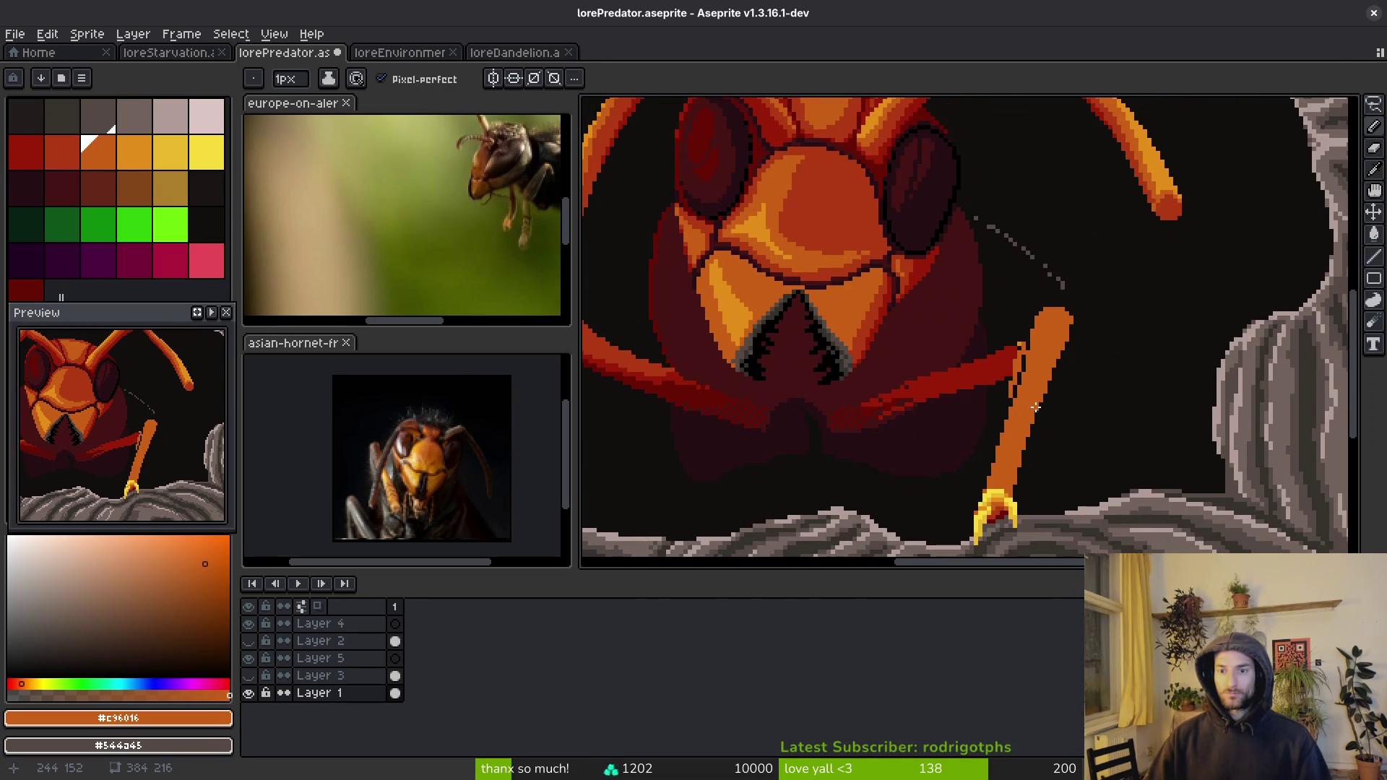
scroll(1048, 376, "up", 3)
- Rework the leg's right-edge column, darkening it and restoring some pixels to orange
mouse_move(1043, 388)
left_mouse_down()
mouse_move(1016, 437)
mouse_move(1076, 276)
left_mouse_up()
left_click_drag(1098, 182, 1092, 318)
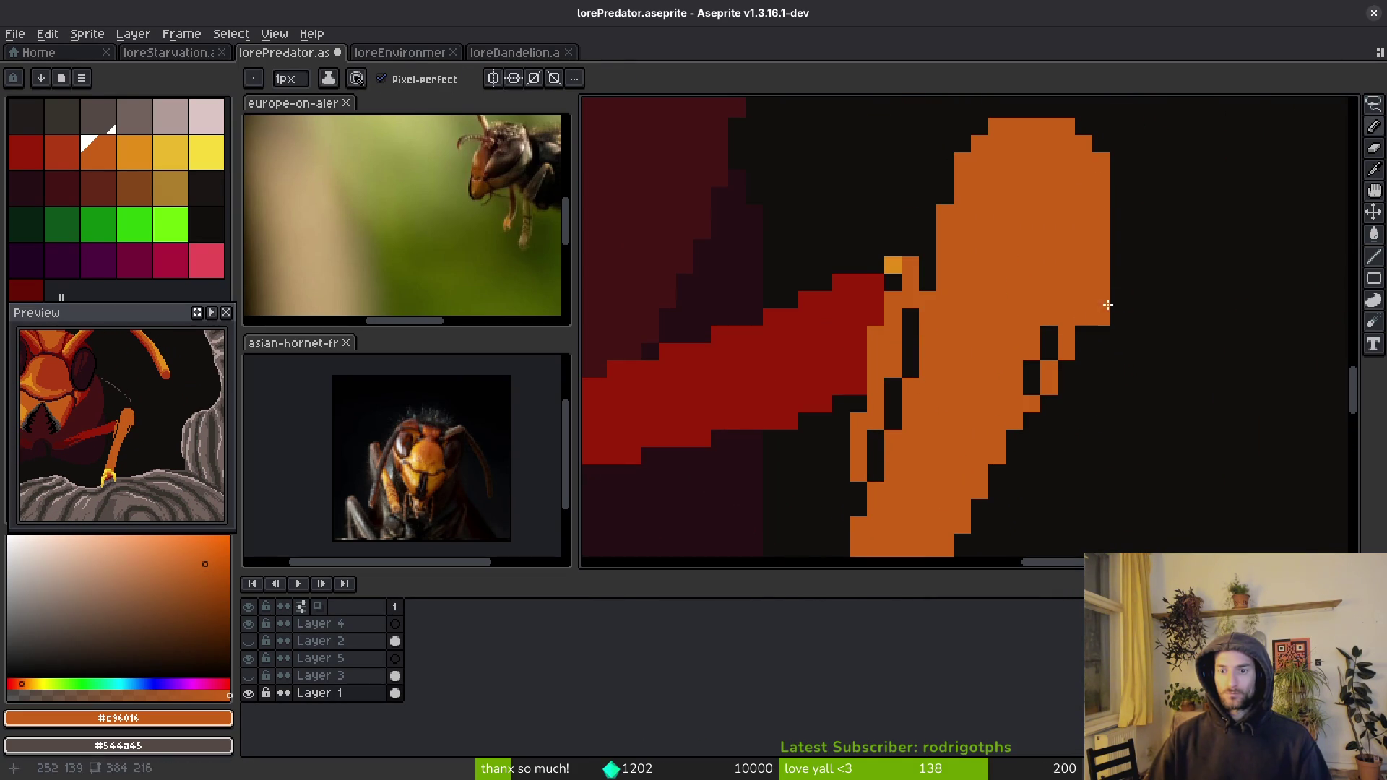
left_click(1118, 250, "alt")
mouse_move(1101, 246)
left_mouse_down()
mouse_move(1100, 334)
mouse_move(1035, 373)
left_mouse_up()
left_click(1068, 312, "alt")
- Pick the forearm red and paint red pixels down the leg's diagonal edge
left_click(1077, 383, "alt")
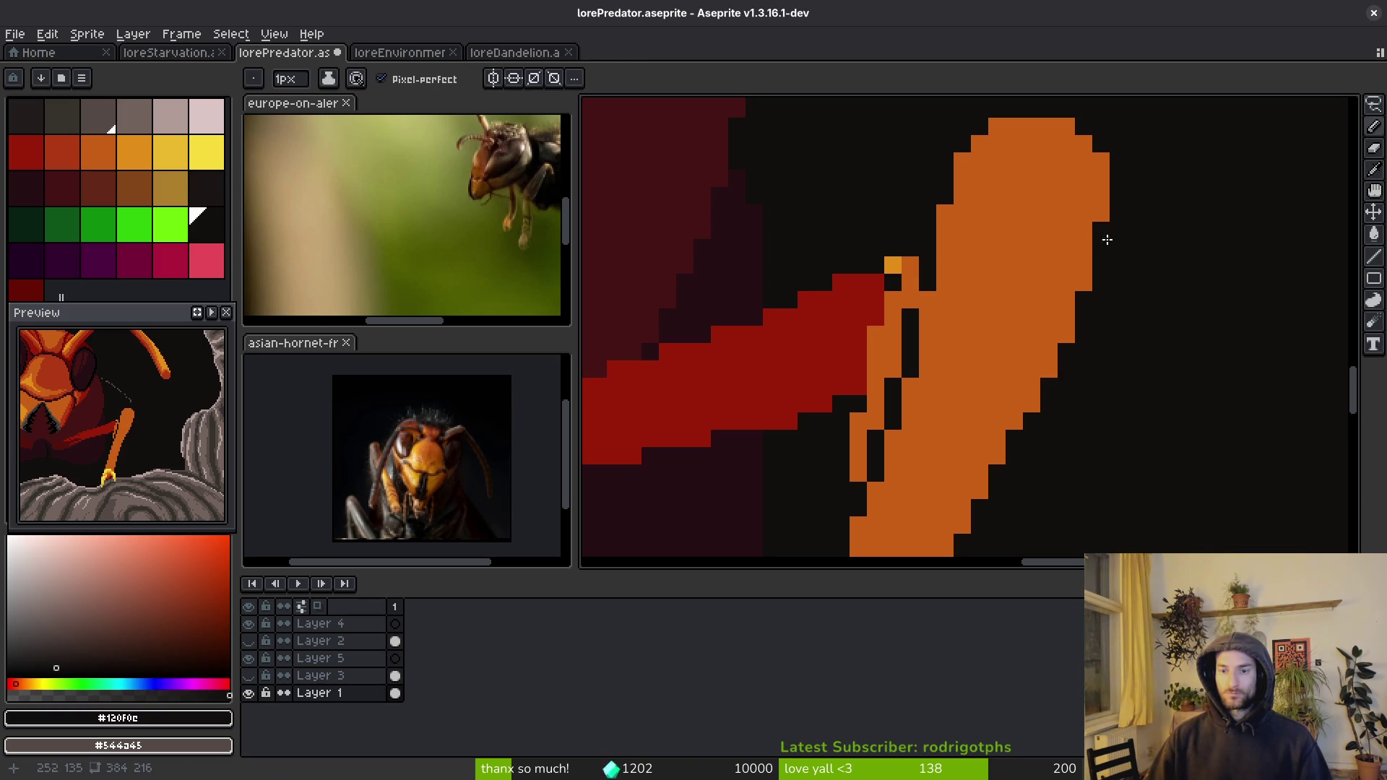
scroll(1108, 236, "down", 5)
scroll(1103, 369, "up", 4)
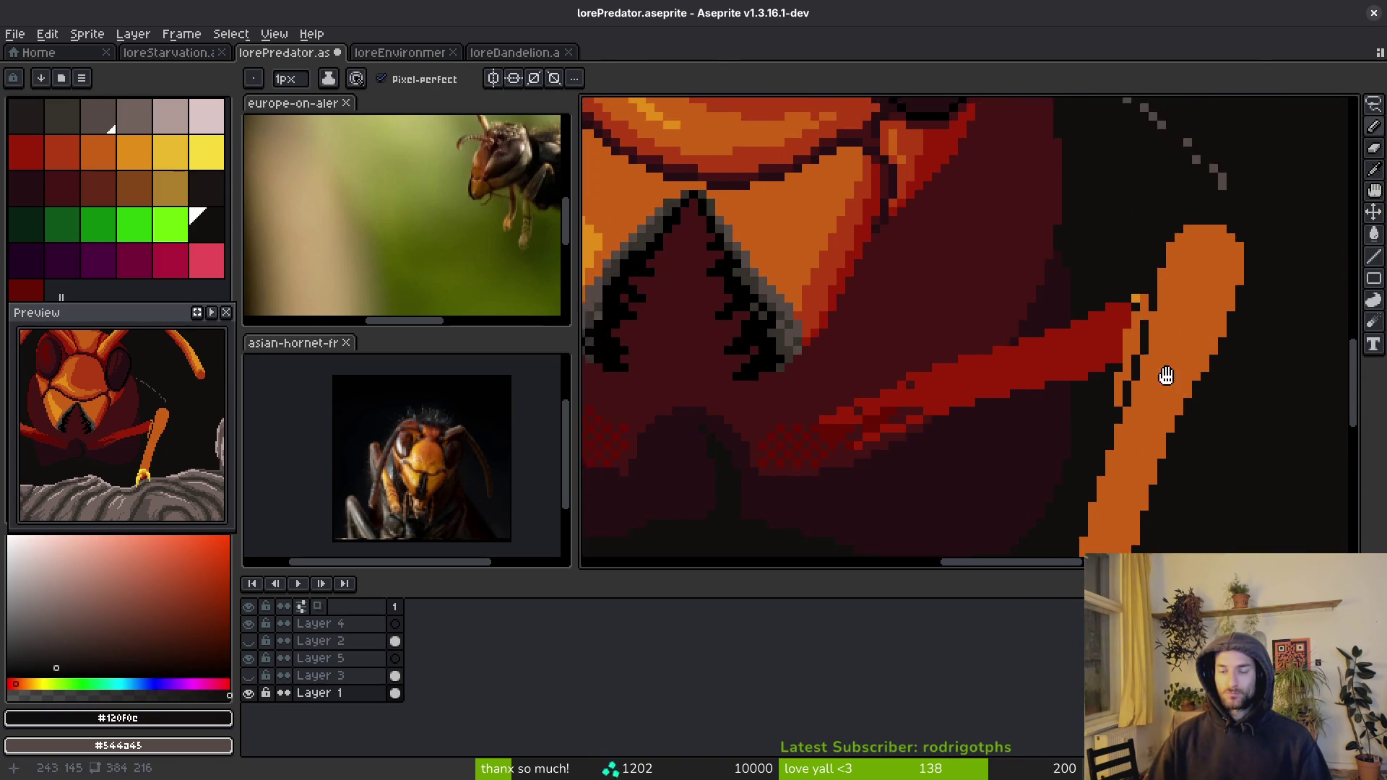
left_click(1223, 324, "alt")
scroll(1222, 324, "up", 2)
mouse_move(1252, 296)
left_mouse_down()
mouse_move(1117, 423)
mouse_move(1003, 329)
left_mouse_up()
- Fill the orange edge pixels along the leg with red and touch up the leg edge
key("g")
left_click(1098, 309)
key("b")
left_click(1104, 321)
left_click_drag(1099, 323, 1098, 347)
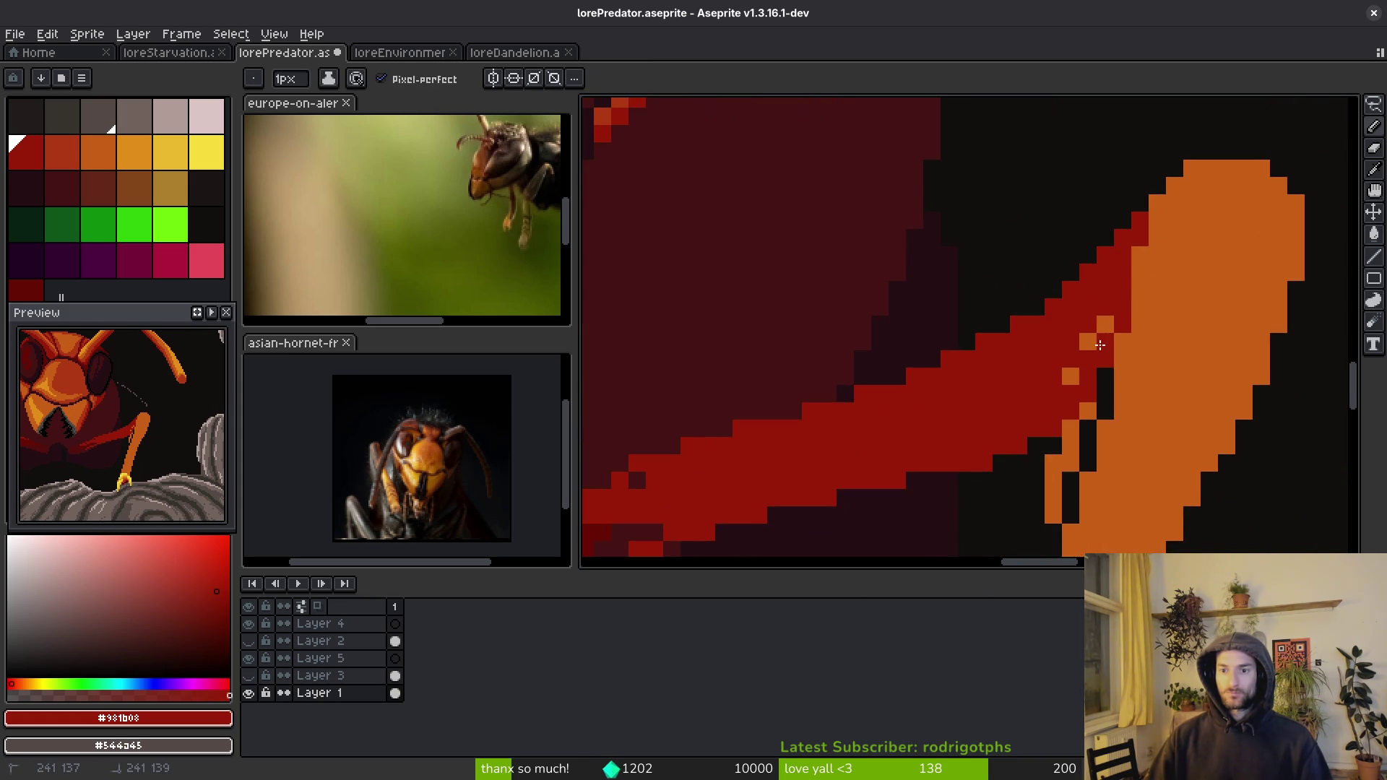
scroll(1094, 331, "down", 2)
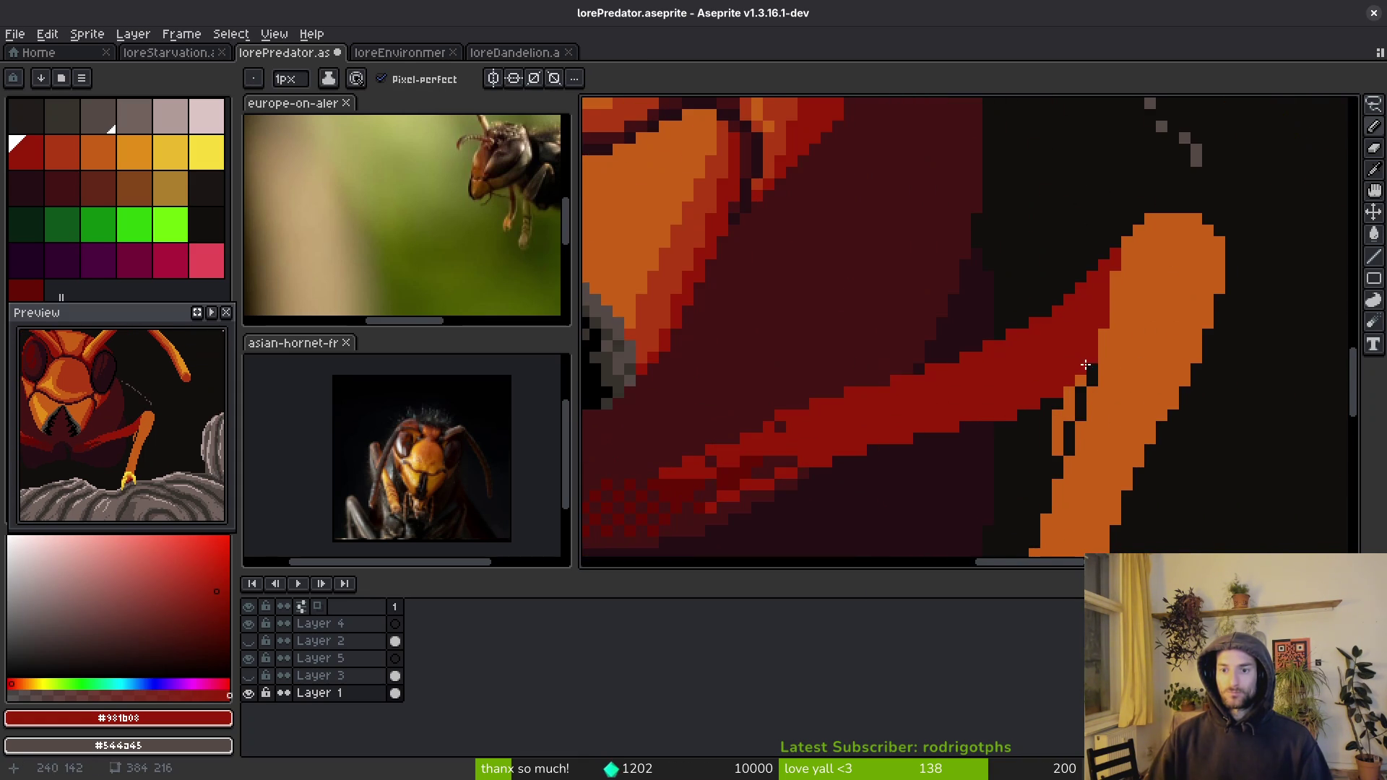
scroll(1082, 381, "down", 2)
scroll(1077, 411, "up", 5)
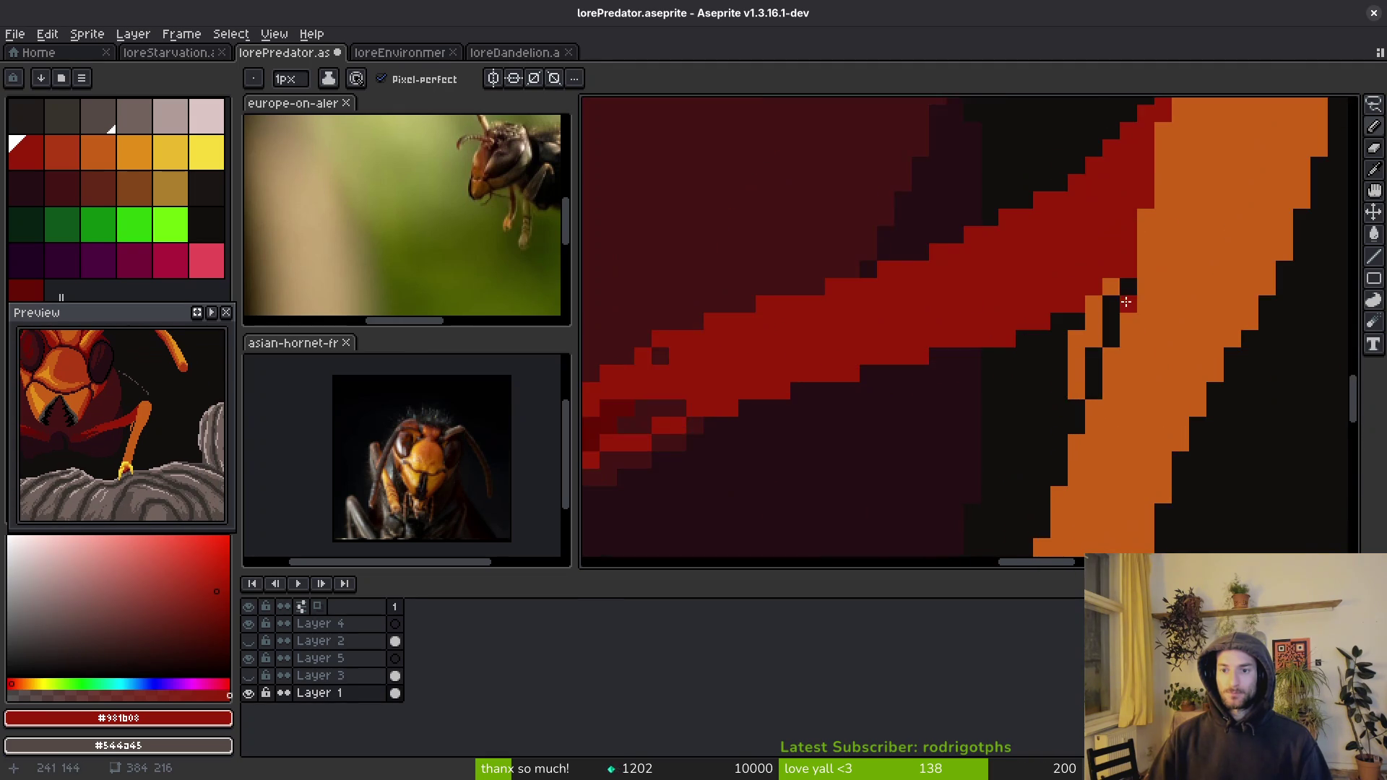
- Paint stray leg-edge pixels with the dark background colour or red, and save
right_click(1120, 272)
left_click(1078, 303)
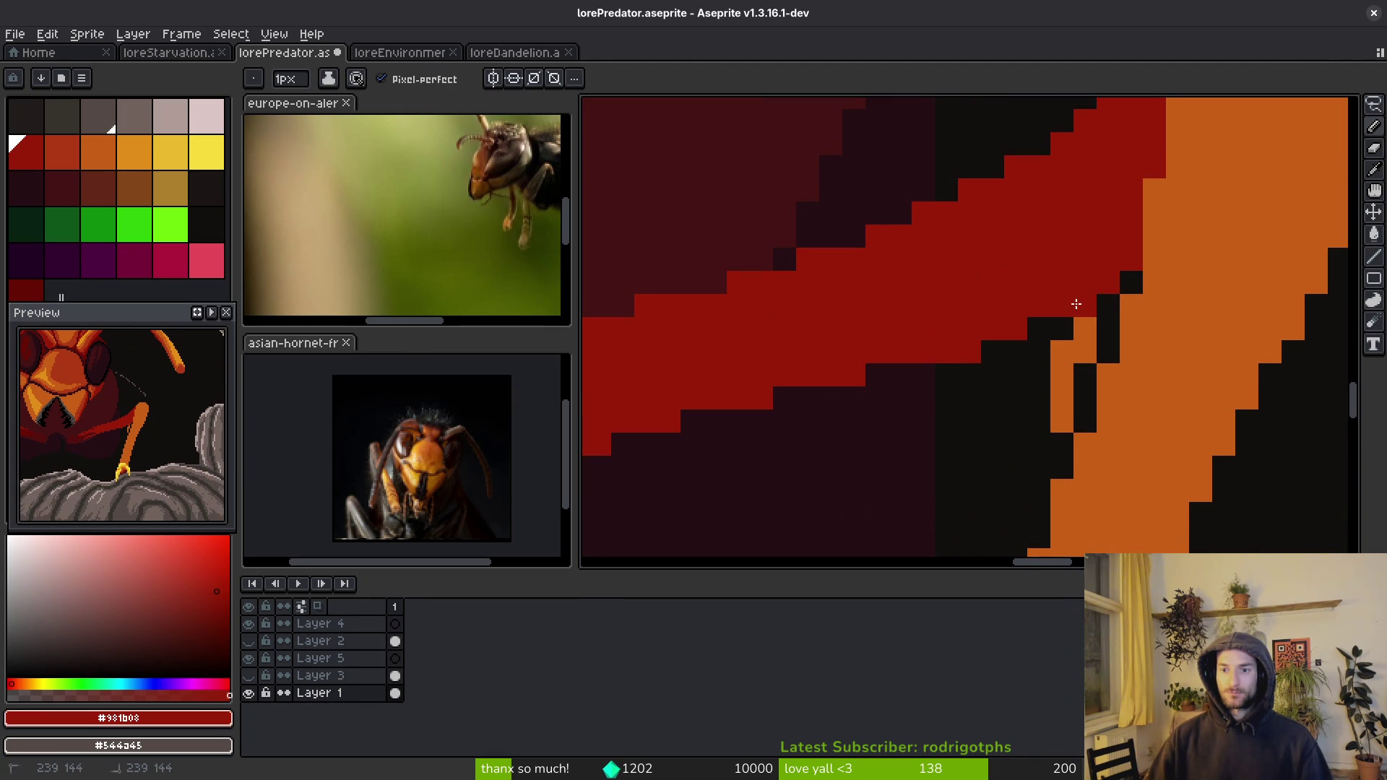
right_click(1018, 338)
scroll(1019, 339, "down", 2)
scroll(1011, 334, "up", 2)
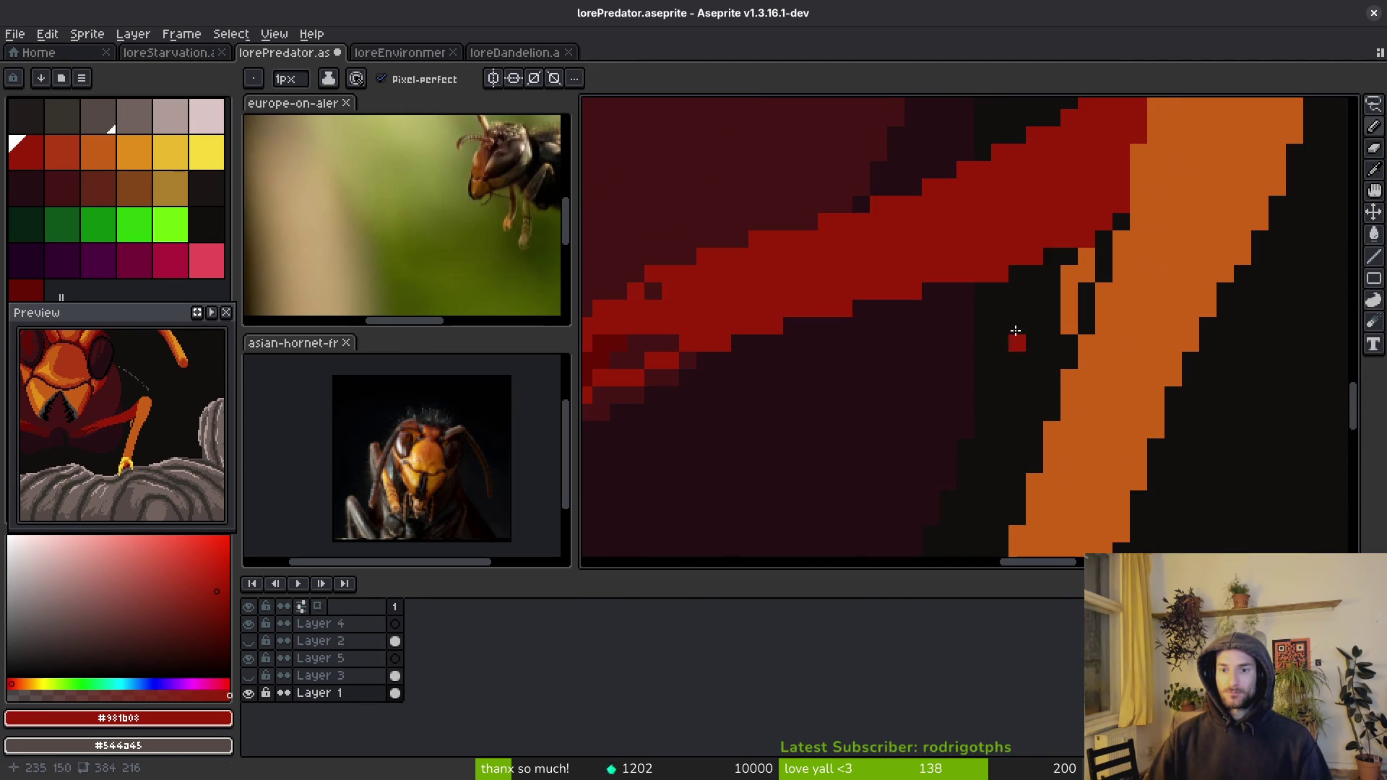
left_click(1010, 332, "alt")
left_click(1003, 279)
scroll(1012, 314, "down", 2)
key("ctrl+s")
- Paint a dark-red shadow stroke across the forearm, extending it down-left
scroll(873, 306, "up", 2)
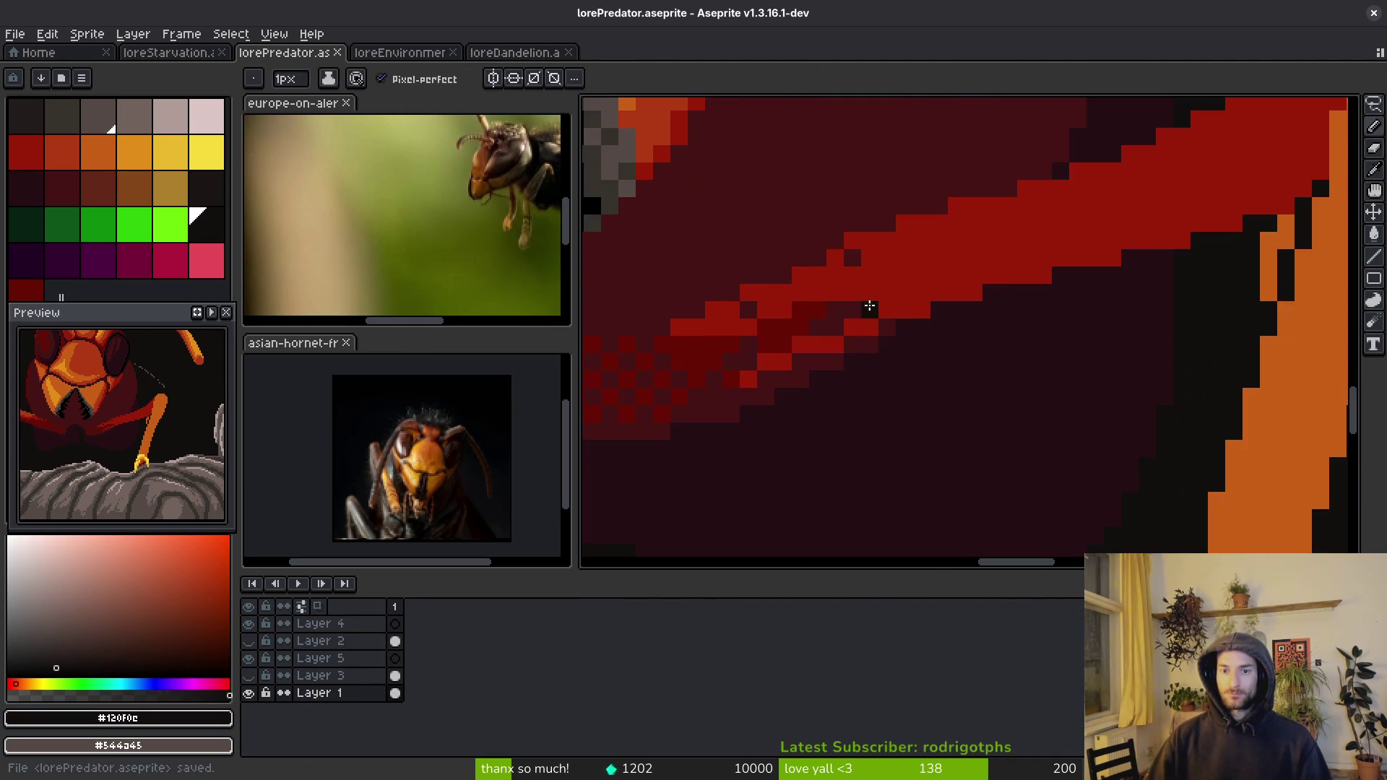
left_click(895, 313, "alt")
scroll(1053, 343, "up", 1)
left_click(1062, 288, "alt")
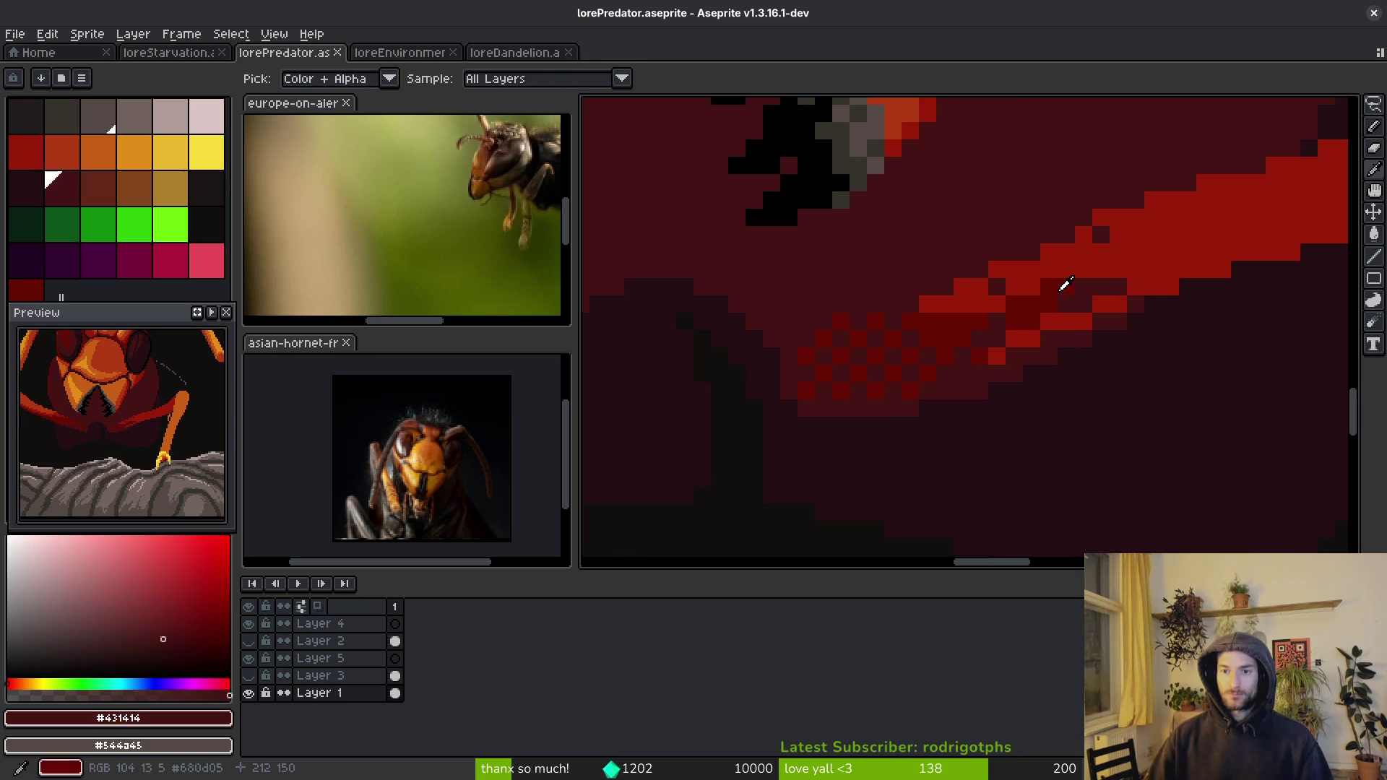
left_click_drag(1116, 269, 1279, 241)
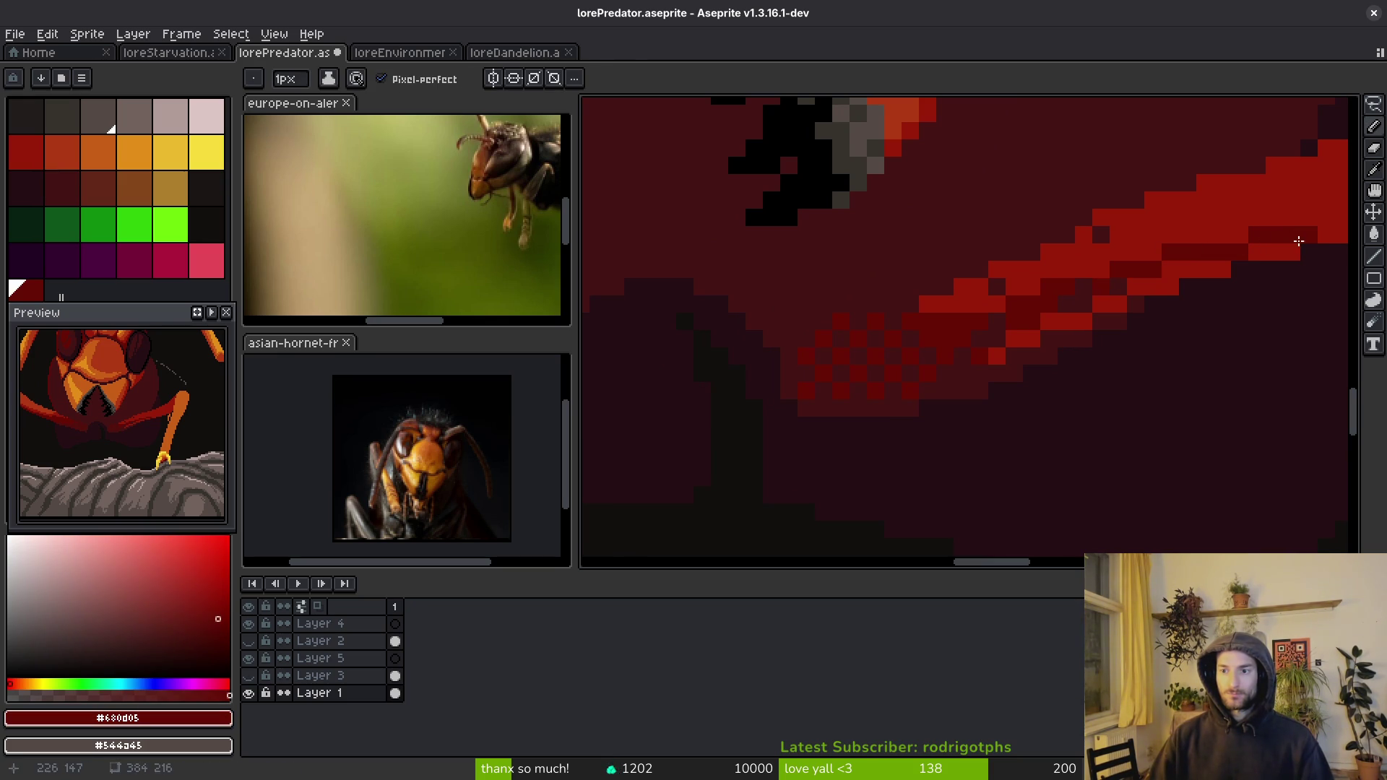
left_click_drag(1204, 269, 1169, 286)
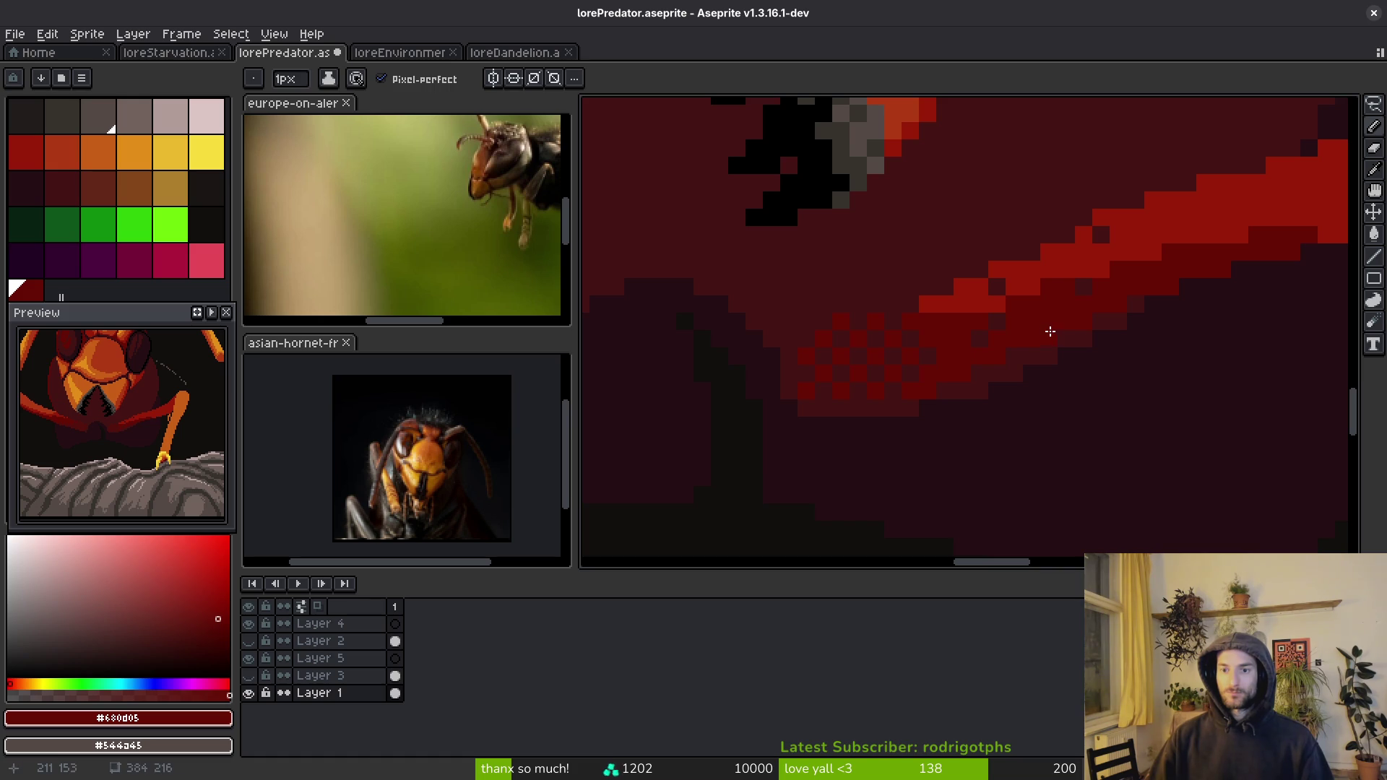
- Shade a bright-red row of the forearm with the dark red #680d05
left_click(1058, 267, "alt")
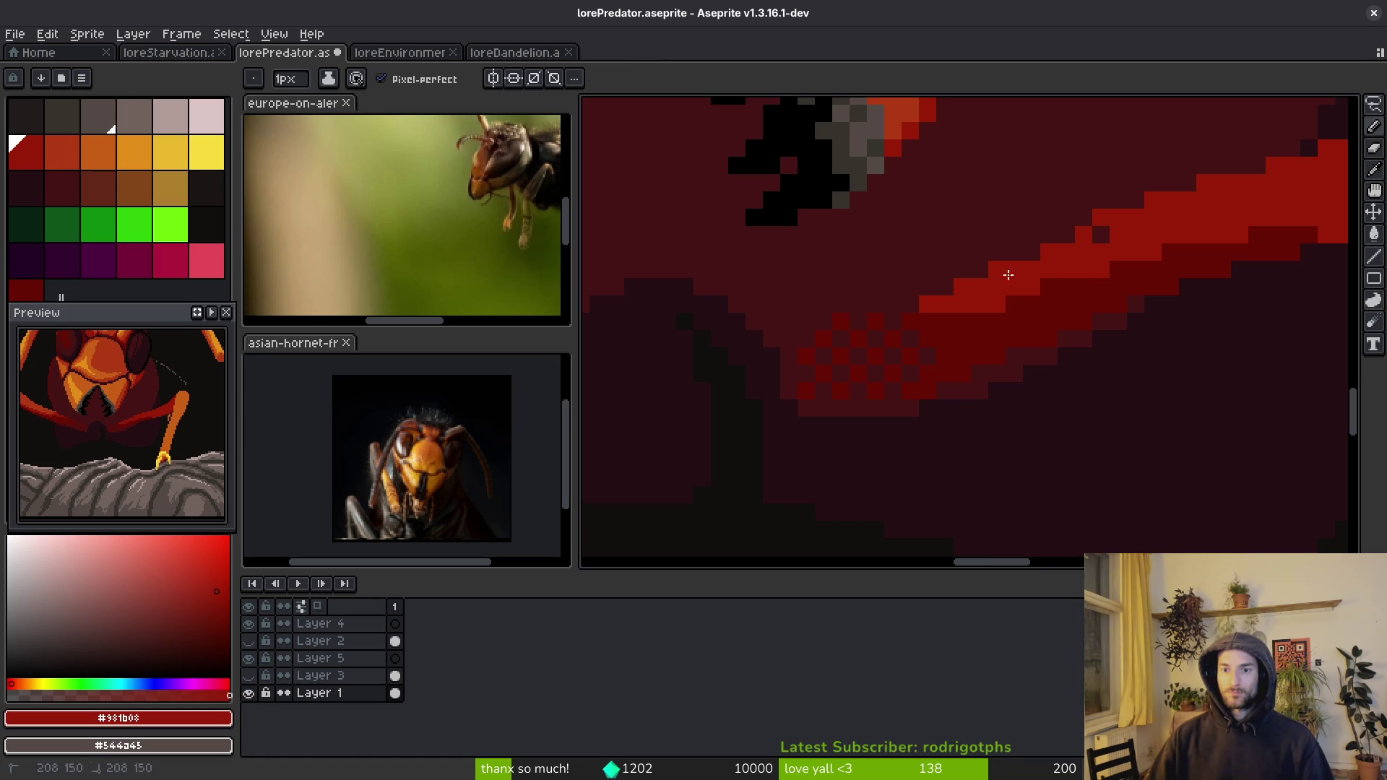
scroll(908, 366, "down", 6)
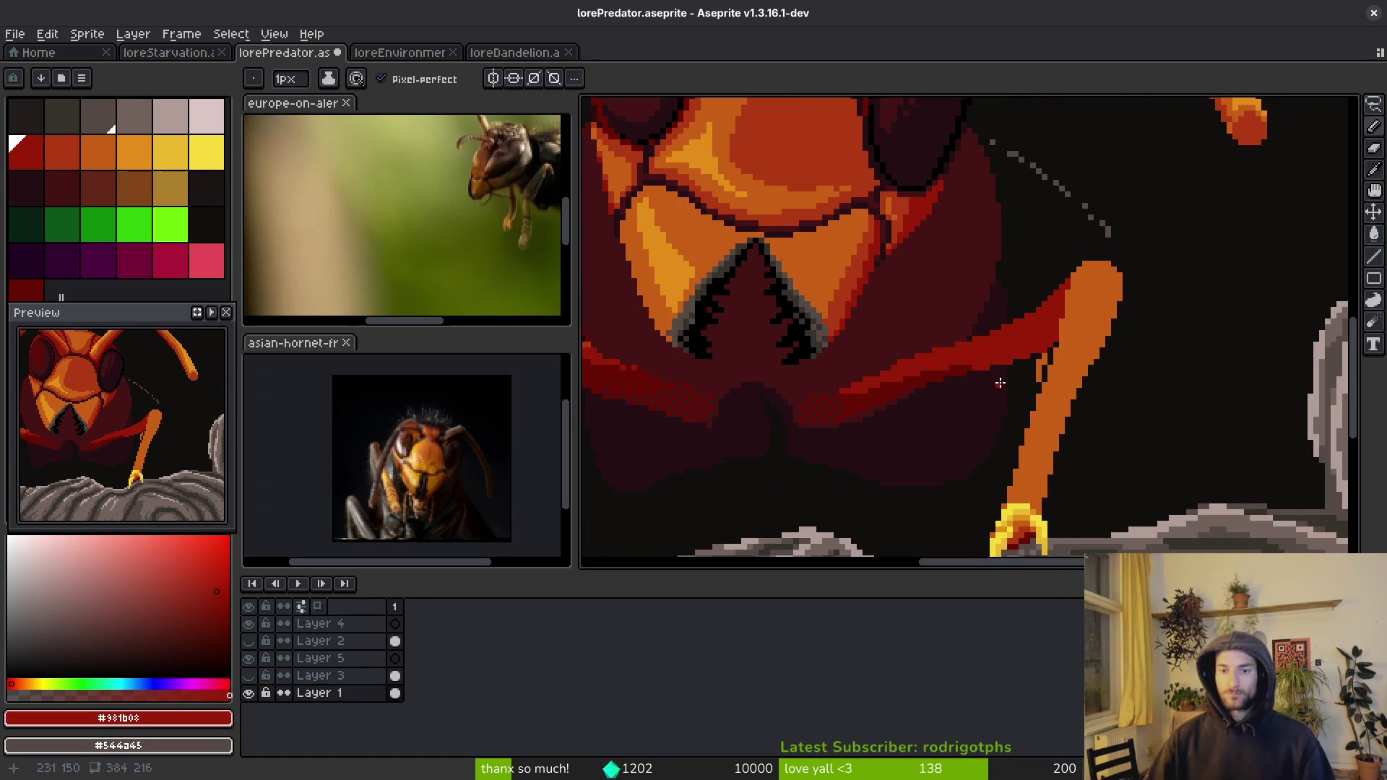
scroll(974, 452, "down", 2)
scroll(975, 451, "up", 7)
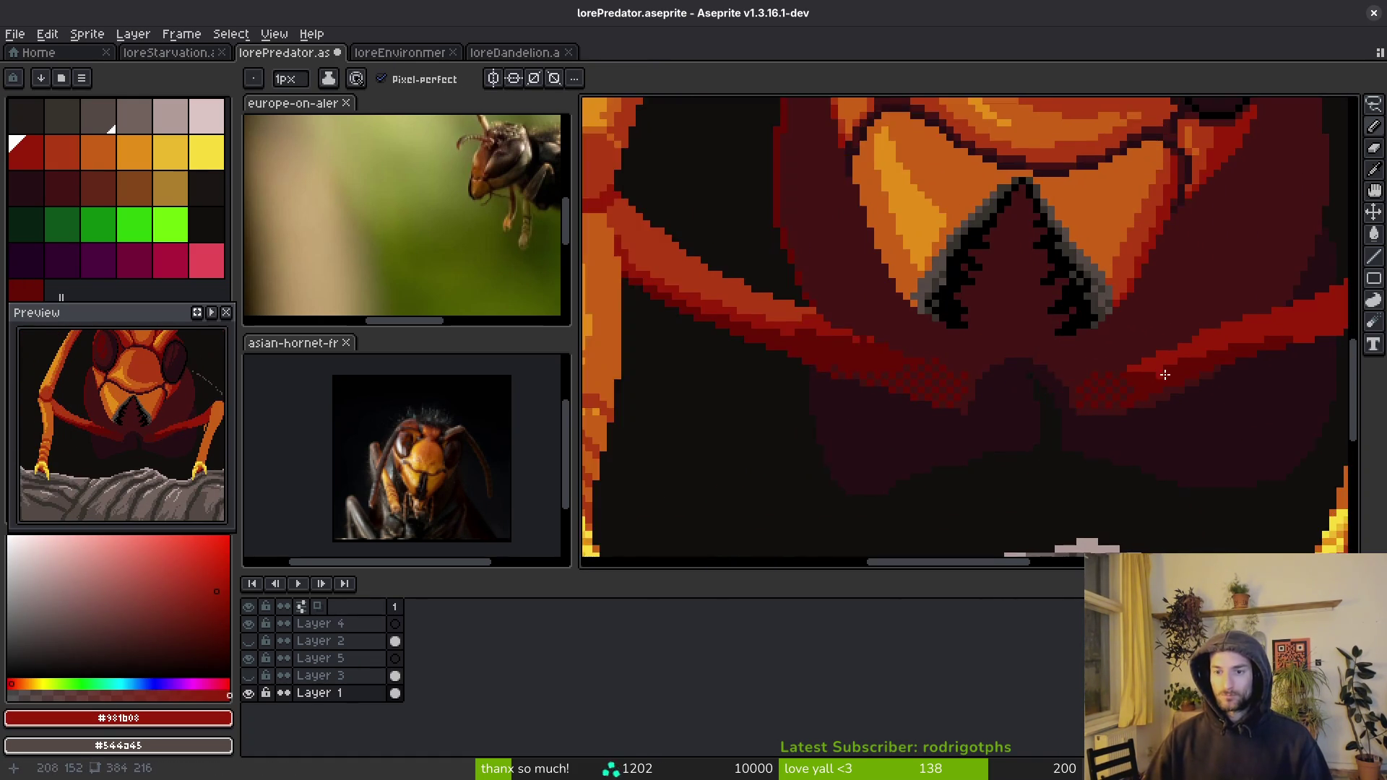
scroll(1036, 450, "up", 2)
scroll(851, 402, "up", 1)
left_click(687, 396, "alt")
mouse_move(687, 396)
left_mouse_down()
mouse_move(762, 391)
mouse_move(893, 335)
mouse_move(1204, 285)
mouse_move(1307, 285)
mouse_move(1203, 285)
left_mouse_up()
left_click_drag(1107, 335, 966, 377)
mouse_move(746, 355)
left_mouse_down()
mouse_move(805, 371)
mouse_move(997, 296)
mouse_move(917, 315)
left_mouse_up()
- Repaint another bright-red row and a single pixel at the forearm's other end dark red
left_click(998, 296, "alt")
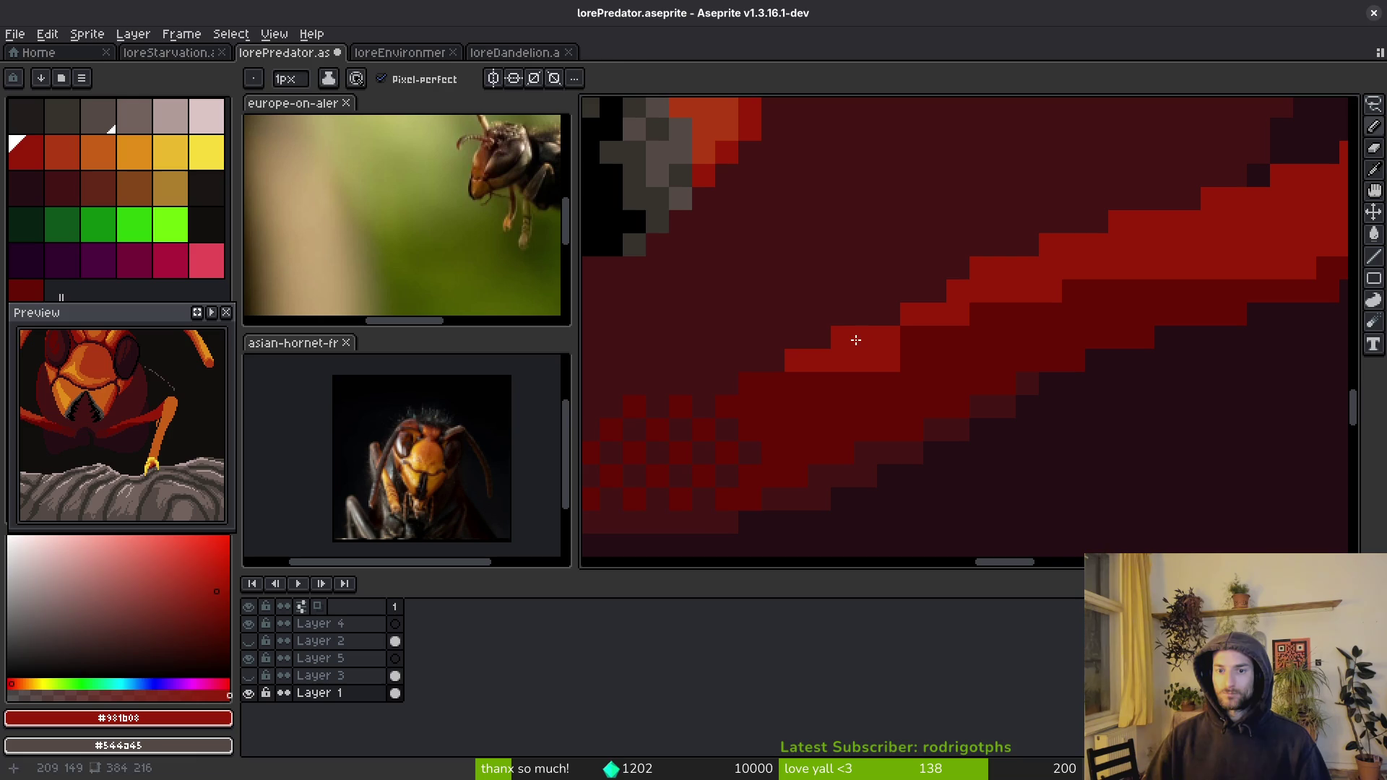
left_click(847, 376, "alt")
left_click_drag(847, 376, 887, 355)
left_click(917, 335, "alt")
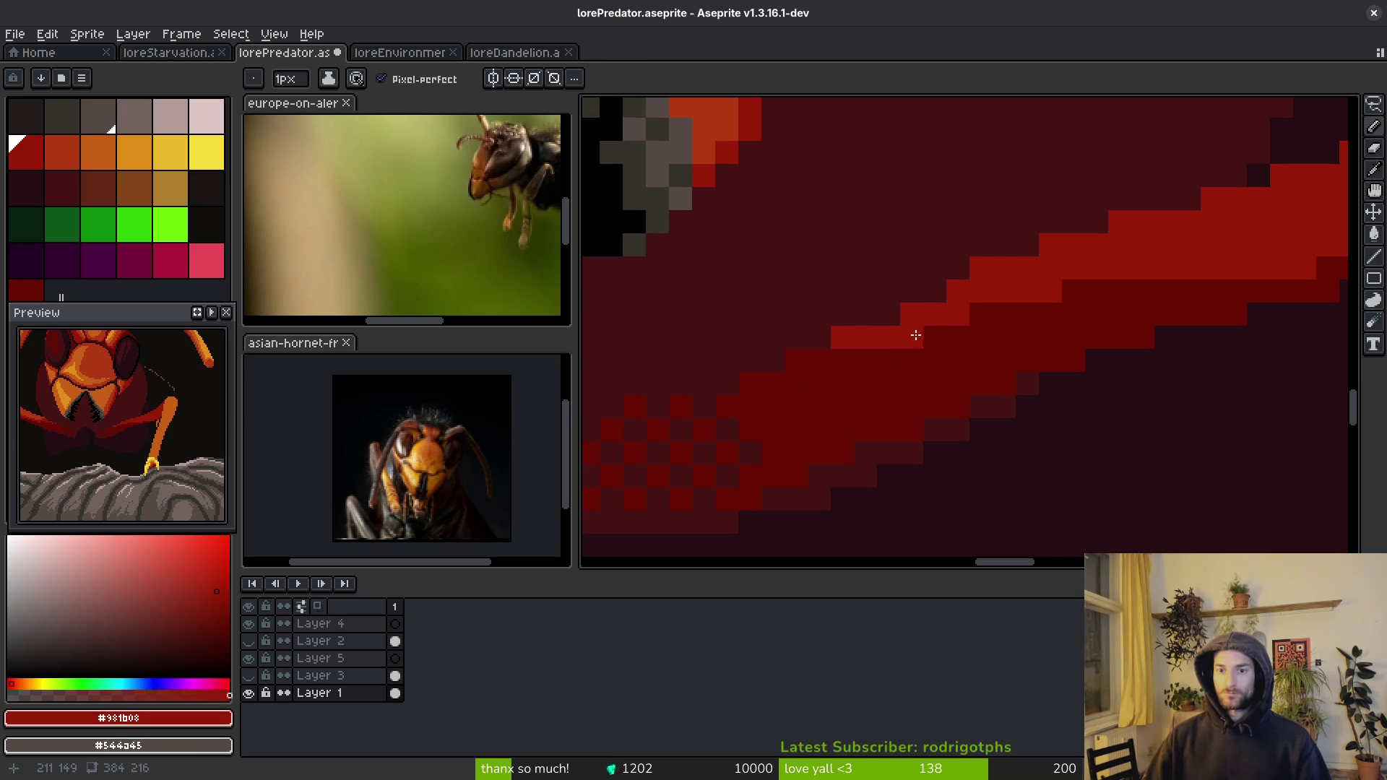
scroll(1052, 366, "down", 5)
scroll(1052, 381, "up", 4)
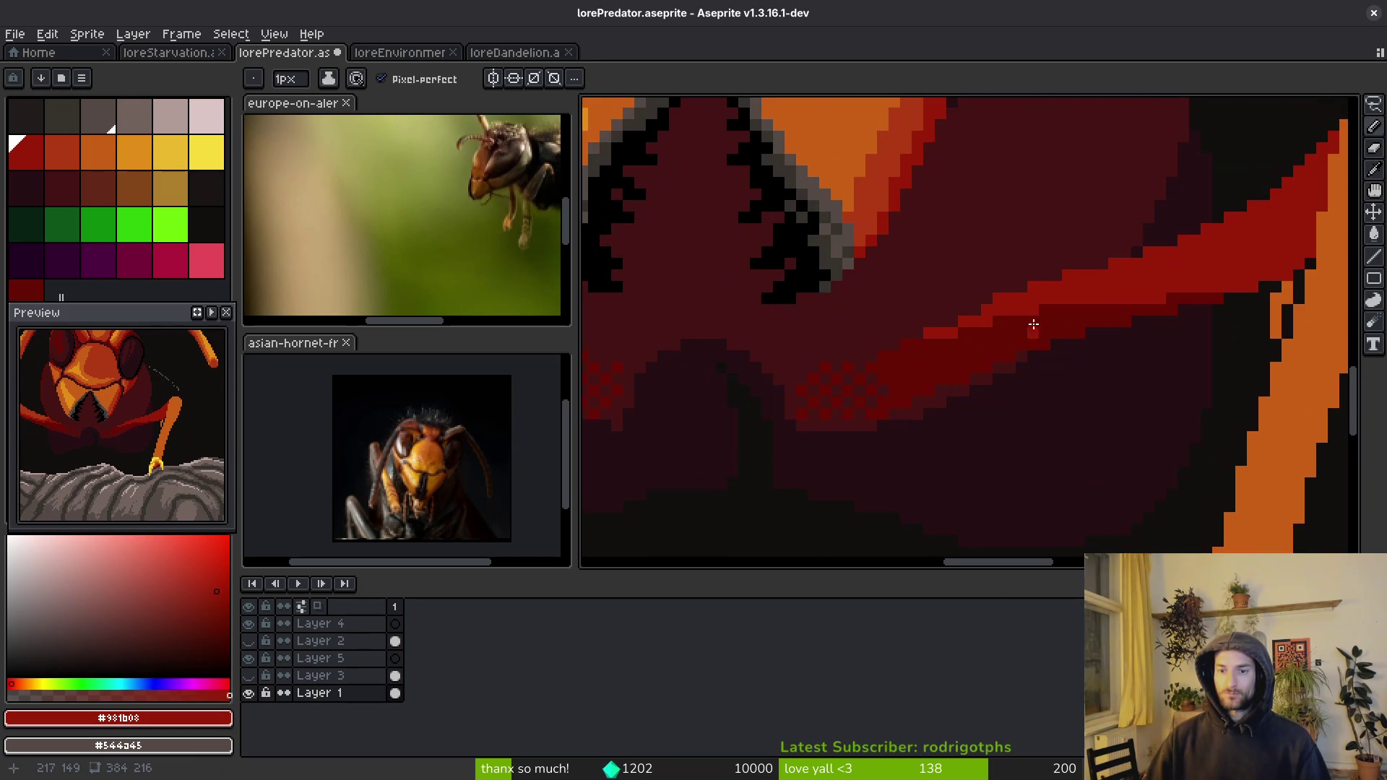
left_click(1034, 326, "alt")
scroll(1035, 325, "up", 2)
left_click(1017, 293)
- Flood-fill the bright-red stair pixels of the forearm with dark red and save
key("g")
left_click(976, 310)
left_click(831, 361)
left_click(876, 362)
scroll(923, 370, "down", 2)
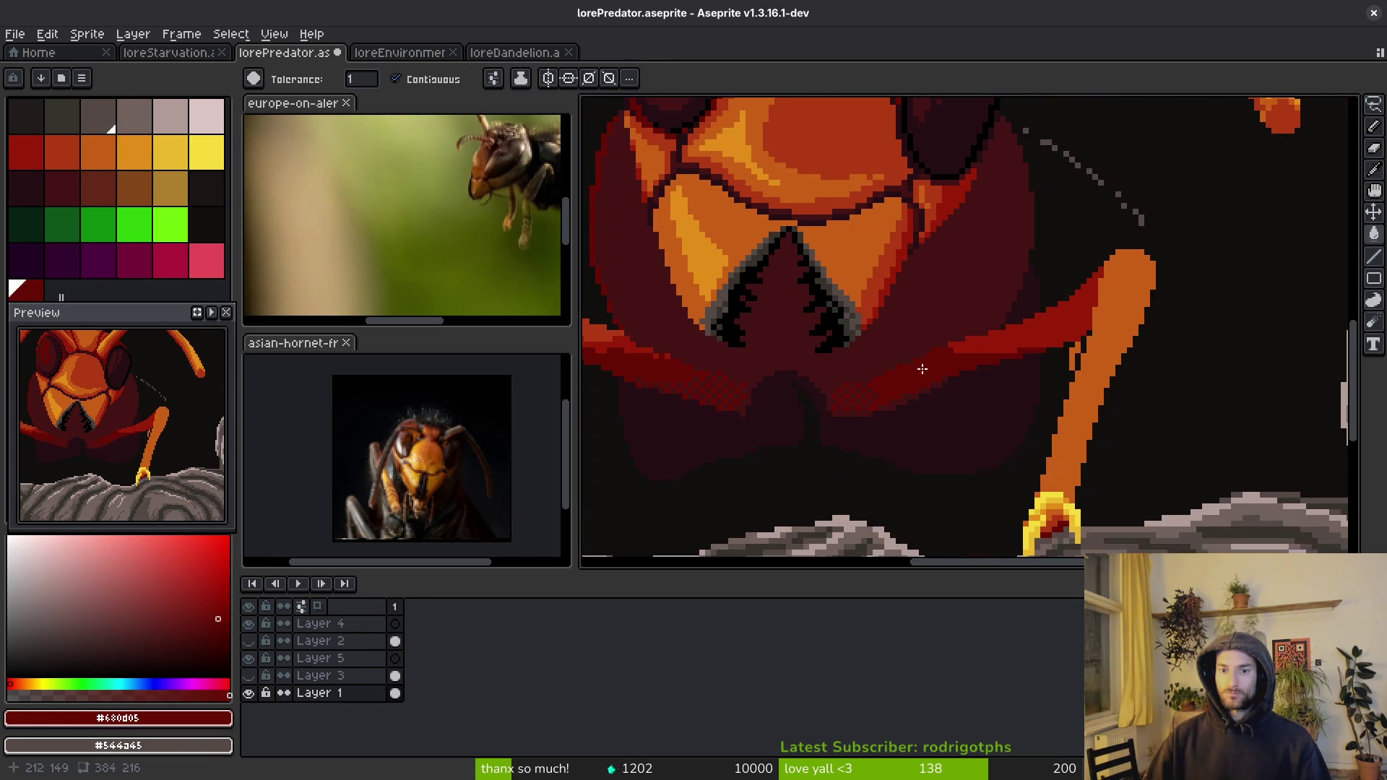
scroll(919, 294, "up", 2)
left_click(889, 301, "alt")
key("b")
scroll(900, 327, "up", 2)
left_click(852, 297, "alt")
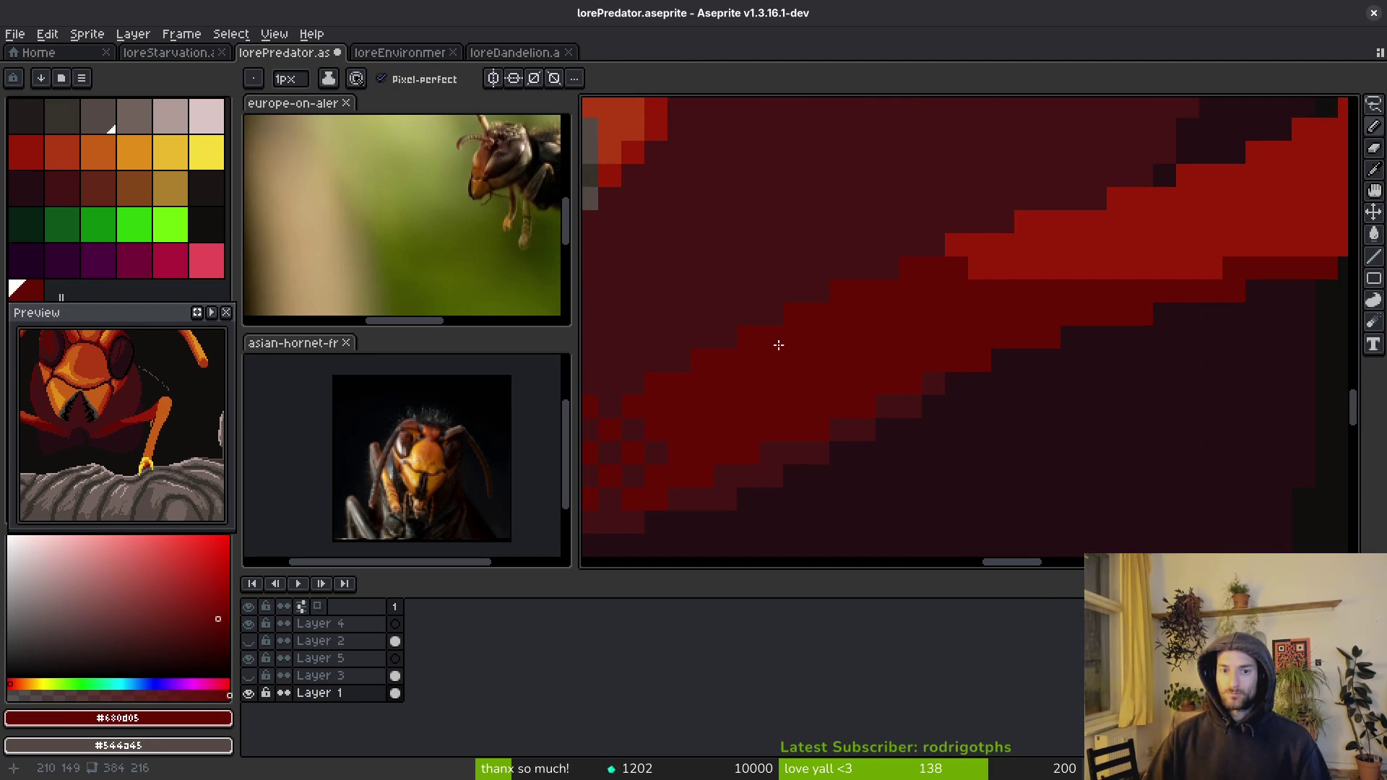
scroll(1062, 335, "down", 3)
key("ctrl+s")
- Paint the orange leg-edge pixels with the near-black background colour
scroll(1020, 377, "up", 2)
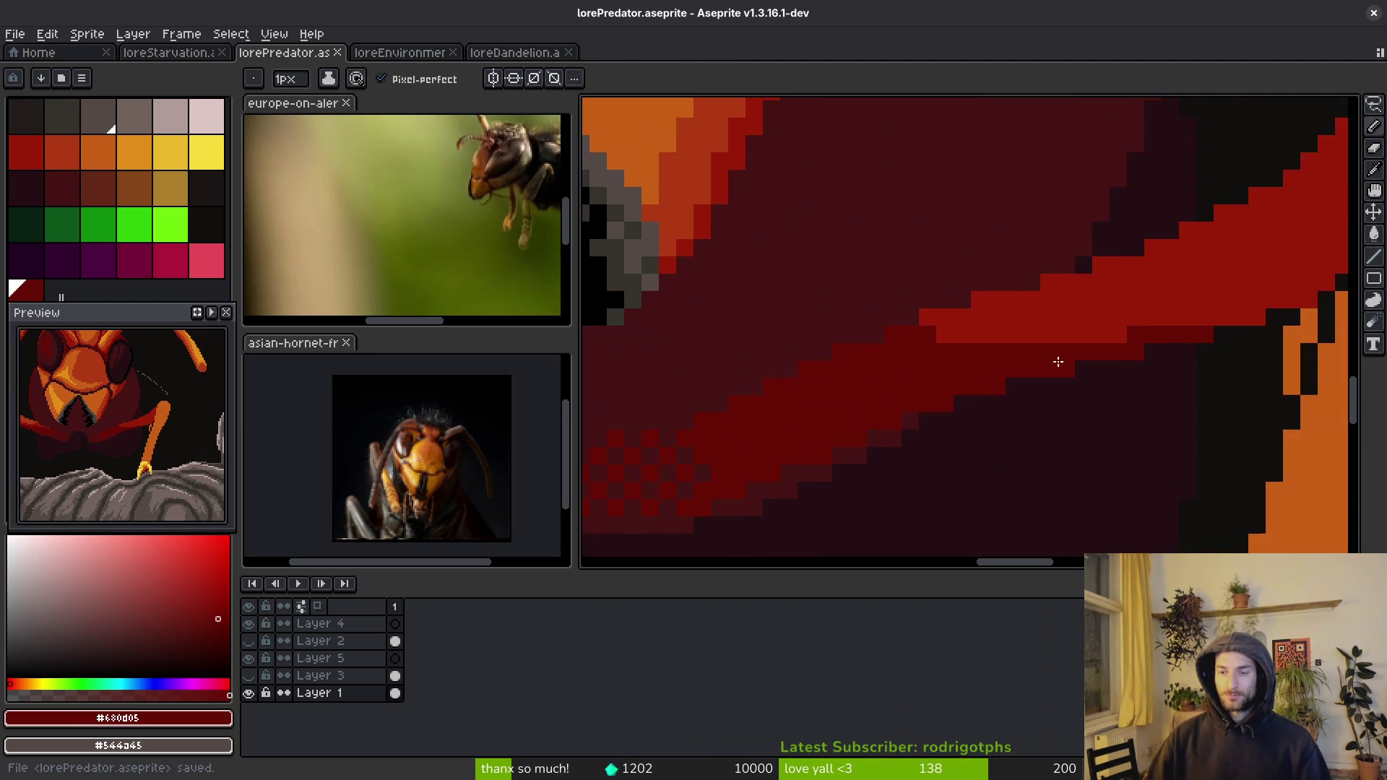
scroll(1019, 378, "down", 2)
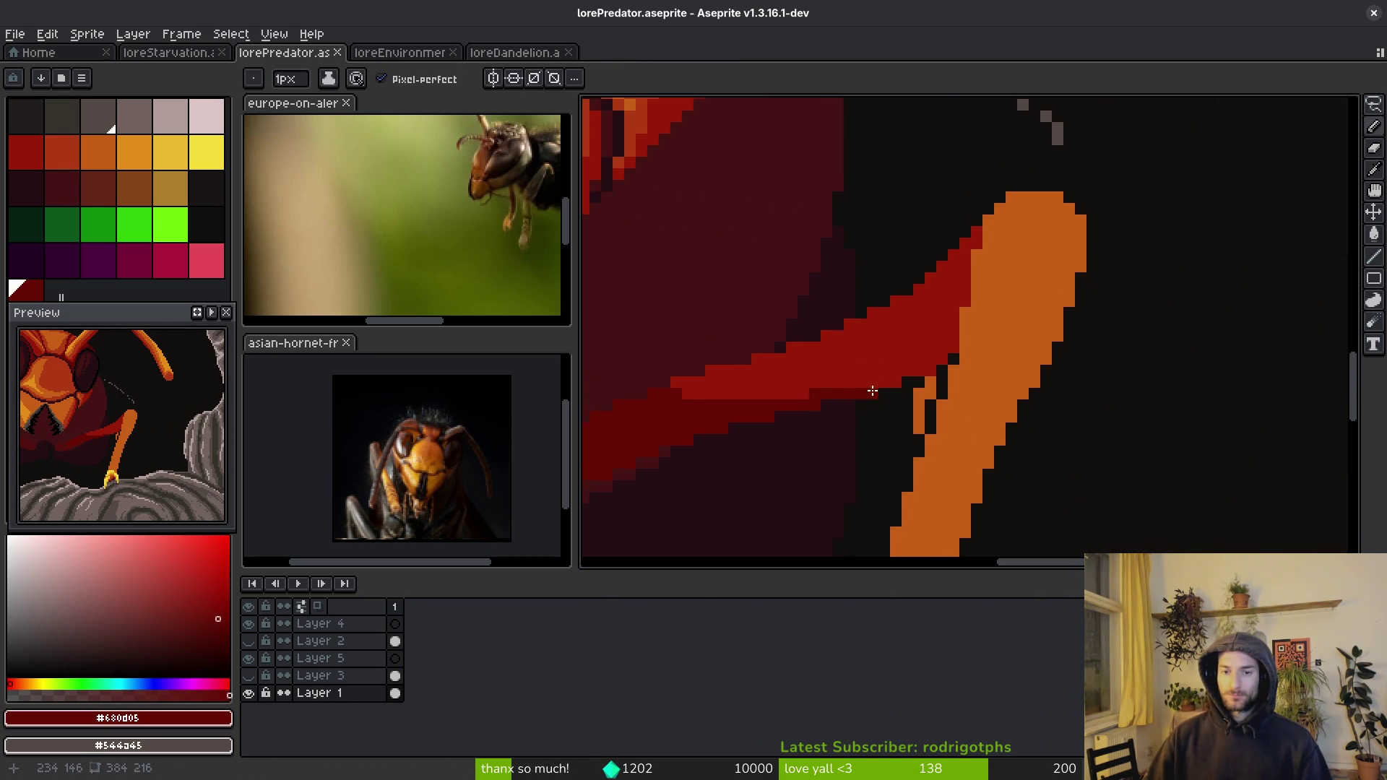
scroll(865, 395, "up", 4)
left_click(1160, 347, "alt")
scroll(1160, 347, "down", 3)
scroll(1056, 356, "up", 2)
left_click_drag(925, 335, 935, 387)
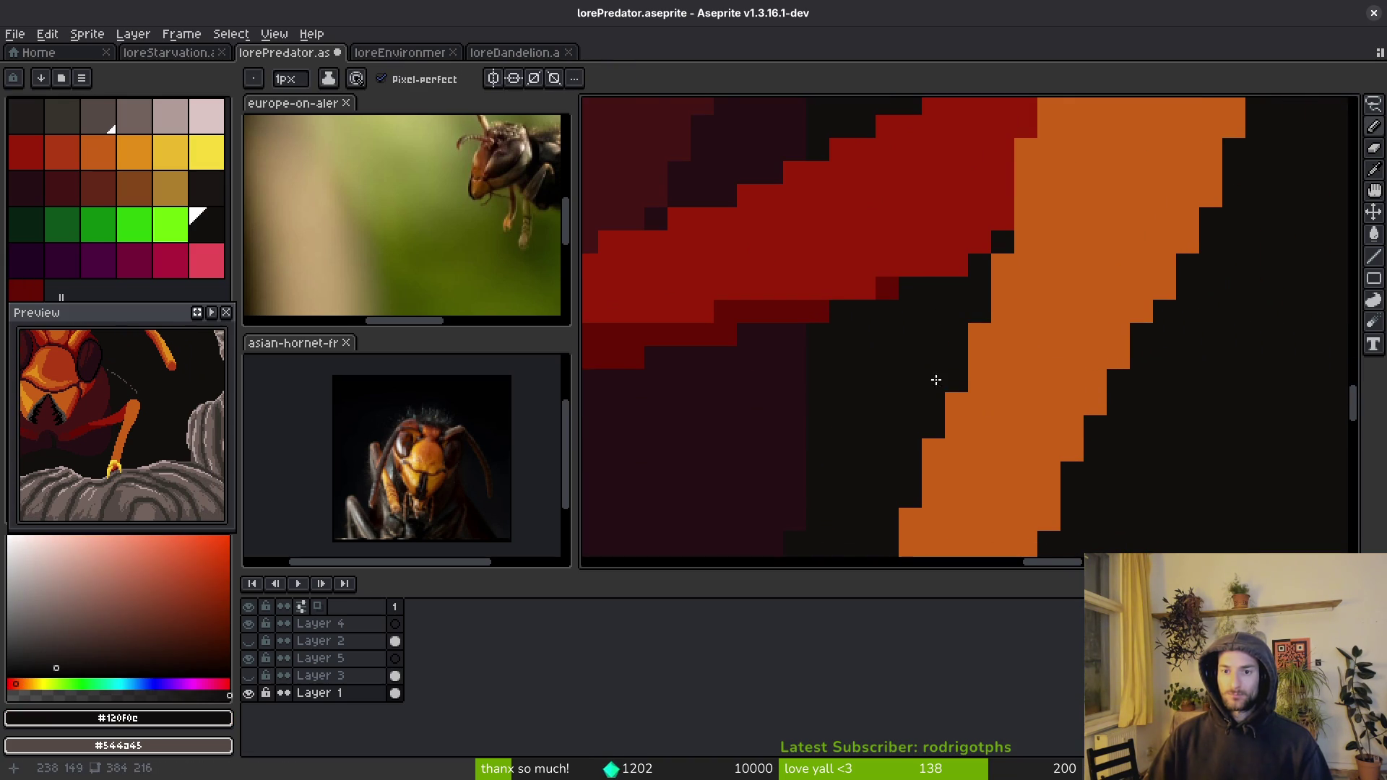
scroll(935, 387, "down", 3)
scroll(901, 311, "up", 3)
- Add a dark-red diagonal and darken pixels along the forearm's lower edge
left_click(896, 316, "alt")
scroll(950, 300, "up", 3)
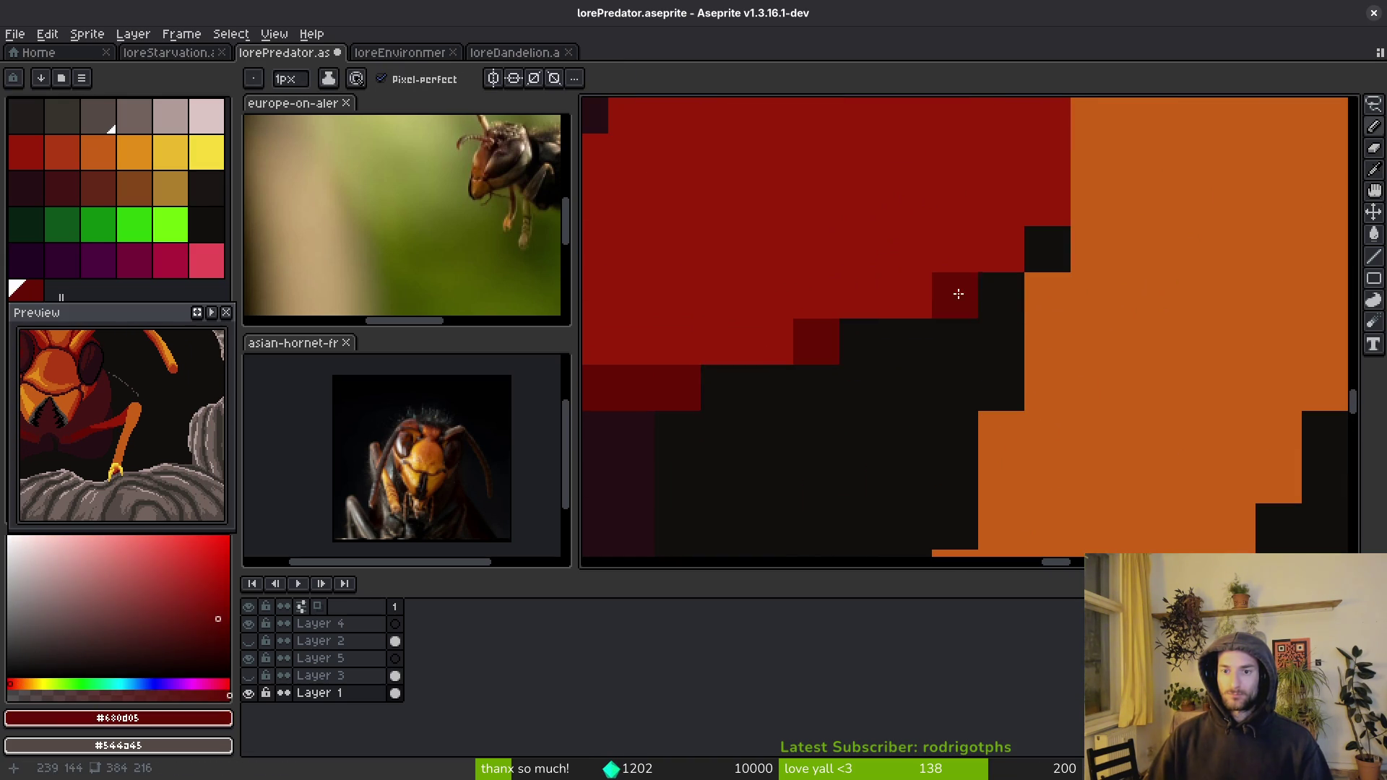
mouse_move(1037, 201)
left_mouse_down()
mouse_move(959, 276)
mouse_move(913, 294)
left_mouse_up()
left_click(963, 230, "alt")
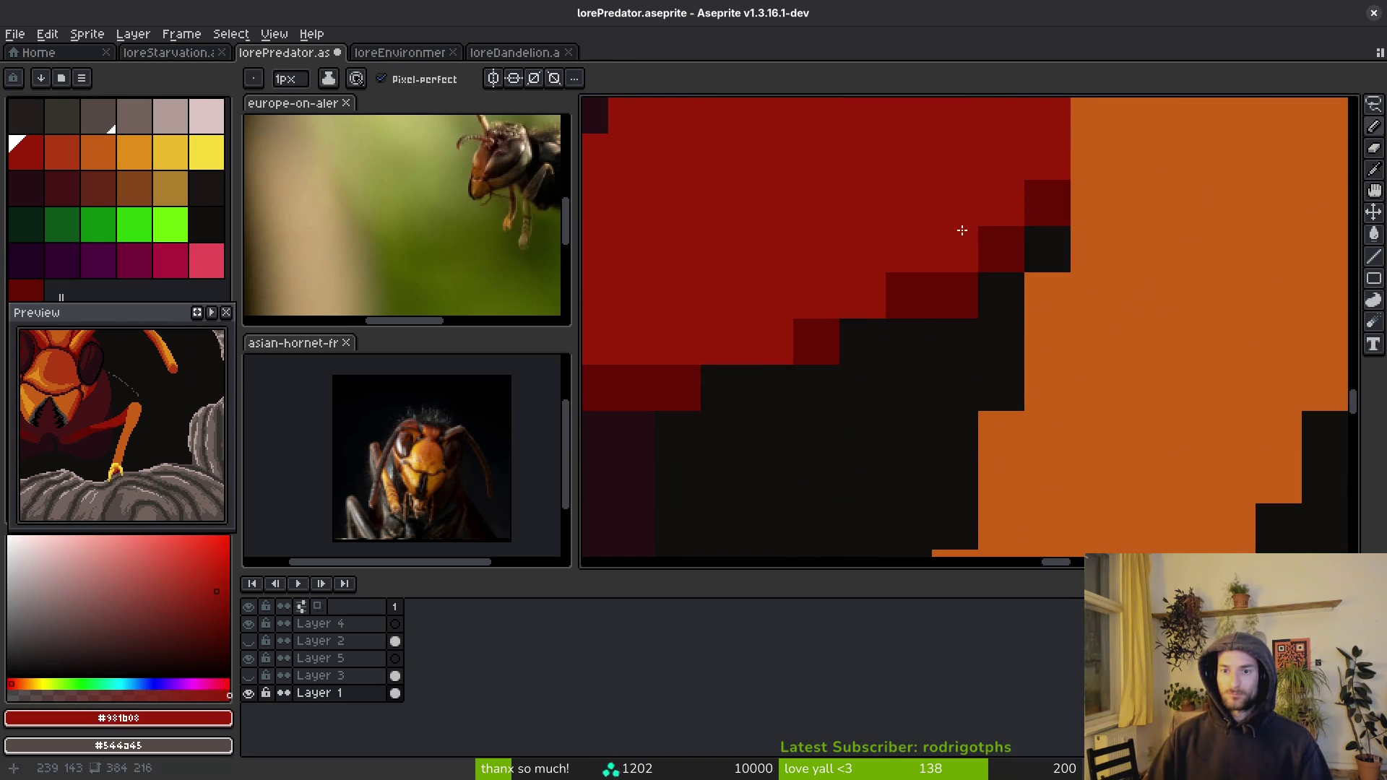
scroll(947, 233, "down", 2)
scroll(944, 279, "up", 1)
left_click(909, 260, "alt")
left_click(824, 289)
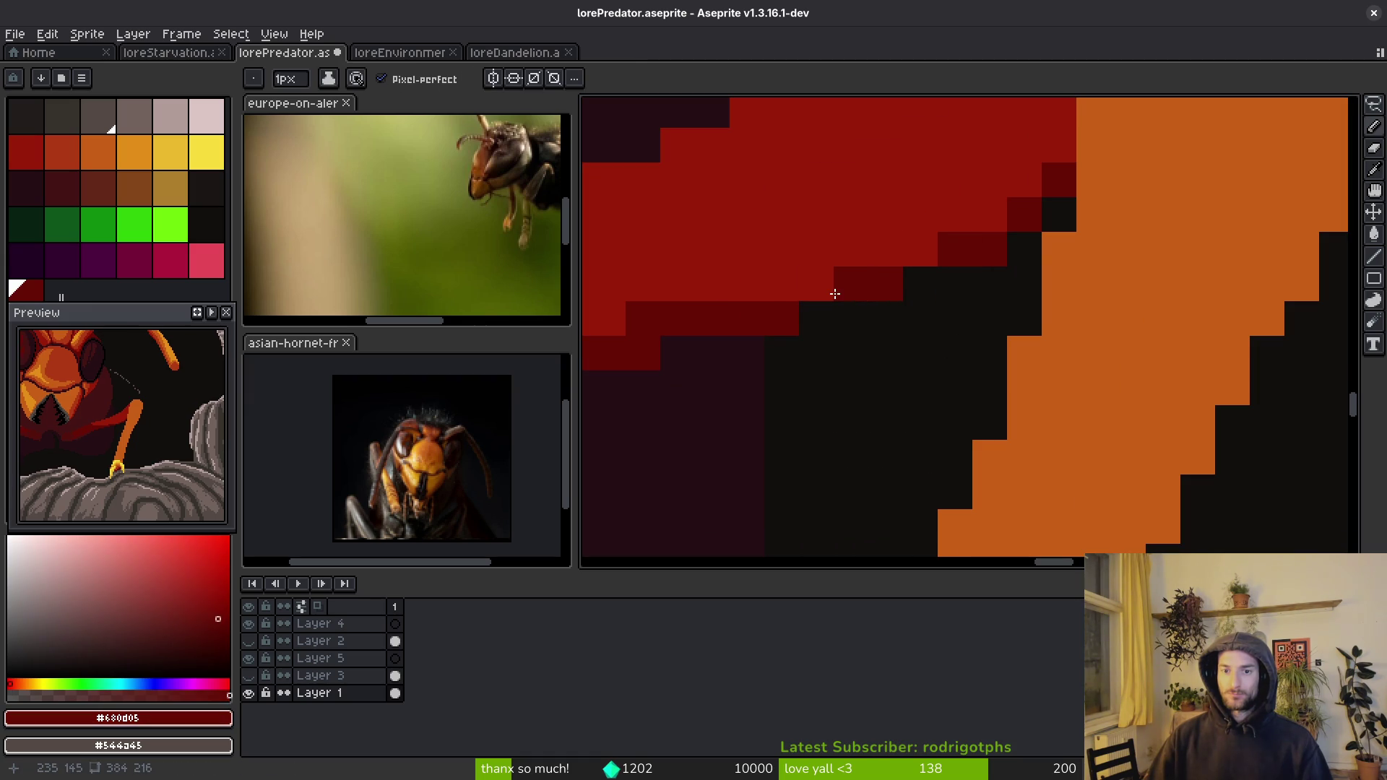
left_click(853, 286)
left_click(919, 246)
left_click(886, 249)
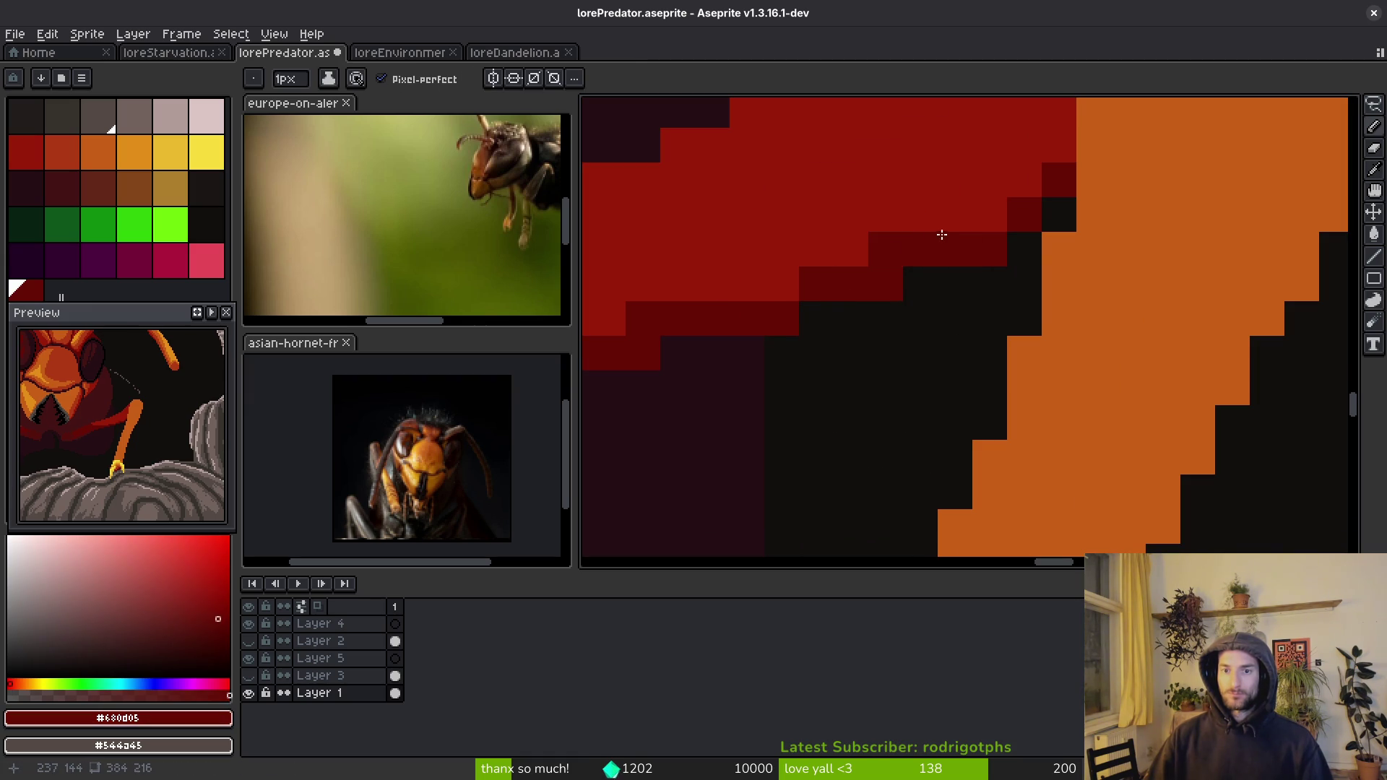
- Darken the edge pixels where the forearm meets the leg, restoring some to bright red
scroll(939, 241, "down", 1)
scroll(990, 243, "up", 1)
left_click(997, 250)
scroll(1039, 314, "down", 5)
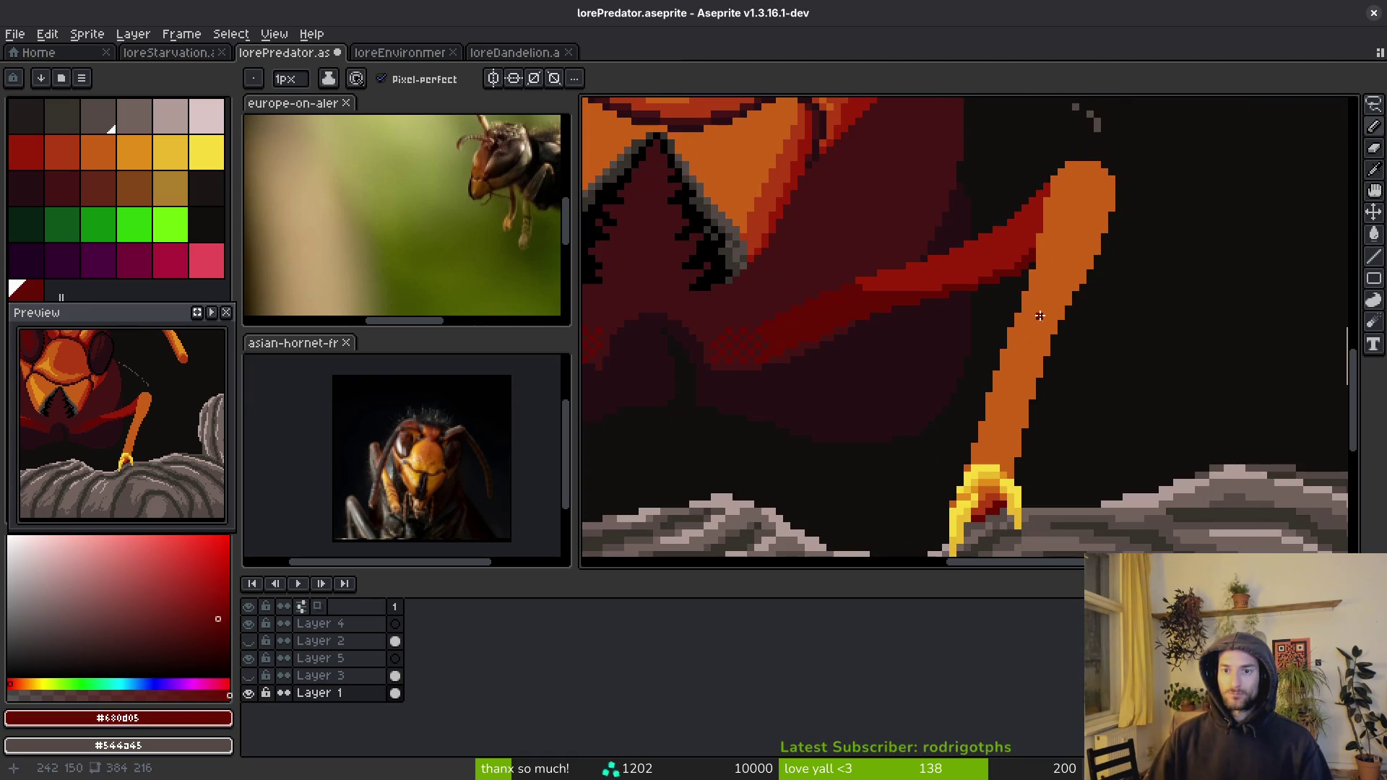
scroll(1018, 332, "up", 4)
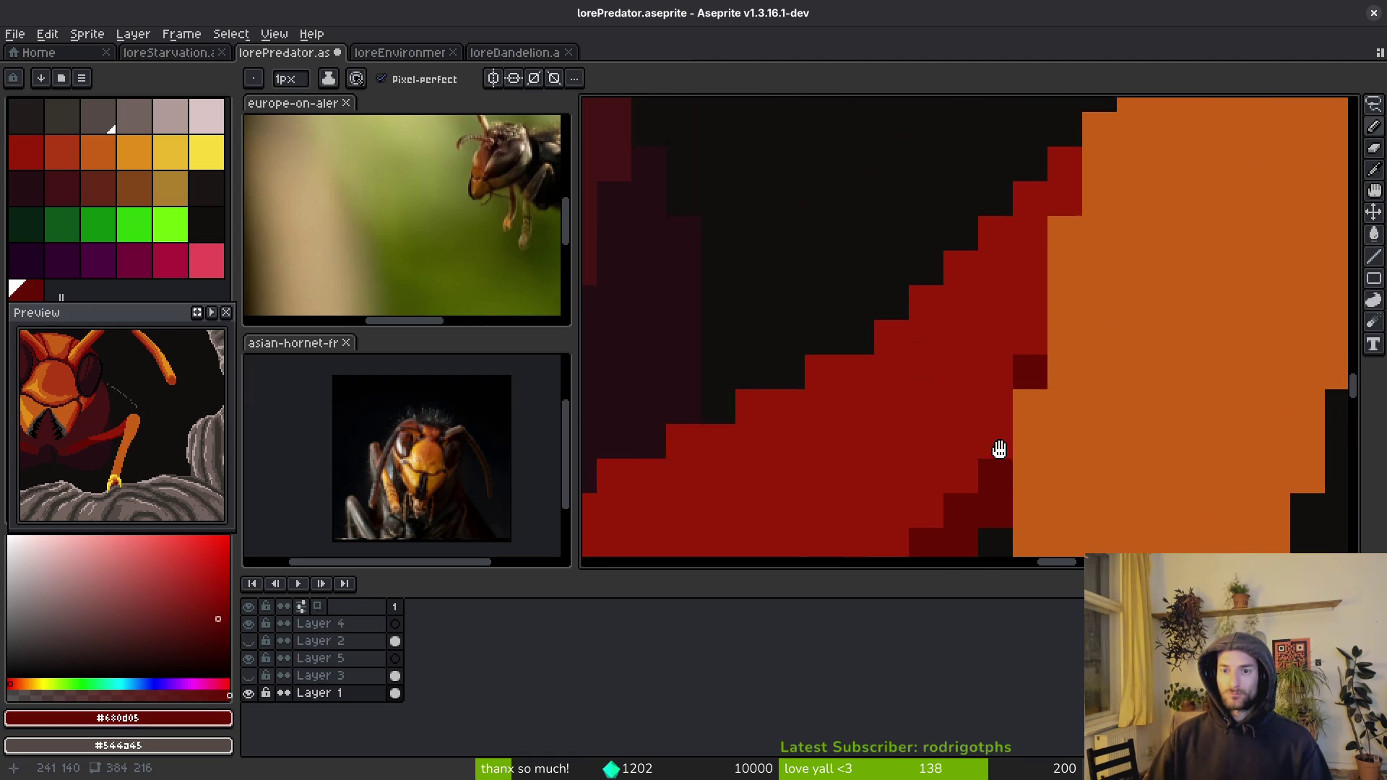
left_click(1067, 206)
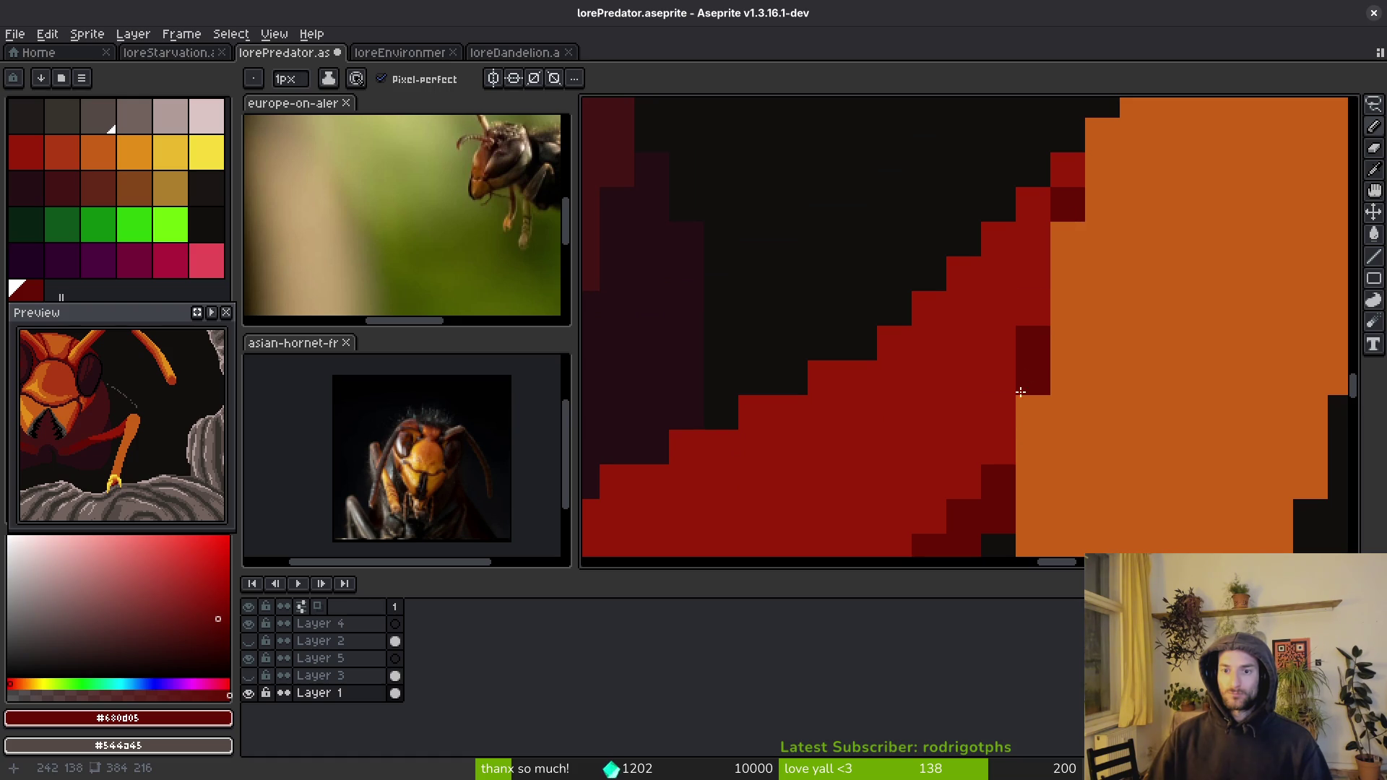
left_click(1028, 301)
left_click(1035, 273)
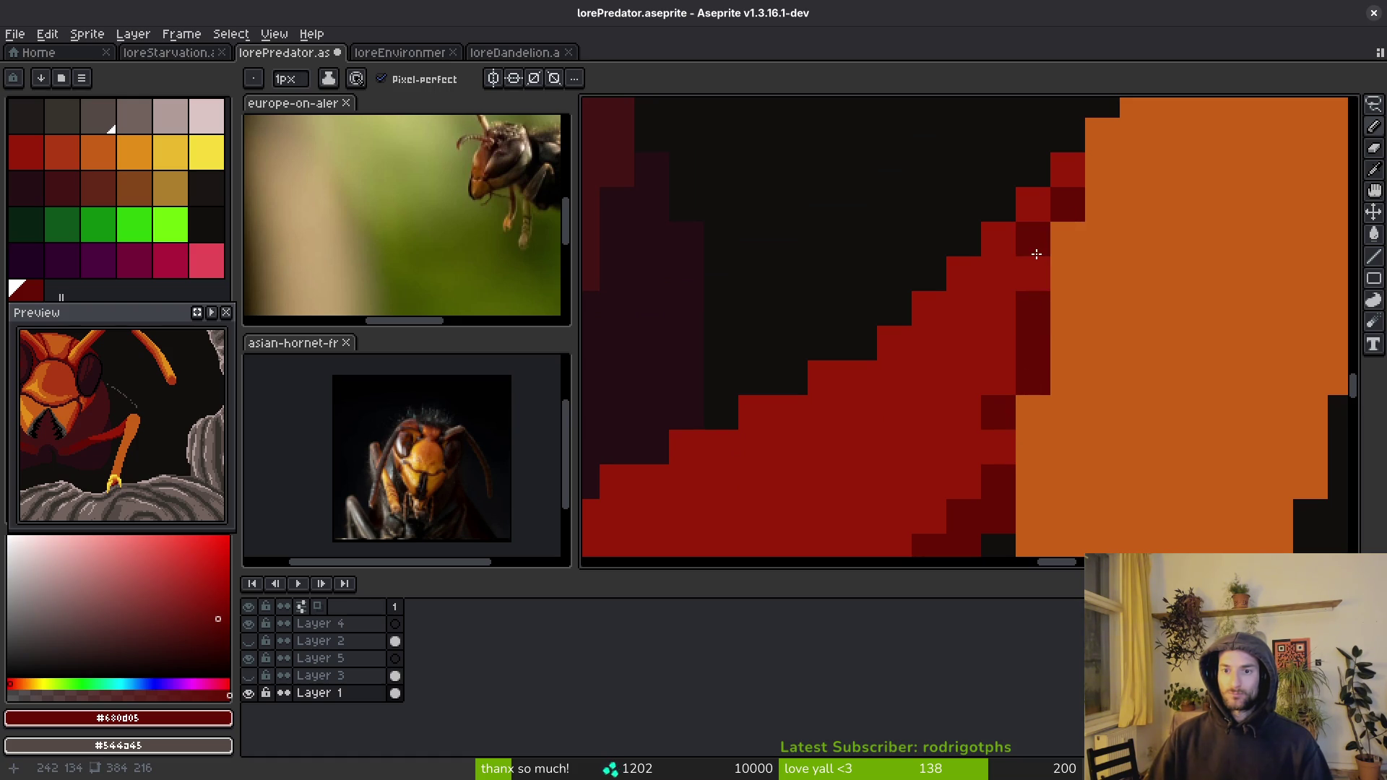
left_click(995, 272, "alt")
left_click(1026, 276)
left_click(1022, 300, "alt")
left_click(1031, 240)
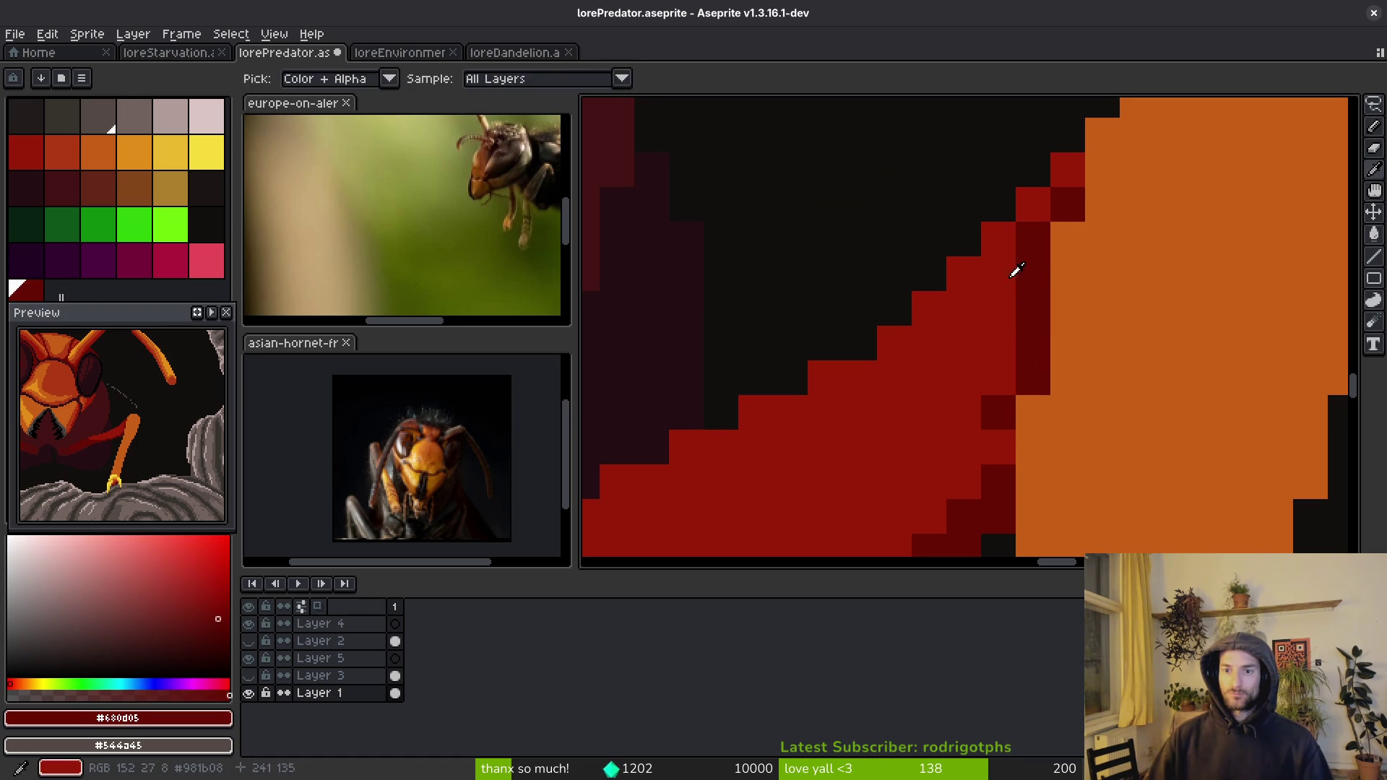
left_click(1020, 272, "alt")
- Paint the last two forearm edge pixels dark red
scroll(1022, 263, "down", 2)
scroll(1018, 340, "up", 2)
left_click(1019, 325)
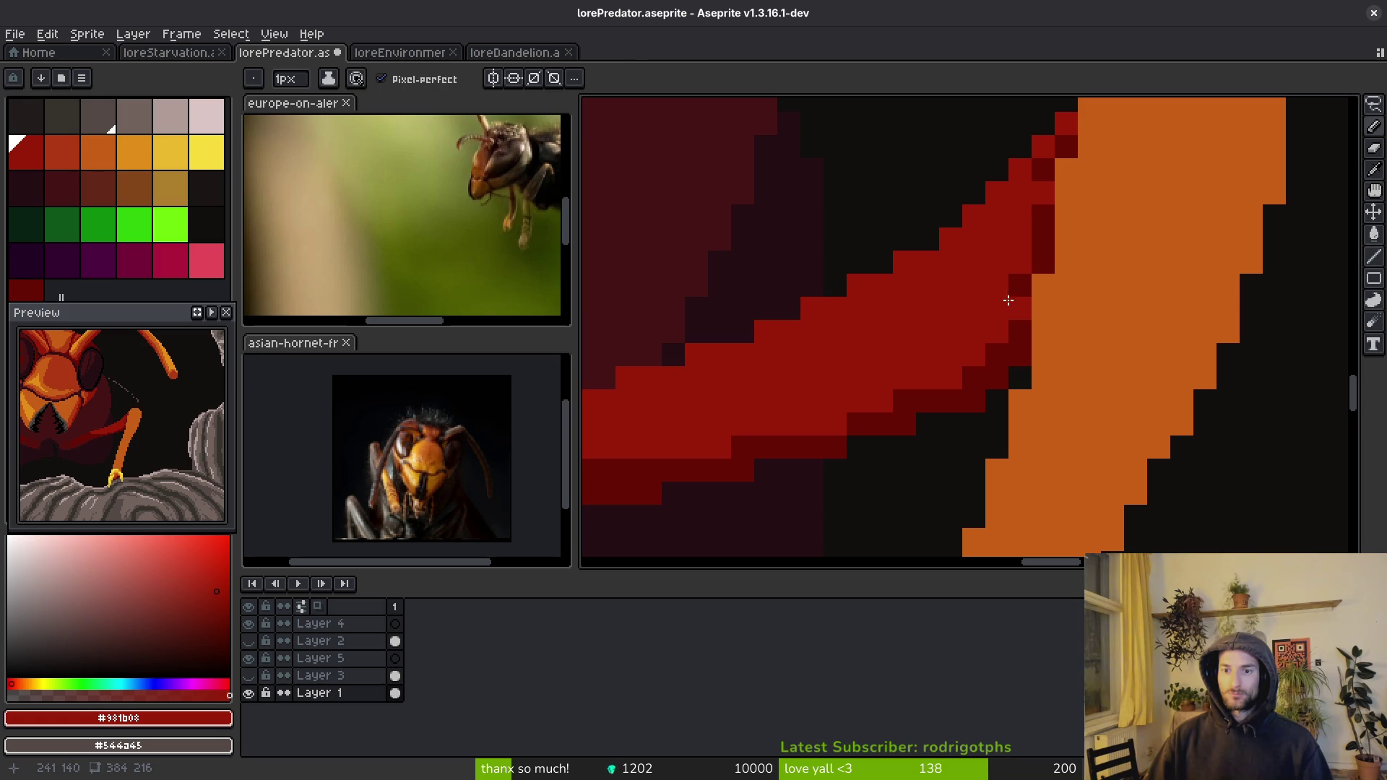
left_click(1014, 306, "alt")
left_click(1019, 263)
scroll(1012, 383, "down", 3)
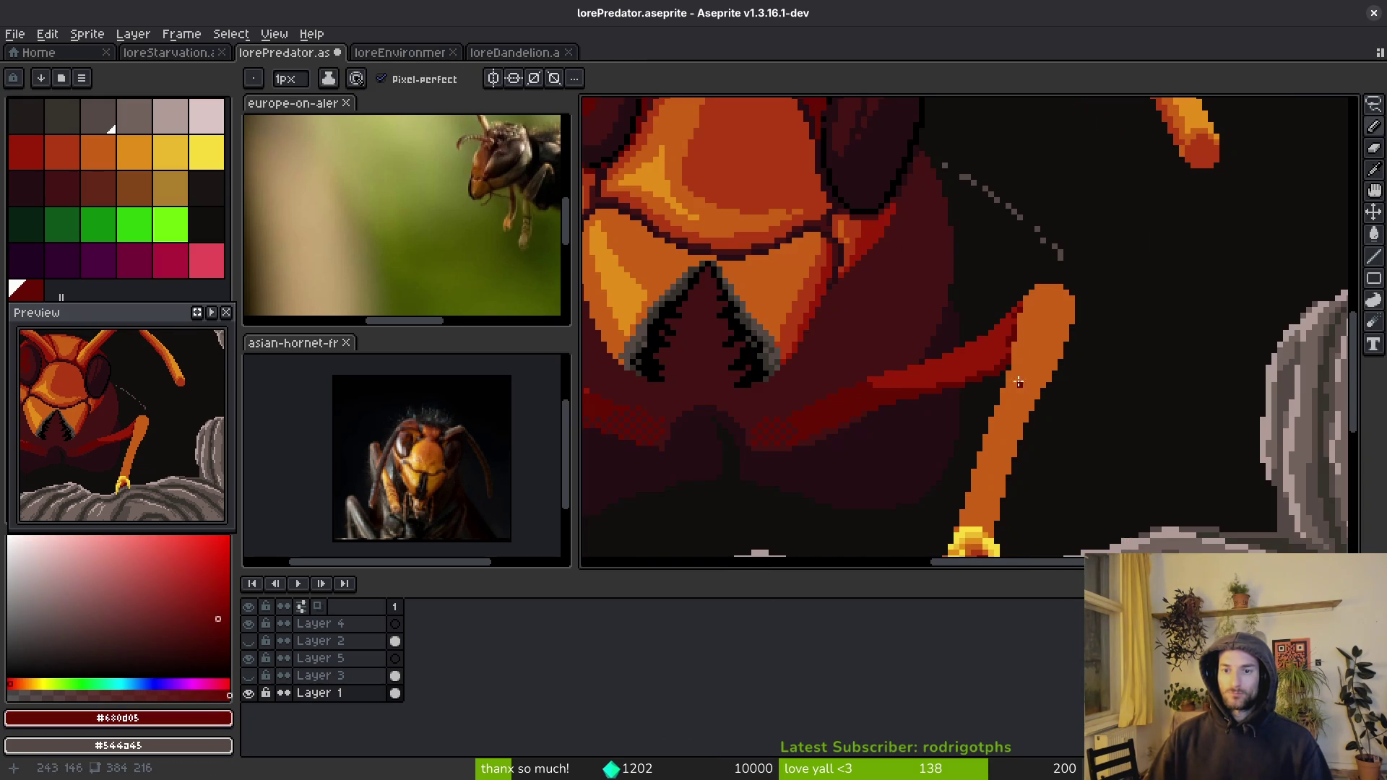
scroll(1024, 391, "up", 2)
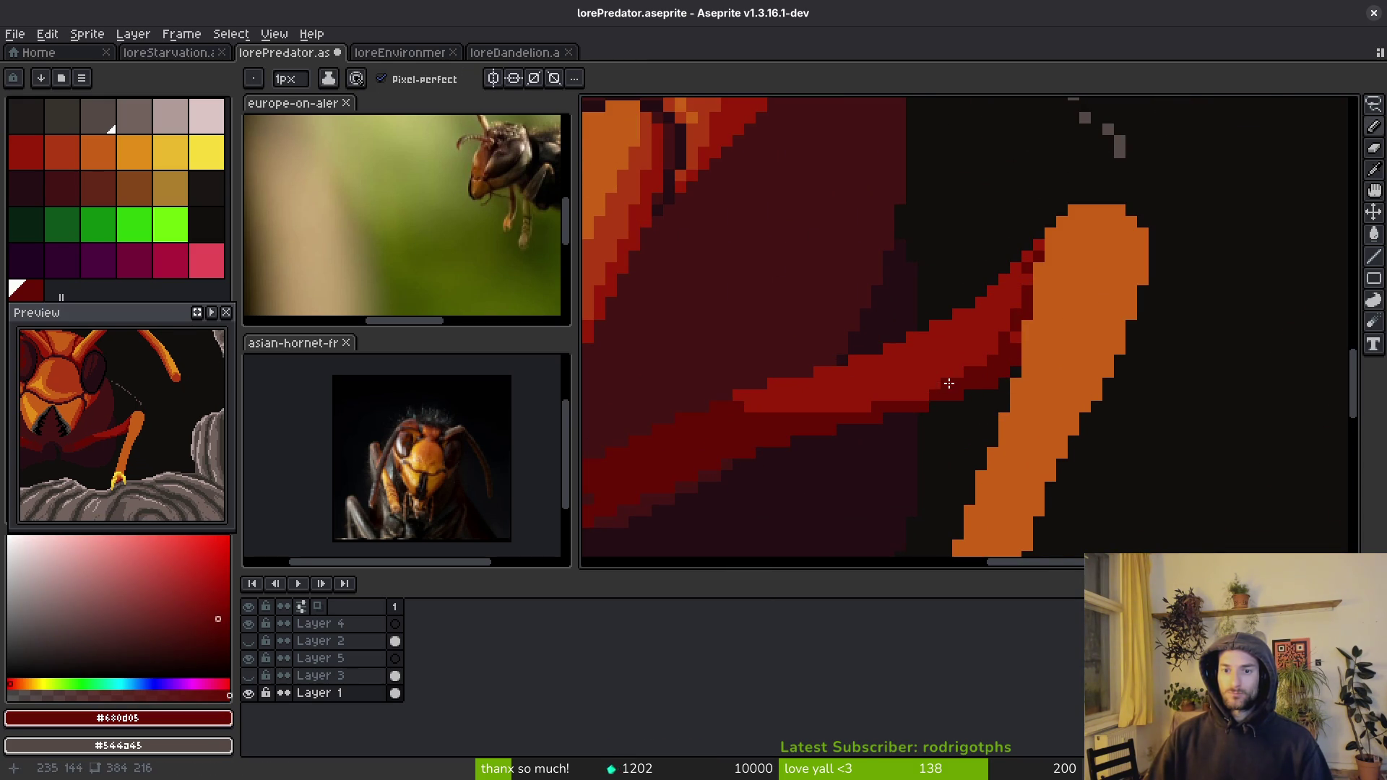
scroll(927, 395, "down", 2)
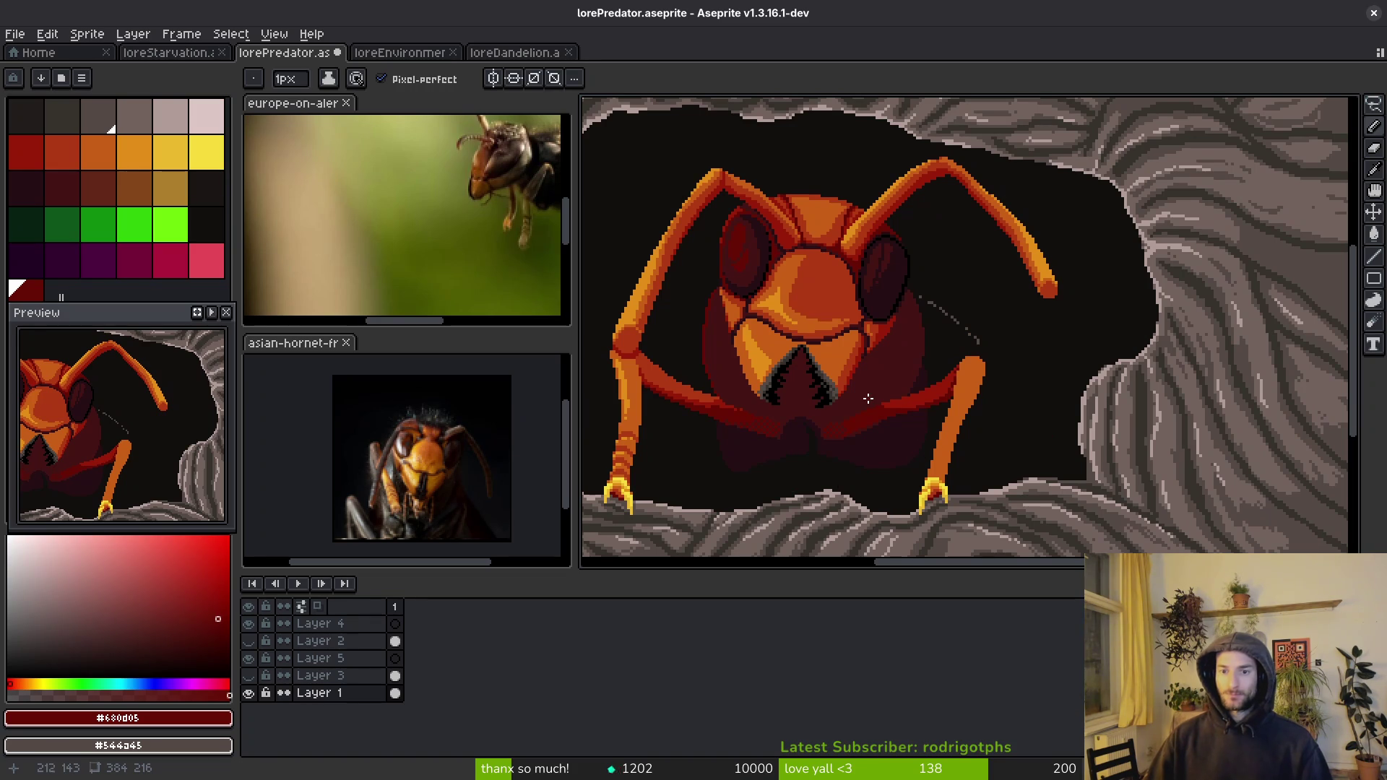
- Darken the remaining bright-red forearm pixels under the mandibles with #680d05
scroll(867, 398, "up", 2)
scroll(1108, 375, "down", 1)
scroll(808, 375, "down", 1)
scroll(821, 355, "up", 3)
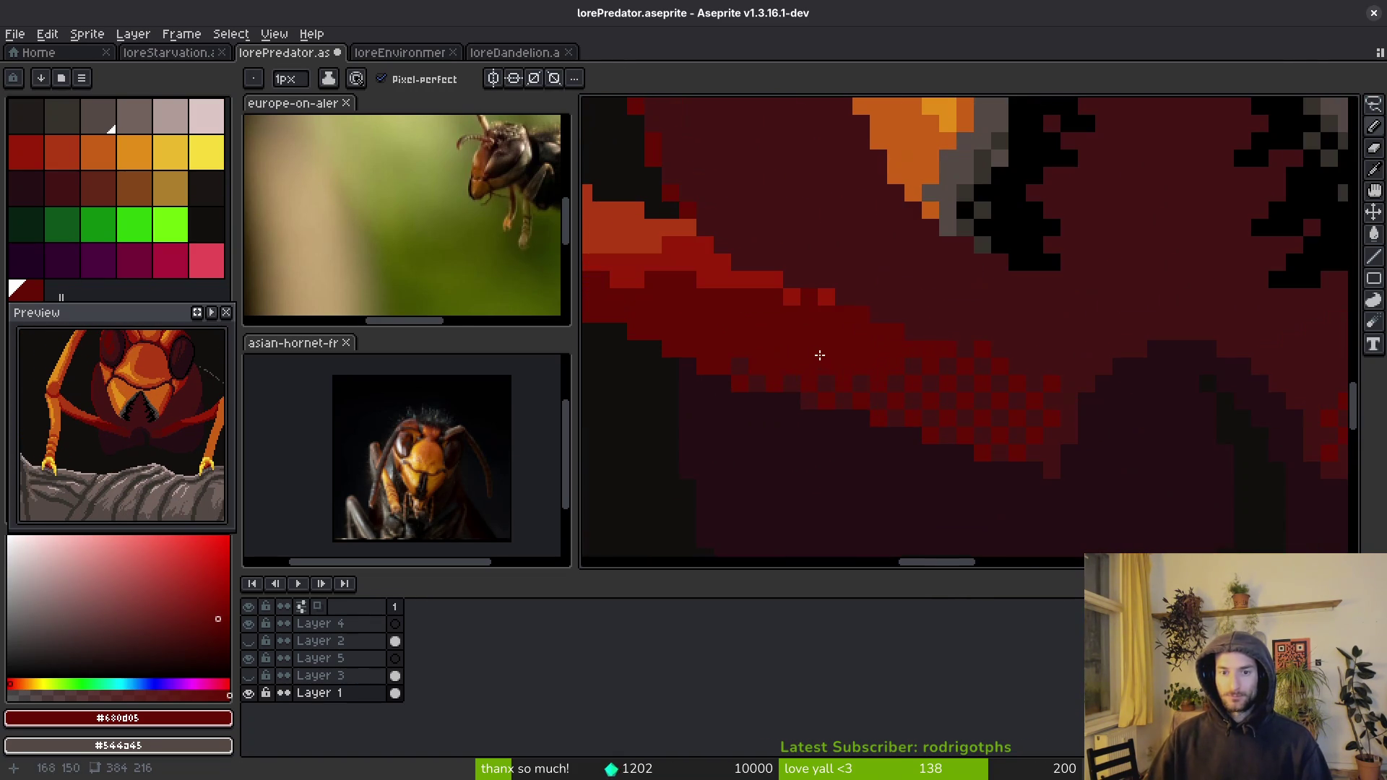
left_click(822, 302)
left_click(835, 287, "alt")
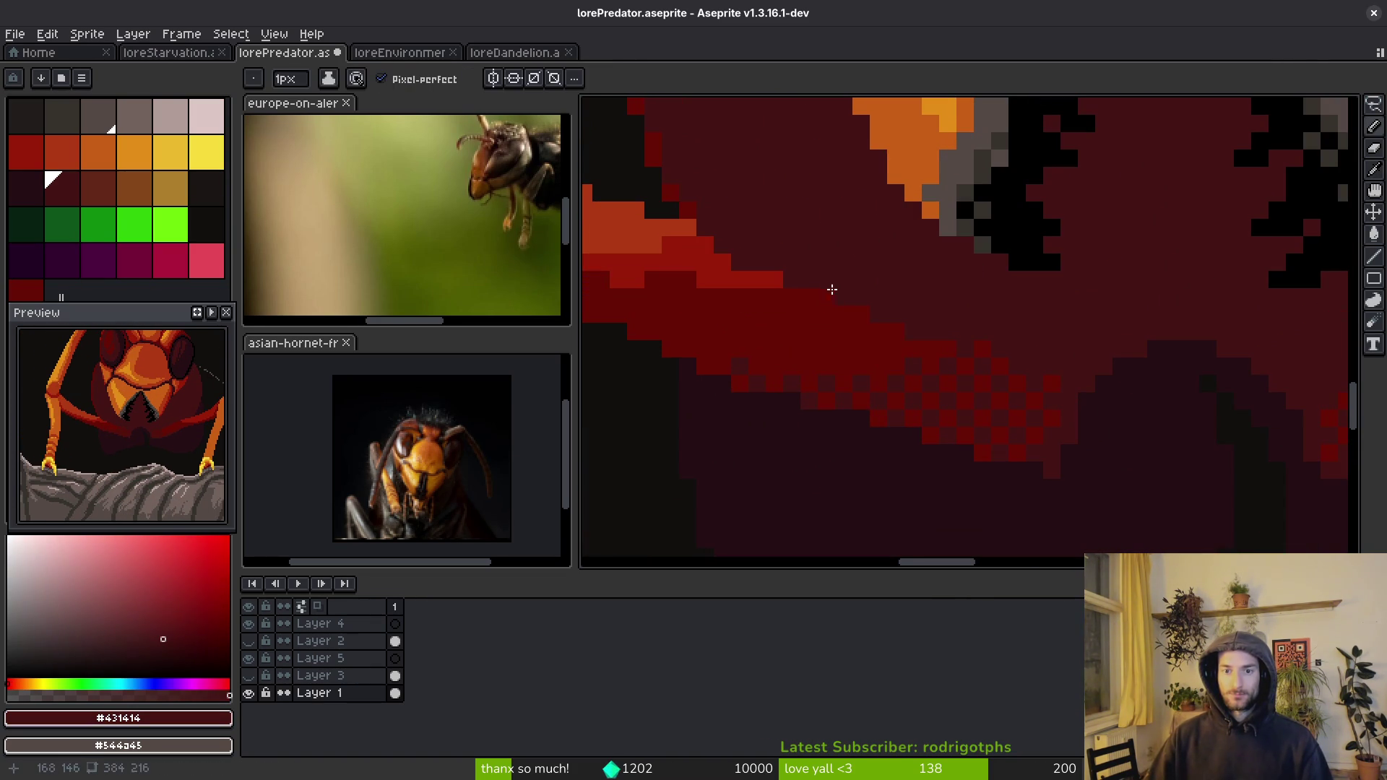
left_click(791, 282, "alt")
left_click(773, 284)
scroll(754, 282, "up", 1)
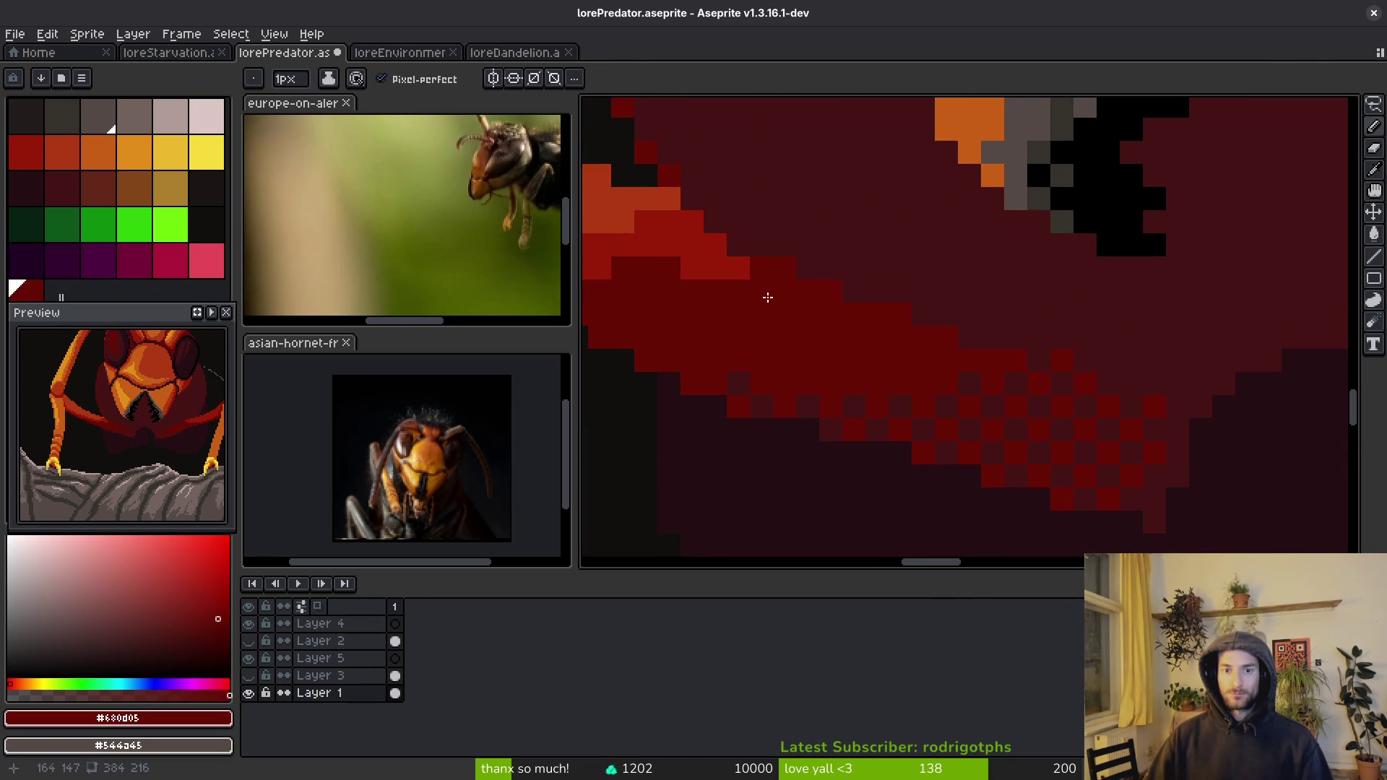
scroll(845, 375, "down", 5)
scroll(945, 344, "up", 5)
scroll(945, 344, "down", 1)
- Touch up the forearm with the brighter red and save lorePredator.aseprite
left_click(900, 293, "alt")
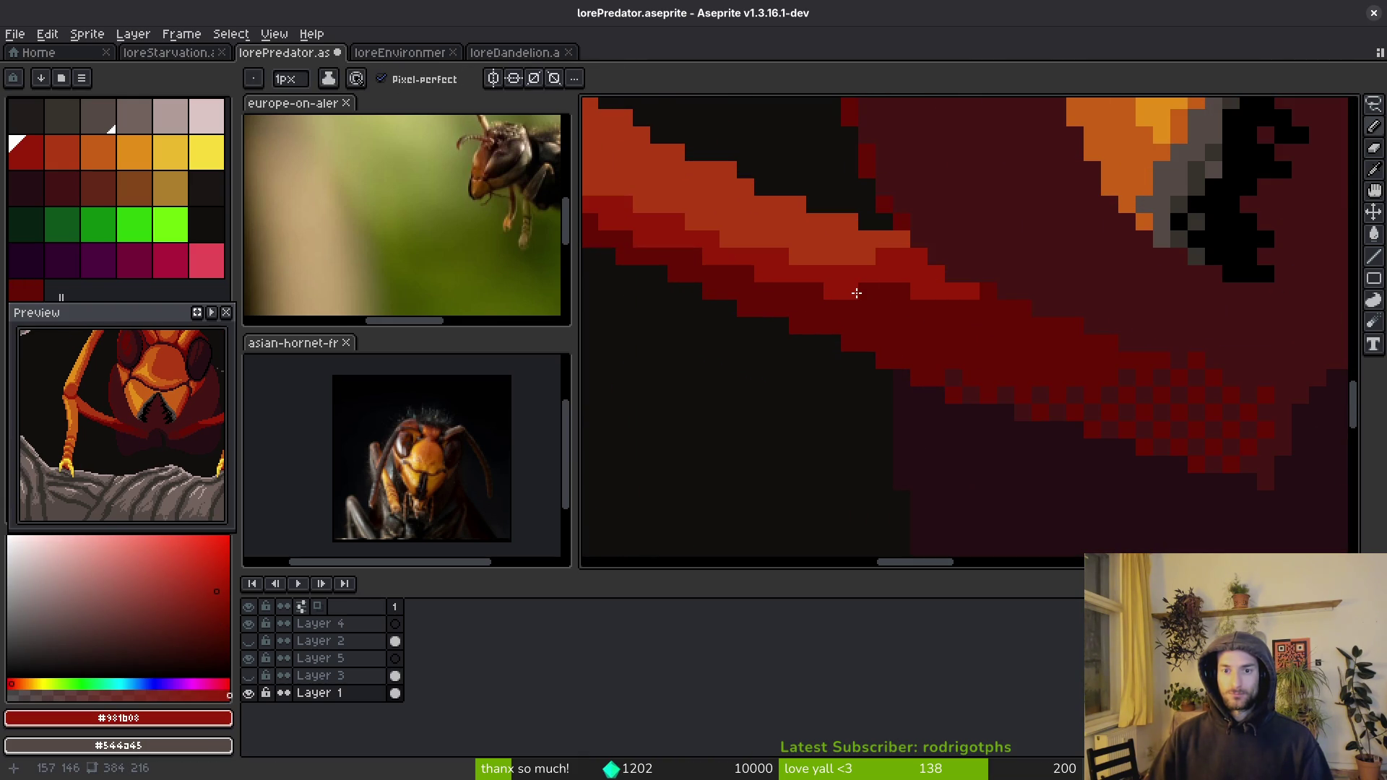
left_click_drag(857, 292, 1020, 380)
left_click(812, 309, "alt")
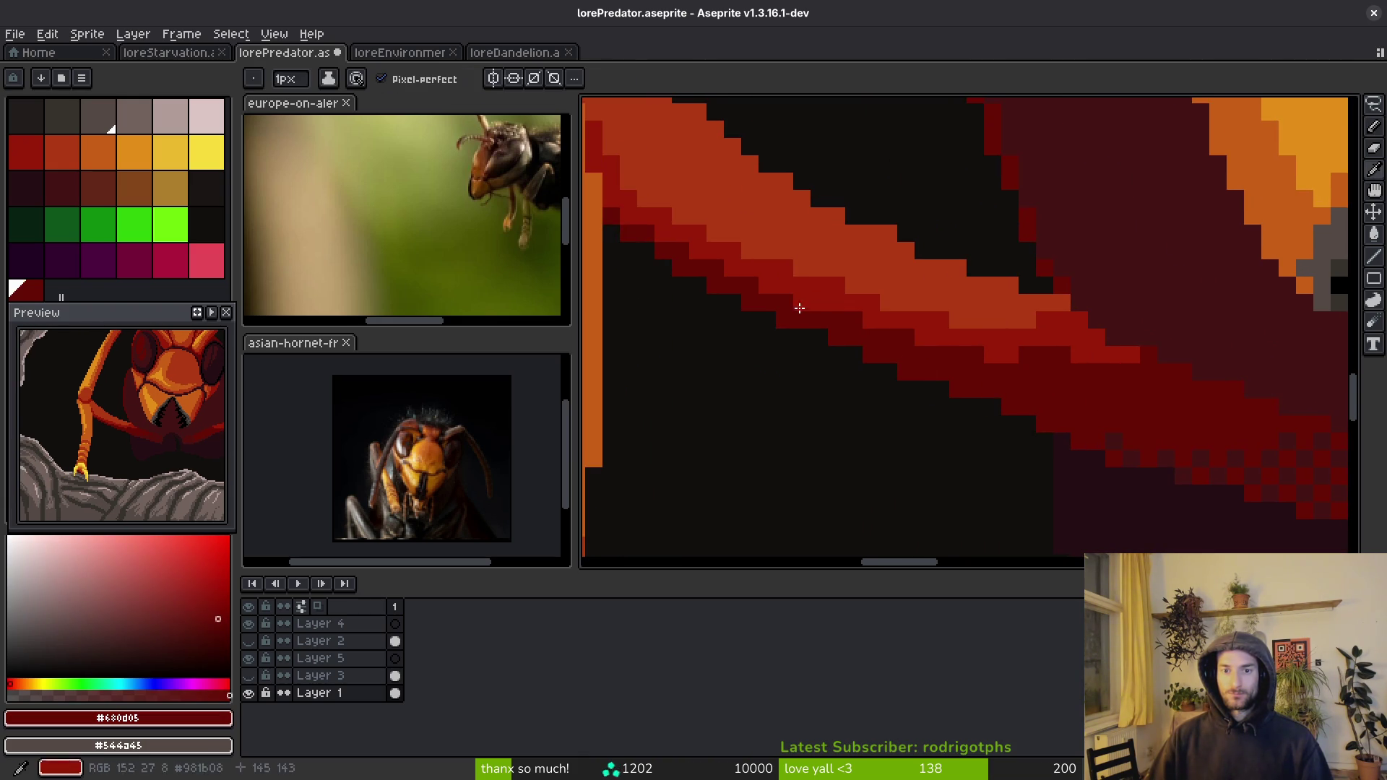
scroll(796, 306, "down", 3)
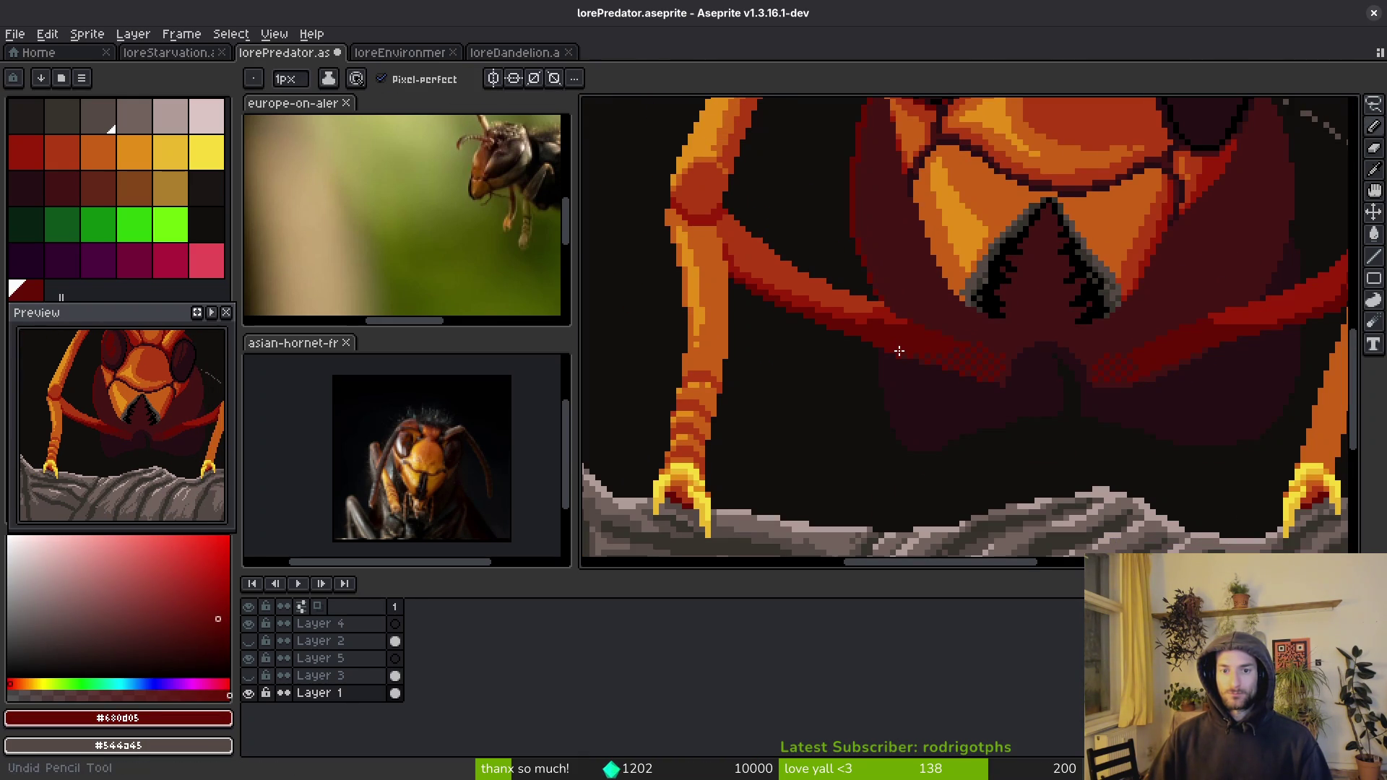
key("ctrl+s")
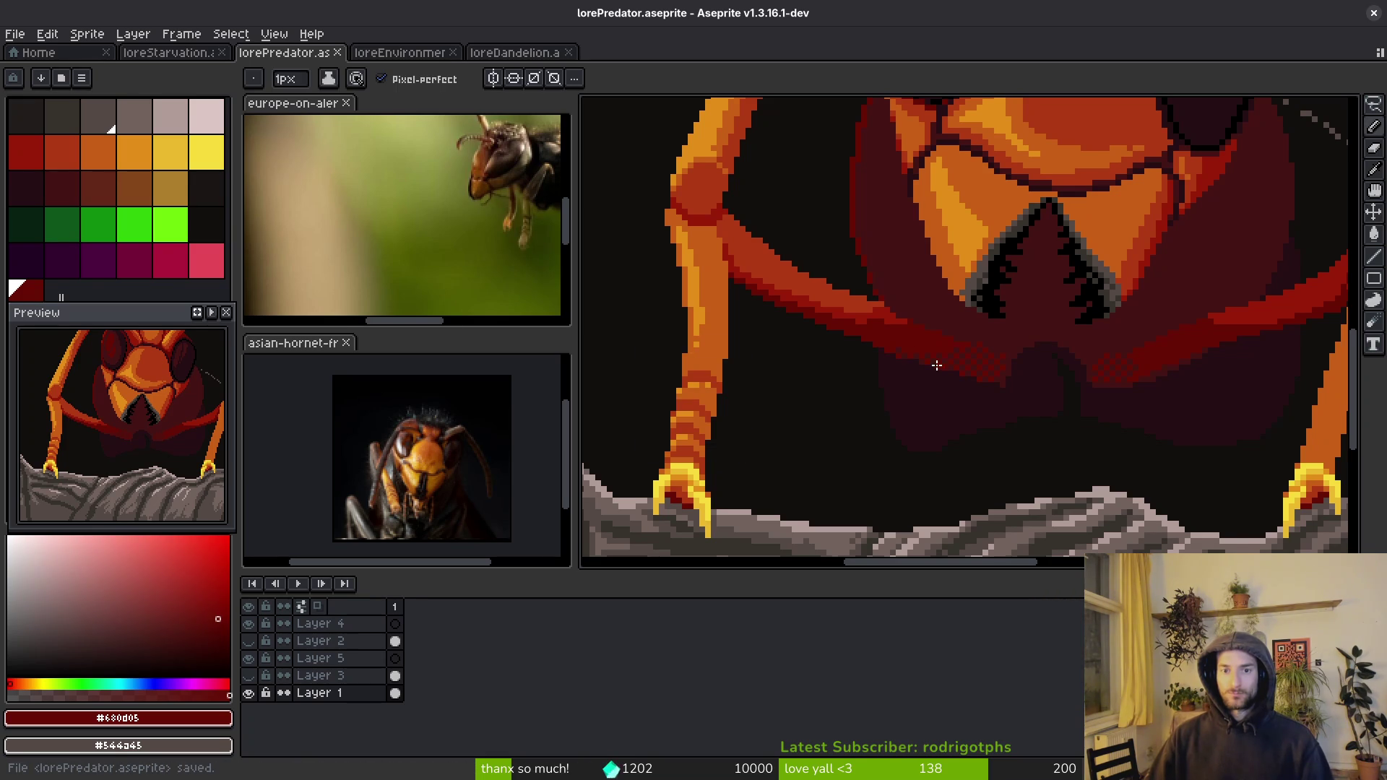
- Repaint the pixels around the left leg joint with the bright red
scroll(750, 253, "up", 4)
scroll(749, 253, "down", 3)
left_click(858, 331, "alt")
left_click(802, 249)
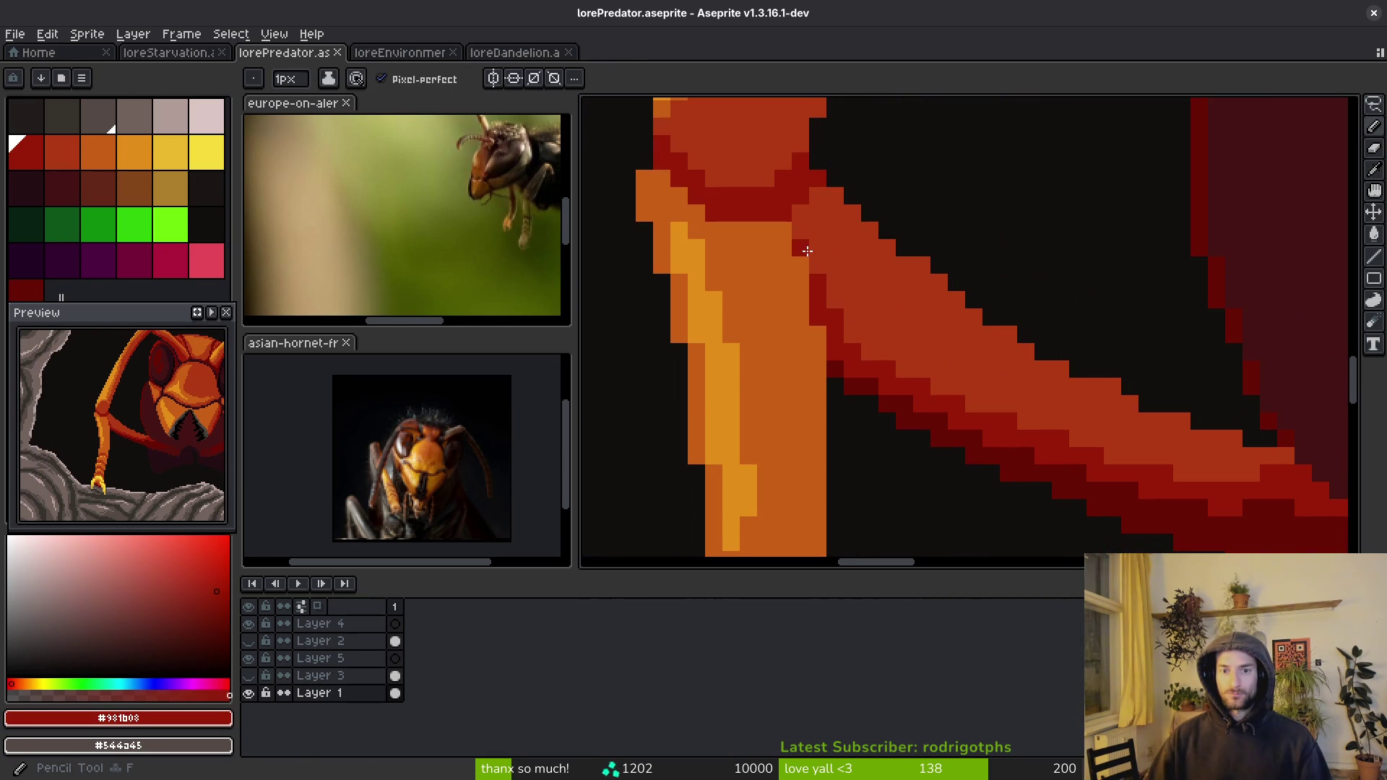
scroll(845, 301, "up", 1)
scroll(845, 300, "down", 1)
scroll(796, 291, "up", 4)
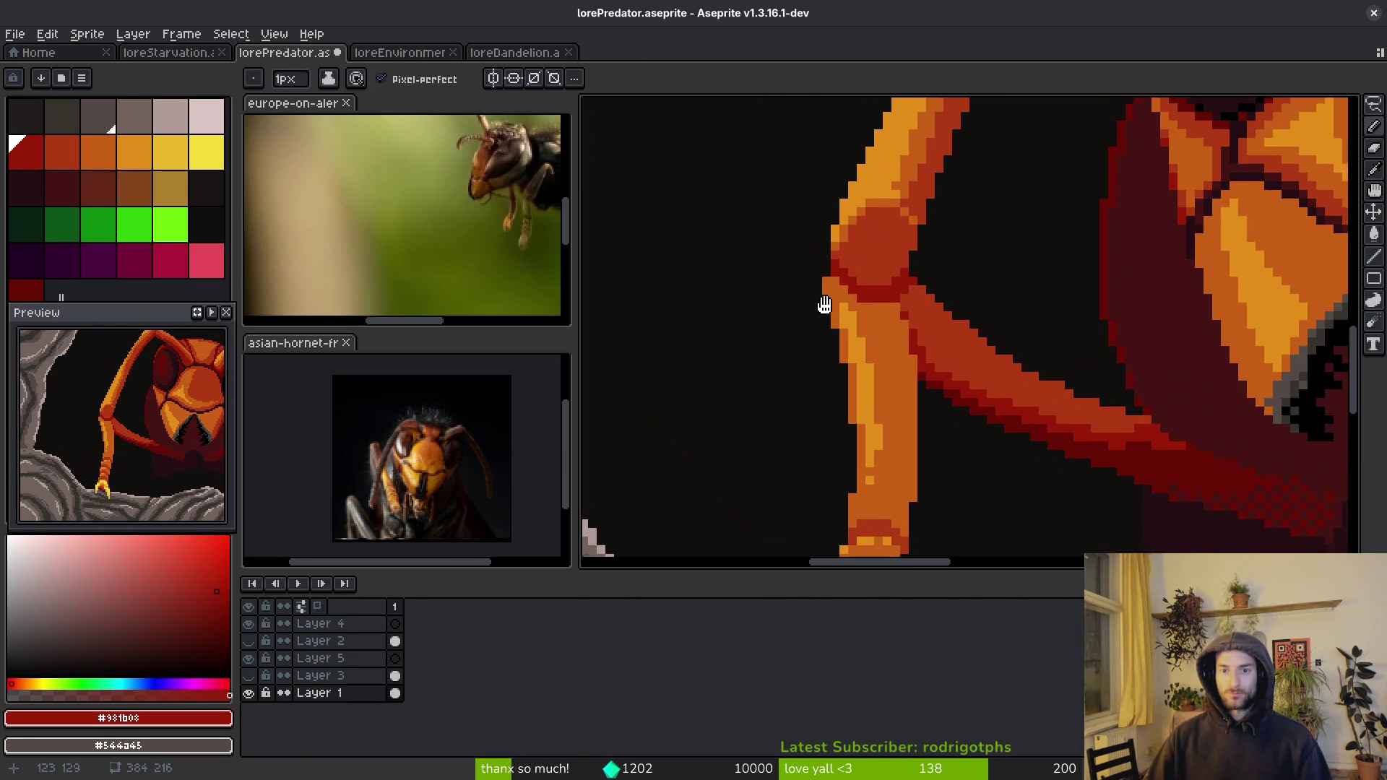
left_click_drag(833, 273, 807, 251)
- Sample the red-orange, near-black and leg orange colours around the left leg joint
left_click(838, 238, "alt")
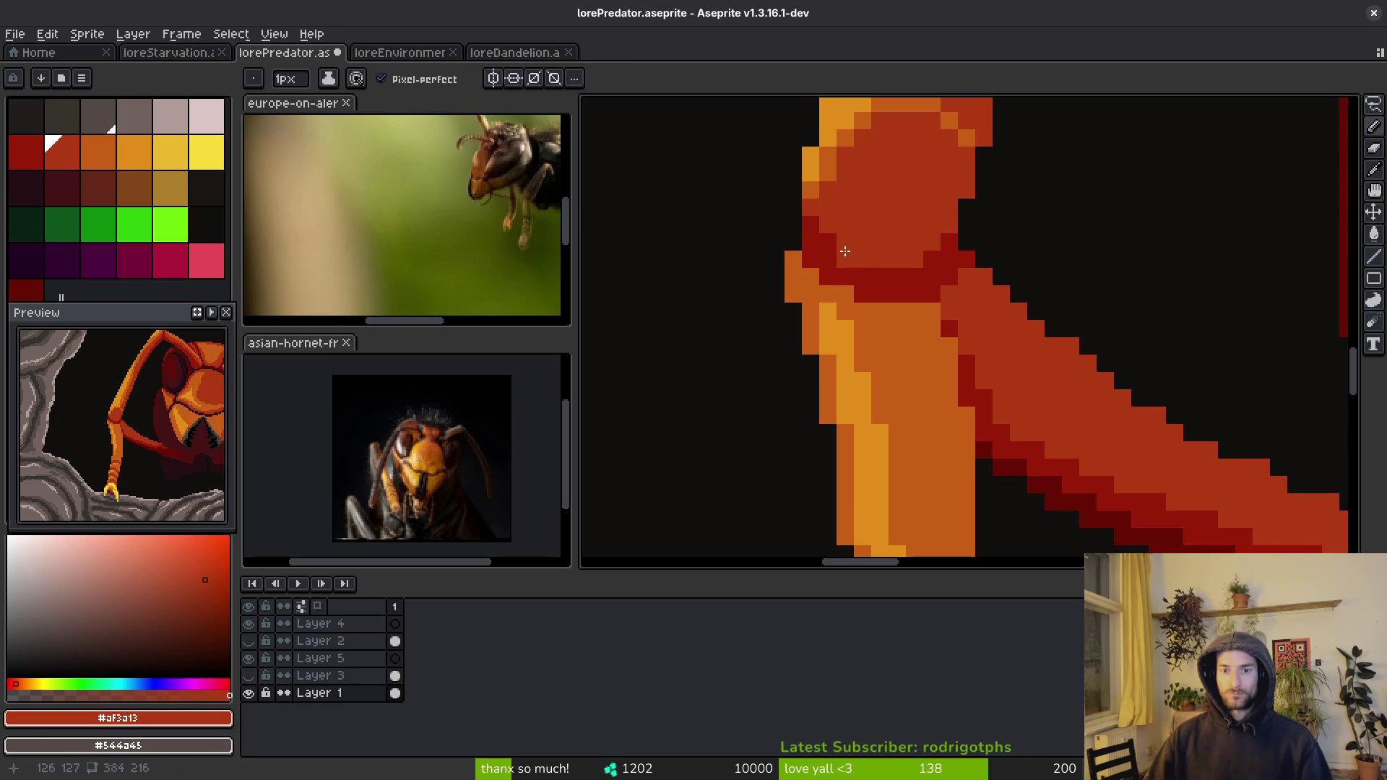
scroll(835, 210, "down", 4)
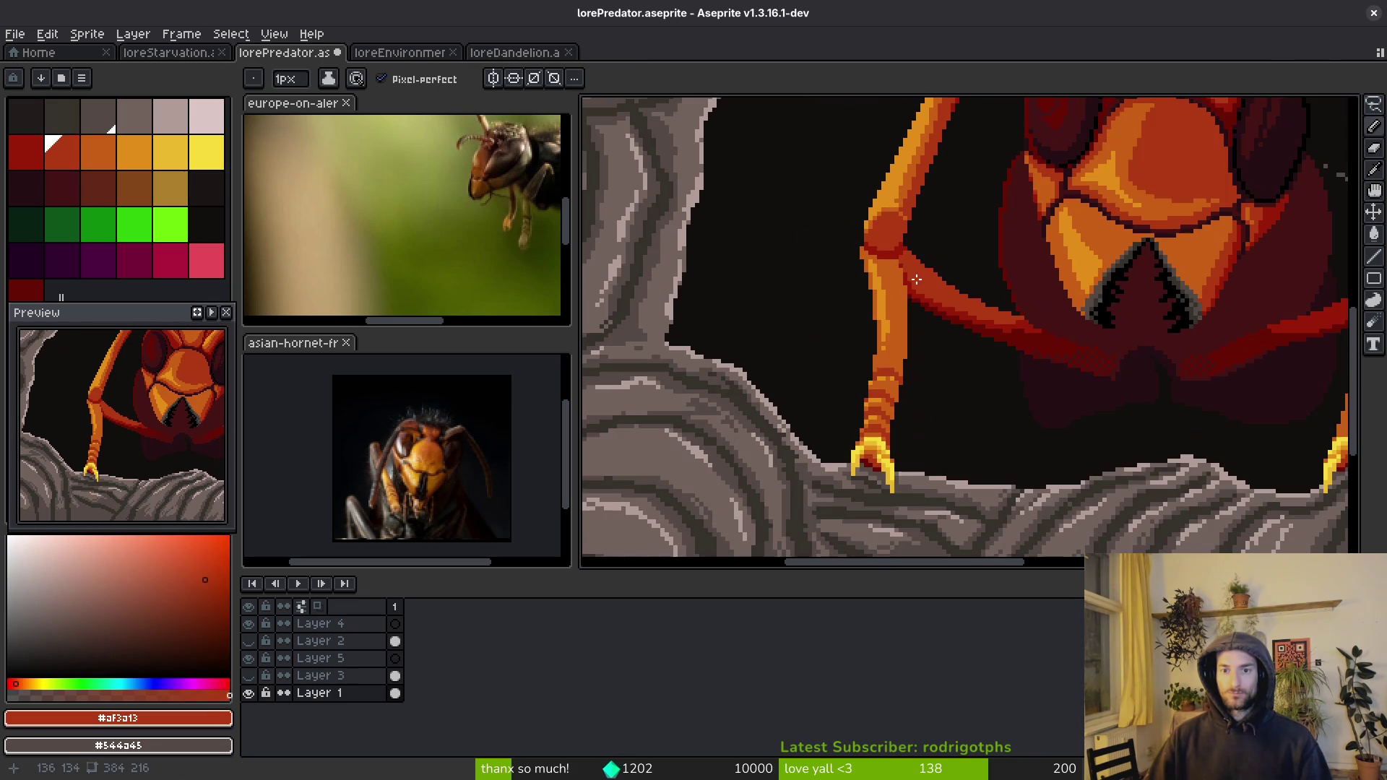
scroll(907, 266, "up", 3)
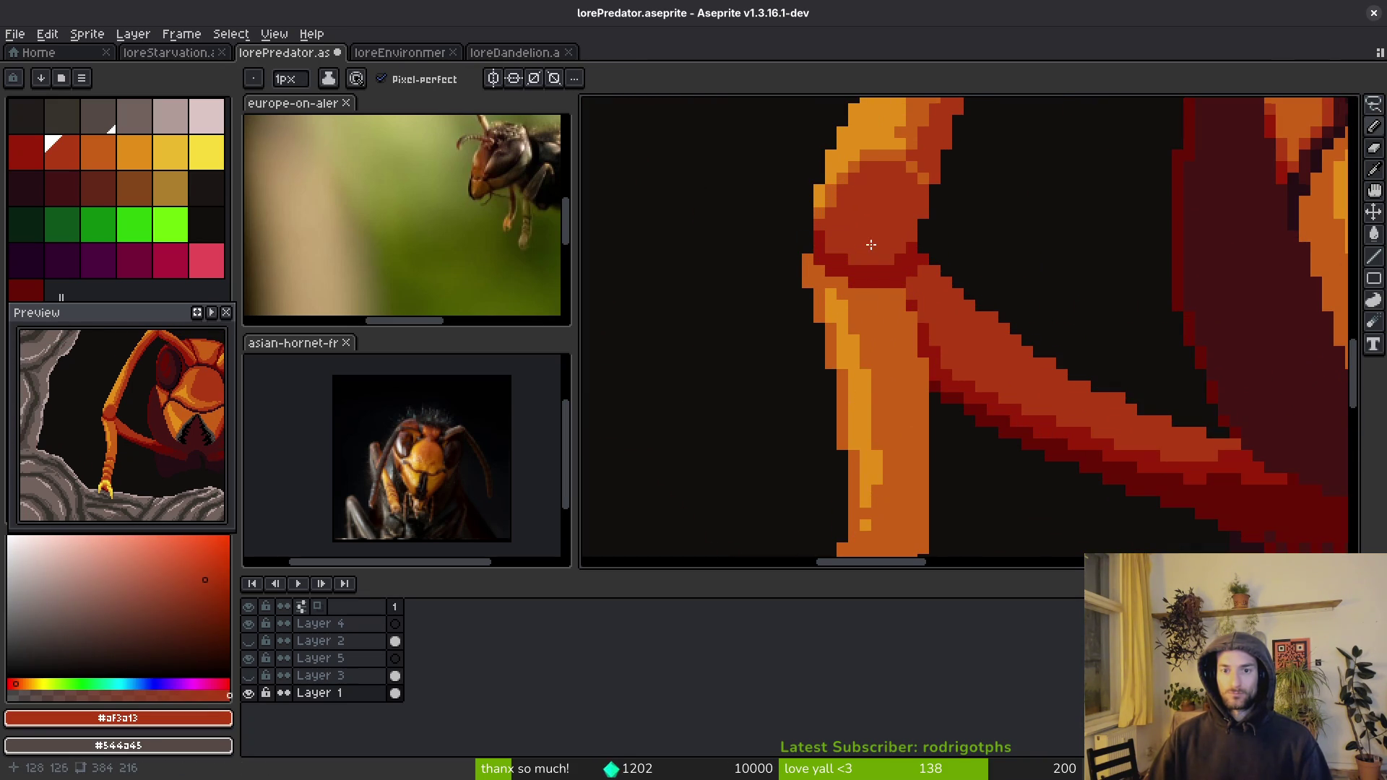
scroll(872, 244, "down", 3)
scroll(893, 270, "up", 2)
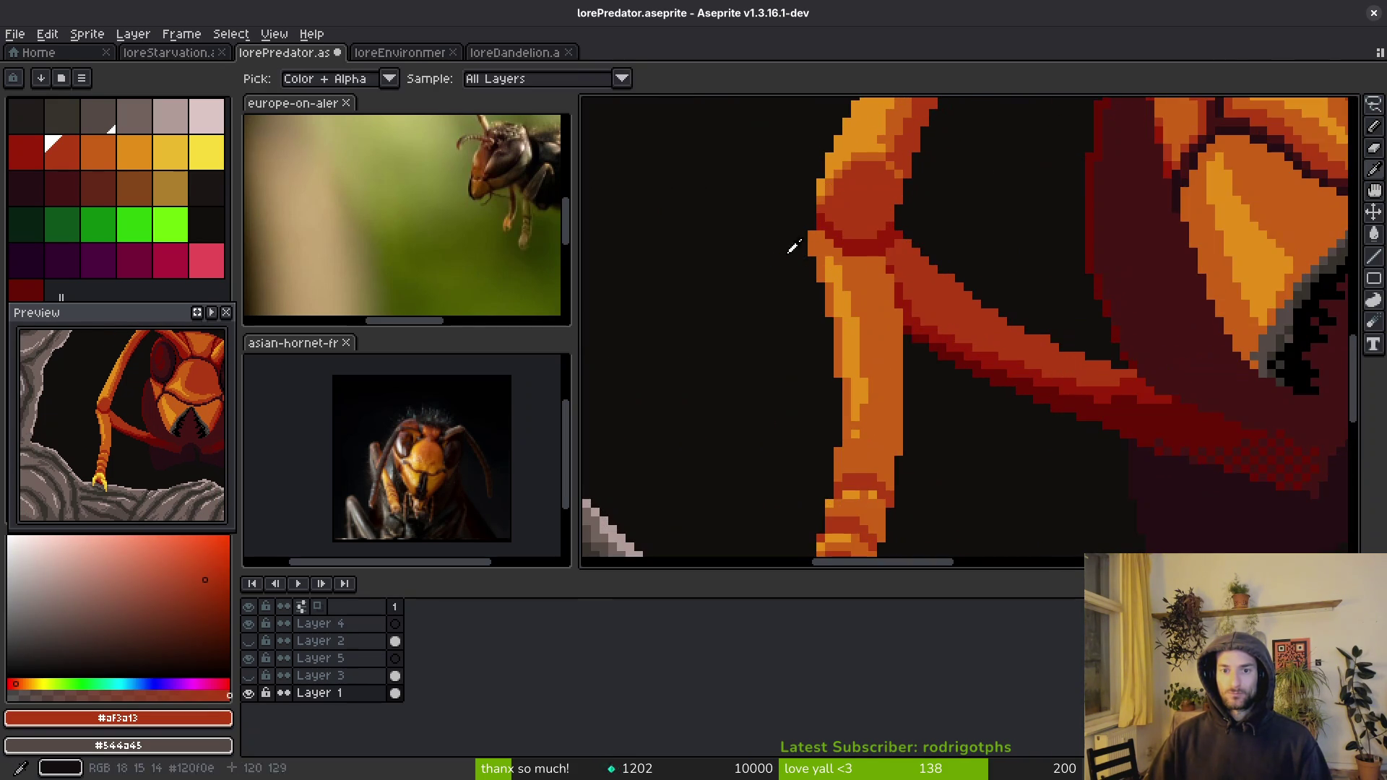
left_click(804, 243, "alt")
scroll(805, 242, "up", 2)
left_click(807, 236, "alt")
scroll(955, 313, "down", 2)
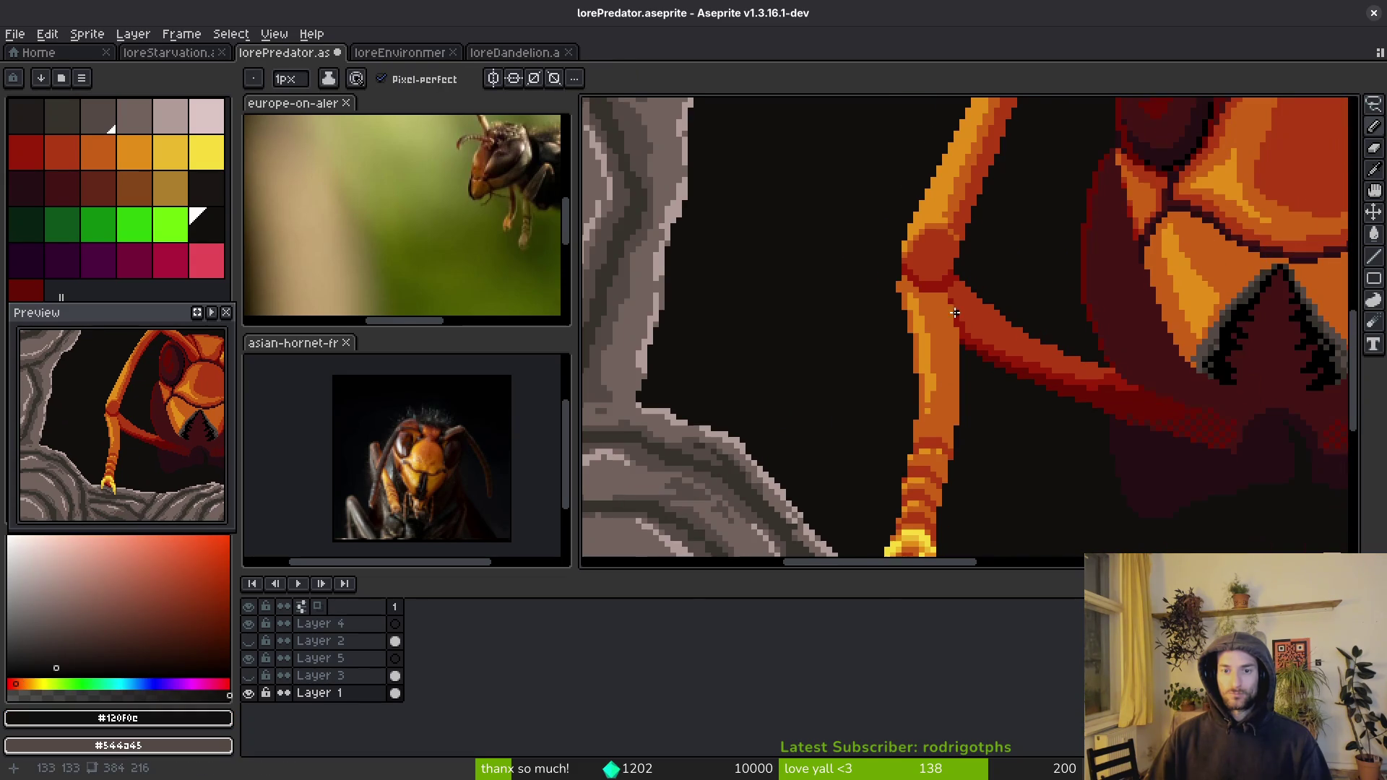
scroll(953, 330, "down", 2)
scroll(952, 330, "up", 1)
scroll(940, 347, "down", 1)
scroll(807, 349, "up", 2)
scroll(807, 349, "up", 2)
scroll(836, 326, "up", 2)
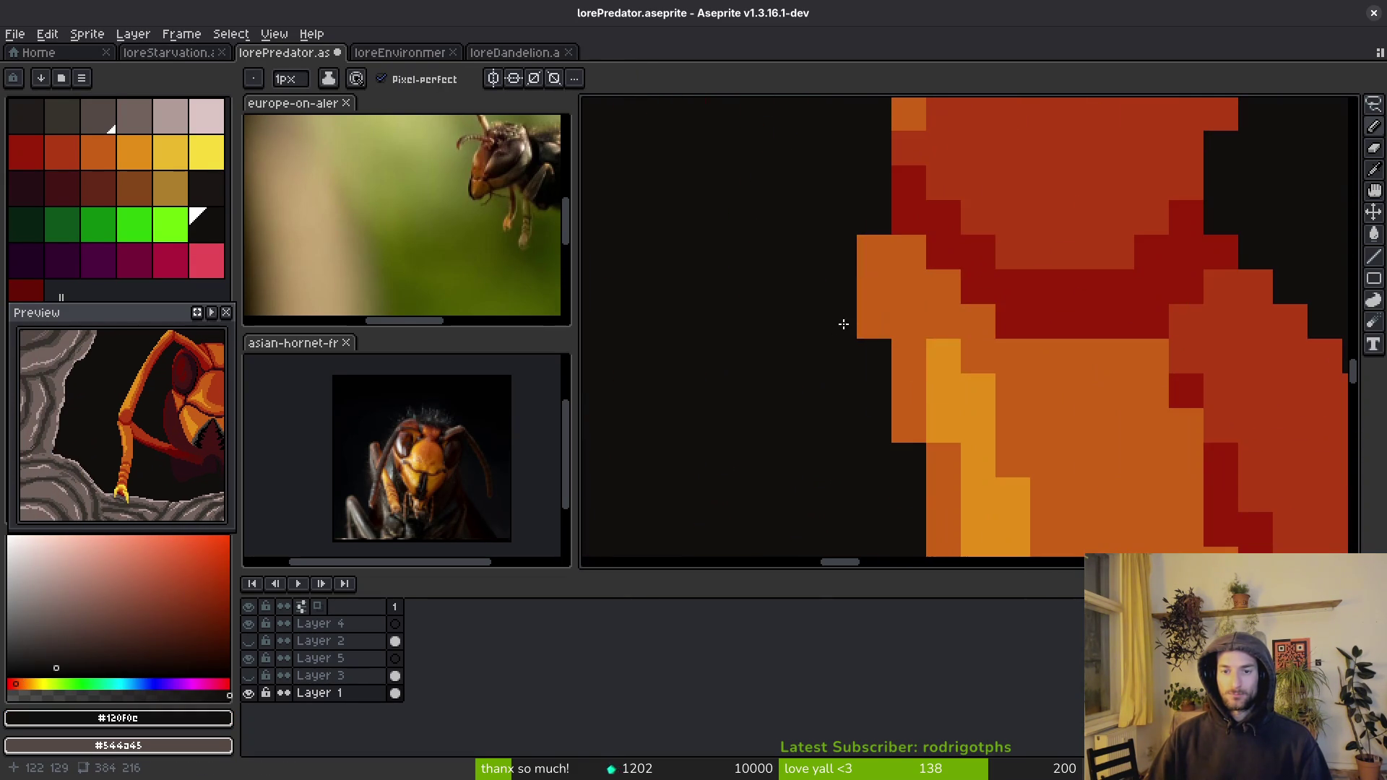
left_click(839, 325, "alt")
scroll(990, 336, "down", 2)
scroll(991, 337, "down", 3)
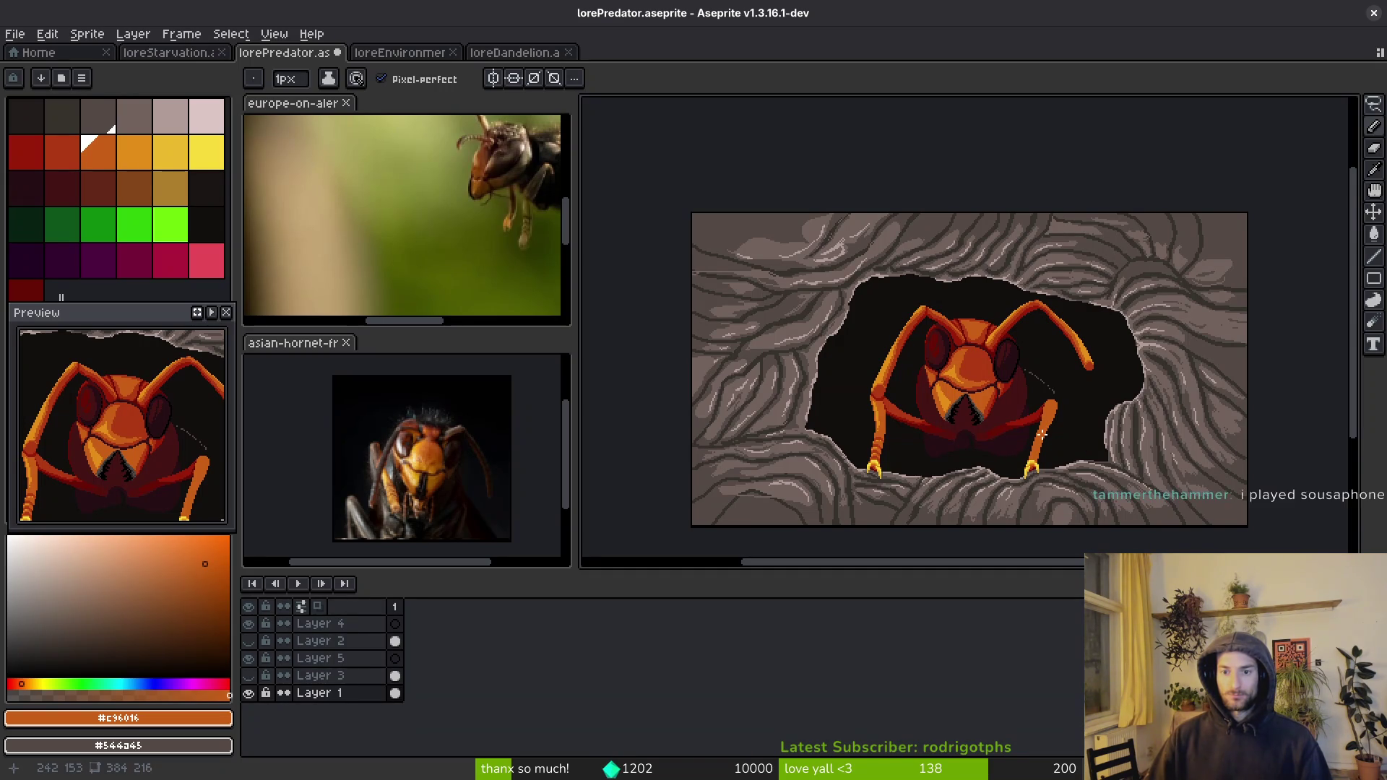
- Draw two rows of red pixels across the hornet's right leg just above the claw
scroll(1043, 453, "down", 2)
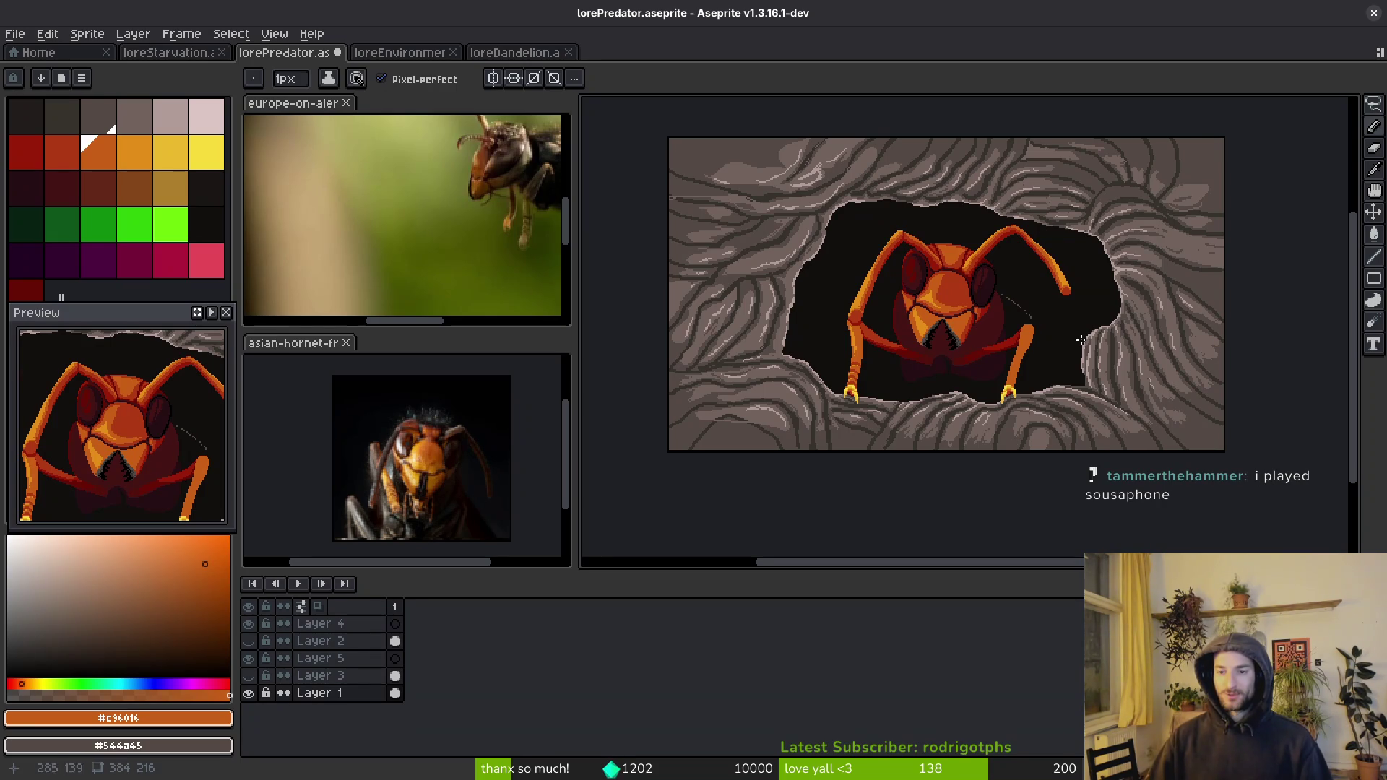
scroll(990, 276, "up", 3)
scroll(990, 277, "down", 1)
scroll(881, 283, "down", 1)
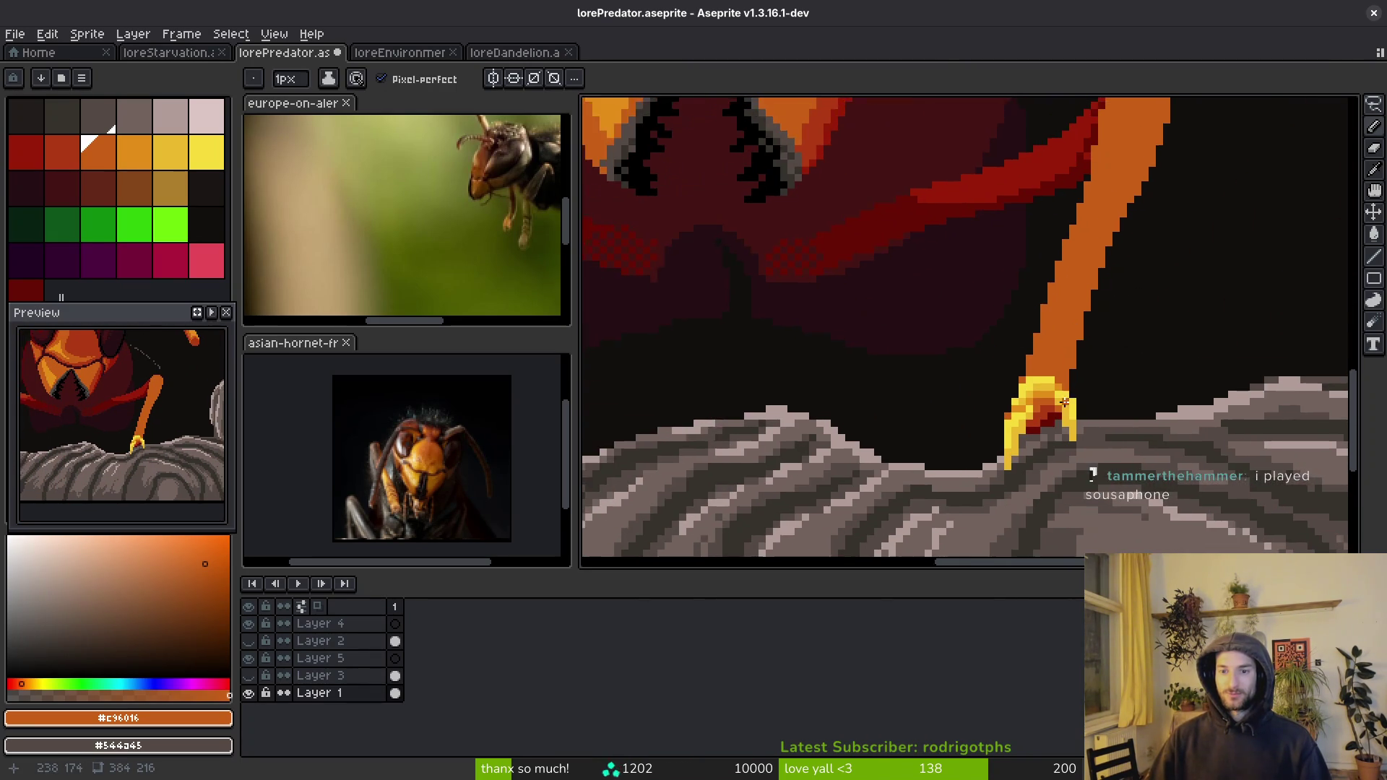
scroll(994, 372, "up", 2)
key("i")
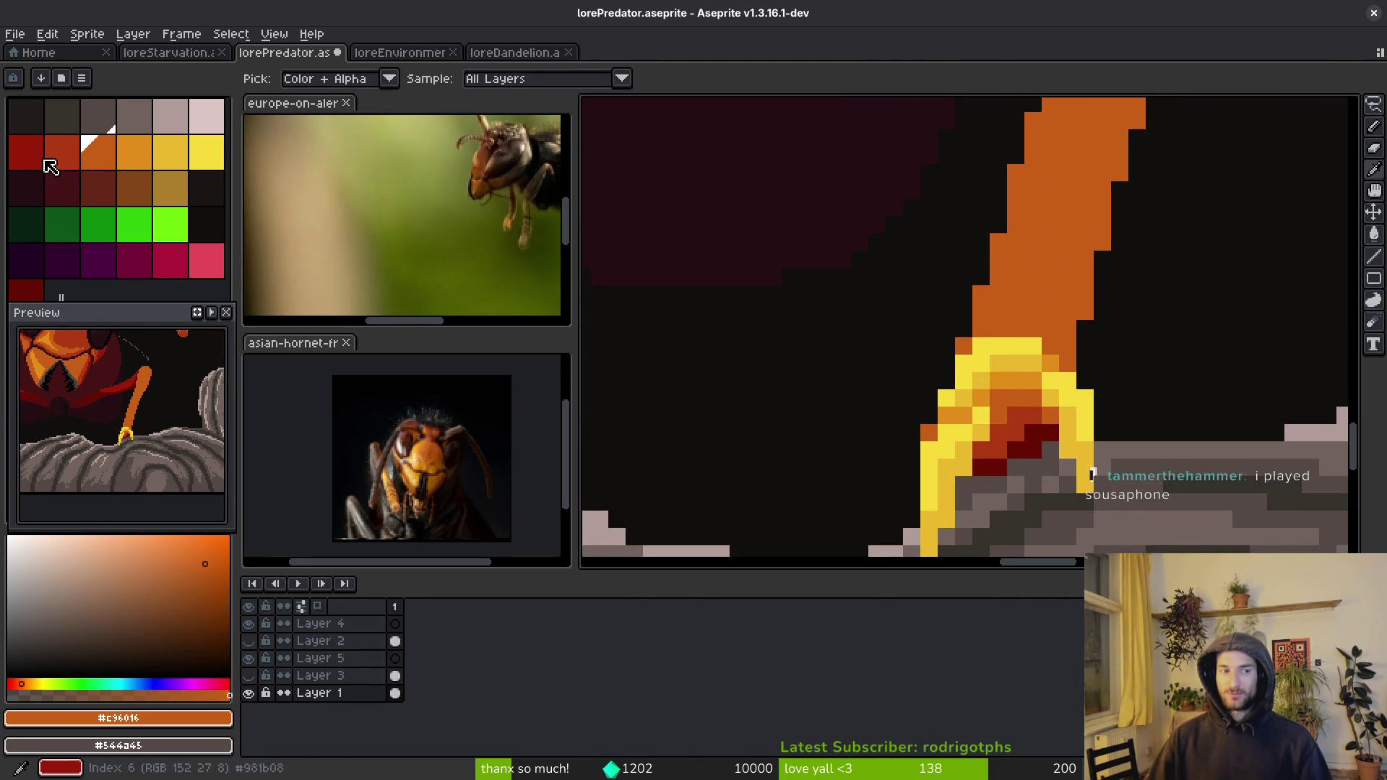
left_click(58, 151)
key("b")
scroll(1089, 473, "up", 2)
left_click(877, 361)
mouse_move(877, 360)
left_mouse_down()
mouse_move(975, 253)
mouse_move(1114, 269)
mouse_move(1168, 320)
left_mouse_up()
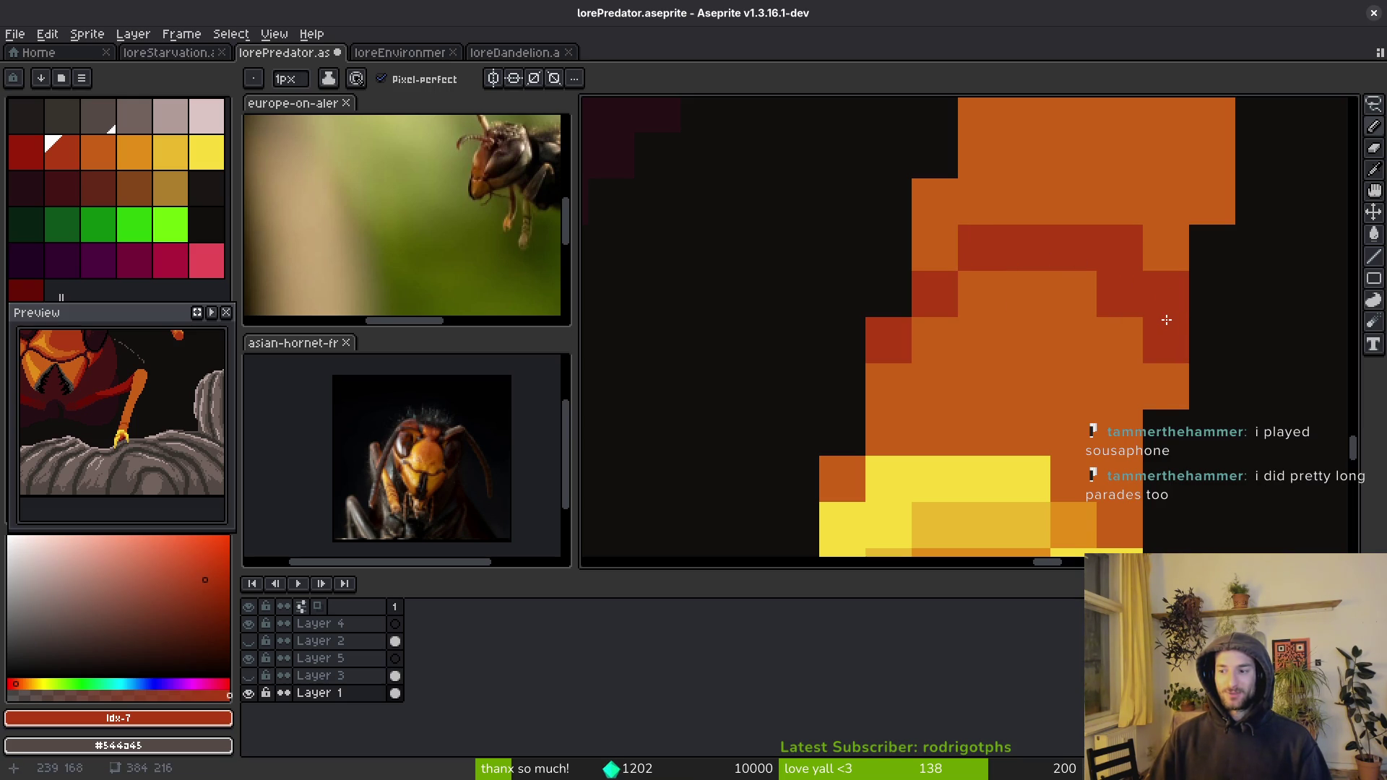
mouse_move(1026, 206)
left_mouse_down()
mouse_move(1083, 210)
mouse_move(970, 213)
mouse_move(932, 251)
mouse_move(845, 419)
mouse_move(982, 297)
mouse_move(1105, 332)
mouse_move(1166, 386)
left_mouse_up()
- Repaint the top red cells with the leg's orange and save the lorePredator file
left_click(1168, 226, "alt")
mouse_move(1134, 241)
left_mouse_down()
mouse_move(982, 204)
mouse_move(929, 231)
left_mouse_up()
left_click(1019, 255)
key("ctrl+s")
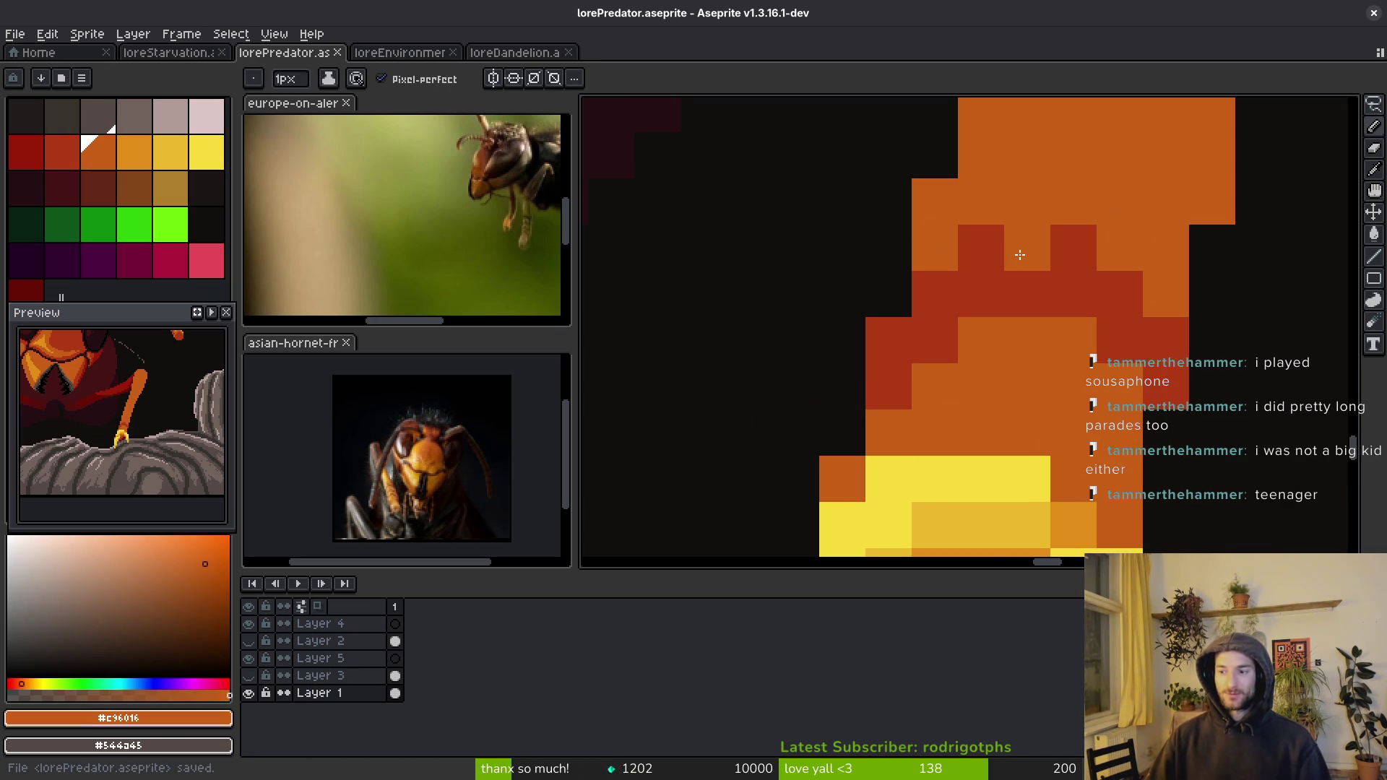
- Refine the band's edge on the lower right leg with red-orange and darker pixels
left_click_drag(1019, 255, 1118, 301)
scroll(1130, 307, "down", 4)
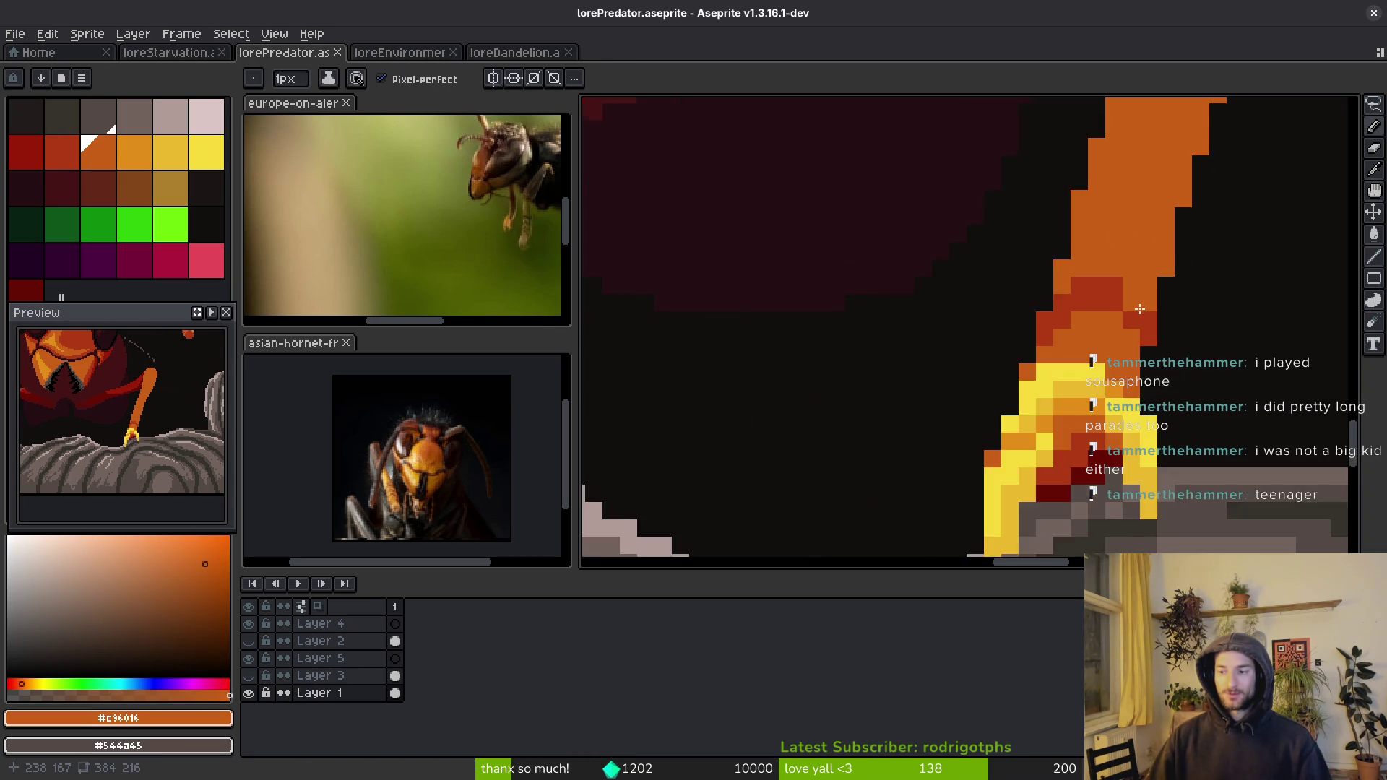
left_click(1113, 332, "alt")
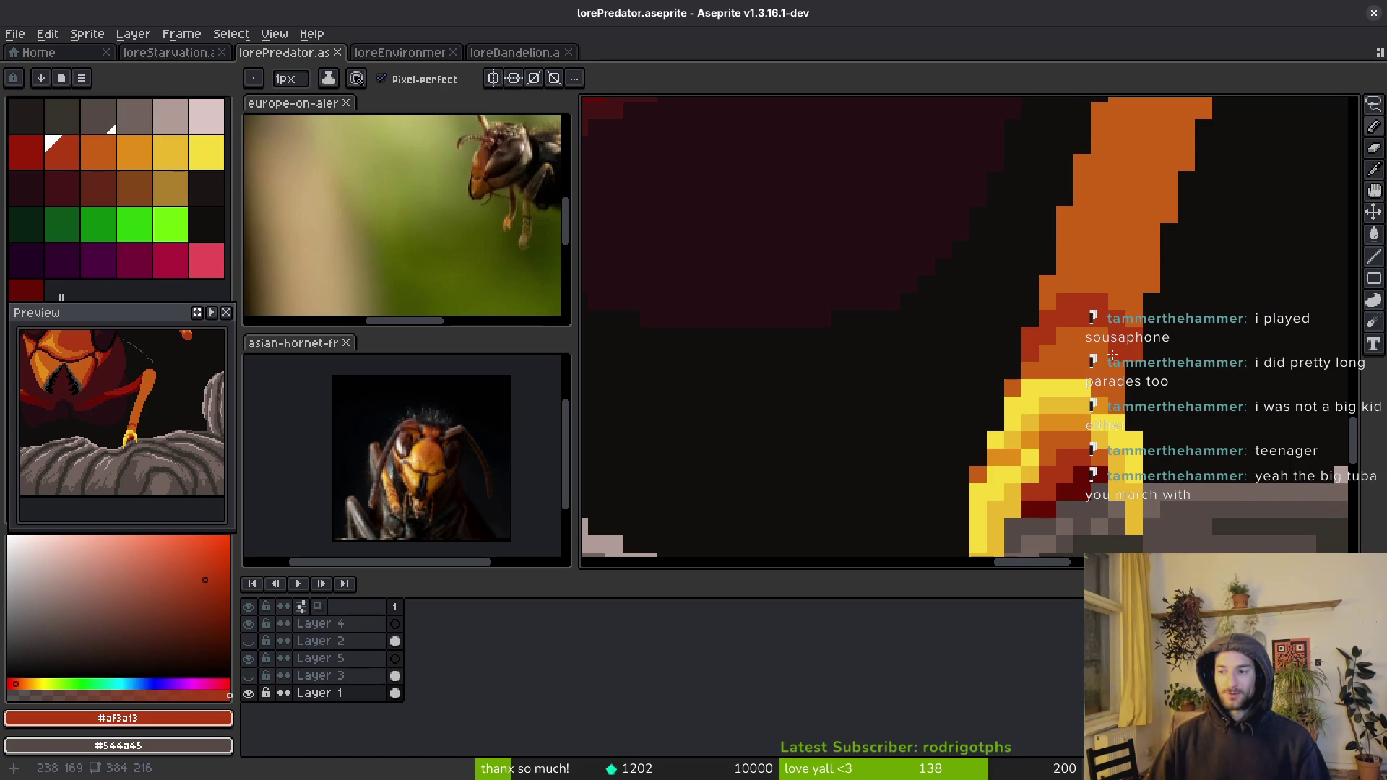
scroll(1113, 354, "up", 1)
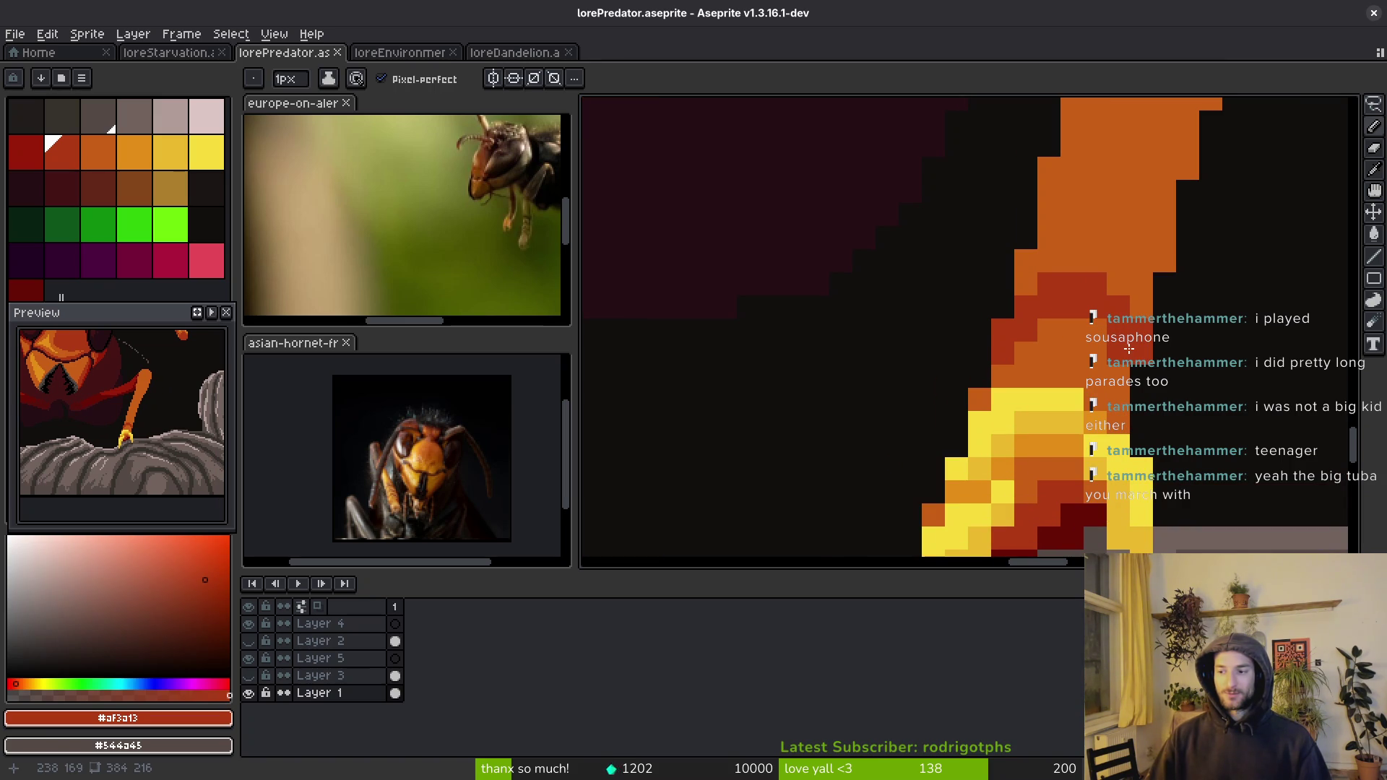
left_click(1096, 336)
left_click(1097, 343)
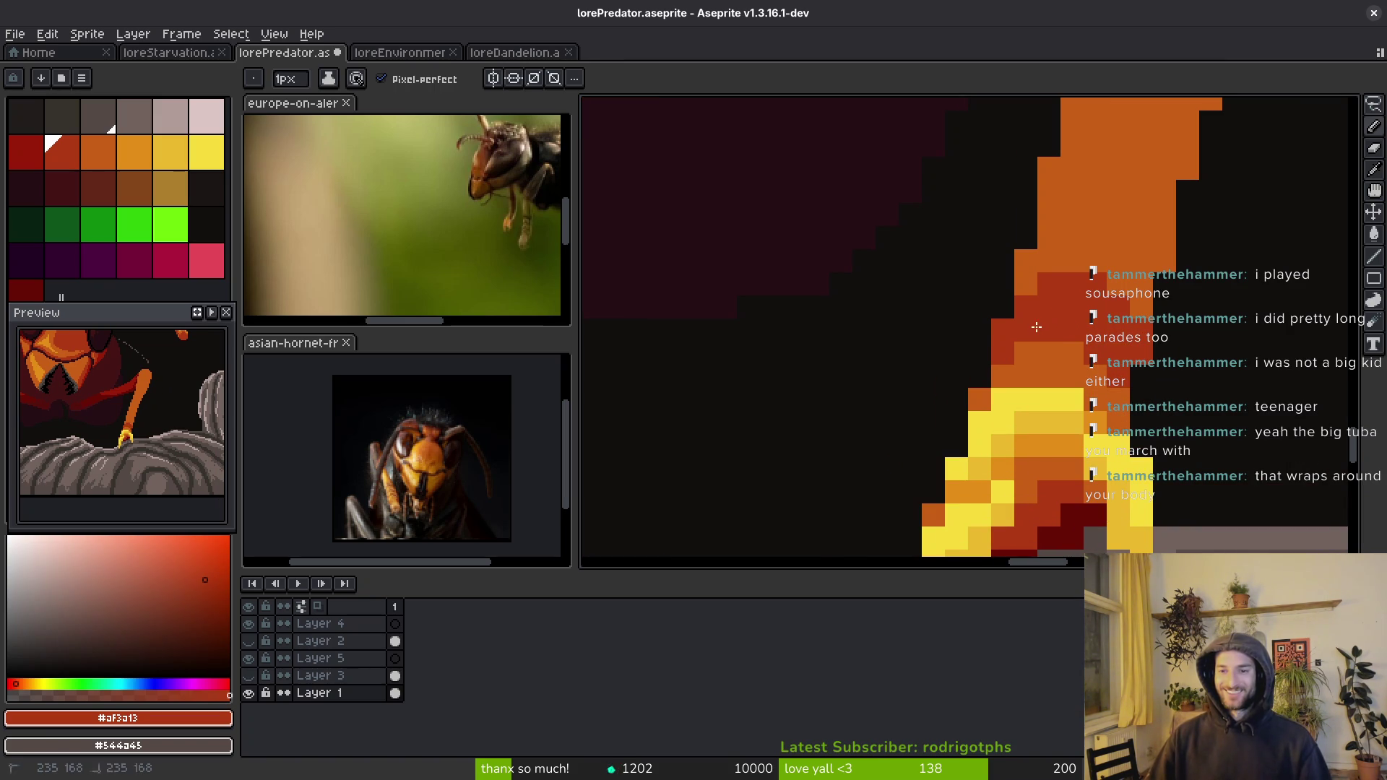
- Add a dark red stroke higher up across the orange leg to mark another joint
left_click(90, 145)
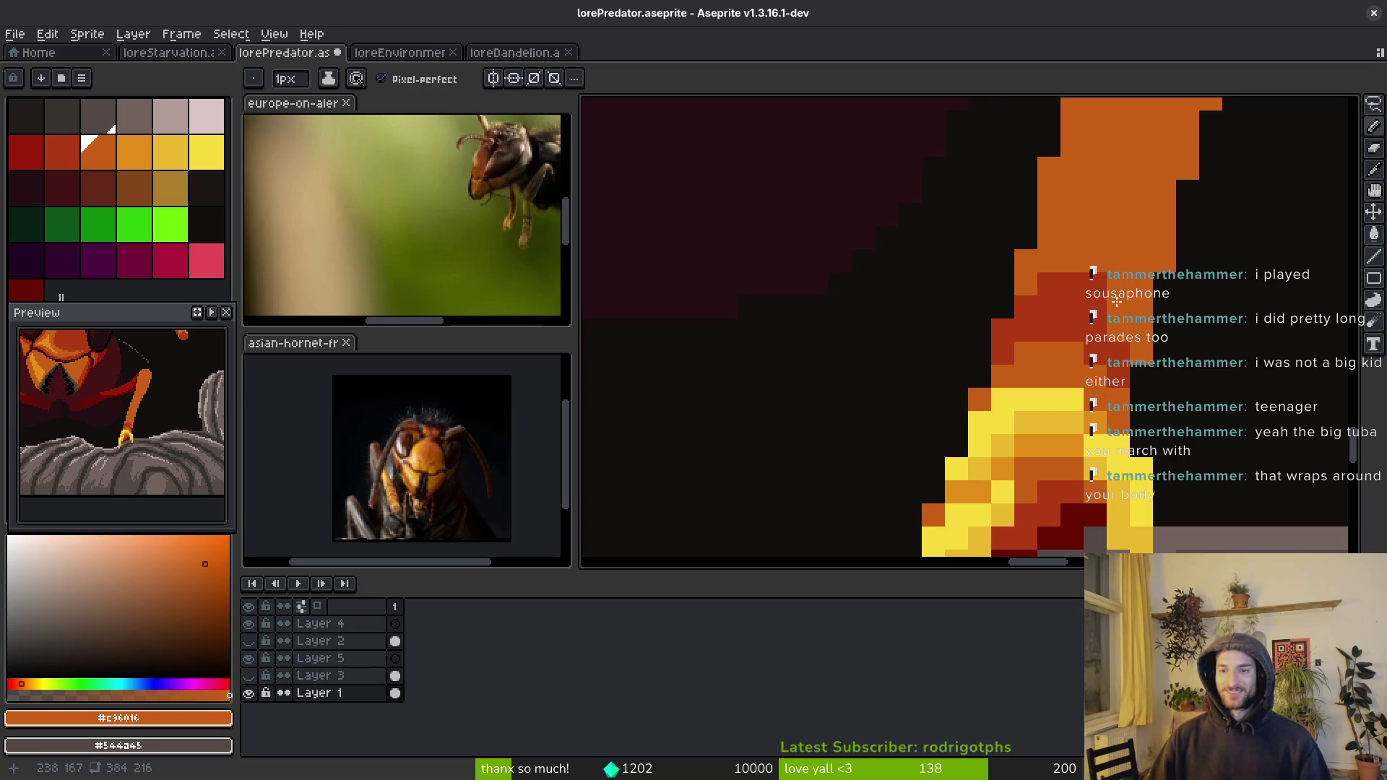
left_click(1095, 321, "alt")
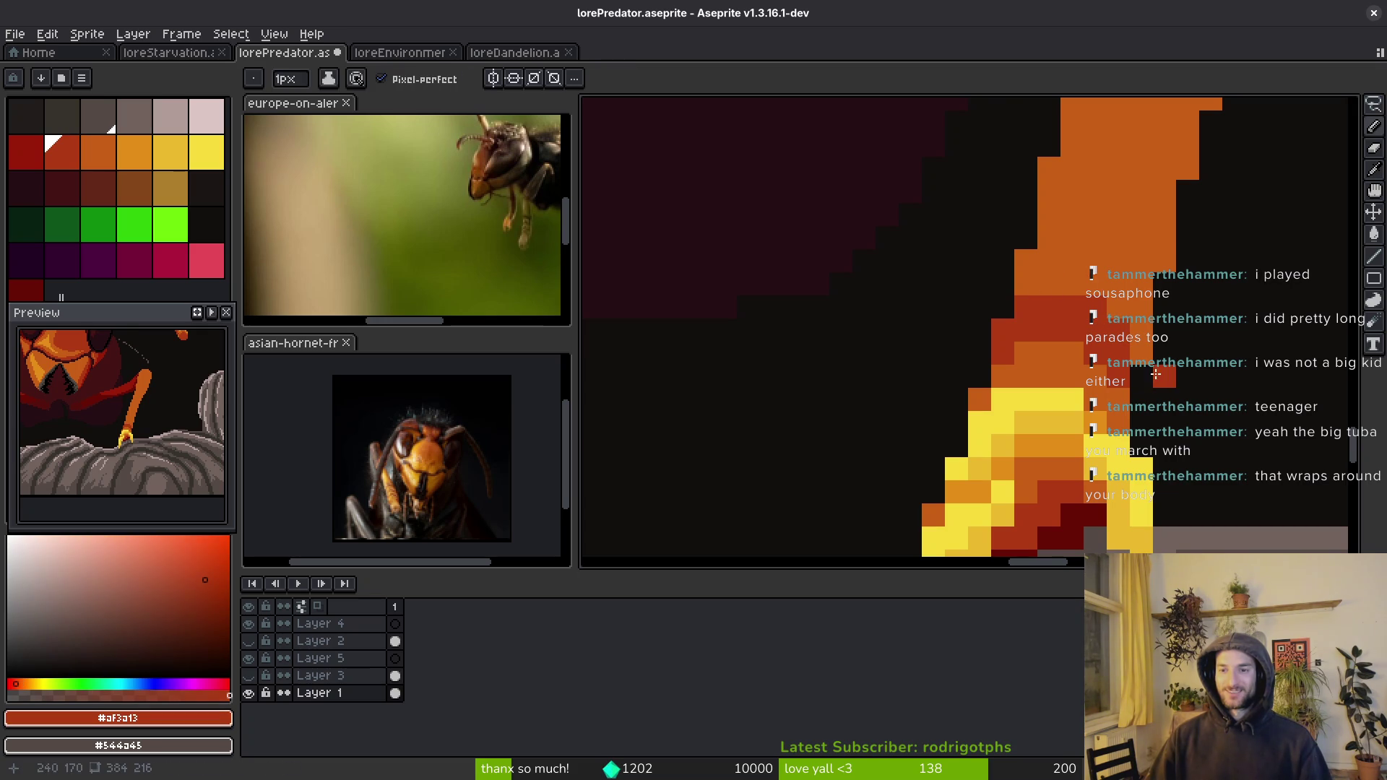
scroll(1084, 328, "down", 3)
scroll(1078, 338, "up", 3)
mouse_move(1041, 275)
left_mouse_down()
mouse_move(1019, 273)
mouse_move(1044, 250)
mouse_move(1102, 250)
mouse_move(1134, 297)
mouse_move(1026, 238)
mouse_move(1090, 228)
left_mouse_up()
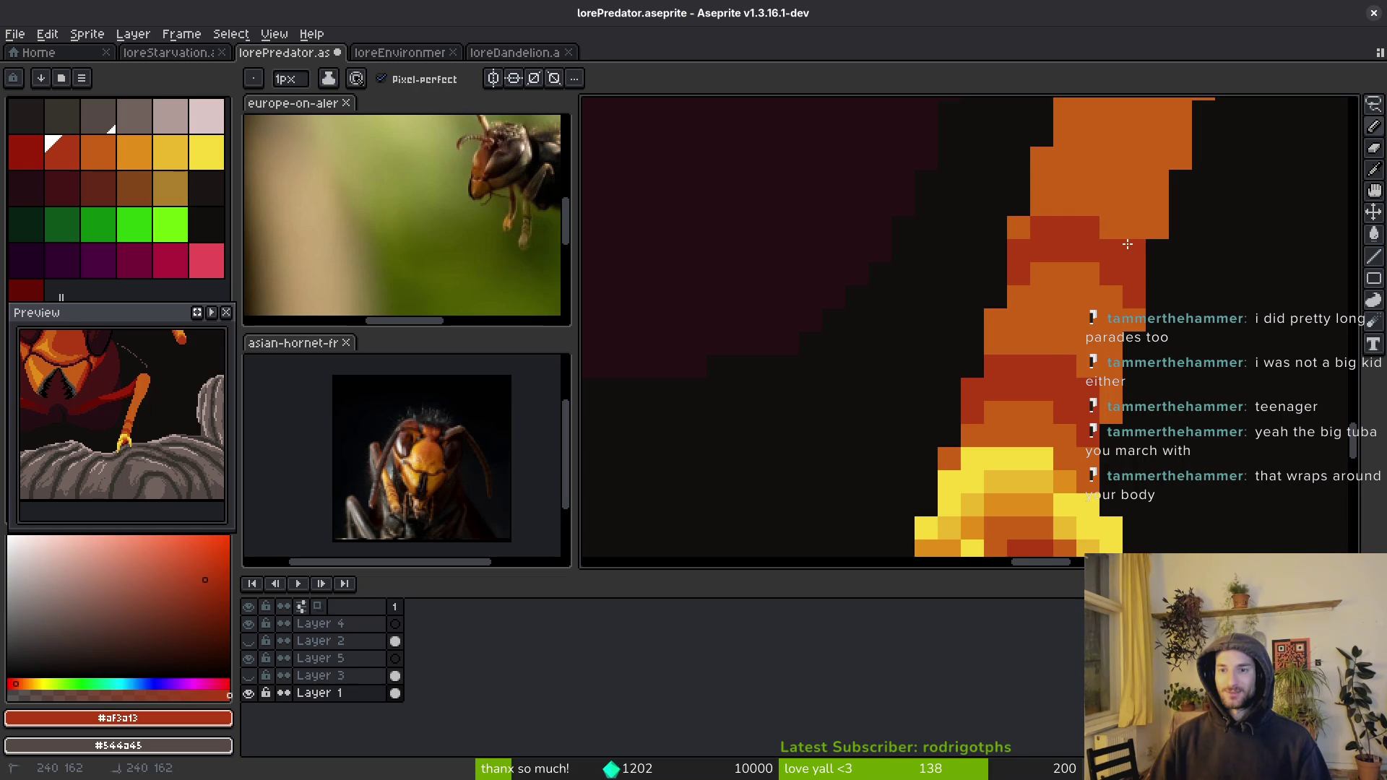